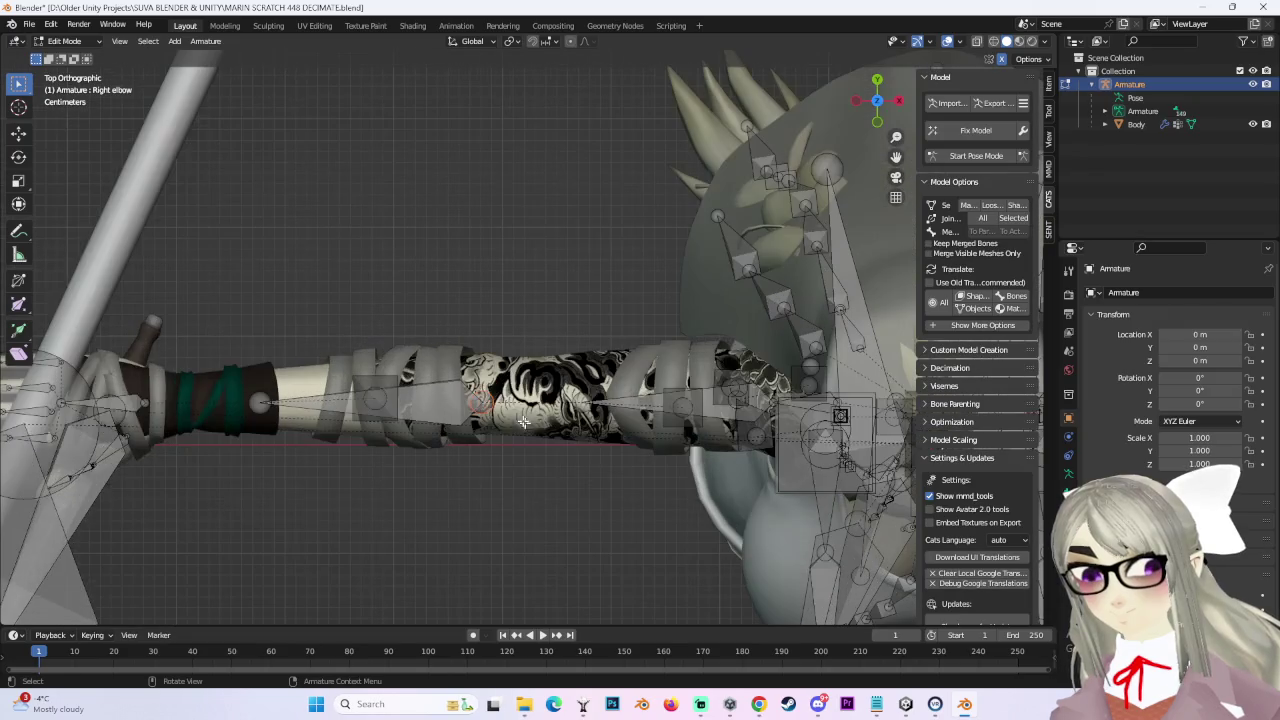
# Step: Frame the character and select the left elbow bone, then switch to the top view
pyautogui.keyDown('shift'); pyautogui.moveTo(751, 243); pyautogui.dragTo(652, 305, button='middle'); pyautogui.keyUp('shift')
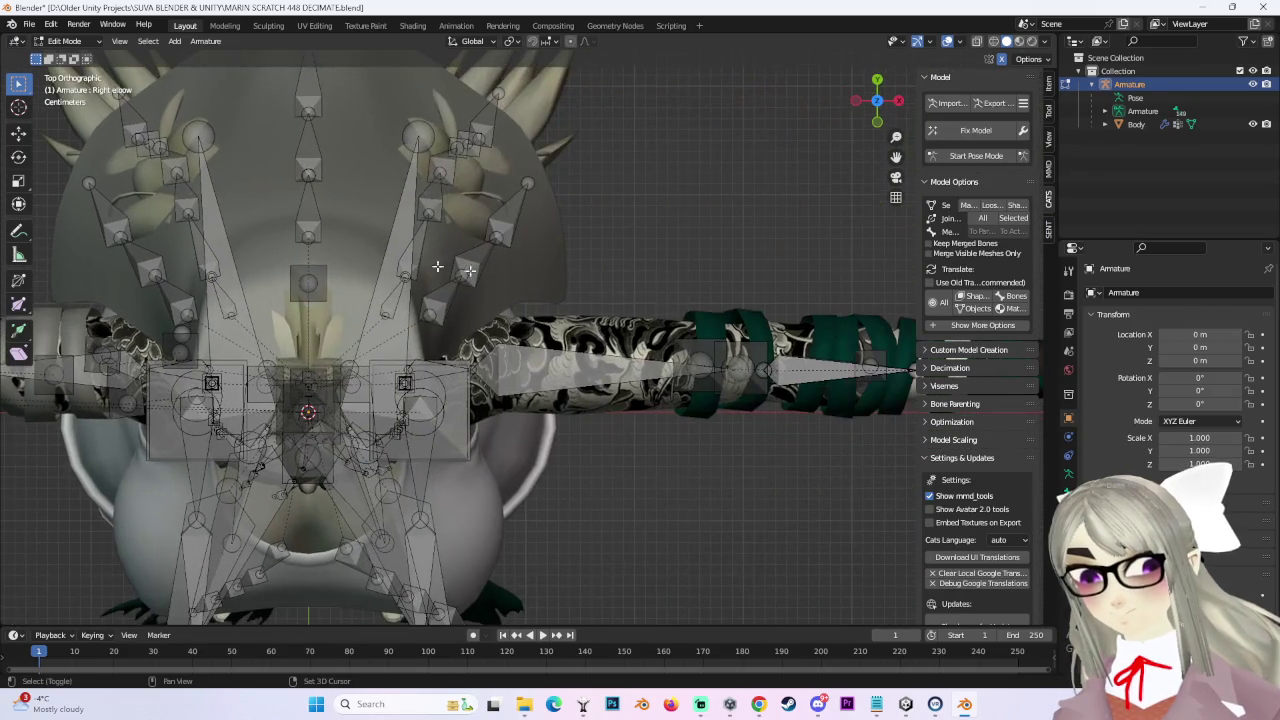
pyautogui.scroll(-3, 652, 305)
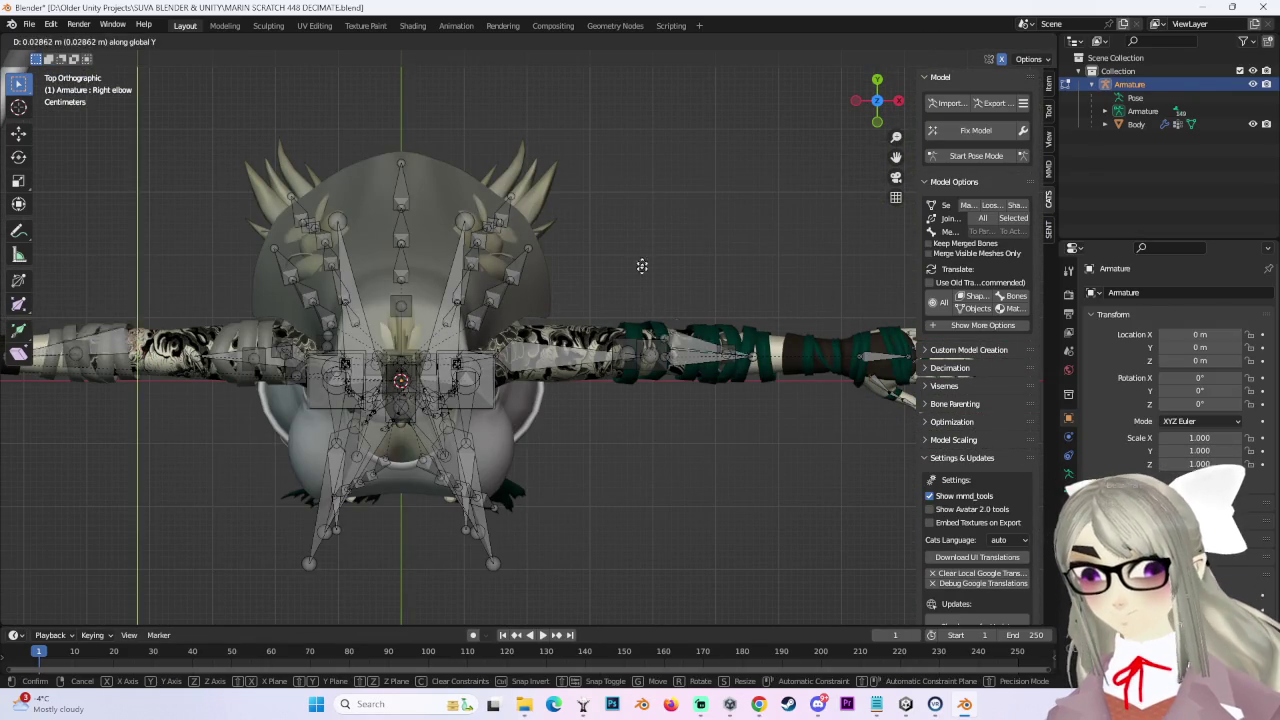
pyautogui.moveTo(202, 383)
pyautogui.keyDown('shift'); pyautogui.mouseDown(button='middle')
pyautogui.moveTo(517, 400)
pyautogui.moveTo(536, 357)
pyautogui.mouseUp(button='middle'); pyautogui.keyUp('shift')
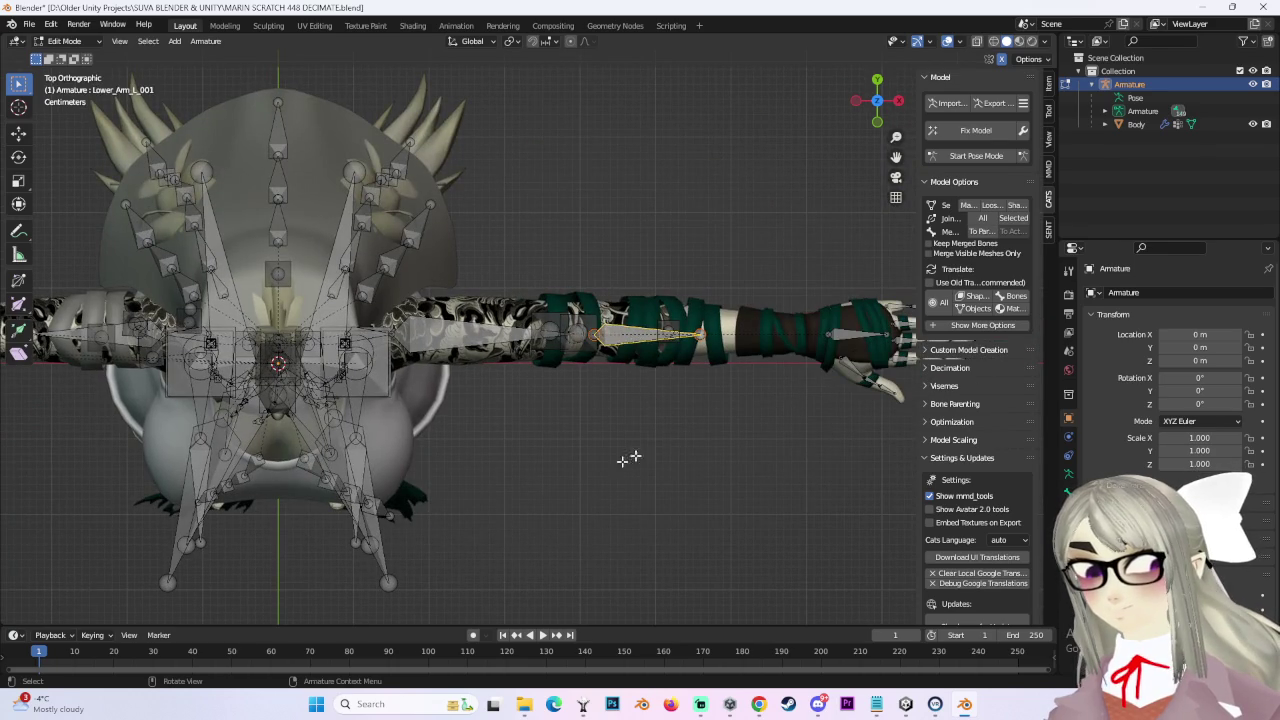
pyautogui.moveTo(653, 449); pyautogui.dragTo(502, 395, button='middle')
pyautogui.click(622, 277)
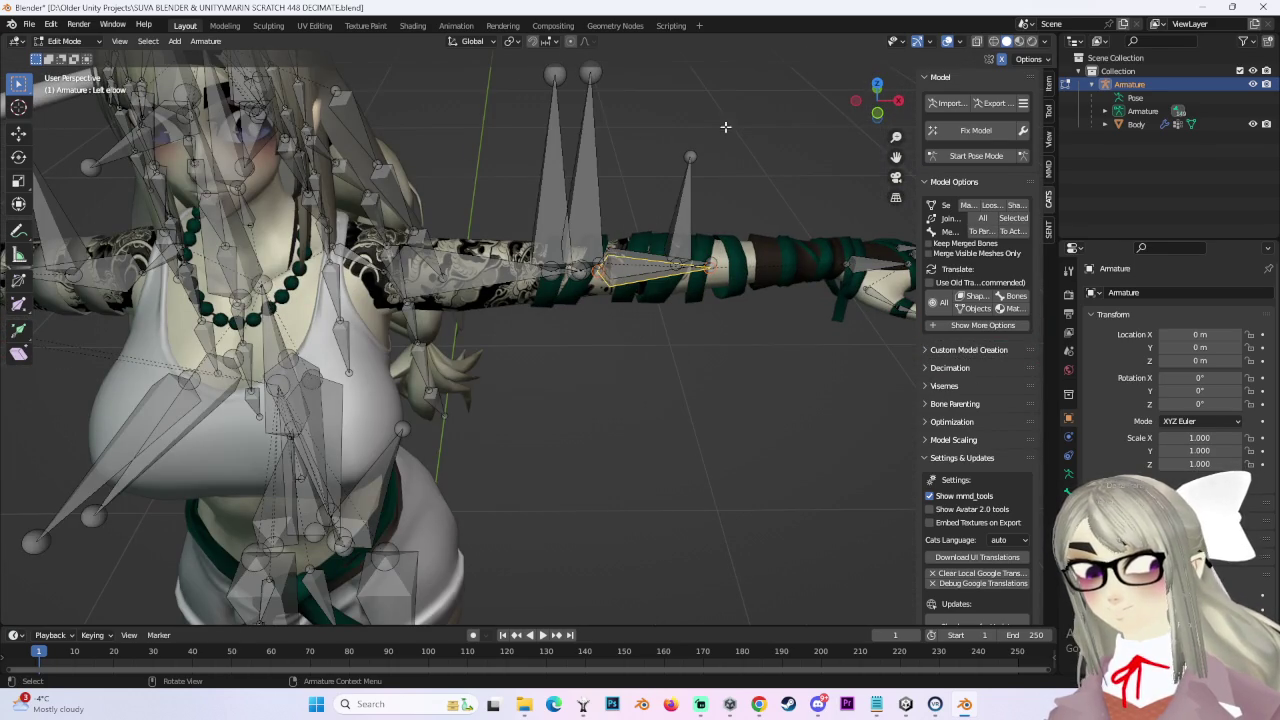
pyautogui.click(877, 84)
# Step: Move the left elbow bone slightly along Z, then about 0.017 m along Y
pyautogui.press('g')
pyautogui.press('z')
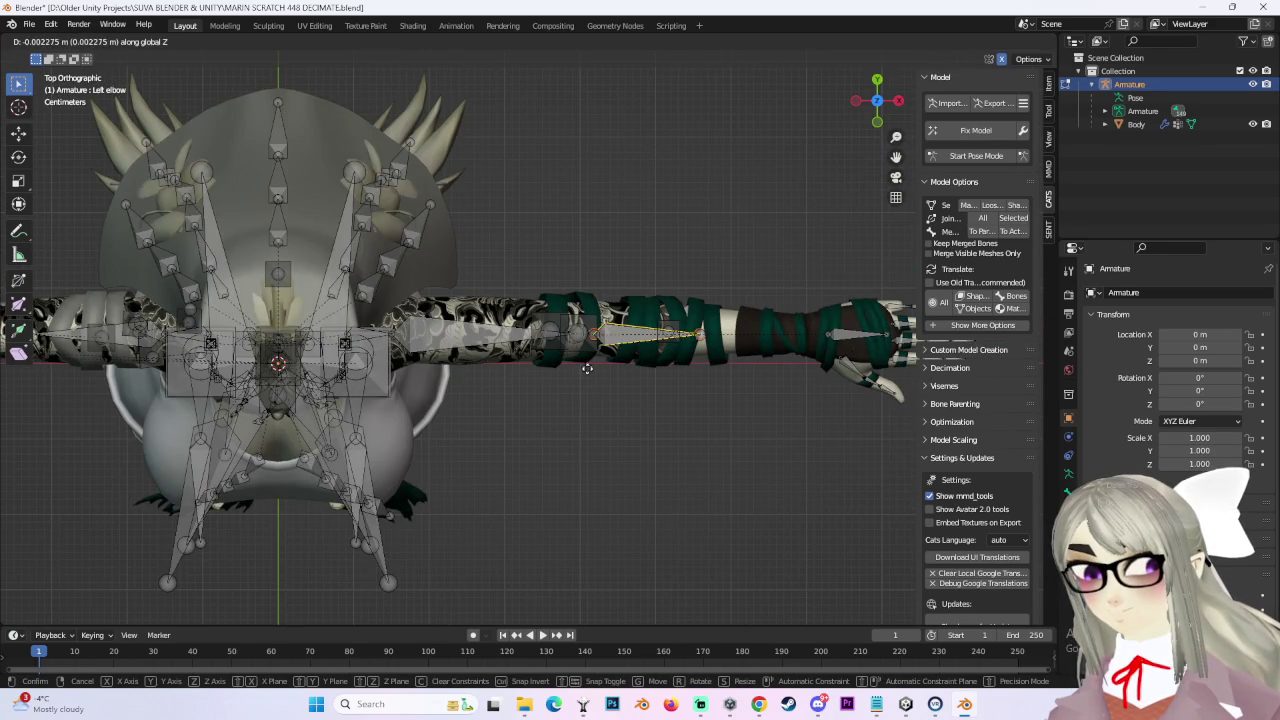
pyautogui.click(588, 365)
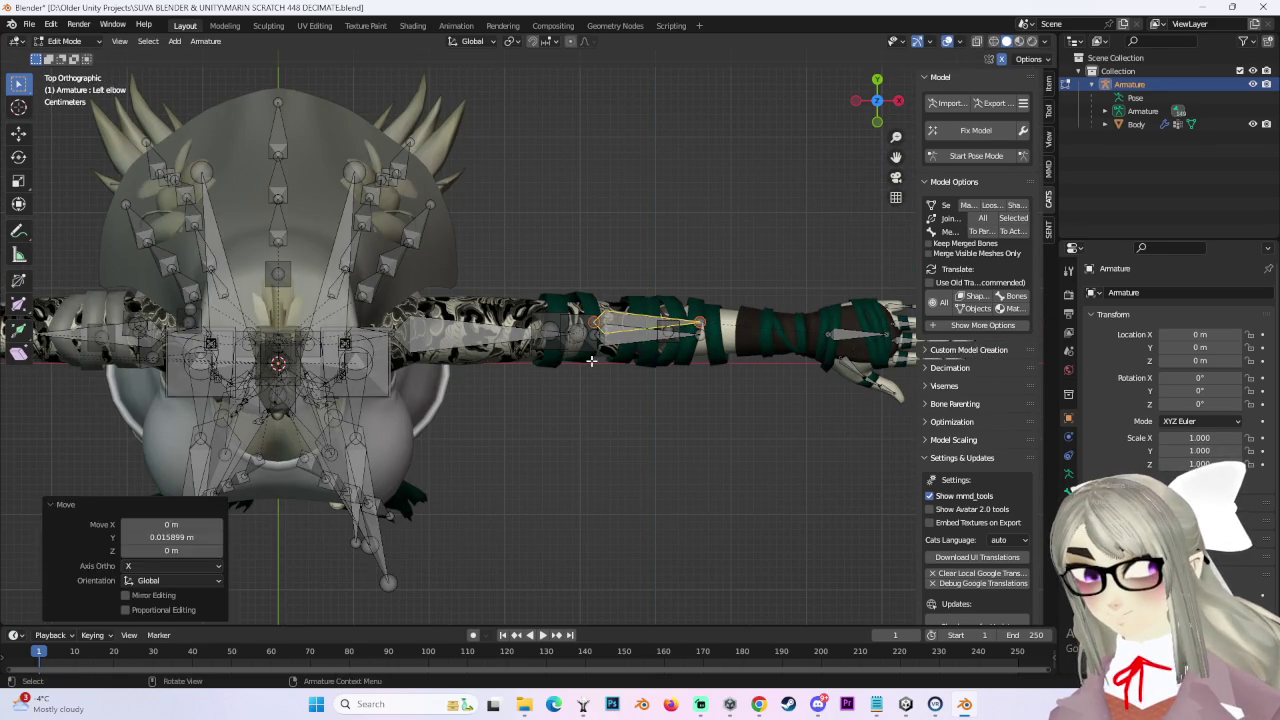
pyautogui.press('g')
pyautogui.press('y')
pyautogui.click(261, 438)
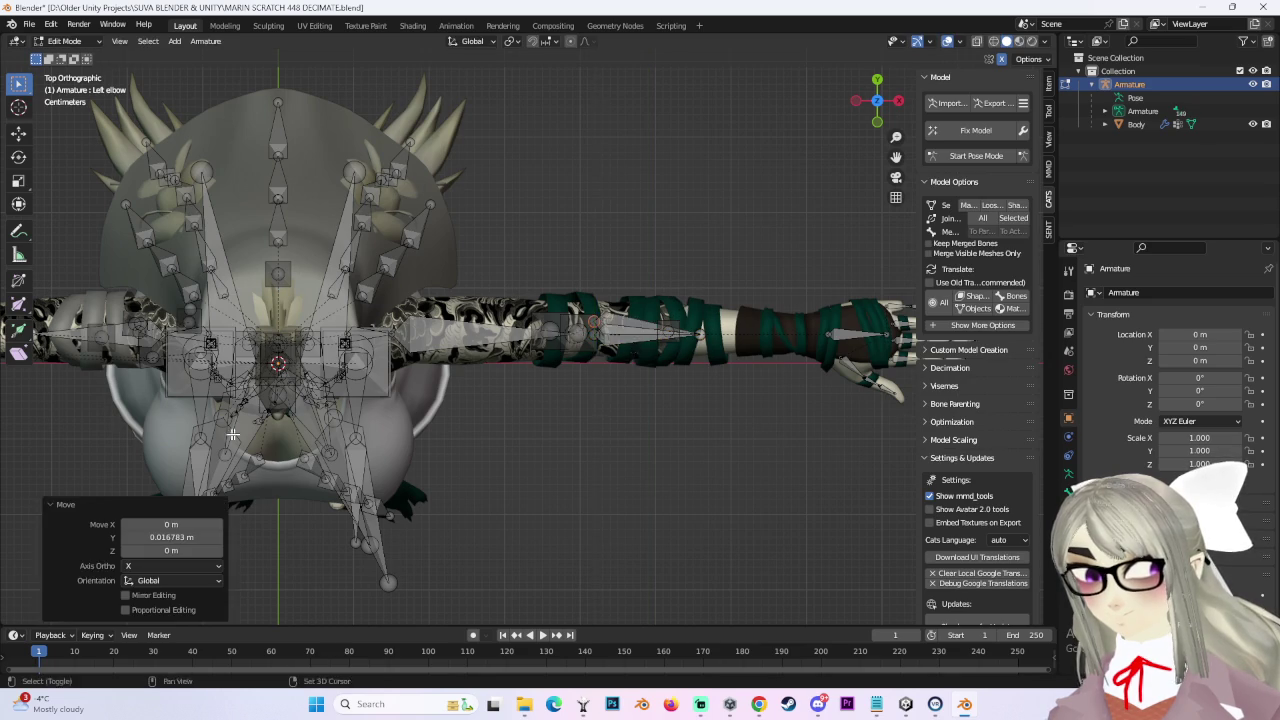
pyautogui.scroll(5, 486, 486)
pyautogui.scroll(3, 297, 338)
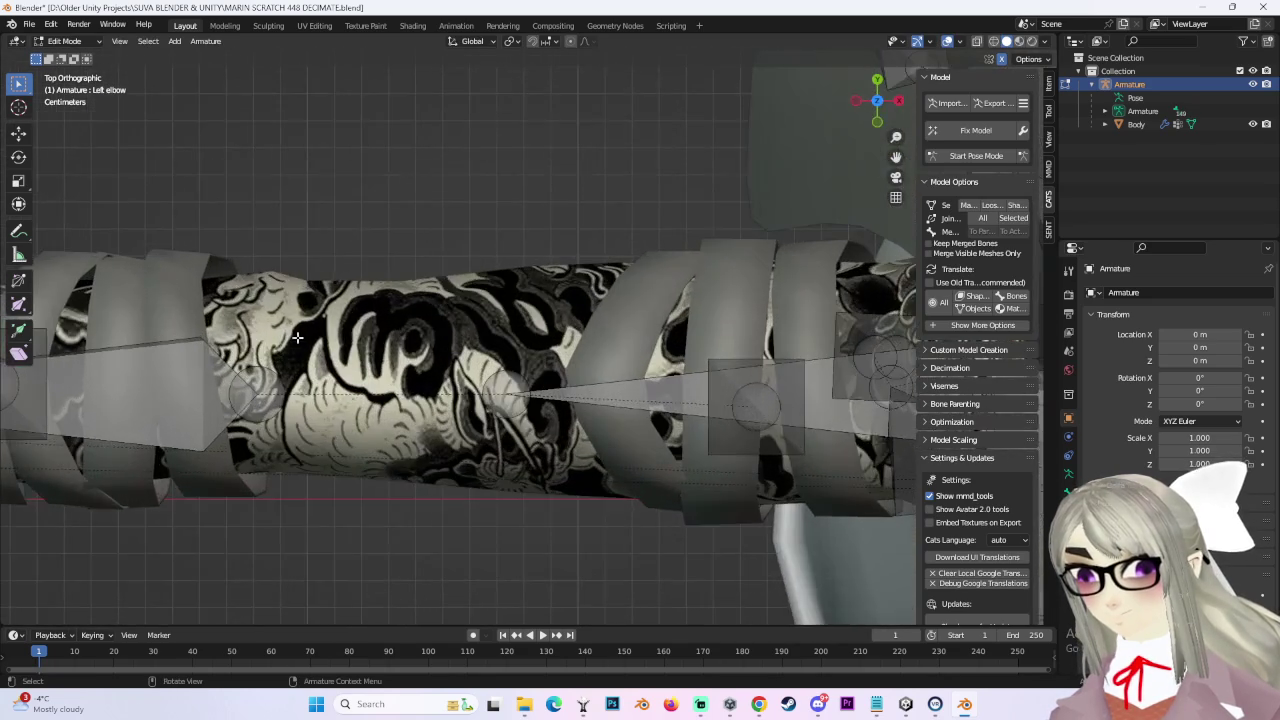
# Step: Bring the elbow into view and nudge the left elbow bone slightly along Y
pyautogui.keyDown('shift'); pyautogui.moveTo(297, 338); pyautogui.dragTo(547, 318, button='middle'); pyautogui.keyUp('shift')
pyautogui.press('g')
pyautogui.press('y')
pyautogui.click(434, 408)
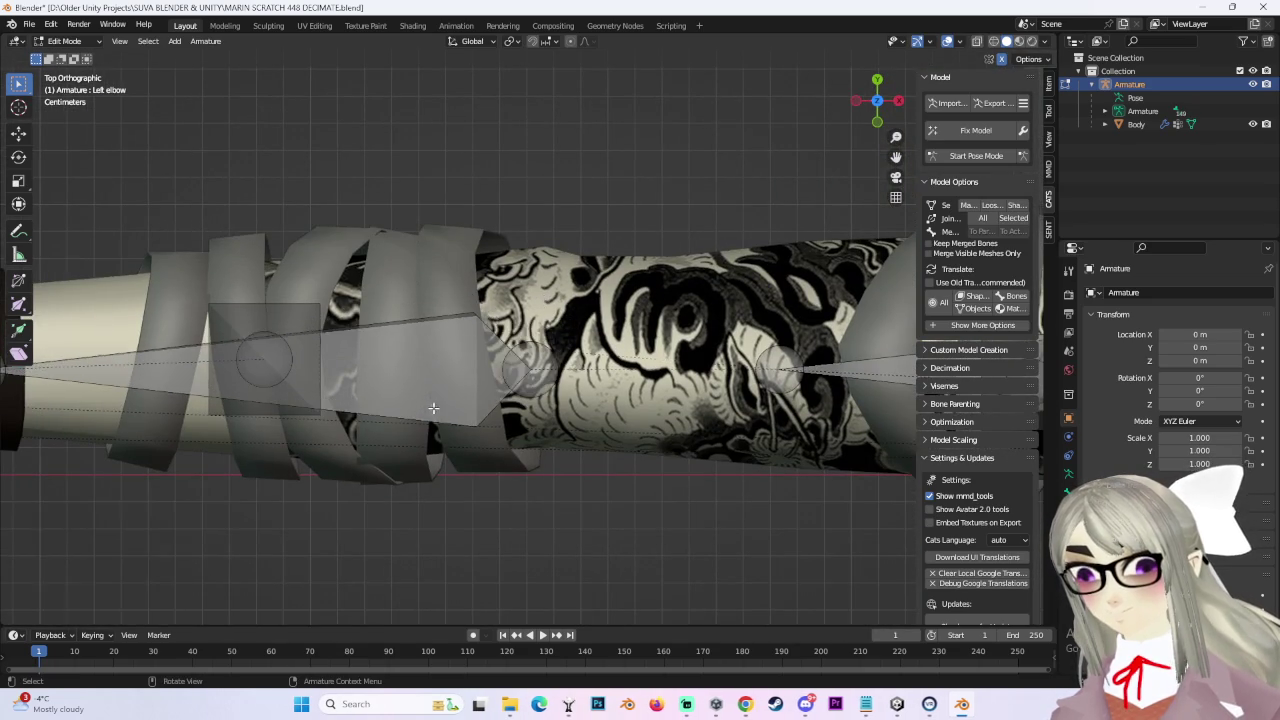
pyautogui.scroll(-2, 434, 408)
pyautogui.scroll(-2, 450, 390)
pyautogui.scroll(4, 480, 375)
# Step: Nudge the left elbow bone a little along the Z axis
pyautogui.press('g')
pyautogui.press('z')
pyautogui.click(498, 364)
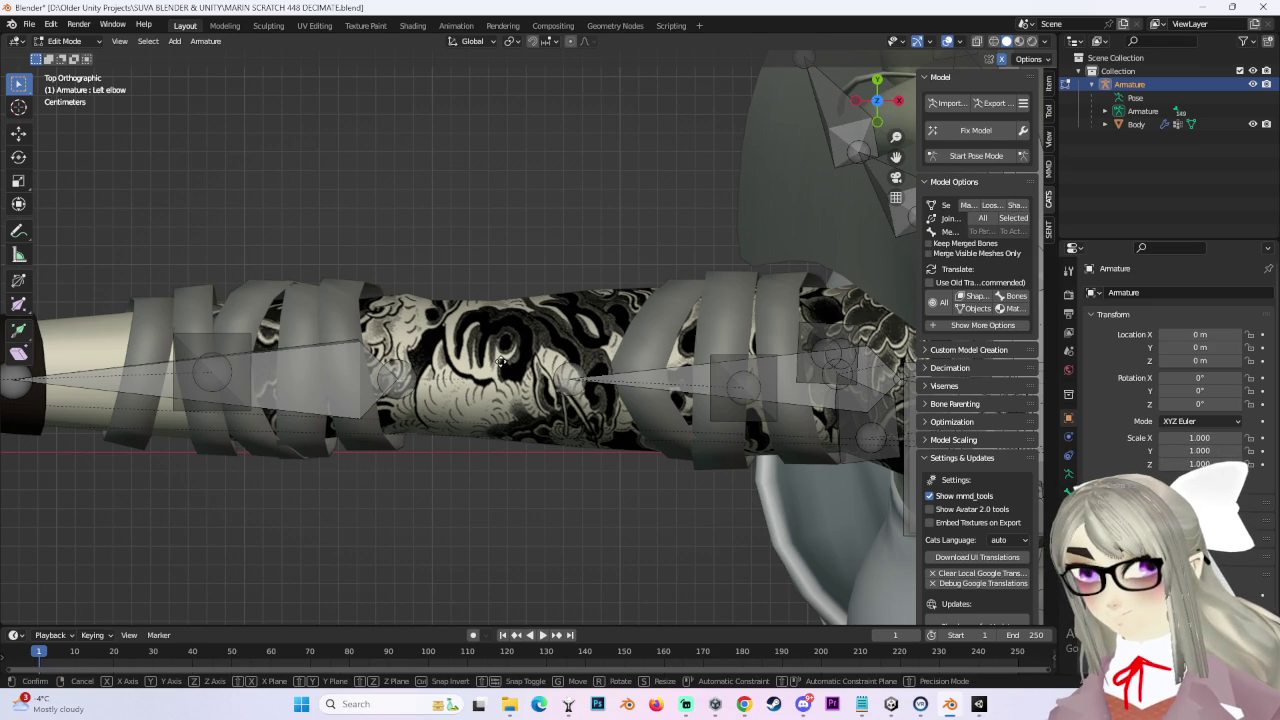
pyautogui.click(500, 362)
pyautogui.scroll(2, 540, 400)
pyautogui.scroll(2, 564, 414)
pyautogui.scroll(2, 564, 414)
# Step: Move the left elbow bone about 0.0034 m along Y to centre it in the forearm
pyautogui.press('g')
pyautogui.press('y')
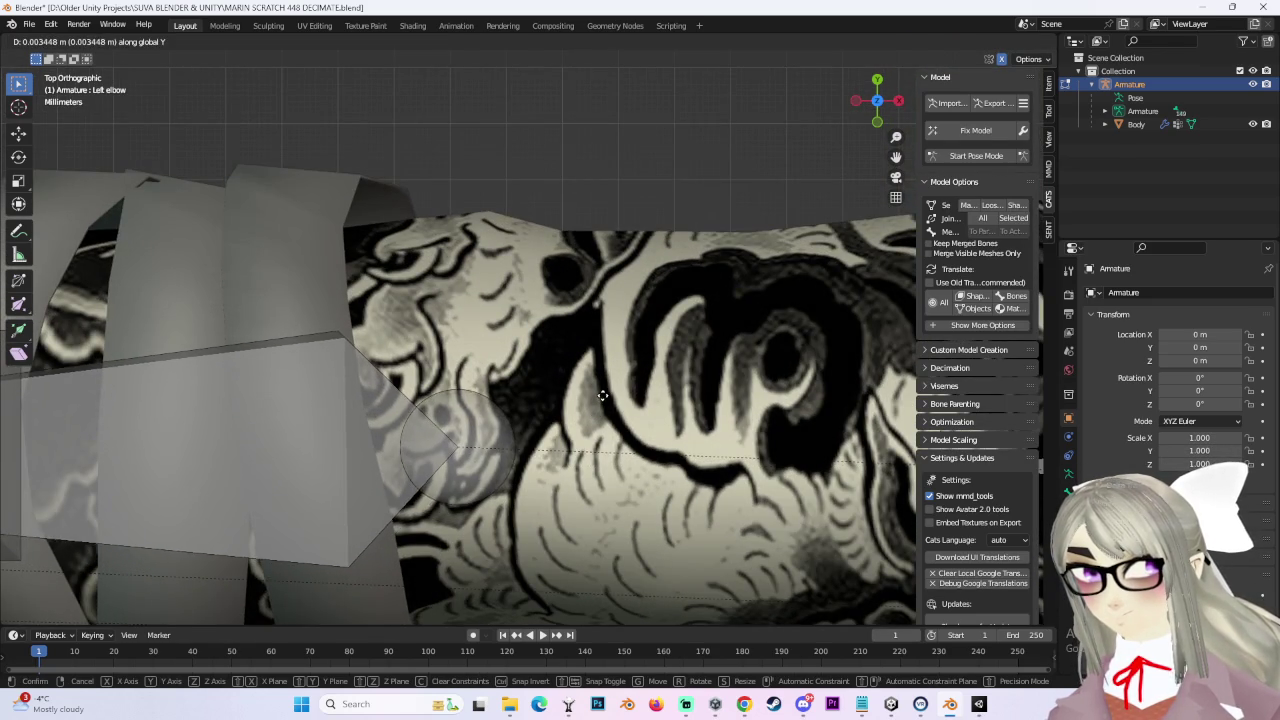
pyautogui.click(603, 396)
pyautogui.scroll(-2, 603, 396)
pyautogui.scroll(-3, 603, 396)
pyautogui.scroll(-1, 603, 396)
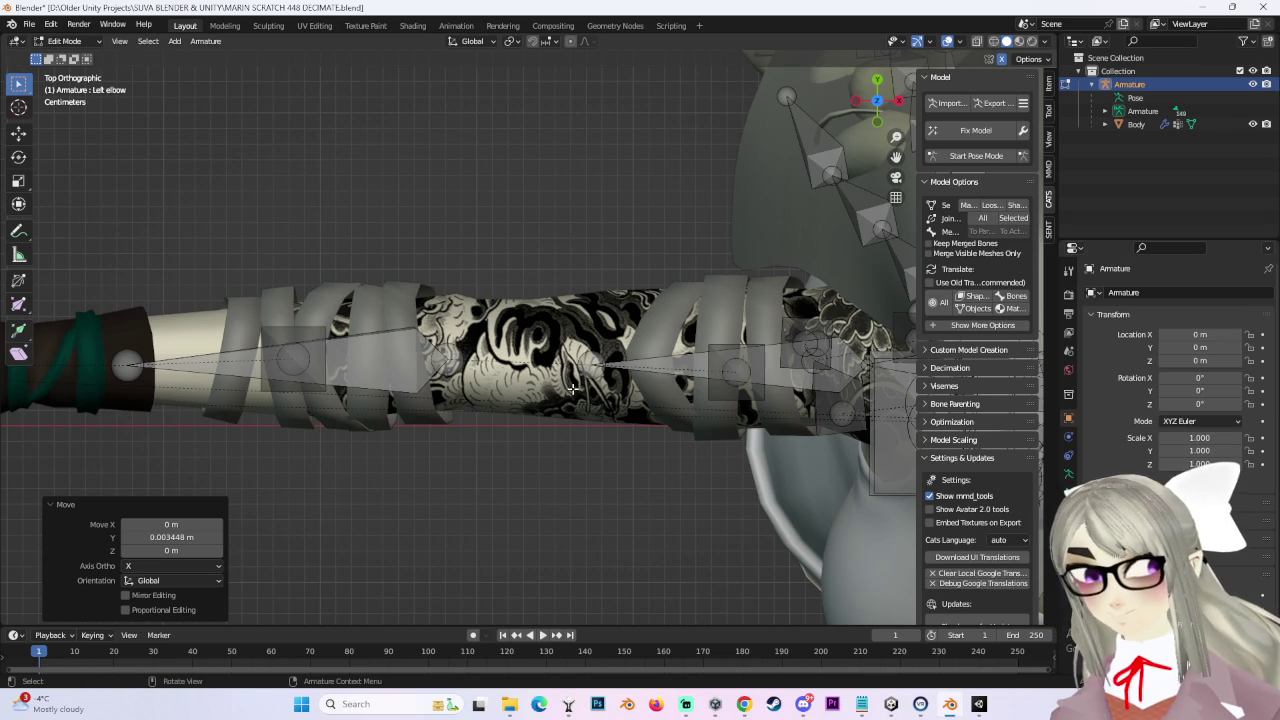
pyautogui.scroll(-3, 573, 390)
# Step: Orbit and zoom out to inspect the arm and the whole model
pyautogui.keyDown('shift'); pyautogui.moveTo(573, 390); pyautogui.dragTo(455, 318, button='middle'); pyautogui.keyUp('shift')
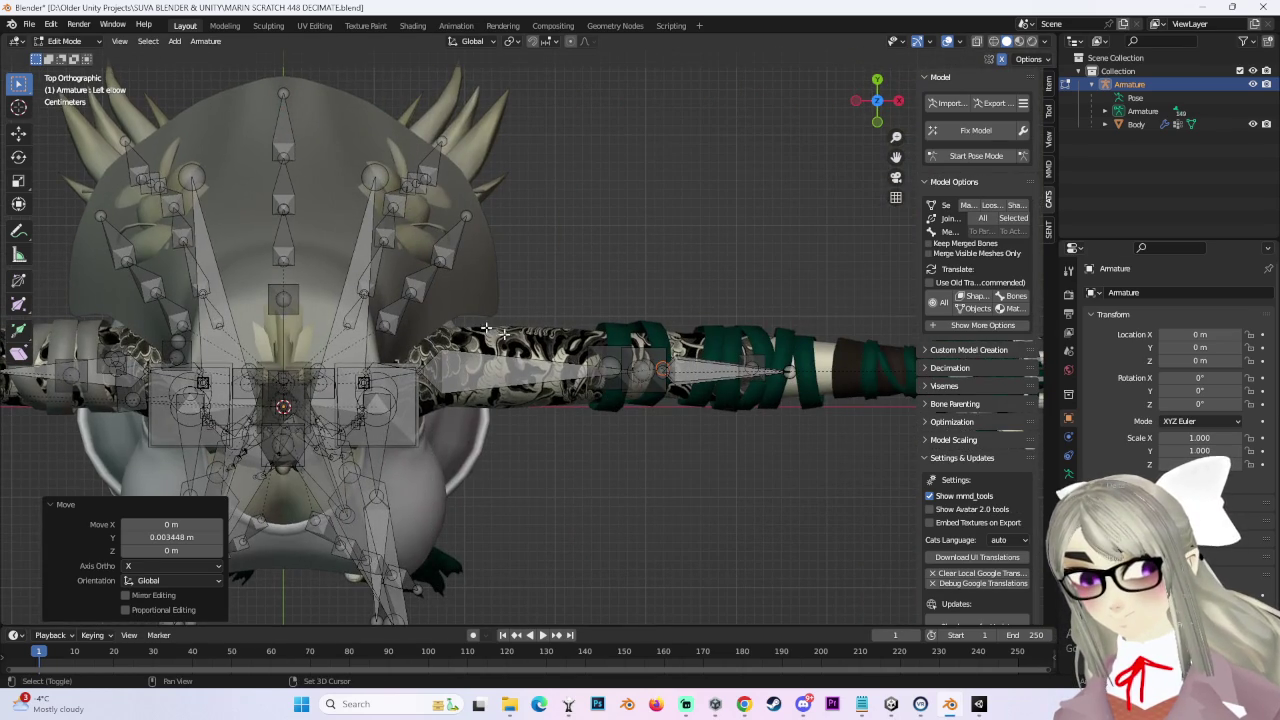
pyautogui.scroll(4, 706, 386)
pyautogui.scroll(3, 571, 376)
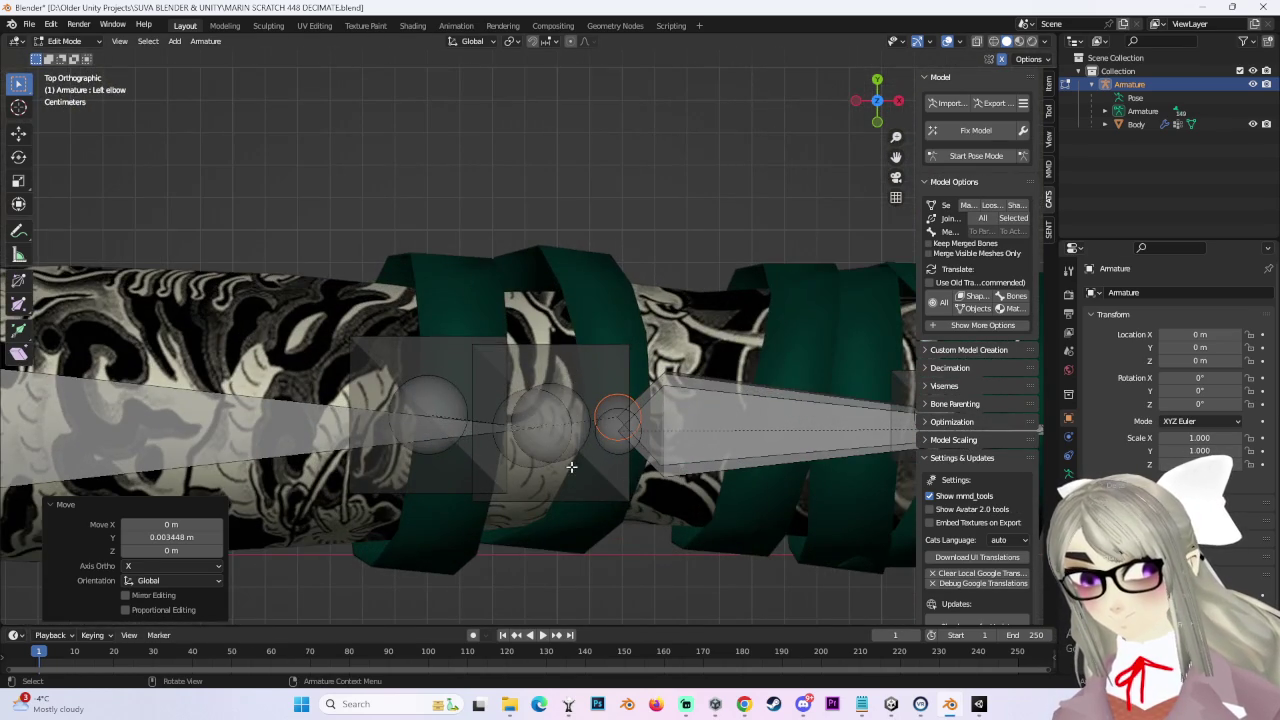
pyautogui.scroll(-5, 571, 460)
pyautogui.scroll(-2, 578, 452)
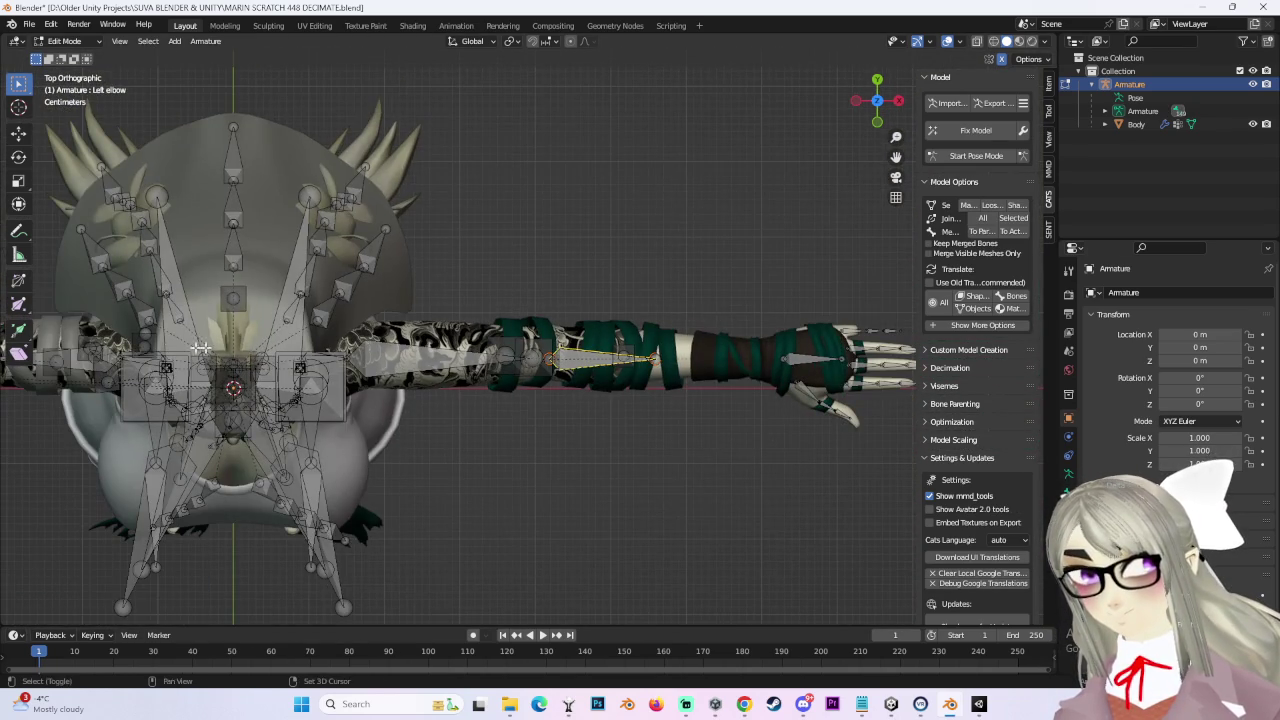
pyautogui.moveTo(233, 347); pyautogui.dragTo(600, 330, button='middle')
pyautogui.scroll(2, 661, 317)
pyautogui.scroll(-4, 593, 327)
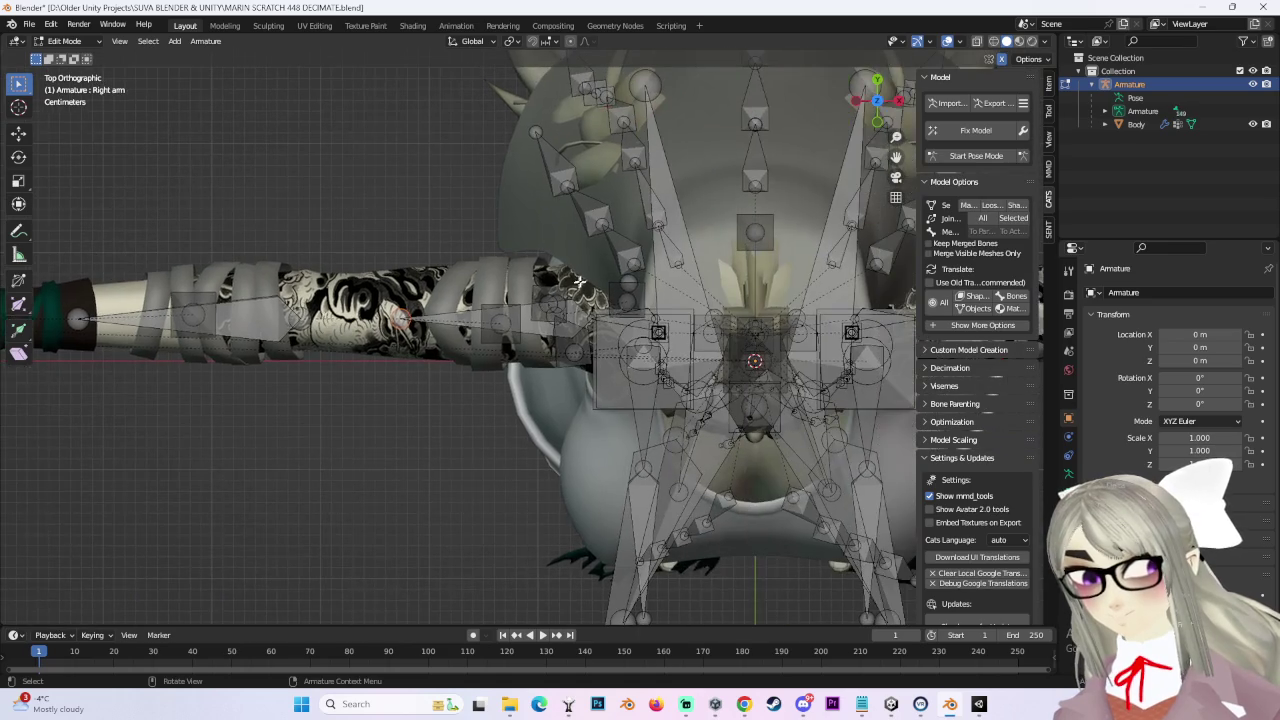
pyautogui.scroll(2, 600, 330)
pyautogui.moveTo(550, 307); pyautogui.dragTo(850, 110, button='middle')
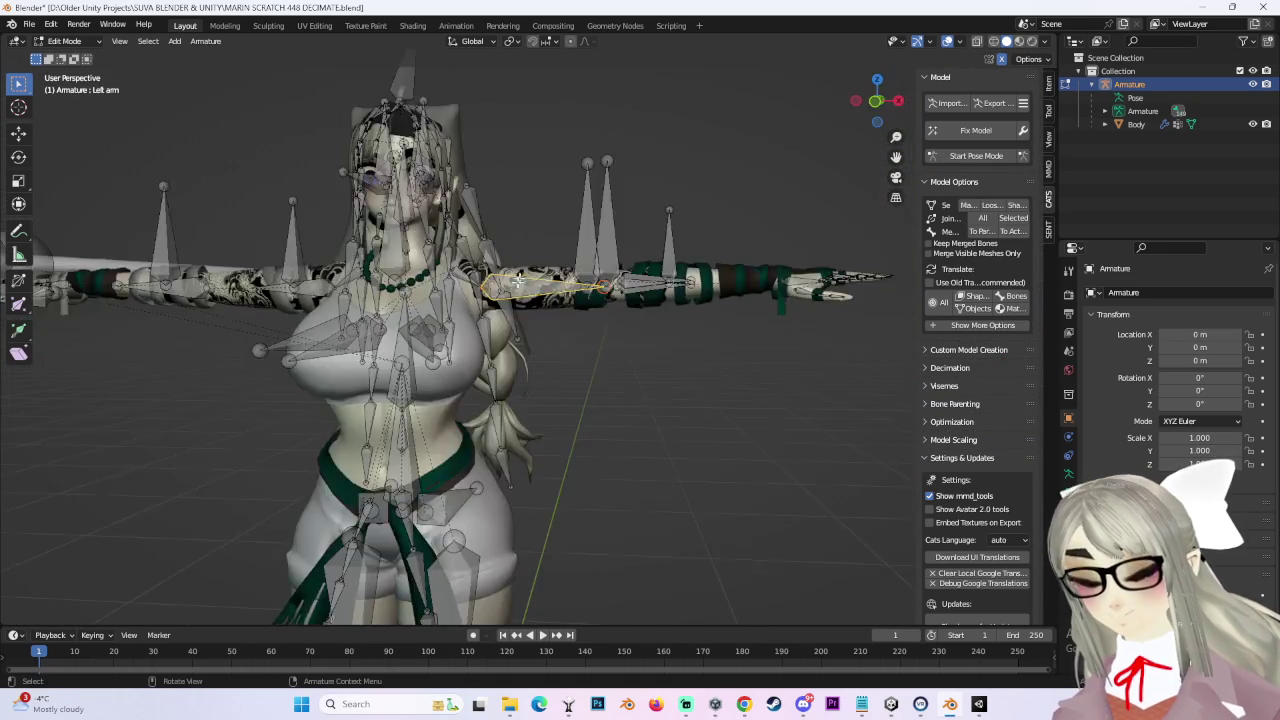
# Step: Run Cats Fix Model on the avatar and view it from the front
pyautogui.click(995, 131)
pyautogui.moveTo(872, 100); pyautogui.dragTo(895, 120)
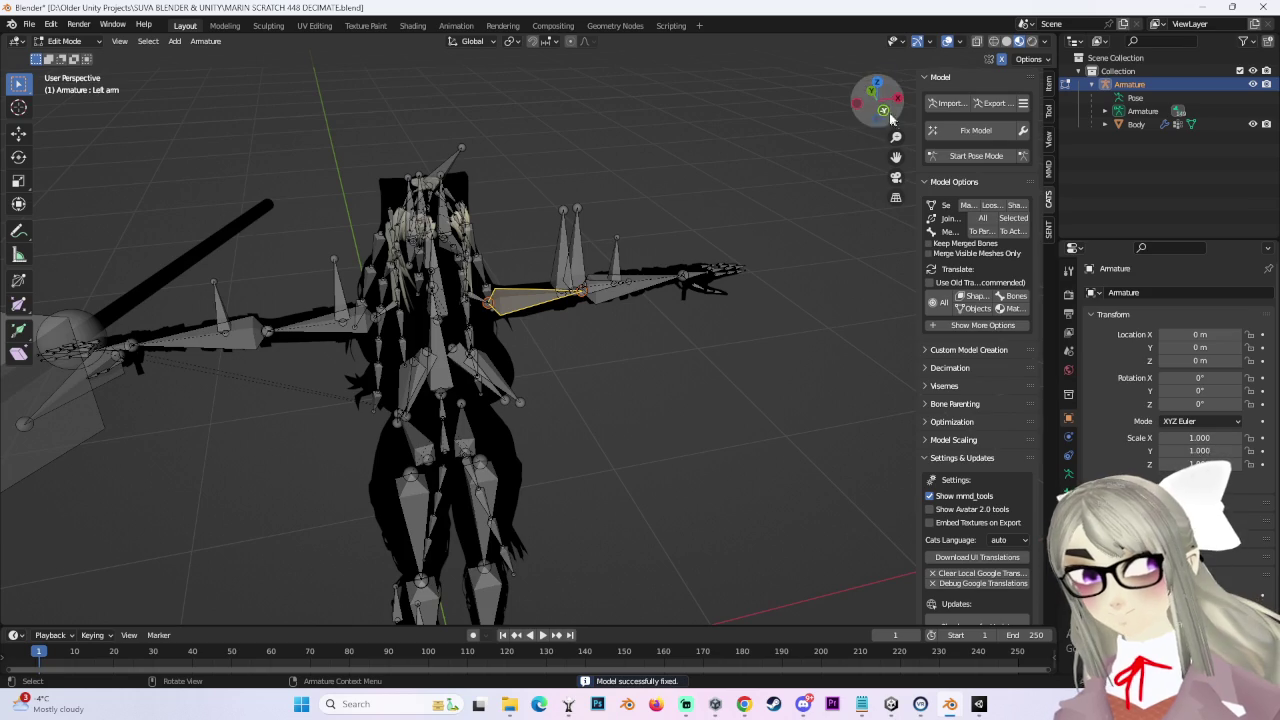
pyautogui.click(882, 112)
pyautogui.scroll(3, 603, 477)
# Step: Inspect the fixed rig from the right side and from below
pyautogui.moveTo(597, 214)
pyautogui.mouseDown(button='middle')
pyautogui.moveTo(577, 429)
pyautogui.moveTo(790, 228)
pyautogui.mouseUp(button='middle')
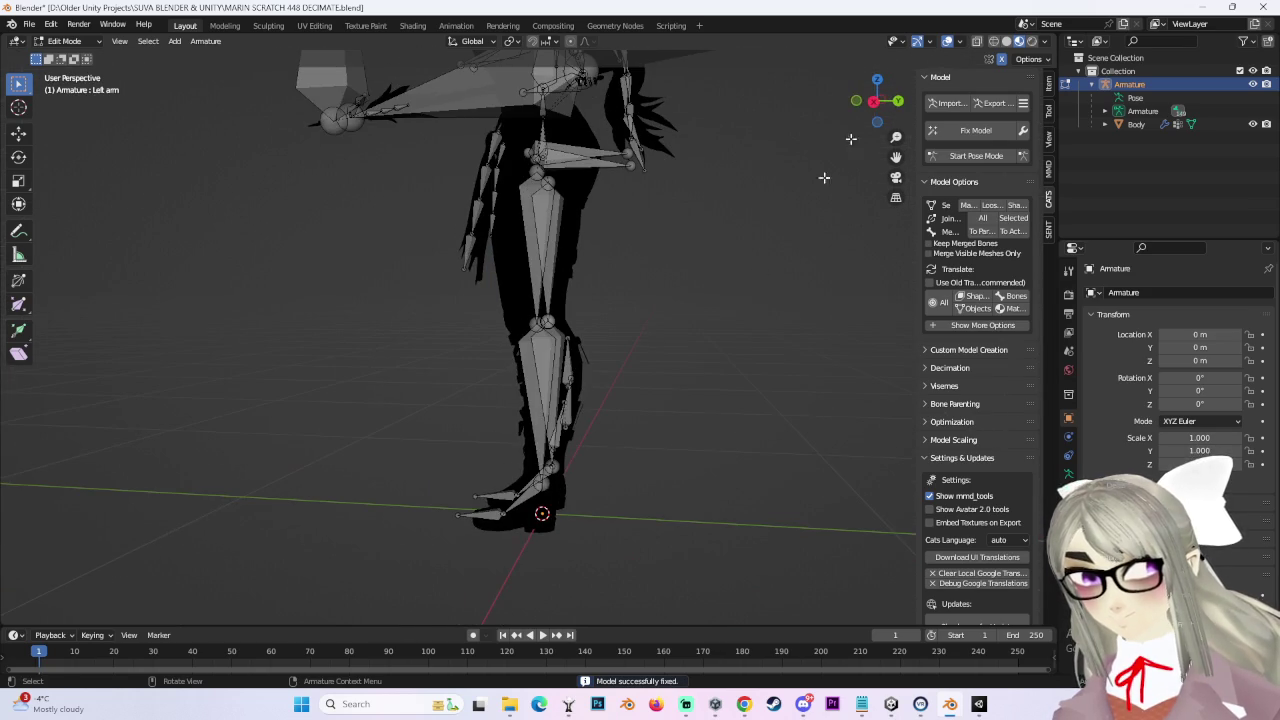
pyautogui.click(876, 101)
pyautogui.scroll(2, 527, 405)
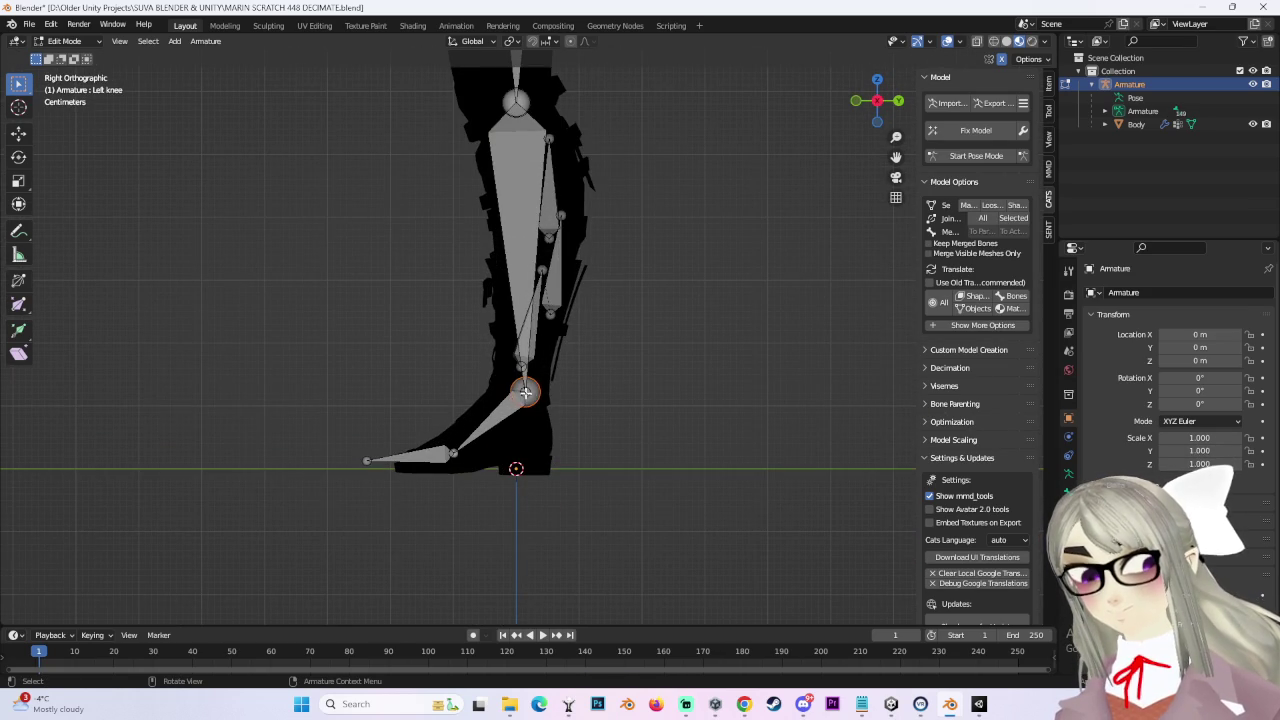
pyautogui.click(876, 123)
pyautogui.scroll(3, 594, 400)
pyautogui.scroll(2, 563, 371)
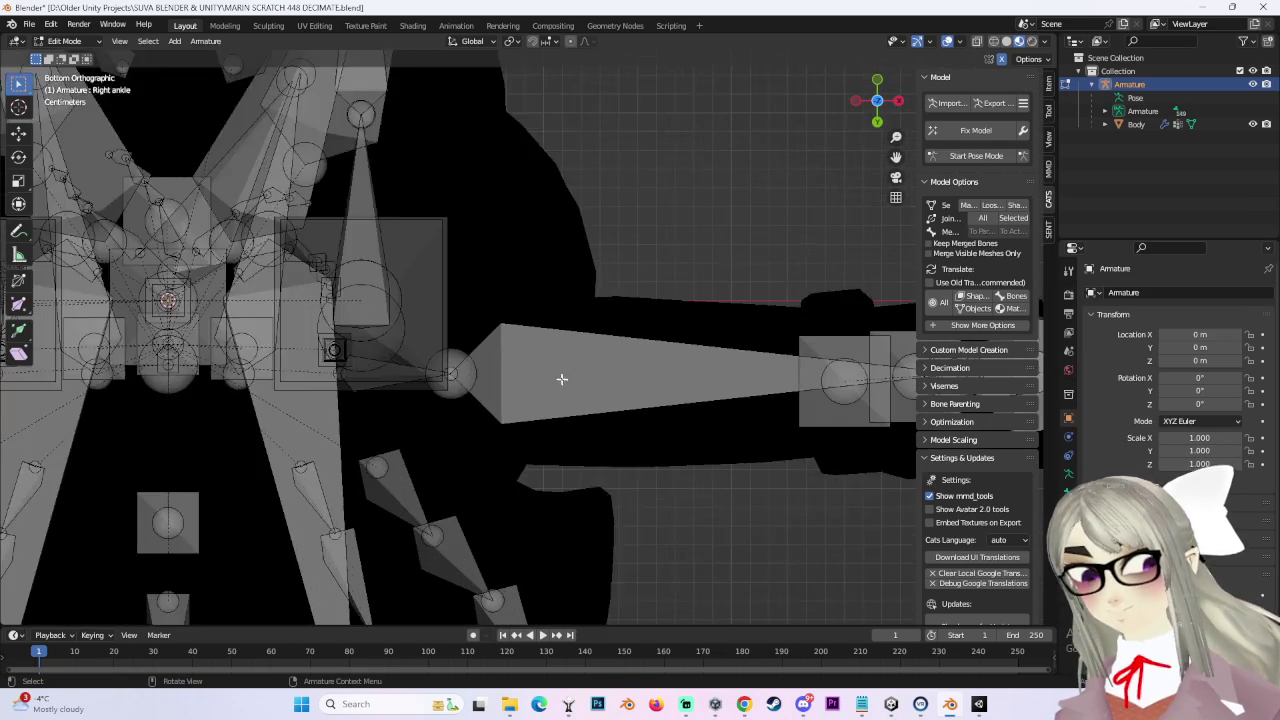
pyautogui.click(877, 77)
pyautogui.scroll(2, 651, 491)
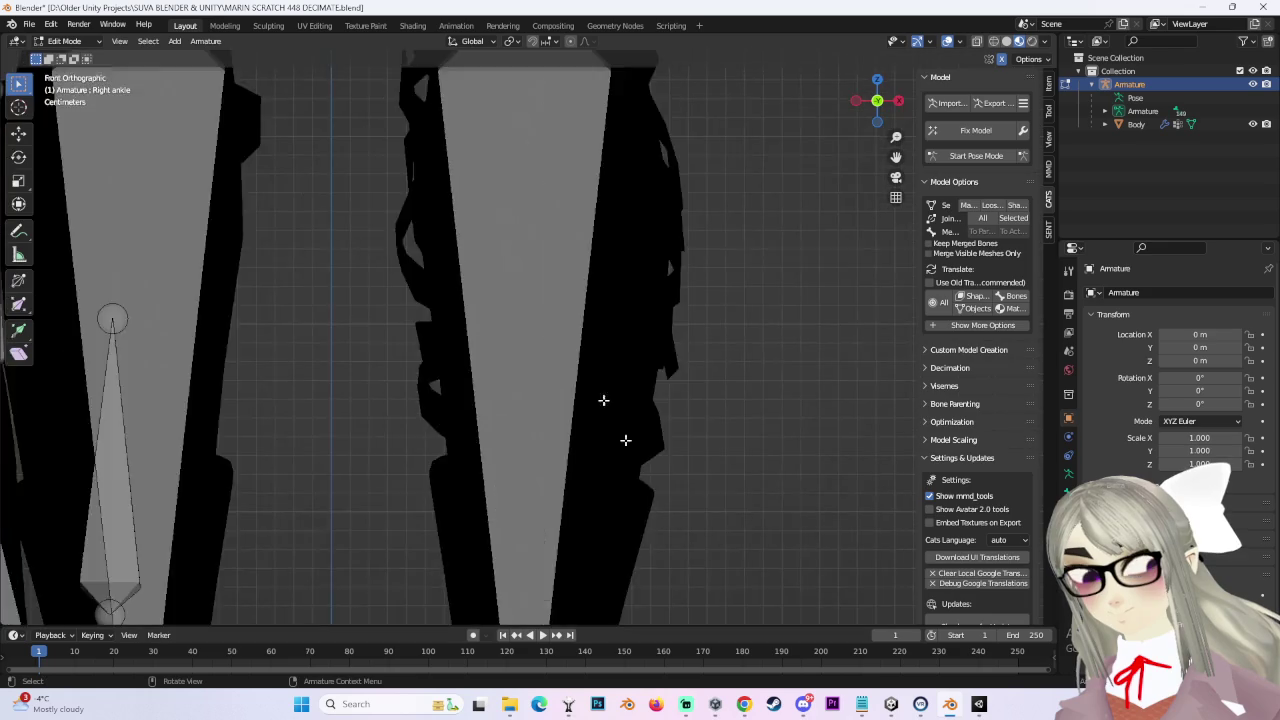
# Step: Check the rig from the front and top, then try dragging the right elbow joint
pyautogui.scroll(-4, 560, 400)
pyautogui.scroll(5, 489, 179)
pyautogui.scroll(-4, 489, 179)
pyautogui.scroll(-2, 480, 363)
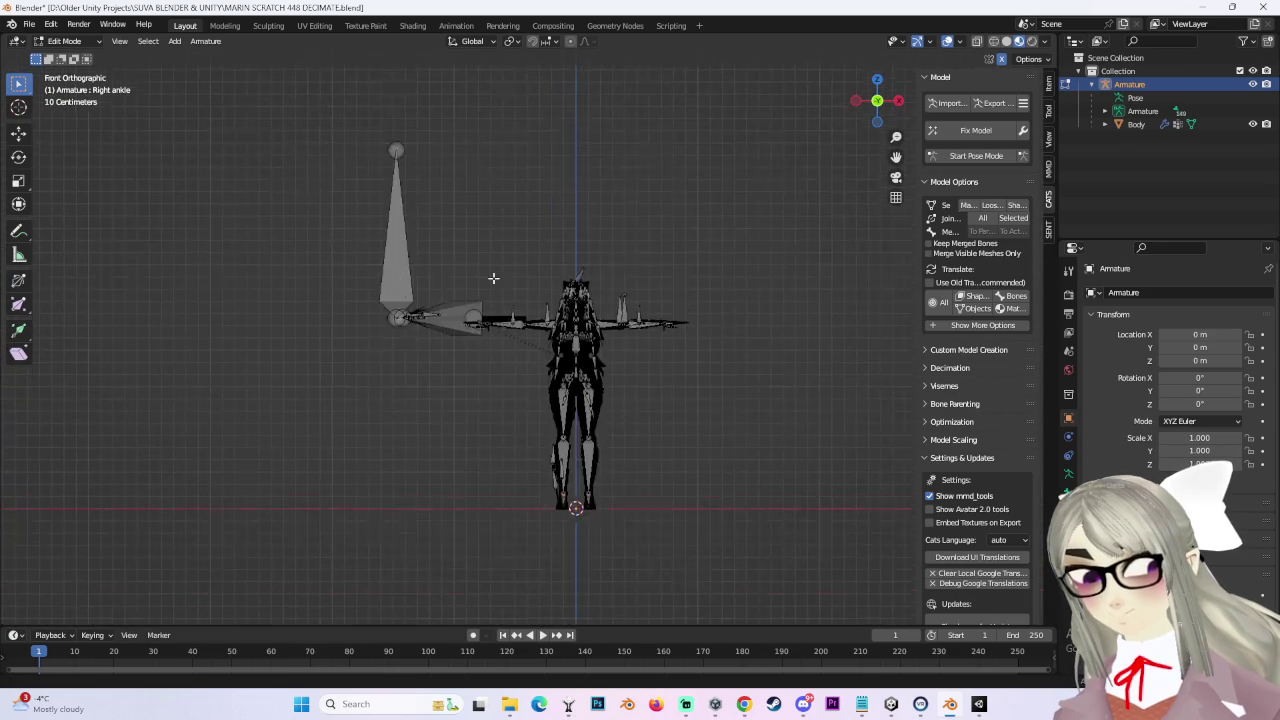
pyautogui.scroll(3, 491, 286)
pyautogui.scroll(2, 700, 200)
pyautogui.click(877, 78)
pyautogui.scroll(3, 471, 396)
pyautogui.moveTo(456, 417); pyautogui.dragTo(494, 363)
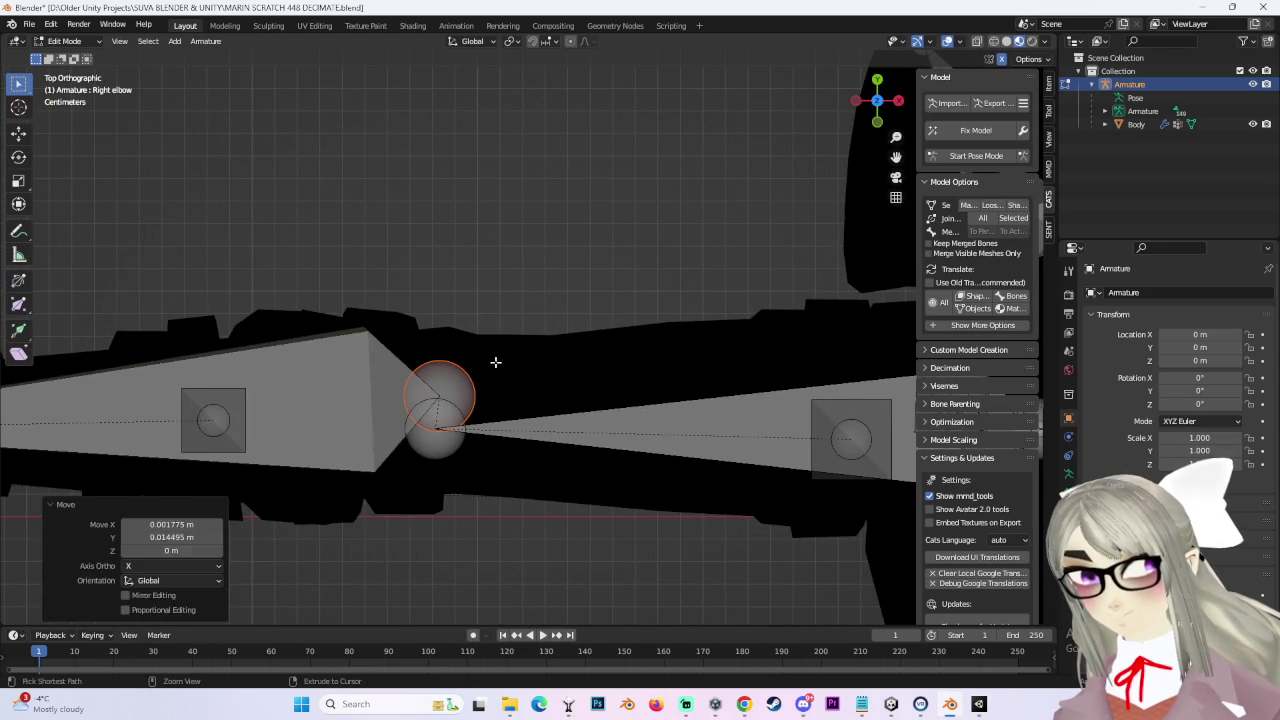
# Step: Undo the trial right-elbow drags and a Y-axis move
pyautogui.hotkey('ctrl', 'z')
pyautogui.moveTo(441, 433); pyautogui.dragTo(480, 403)
pyautogui.hotkey('ctrl', 'z')
pyautogui.scroll(2, 508, 417)
pyautogui.press('g')
pyautogui.press('y')
pyautogui.click(492, 420)
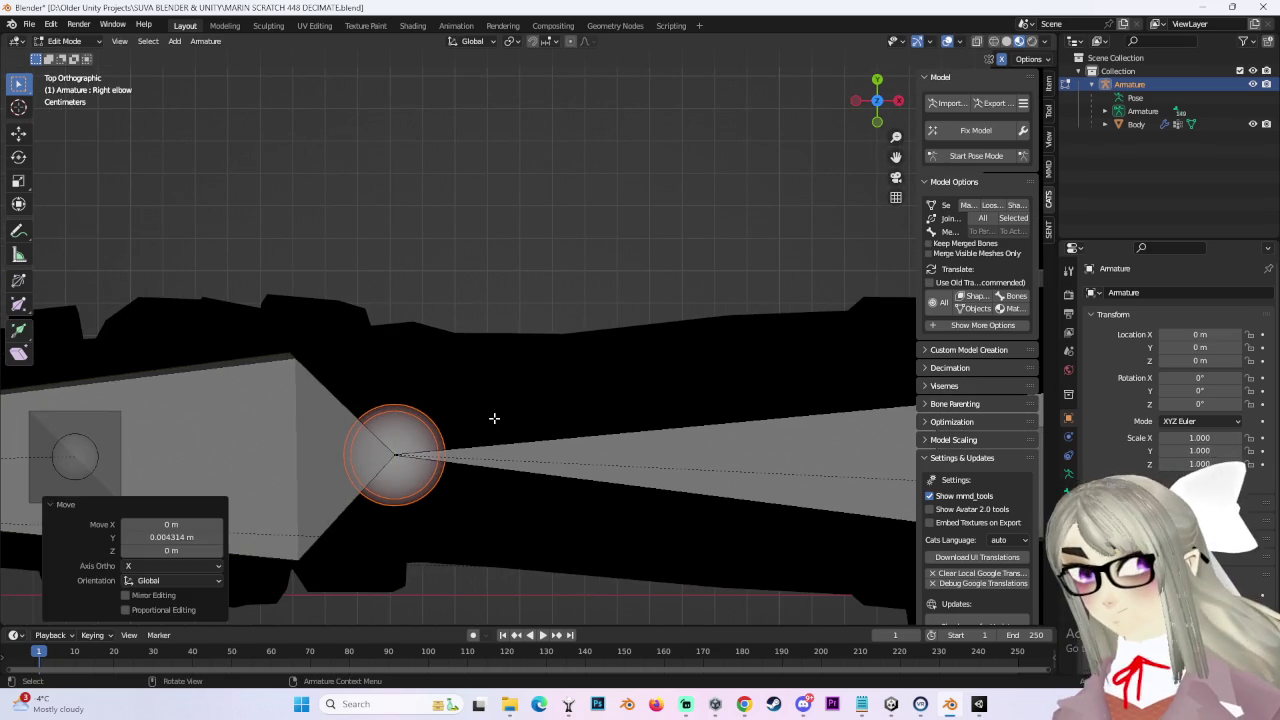
pyautogui.hotkey('ctrl', 'z')
# Step: Move the right elbow along Y and check it from the left side view
pyautogui.press('g')
pyautogui.press('y')
pyautogui.click(504, 421)
pyautogui.scroll(-4, 500, 428)
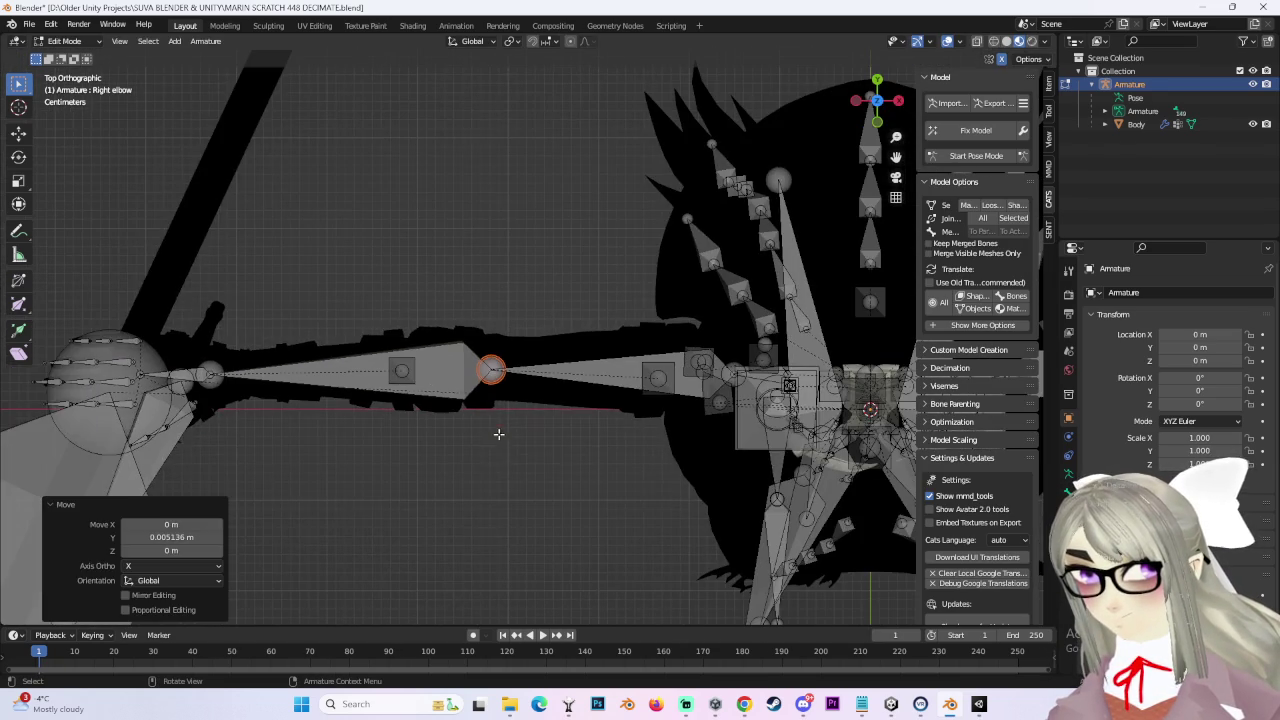
pyautogui.click(856, 100)
pyautogui.scroll(3, 540, 430)
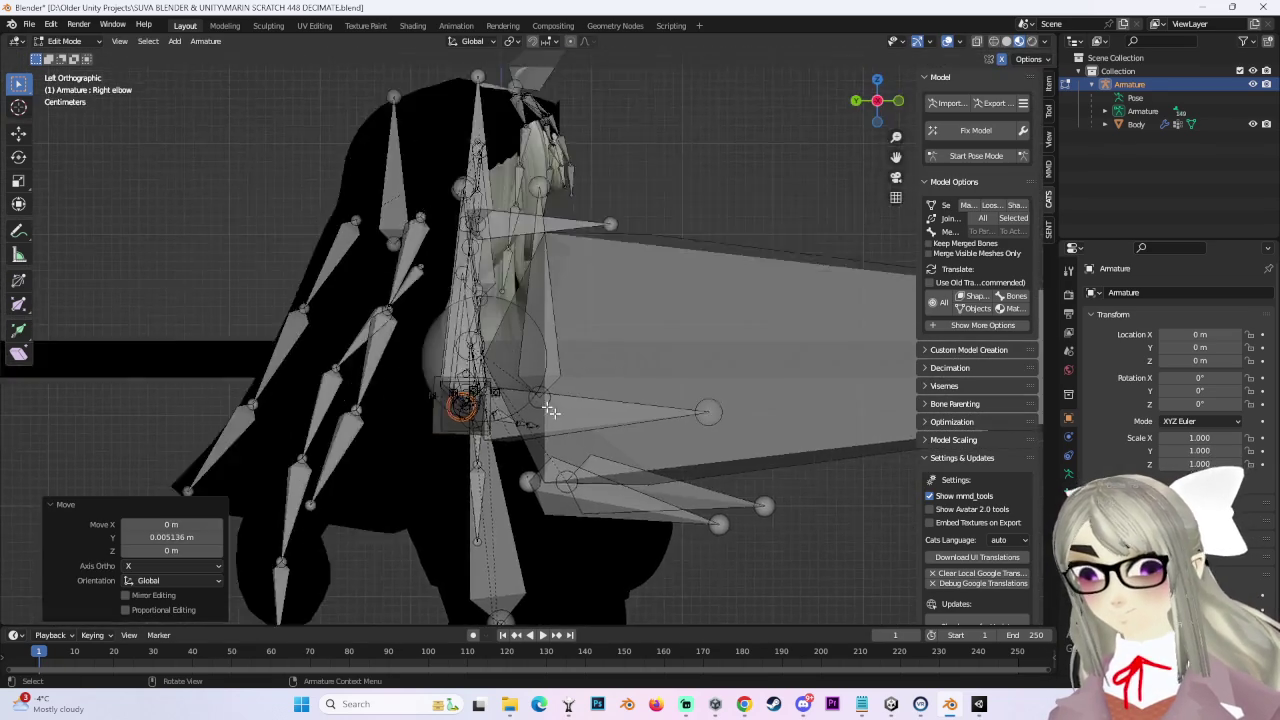
pyautogui.scroll(3, 537, 433)
pyautogui.scroll(3, 537, 433)
# Step: Shift the right elbow joint 0.008124 m along Y and check it from the top
pyautogui.press('g')
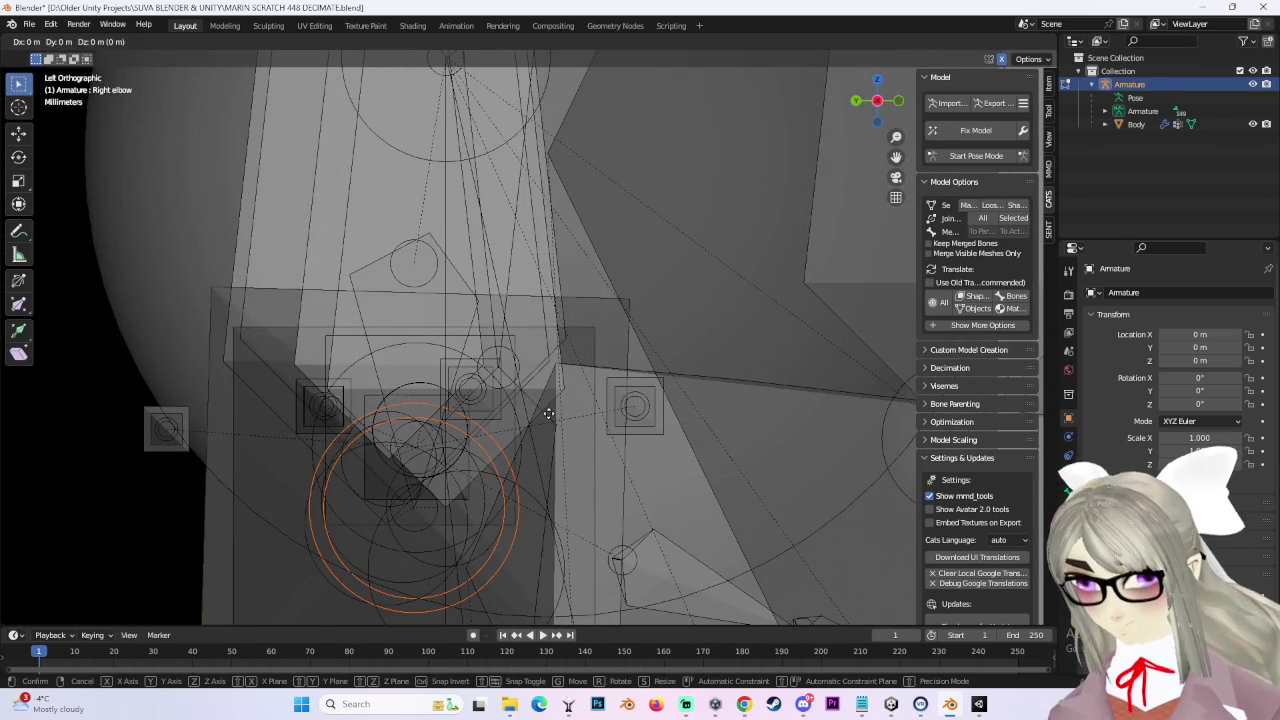
pyautogui.press('y')
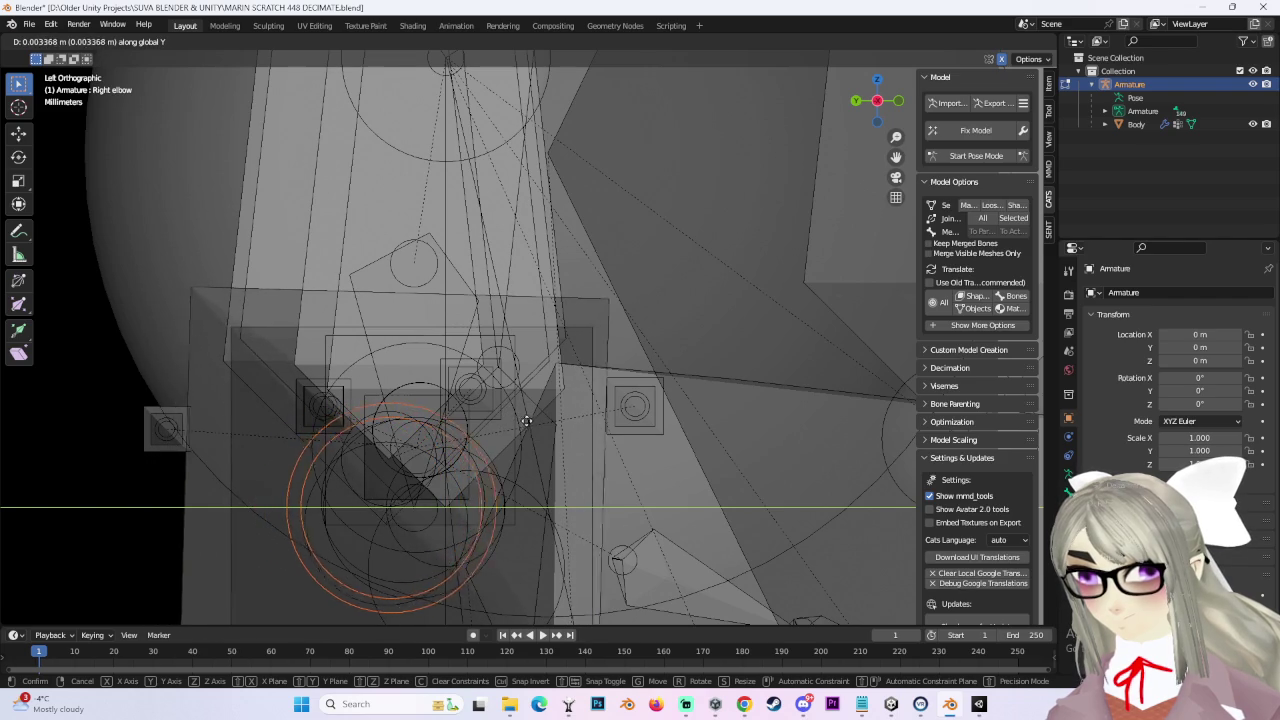
pyautogui.click(539, 424)
pyautogui.moveTo(539, 424)
pyautogui.mouseDown(button='middle')
pyautogui.moveTo(539, 442)
pyautogui.moveTo(623, 423)
pyautogui.moveTo(557, 363)
pyautogui.mouseUp(button='middle')
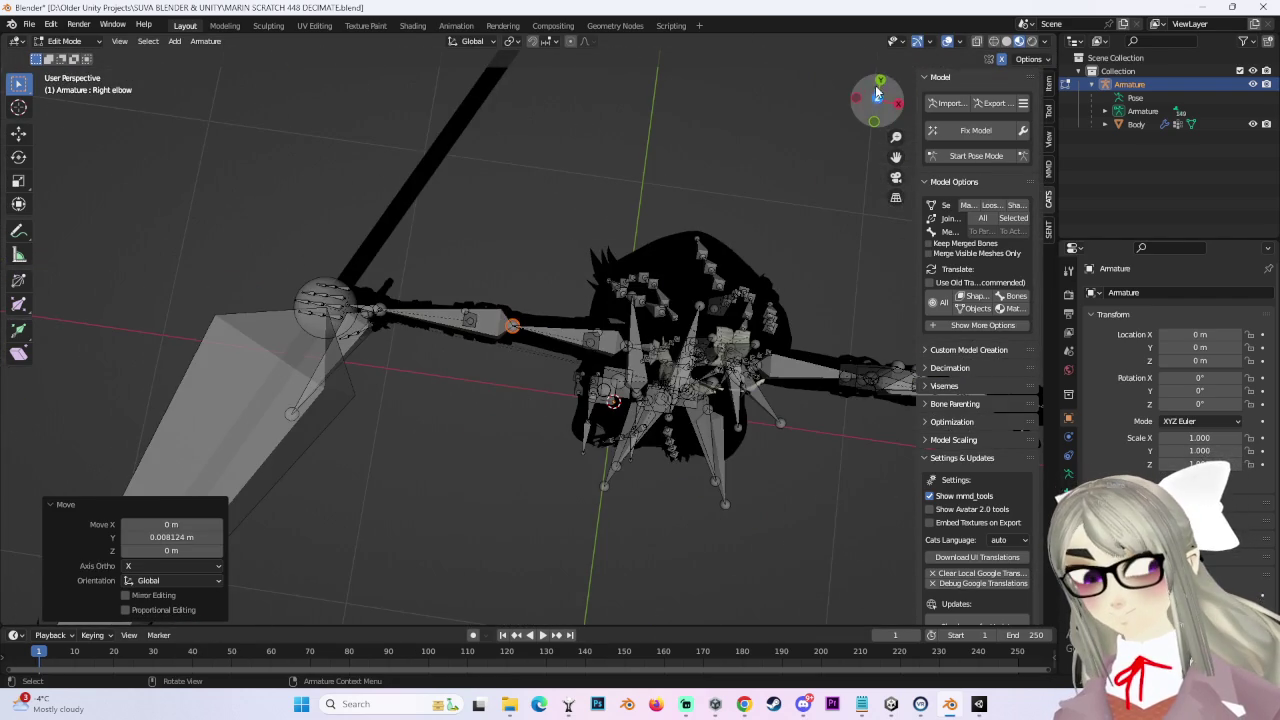
pyautogui.click(877, 94)
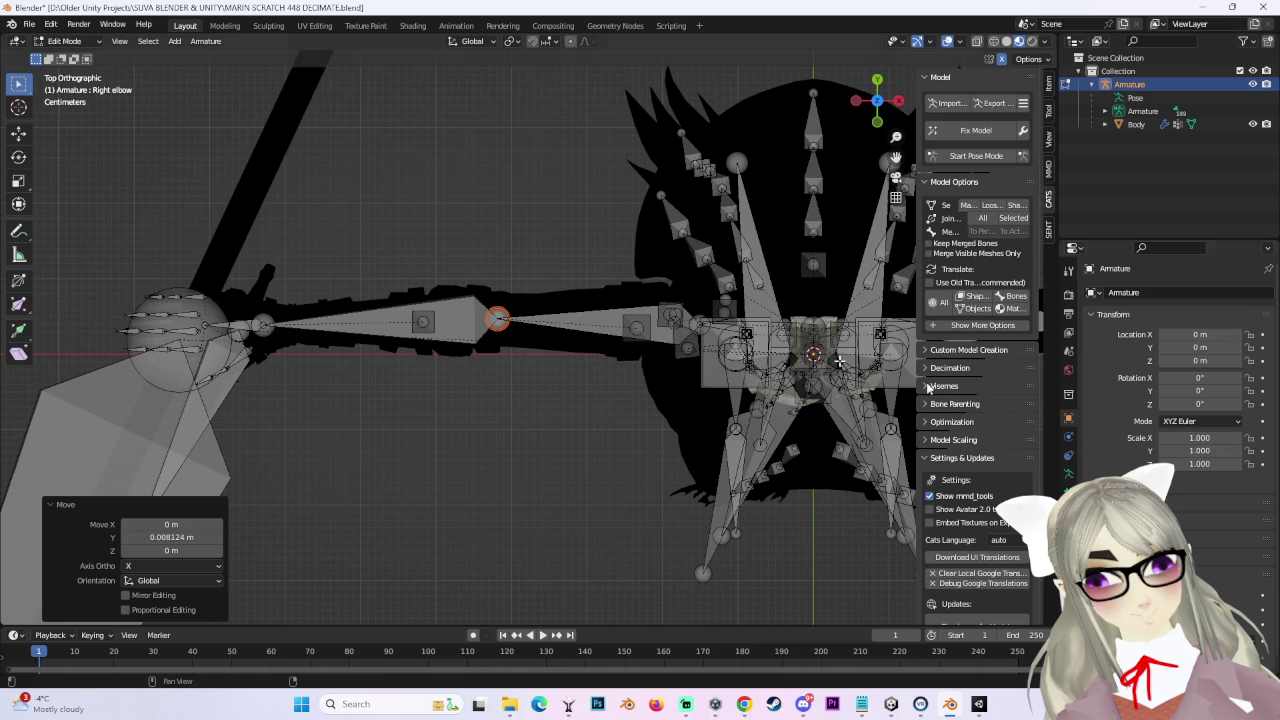
pyautogui.moveTo(534, 323); pyautogui.dragTo(620, 330, button='middle')
pyautogui.moveTo(876, 101); pyautogui.dragTo(880, 113)
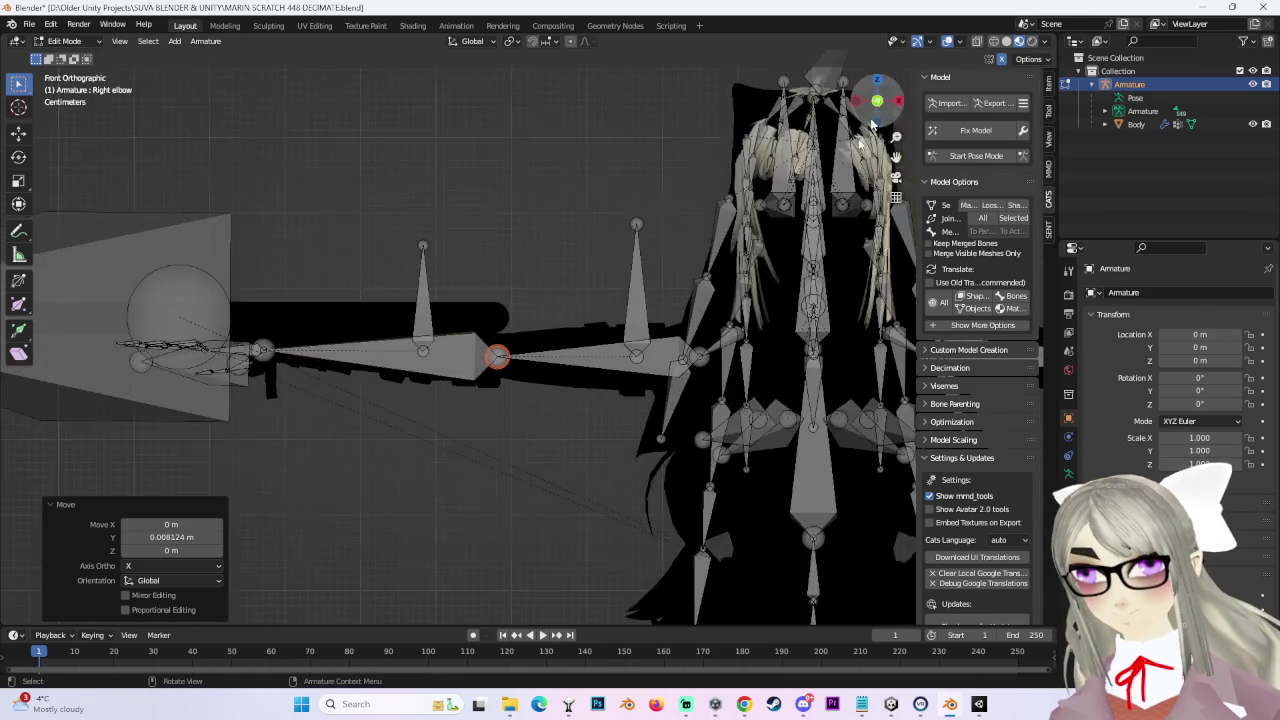
# Step: Show the front view with the Hips bone selected, Studio lighting, and X-ray off
pyautogui.press('KP_1')
pyautogui.click(545, 476)
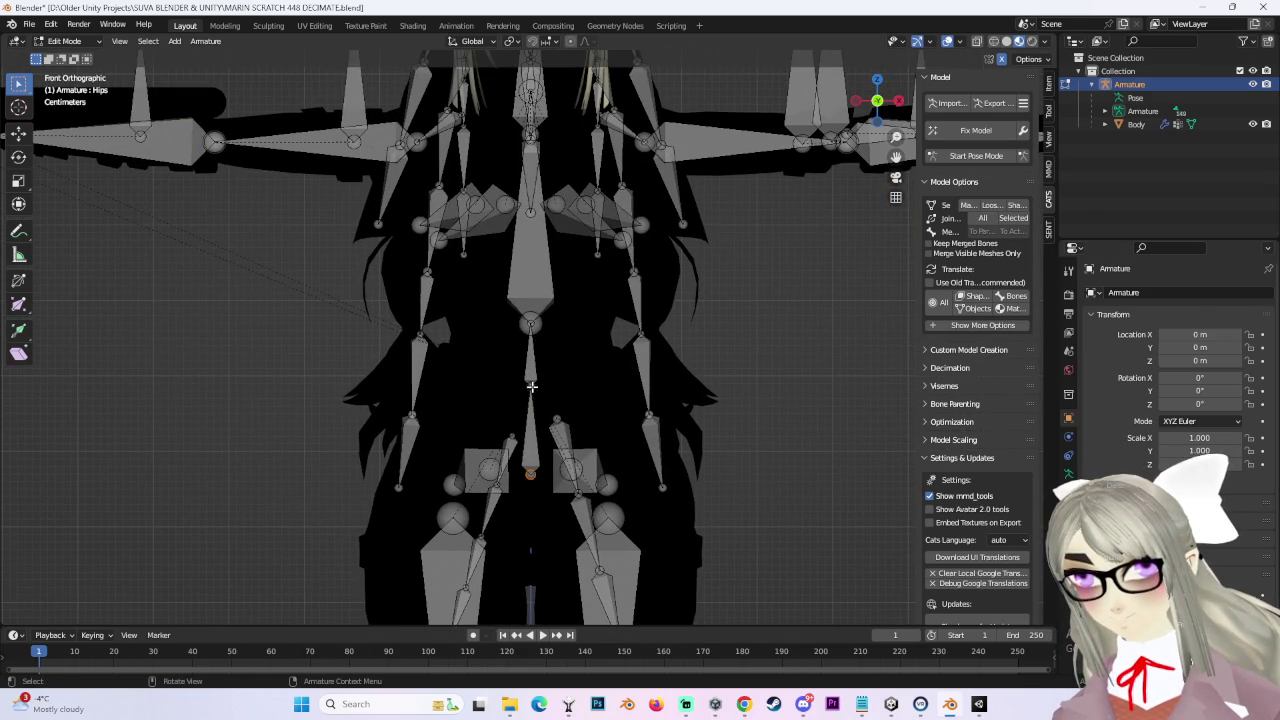
pyautogui.scroll(-4, 531, 386)
pyautogui.scroll(-4, 726, 386)
pyautogui.scroll(3, 639, 312)
pyautogui.click(1048, 46)
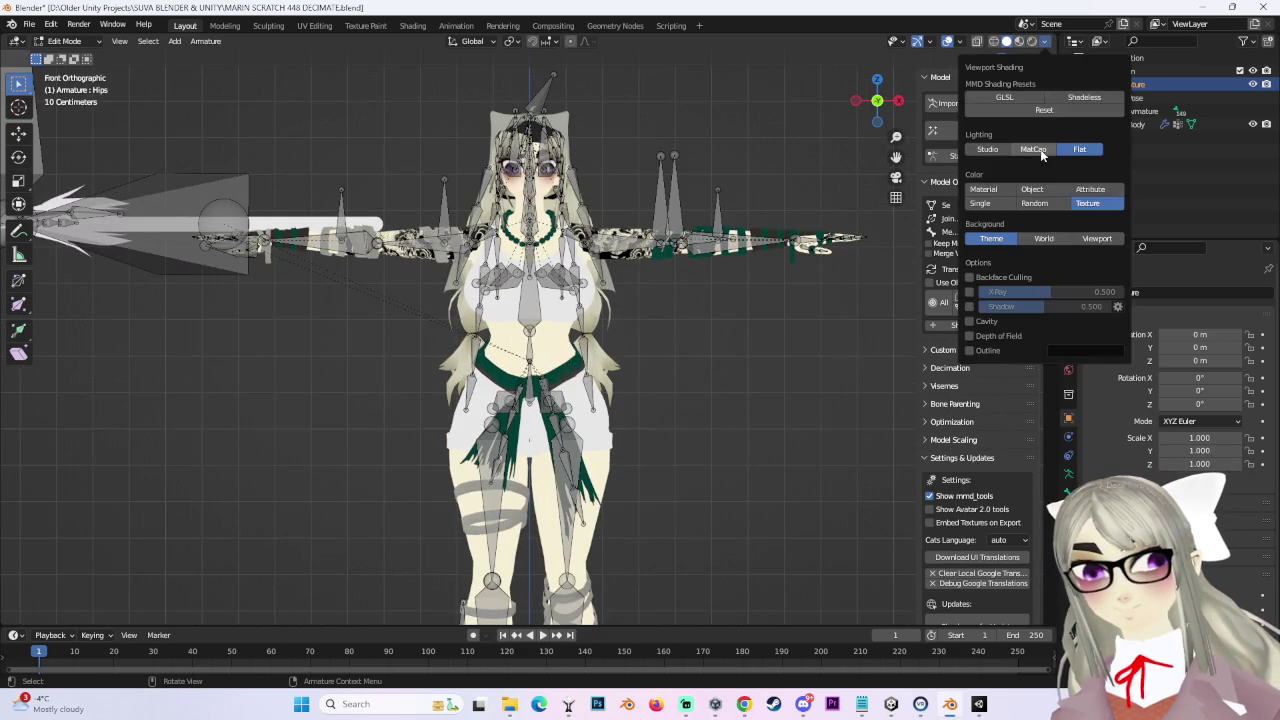
pyautogui.click(1035, 152)
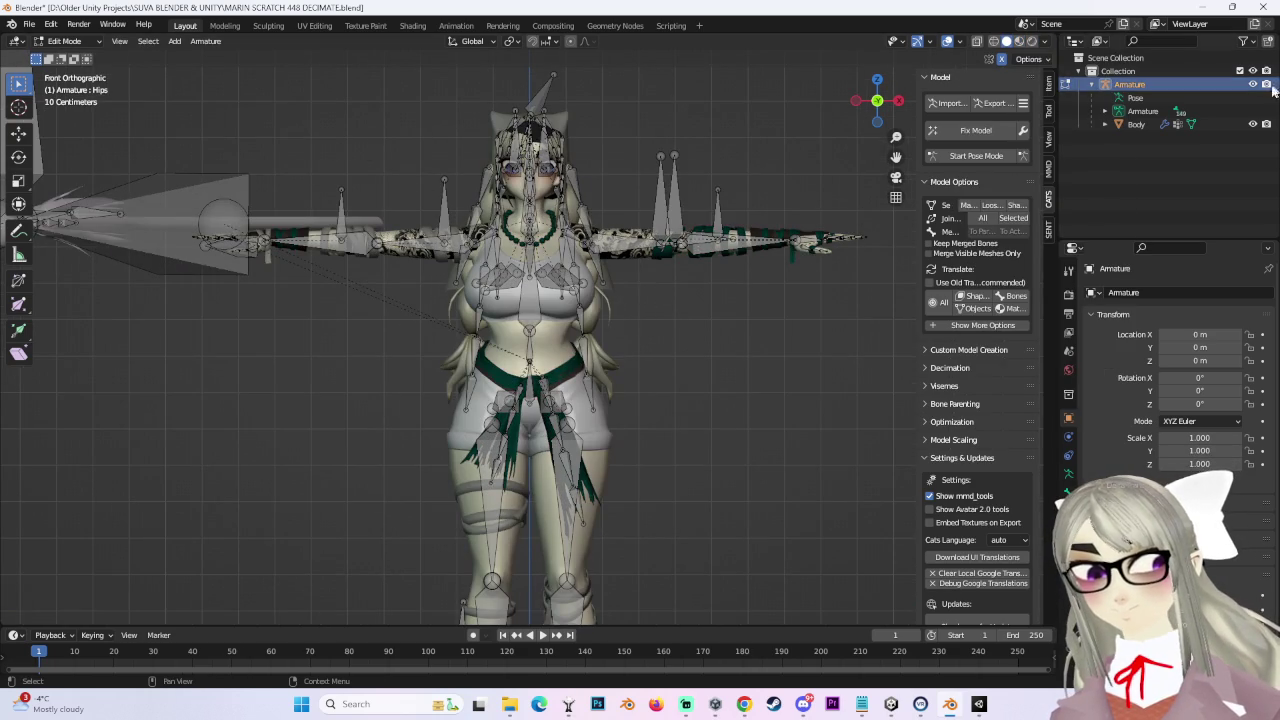
pyautogui.hotkey('alt', 'z')
# Step: Save the project as 'MARIN SCRATCH 449 FBT BONE OPTIMIZES.blend'
pyautogui.click(37, 25)
pyautogui.click(77, 126)
pyautogui.click(323, 562)
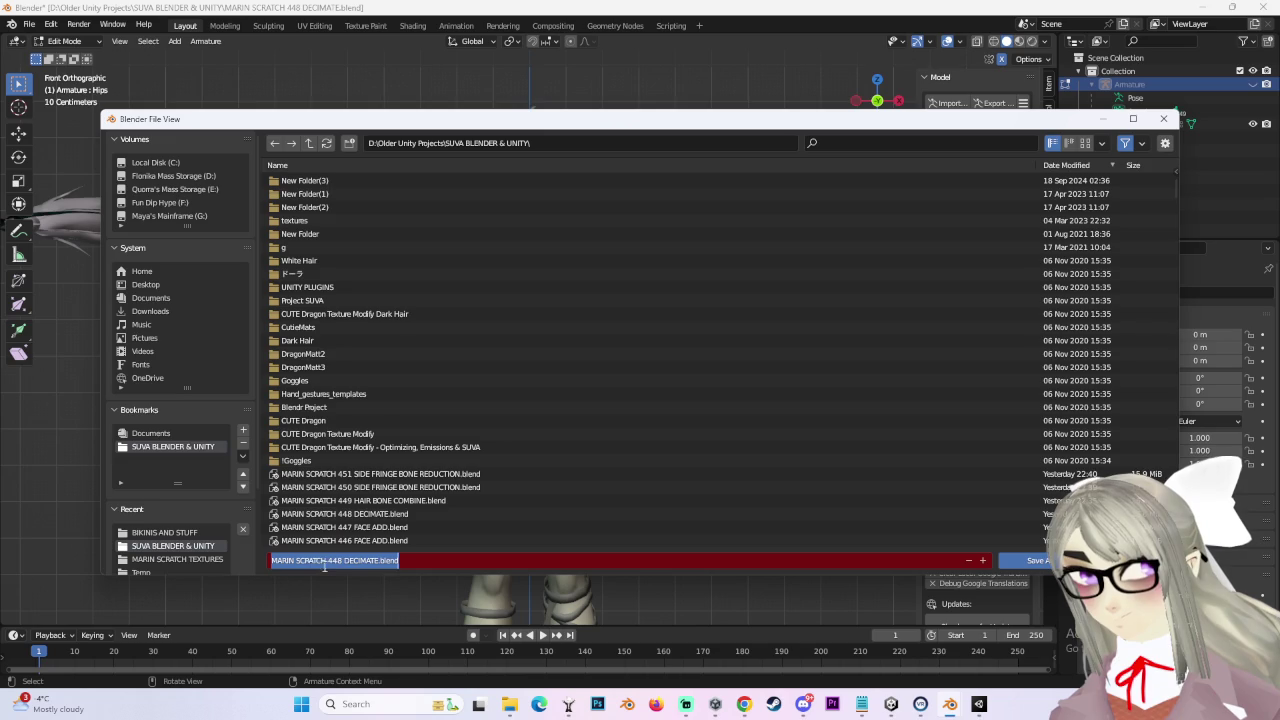
pyautogui.write('9')
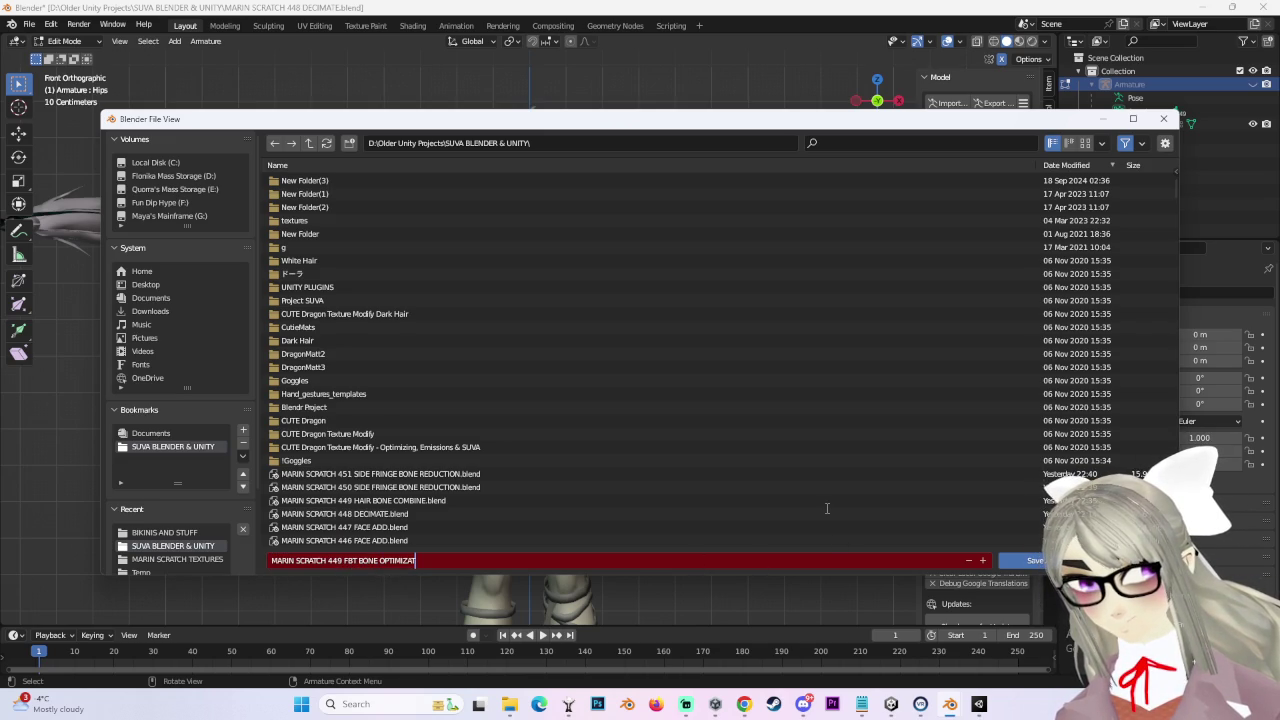
pyautogui.write('ES.blend')
pyautogui.press('Return')
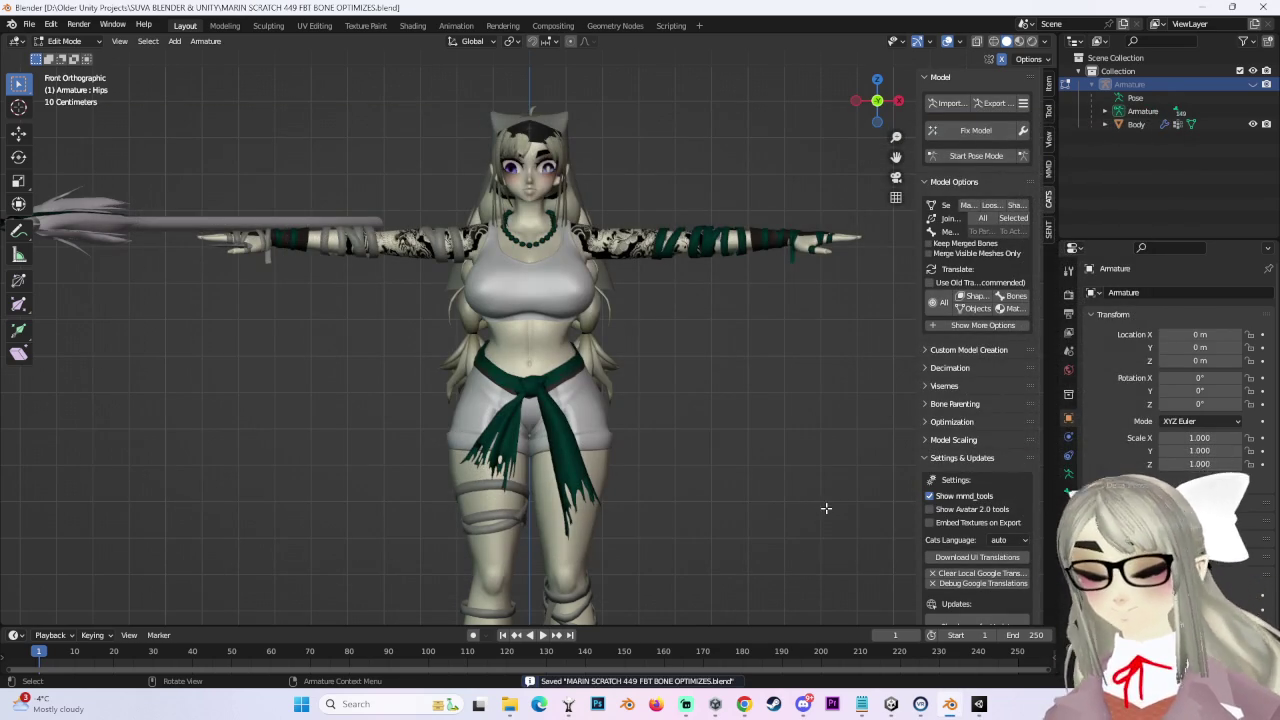
pyautogui.scroll(4, 575, 216)
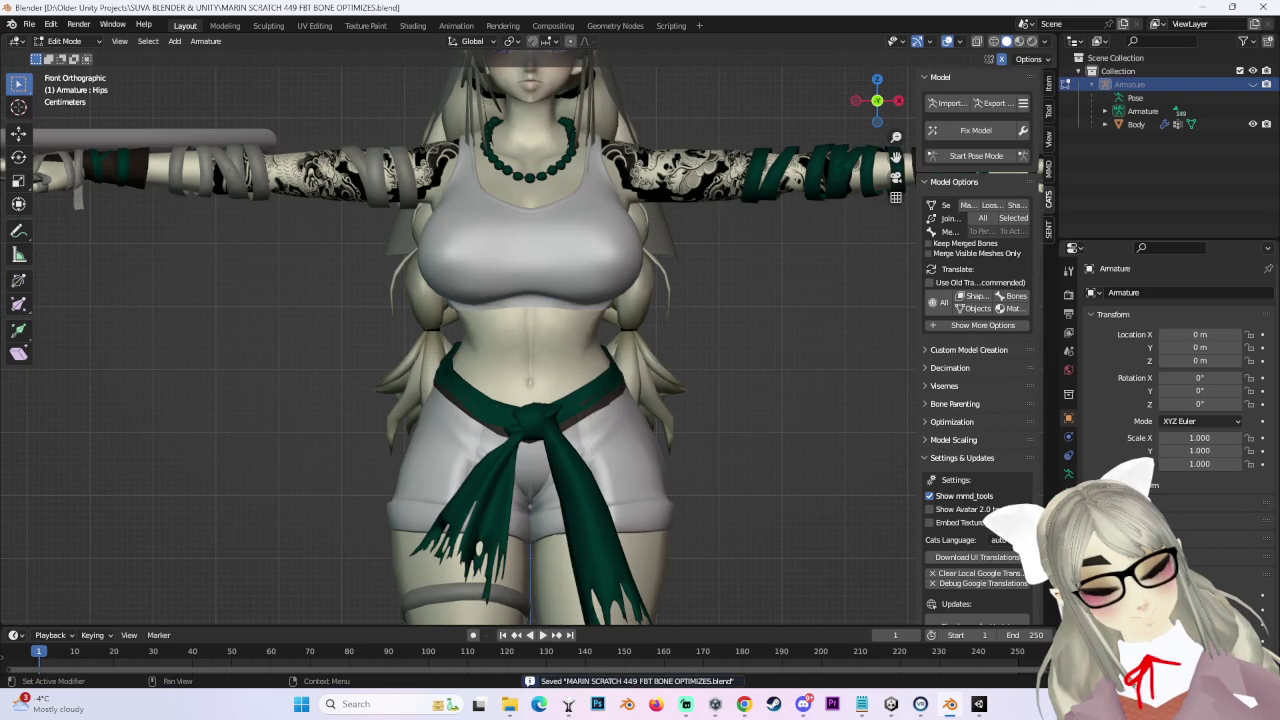
pyautogui.scroll(-4, 694, 254)
pyautogui.moveTo(694, 254)
pyautogui.mouseDown(button='middle')
pyautogui.moveTo(692, 229)
pyautogui.moveTo(609, 323)
pyautogui.mouseUp(button='middle')
pyautogui.scroll(3, 650, 280)
pyautogui.scroll(2, 620, 310)
# Step: Import the older FBX avatar with the magenta face mask and hide Armature.001
pyautogui.click(950, 104)
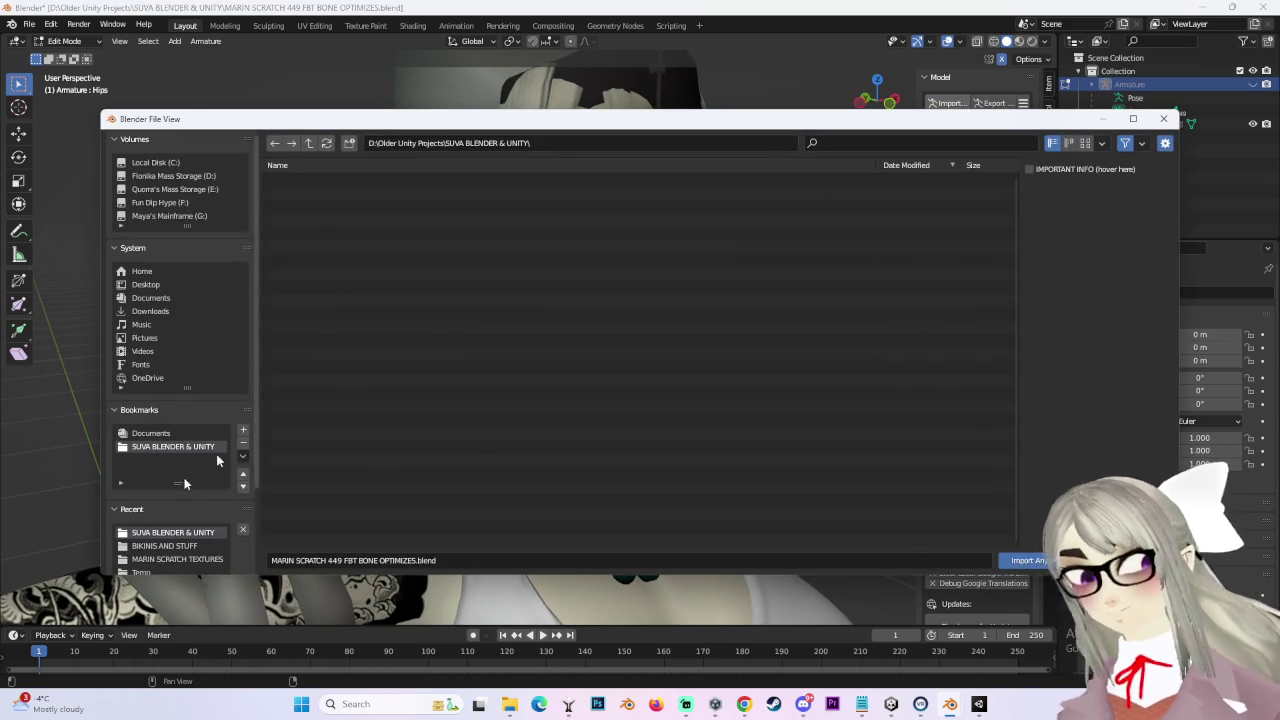
pyautogui.scroll(-5, 443, 486)
pyautogui.scroll(-5, 460, 490)
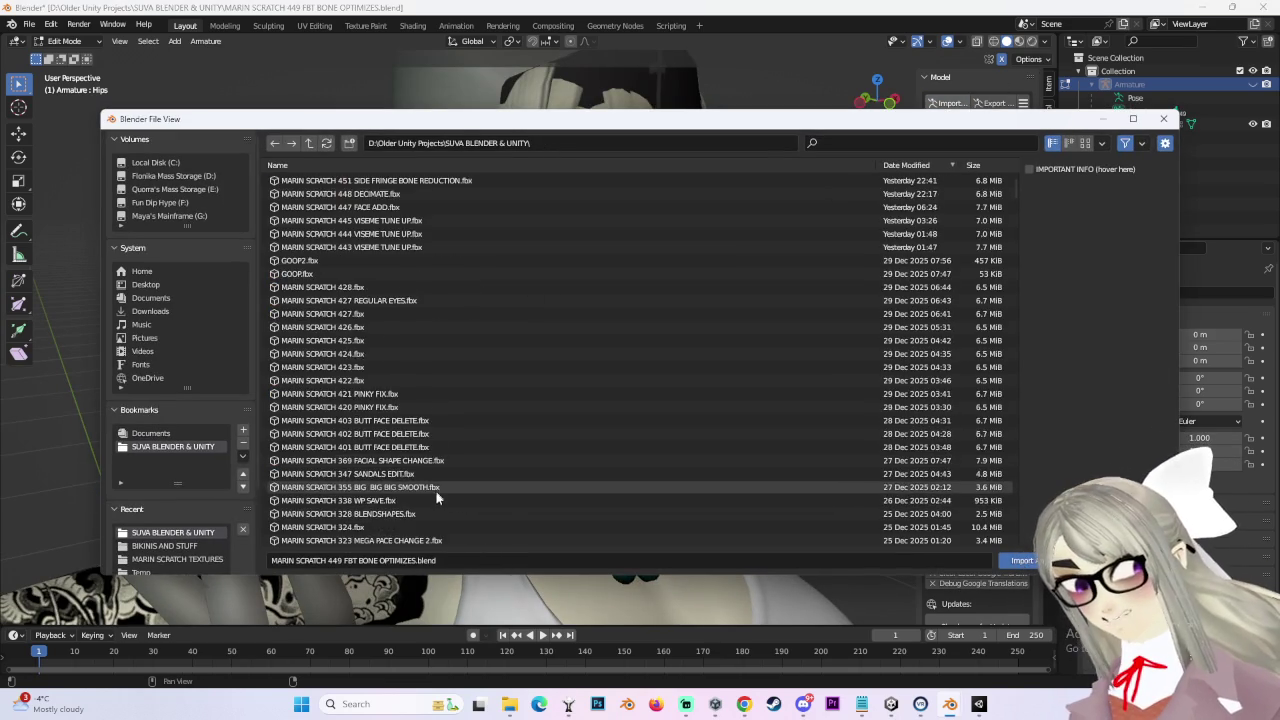
pyautogui.scroll(-5, 490, 493)
pyautogui.scroll(-5, 523, 496)
pyautogui.scroll(-5, 520, 495)
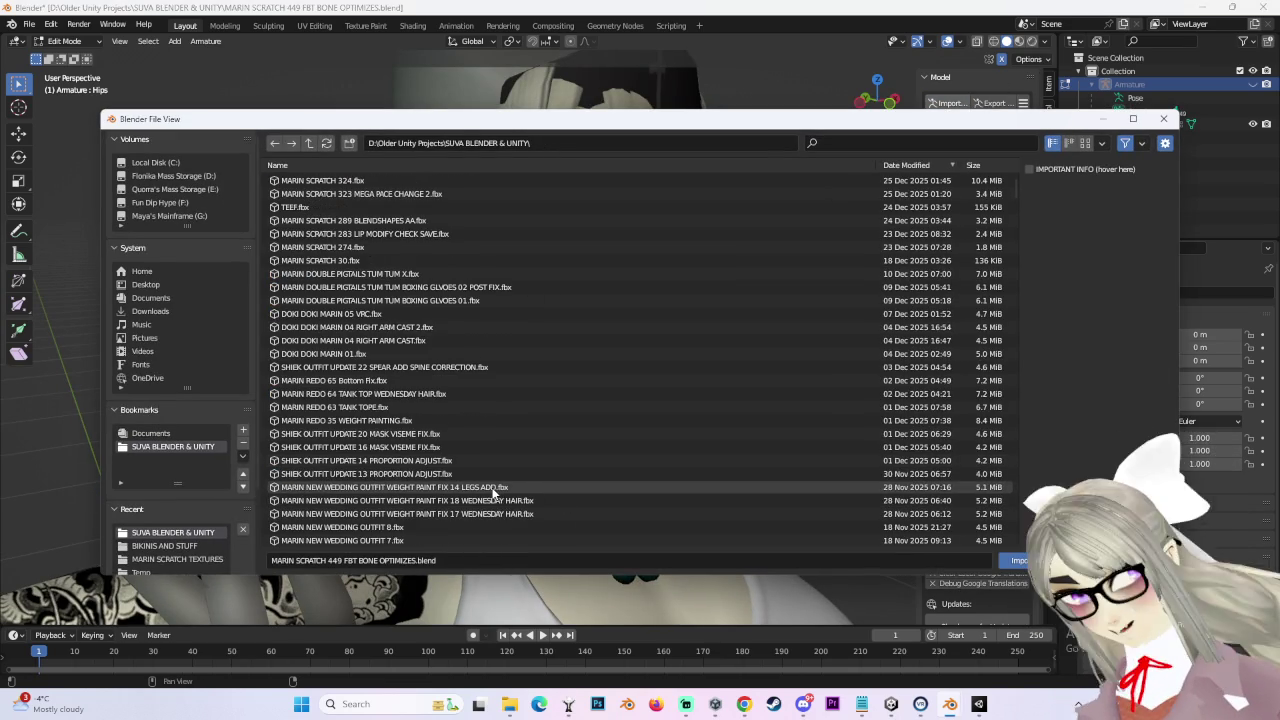
pyautogui.scroll(1, 470, 470)
pyautogui.doubleClick(431, 404)
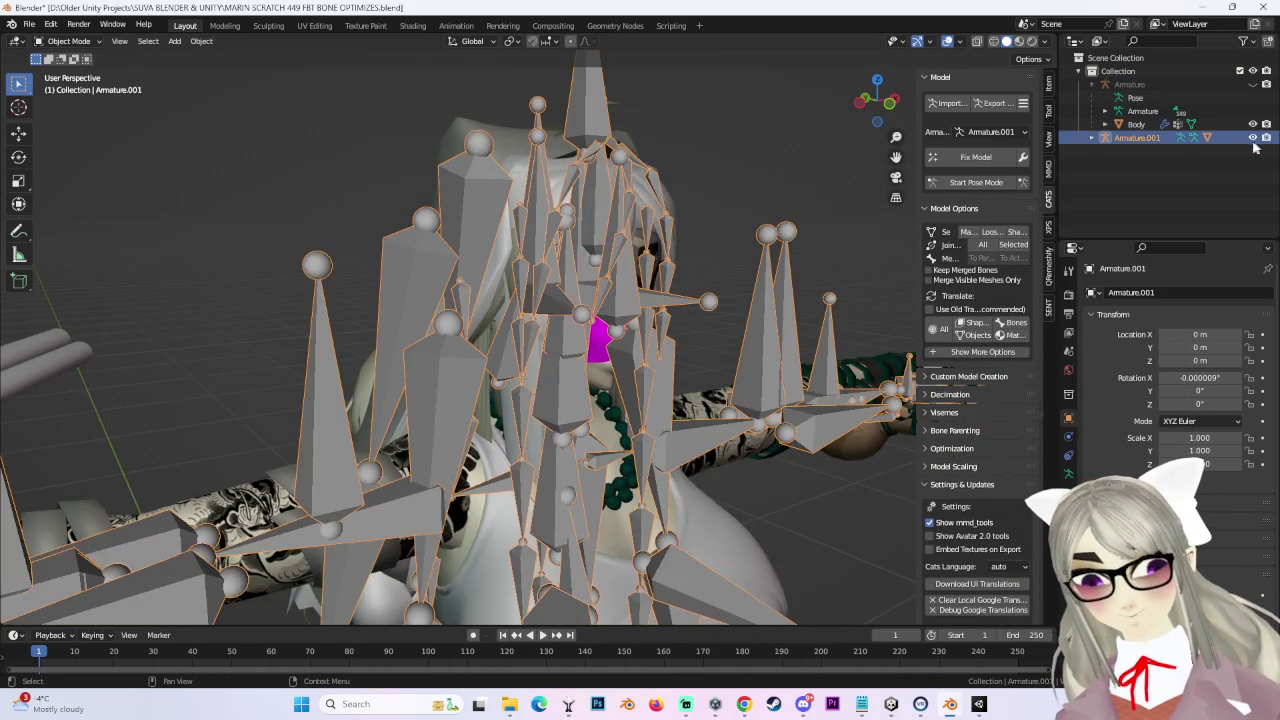
pyautogui.click(1253, 137)
pyautogui.moveTo(890, 98); pyautogui.dragTo(871, 105)
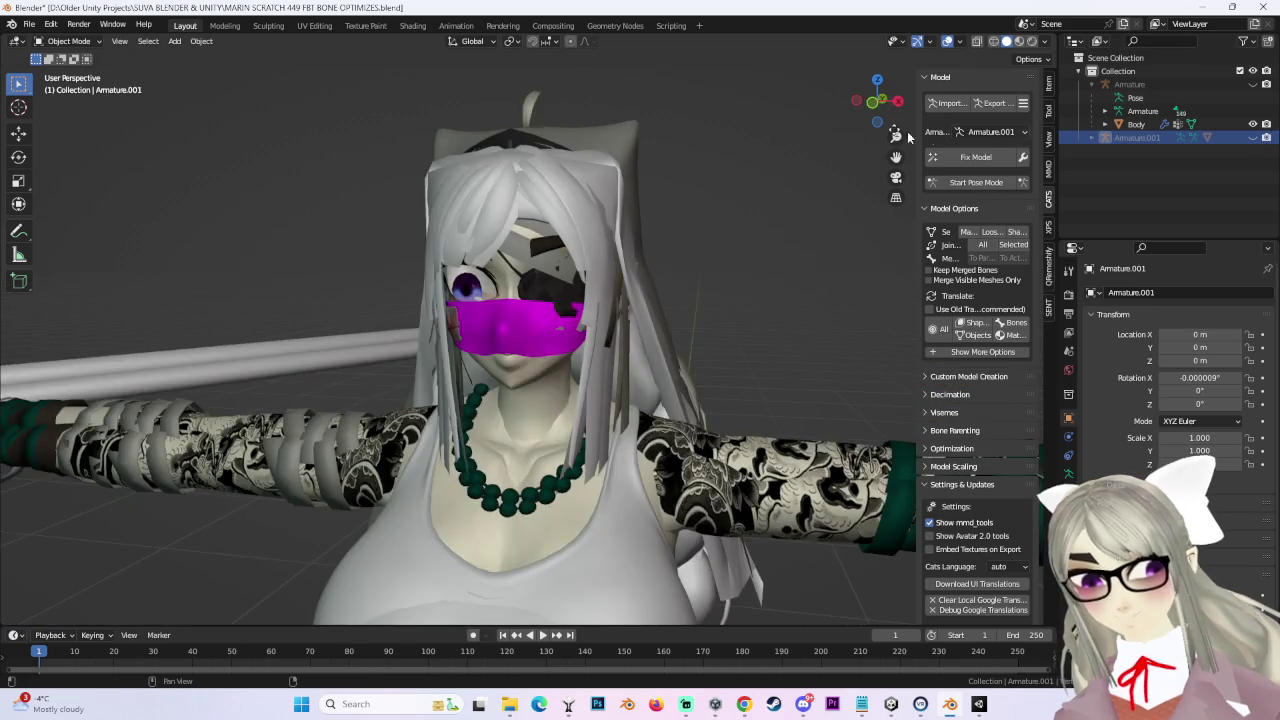
# Step: In Edit Mode on Body.001, select the magenta mask faces by material and separate them into Body.002
pyautogui.click(870, 105)
pyautogui.scroll(2, 501, 380)
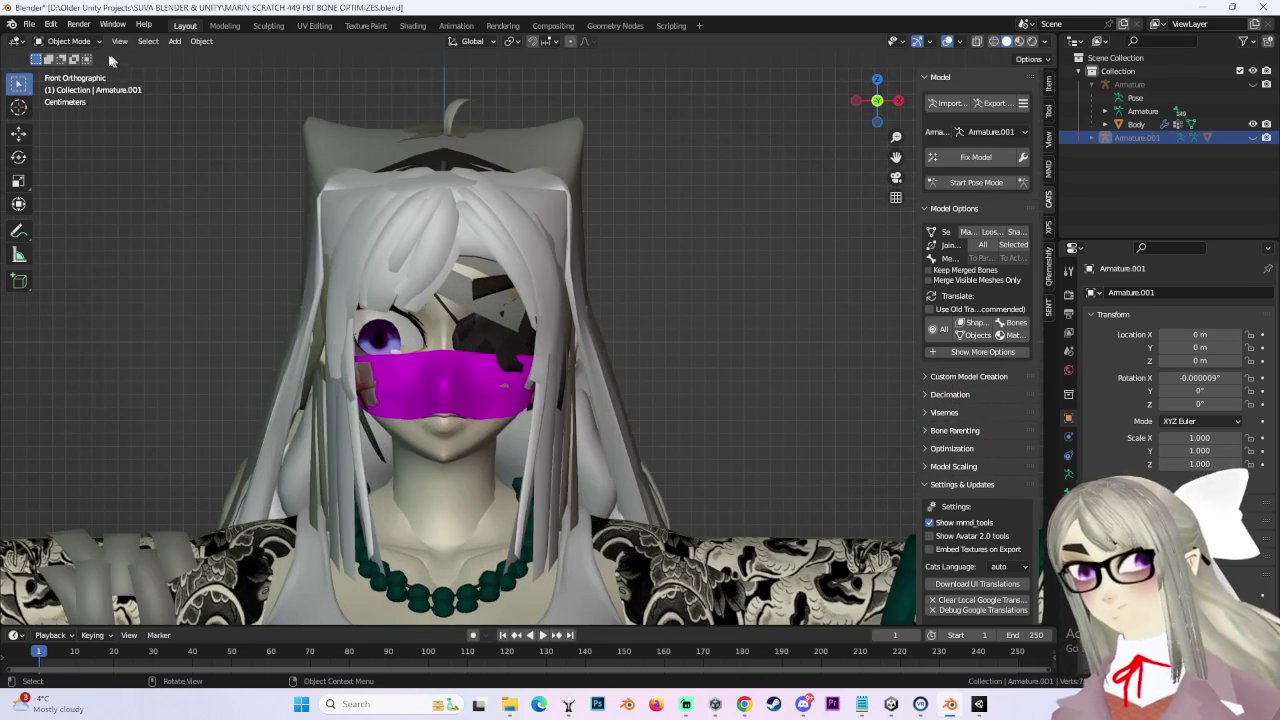
pyautogui.click(1092, 138)
pyautogui.click(563, 365)
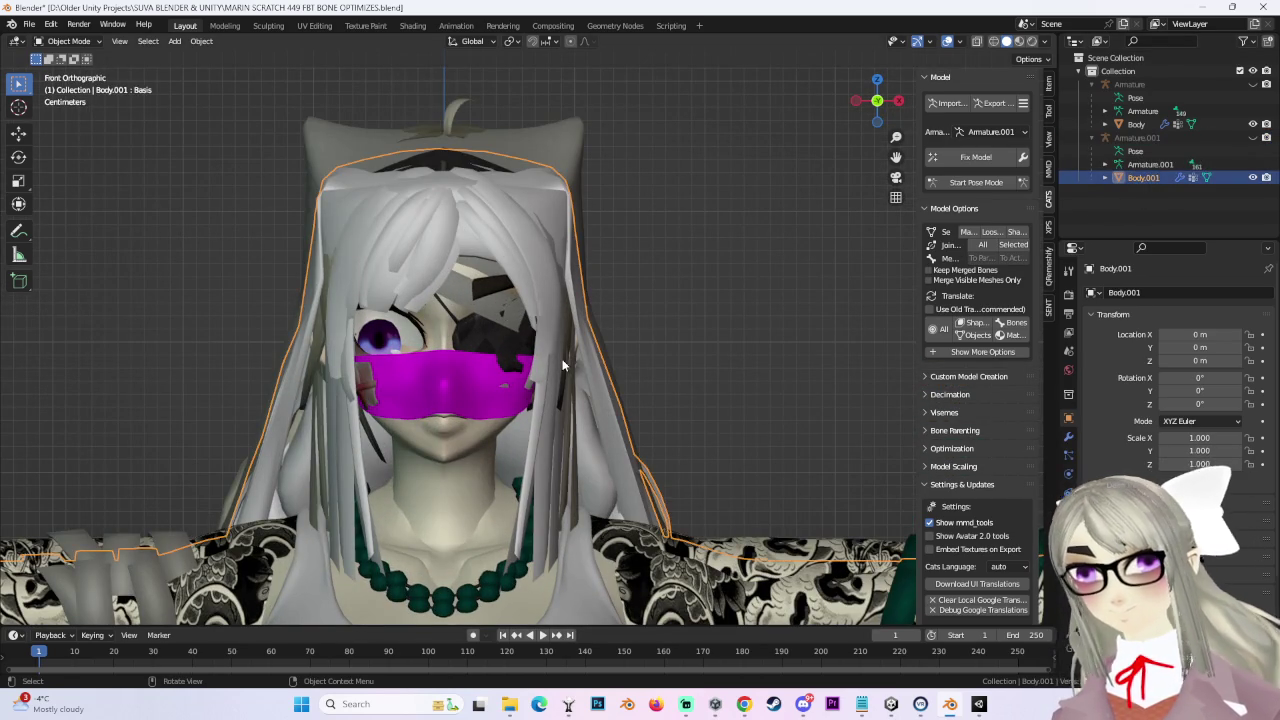
pyautogui.click(88, 44)
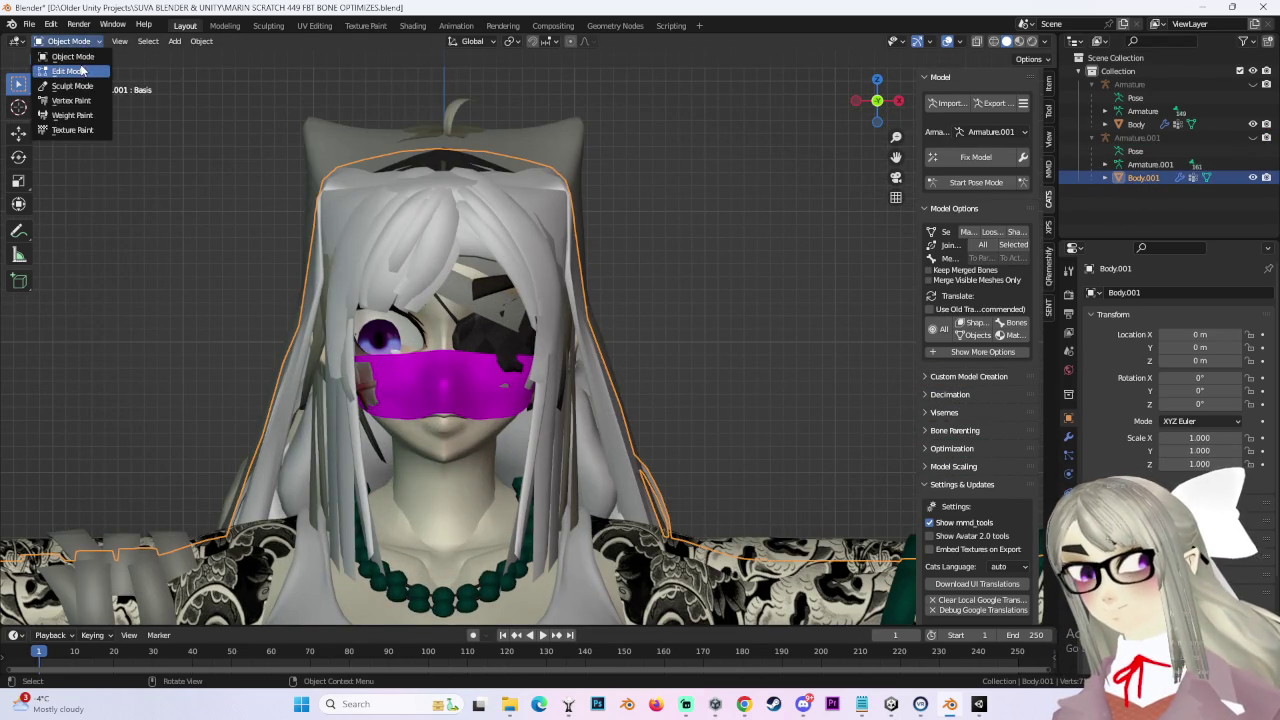
pyautogui.press('Tab')
pyautogui.click(487, 395)
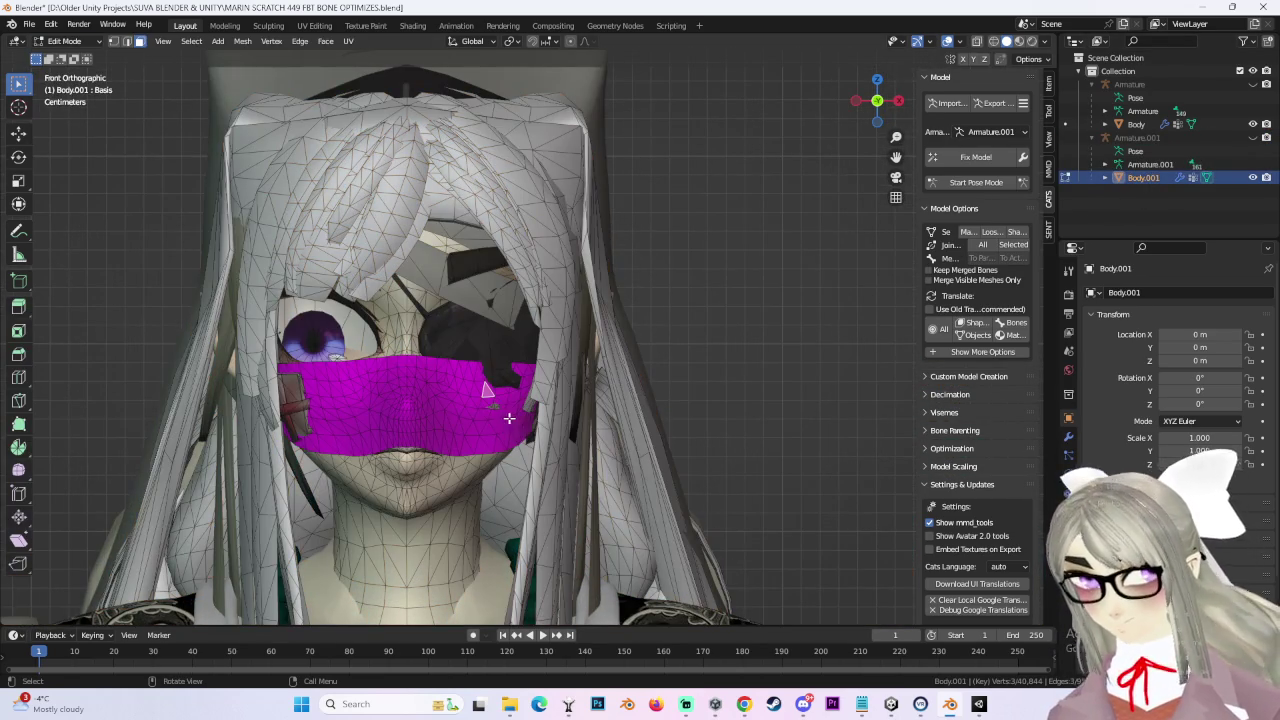
pyautogui.click(191, 41)
pyautogui.click(383, 202)
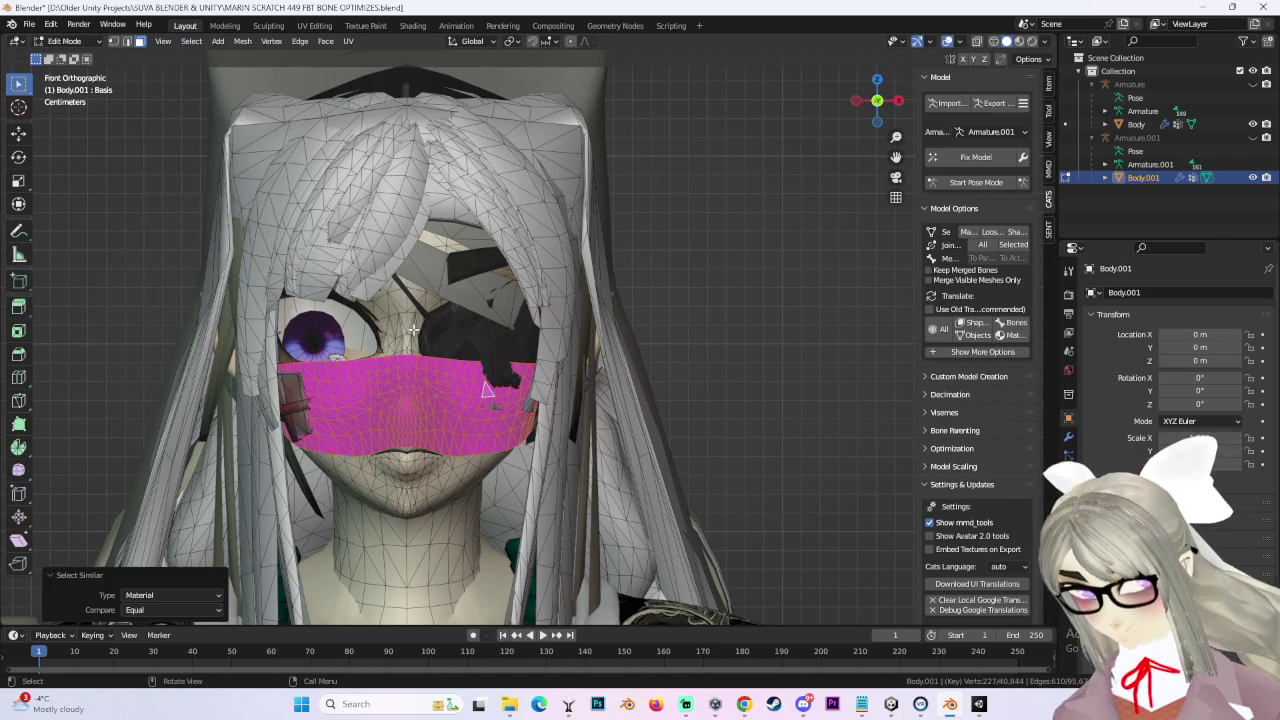
pyautogui.press('p')
pyautogui.click(435, 350)
# Step: Return to Object Mode and hide the separated mask Body.002
pyautogui.click(64, 41)
pyautogui.click(72, 57)
pyautogui.click(1252, 190)
pyautogui.scroll(2, 415, 398)
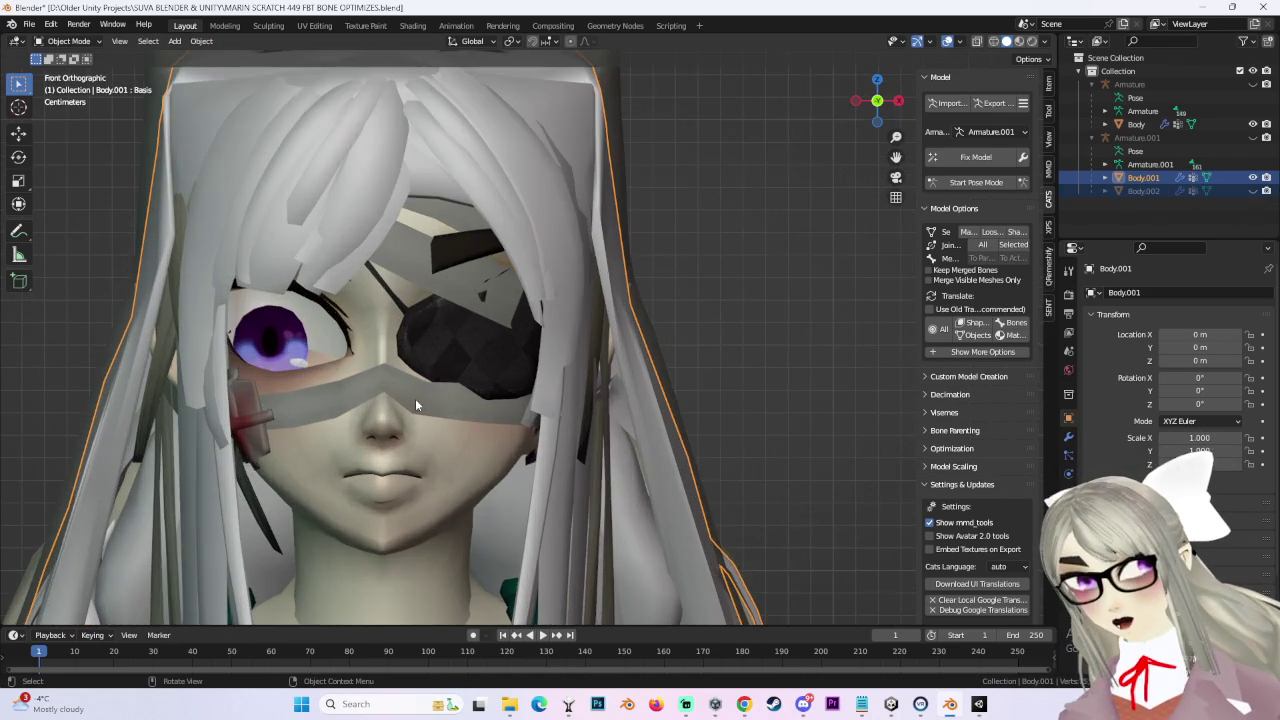
pyautogui.scroll(2, 585, 364)
# Step: Back in Edit Mode, select the linked nose-bandage band and separate it into Body.003
pyautogui.click(68, 41)
pyautogui.click(70, 41)
pyautogui.click(68, 41)
pyautogui.press('Tab')
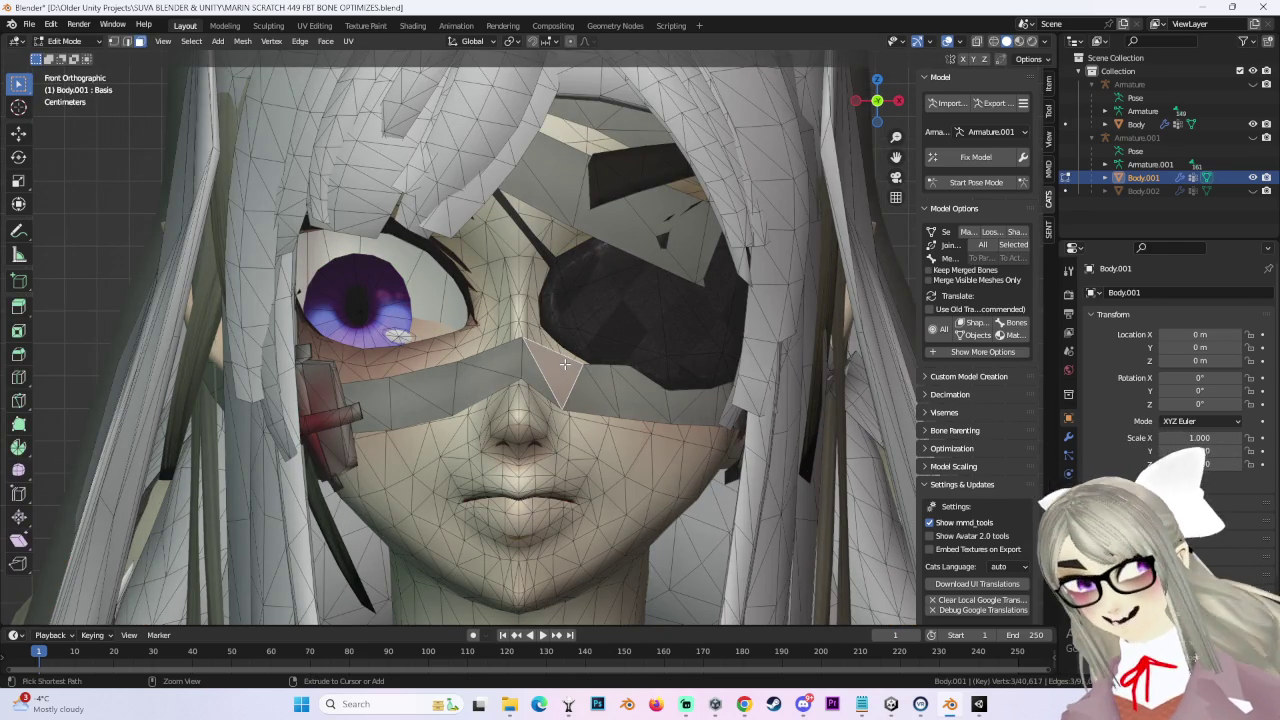
pyautogui.hotkey('ctrl', 'l')
pyautogui.scroll(-2, 565, 362)
pyautogui.press('p')
pyautogui.click(557, 352)
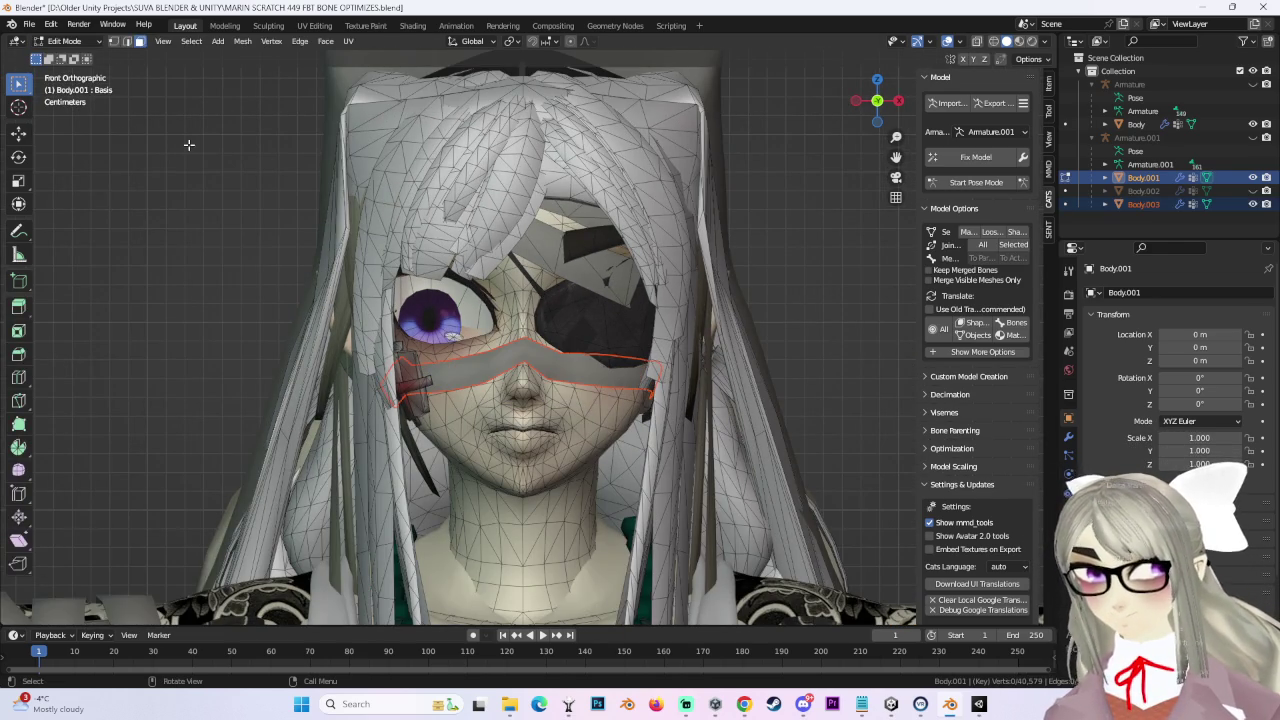
# Step: Return to Object Mode and select the separated band Body.003
pyautogui.click(70, 41)
pyautogui.click(75, 62)
pyautogui.scroll(-5, 538, 305)
pyautogui.click(550, 362)
pyautogui.moveTo(274, 400)
pyautogui.keyDown('shift'); pyautogui.mouseDown(button='middle')
pyautogui.moveTo(474, 403)
pyautogui.moveTo(555, 333)
pyautogui.moveTo(520, 350)
pyautogui.mouseUp(button='middle'); pyautogui.keyUp('shift')
pyautogui.scroll(3, 520, 350)
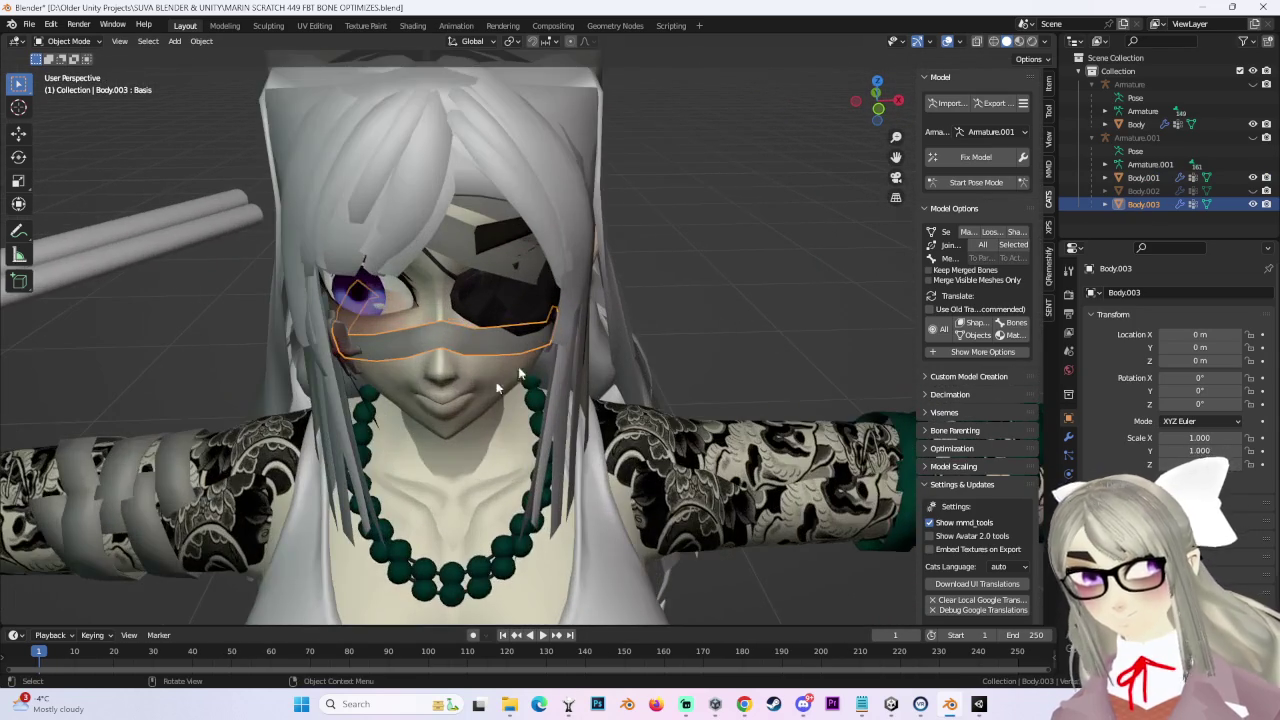
# Step: Toggle the hair and mask meshes' visibility to inspect them, then select Armature.001
pyautogui.click(1253, 177)
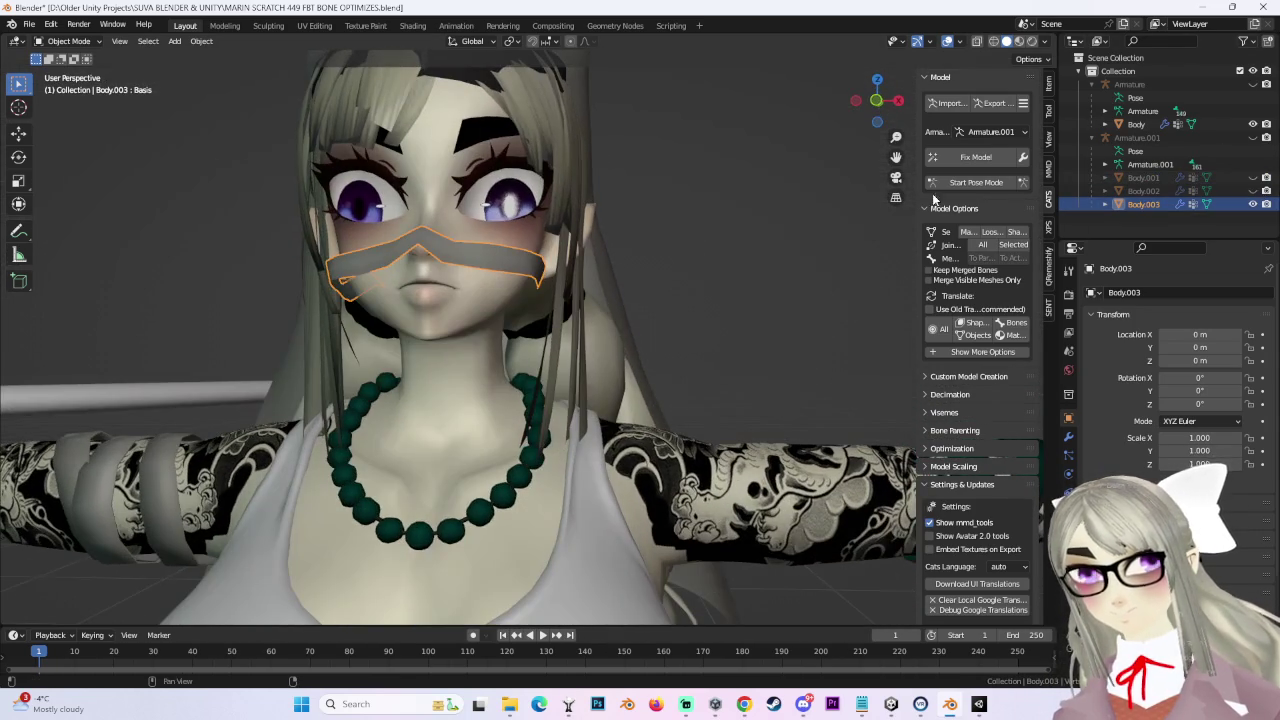
pyautogui.click(1253, 177)
pyautogui.click(1253, 190)
pyautogui.click(1253, 190)
pyautogui.click(1253, 177)
pyautogui.click(1170, 190)
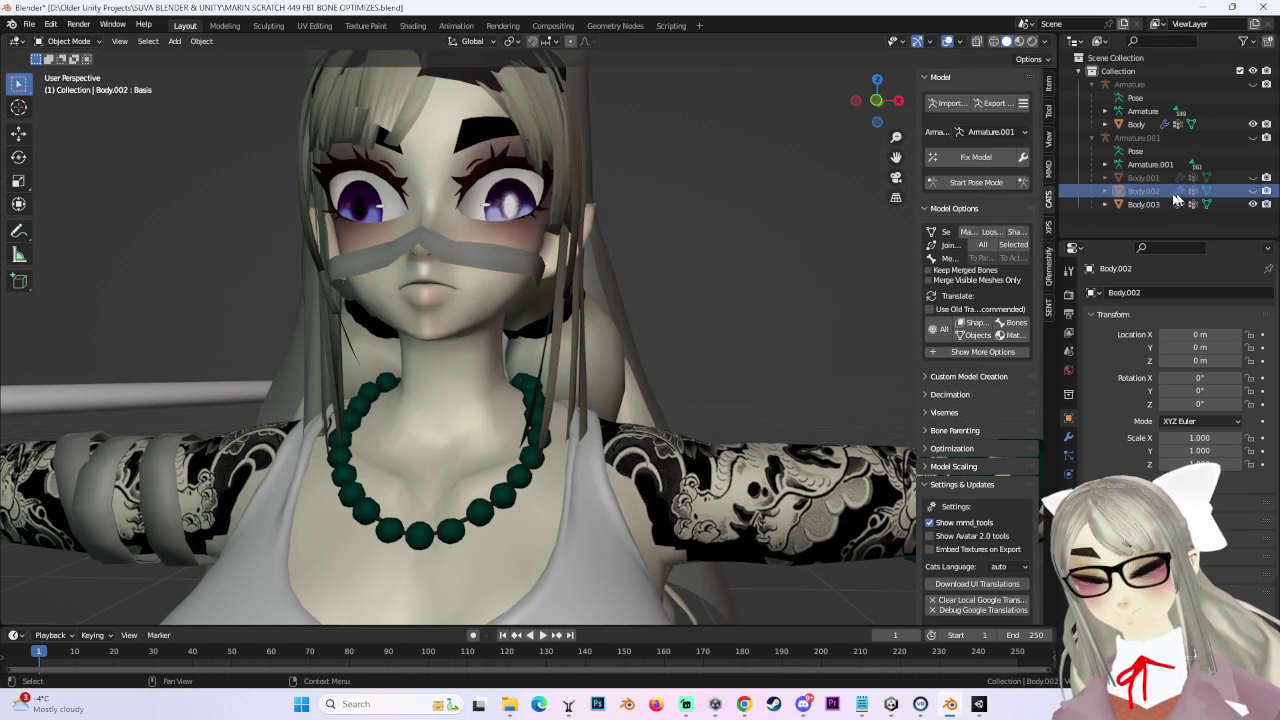
pyautogui.rightClick(1150, 143)
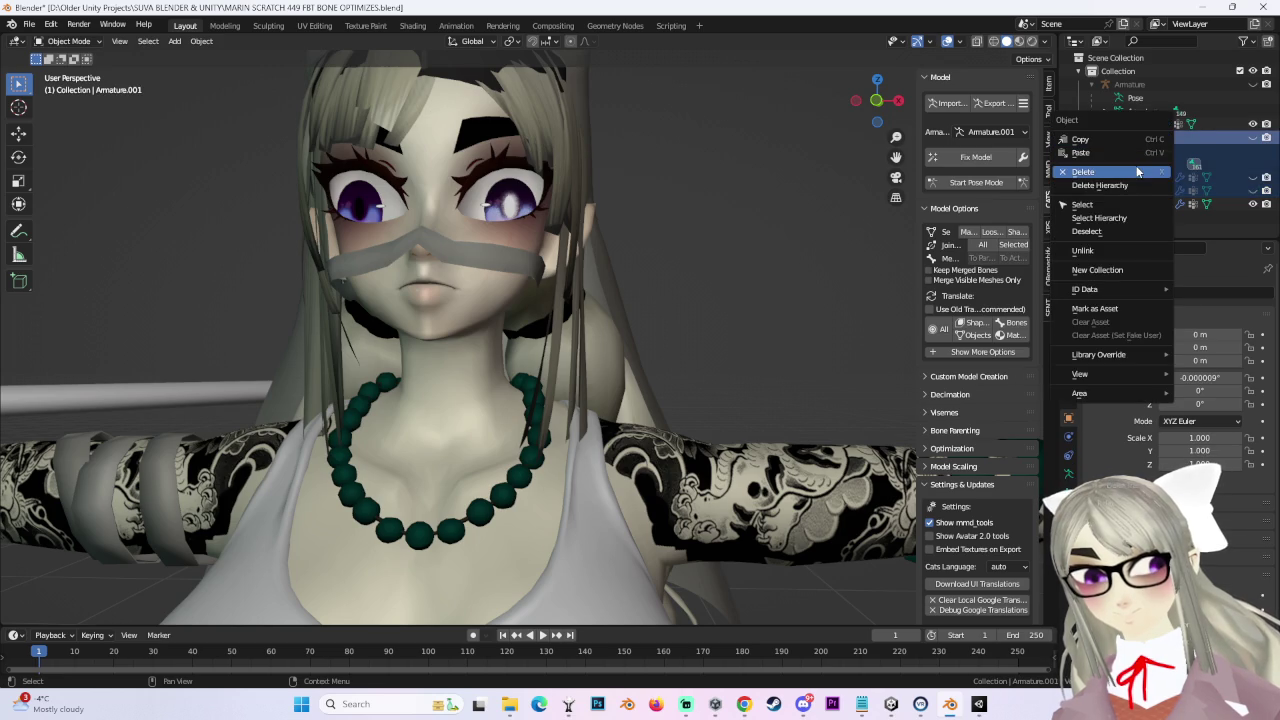
pyautogui.click(1140, 170)
# Step: Unhide Body.001 and Body.002, select both and delete them
pyautogui.click(1253, 177)
pyautogui.click(1253, 190)
pyautogui.click(1143, 177)
pyautogui.keyDown('shift'); pyautogui.click(1143, 190); pyautogui.keyUp('shift')
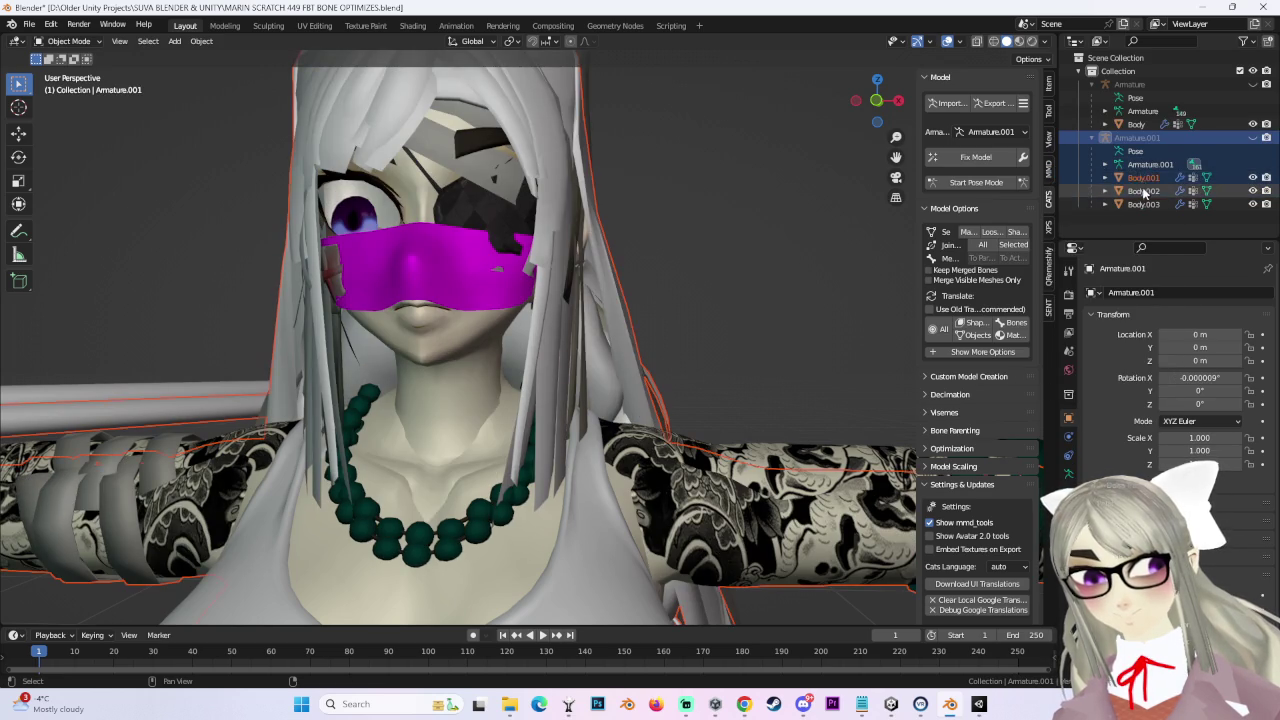
pyautogui.rightClick(1147, 190)
pyautogui.click(1078, 222)
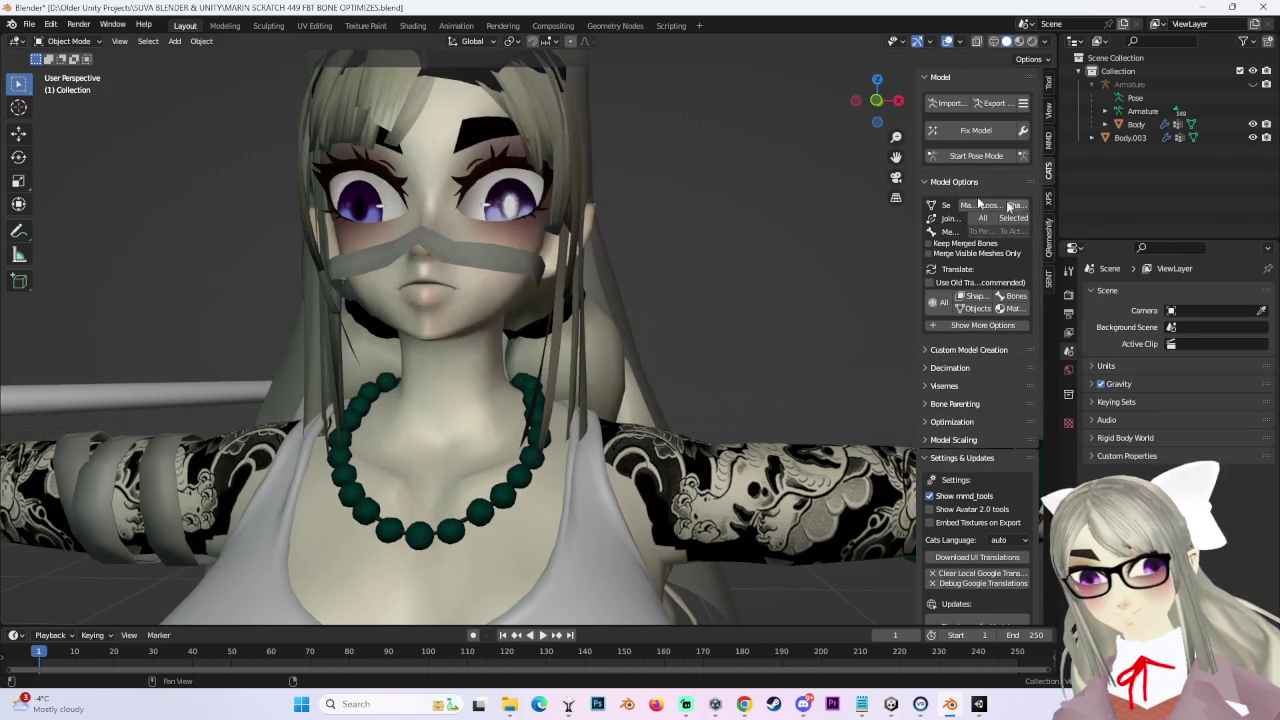
# Step: Unhide and select the original Armature, then paste back the armature copy with hair and mask
pyautogui.click(1253, 84)
pyautogui.click(1130, 84)
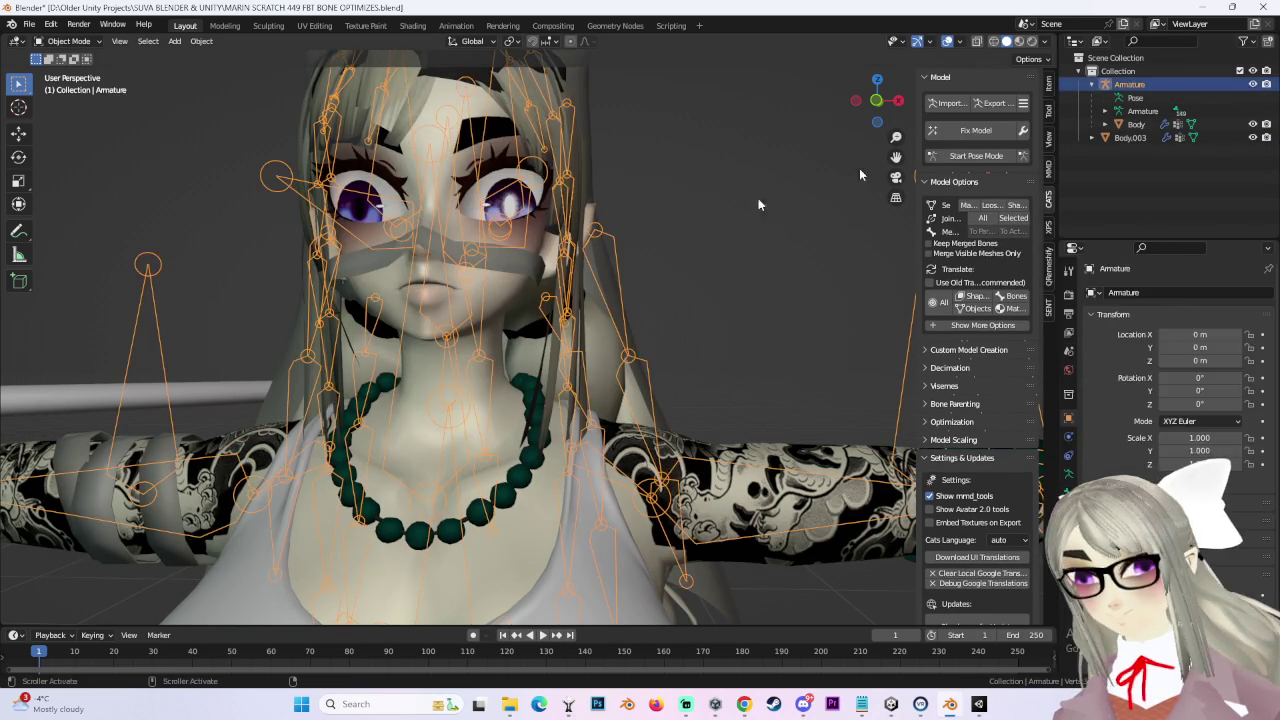
pyautogui.click(876, 100)
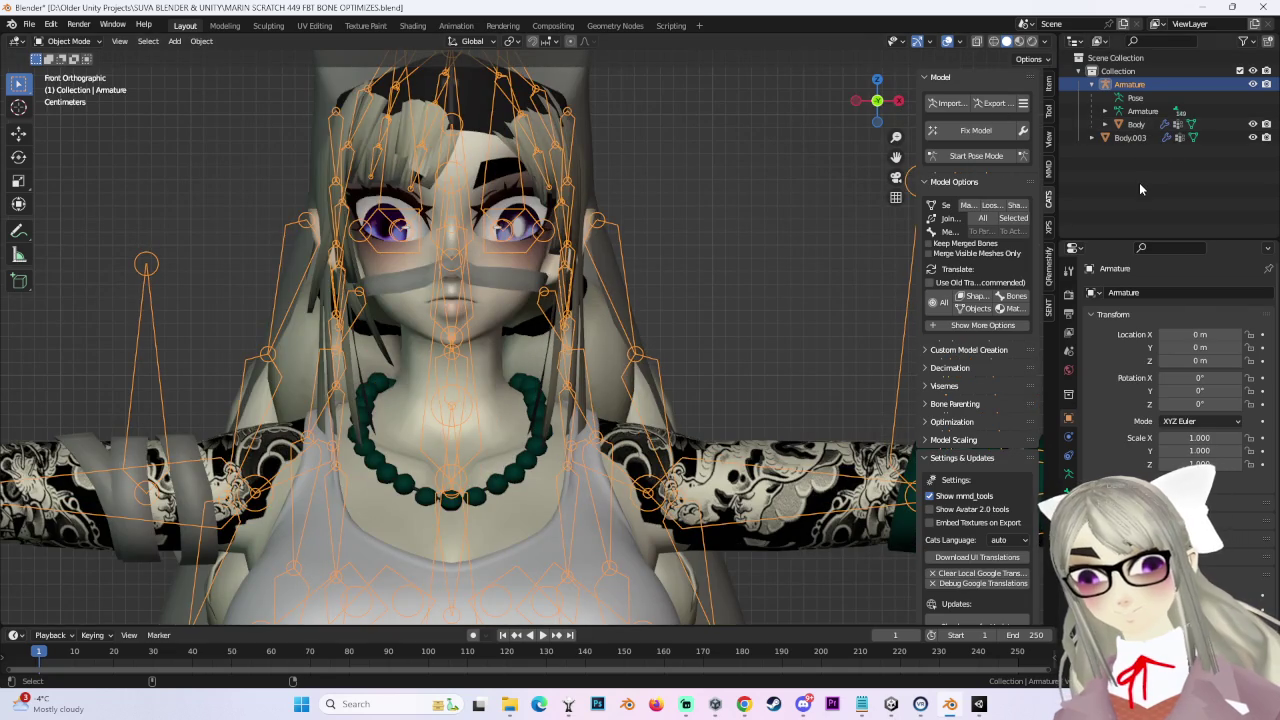
pyautogui.hotkey('ctrl', 'v')
# Step: Delete the Body.001 hair and Body.002 mask copies, then select Armature.001
pyautogui.click(1140, 138)
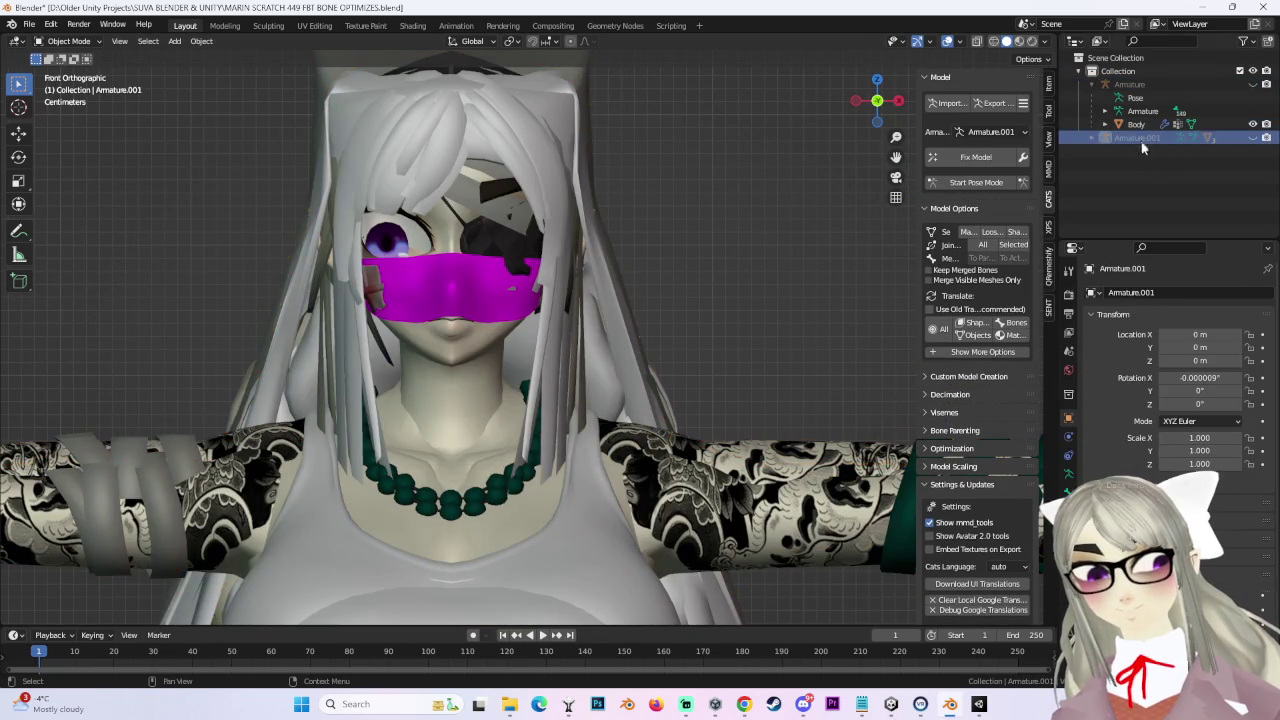
pyautogui.click(1105, 137)
pyautogui.click(1140, 177)
pyautogui.keyDown('ctrl'); pyautogui.click(1140, 190); pyautogui.keyUp('ctrl')
pyautogui.rightClick(1140, 190)
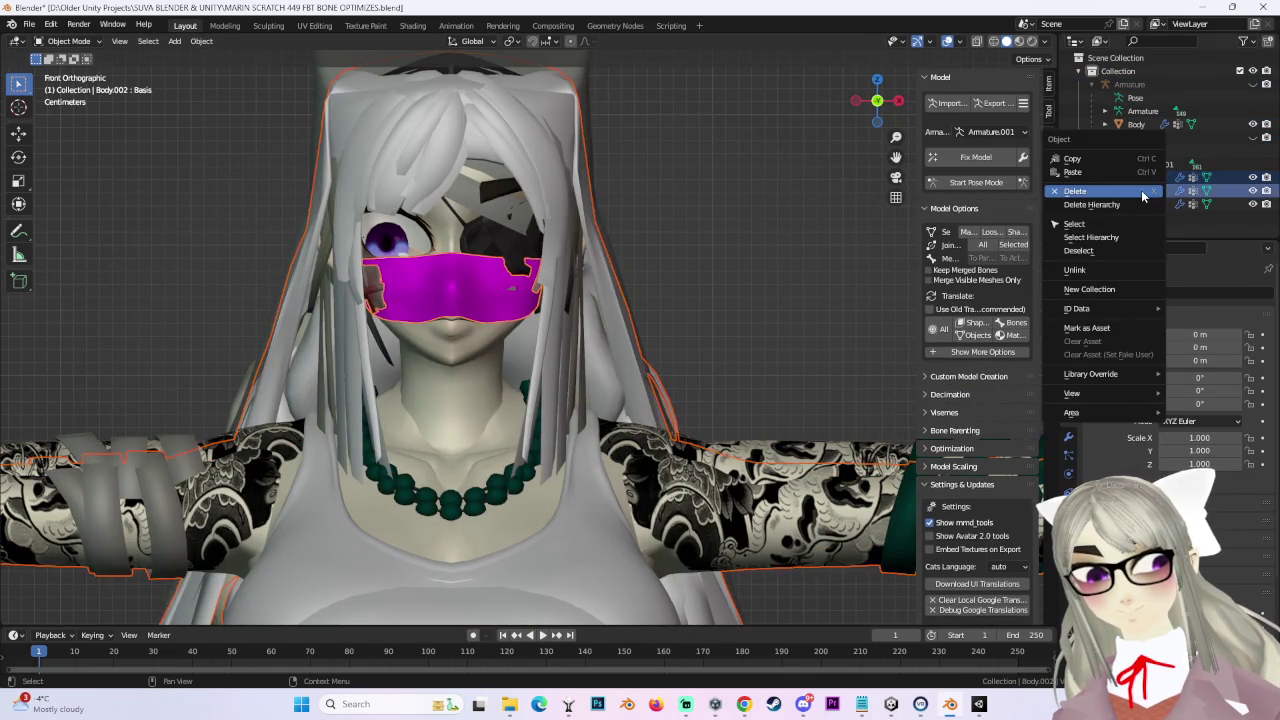
pyautogui.click(1150, 205)
pyautogui.click(1140, 137)
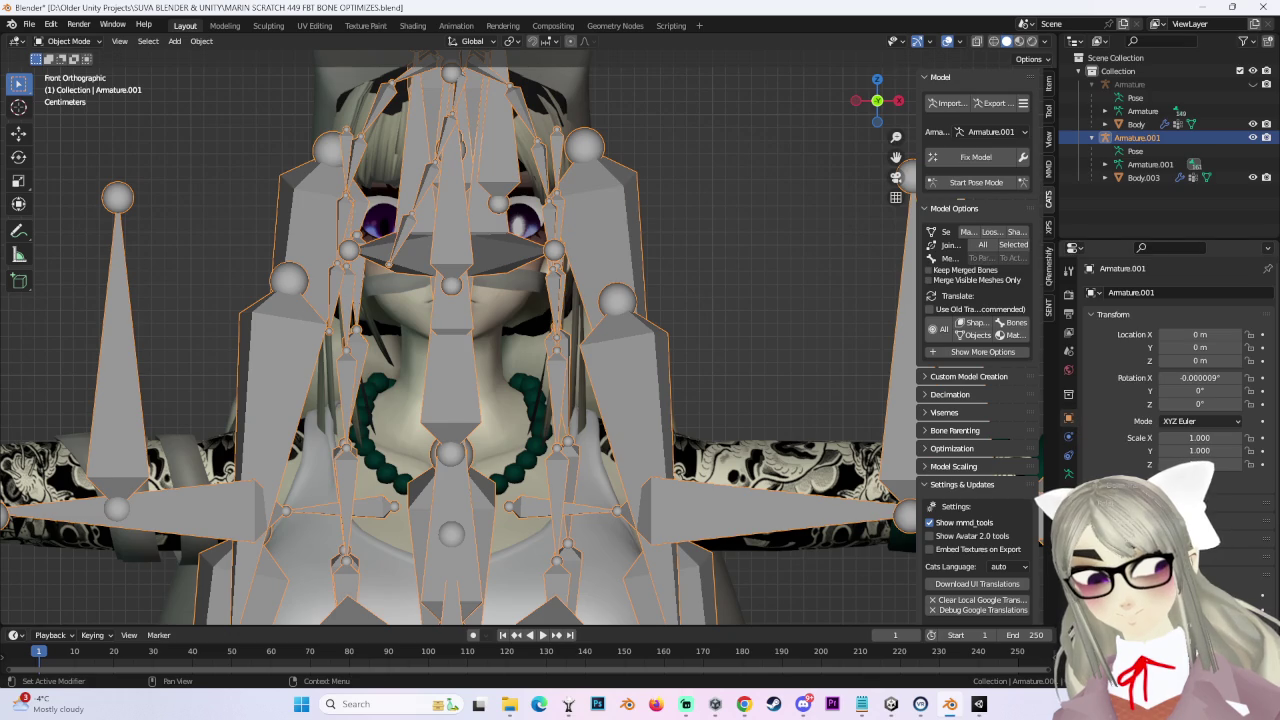
# Step: Show the bones see-through and remove zero-weight bones with Cats
pyautogui.hotkey('alt', 'z')
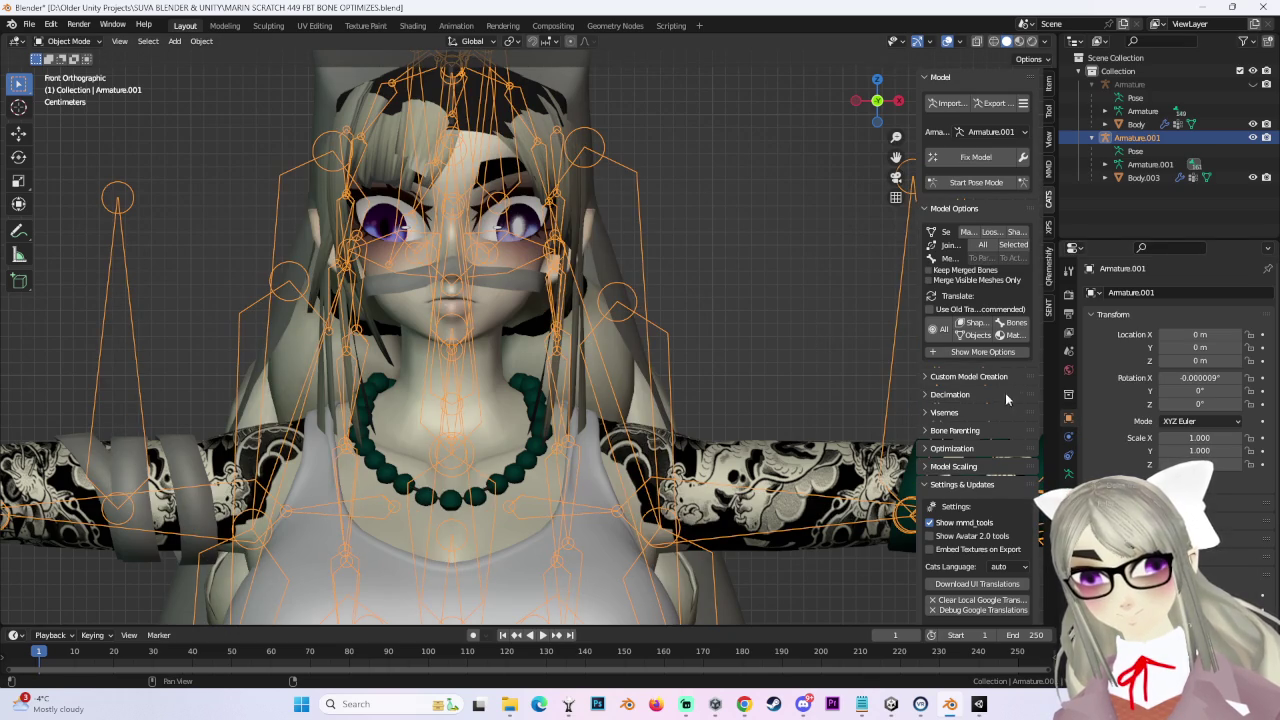
pyautogui.click(973, 352)
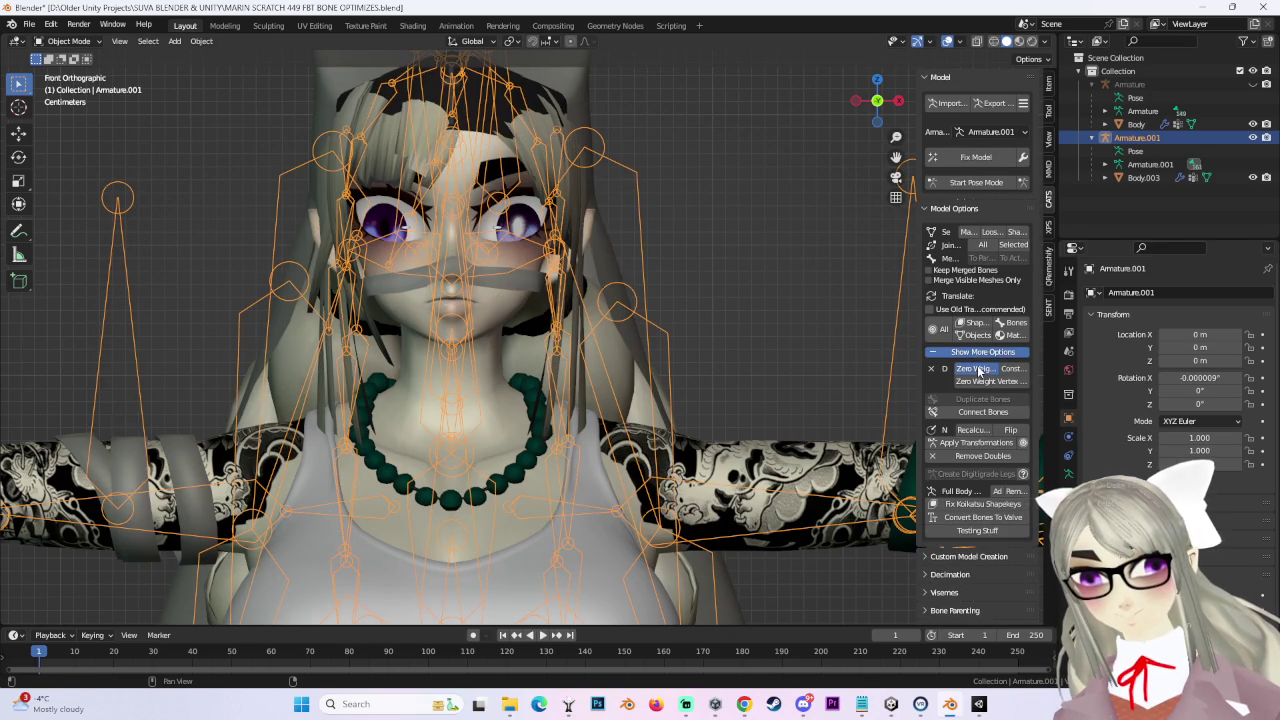
pyautogui.click(975, 369)
pyautogui.scroll(-3, 598, 345)
pyautogui.moveTo(542, 317); pyautogui.dragTo(440, 330, button='middle')
# Step: In Edit Mode, box-select the right and left arm and hand bones
pyautogui.click(68, 41)
pyautogui.click(62, 66)
pyautogui.moveTo(460, 333); pyautogui.dragTo(537, 250, button='middle')
pyautogui.click(557, 249)
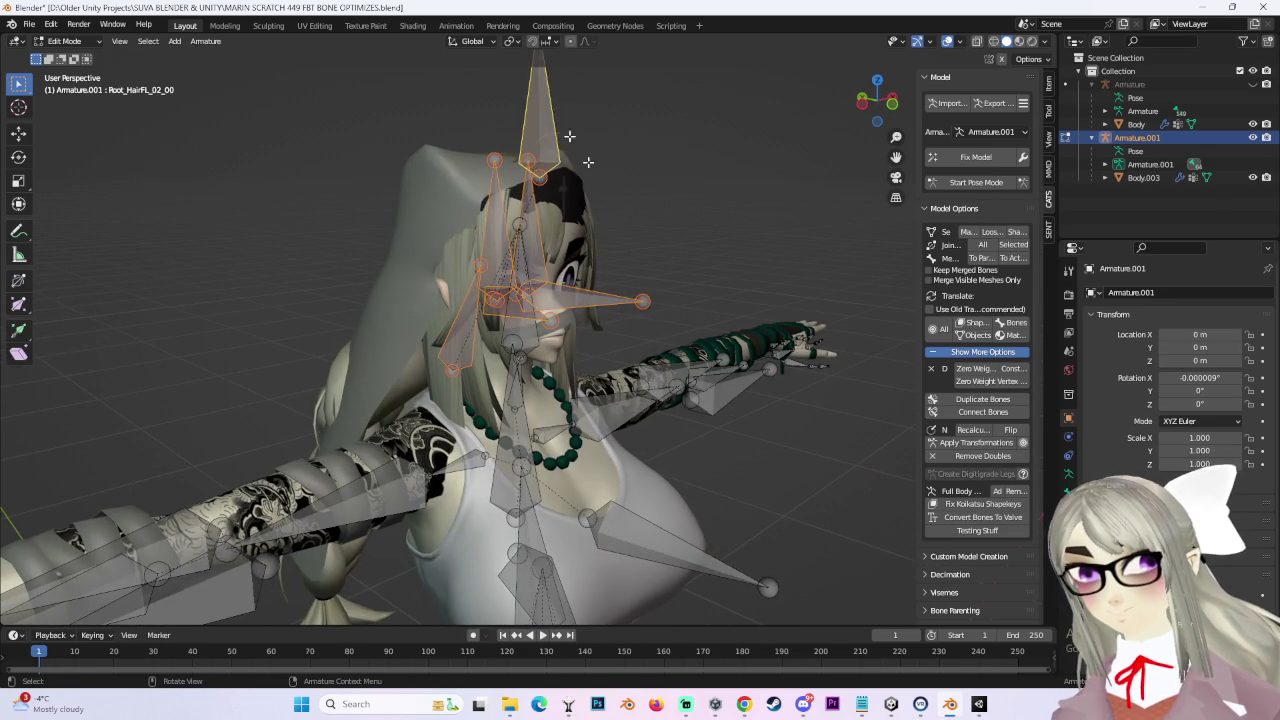
pyautogui.moveTo(553, 121); pyautogui.dragTo(490, 325, button='middle')
pyautogui.moveTo(113, 235); pyautogui.dragTo(412, 404)
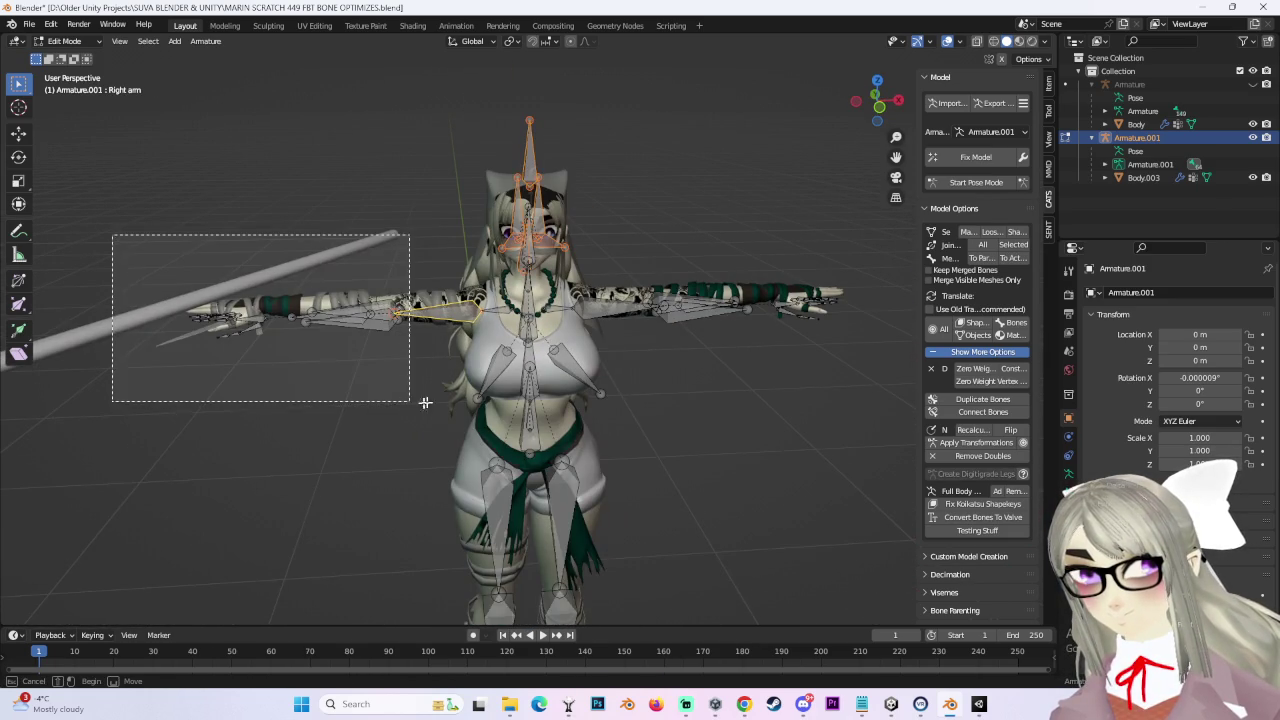
pyautogui.moveTo(663, 285); pyautogui.dragTo(852, 390)
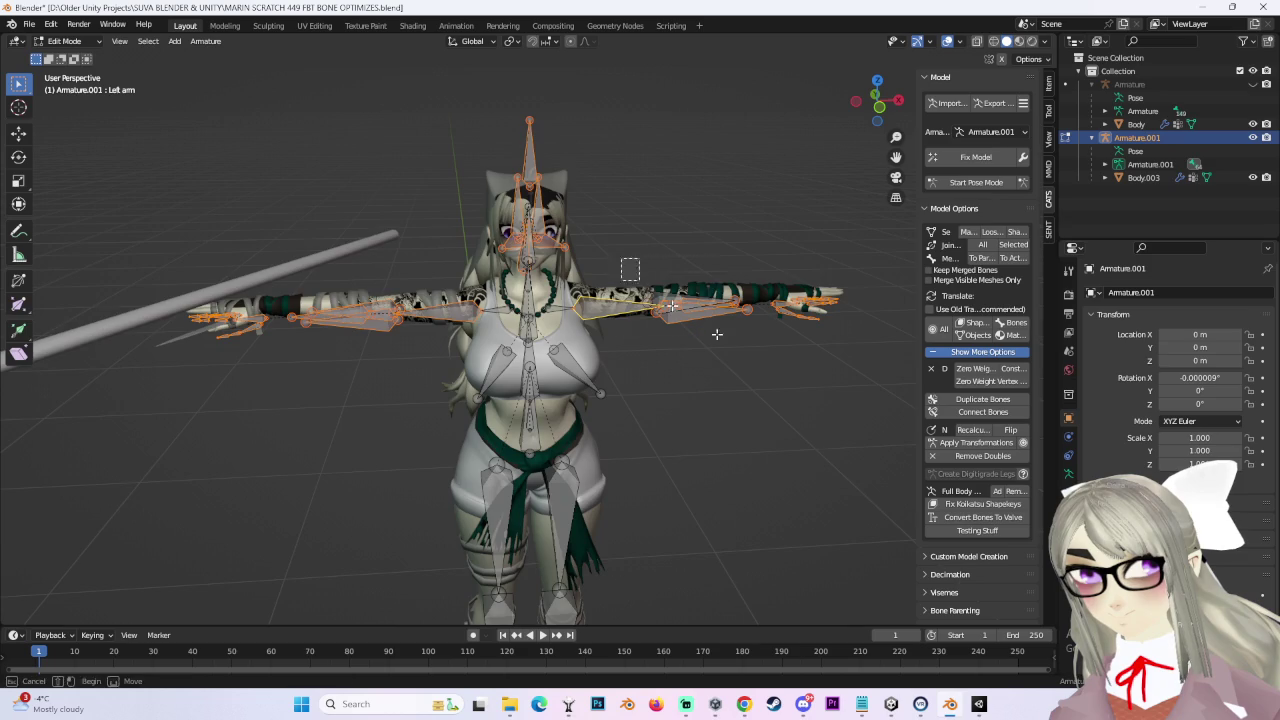
# Step: Add the leg bones to the selection and delete all selected bones
pyautogui.moveTo(640, 283); pyautogui.dragTo(691, 337, button='middle')
pyautogui.moveTo(552, 268); pyautogui.dragTo(462, 323, button='middle')
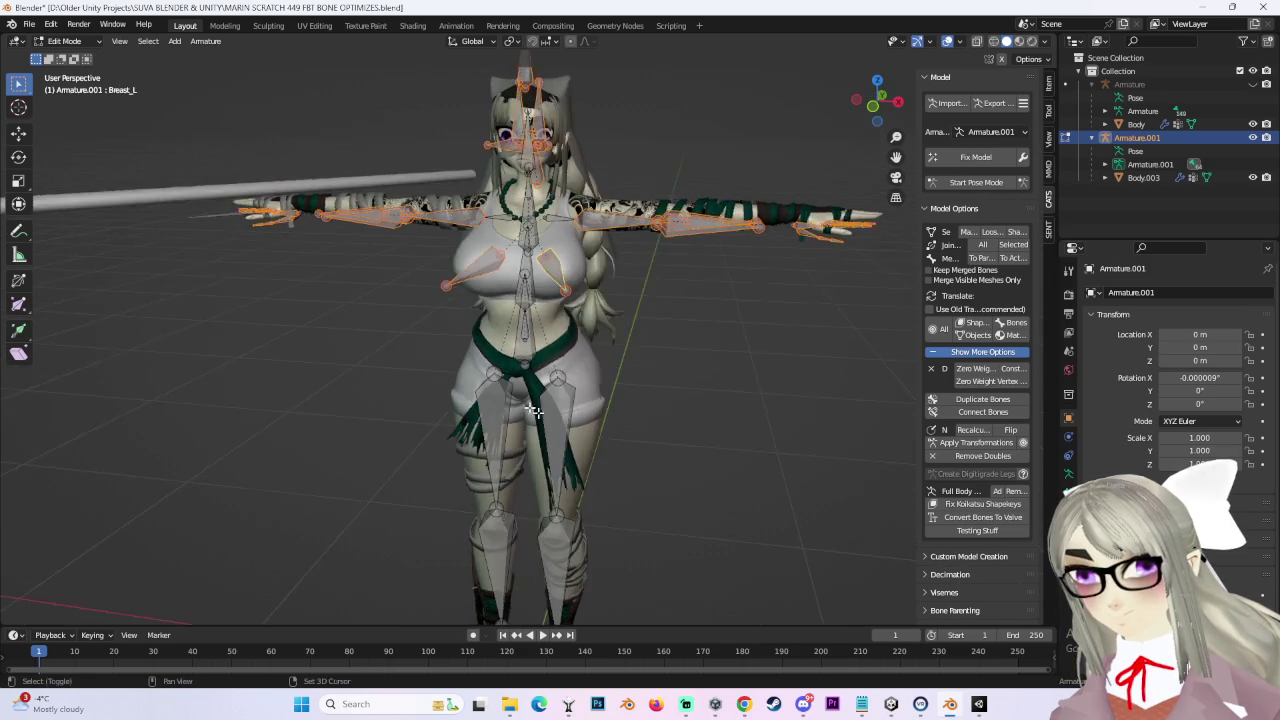
pyautogui.moveTo(366, 251); pyautogui.dragTo(571, 534)
pyautogui.keyDown('shift'); pyautogui.moveTo(603, 200); pyautogui.dragTo(603, 463, button='middle'); pyautogui.keyUp('shift')
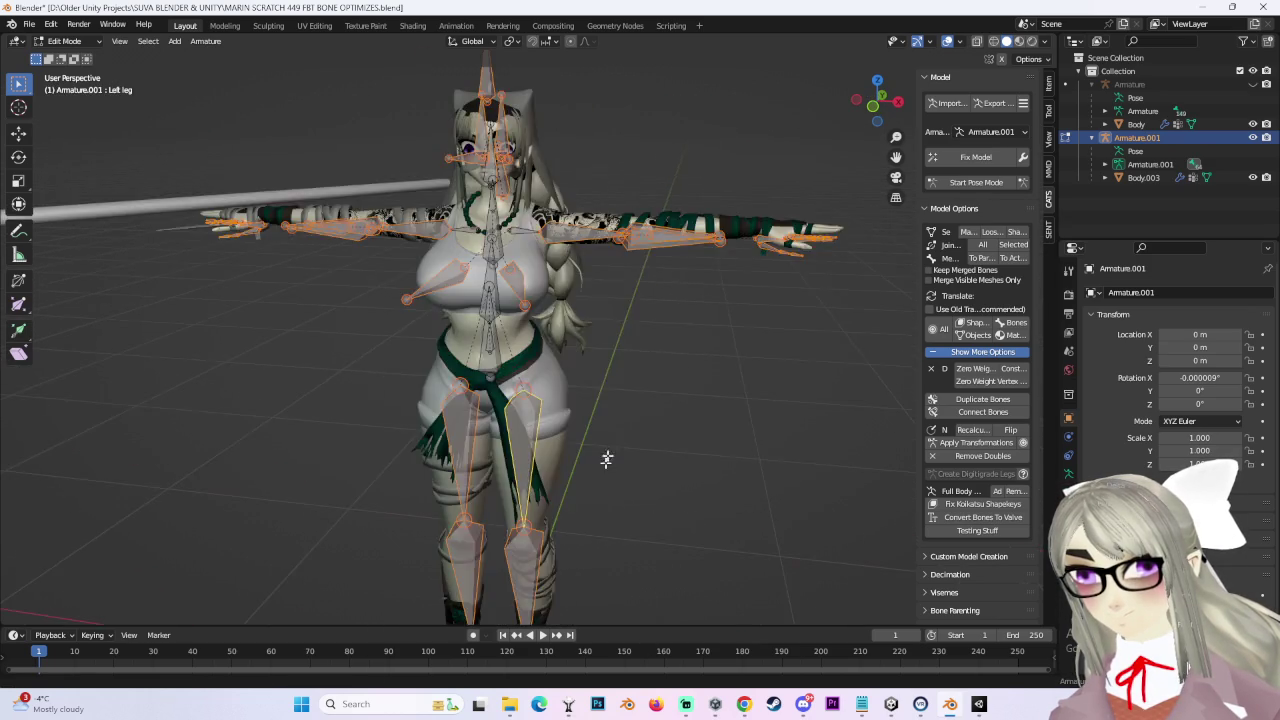
pyautogui.scroll(3, 535, 300)
pyautogui.moveTo(535, 300)
pyautogui.mouseDown(button='middle')
pyautogui.moveTo(586, 286)
pyautogui.moveTo(457, 304)
pyautogui.mouseUp(button='middle')
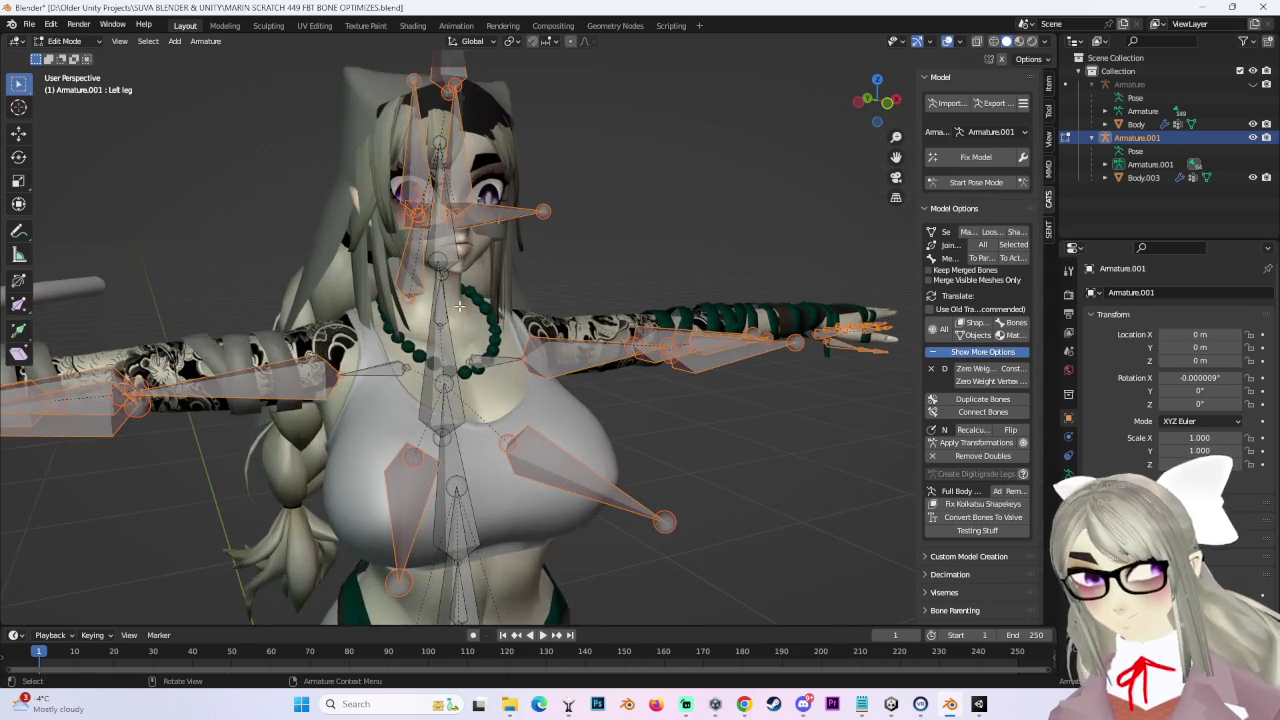
pyautogui.moveTo(507, 361); pyautogui.dragTo(464, 364, button='middle')
pyautogui.scroll(1, 457, 350)
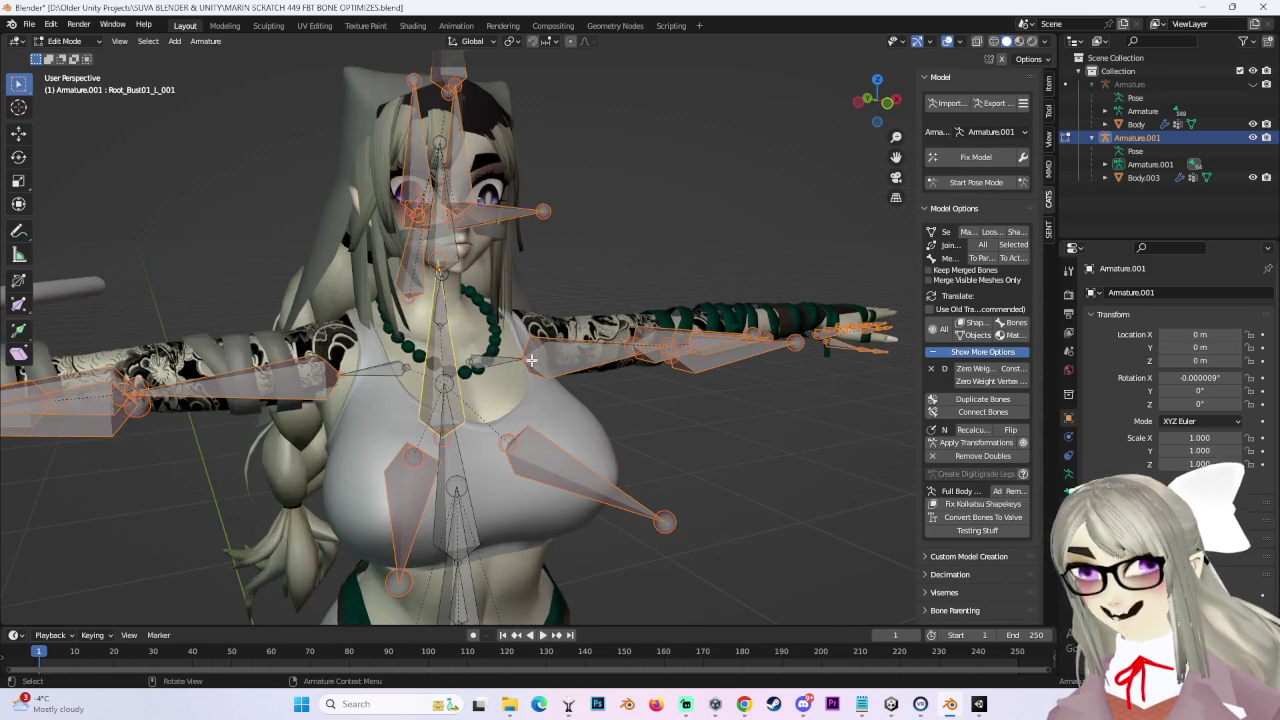
pyautogui.press('x')
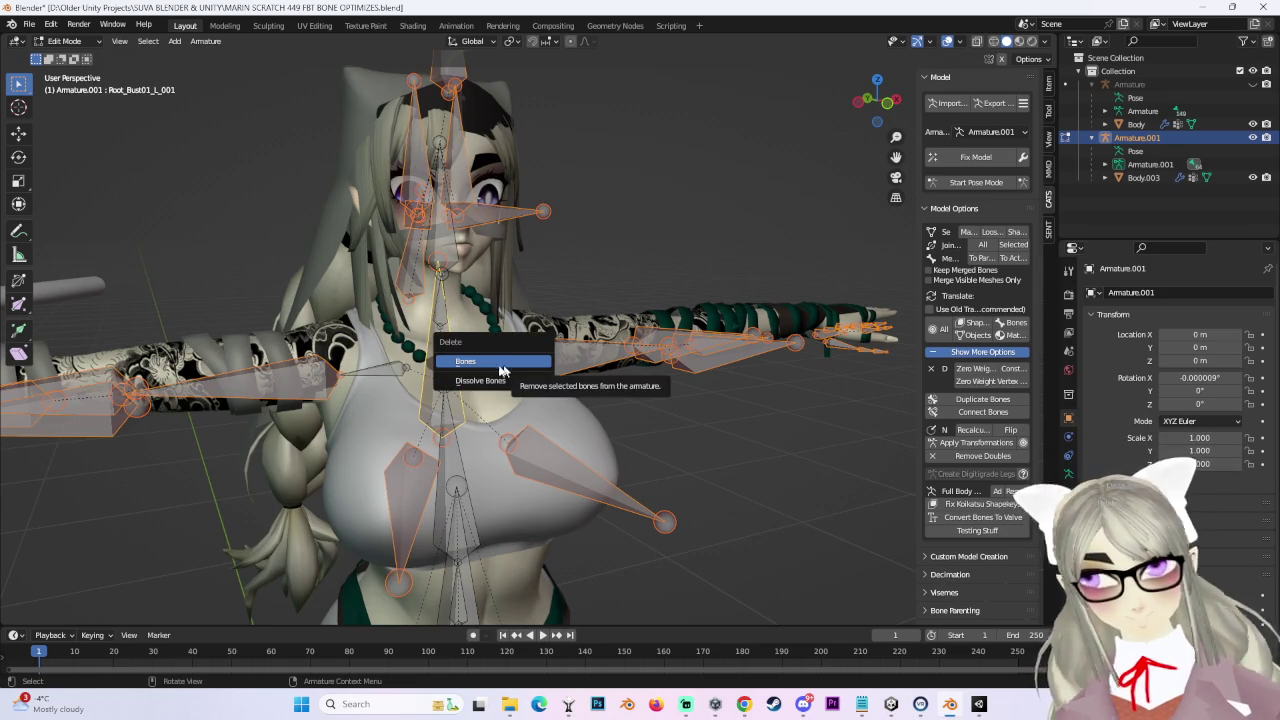
pyautogui.click(531, 363)
# Step: Delete the Right shoulder bone, return to Object Mode and unhide the original Armature
pyautogui.press('KP_1')
pyautogui.scroll(3, 514, 351)
pyautogui.click(514, 351)
pyautogui.moveTo(514, 351)
pyautogui.mouseDown(button='middle')
pyautogui.moveTo(581, 342)
pyautogui.moveTo(893, 107)
pyautogui.mouseUp(button='middle')
pyautogui.press('x')
pyautogui.click(580, 343)
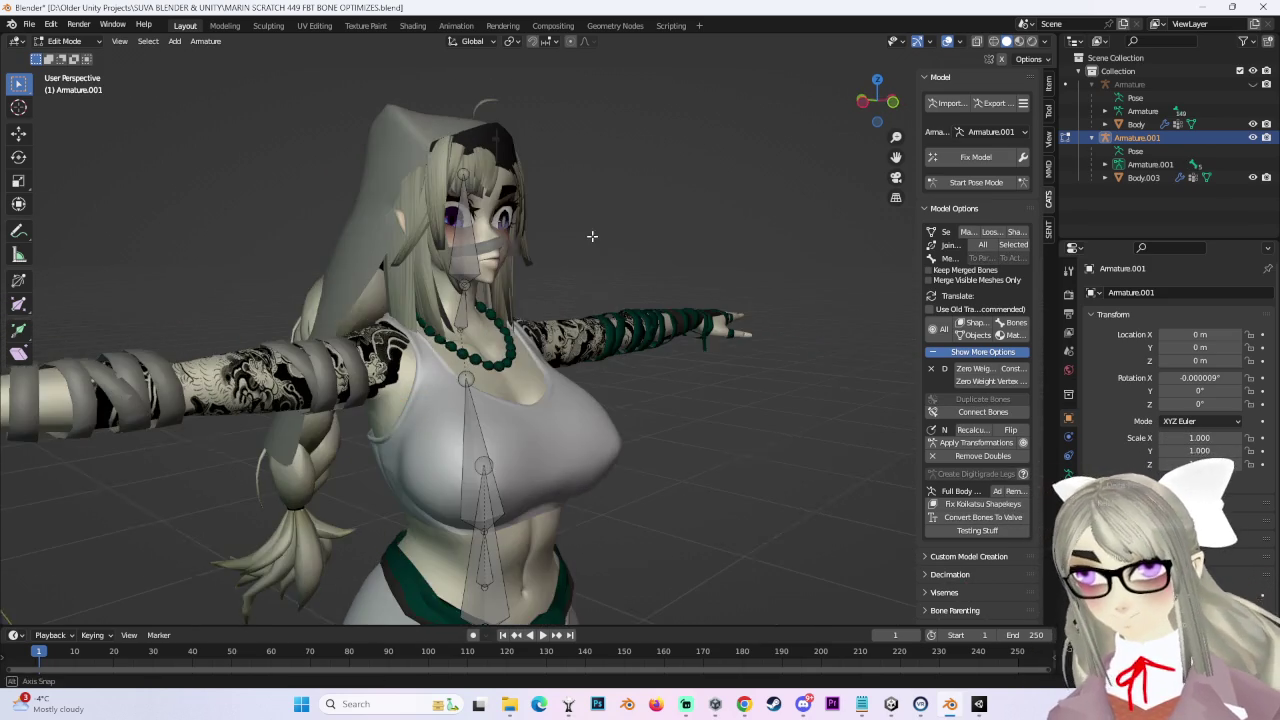
pyautogui.press('KP_3')
pyautogui.click(65, 41)
pyautogui.click(62, 52)
pyautogui.click(1252, 84)
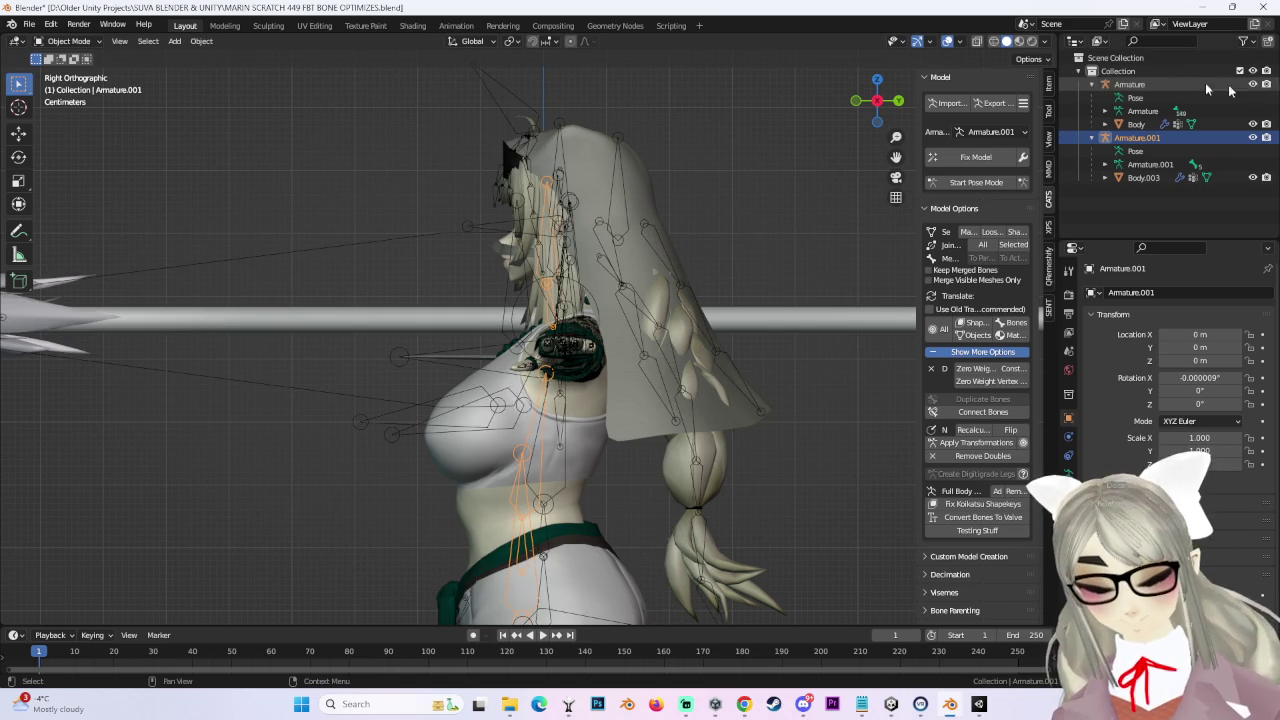
# Step: Split Body.003 into separate meshes by material using Cats
pyautogui.click(1143, 177)
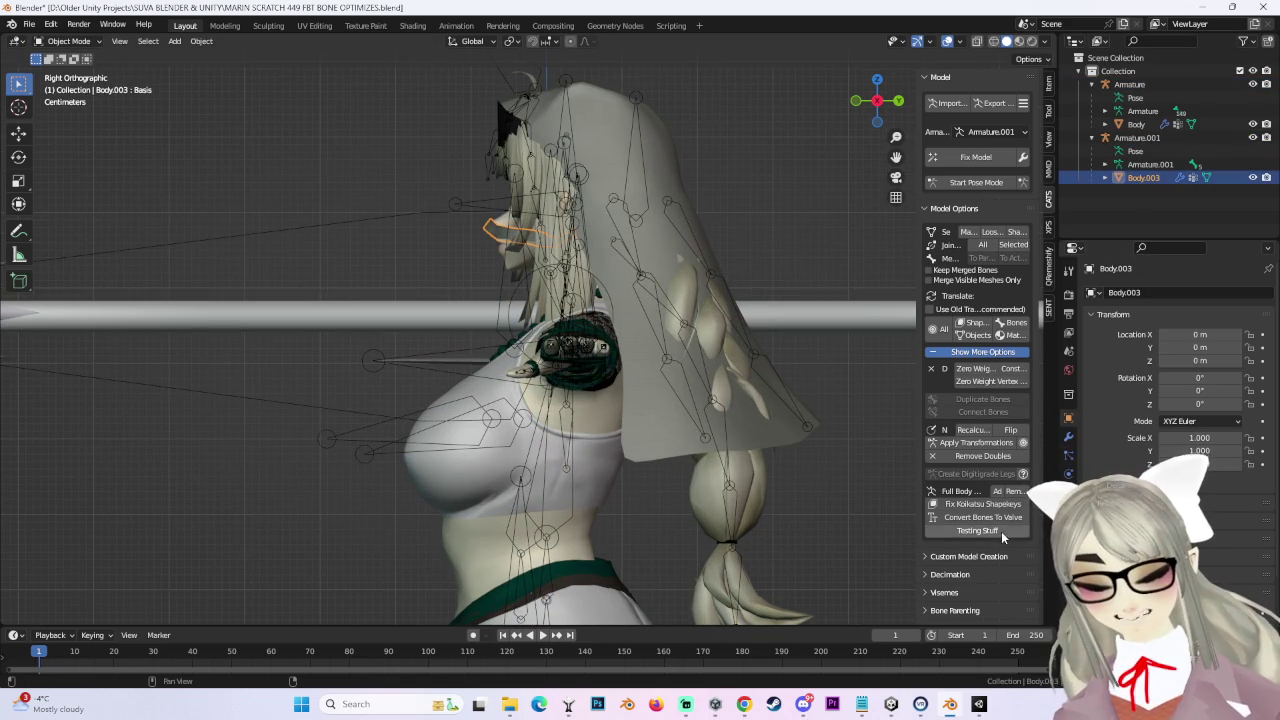
pyautogui.click(1068, 491)
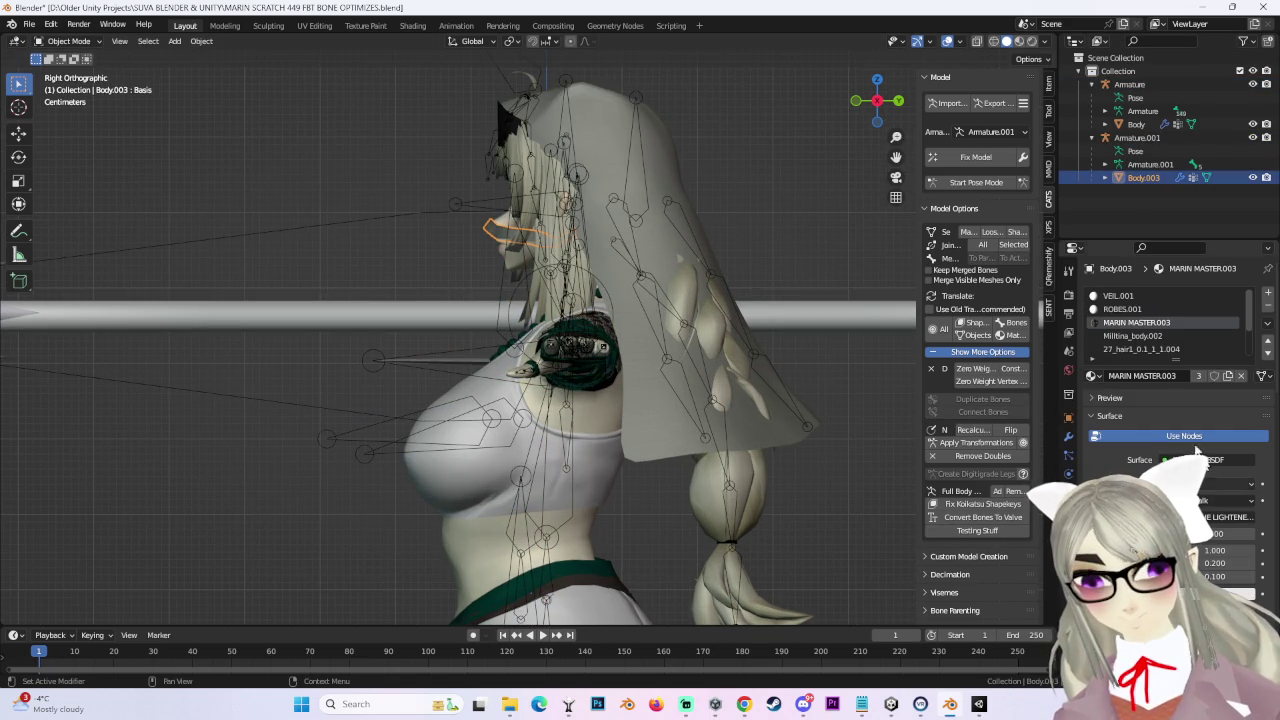
pyautogui.click(966, 231)
pyautogui.click(1218, 124)
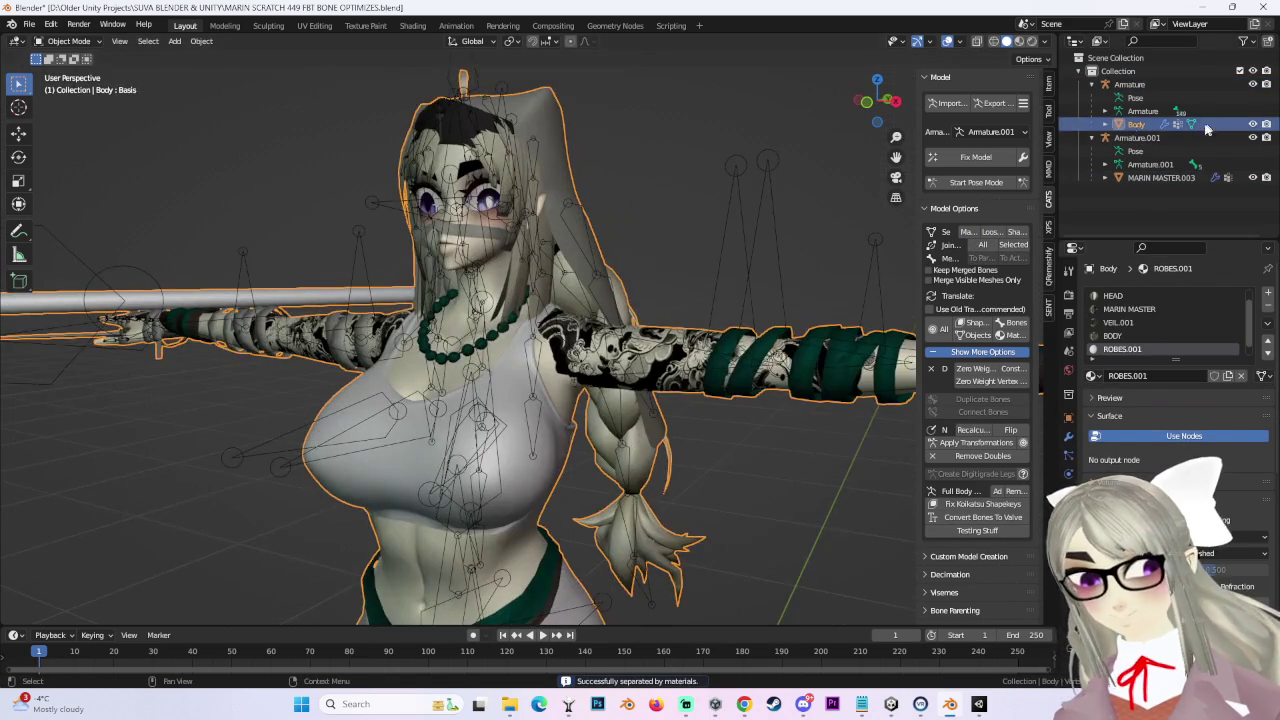
# Step: Select Armature.001 and raise its bones along Z from the front view
pyautogui.click(1200, 137)
pyautogui.moveTo(570, 260); pyautogui.dragTo(617, 248, button='middle')
pyautogui.click(882, 112)
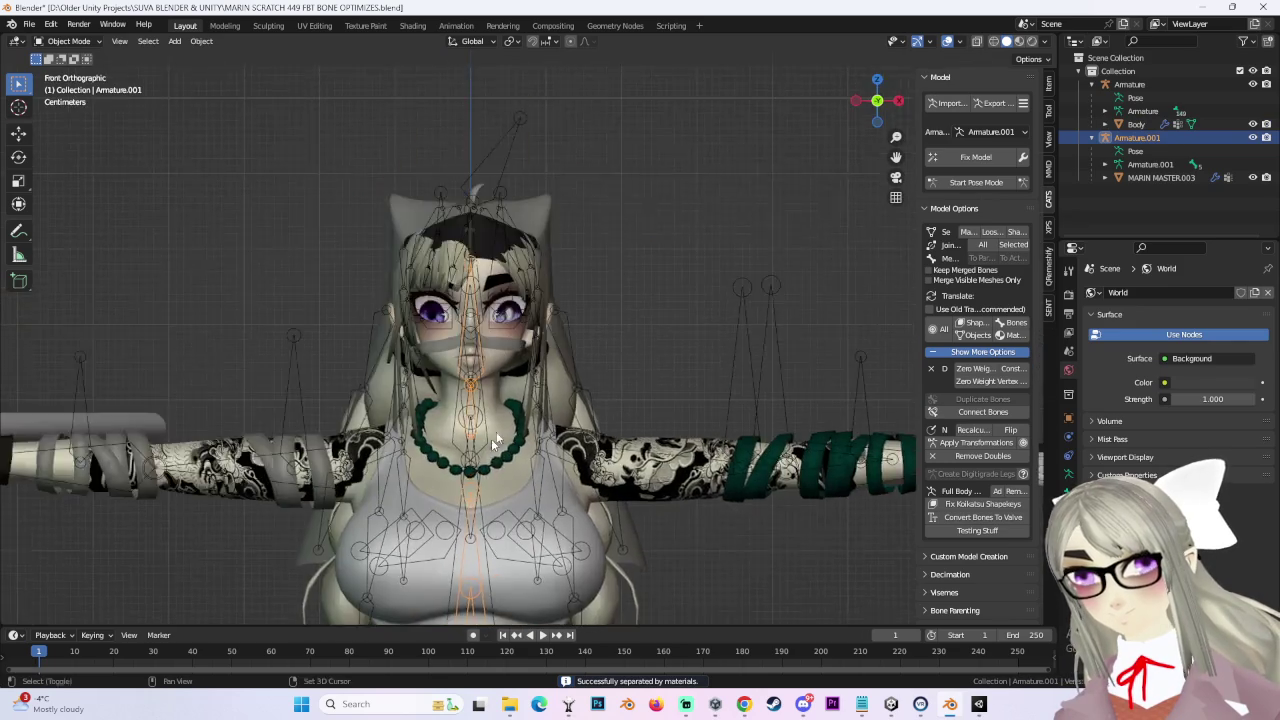
pyautogui.scroll(3, 517, 363)
pyautogui.scroll(2, 517, 363)
pyautogui.press('g')
pyautogui.press('z')
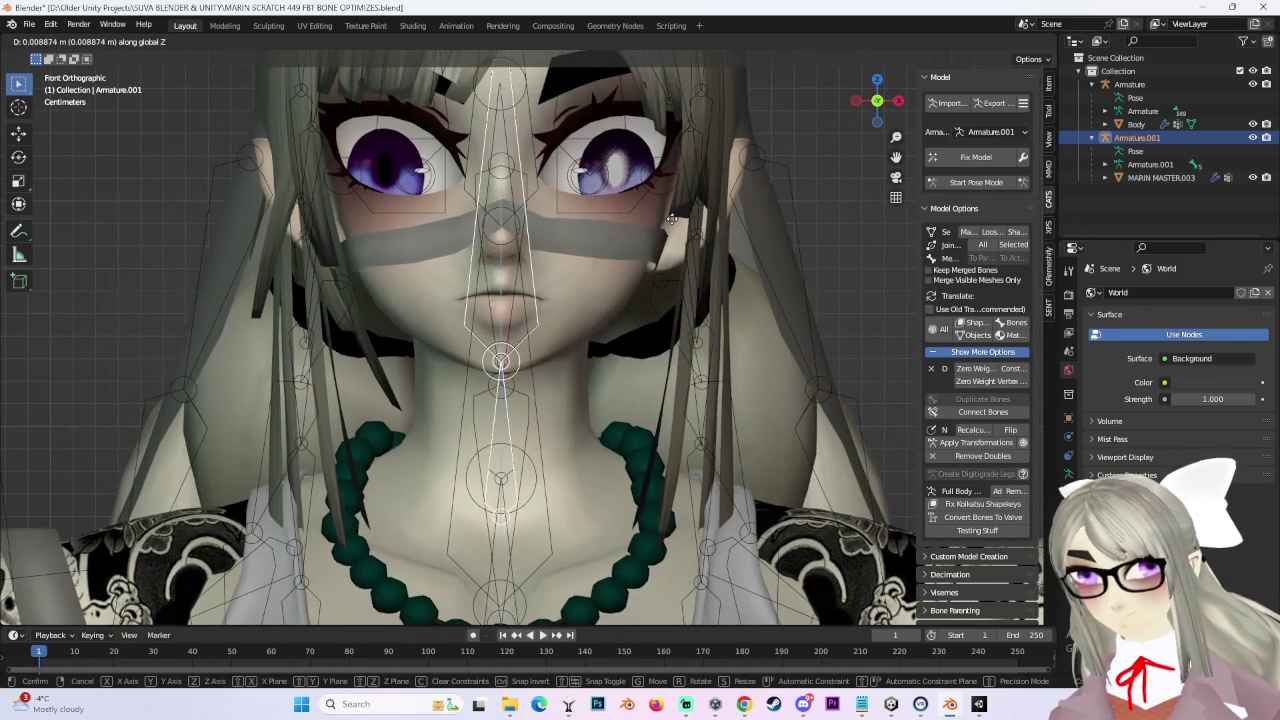
pyautogui.click(623, 255)
# Step: Shift Armature.001's bones along Y and check the result from the front
pyautogui.moveTo(595, 265)
pyautogui.mouseDown(button='middle')
pyautogui.moveTo(623, 258)
pyautogui.moveTo(548, 275)
pyautogui.mouseUp(button='middle')
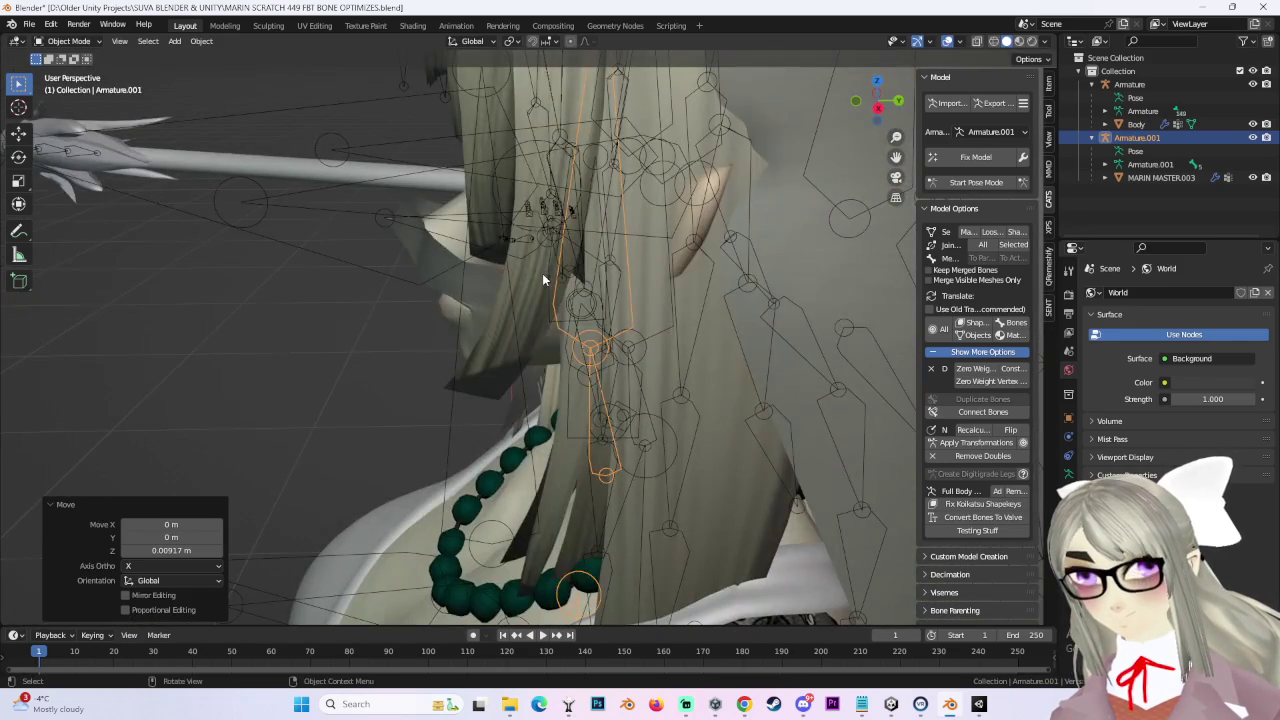
pyautogui.press('g')
pyautogui.press('y')
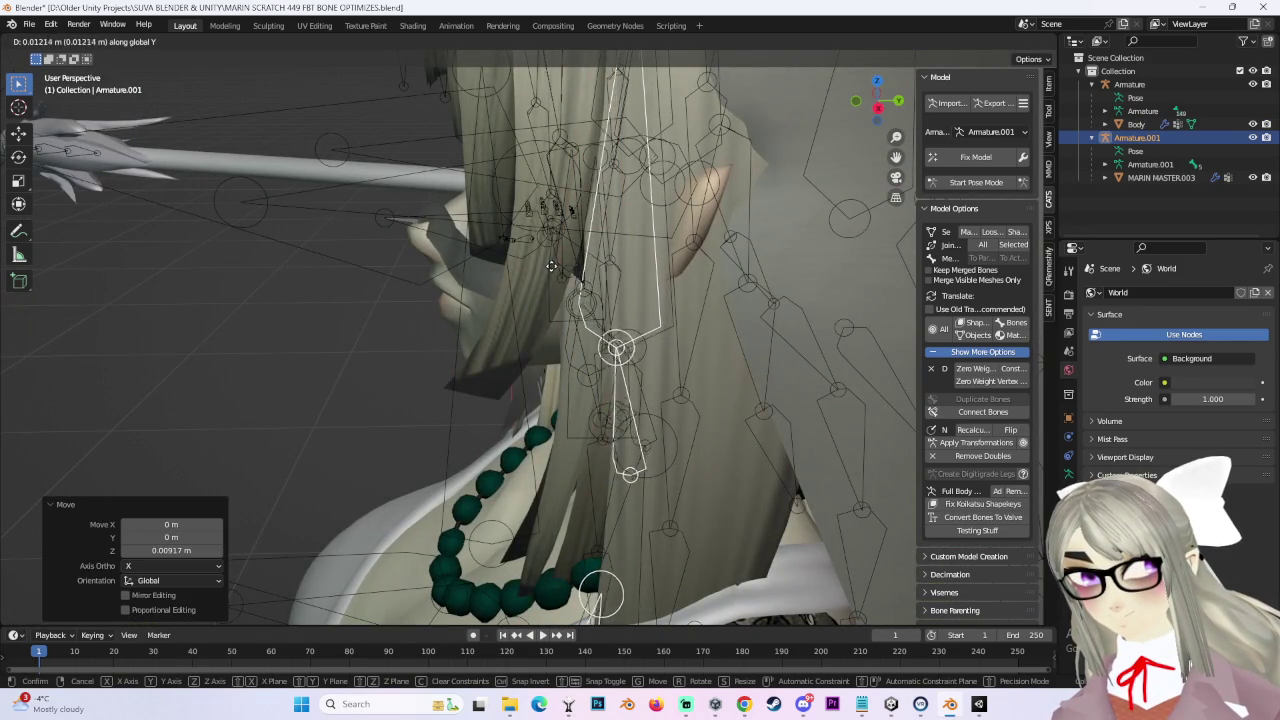
pyautogui.click(650, 262)
pyautogui.moveTo(650, 262); pyautogui.dragTo(672, 289, button='middle')
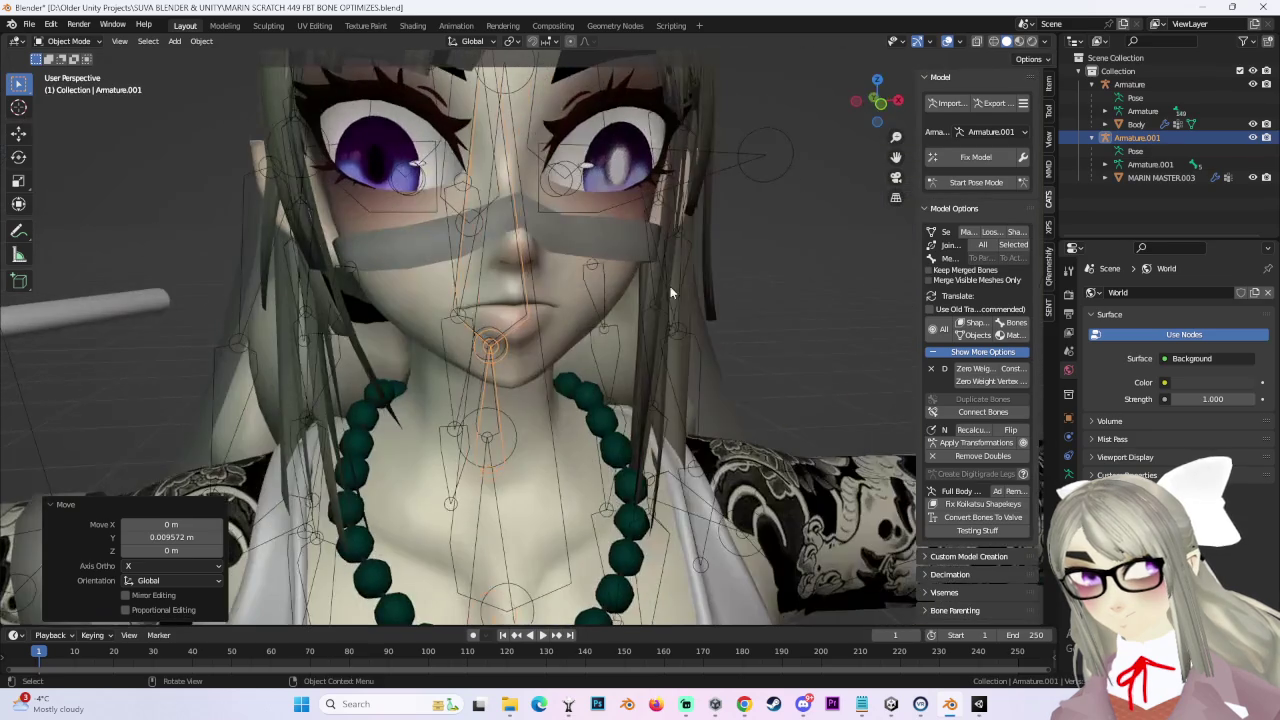
pyautogui.click(876, 106)
# Step: From the right side, nudge the bones along Y again, then select MARIN MASTER.003
pyautogui.moveTo(617, 348); pyautogui.dragTo(610, 302, button='middle')
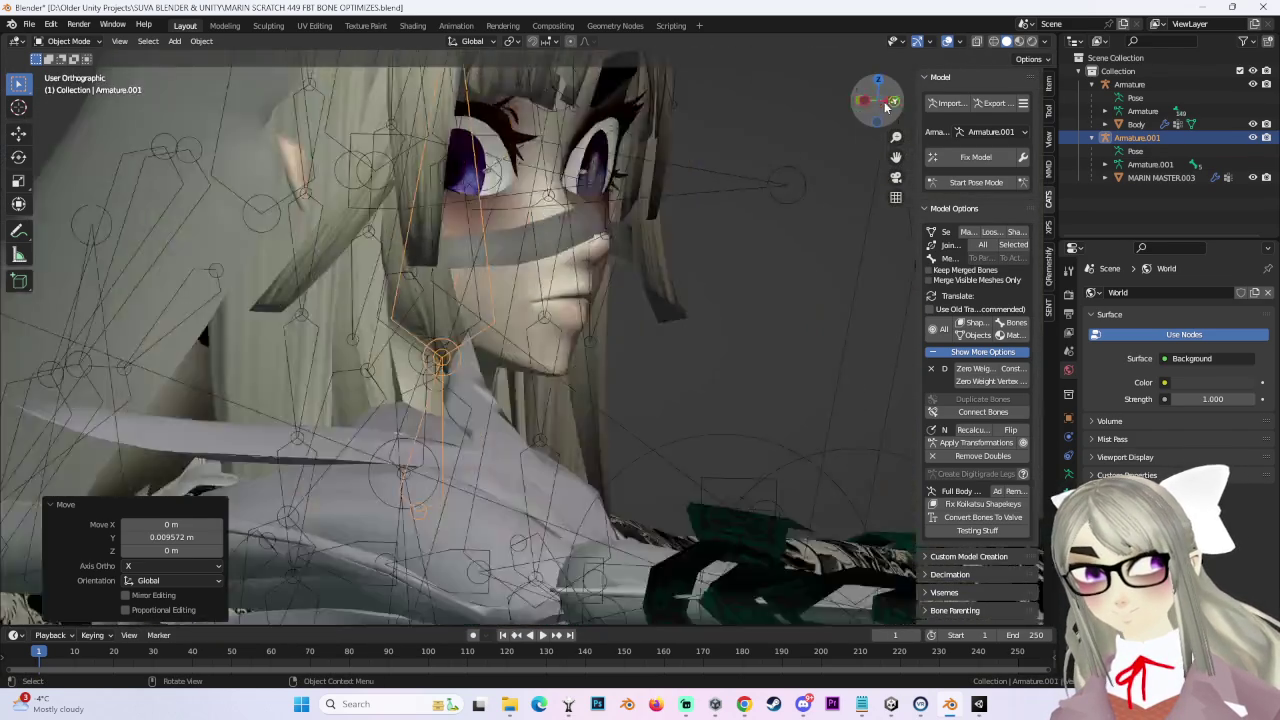
pyautogui.moveTo(857, 122); pyautogui.dragTo(871, 100)
pyautogui.click(889, 101)
pyautogui.press('g')
pyautogui.press('y')
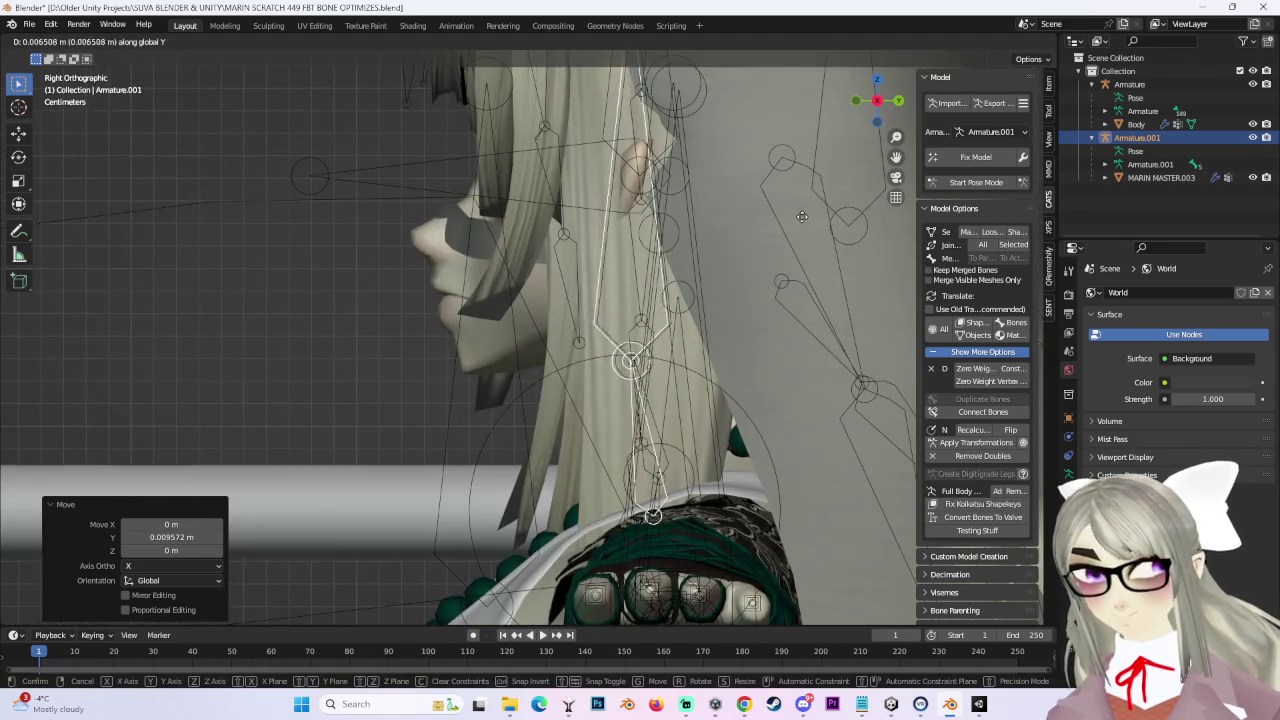
pyautogui.click(804, 214)
pyautogui.moveTo(490, 345)
pyautogui.mouseDown(button='middle')
pyautogui.moveTo(537, 363)
pyautogui.moveTo(497, 250)
pyautogui.moveTo(640, 299)
pyautogui.mouseUp(button='middle')
pyautogui.click(497, 246)
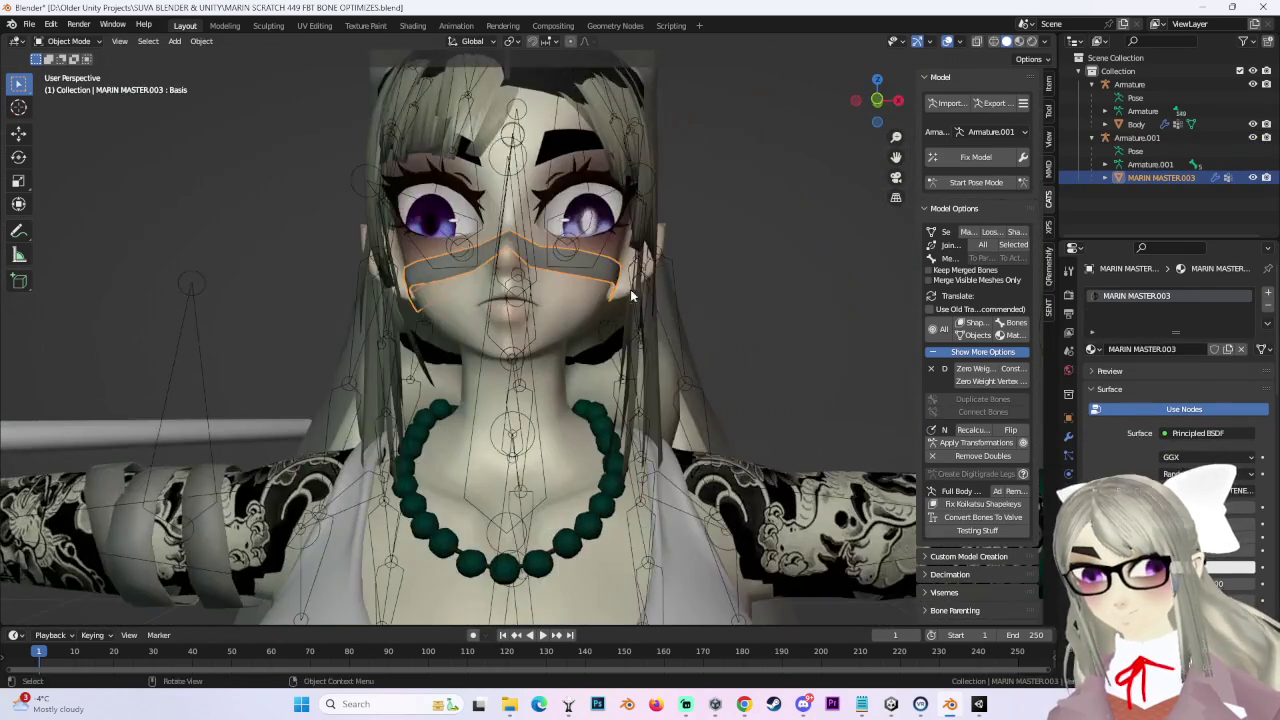
# Step: Merge Armature.001 into Armature with Cats Merge Armatures, Merge All Bones enabled
pyautogui.scroll(-3, 1000, 535)
pyautogui.click(975, 477)
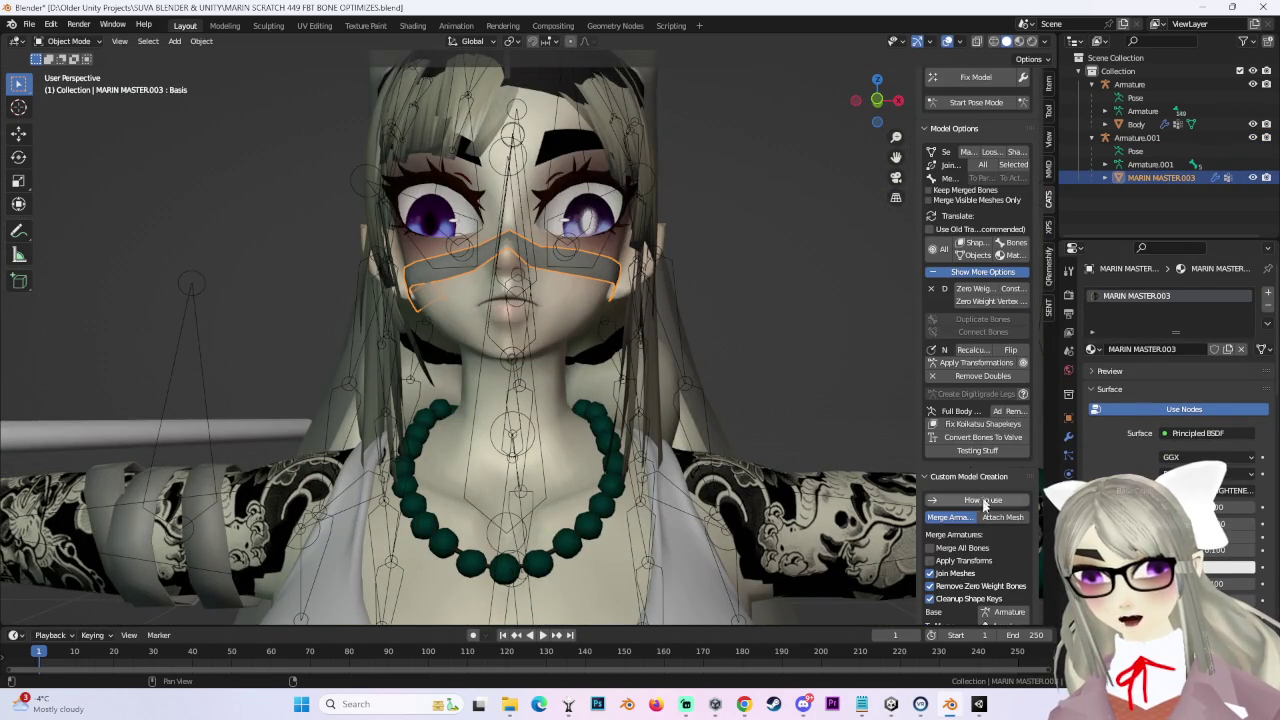
pyautogui.click(975, 553)
pyautogui.scroll(-3, 990, 540)
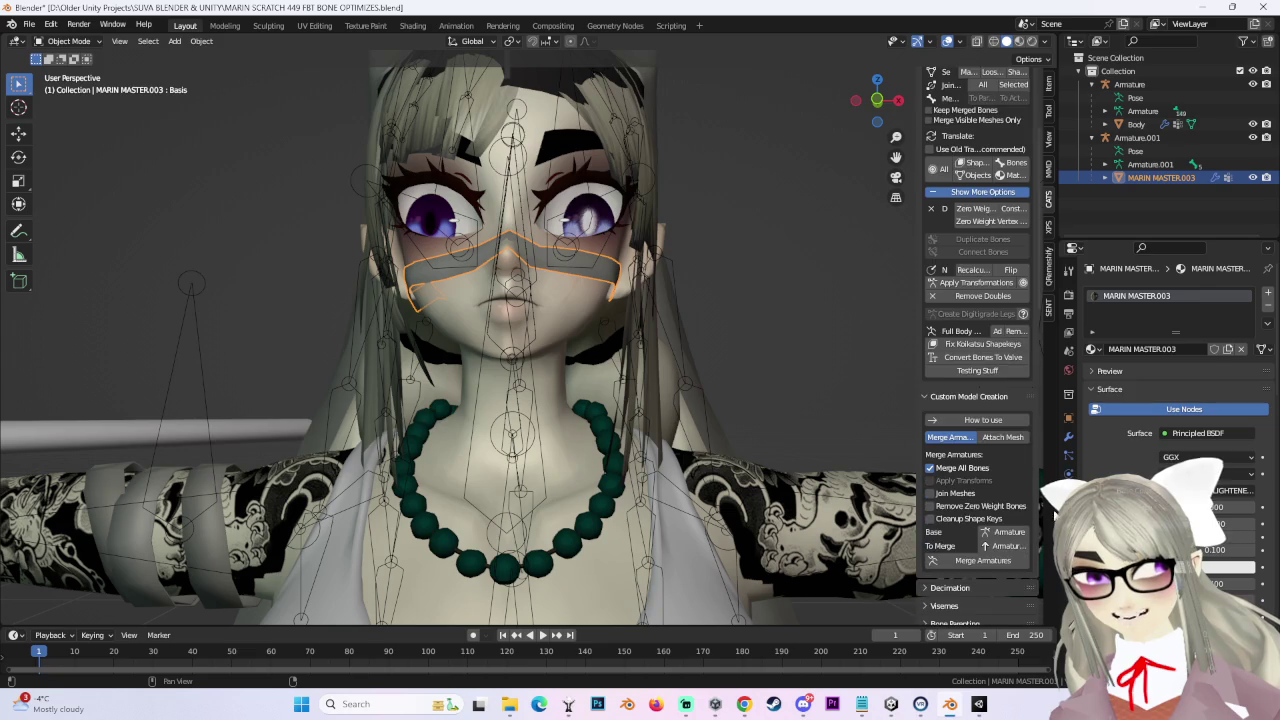
pyautogui.moveTo(922, 520); pyautogui.dragTo(822, 525)
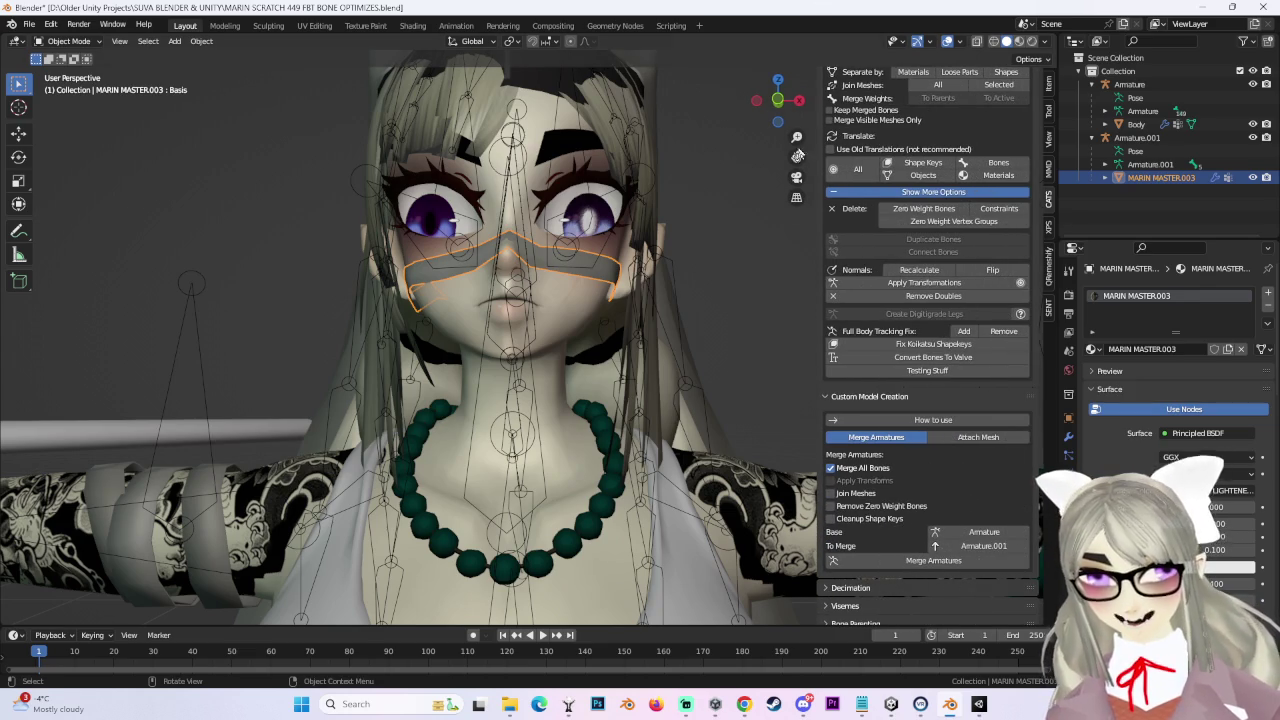
pyautogui.click(975, 561)
pyautogui.scroll(2, 436, 248)
pyautogui.moveTo(436, 248)
pyautogui.mouseDown(button='middle')
pyautogui.moveTo(529, 304)
pyautogui.moveTo(466, 285)
pyautogui.moveTo(545, 306)
pyautogui.moveTo(560, 280)
pyautogui.mouseUp(button='middle')
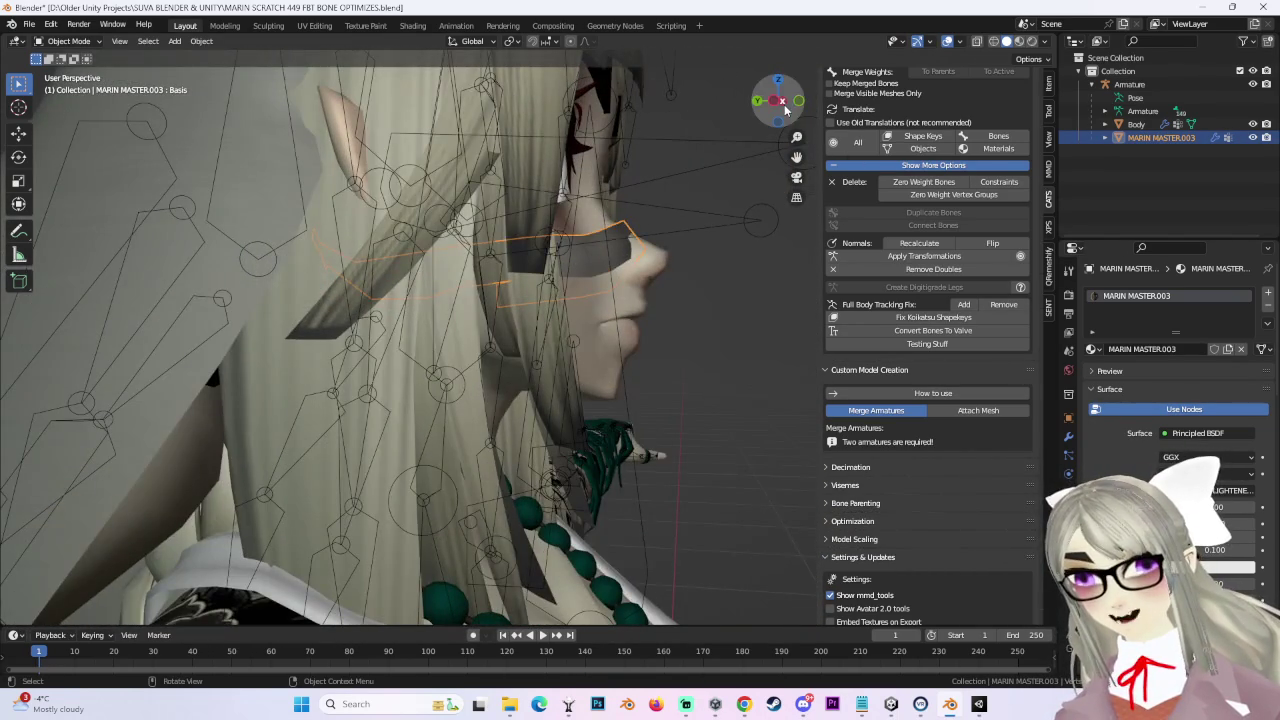
# Step: In Edit Mode with wireframe, deselect the strip's kept faces and separate the rest as a new object
pyautogui.click(784, 106)
pyautogui.click(70, 41)
pyautogui.click(66, 68)
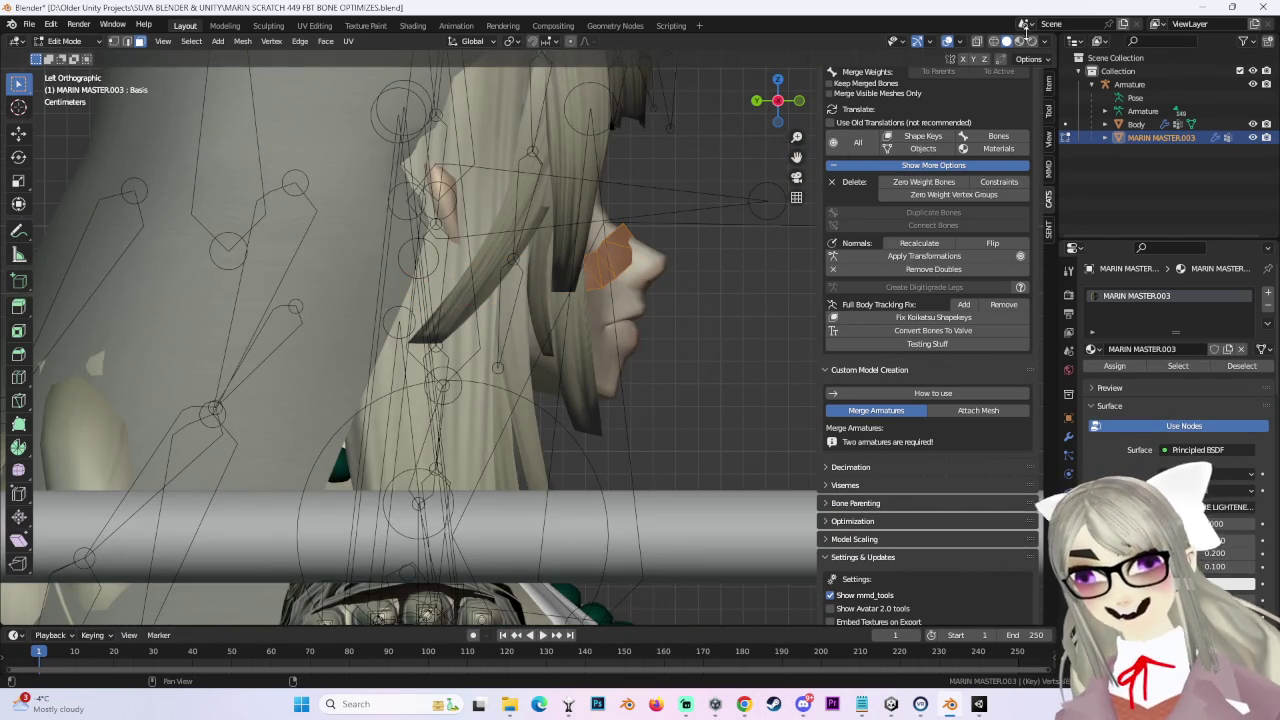
pyautogui.click(993, 41)
pyautogui.moveTo(489, 286); pyautogui.dragTo(509, 285, button='middle')
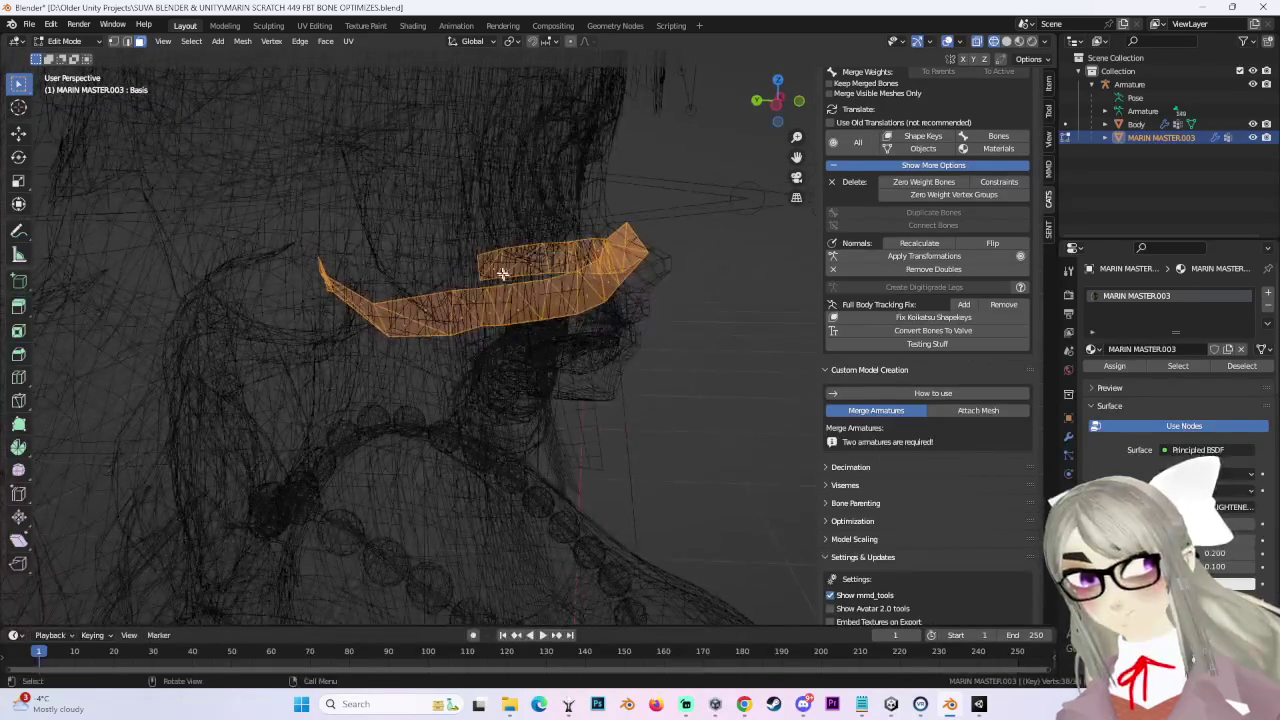
pyautogui.keyDown('ctrl'); pyautogui.moveTo(464, 235); pyautogui.dragTo(699, 433); pyautogui.keyUp('ctrl')
pyautogui.keyDown('ctrl'); pyautogui.moveTo(456, 276); pyautogui.dragTo(508, 380); pyautogui.keyUp('ctrl')
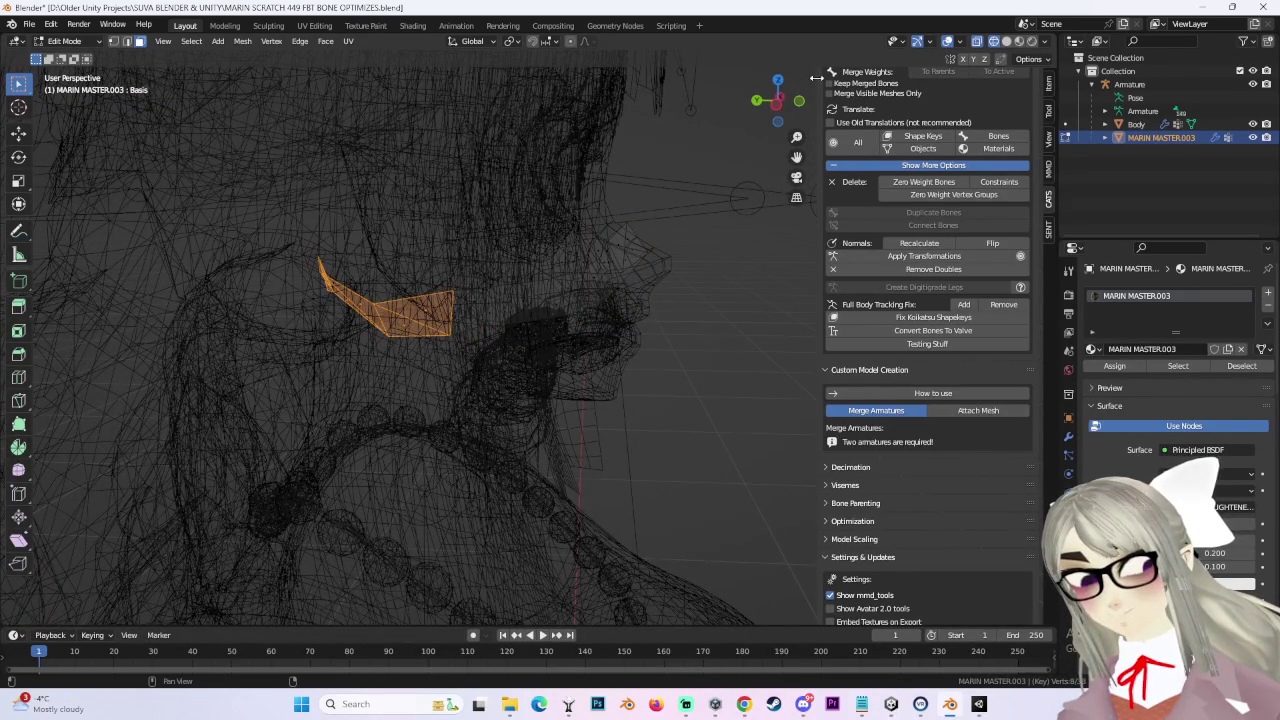
pyautogui.click(777, 110)
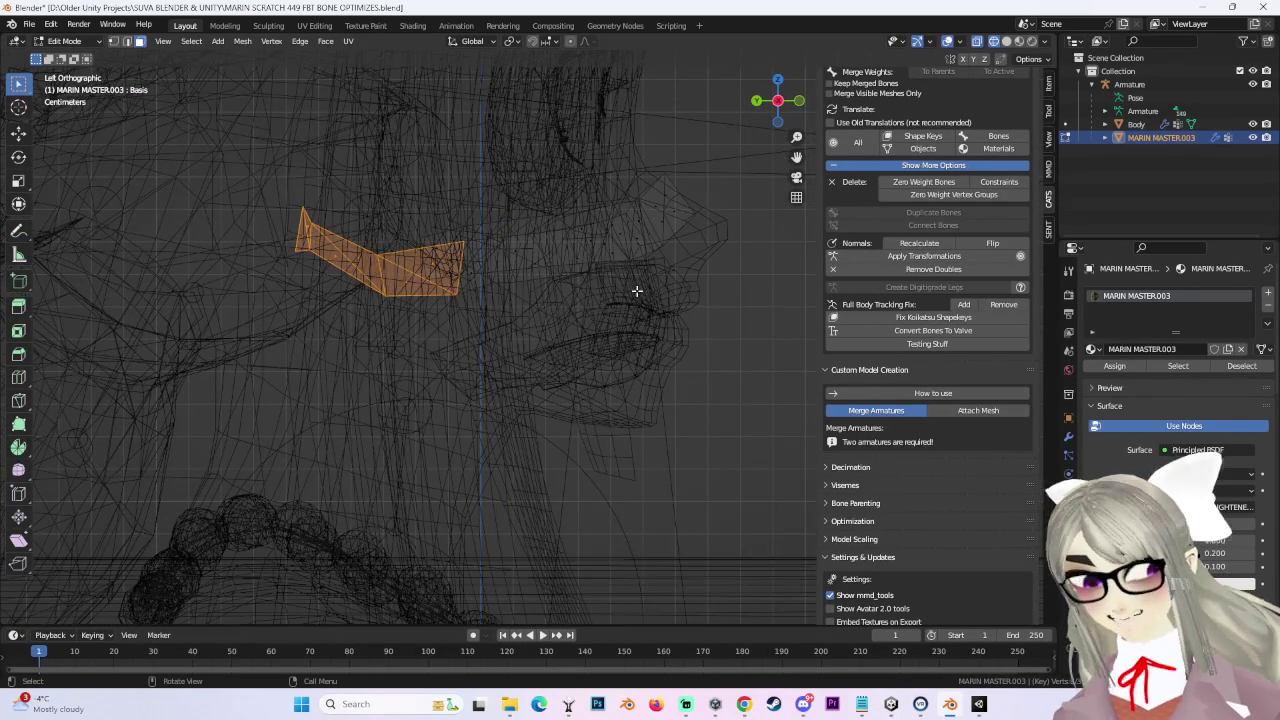
pyautogui.press('p')
pyautogui.click(637, 290)
# Step: Back in Object Mode, delete the split-off veil copy in the Outliner
pyautogui.click(66, 41)
pyautogui.click(68, 45)
pyautogui.rightClick(1160, 150)
pyautogui.click(1178, 180)
pyautogui.moveTo(630, 290); pyautogui.dragTo(490, 291, button='middle')
pyautogui.click(1150, 124)
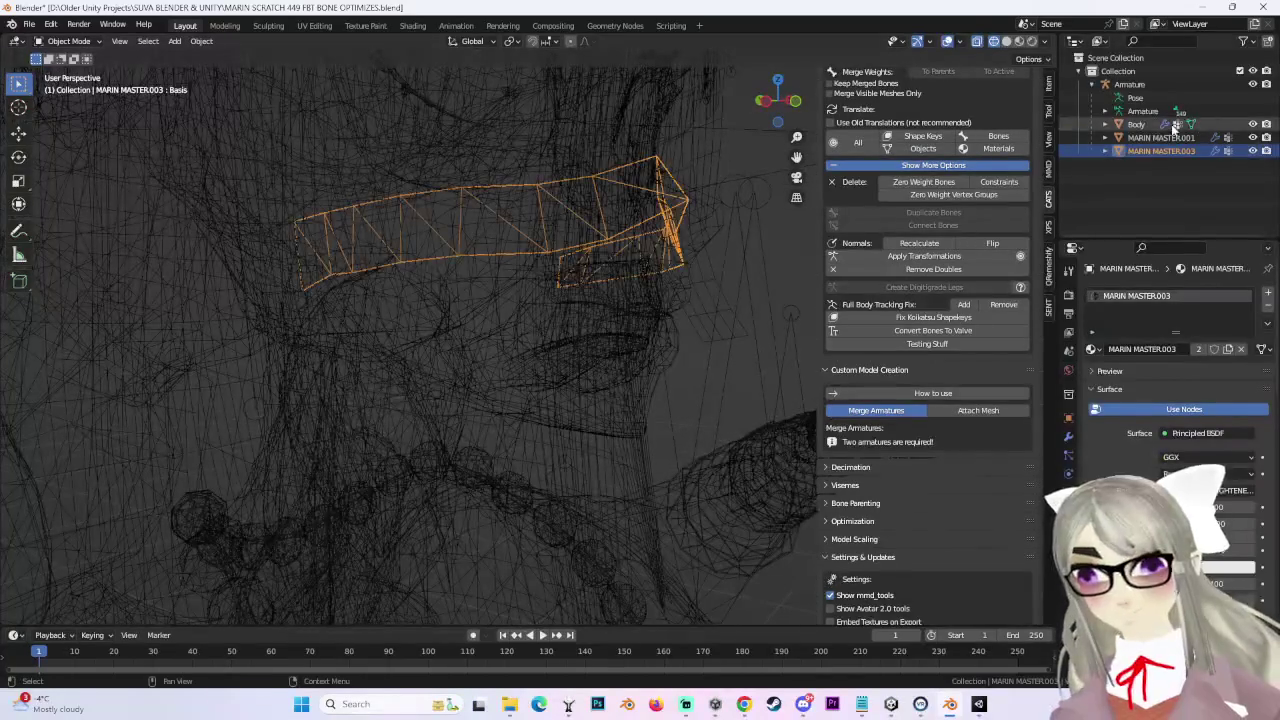
pyautogui.click(1150, 137)
pyautogui.rightClick(1164, 138)
pyautogui.click(1164, 138)
# Step: With solid shading restored, select the nose mask and enter Edit Mode in a straight side view
pyautogui.click(1005, 41)
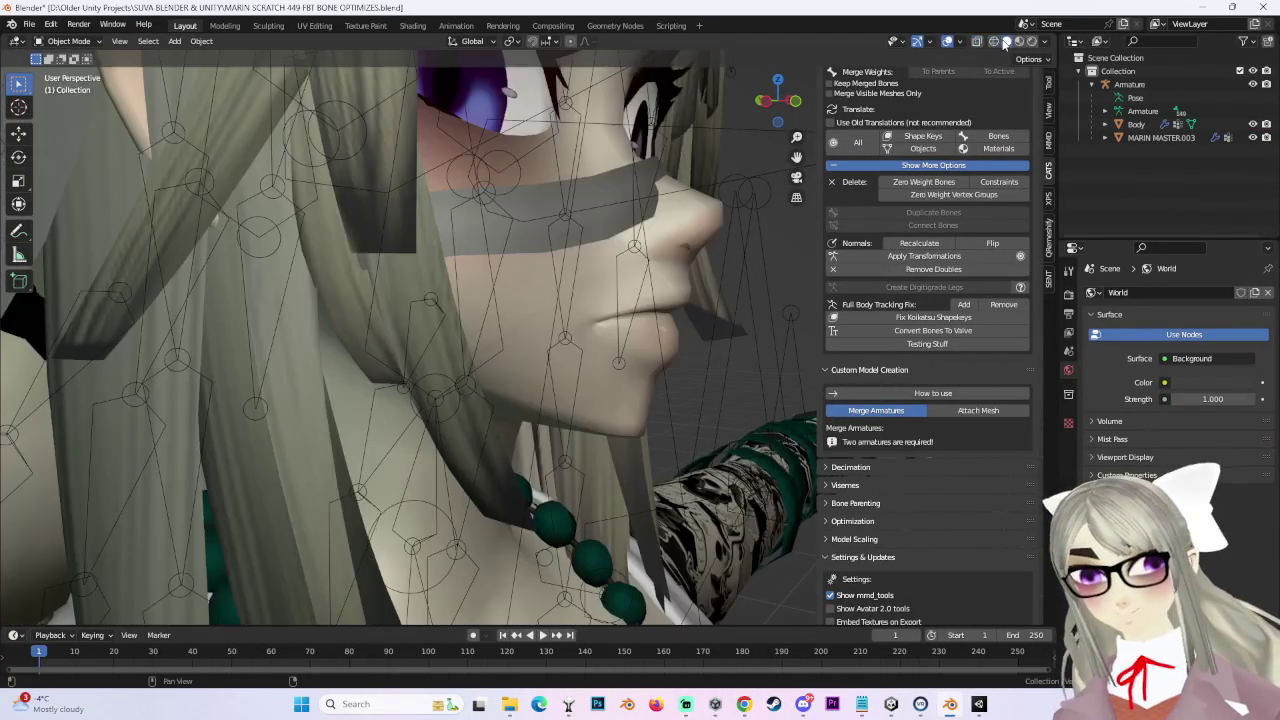
pyautogui.moveTo(508, 187); pyautogui.dragTo(414, 192, button='middle')
pyautogui.click(569, 195)
pyautogui.moveTo(569, 195); pyautogui.dragTo(265, 145, button='middle')
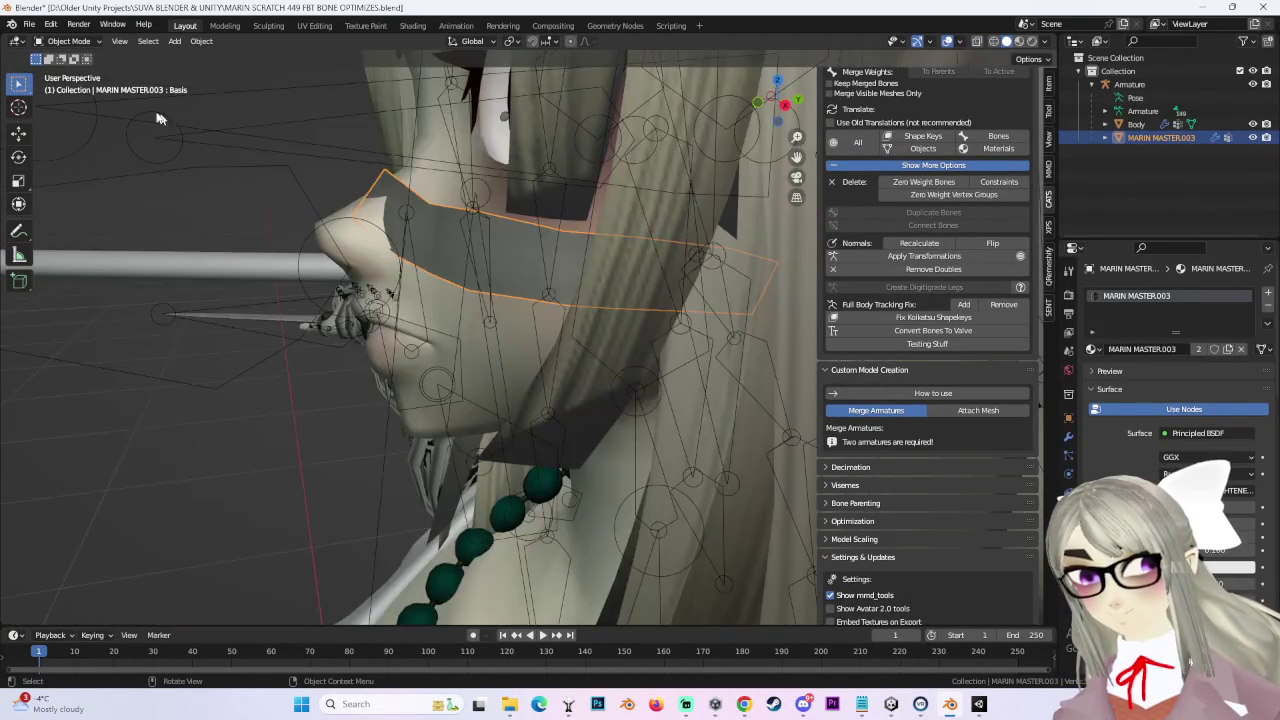
pyautogui.click(70, 41)
pyautogui.click(78, 74)
pyautogui.press('KP_3')
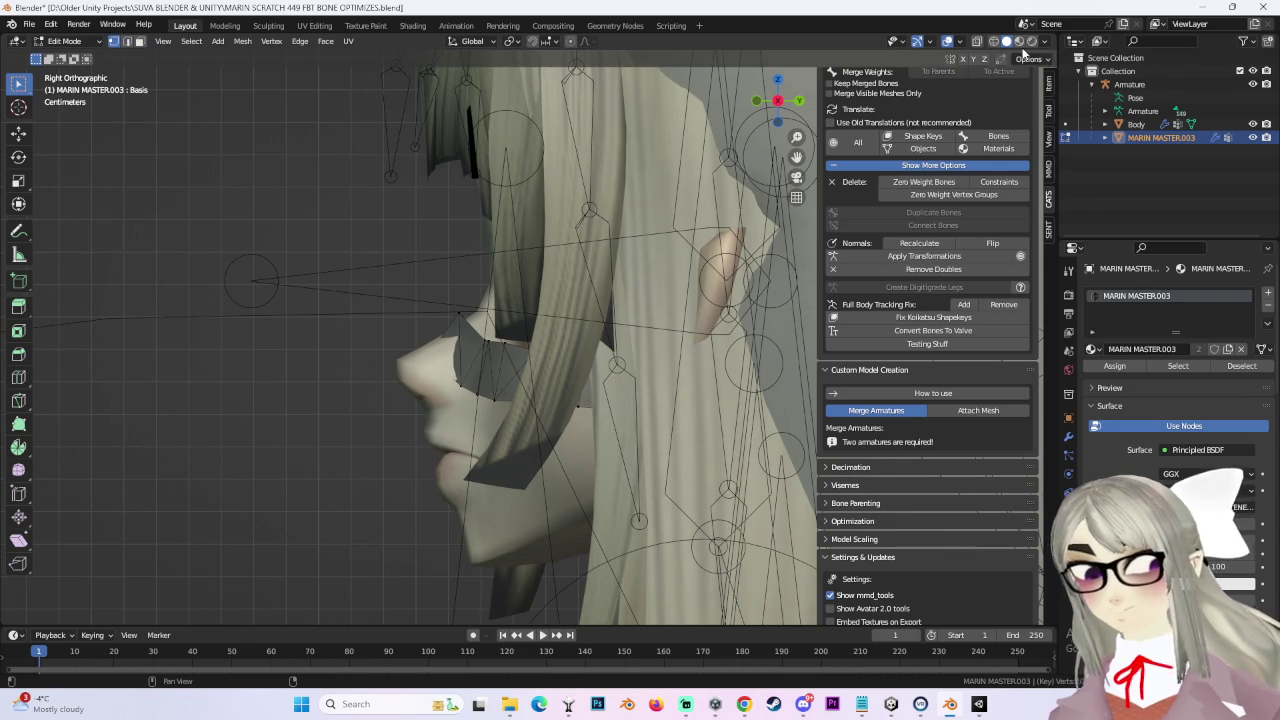
# Step: Shift nose-band vertices −0.003287 m in Y and 0.003492 m in Z, mirrored across the face
pyautogui.click(996, 44)
pyautogui.click(432, 352)
pyautogui.press('g')
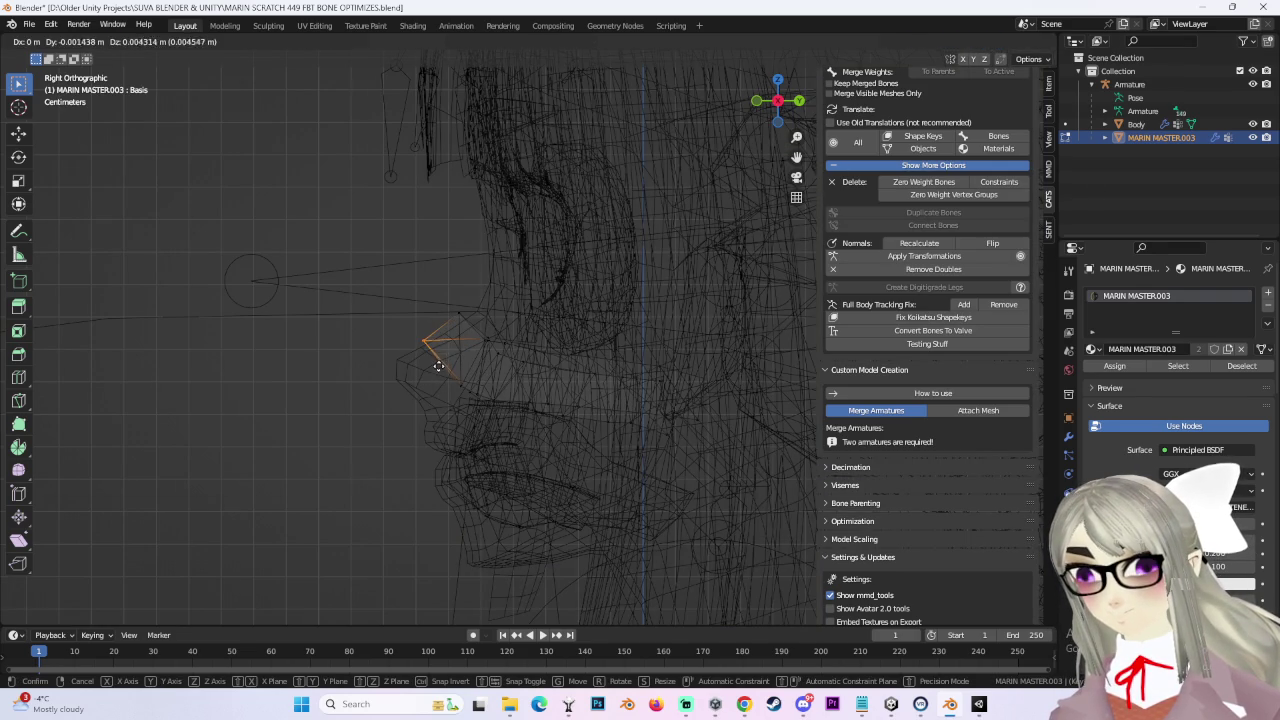
pyautogui.click(438, 366)
pyautogui.press('g')
pyautogui.click(551, 418)
pyautogui.moveTo(551, 418)
pyautogui.mouseDown(button='middle')
pyautogui.moveTo(515, 429)
pyautogui.moveTo(588, 431)
pyautogui.mouseUp(button='middle')
pyautogui.click(1006, 41)
pyautogui.moveTo(600, 330)
pyautogui.mouseDown(button='middle')
pyautogui.moveTo(668, 312)
pyautogui.moveTo(470, 385)
pyautogui.moveTo(540, 341)
pyautogui.mouseUp(button='middle')
# Step: In front view, nudge the selected nose-band vertex sideways along the X axis
pyautogui.press('g')
pyautogui.press('z')
pyautogui.rightClick(668, 312)
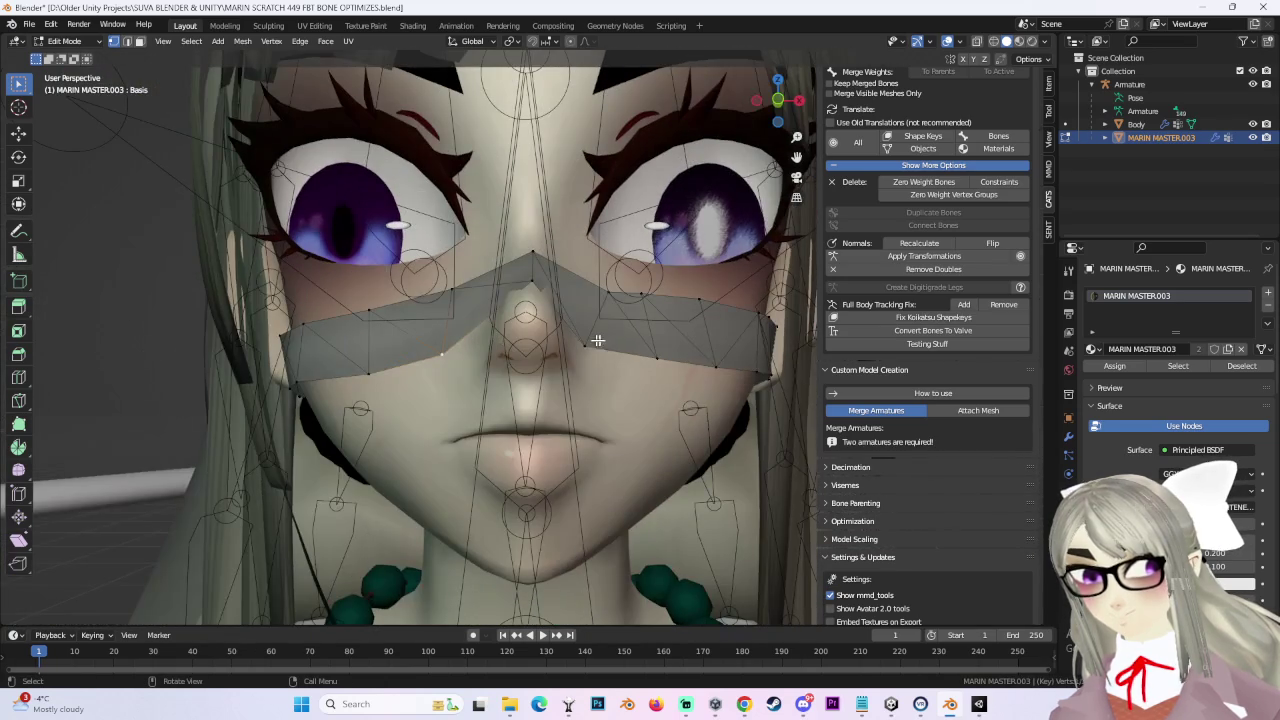
pyautogui.click(778, 100)
pyautogui.press('g')
pyautogui.press('x')
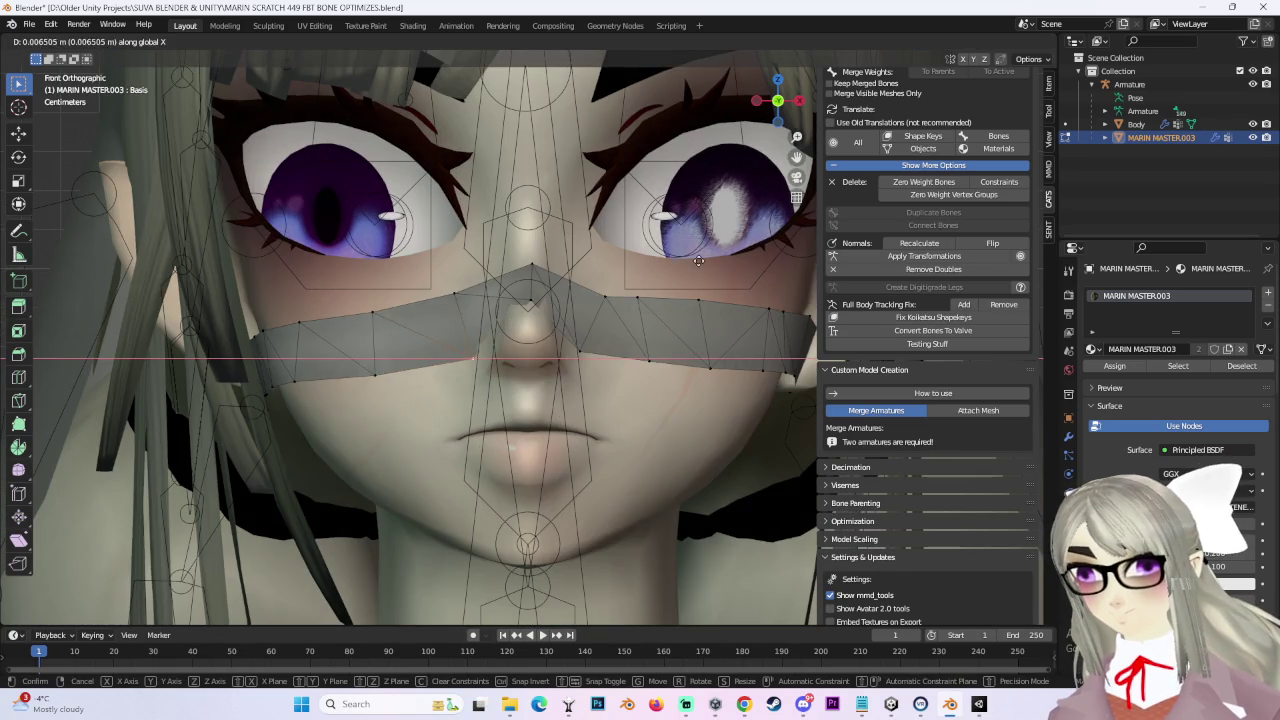
pyautogui.click(688, 260)
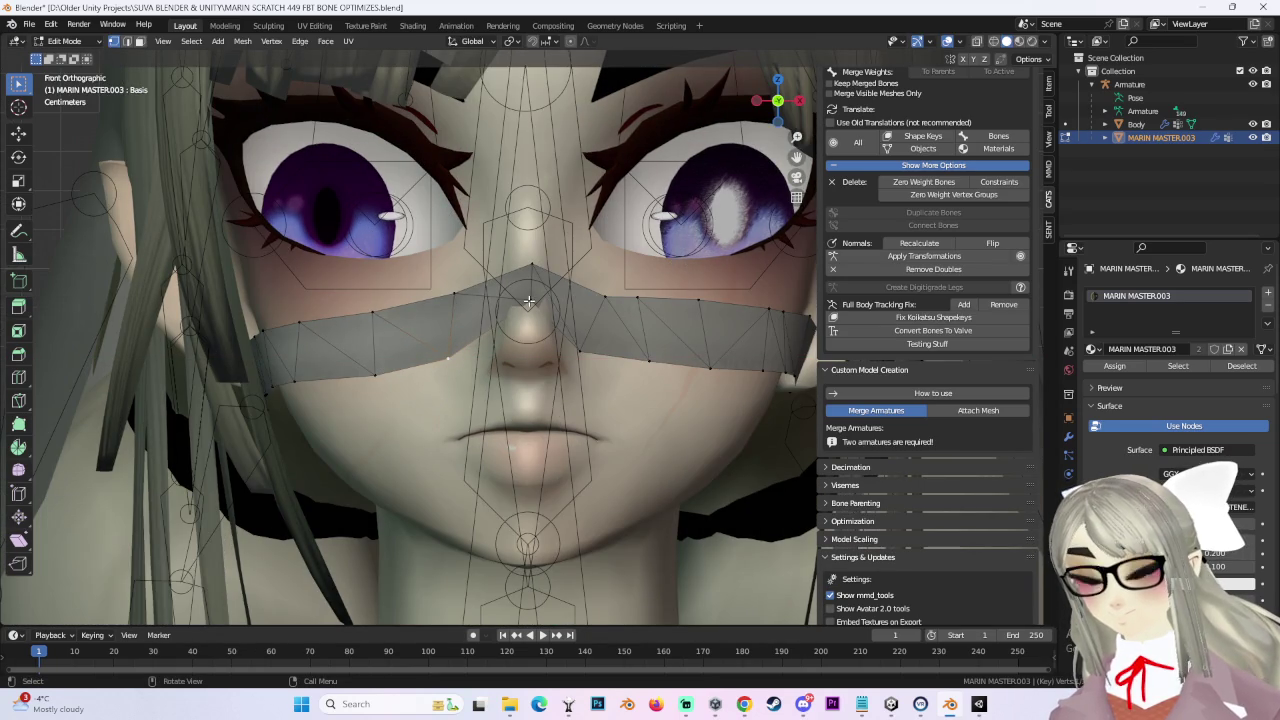
pyautogui.moveTo(586, 275)
pyautogui.mouseDown(button='middle')
pyautogui.moveTo(552, 246)
pyautogui.moveTo(515, 352)
pyautogui.moveTo(481, 347)
pyautogui.mouseUp(button='middle')
pyautogui.keyDown('shift'); pyautogui.click(606, 293); pyautogui.keyUp('shift')
# Step: Delete the mask's middle edges and fill a new face across the nose bridge
pyautogui.press('g')
pyautogui.press('z')
pyautogui.rightClick(528, 331)
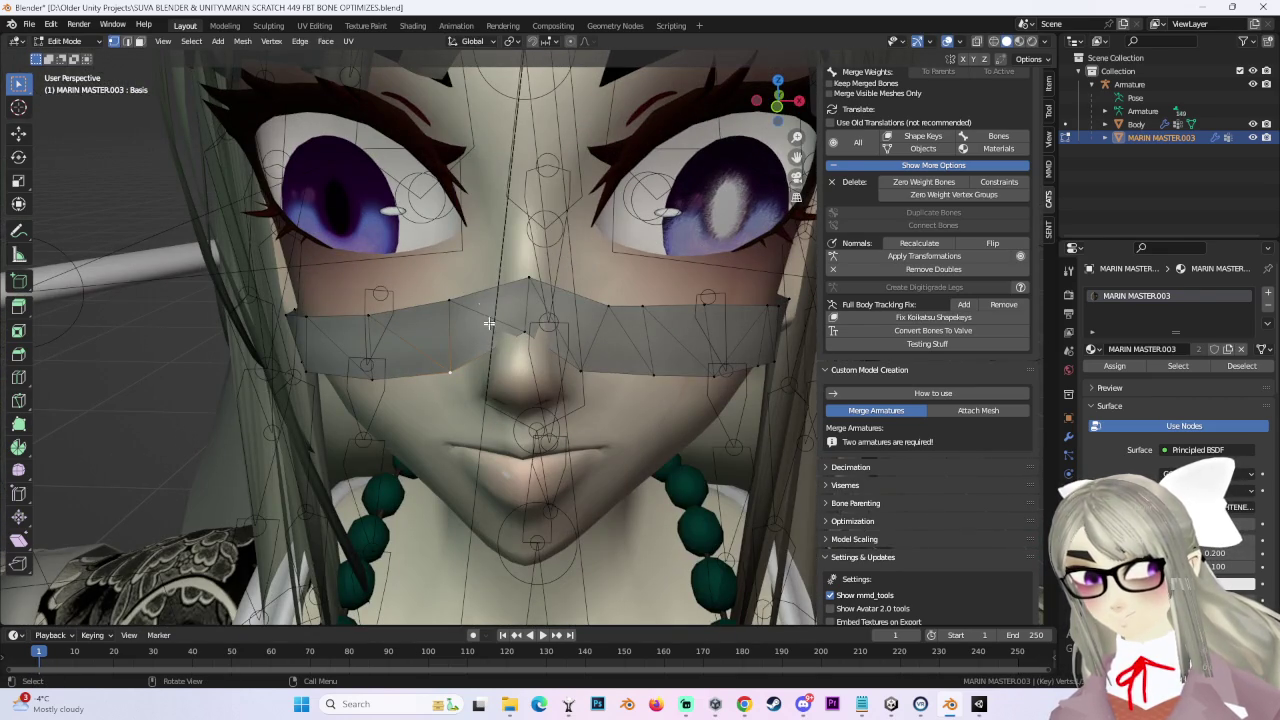
pyautogui.moveTo(177, 92); pyautogui.dragTo(512, 360, button='middle')
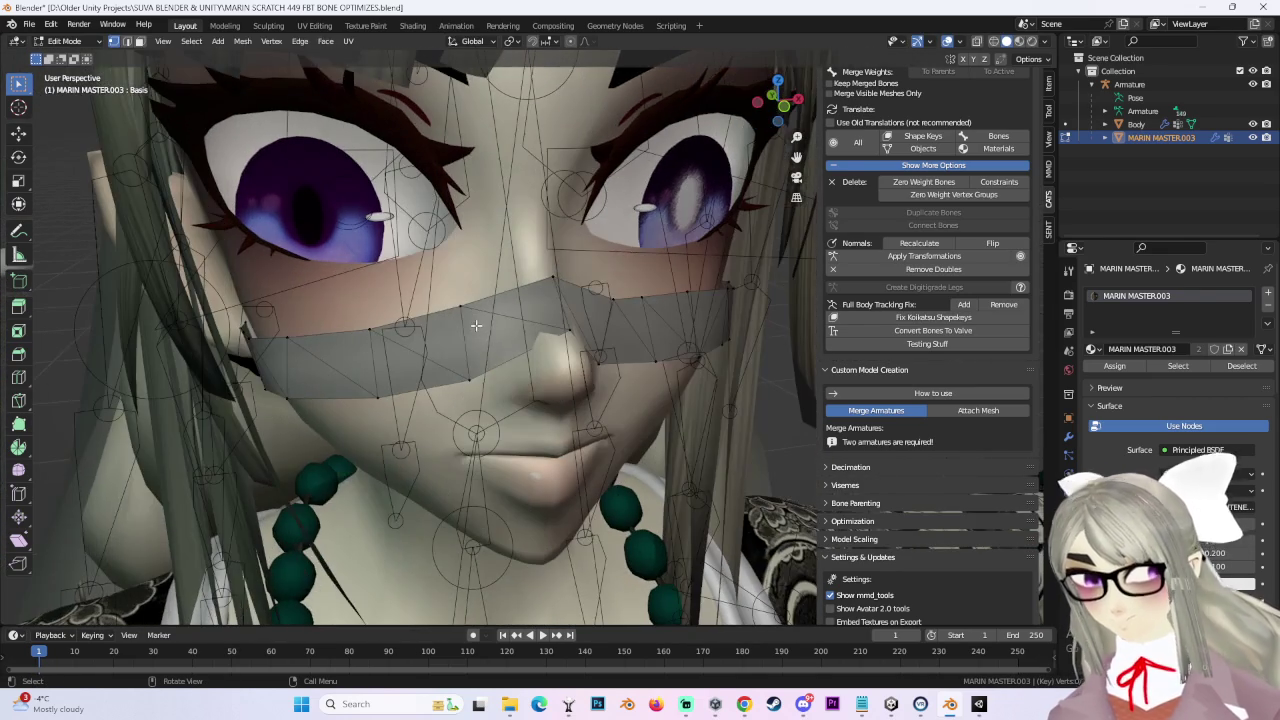
pyautogui.hotkey('ctrl', 'r')
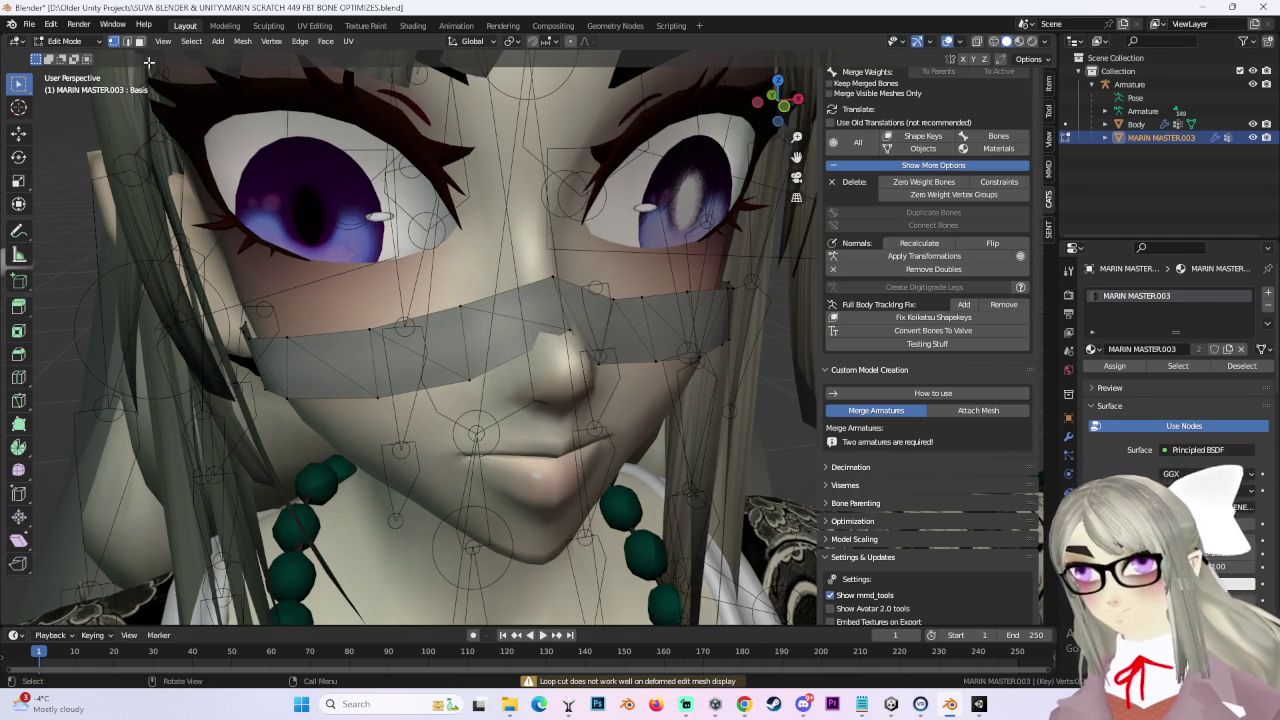
pyautogui.moveTo(548, 257)
pyautogui.mouseDown(button='middle')
pyautogui.moveTo(533, 291)
pyautogui.moveTo(113, 44)
pyautogui.mouseUp(button='middle')
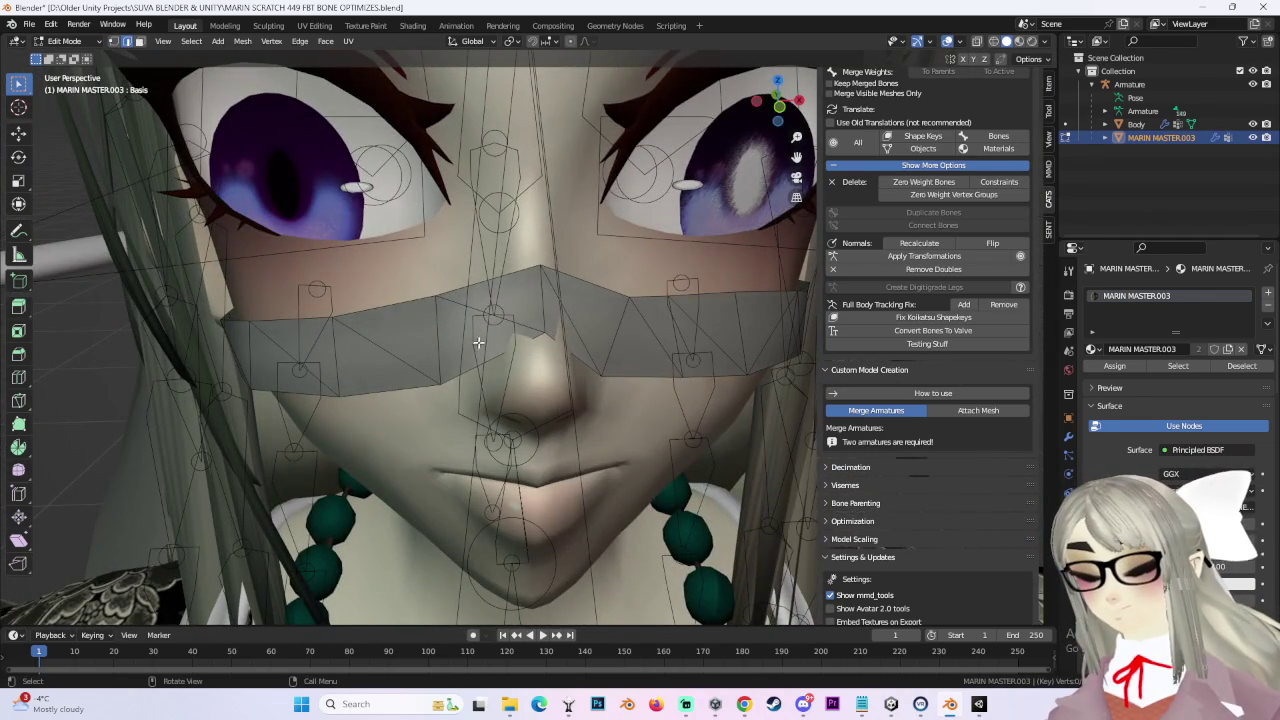
pyautogui.moveTo(576, 322)
pyautogui.mouseDown(button='middle')
pyautogui.moveTo(539, 328)
pyautogui.moveTo(550, 324)
pyautogui.moveTo(445, 235)
pyautogui.mouseUp(button='middle')
pyautogui.press('x')
pyautogui.click(573, 338)
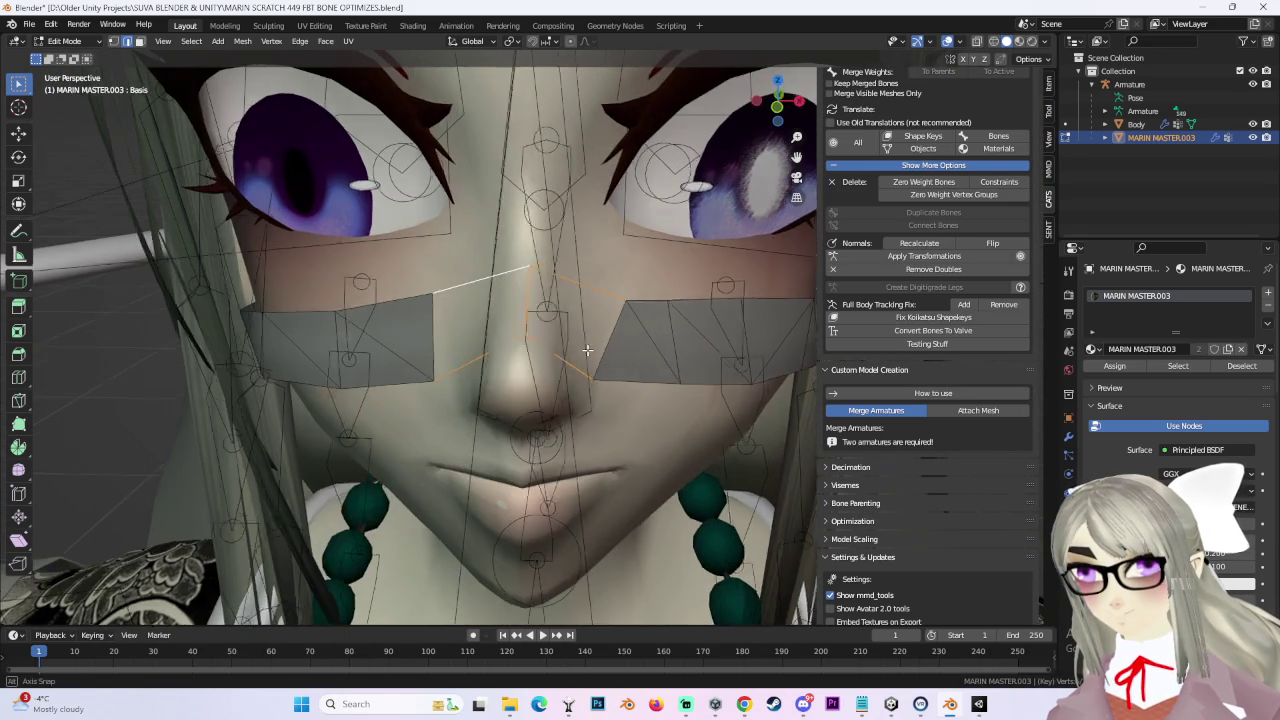
pyautogui.press('f')
pyautogui.moveTo(483, 271)
pyautogui.mouseDown(button='middle')
pyautogui.moveTo(530, 307)
pyautogui.moveTo(700, 286)
pyautogui.moveTo(677, 329)
pyautogui.moveTo(625, 332)
pyautogui.moveTo(627, 279)
pyautogui.moveTo(628, 340)
pyautogui.moveTo(560, 342)
pyautogui.moveTo(627, 314)
pyautogui.moveTo(606, 354)
pyautogui.moveTo(651, 365)
pyautogui.moveTo(666, 349)
pyautogui.moveTo(589, 372)
pyautogui.moveTo(512, 344)
pyautogui.mouseUp(button='middle')
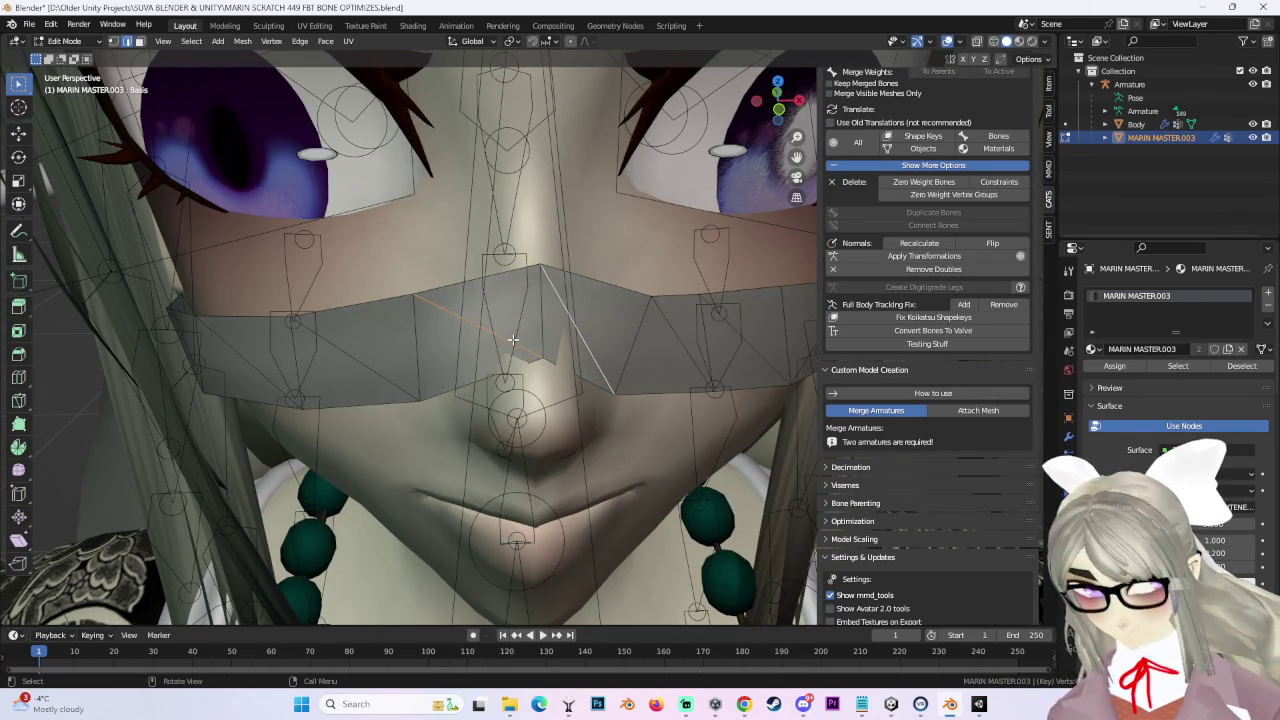
# Step: Delete the band's middle faces, move the two edges, and bridge them with a new face
pyautogui.press('x')
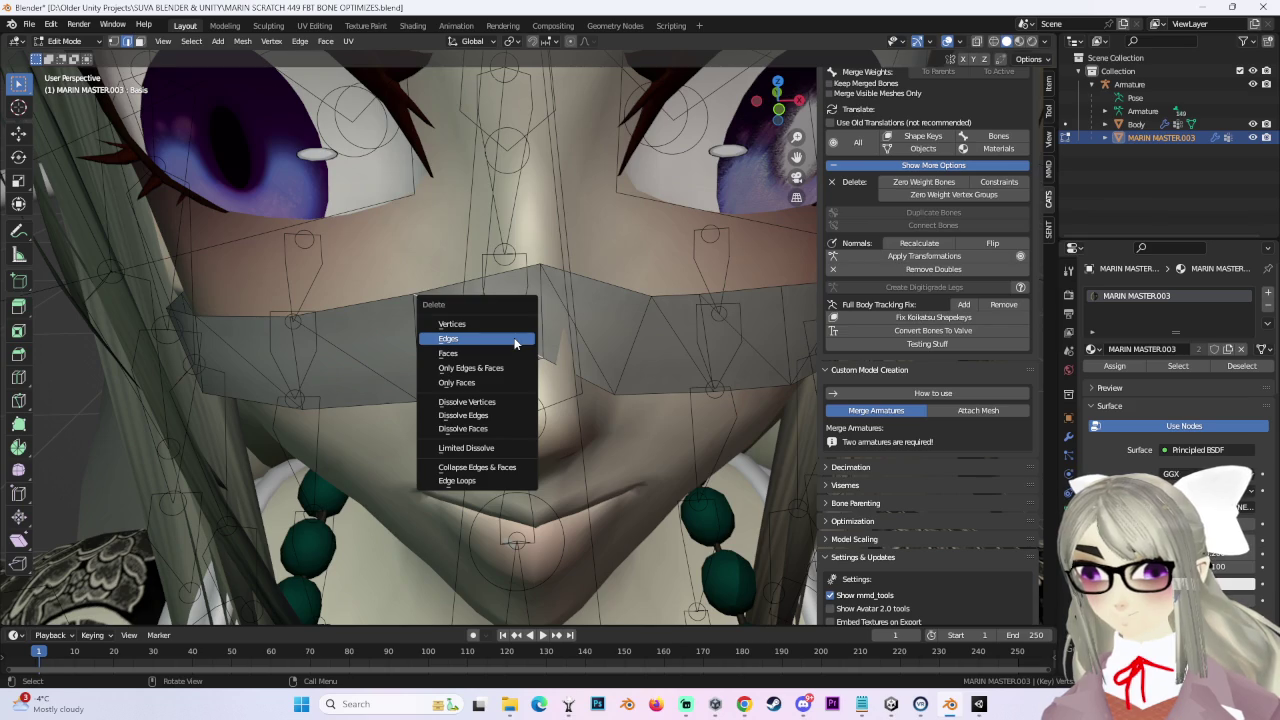
pyautogui.click(515, 344)
pyautogui.scroll(2, 515, 344)
pyautogui.moveTo(515, 344); pyautogui.dragTo(493, 272, button='middle')
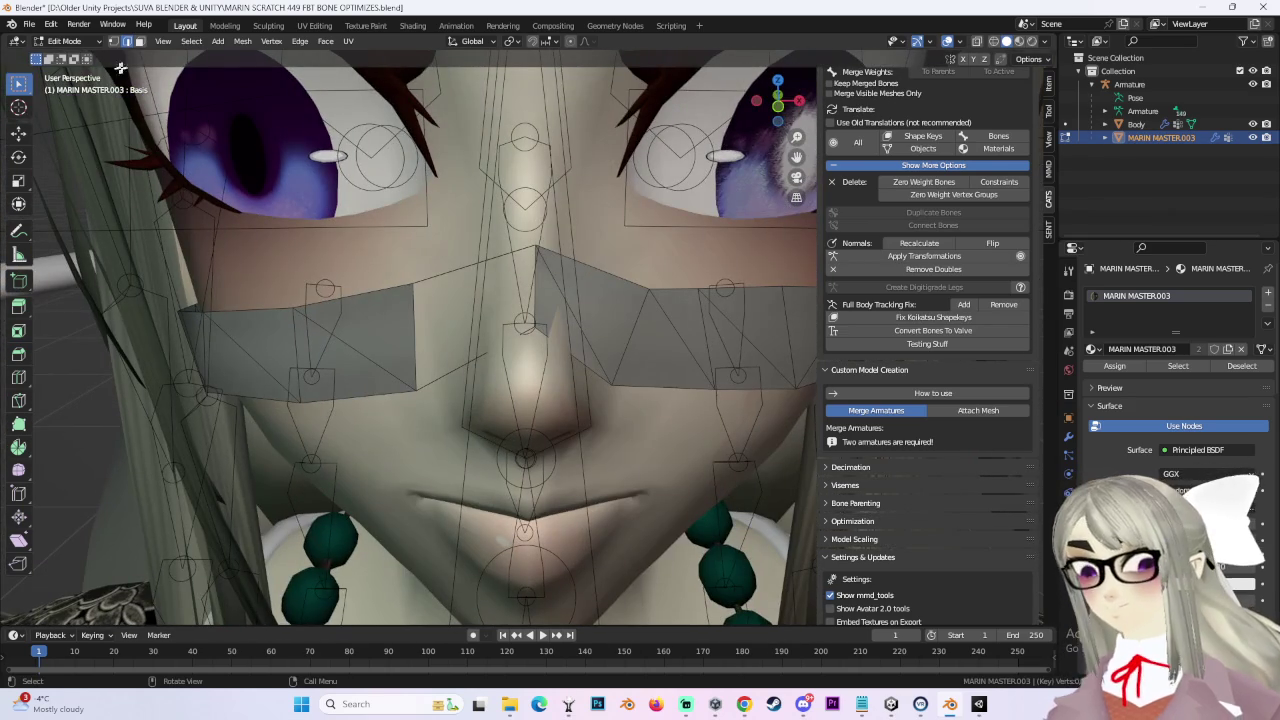
pyautogui.keyDown('shift'); pyautogui.click(483, 350); pyautogui.keyUp('shift')
pyautogui.moveTo(483, 350); pyautogui.dragTo(510, 313, button='middle')
pyautogui.moveTo(607, 272); pyautogui.dragTo(540, 281, button='middle')
pyautogui.press('g')
pyautogui.click(540, 281)
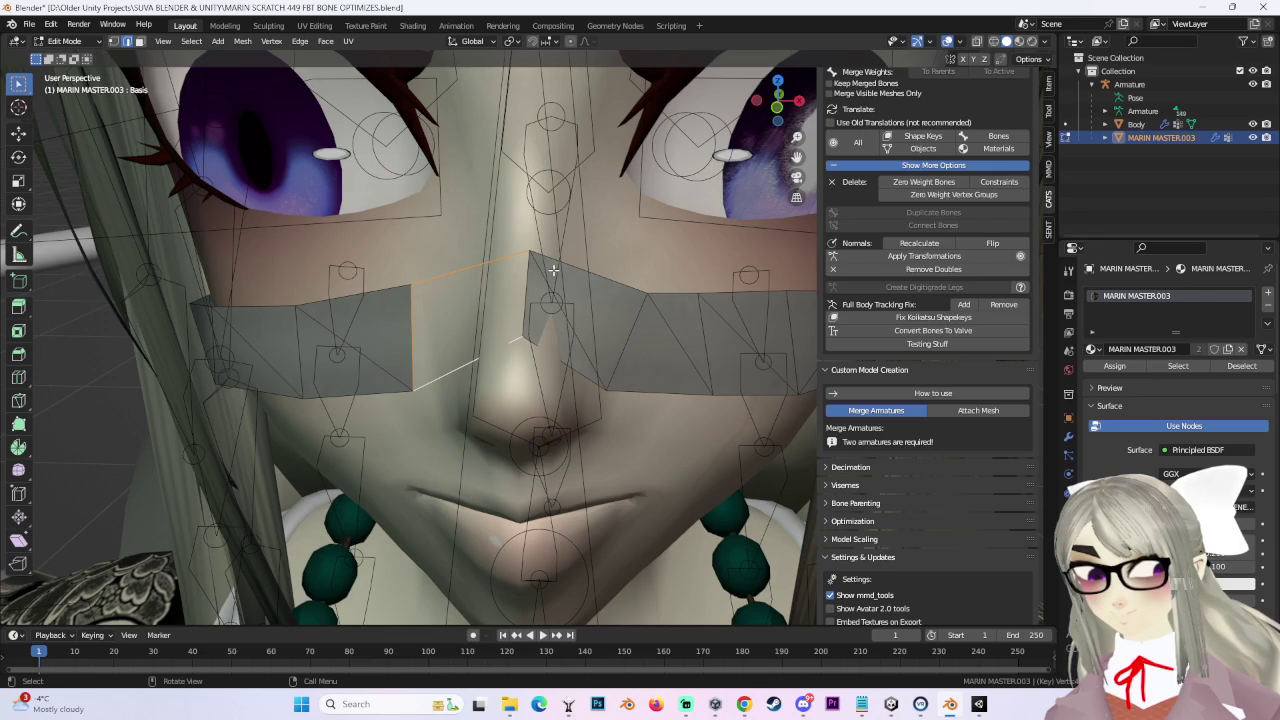
pyautogui.press('f')
pyautogui.rightClick(529, 279)
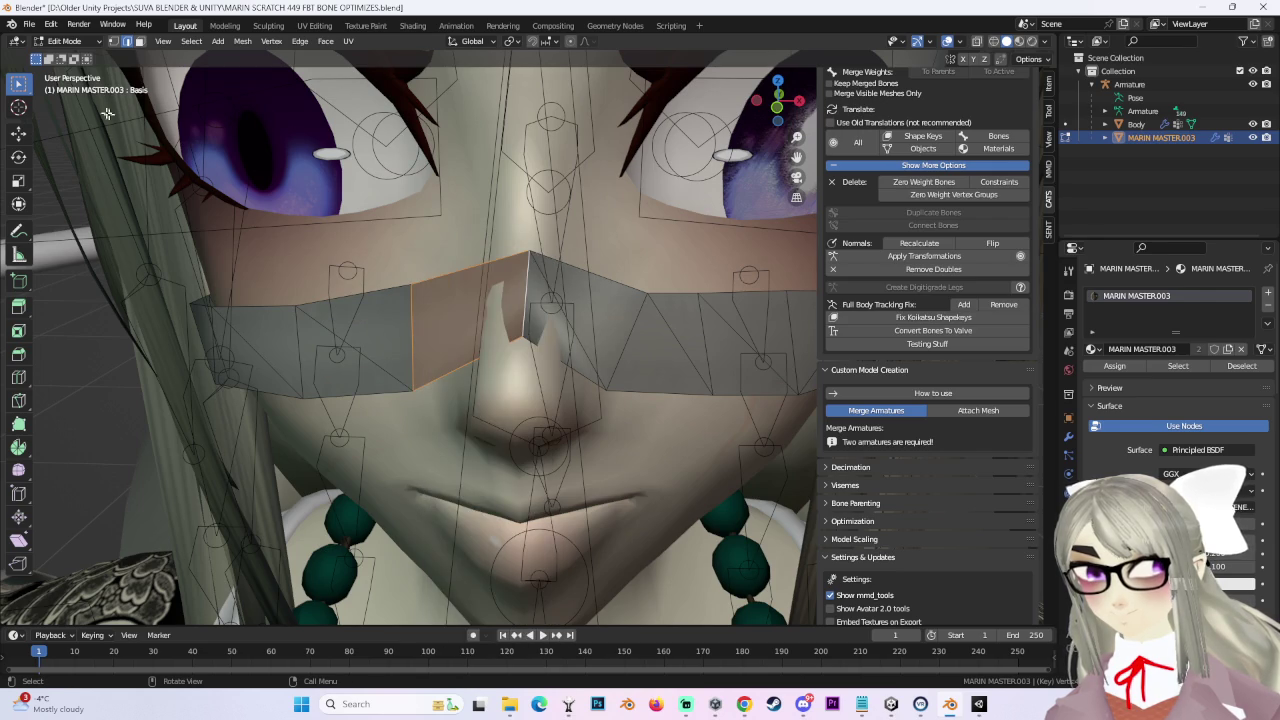
pyautogui.click(529, 251)
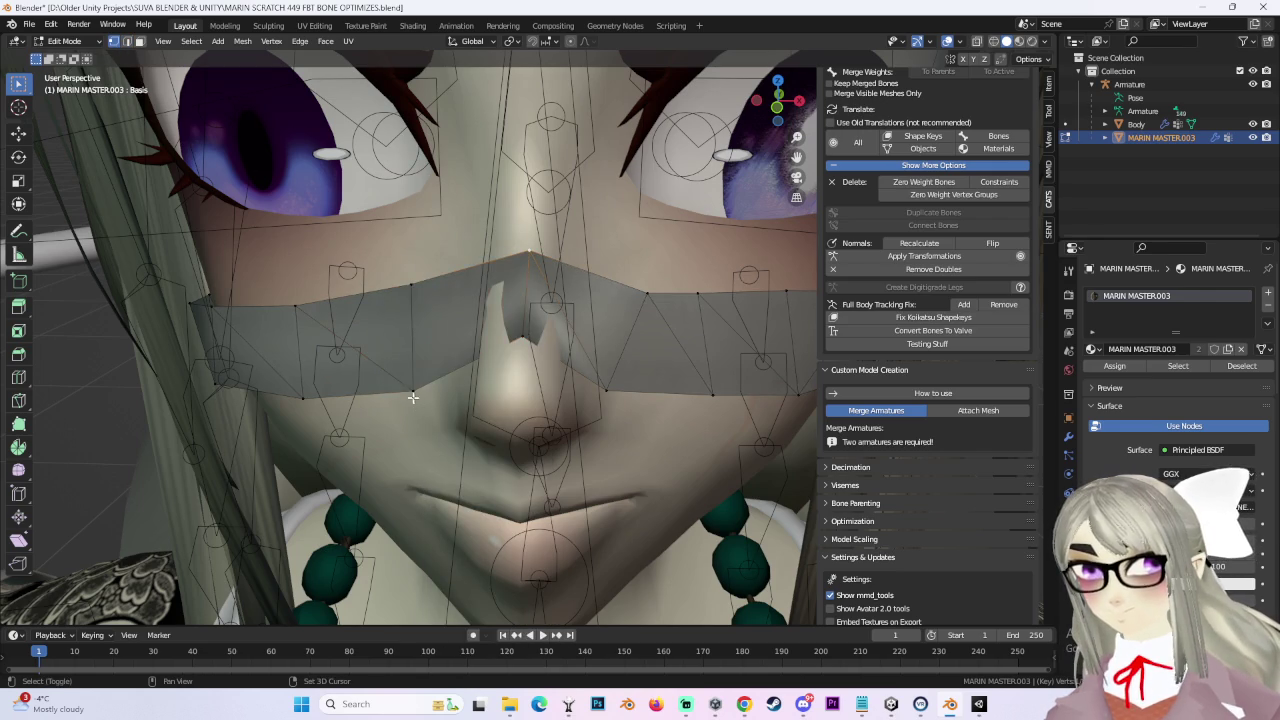
# Step: Move a mask vertex along X and then Z toward the nose bridge
pyautogui.moveTo(543, 401)
pyautogui.mouseDown(button='middle')
pyautogui.moveTo(632, 330)
pyautogui.moveTo(495, 297)
pyautogui.mouseUp(button='middle')
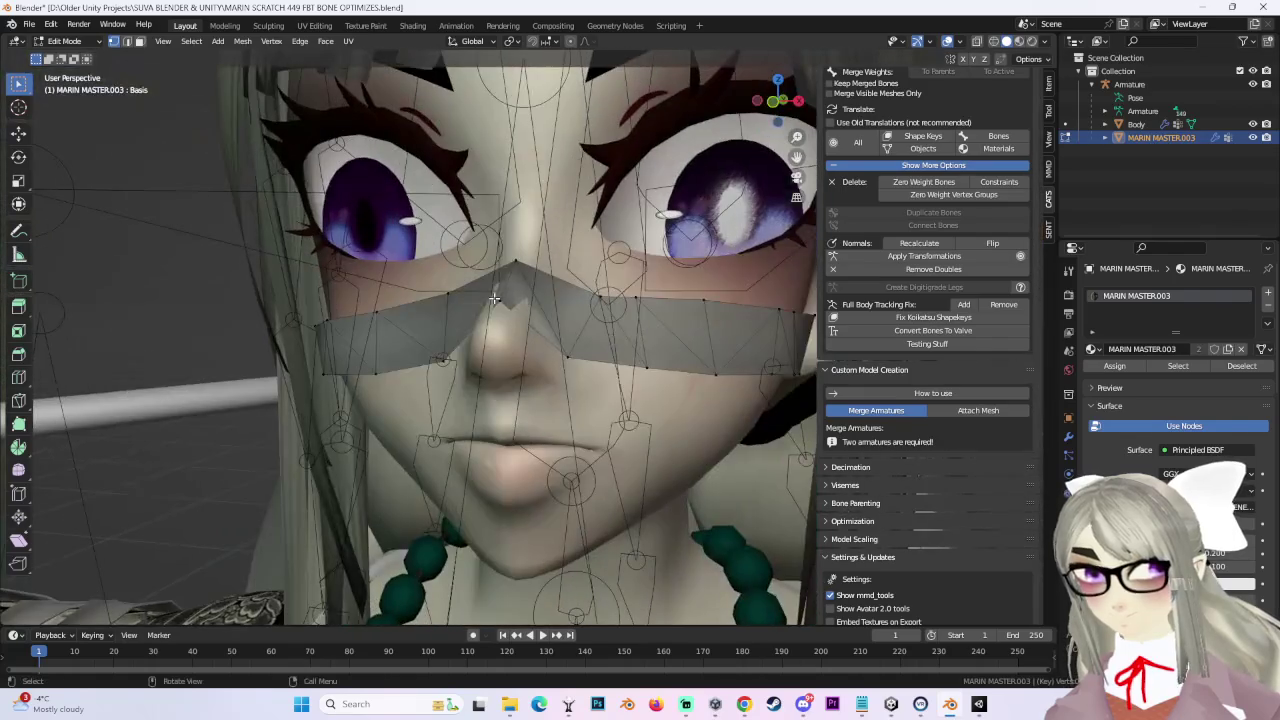
pyautogui.moveTo(634, 316); pyautogui.dragTo(645, 304, button='middle')
pyautogui.moveTo(463, 374); pyautogui.dragTo(456, 388, button='middle')
pyautogui.press('g')
pyautogui.press('x')
pyautogui.click(506, 347)
pyautogui.press('g')
pyautogui.press('z')
pyautogui.moveTo(506, 347)
pyautogui.mouseDown(button='middle')
pyautogui.moveTo(510, 330)
pyautogui.moveTo(653, 311)
pyautogui.moveTo(505, 357)
pyautogui.moveTo(424, 310)
pyautogui.moveTo(623, 349)
pyautogui.moveTo(623, 334)
pyautogui.moveTo(660, 334)
pyautogui.moveTo(589, 349)
pyautogui.moveTo(642, 341)
pyautogui.mouseUp(button='middle')
pyautogui.click(510, 325)
# Step: Adjust the vertex in depth along Y and give it a further 0.00314 m Z nudge
pyautogui.press('g')
pyautogui.press('y')
pyautogui.click(640, 310)
pyautogui.press('g')
pyautogui.press('z')
pyautogui.click(431, 300)
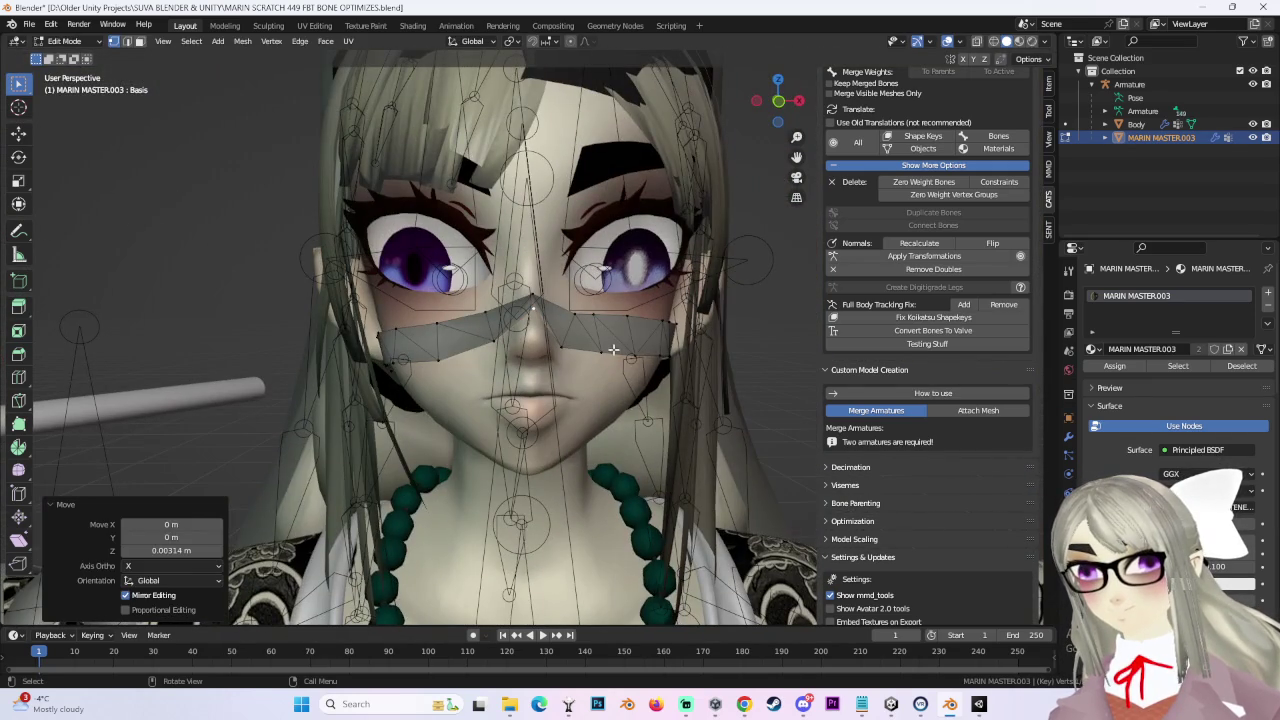
# Step: In a close side view, pull a mask vertex onto the avatar's cheek
pyautogui.moveTo(781, 108); pyautogui.dragTo(600, 300)
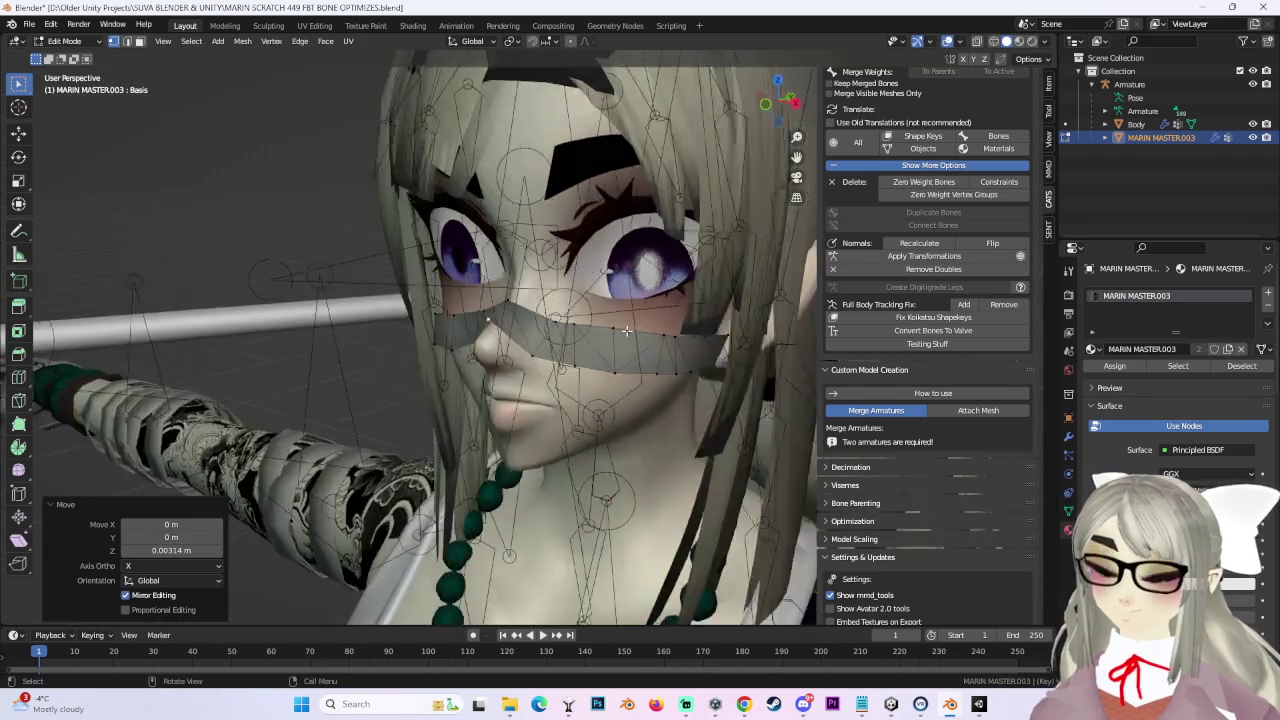
pyautogui.scroll(5, 600, 300)
pyautogui.moveTo(600, 300); pyautogui.dragTo(457, 263, button='middle')
pyautogui.click(457, 263)
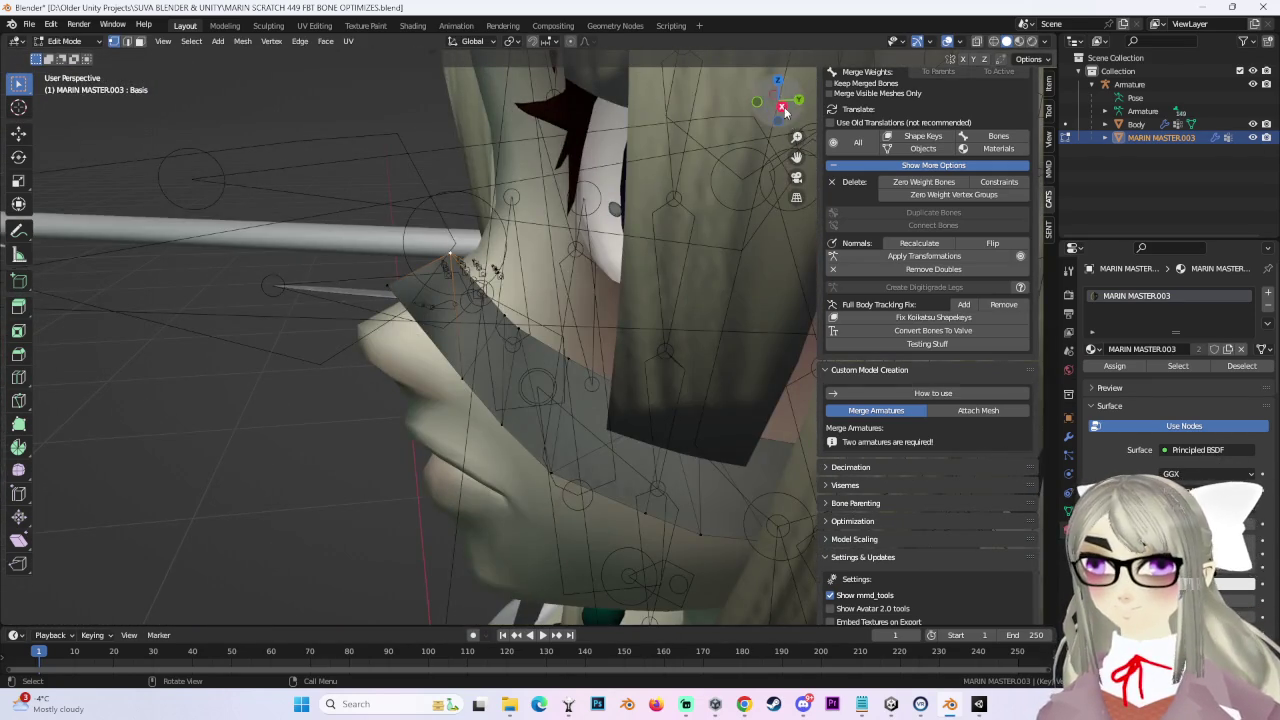
pyautogui.click(782, 107)
pyautogui.press('g')
pyautogui.press('Escape')
pyautogui.moveTo(395, 276); pyautogui.dragTo(400, 280)
pyautogui.moveTo(400, 280)
pyautogui.mouseDown(button='middle')
pyautogui.moveTo(591, 290)
pyautogui.moveTo(624, 272)
pyautogui.moveTo(511, 261)
pyautogui.mouseUp(button='middle')
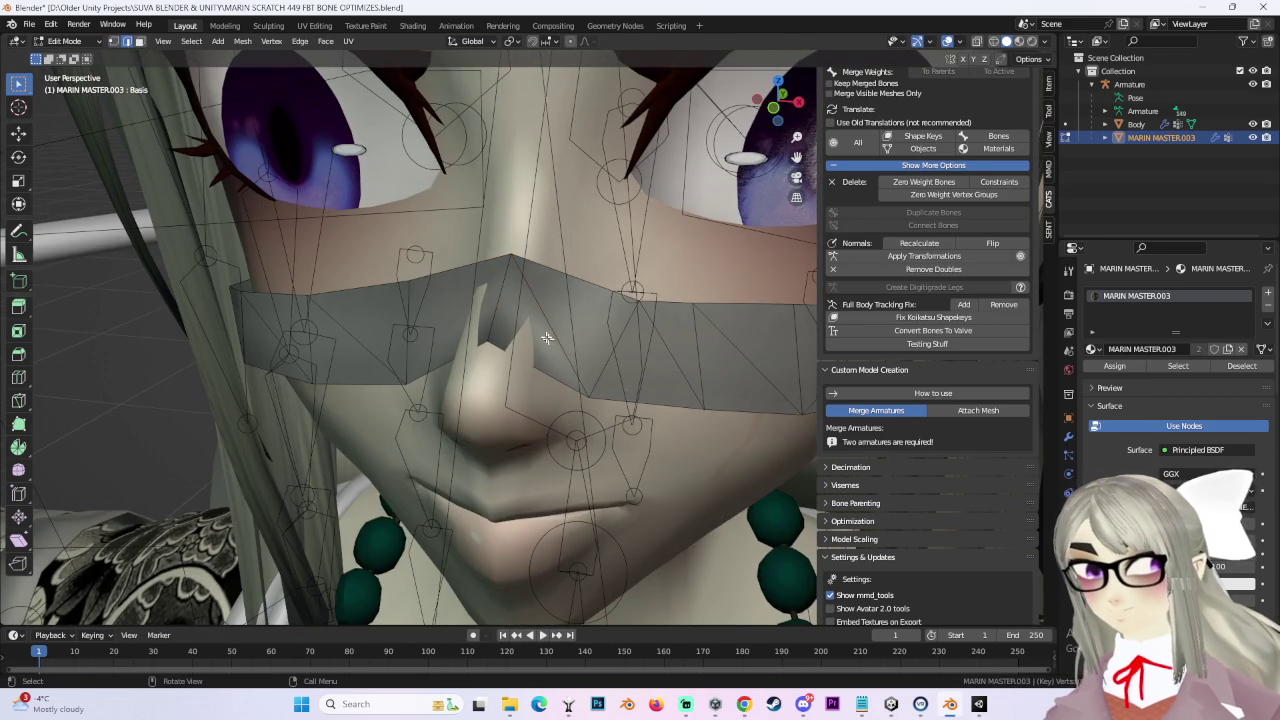
pyautogui.press('x')
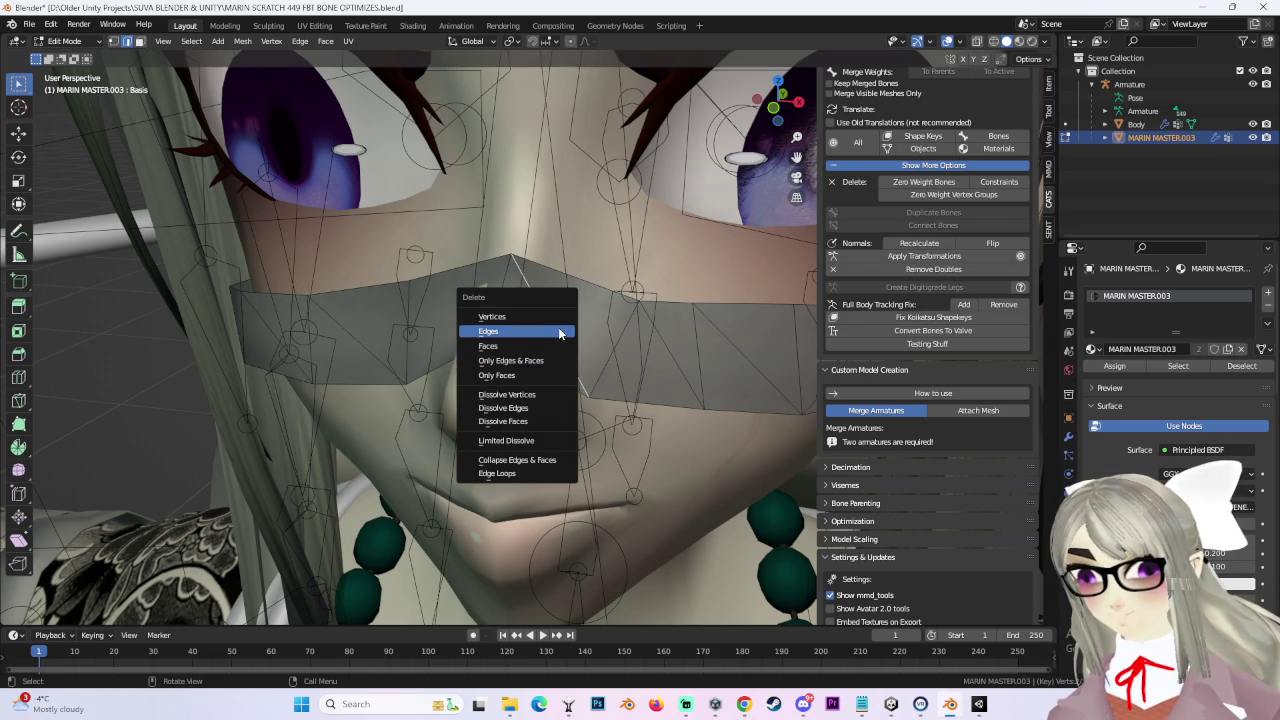
# Step: Loop-cut the mask band beside the nose bridge, slide the loop into place, then view from the front
pyautogui.moveTo(563, 345)
pyautogui.mouseDown(button='middle')
pyautogui.moveTo(621, 336)
pyautogui.moveTo(565, 329)
pyautogui.mouseUp(button='middle')
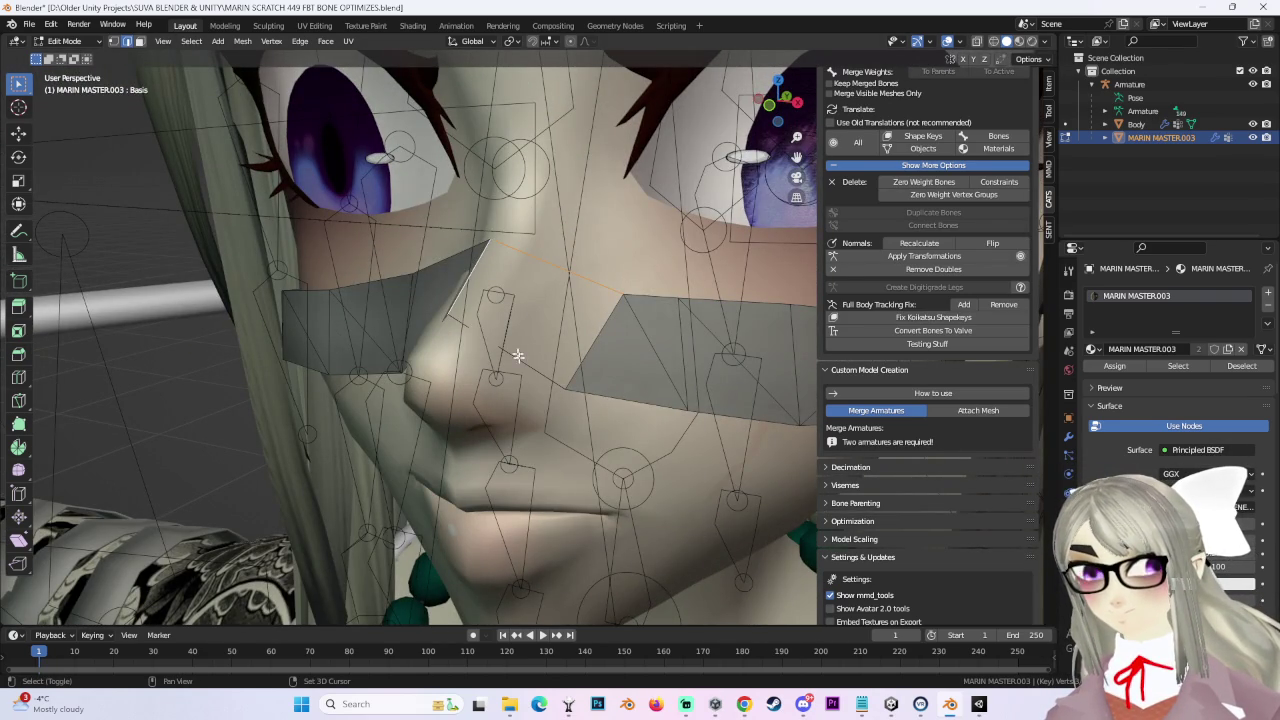
pyautogui.click(598, 335)
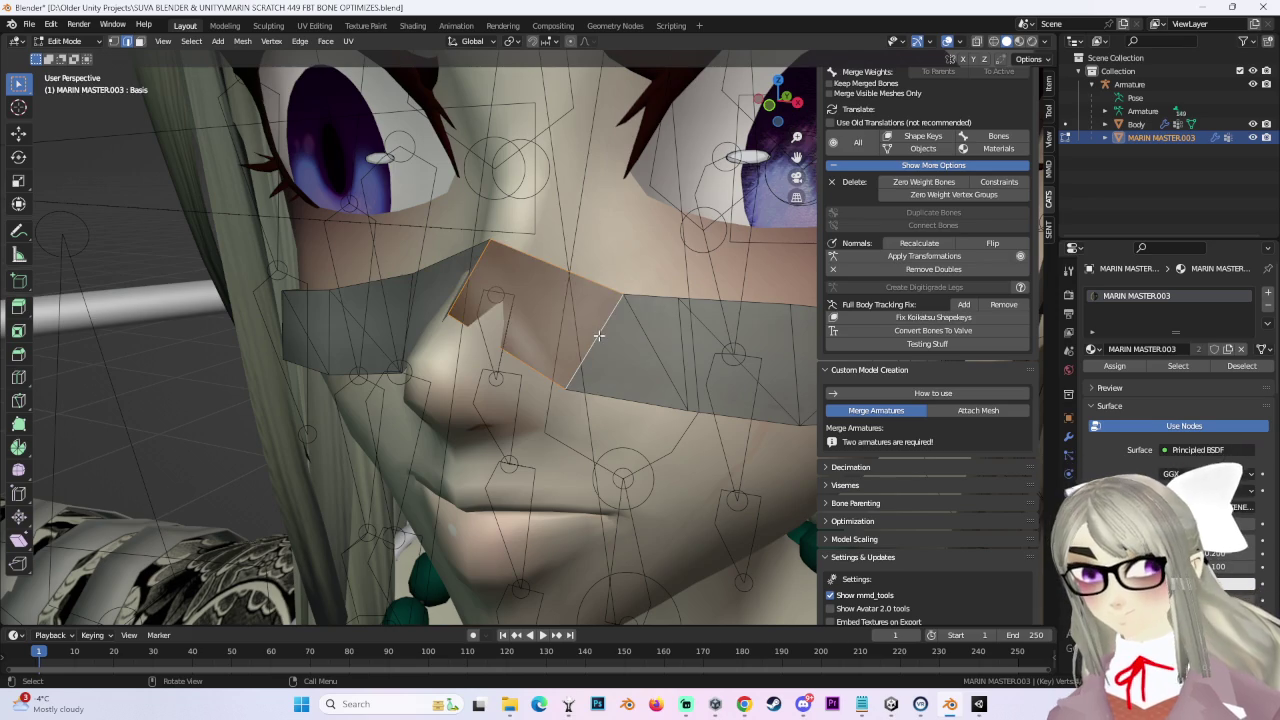
pyautogui.moveTo(606, 285); pyautogui.dragTo(572, 276, button='middle')
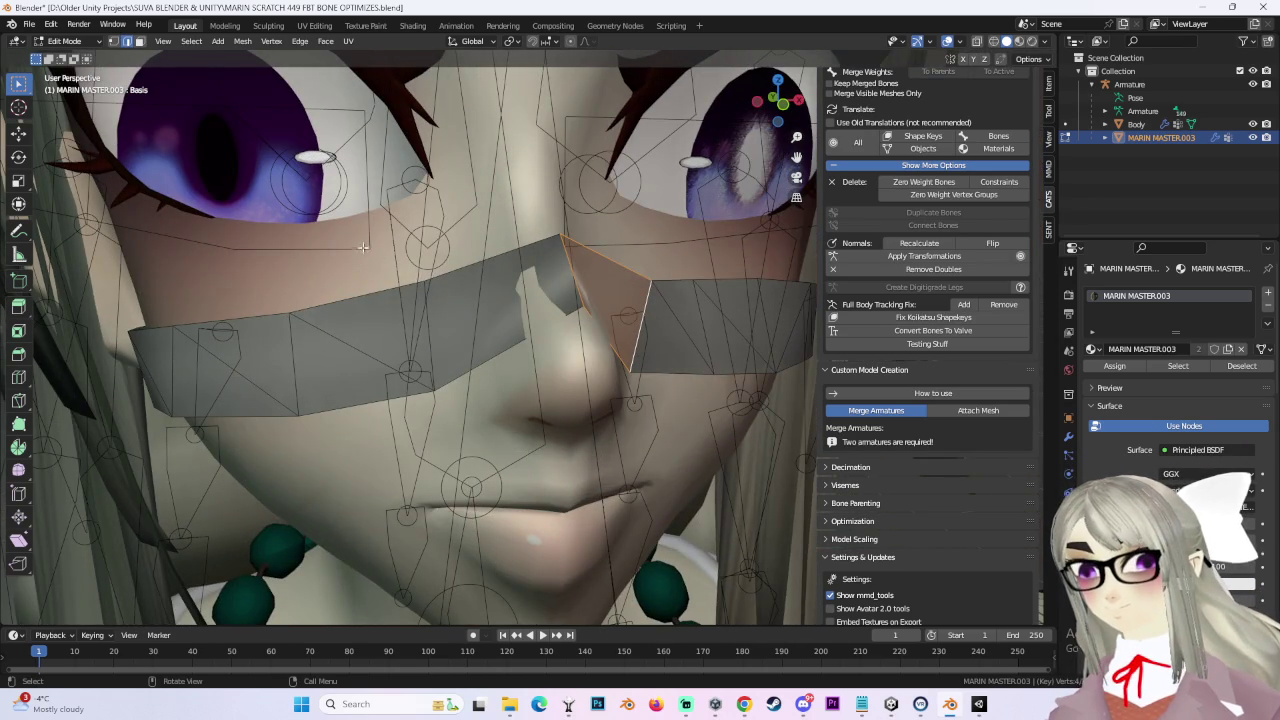
pyautogui.click(485, 352)
pyautogui.moveTo(485, 352); pyautogui.dragTo(566, 290, button='middle')
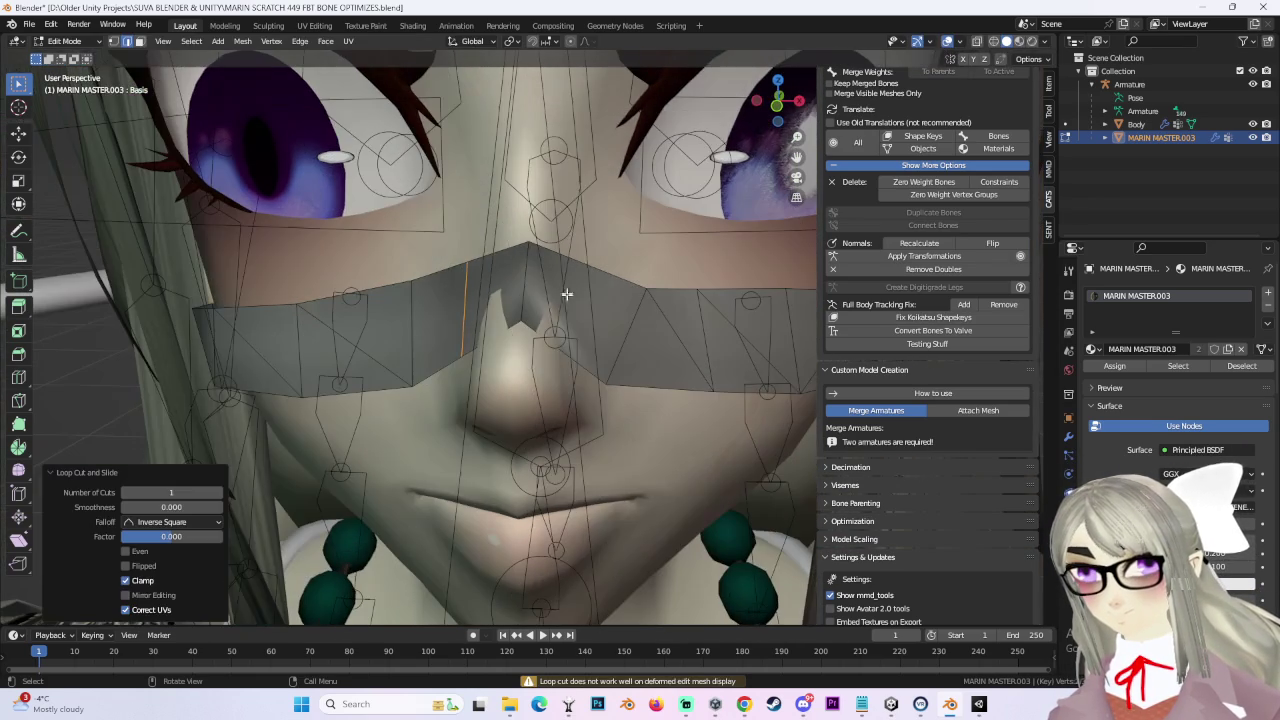
pyautogui.moveTo(580, 356); pyautogui.dragTo(572, 352)
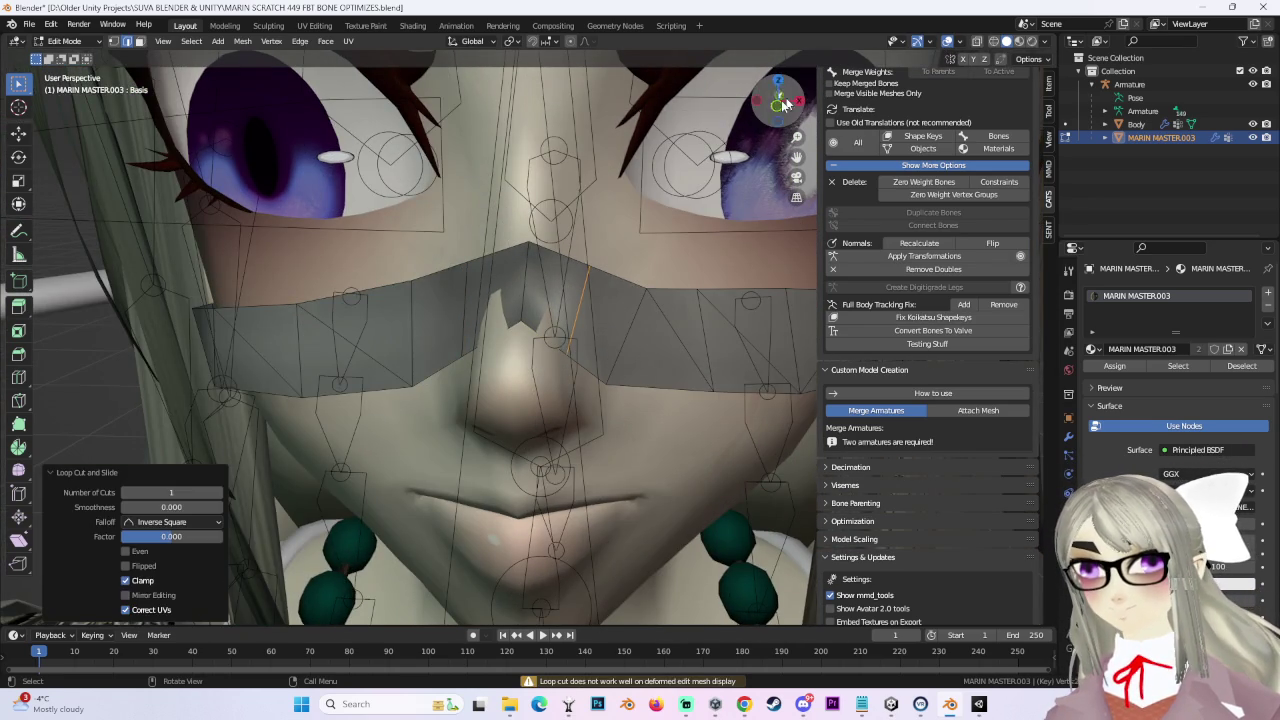
pyautogui.press('KP_1')
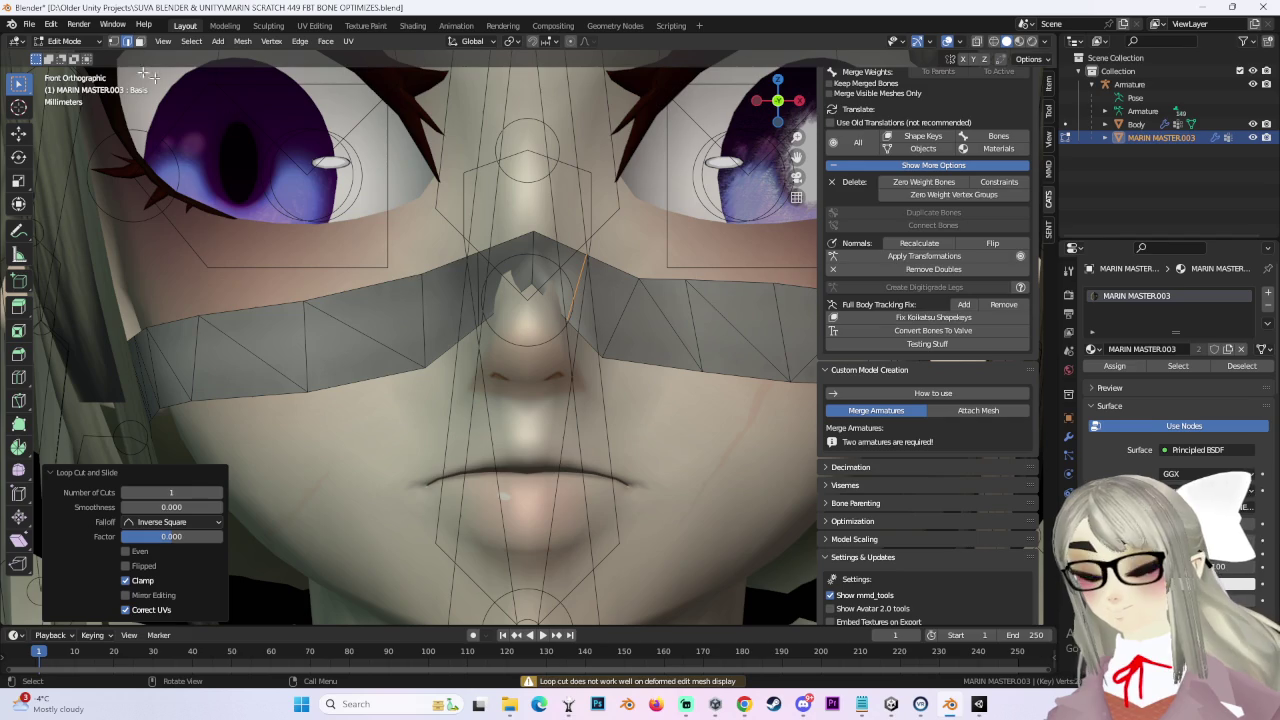
pyautogui.click(112, 42)
# Step: Shift the top band vertex near the nose left along X and adjust its height in Z
pyautogui.press('g')
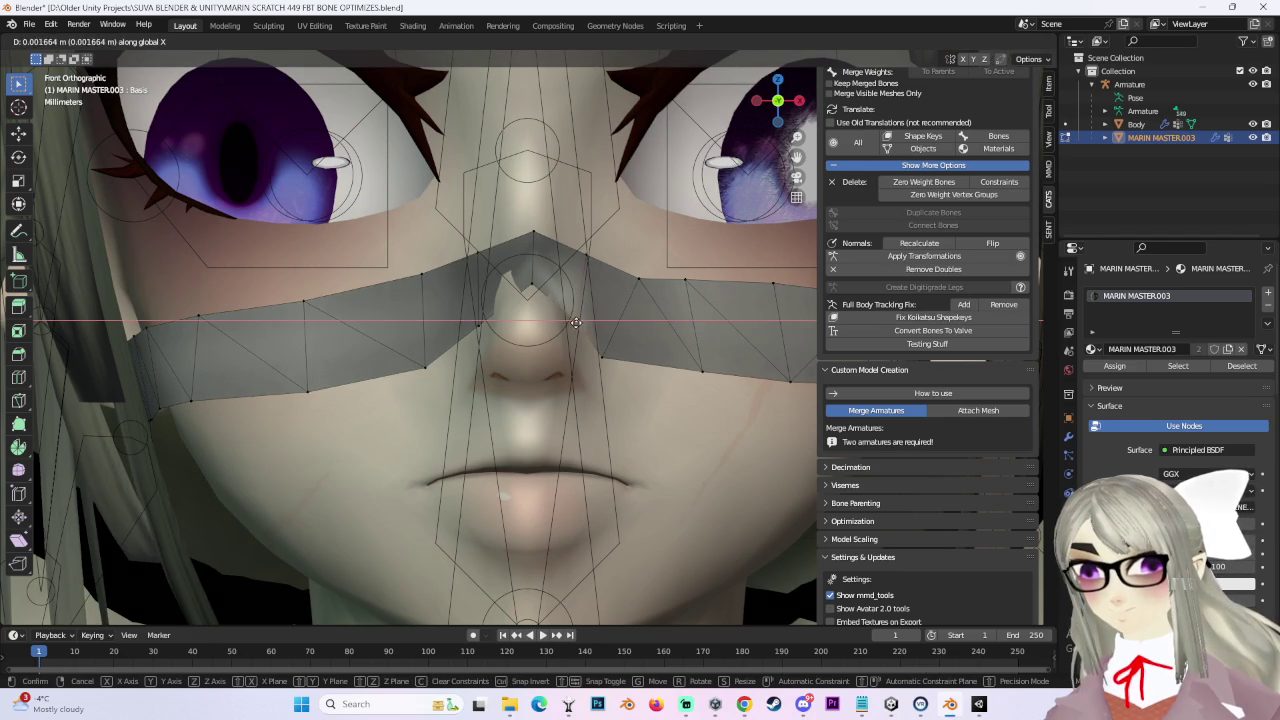
pyautogui.click(575, 322)
pyautogui.click(584, 250)
pyautogui.press('g')
pyautogui.press('x')
pyautogui.click(466, 252)
pyautogui.press('g')
pyautogui.press('z')
pyautogui.click(474, 266)
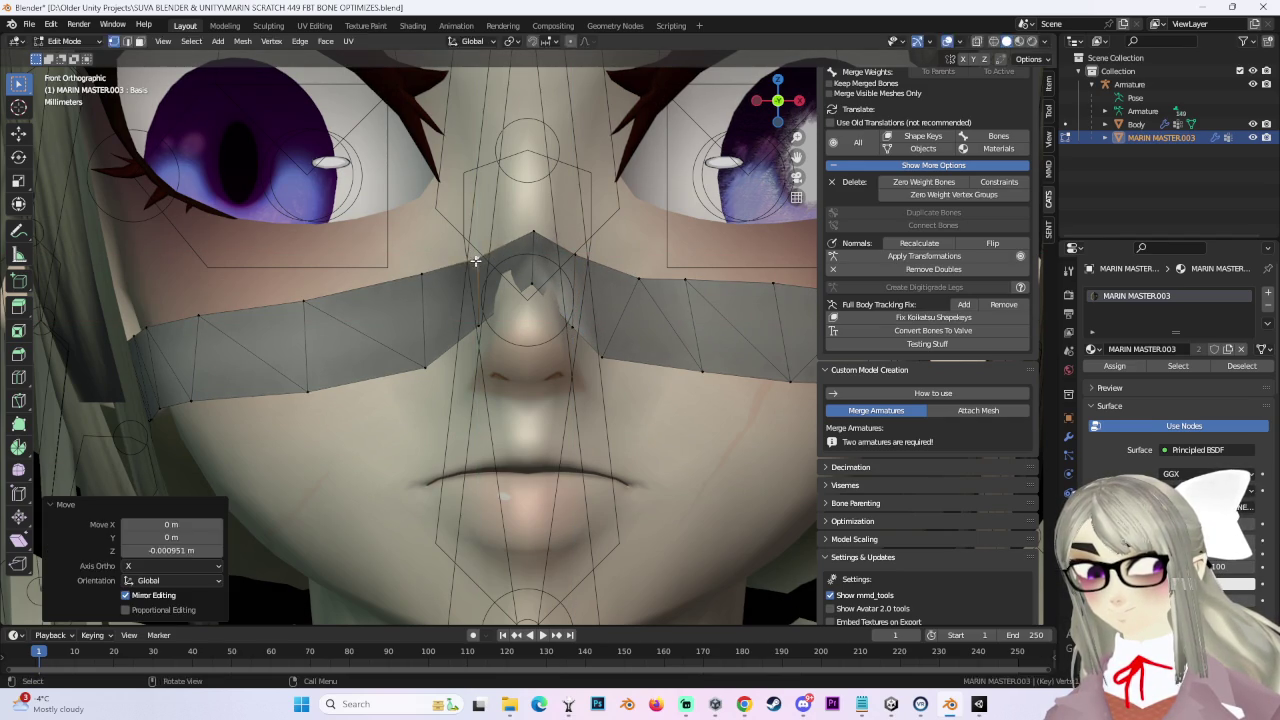
# Step: Raise another nose-band vertex slightly along Z, undoing an overshoot
pyautogui.click(481, 326)
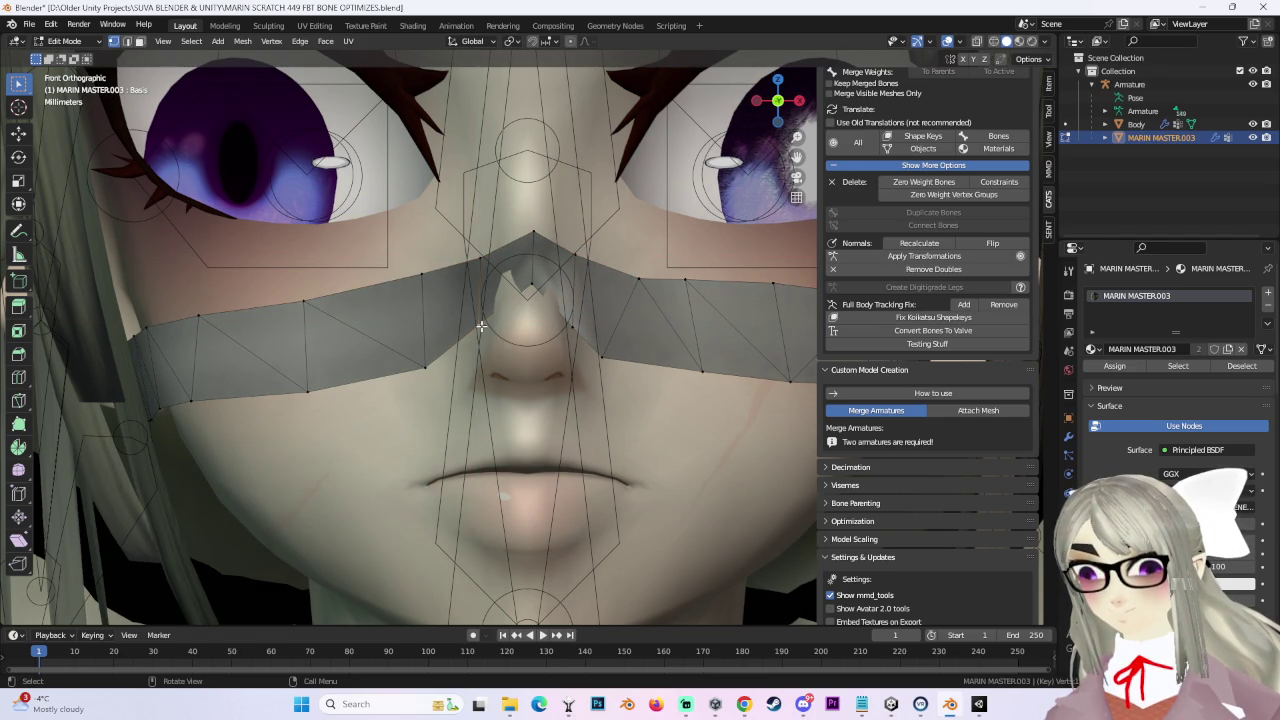
pyautogui.press('g')
pyautogui.press('z')
pyautogui.click(621, 325)
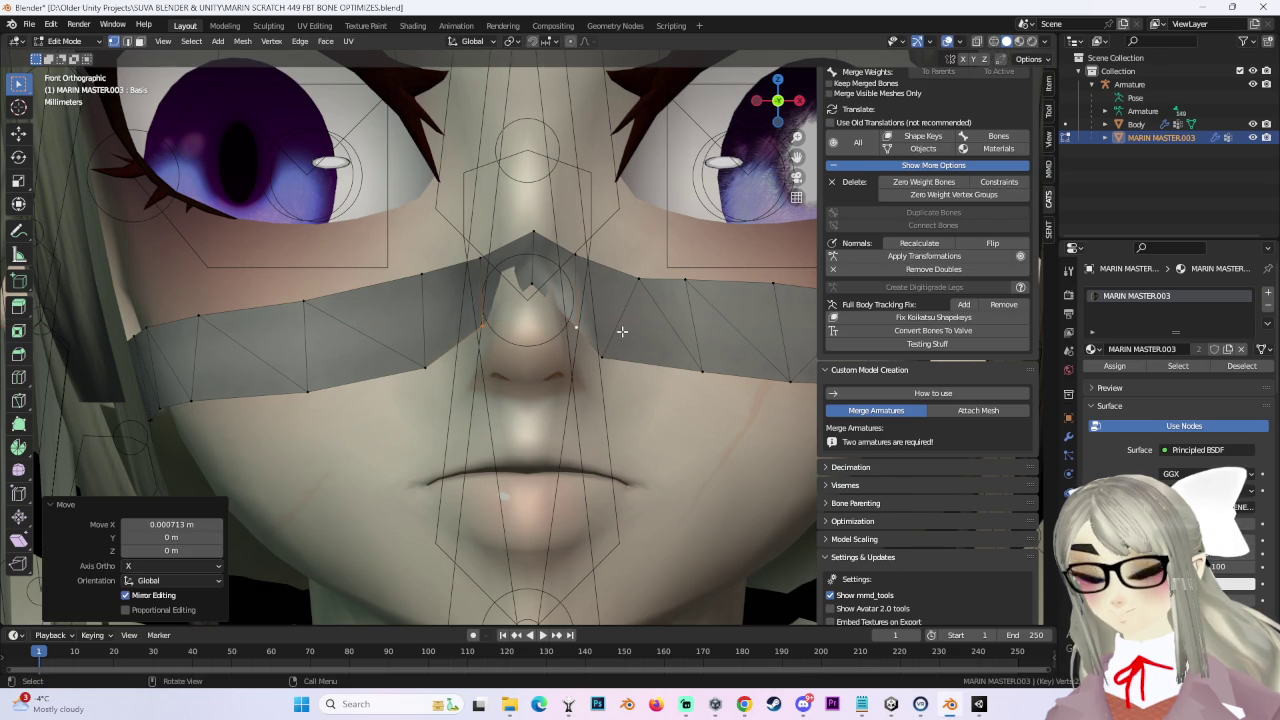
pyautogui.hotkey('ctrl', 'z')
pyautogui.press('g')
pyautogui.press('z')
pyautogui.click(574, 329)
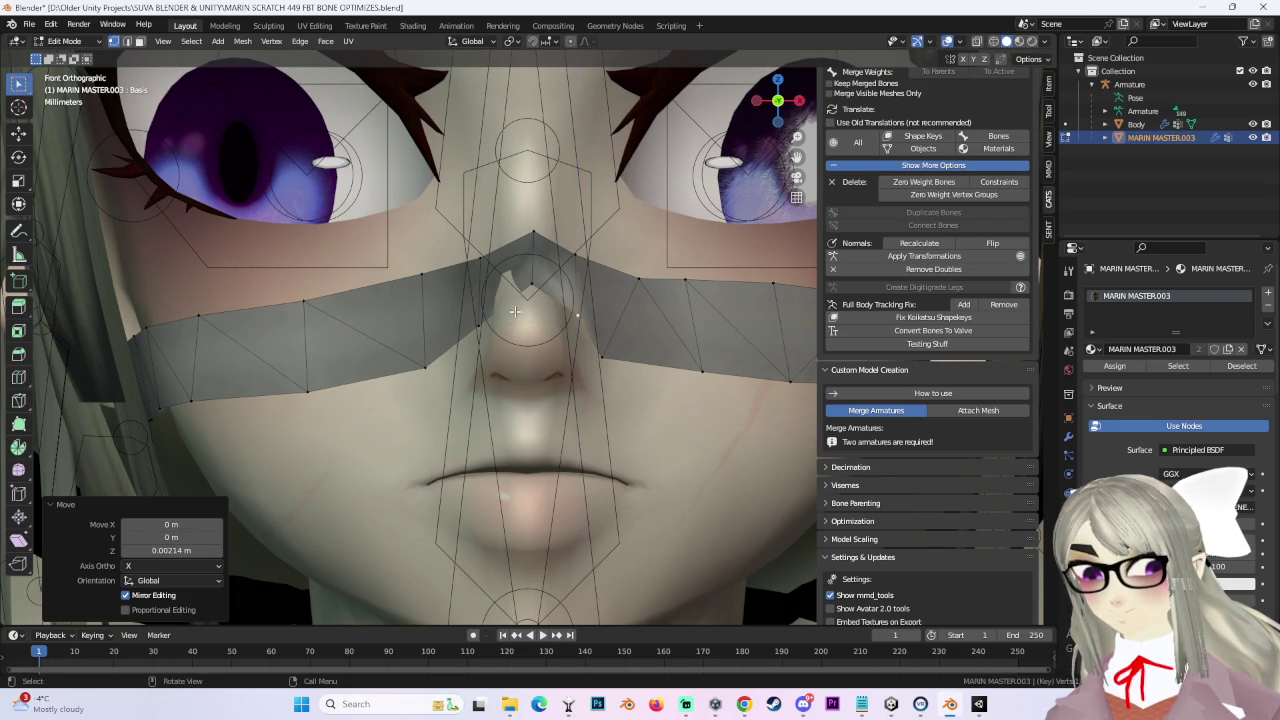
pyautogui.press('g')
pyautogui.press('z')
pyautogui.click(483, 313)
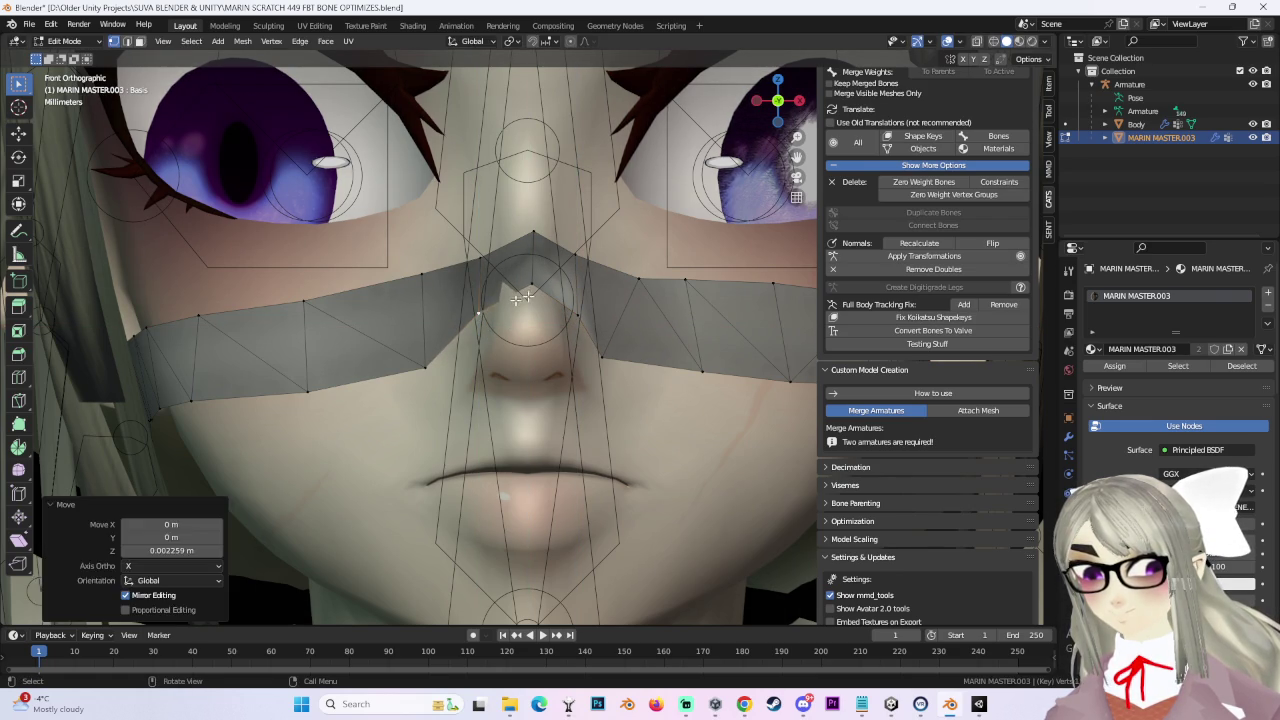
# Step: Nudge the band vertices sideways along X, then raise those near the nose in Z
pyautogui.press('g')
pyautogui.press('z')
pyautogui.click(531, 258)
pyautogui.press('g')
pyautogui.press('x')
pyautogui.click(529, 230)
pyautogui.press('g')
pyautogui.press('x')
pyautogui.click(527, 287)
pyautogui.press('g')
pyautogui.press('x')
pyautogui.click(477, 326)
pyautogui.press('g')
pyautogui.press('z')
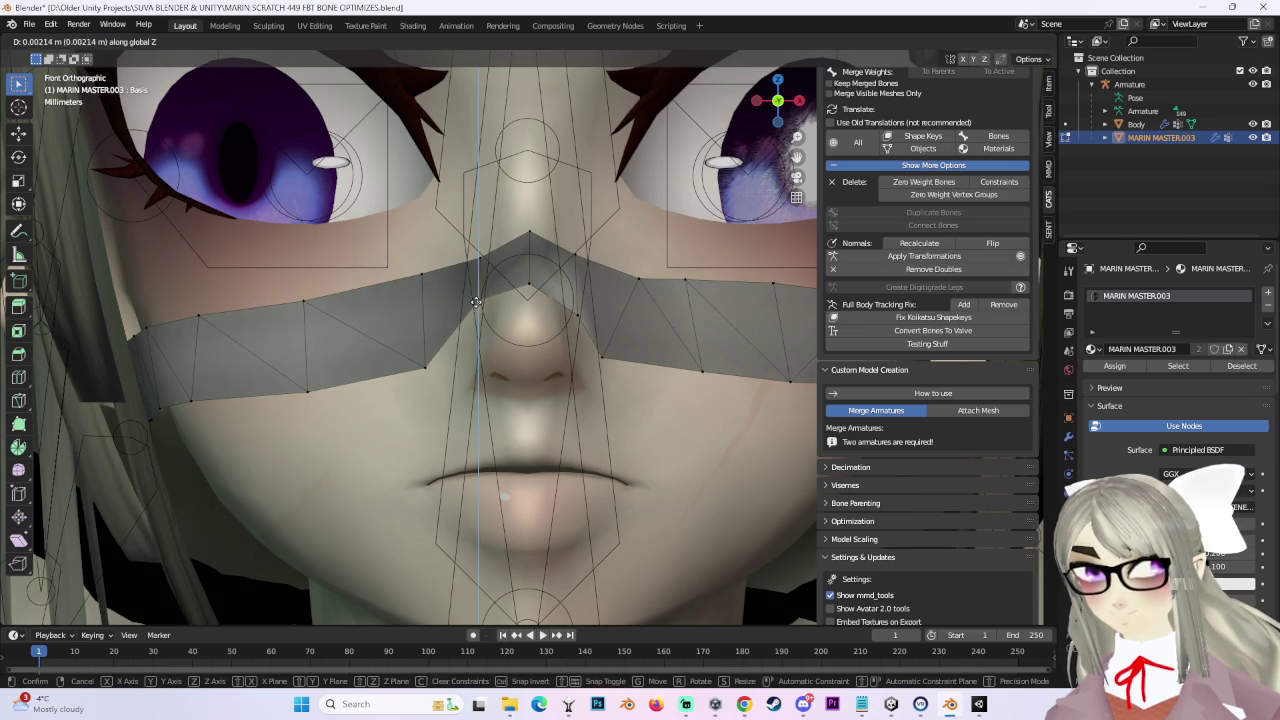
pyautogui.click(478, 301)
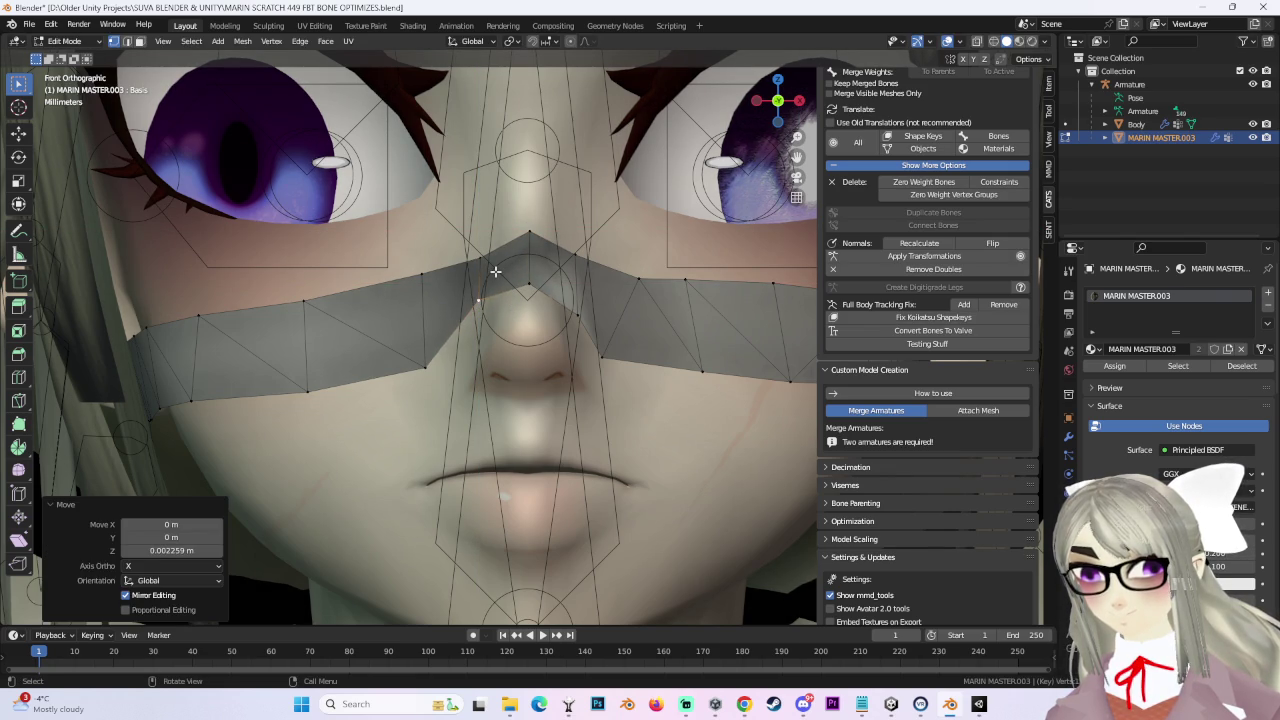
# Step: Raise the nose-band vertices a further 0.003202 m in Z with mirror editing
pyautogui.moveTo(495, 271); pyautogui.dragTo(600, 260, button='middle')
pyautogui.press('g')
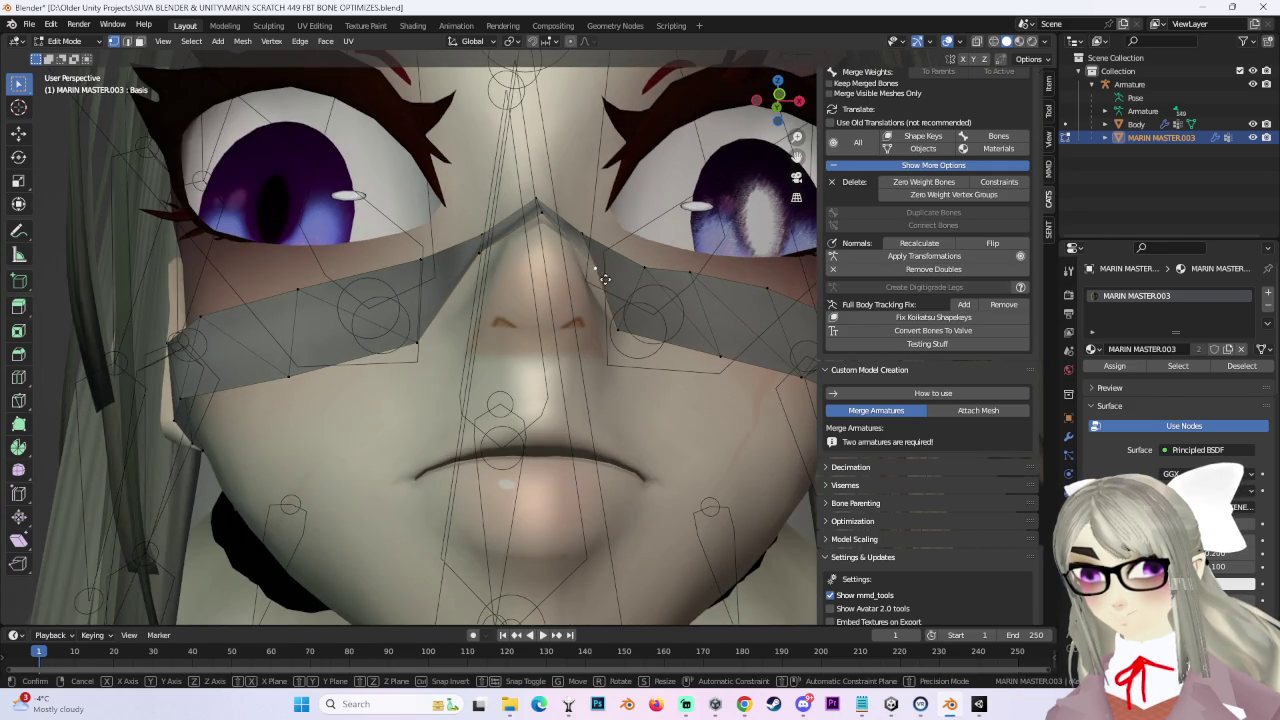
pyautogui.click(605, 269)
pyautogui.moveTo(605, 269)
pyautogui.mouseDown(button='middle')
pyautogui.moveTo(627, 320)
pyautogui.moveTo(573, 330)
pyautogui.mouseUp(button='middle')
pyautogui.moveTo(490, 301); pyautogui.dragTo(565, 330, button='middle')
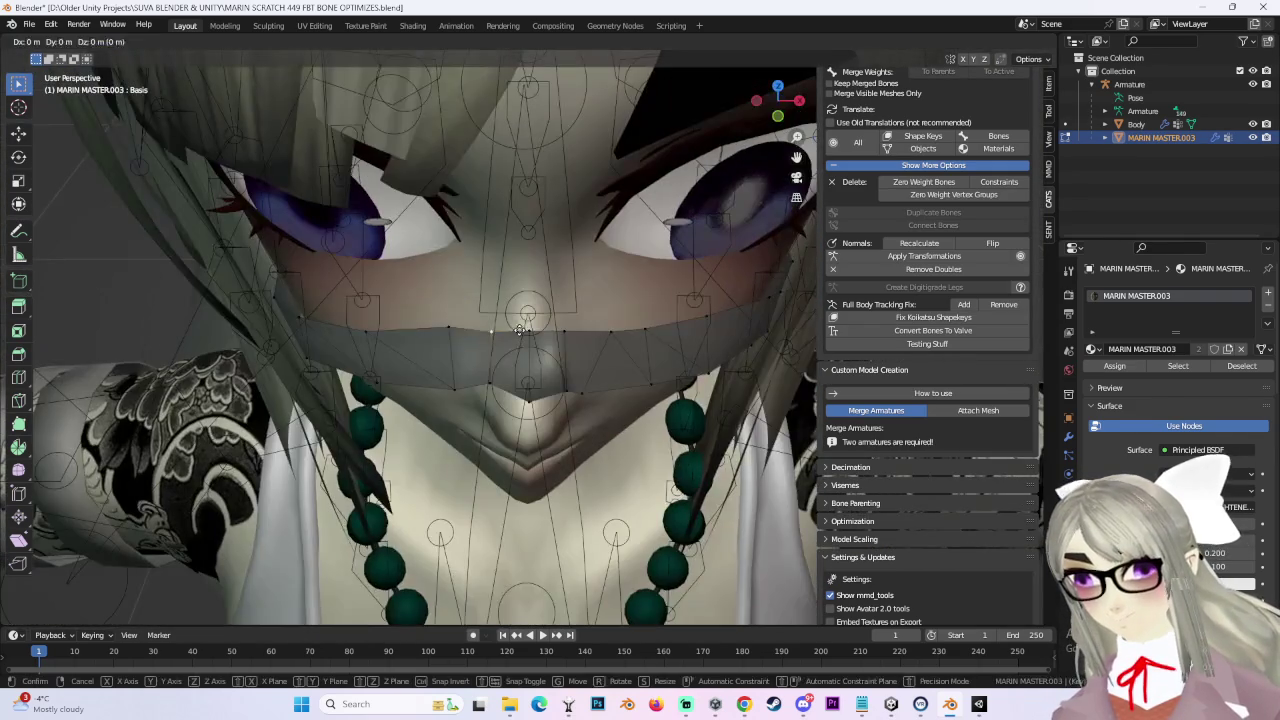
pyautogui.press('g')
pyautogui.press('z')
pyautogui.click(572, 336)
pyautogui.press('g')
pyautogui.press('z')
pyautogui.click(568, 322)
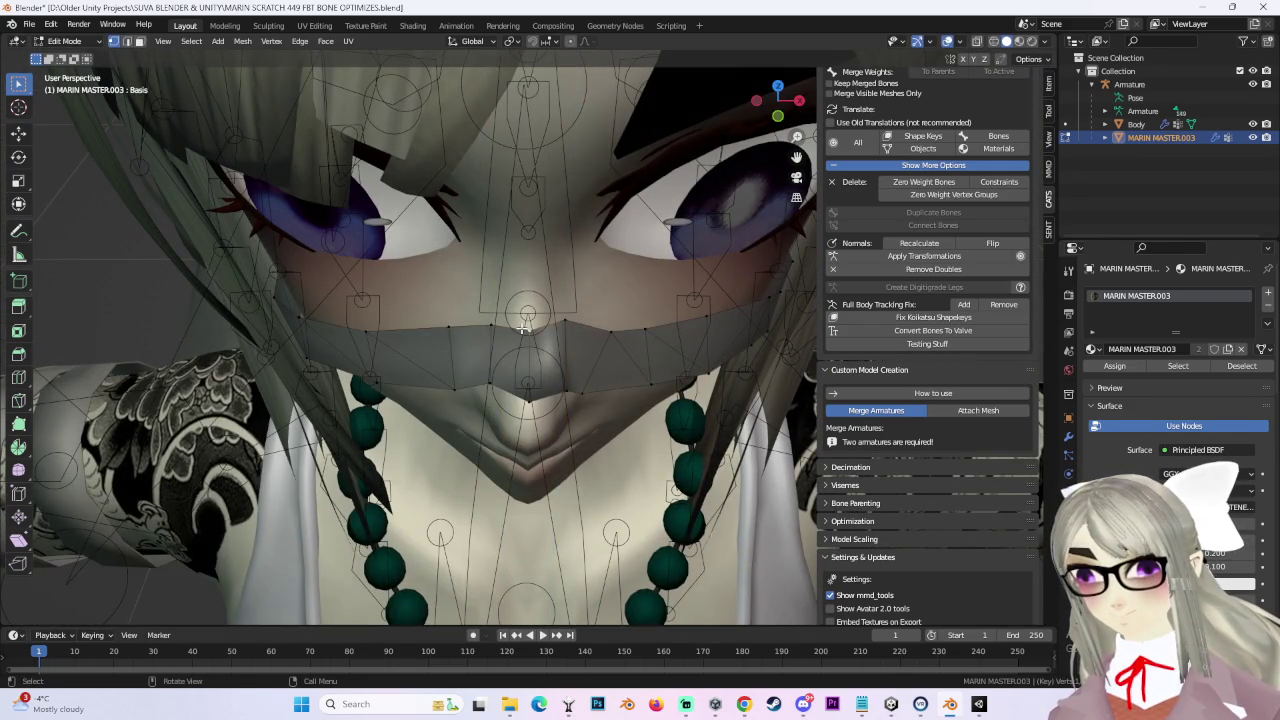
# Step: Select a vertex on the band and bring up its vertex options menu
pyautogui.moveTo(586, 337)
pyautogui.mouseDown(button='middle')
pyautogui.moveTo(594, 320)
pyautogui.moveTo(538, 321)
pyautogui.moveTo(569, 339)
pyautogui.moveTo(662, 342)
pyautogui.moveTo(559, 360)
pyautogui.mouseUp(button='middle')
pyautogui.press('g')
pyautogui.click(558, 355)
pyautogui.rightClick(561, 360)
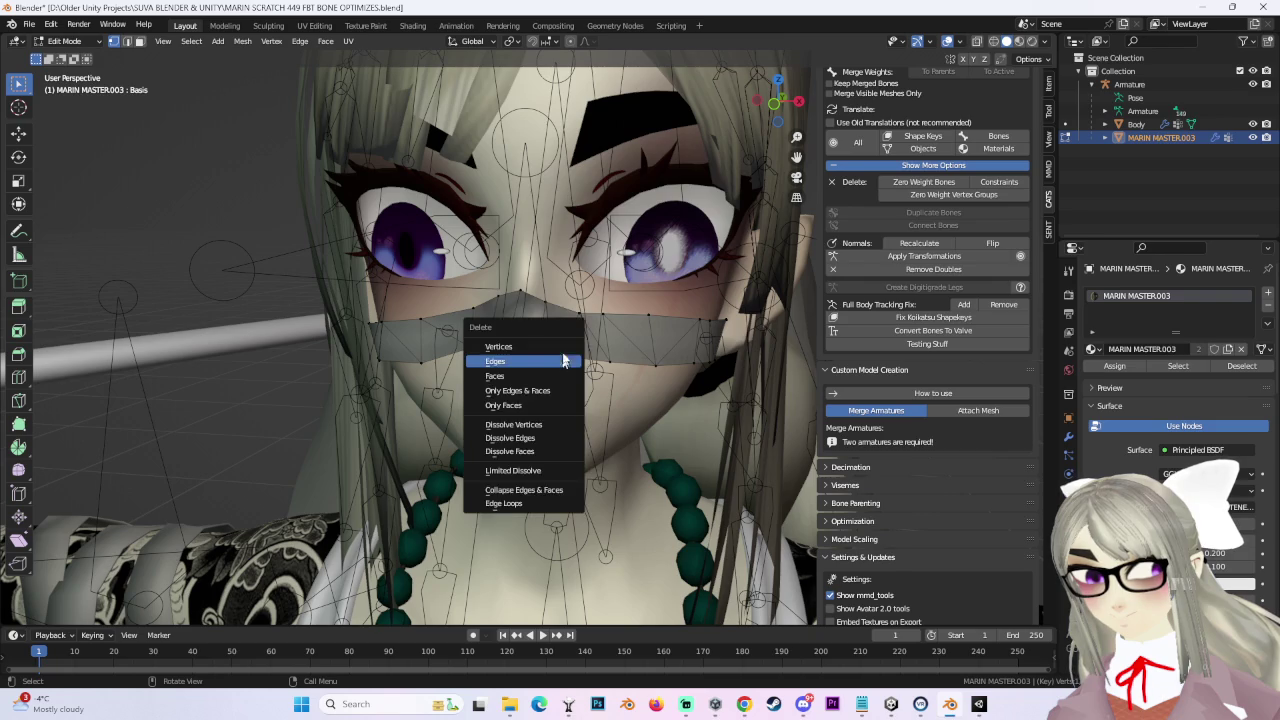
# Step: Try sliding a band vertex along its edge, then undo it and zoom in frontally
pyautogui.click(561, 360)
pyautogui.click(617, 269)
pyautogui.hotkey('ctrl', 'z')
pyautogui.moveTo(617, 269); pyautogui.dragTo(597, 330, button='middle')
pyautogui.scroll(3, 597, 330)
pyautogui.scroll(2, 590, 340)
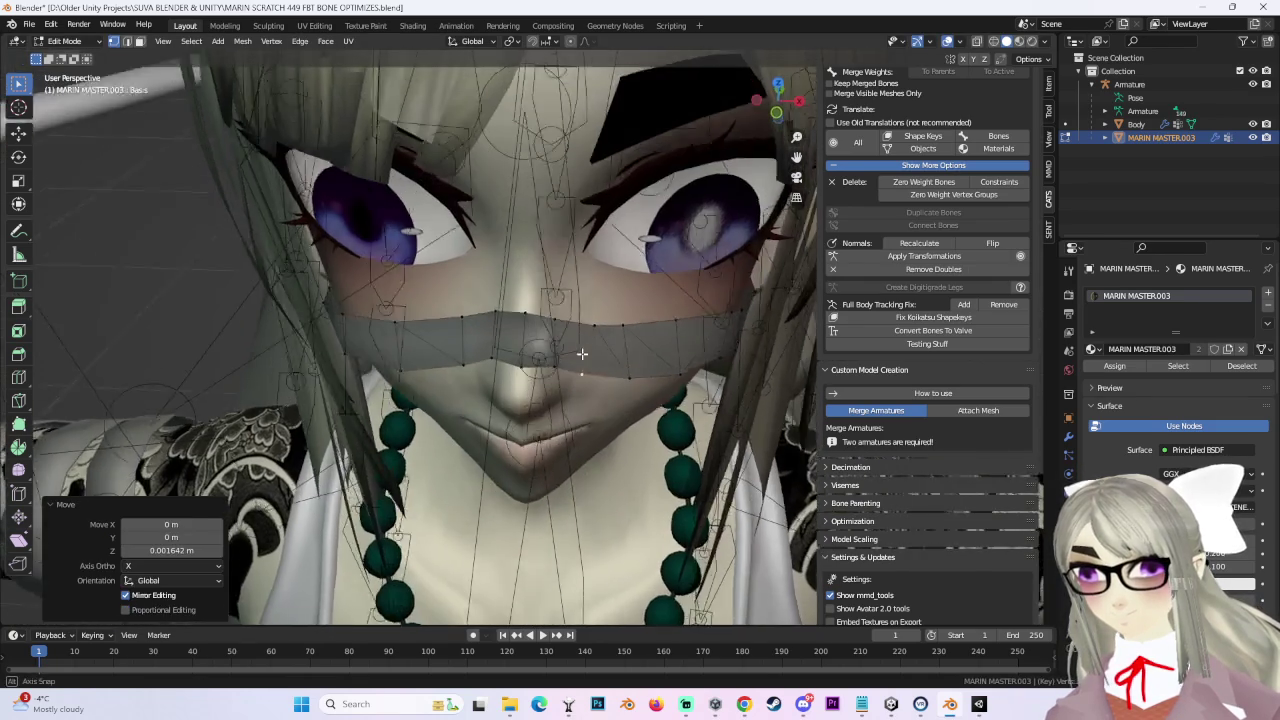
pyautogui.scroll(1, 586, 349)
# Step: Adjust the band vertices' height in Z, checking the fit from side and front views
pyautogui.press('g')
pyautogui.press('z')
pyautogui.click(565, 310)
pyautogui.press('g')
pyautogui.click(560, 316)
pyautogui.press('g')
pyautogui.click(562, 314)
pyautogui.moveTo(562, 314); pyautogui.dragTo(600, 273, button='middle')
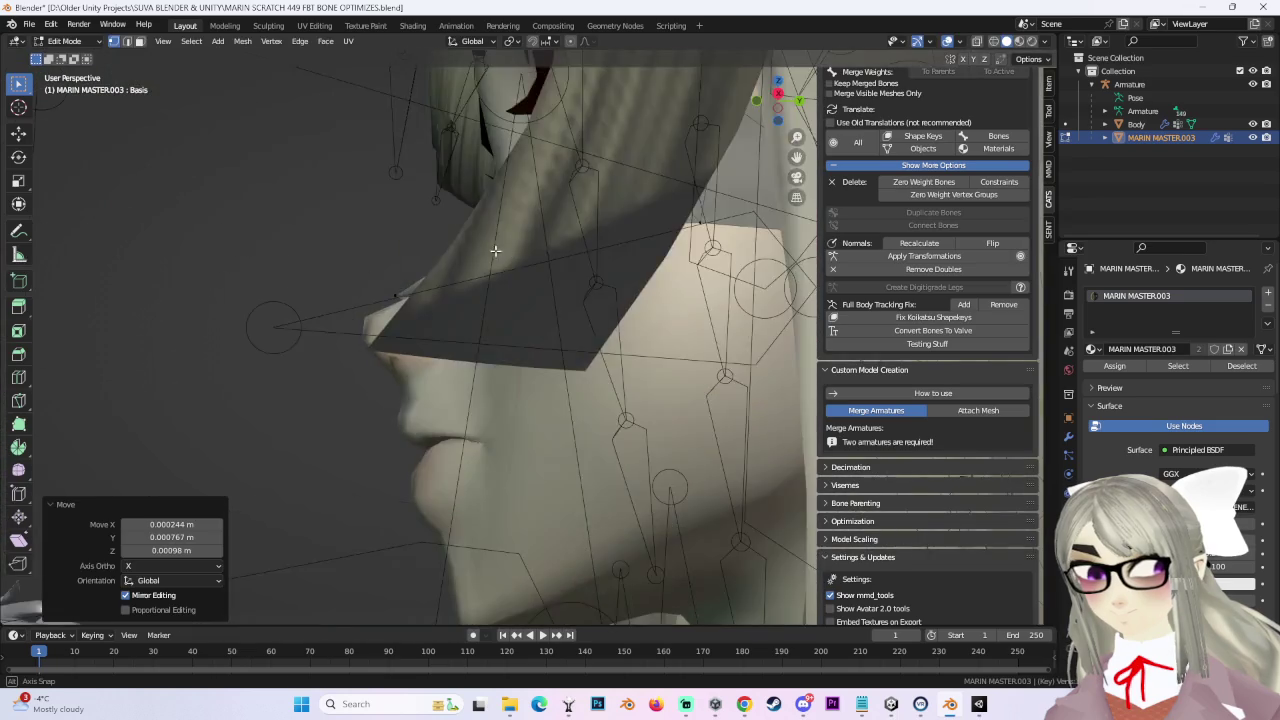
pyautogui.moveTo(495, 245); pyautogui.dragTo(486, 351, button='middle')
pyautogui.moveTo(602, 355)
pyautogui.mouseDown(button='middle')
pyautogui.moveTo(418, 305)
pyautogui.moveTo(634, 286)
pyautogui.moveTo(600, 329)
pyautogui.moveTo(484, 299)
pyautogui.moveTo(645, 338)
pyautogui.mouseUp(button='middle')
pyautogui.click(392, 305)
pyautogui.press('g')
pyautogui.click(486, 300)
# Step: From the front view, pull the cheek-band vertices closer against the cheek
pyautogui.scroll(-2, 645, 338)
pyautogui.scroll(-2, 665, 320)
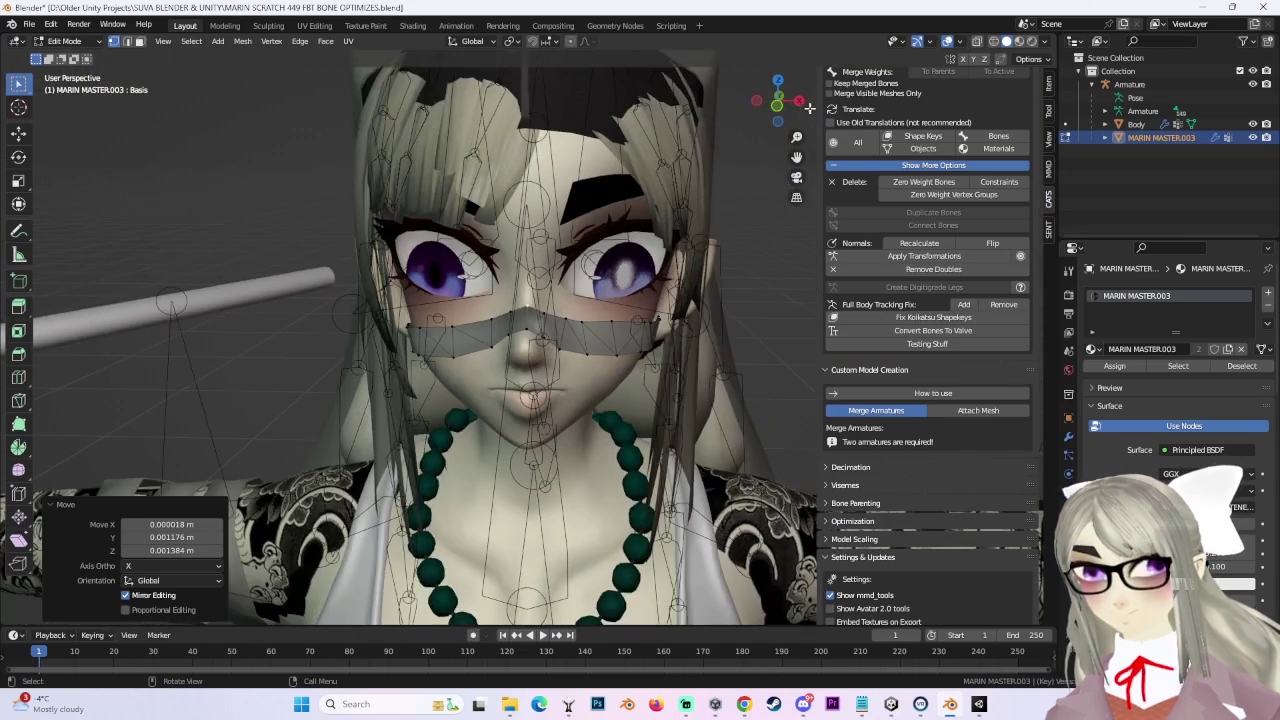
pyautogui.click(777, 112)
pyautogui.scroll(3, 605, 351)
pyautogui.moveTo(605, 351)
pyautogui.mouseDown(button='middle')
pyautogui.moveTo(663, 309)
pyautogui.moveTo(530, 350)
pyautogui.mouseUp(button='middle')
pyautogui.press('g')
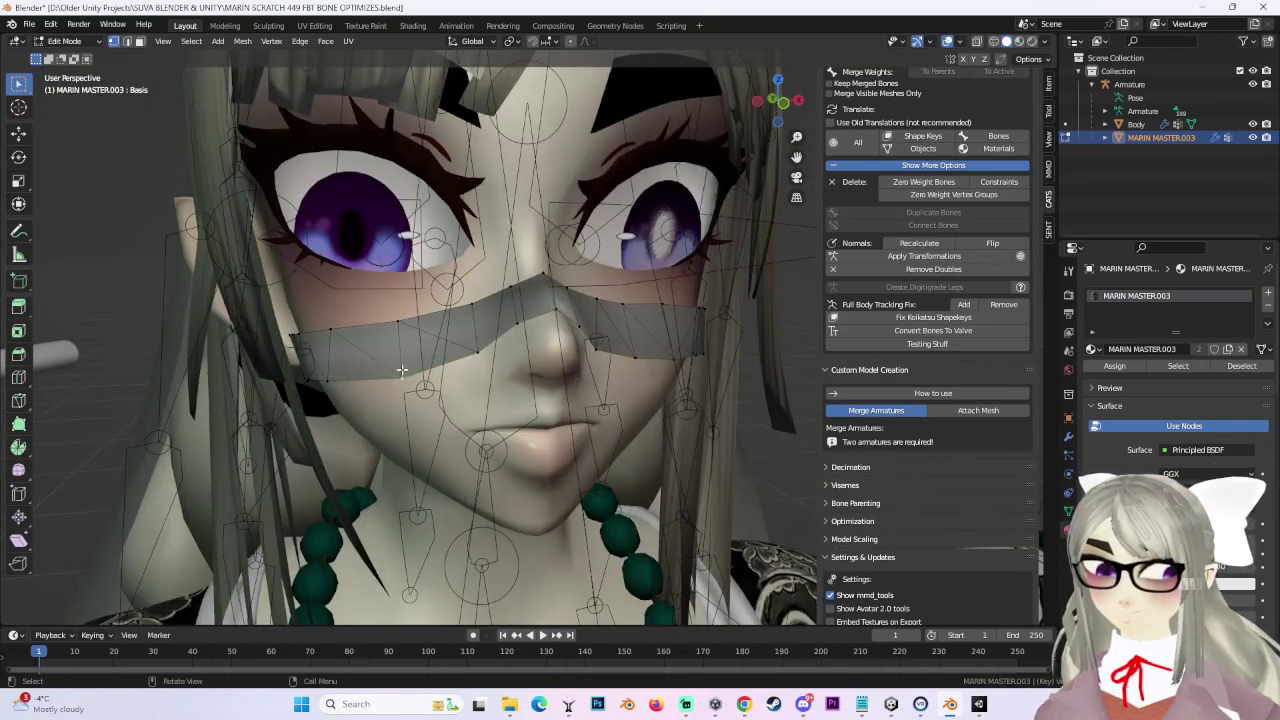
pyautogui.click(398, 362)
pyautogui.press('g')
pyautogui.click(474, 349)
pyautogui.moveTo(474, 349)
pyautogui.mouseDown(button='middle')
pyautogui.moveTo(660, 400)
pyautogui.moveTo(688, 377)
pyautogui.moveTo(608, 400)
pyautogui.moveTo(563, 366)
pyautogui.moveTo(703, 275)
pyautogui.moveTo(600, 290)
pyautogui.moveTo(531, 277)
pyautogui.mouseUp(button='middle')
pyautogui.press('g')
pyautogui.click(660, 400)
pyautogui.press('g')
pyautogui.click(660, 400)
# Step: Reposition the cheek-band vertices near the eye so the band hugs the face
pyautogui.press('g')
pyautogui.click(688, 377)
pyautogui.press('g')
pyautogui.click(670, 300)
pyautogui.press('g')
pyautogui.click(690, 298)
pyautogui.press('g')
pyautogui.click(692, 320)
pyautogui.press('g')
pyautogui.click(440, 280)
# Step: Settle the band vertices flush across the nose and return to Object Mode
pyautogui.moveTo(440, 280)
pyautogui.mouseDown(button='middle')
pyautogui.moveTo(523, 349)
pyautogui.moveTo(671, 354)
pyautogui.moveTo(677, 399)
pyautogui.moveTo(451, 295)
pyautogui.moveTo(550, 330)
pyautogui.moveTo(605, 375)
pyautogui.moveTo(757, 384)
pyautogui.mouseUp(button='middle')
pyautogui.scroll(-3, 664, 358)
pyautogui.scroll(5, 653, 401)
pyautogui.press('g')
pyautogui.click(451, 295)
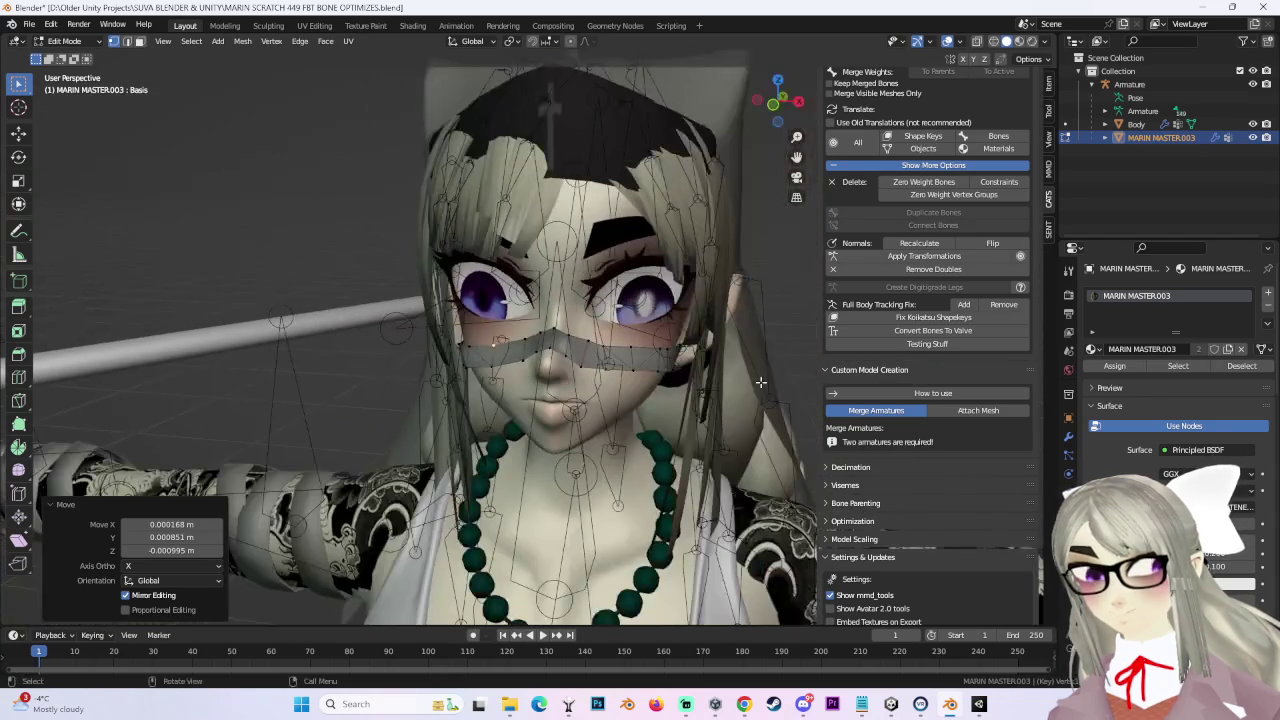
pyautogui.moveTo(653, 374); pyautogui.dragTo(316, 298, button='middle')
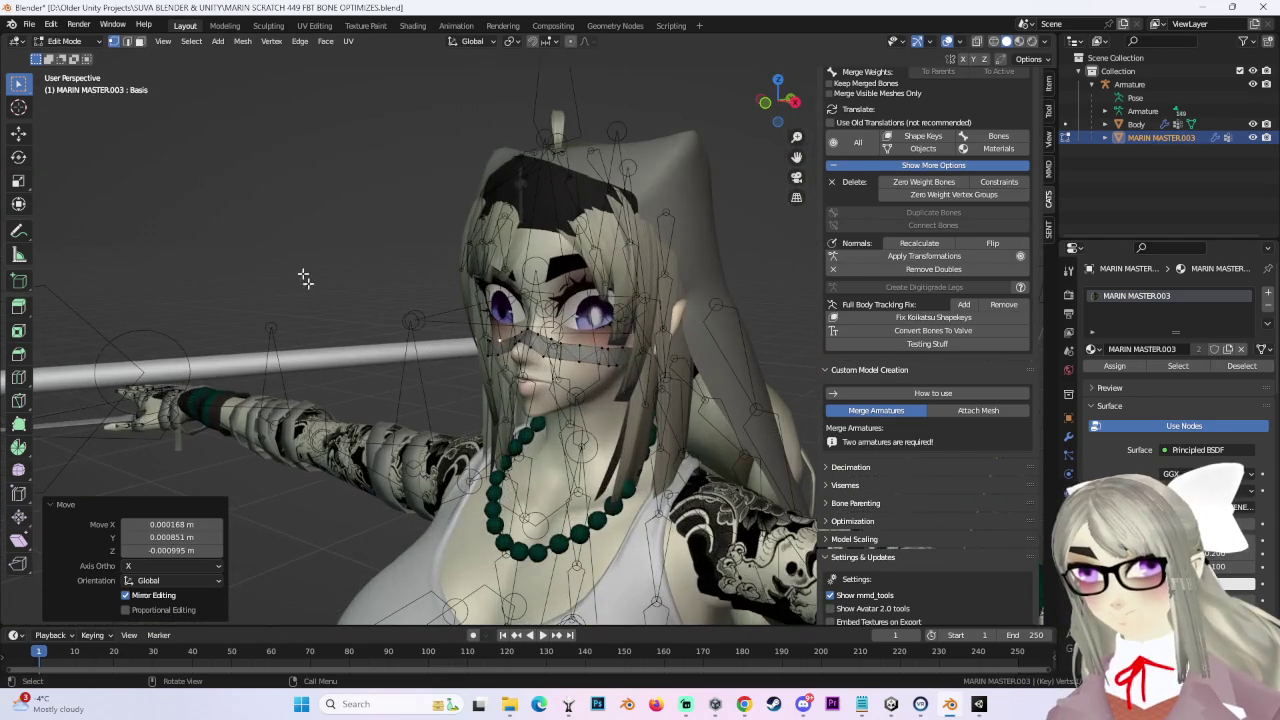
pyautogui.click(92, 58)
pyautogui.moveTo(480, 360); pyautogui.dragTo(666, 373, button='middle')
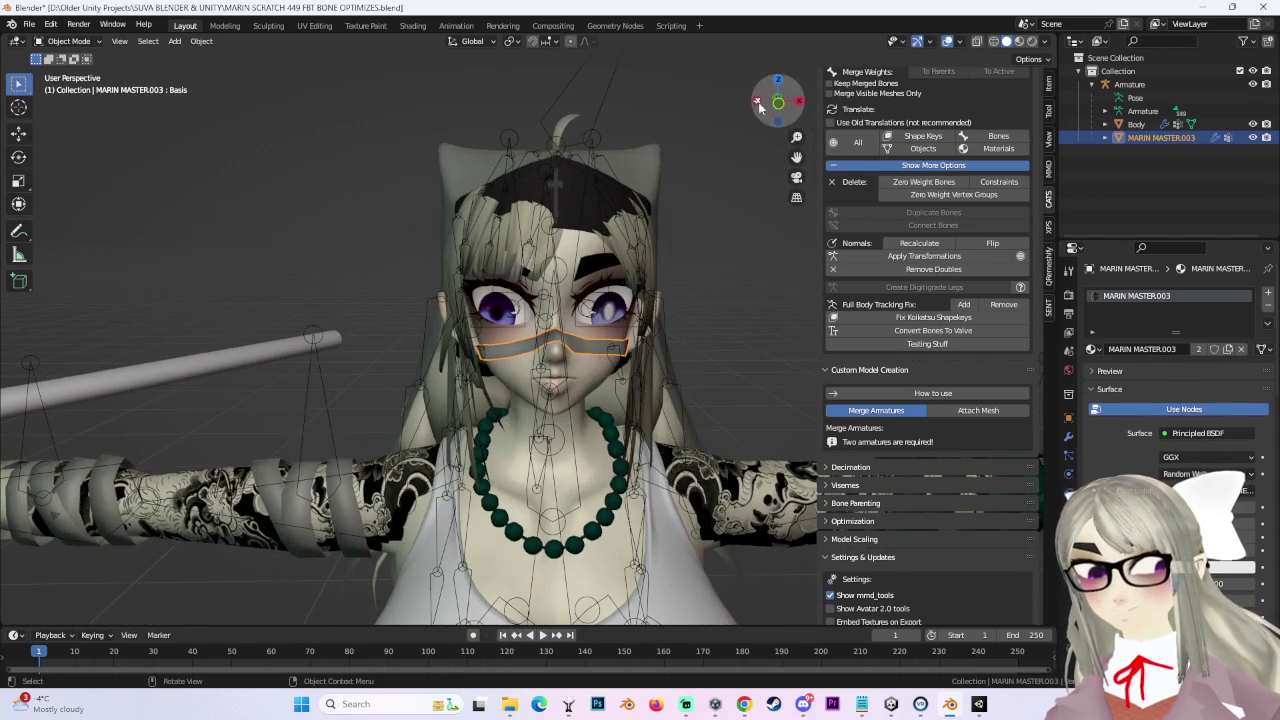
# Step: View the face from the front and select the MARIN MASTER.003 nose-band mask
pyautogui.click(757, 104)
pyautogui.moveTo(534, 380)
pyautogui.mouseDown(button='middle')
pyautogui.moveTo(600, 375)
pyautogui.moveTo(448, 394)
pyautogui.moveTo(660, 359)
pyautogui.moveTo(640, 318)
pyautogui.mouseUp(button='middle')
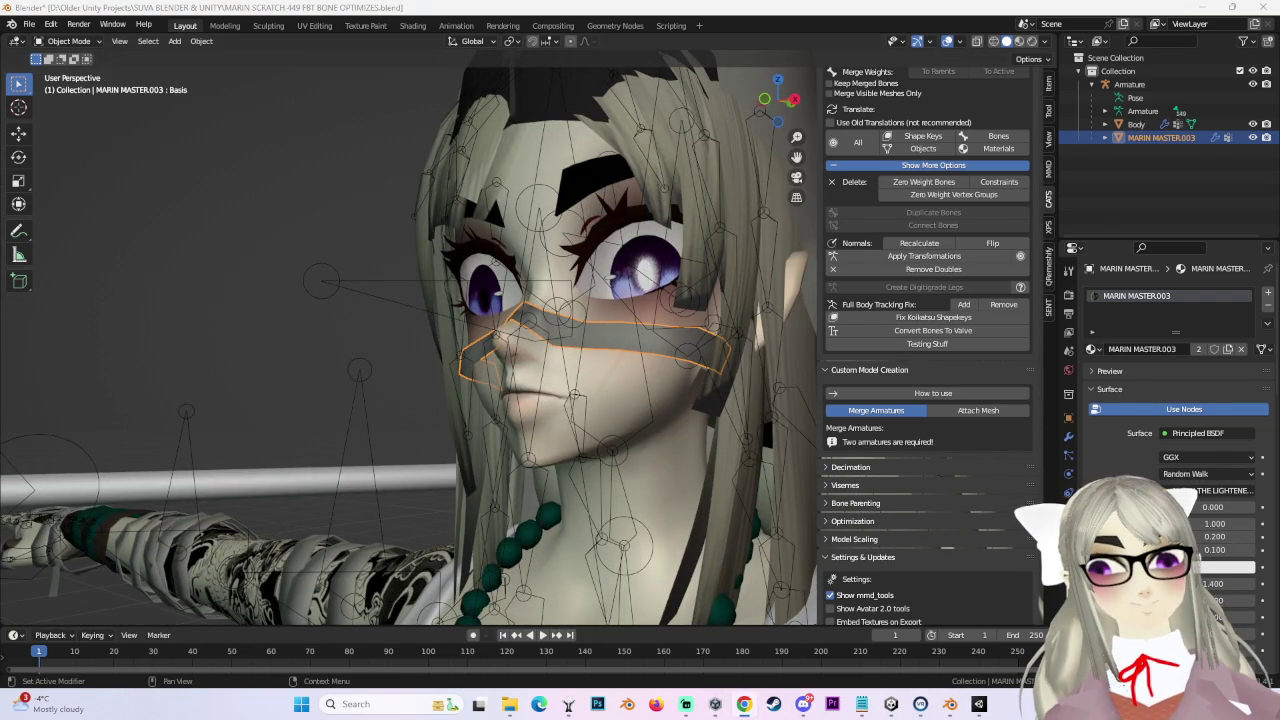
pyautogui.moveTo(413, 502); pyautogui.dragTo(773, 163, button='middle')
pyautogui.click(783, 100)
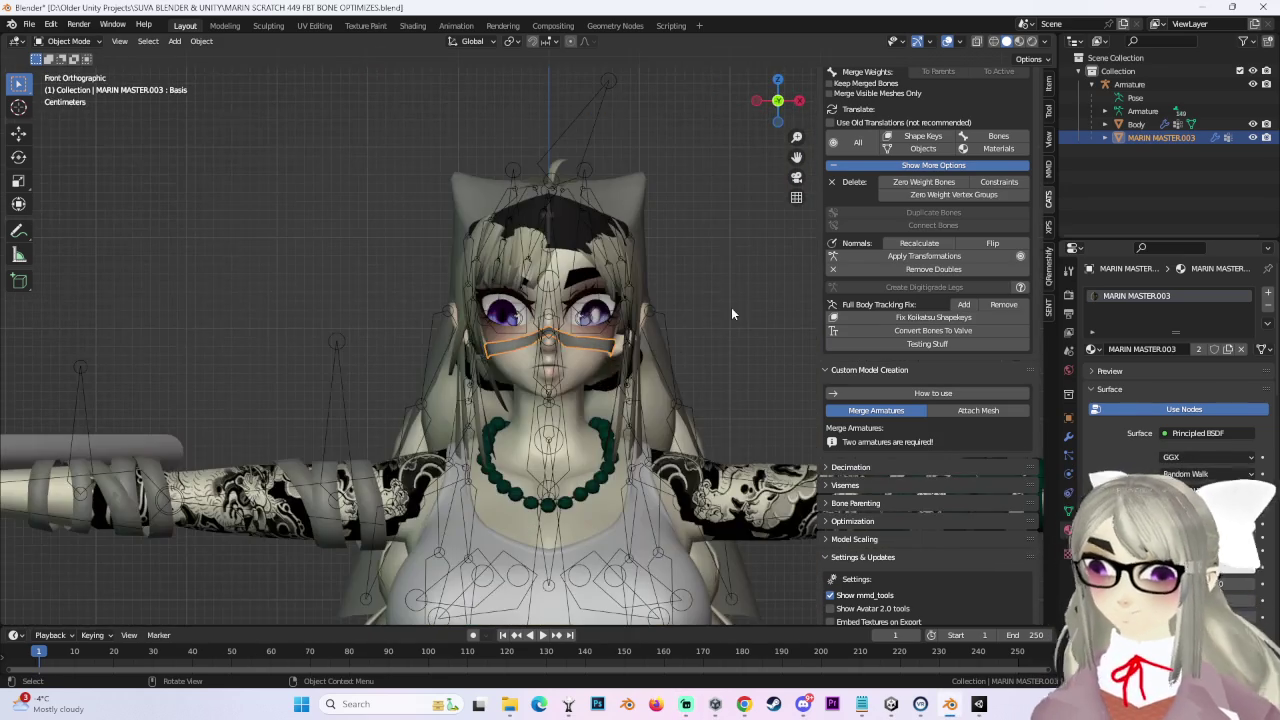
pyautogui.click(727, 311)
pyautogui.scroll(3, 616, 418)
pyautogui.click(574, 313)
pyautogui.click(586, 292)
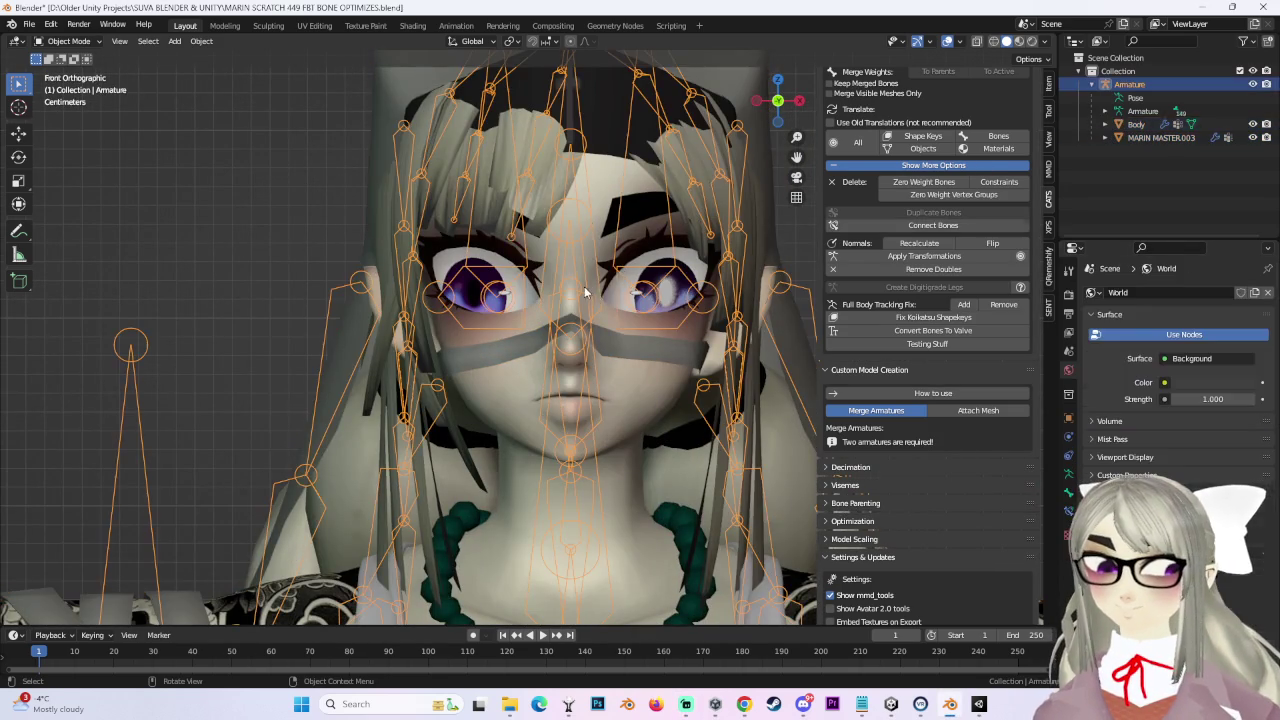
pyautogui.click(586, 292)
# Step: Apply Object > Shade Smooth to the mask and switch to the UV Editing workspace
pyautogui.moveTo(586, 292)
pyautogui.mouseDown(button='middle')
pyautogui.moveTo(640, 355)
pyautogui.moveTo(742, 349)
pyautogui.moveTo(631, 370)
pyautogui.moveTo(640, 379)
pyautogui.mouseUp(button='middle')
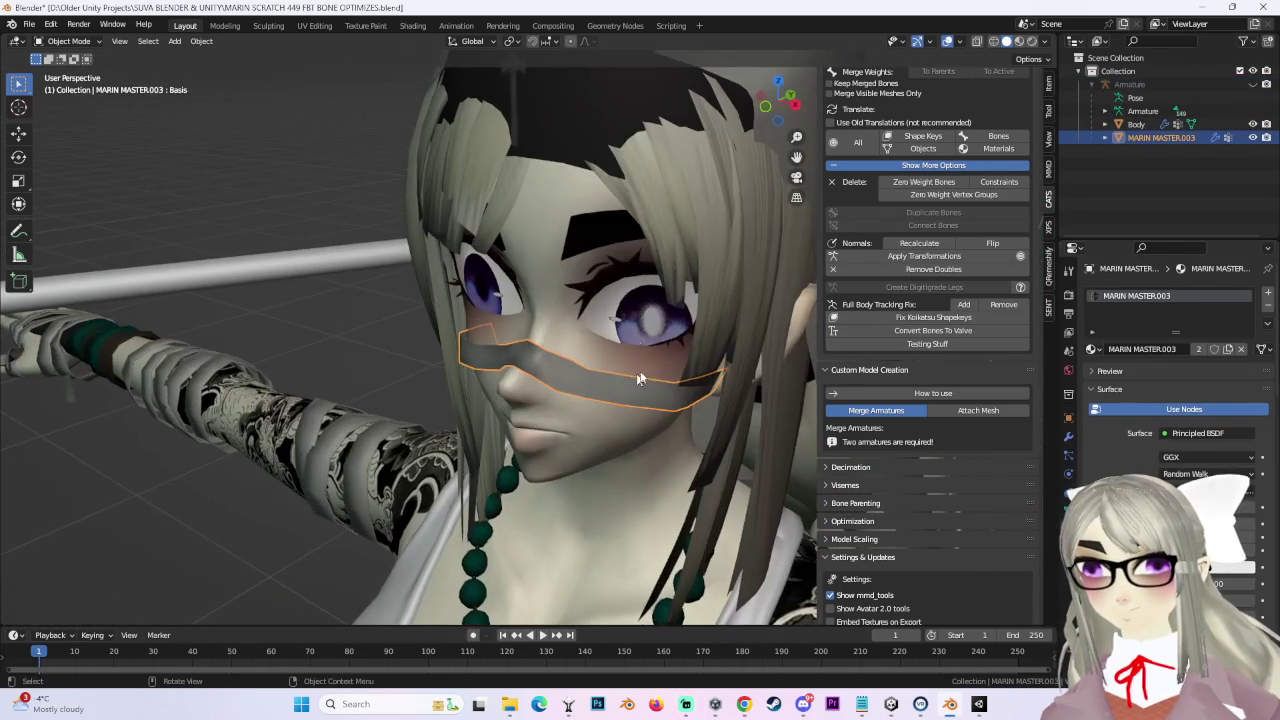
pyautogui.click(201, 41)
pyautogui.click(258, 336)
pyautogui.moveTo(258, 336); pyautogui.dragTo(581, 380, button='middle')
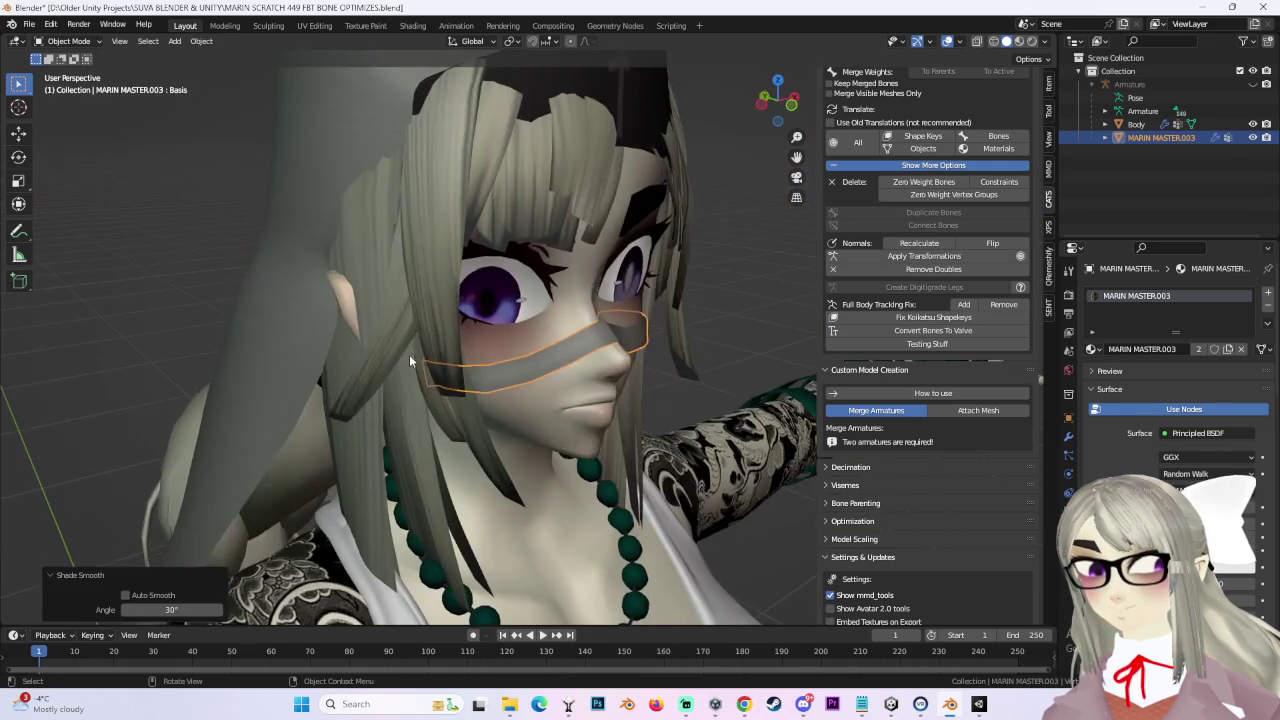
pyautogui.click(314, 25)
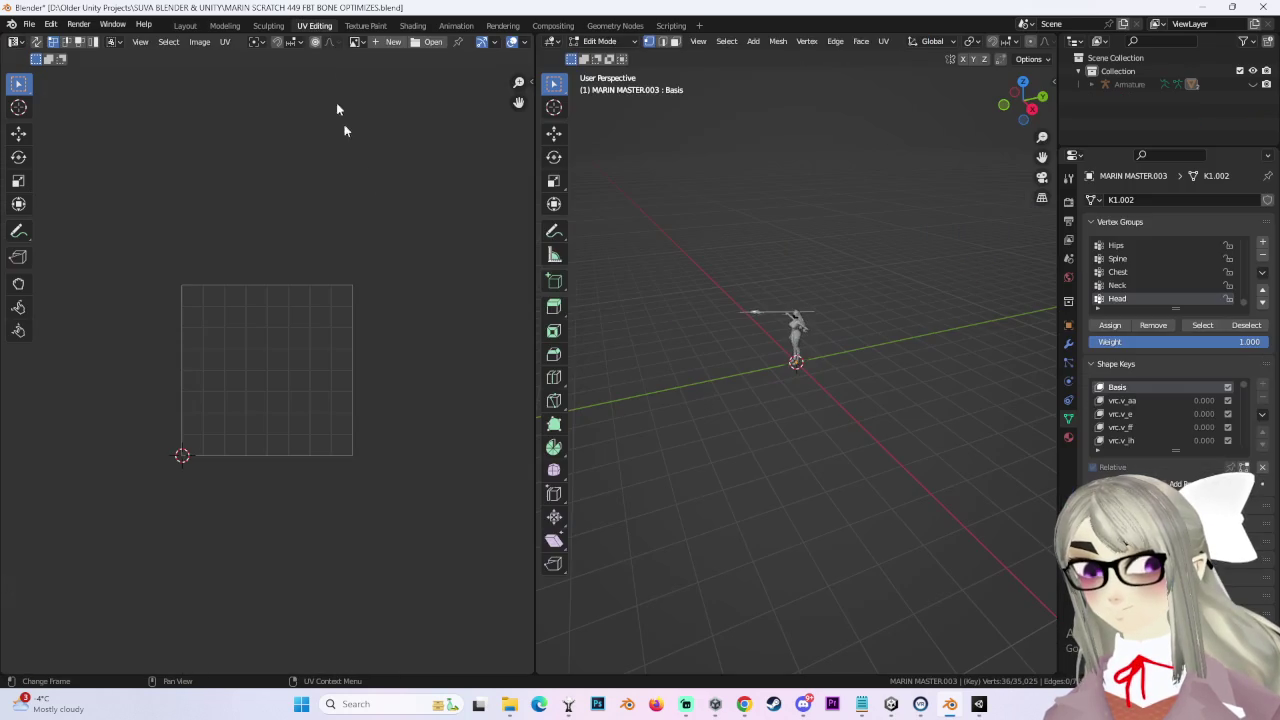
# Step: Select the whole mask mesh, inspect its UVs on the texture atlas, then return to Layout
pyautogui.moveTo(690, 236); pyautogui.dragTo(950, 534)
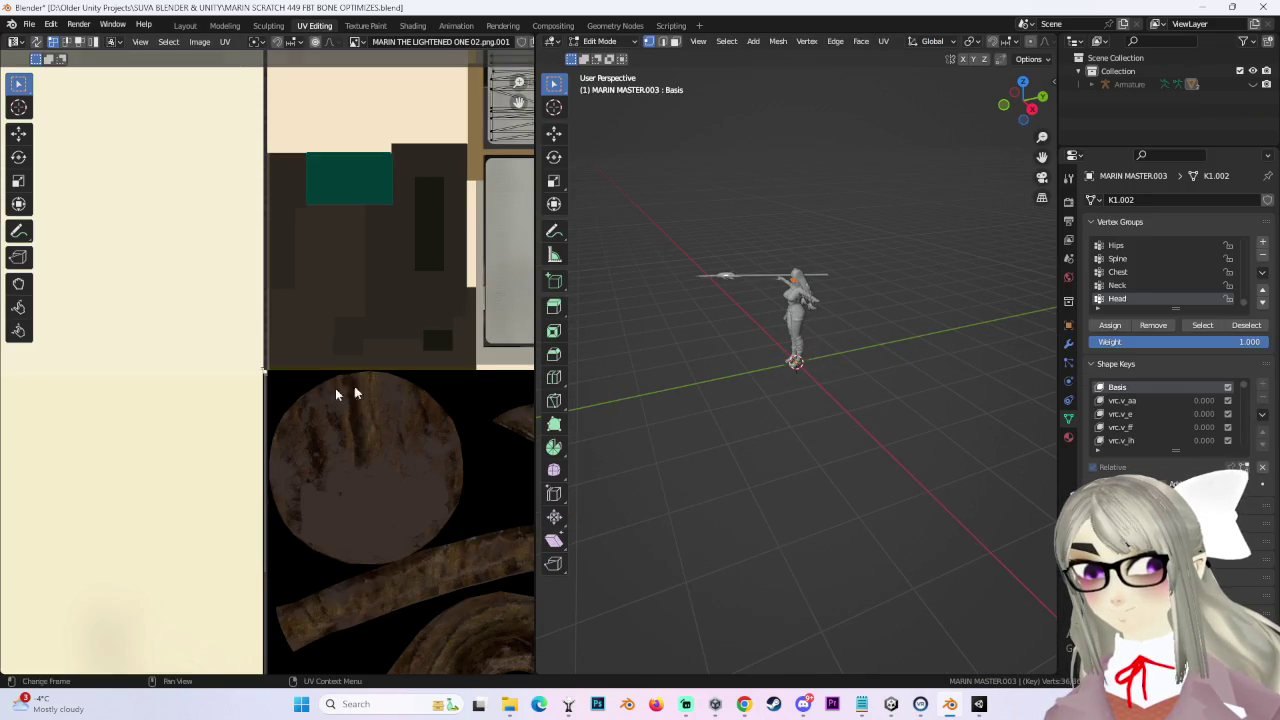
pyautogui.scroll(-5, 408, 384)
pyautogui.keyDown('shift'); pyautogui.scroll(1, 408, 384); pyautogui.keyUp('shift')
pyautogui.moveTo(186, 182); pyautogui.dragTo(200, 222)
pyautogui.scroll(-3, 217, 443)
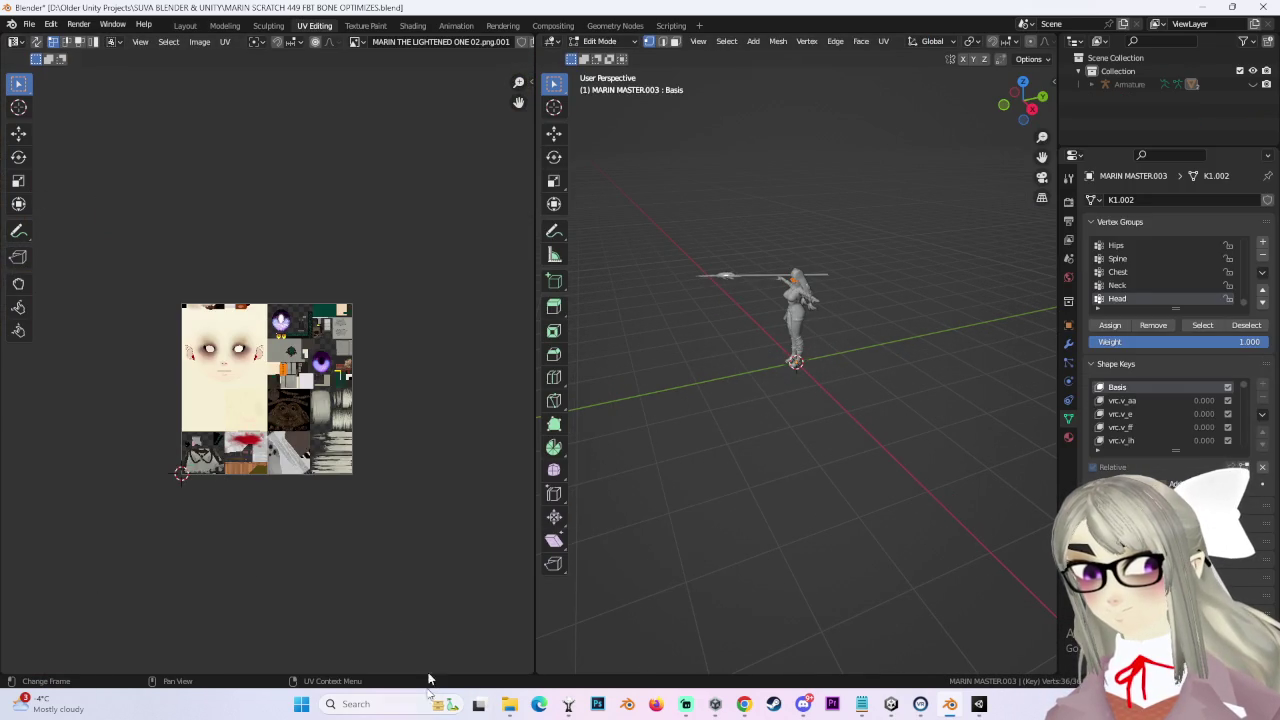
pyautogui.moveTo(754, 255); pyautogui.dragTo(790, 260, button='middle')
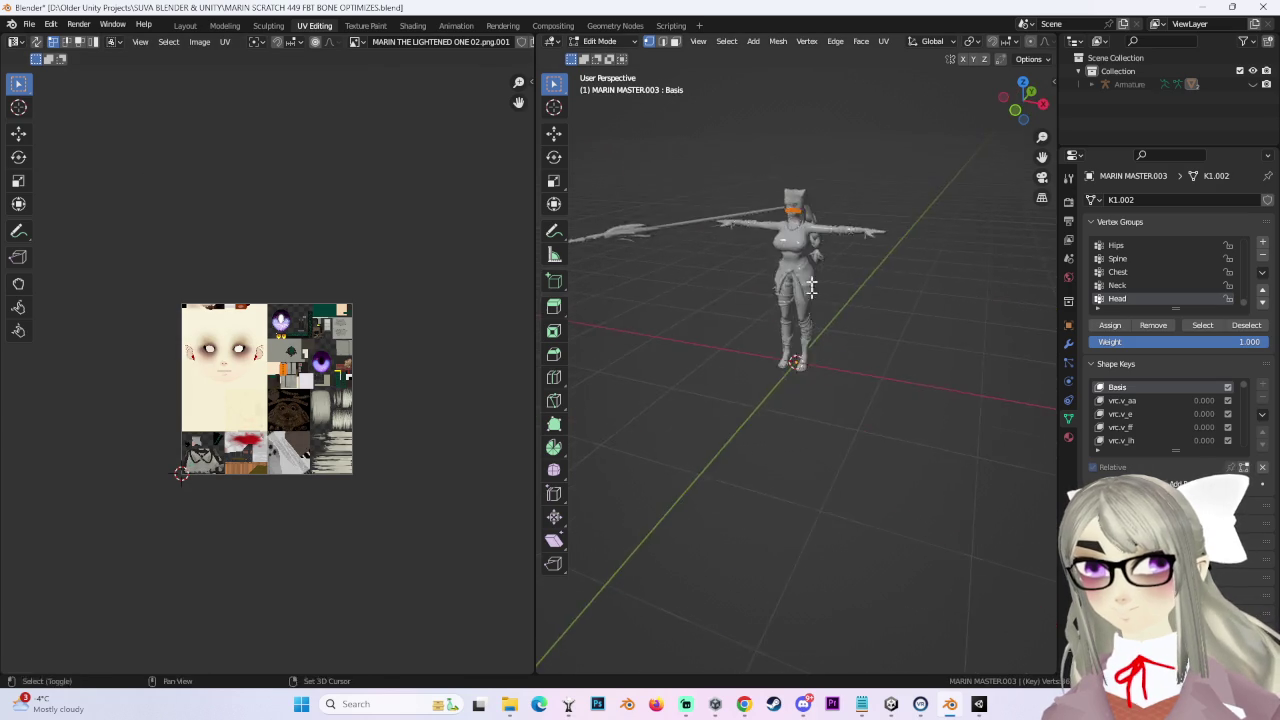
pyautogui.scroll(3, 800, 260)
pyautogui.scroll(3, 840, 260)
pyautogui.scroll(2, 877, 262)
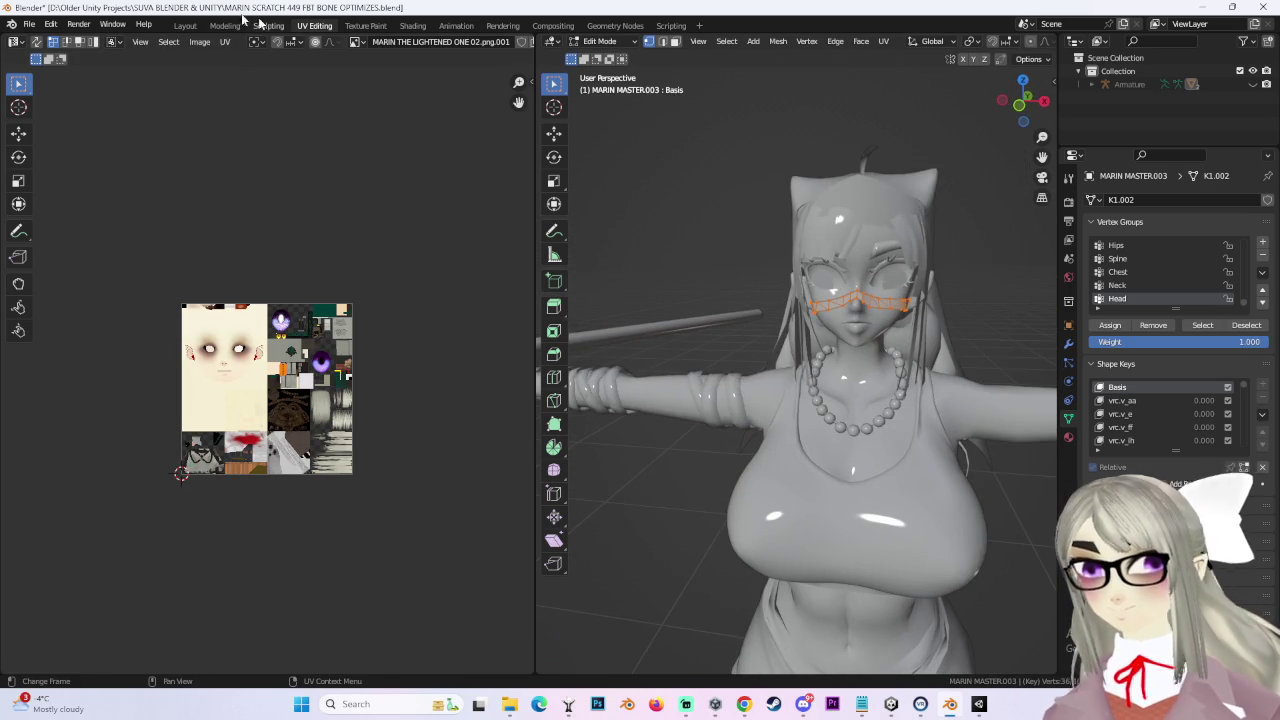
pyautogui.click(183, 25)
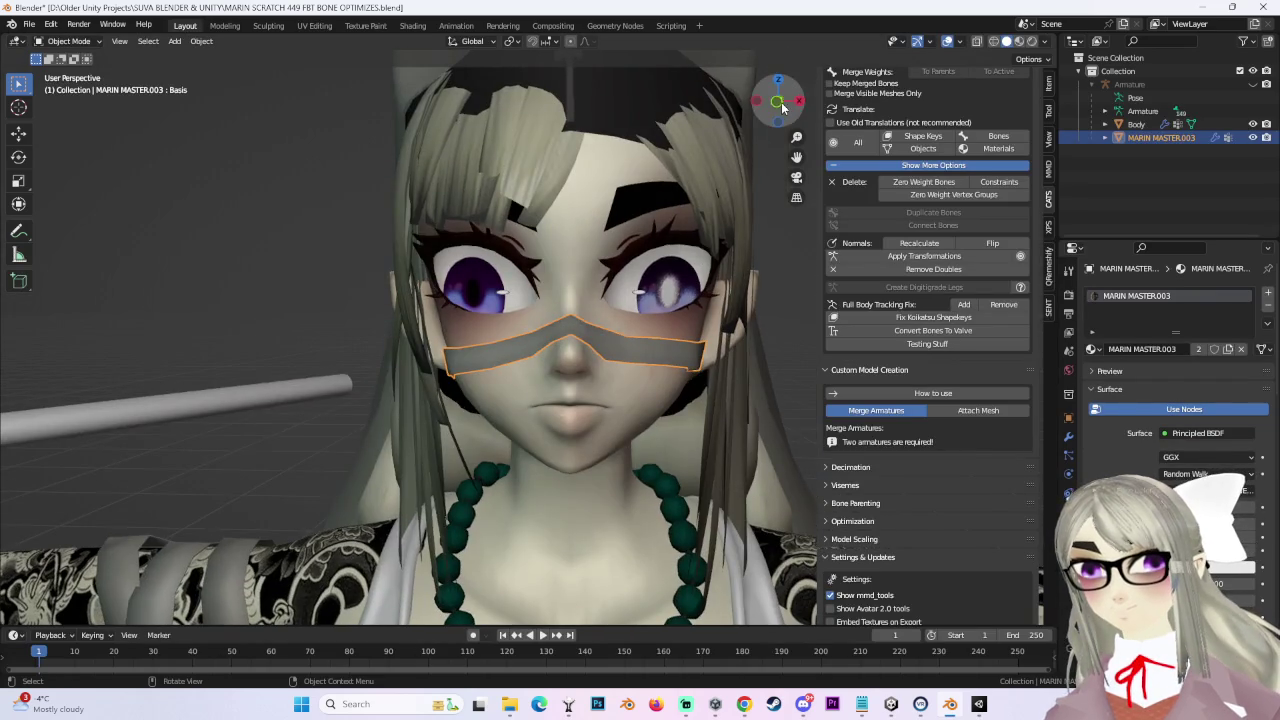
# Step: Switch to front orthographic view and centre the face in the viewport
pyautogui.click(779, 102)
pyautogui.click(766, 102)
pyautogui.scroll(-1, 688, 345)
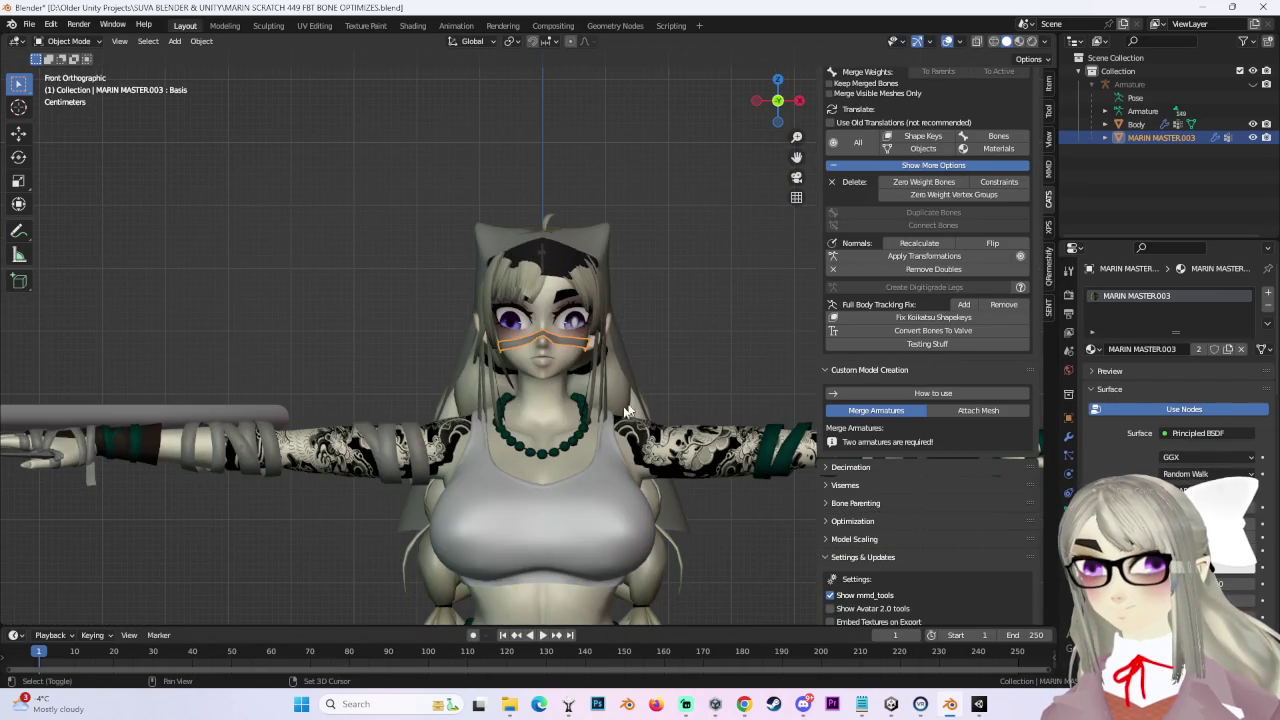
pyautogui.scroll(4, 641, 397)
pyautogui.keyDown('shift'); pyautogui.moveTo(641, 397); pyautogui.dragTo(945, 185, button='middle'); pyautogui.keyUp('shift')
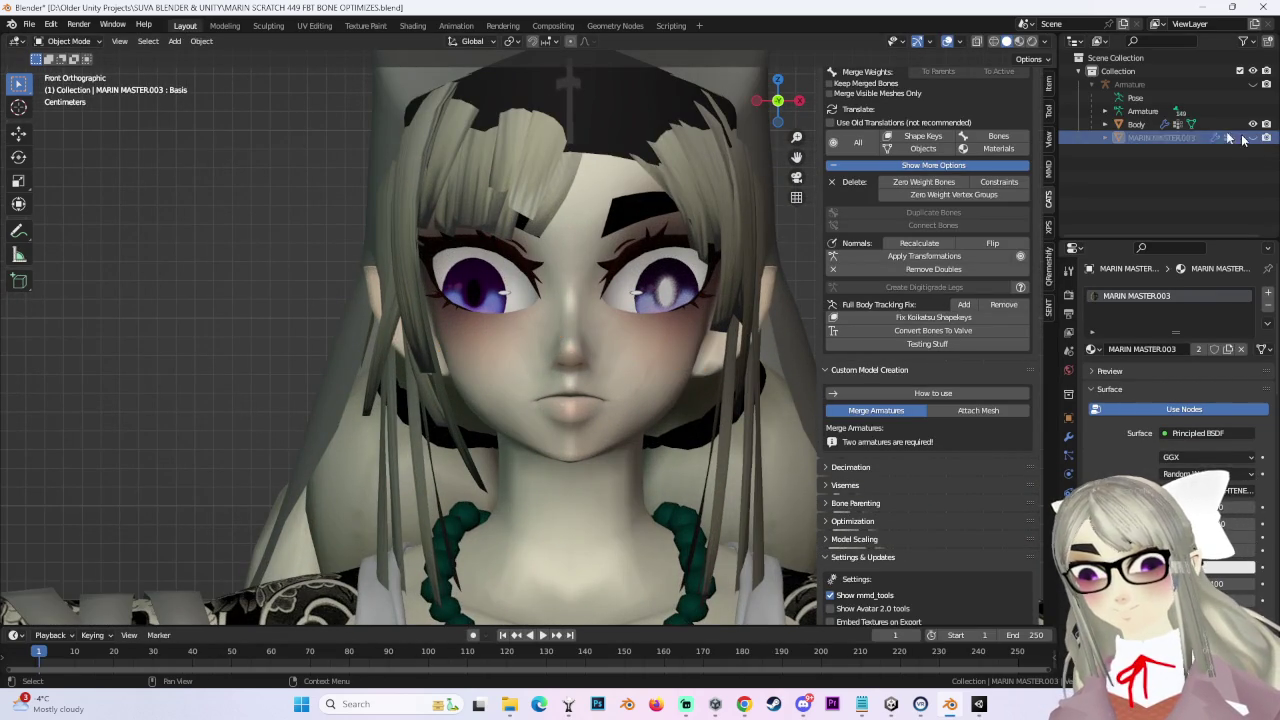
pyautogui.scroll(2, 930, 250)
pyautogui.scroll(2, 930, 250)
# Step: Import MARIN REDO 65 Bottom Fix.fbx through the CATS Import Model browser
pyautogui.click(878, 103)
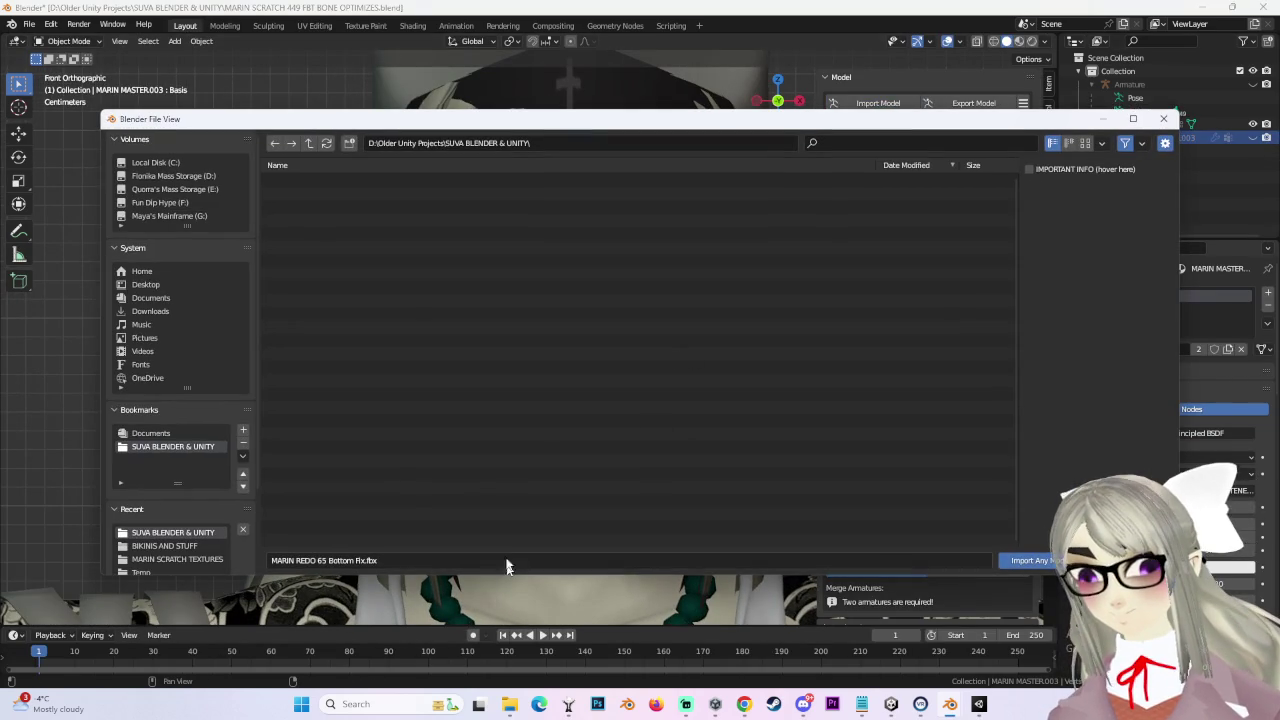
pyautogui.scroll(-3, 405, 495)
pyautogui.scroll(-3, 408, 500)
pyautogui.scroll(-3, 412, 505)
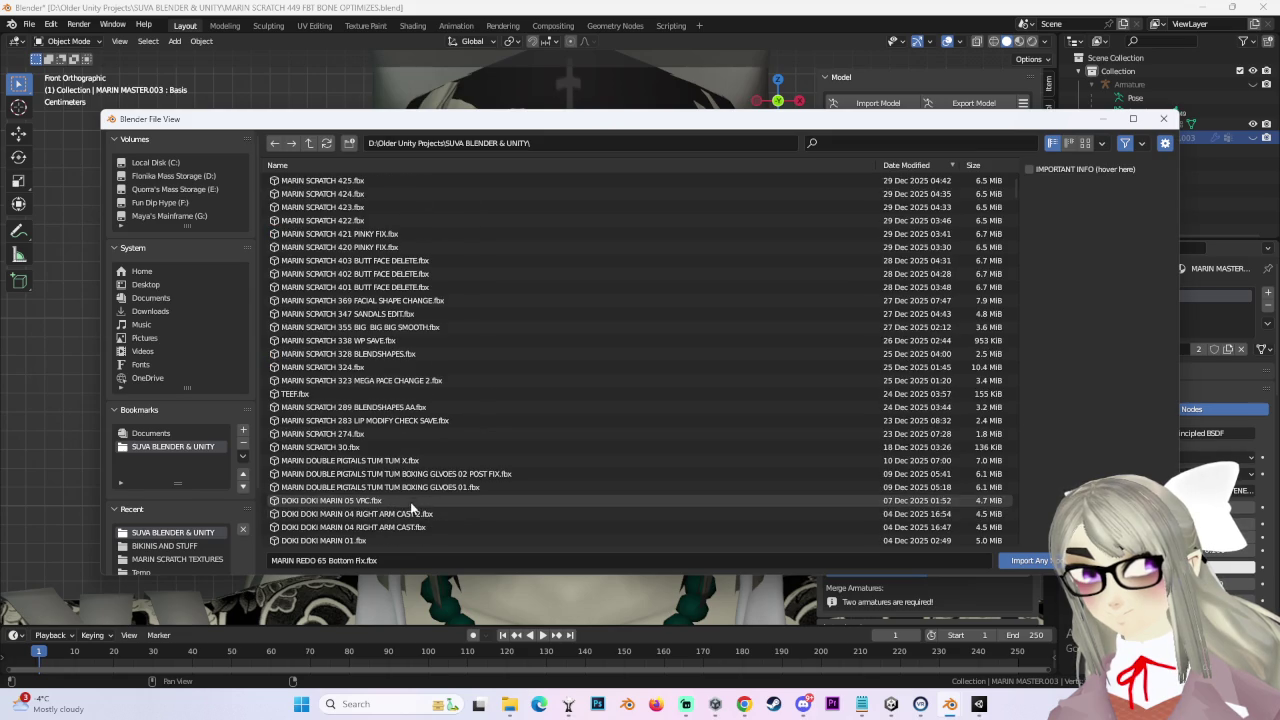
pyautogui.scroll(-5, 385, 500)
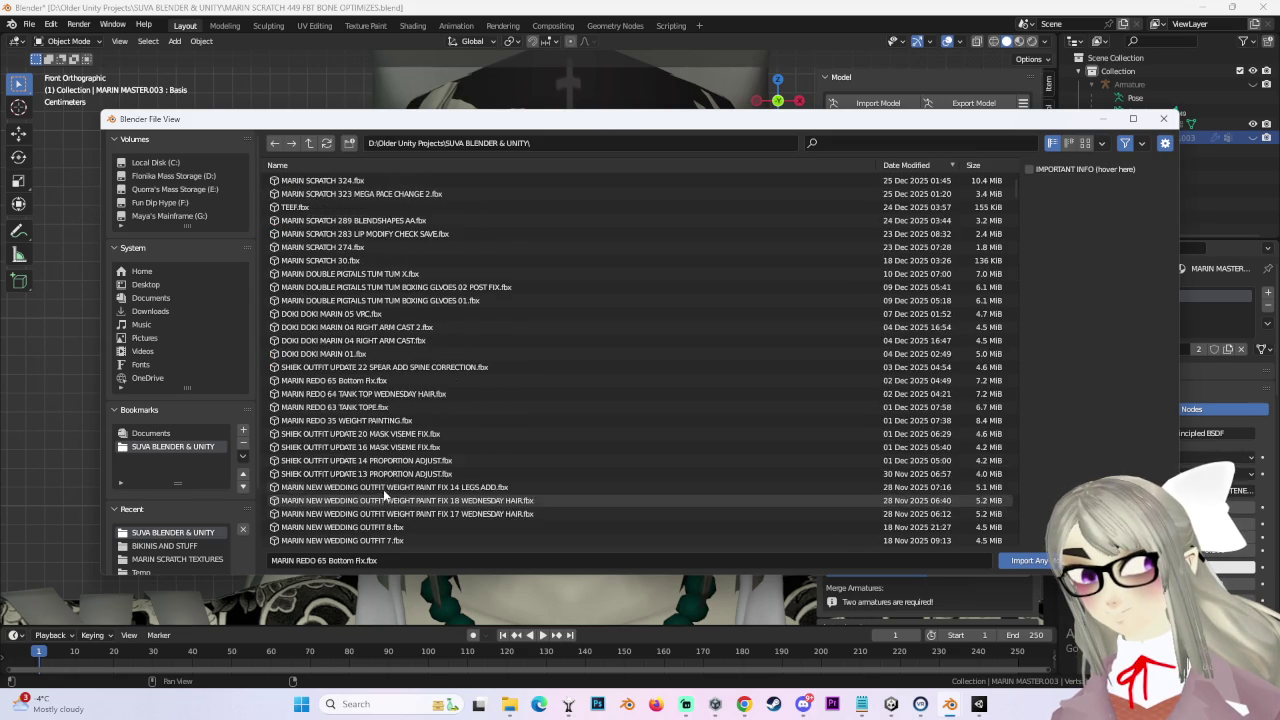
pyautogui.doubleClick(400, 380)
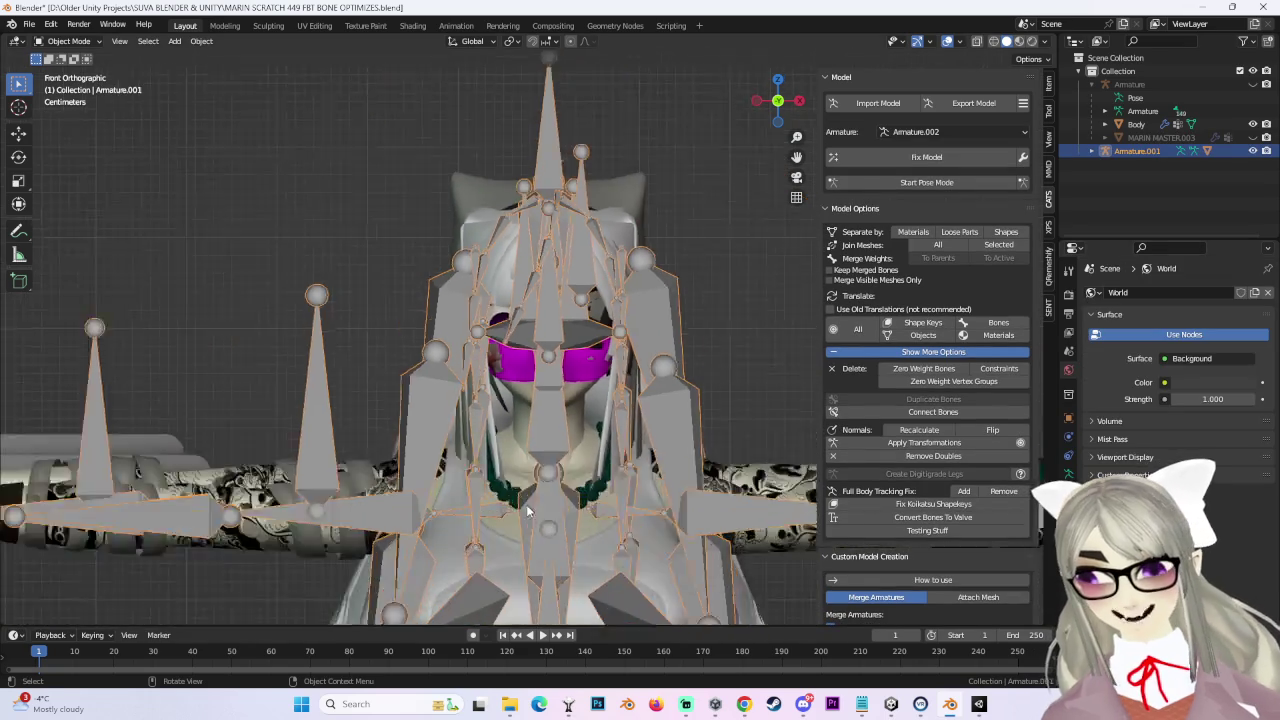
# Step: In wireframe shading, move Armature.001 about 0.008 m down along Z
pyautogui.click(994, 41)
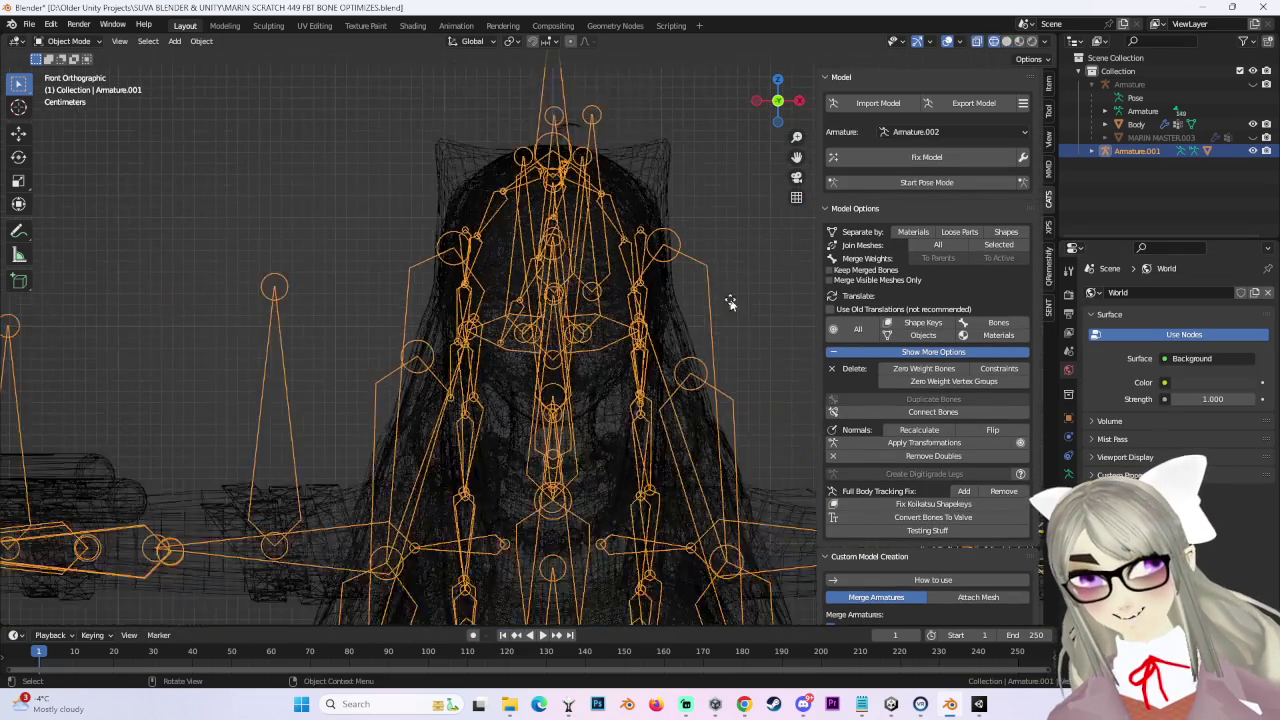
pyautogui.scroll(5, 609, 274)
pyautogui.press('g')
pyautogui.press('z')
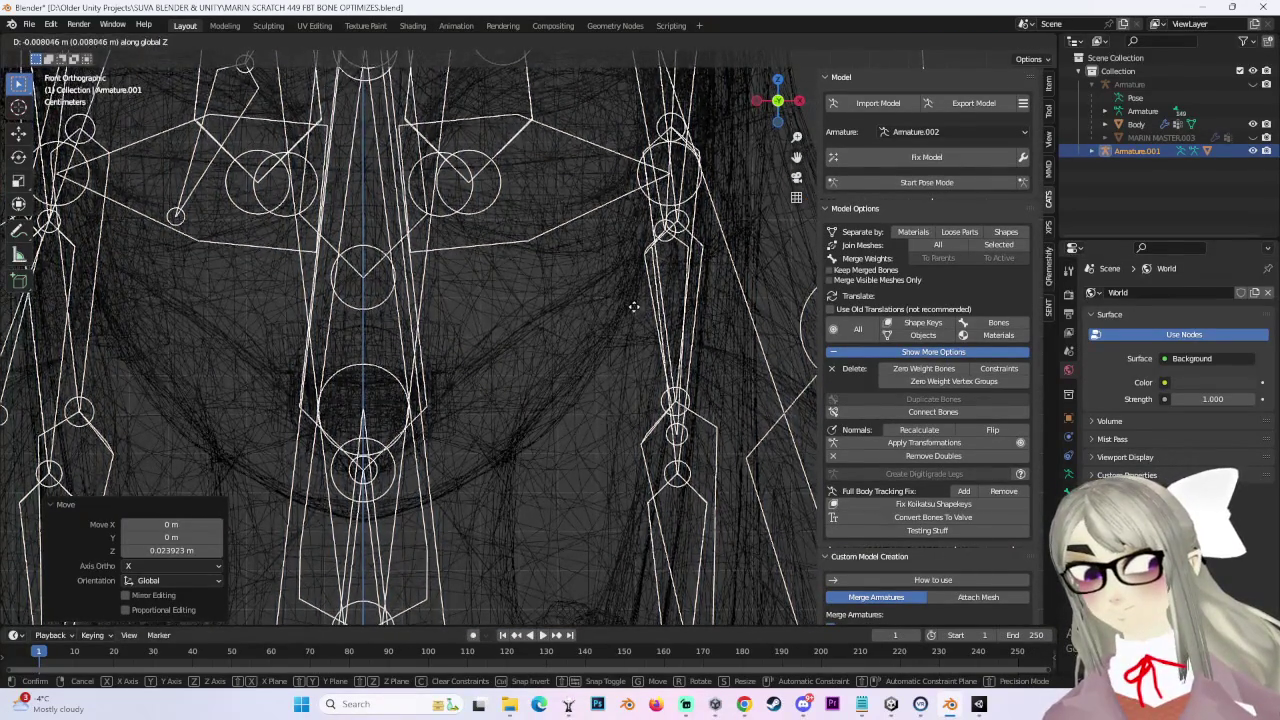
pyautogui.click(632, 303)
# Step: From the Right view, shift Armature.001 about 0.013 m along Y
pyautogui.moveTo(632, 303); pyautogui.dragTo(824, 117, button='middle')
pyautogui.click(798, 100)
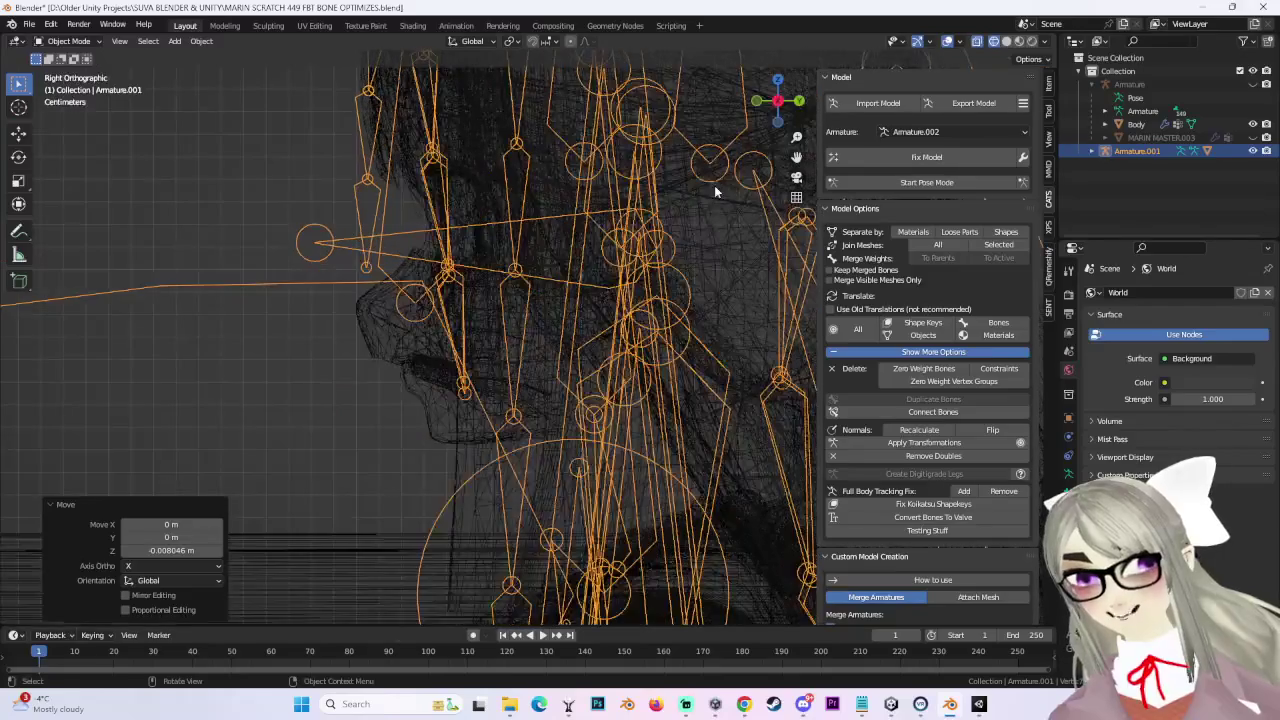
pyautogui.press('g')
pyautogui.press('y')
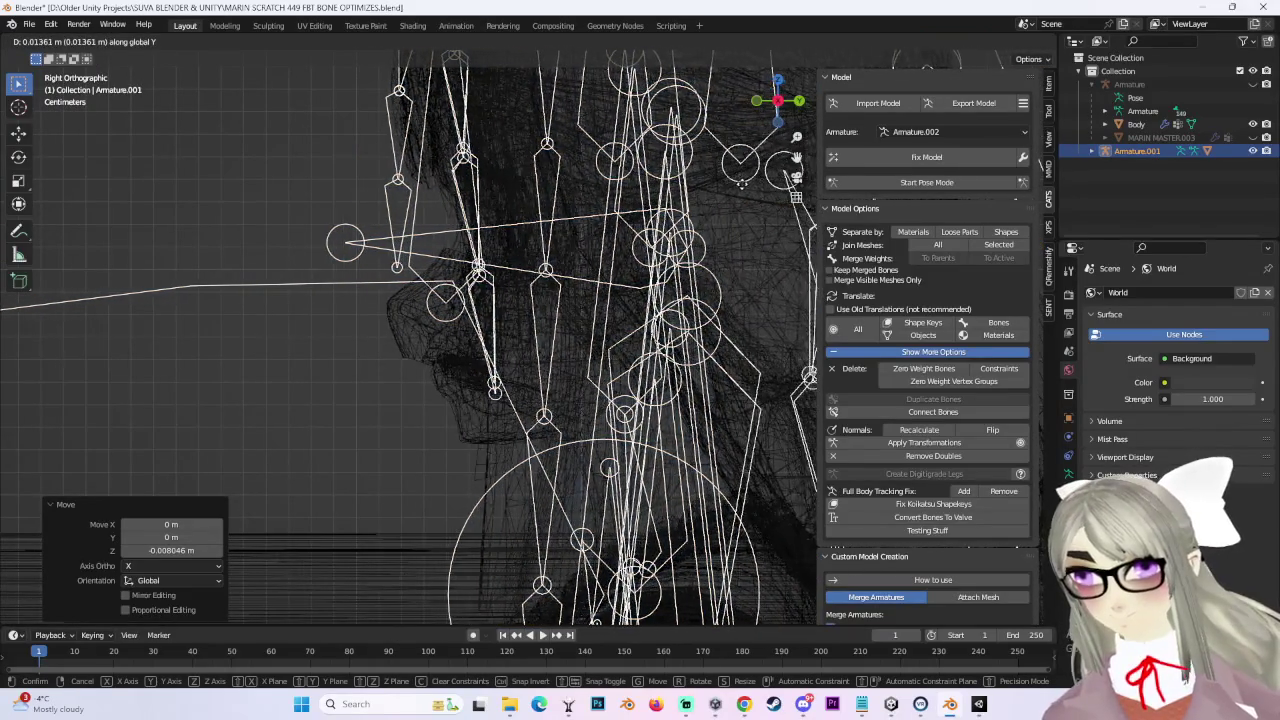
pyautogui.click(337, 449)
# Step: Return to solid shading, hide the armature, and select the veiled body mesh
pyautogui.moveTo(337, 449); pyautogui.dragTo(420, 388, button='middle')
pyautogui.scroll(3, 420, 388)
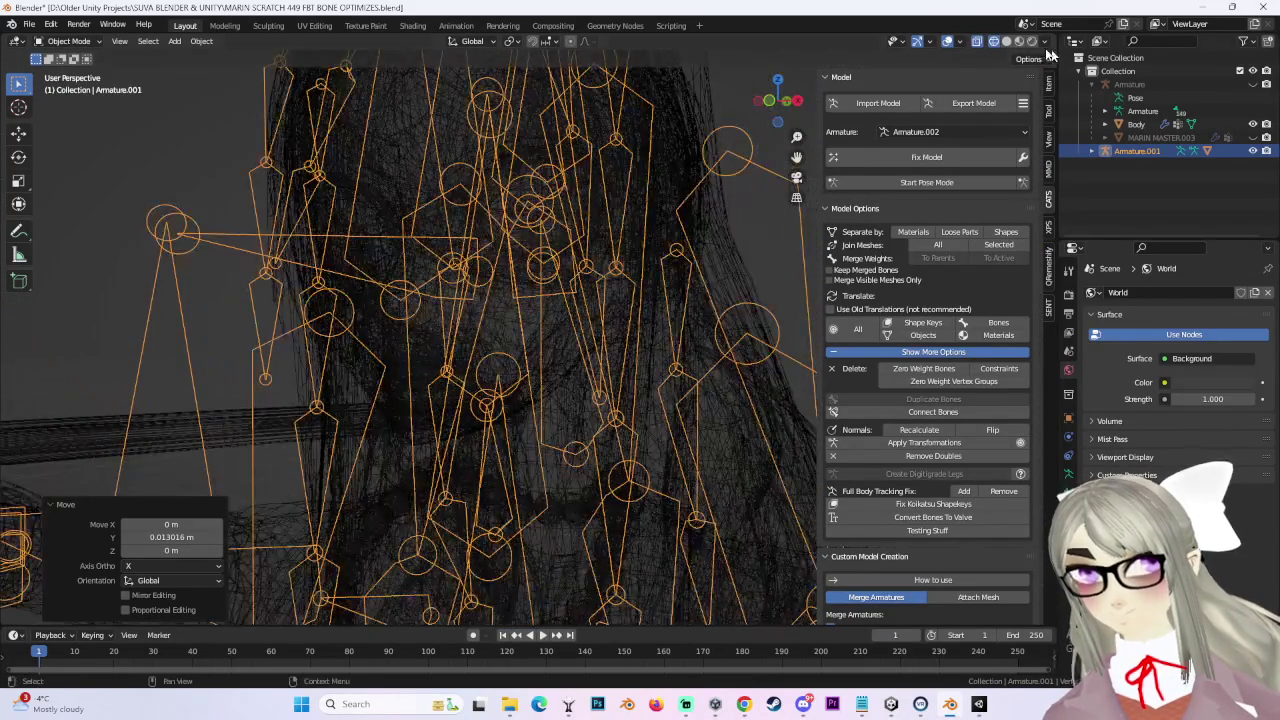
pyautogui.click(1006, 41)
pyautogui.click(1252, 150)
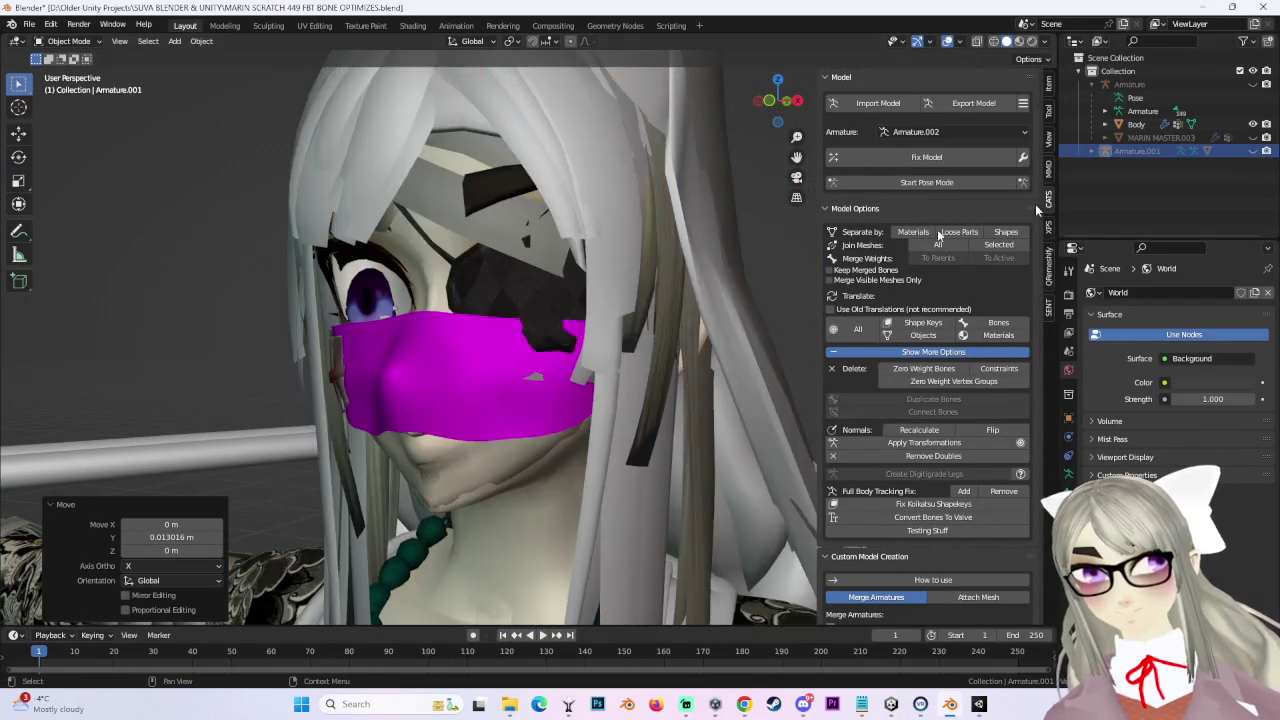
pyautogui.scroll(3, 497, 352)
pyautogui.click(497, 352)
pyautogui.moveTo(497, 352)
pyautogui.mouseDown(button='middle')
pyautogui.moveTo(604, 291)
pyautogui.moveTo(297, 100)
pyautogui.mouseUp(button='middle')
pyautogui.scroll(3, 555, 272)
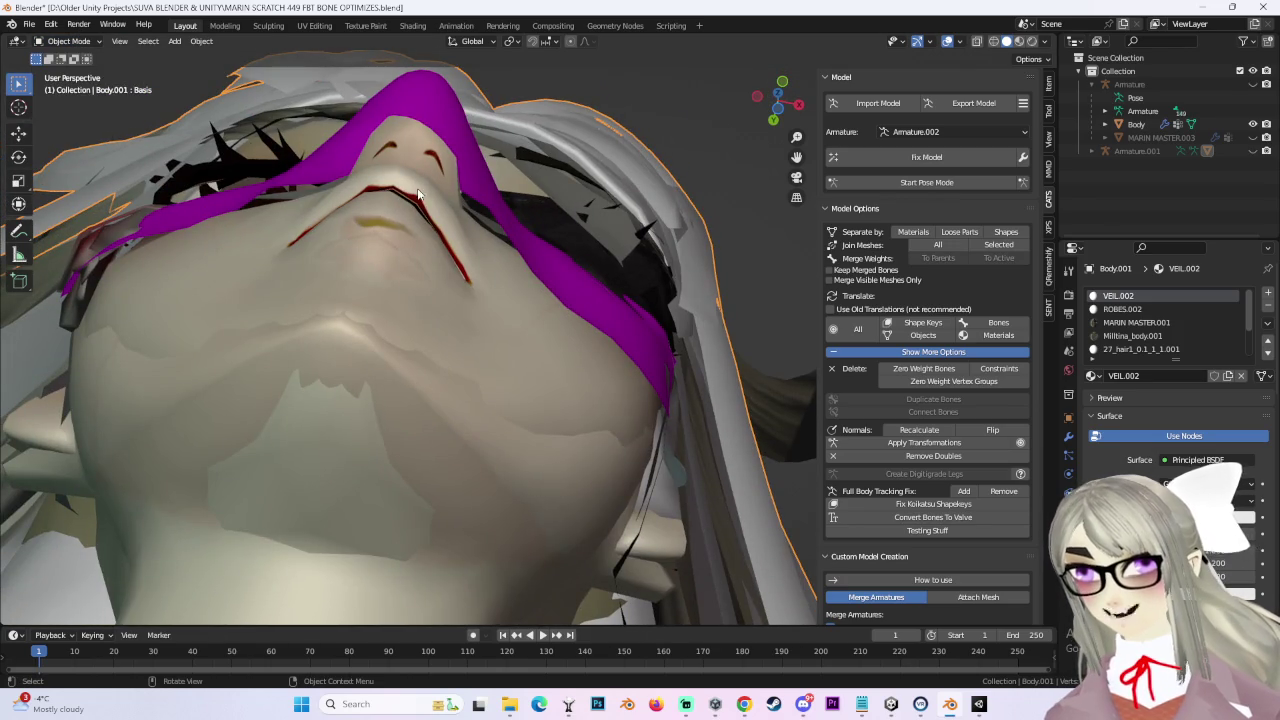
# Step: Select the connected veil vertices in Edit Mode and separate them into their own object
pyautogui.moveTo(418, 193); pyautogui.dragTo(114, 63, button='middle')
pyautogui.press('Tab')
pyautogui.scroll(3, 423, 214)
pyautogui.moveTo(423, 214); pyautogui.dragTo(506, 240, button='middle')
pyautogui.scroll(3, 506, 331)
pyautogui.scroll(2, 486, 327)
pyautogui.click(490, 317)
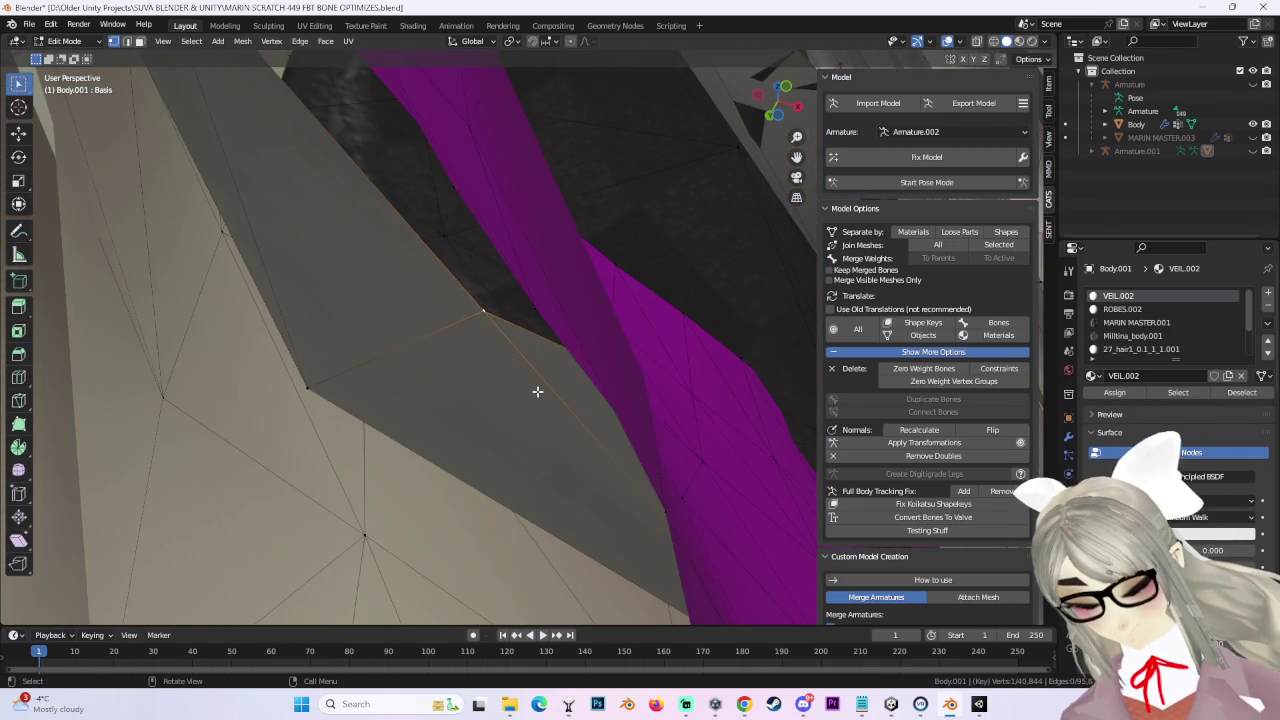
pyautogui.hotkey('ctrl', 'l')
pyautogui.scroll(-5, 538, 380)
pyautogui.moveTo(537, 374); pyautogui.dragTo(514, 437, button='middle')
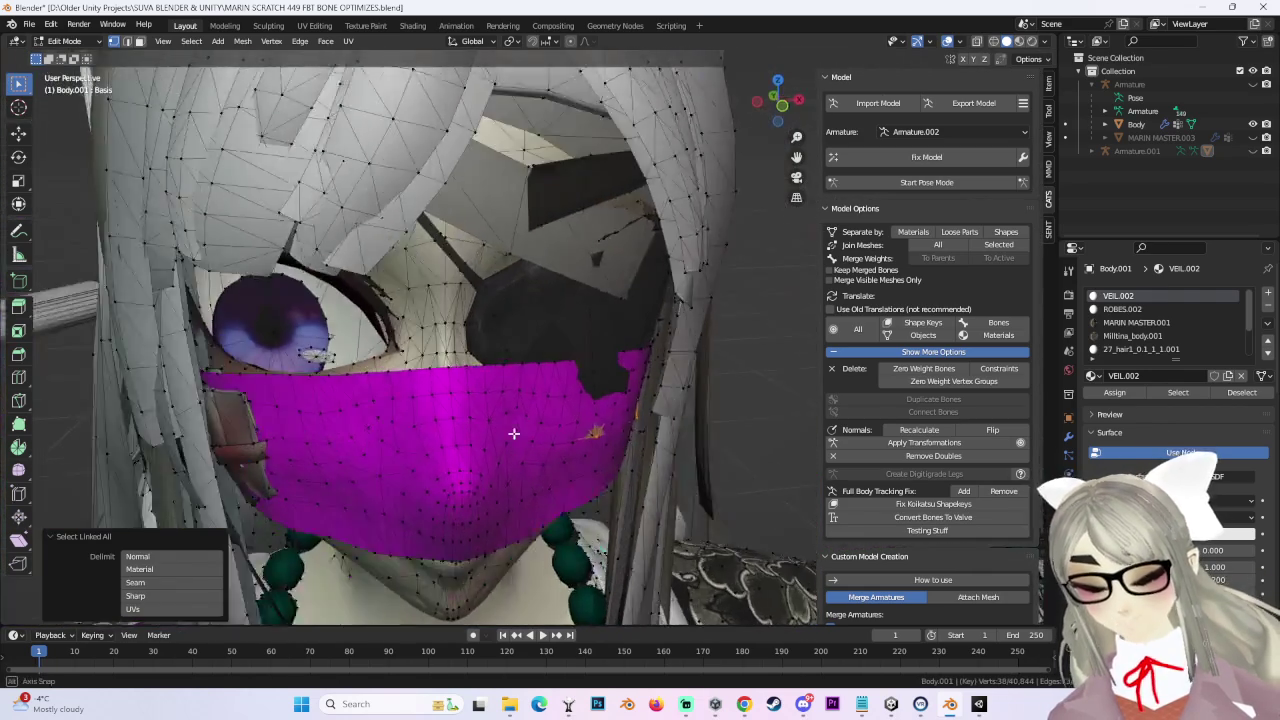
pyautogui.press('Return')
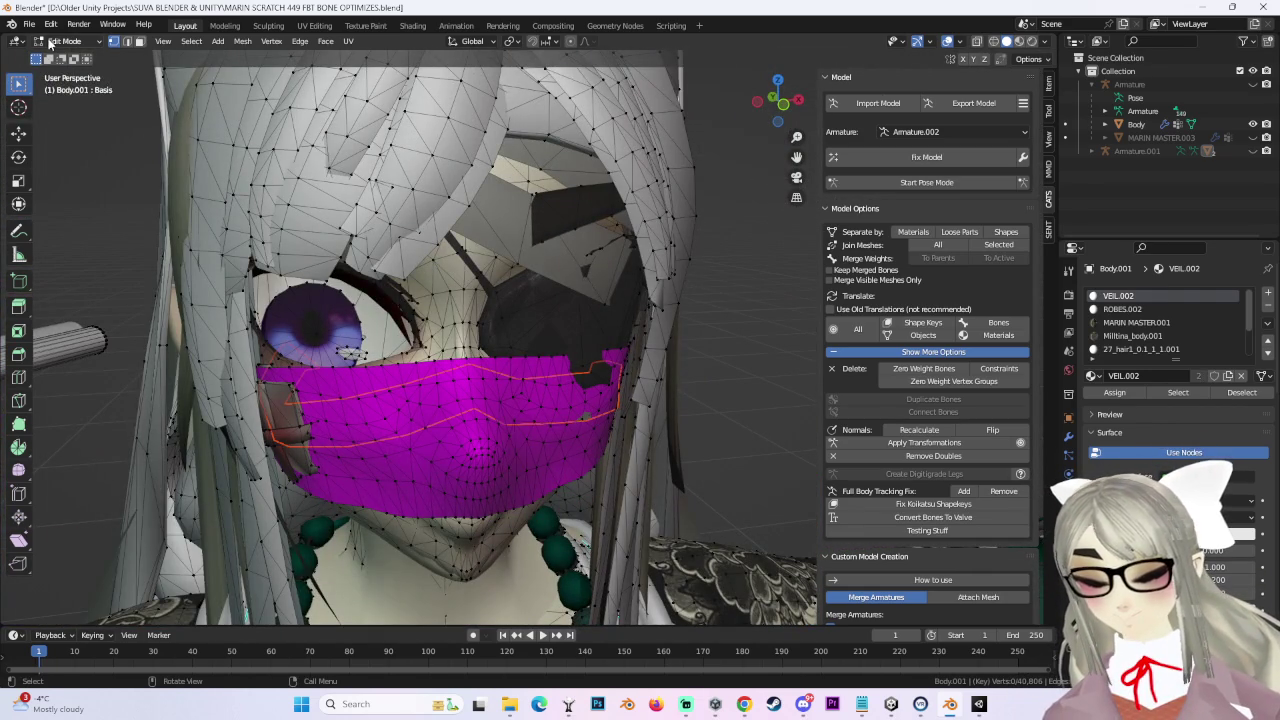
# Step: Unhide Armature.001 in front view and try an X-axis move, then undo it
pyautogui.scroll(-4, 314, 230)
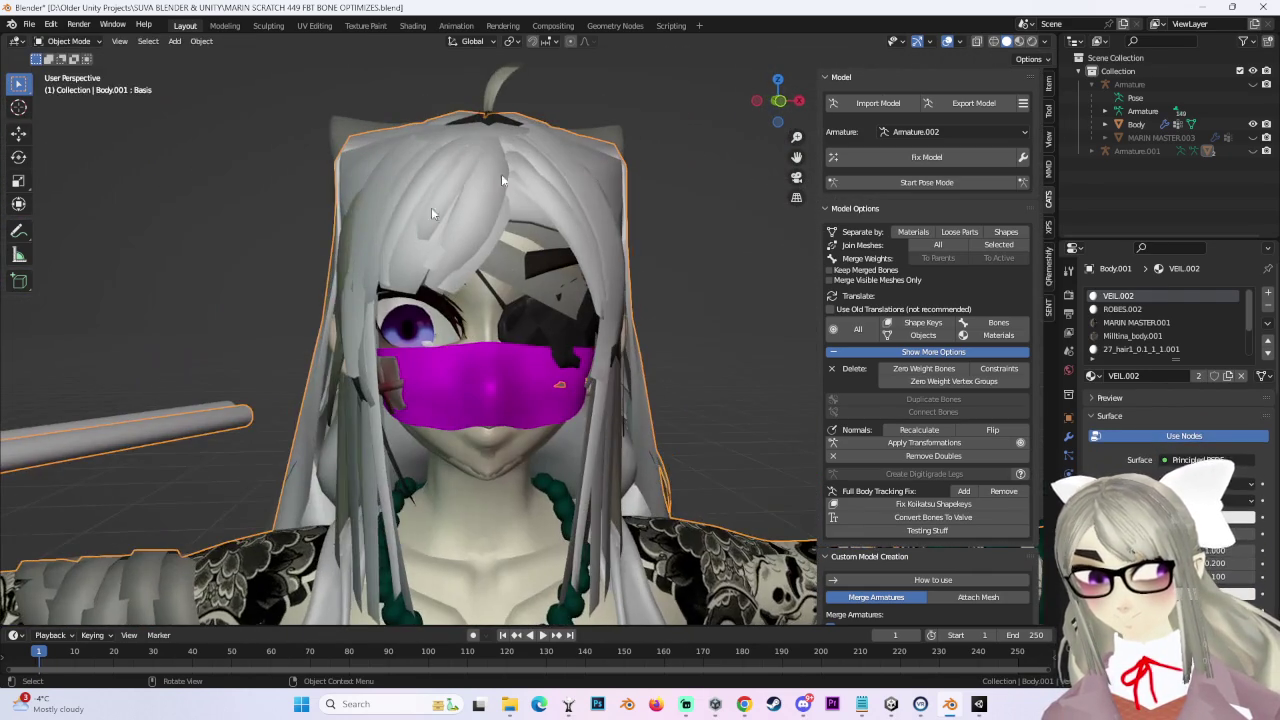
pyautogui.click(778, 102)
pyautogui.click(1252, 152)
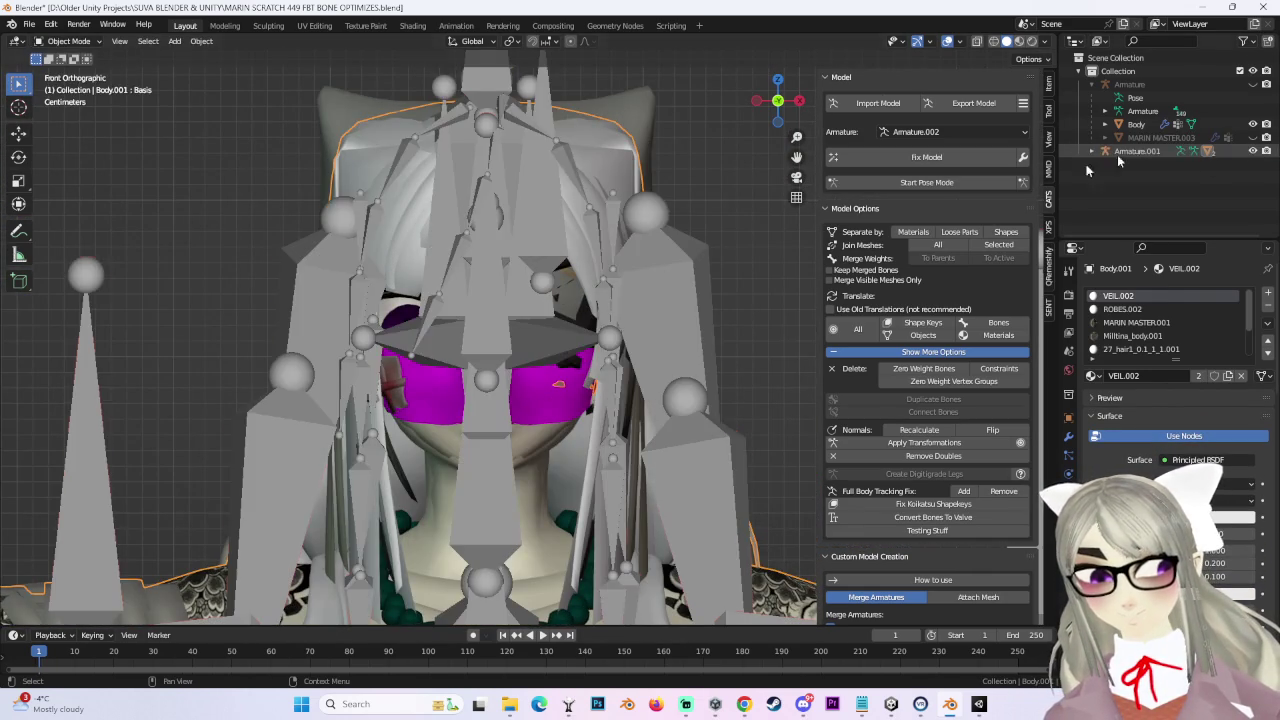
pyautogui.click(1137, 151)
pyautogui.press('g')
pyautogui.press('x')
pyautogui.click(302, 318)
pyautogui.hotkey('ctrl', 'z')
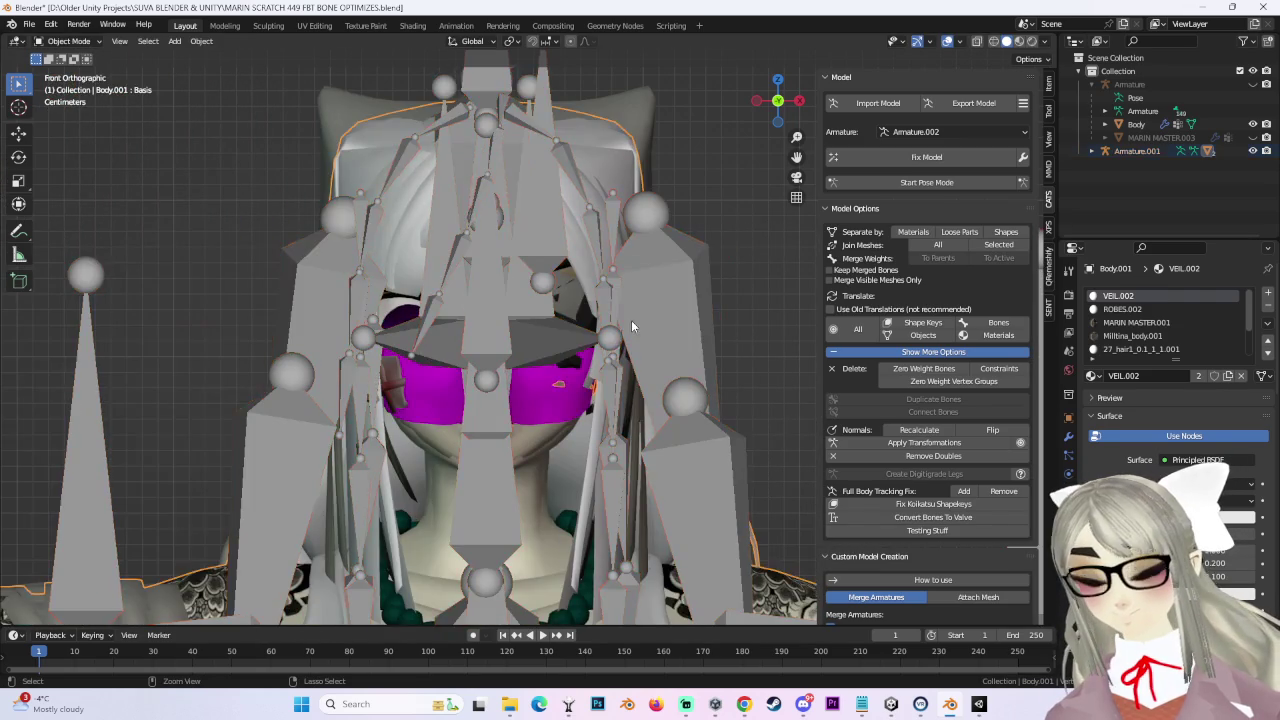
# Step: Delete the old veil copy Body.001, hide Armature.001, and view the face front-on
pyautogui.rightClick(1143, 190)
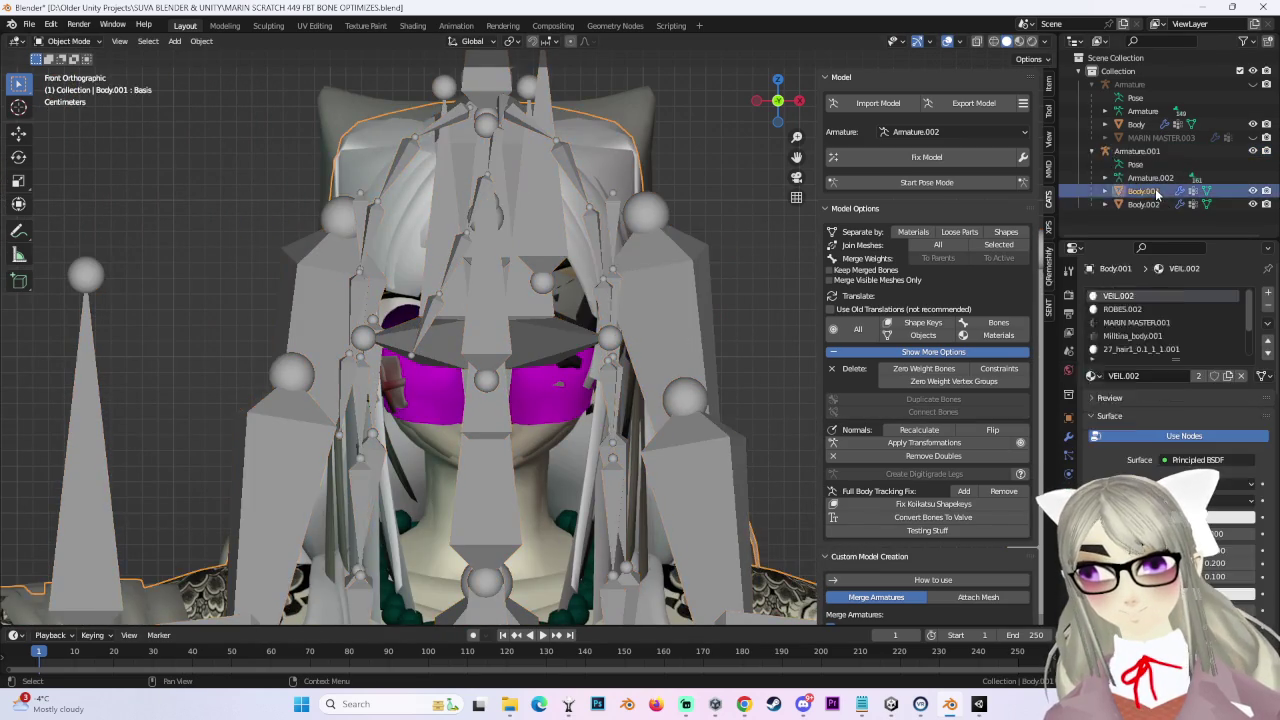
pyautogui.click(1130, 190)
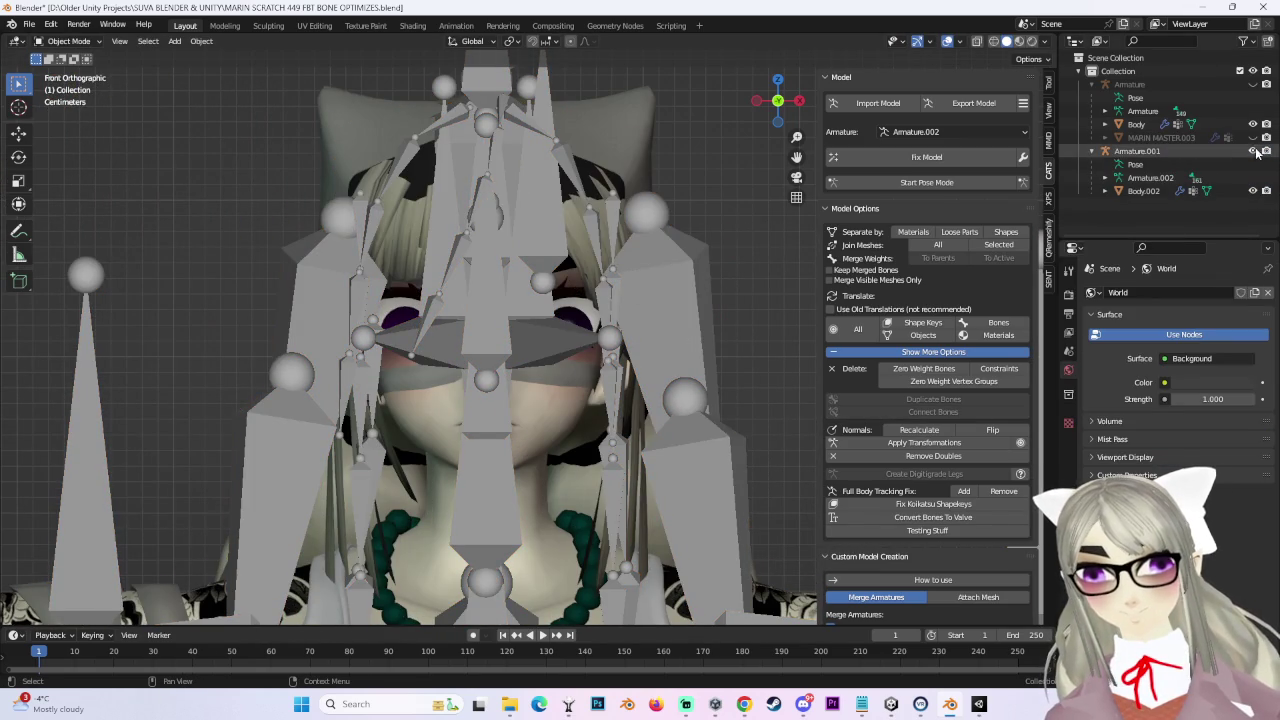
pyautogui.click(1255, 151)
pyautogui.scroll(5, 521, 463)
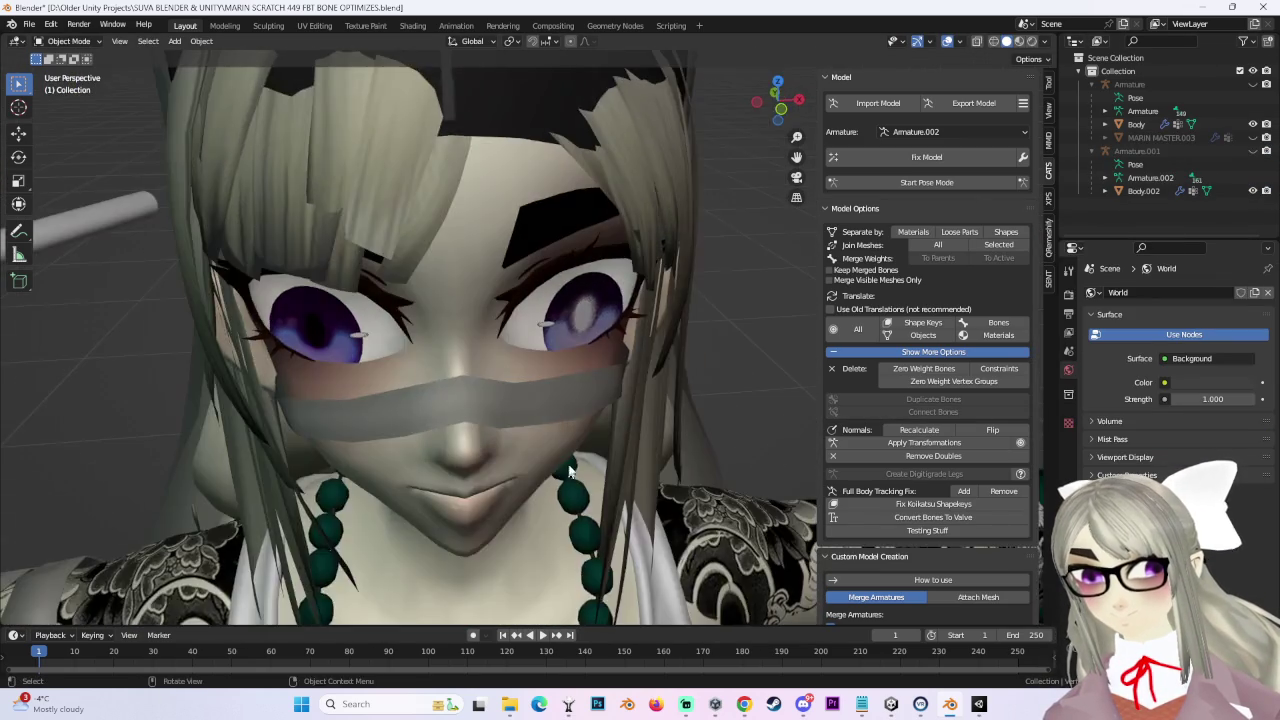
pyautogui.moveTo(521, 463); pyautogui.dragTo(561, 426, button='middle')
pyautogui.click(786, 101)
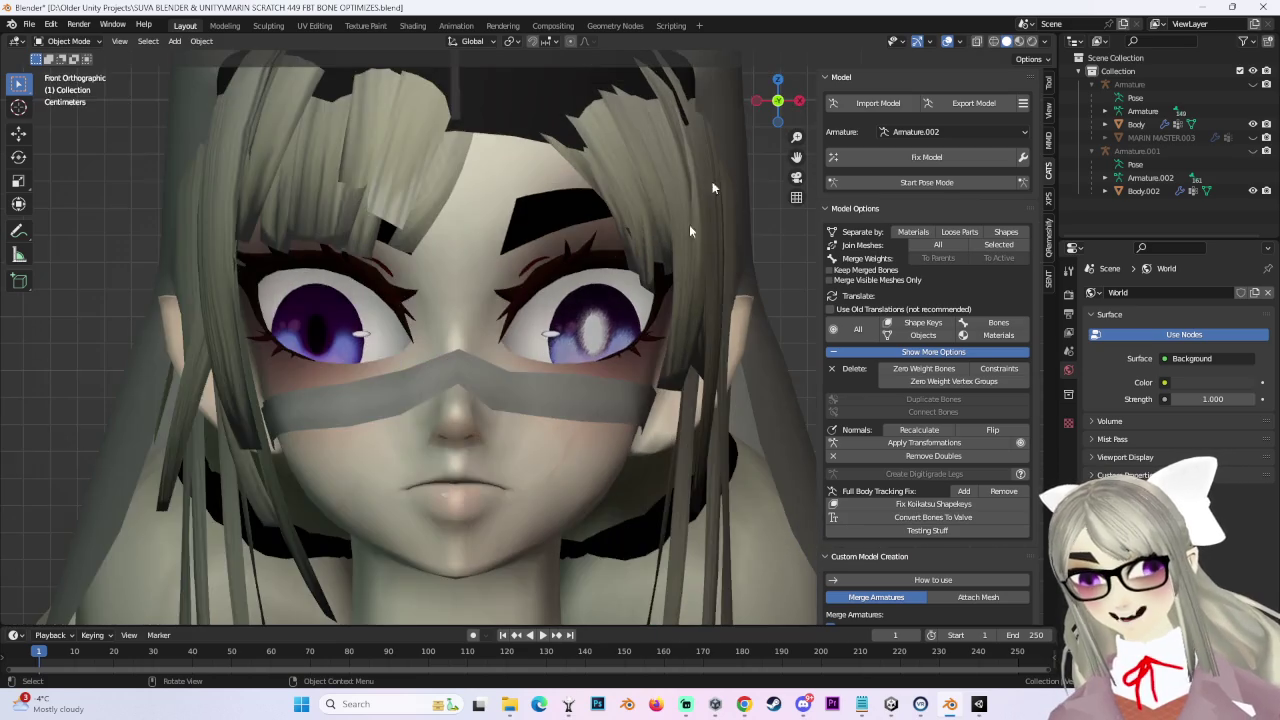
# Step: Unhide Armature.001 and remove its 97 zero-weight bones with CATS
pyautogui.scroll(-3, 564, 470)
pyautogui.click(1253, 151)
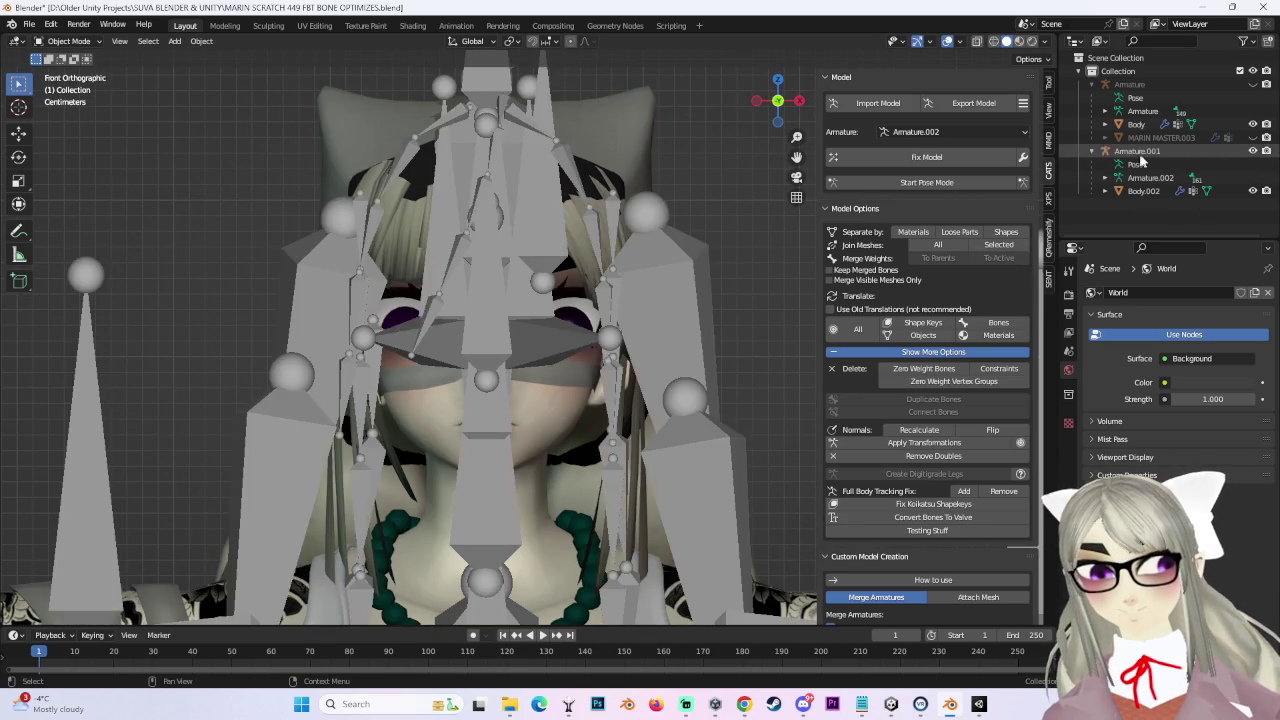
pyautogui.click(1140, 151)
pyautogui.click(931, 370)
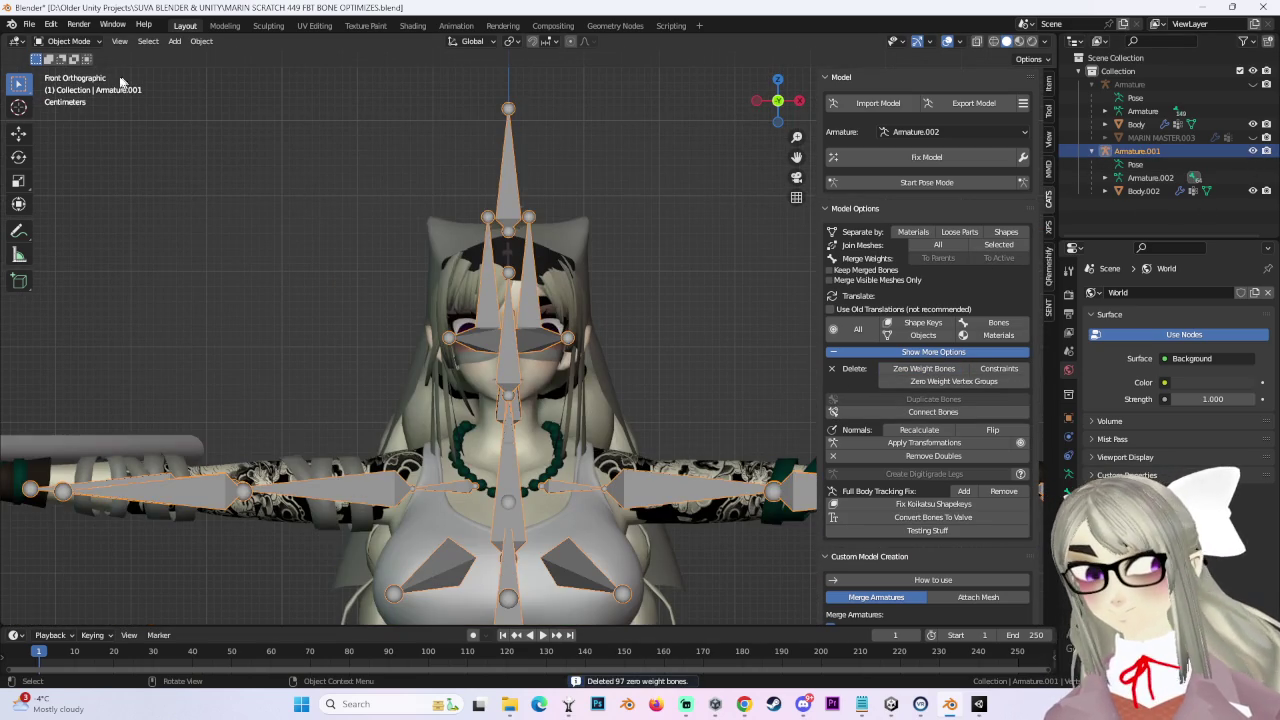
# Step: Enter Edit Mode on Armature.001 and select the top hair bone and Eye_L
pyautogui.click(69, 71)
pyautogui.moveTo(300, 300); pyautogui.dragTo(420, 330, button='middle')
pyautogui.click(498, 118)
pyautogui.scroll(3, 377, 389)
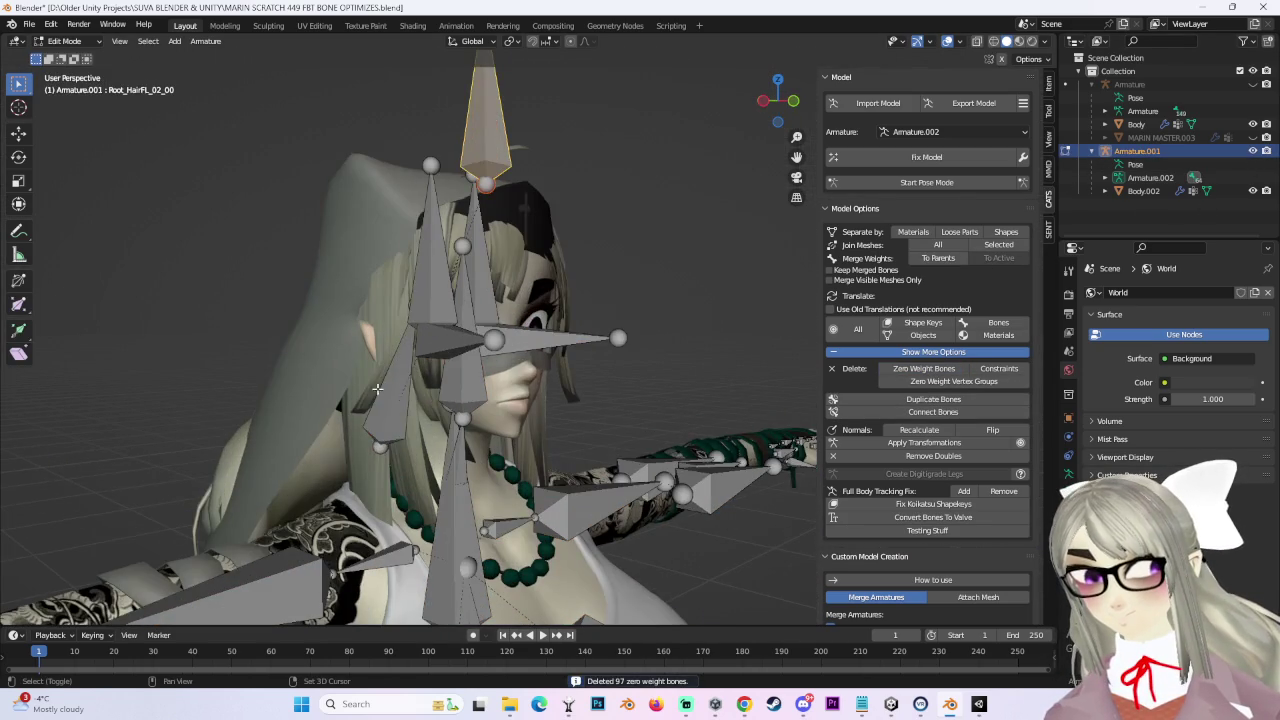
pyautogui.keyDown('shift'); pyautogui.click(525, 345); pyautogui.keyUp('shift')
pyautogui.moveTo(525, 345); pyautogui.dragTo(474, 400, button='middle')
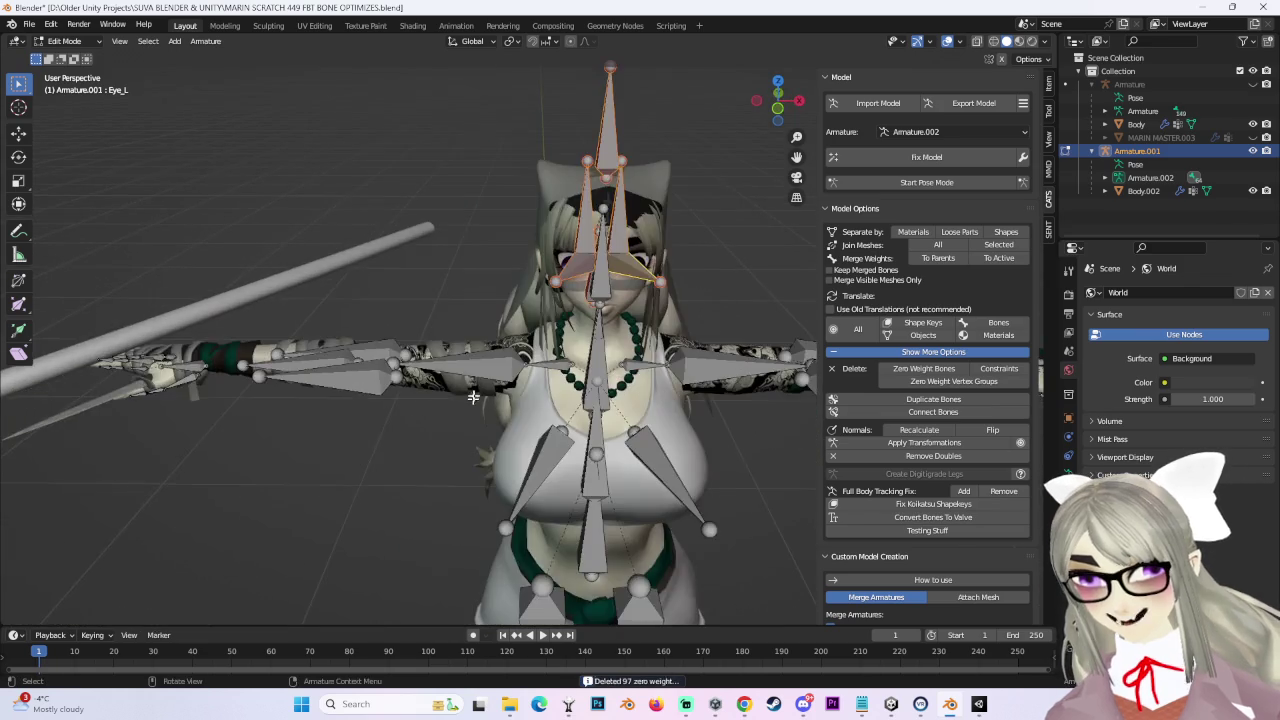
pyautogui.scroll(-2, 472, 371)
# Step: Add the right arm, hand, Breast_L and other extra bones, then delete the selection
pyautogui.keyDown('shift'); pyautogui.moveTo(186, 286); pyautogui.dragTo(462, 432); pyautogui.keyUp('shift')
pyautogui.moveTo(752, 293)
pyautogui.mouseDown(button='middle')
pyautogui.moveTo(694, 305)
pyautogui.moveTo(587, 295)
pyautogui.mouseUp(button='middle')
pyautogui.keyDown('shift'); pyautogui.moveTo(587, 295); pyautogui.dragTo(845, 449); pyautogui.keyUp('shift')
pyautogui.keyDown('shift'); pyautogui.click(529, 362); pyautogui.keyUp('shift')
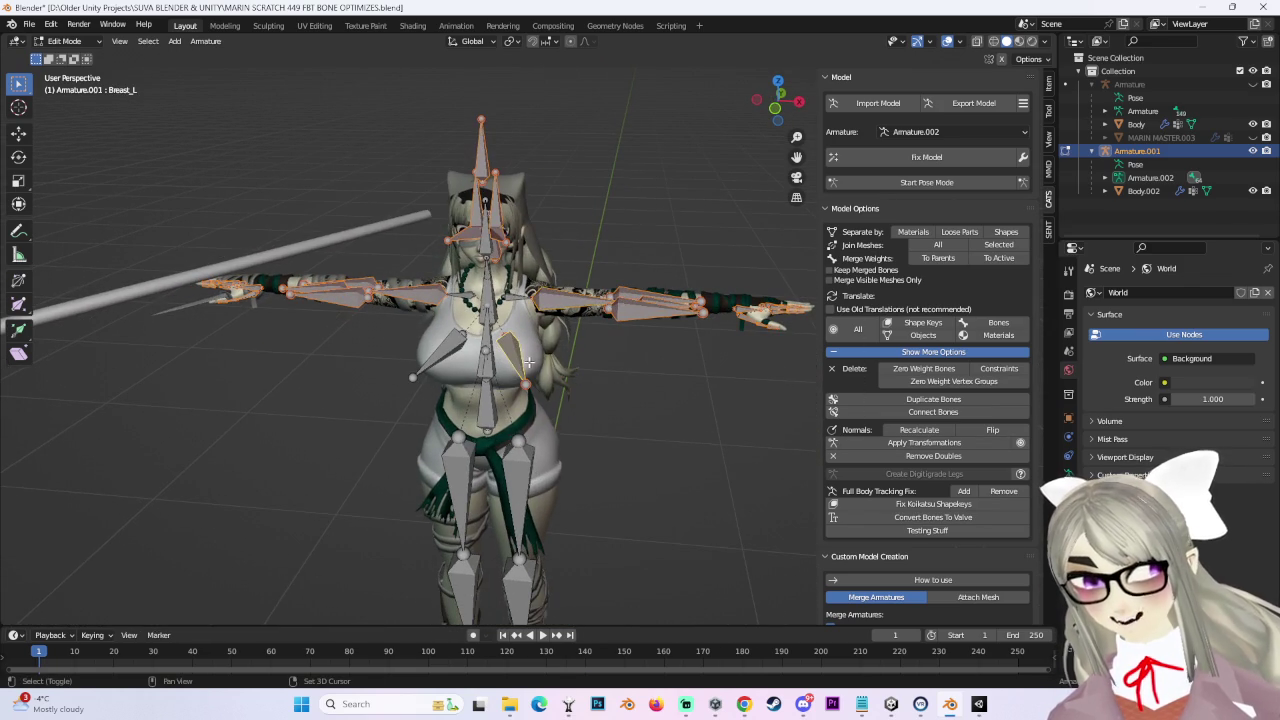
pyautogui.keyDown('shift'); pyautogui.scroll(-4, 513, 405); pyautogui.keyUp('shift')
pyautogui.keyDown('shift'); pyautogui.scroll(-3, 531, 413); pyautogui.keyUp('shift')
pyautogui.scroll(1, 580, 491)
pyautogui.scroll(1, 614, 437)
pyautogui.scroll(2, 624, 426)
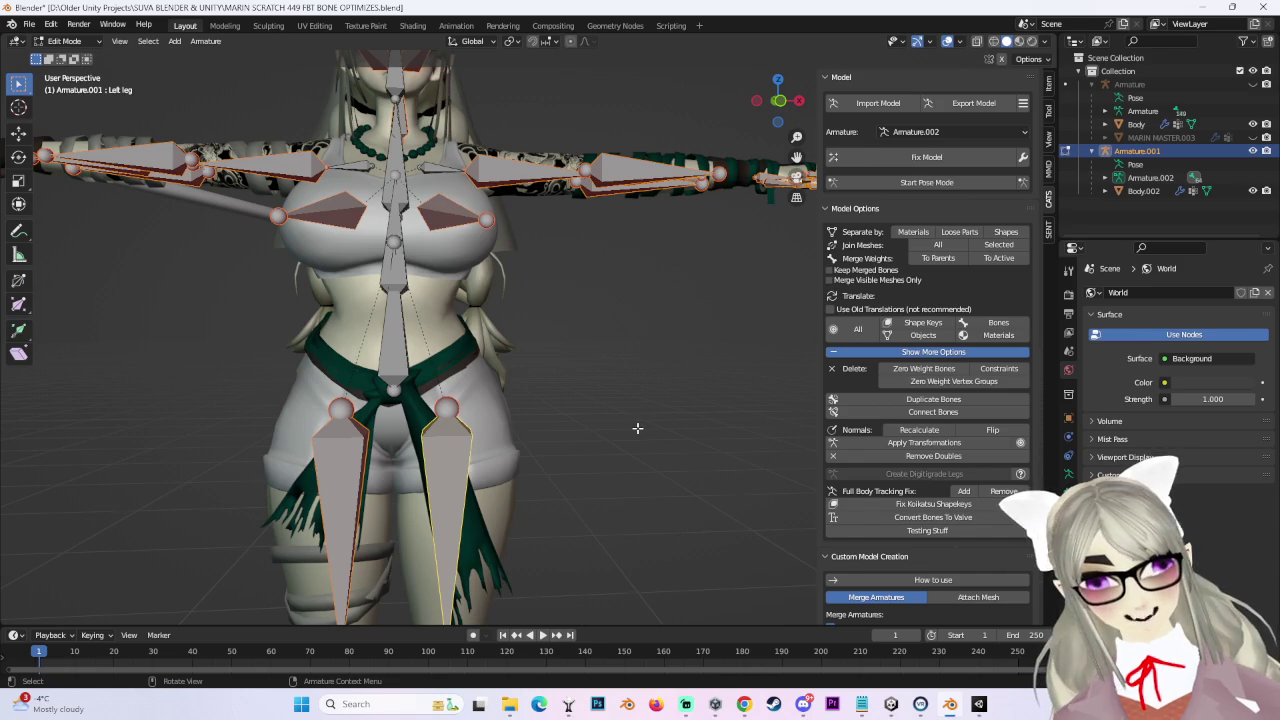
pyautogui.scroll(-2, 468, 387)
pyautogui.press('x')
pyautogui.click(472, 374)
# Step: Clear the bone selection and merge Armature.001 into the main Armature with CATS
pyautogui.moveTo(531, 354); pyautogui.dragTo(611, 398, button='middle')
pyautogui.scroll(2, 611, 398)
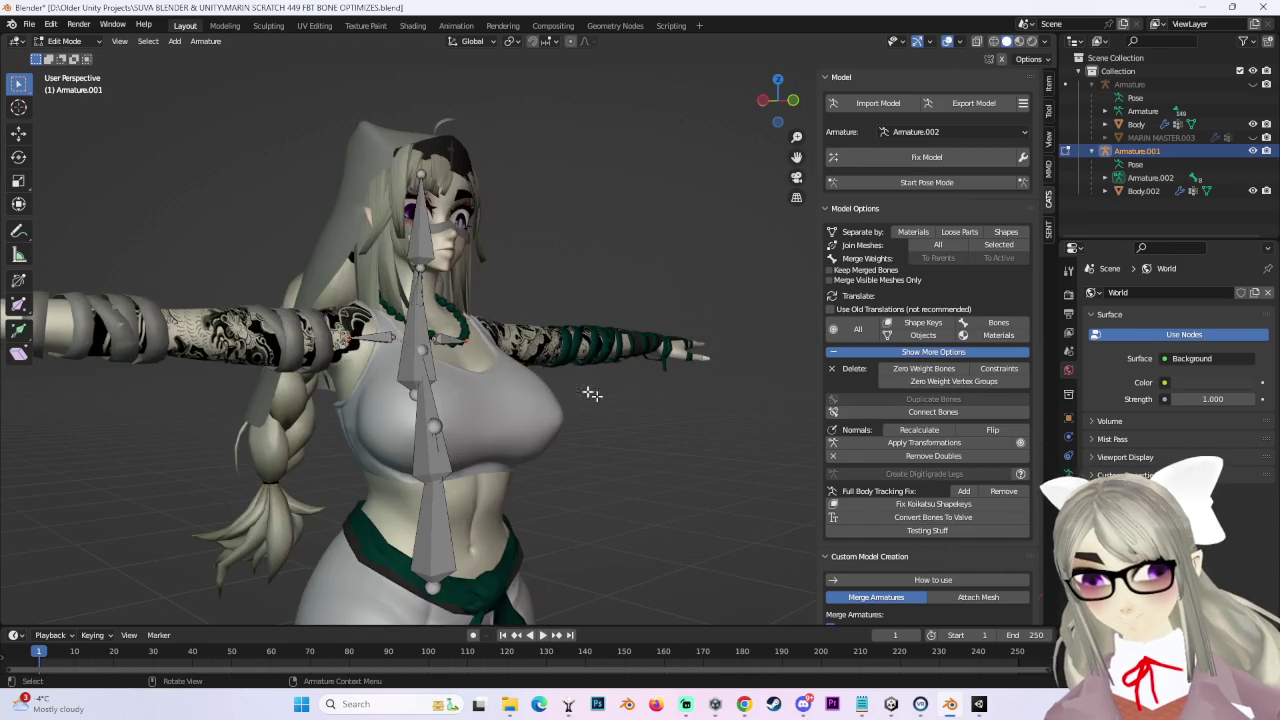
pyautogui.click(410, 328)
pyautogui.hotkey('alt', 'a')
pyautogui.moveTo(408, 328)
pyautogui.mouseDown(button='middle')
pyautogui.moveTo(467, 402)
pyautogui.moveTo(642, 326)
pyautogui.mouseUp(button='middle')
pyautogui.scroll(2, 467, 402)
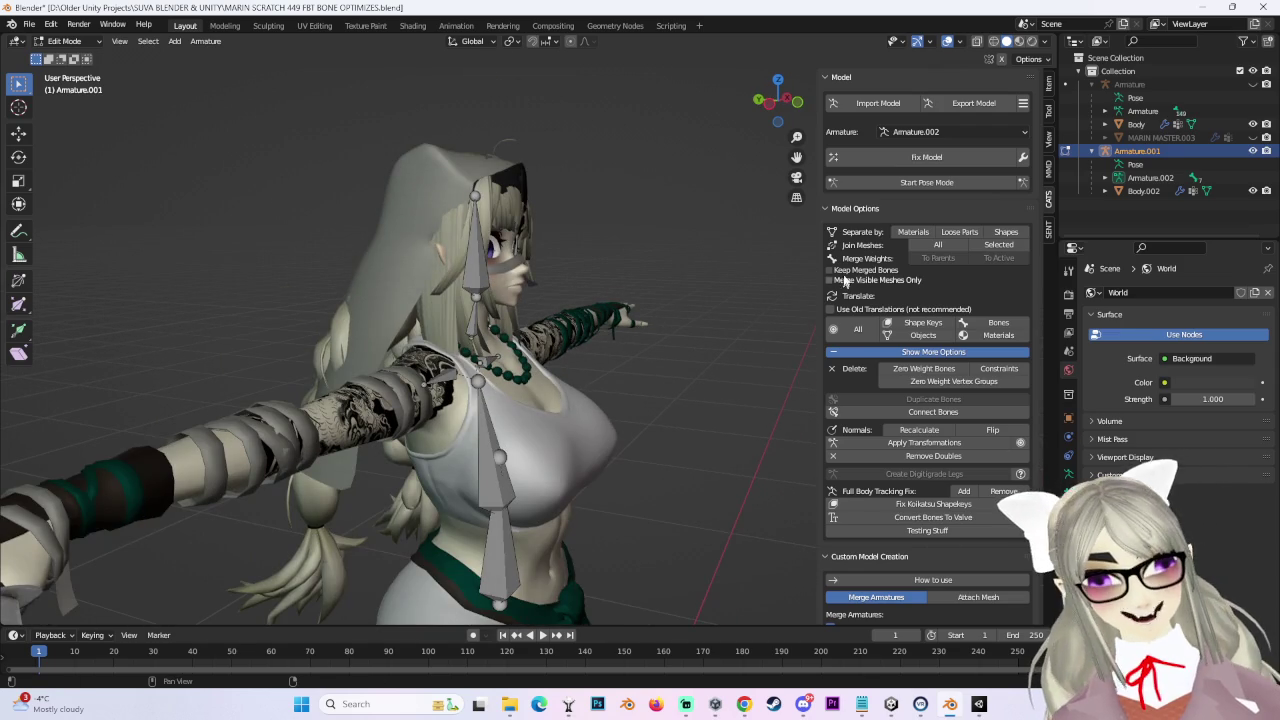
pyautogui.scroll(-4, 1010, 440)
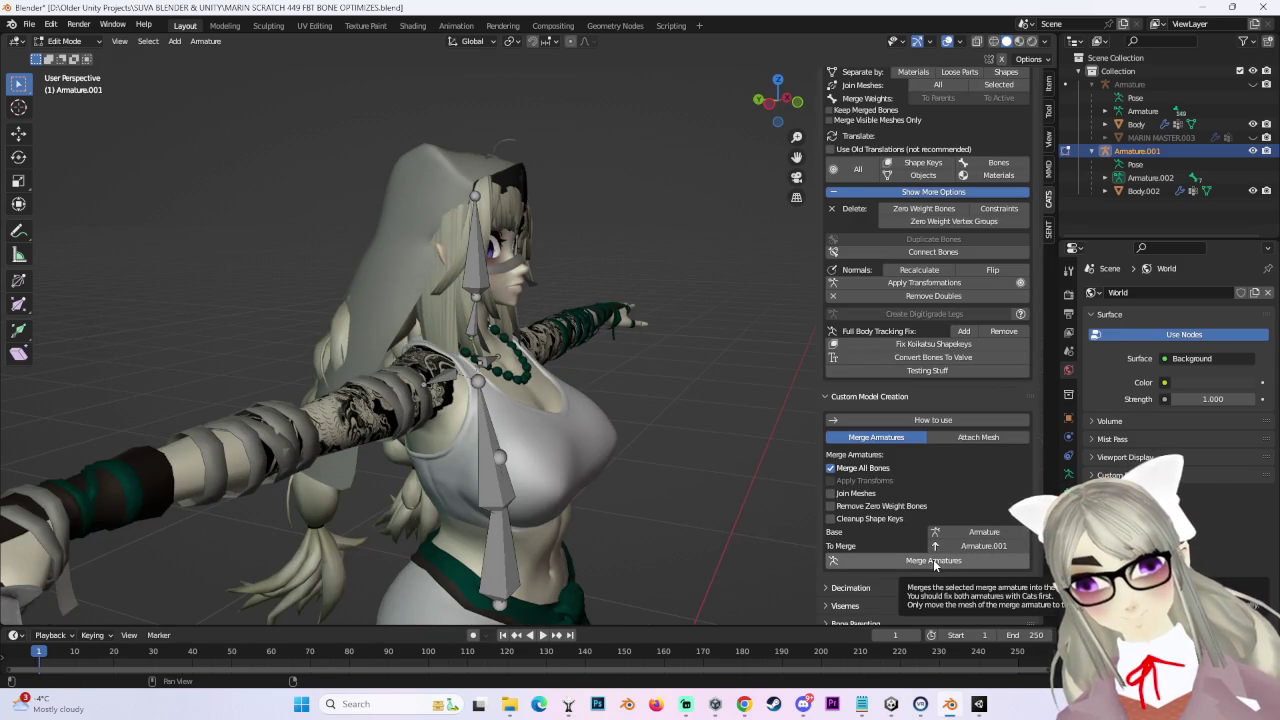
pyautogui.click(935, 565)
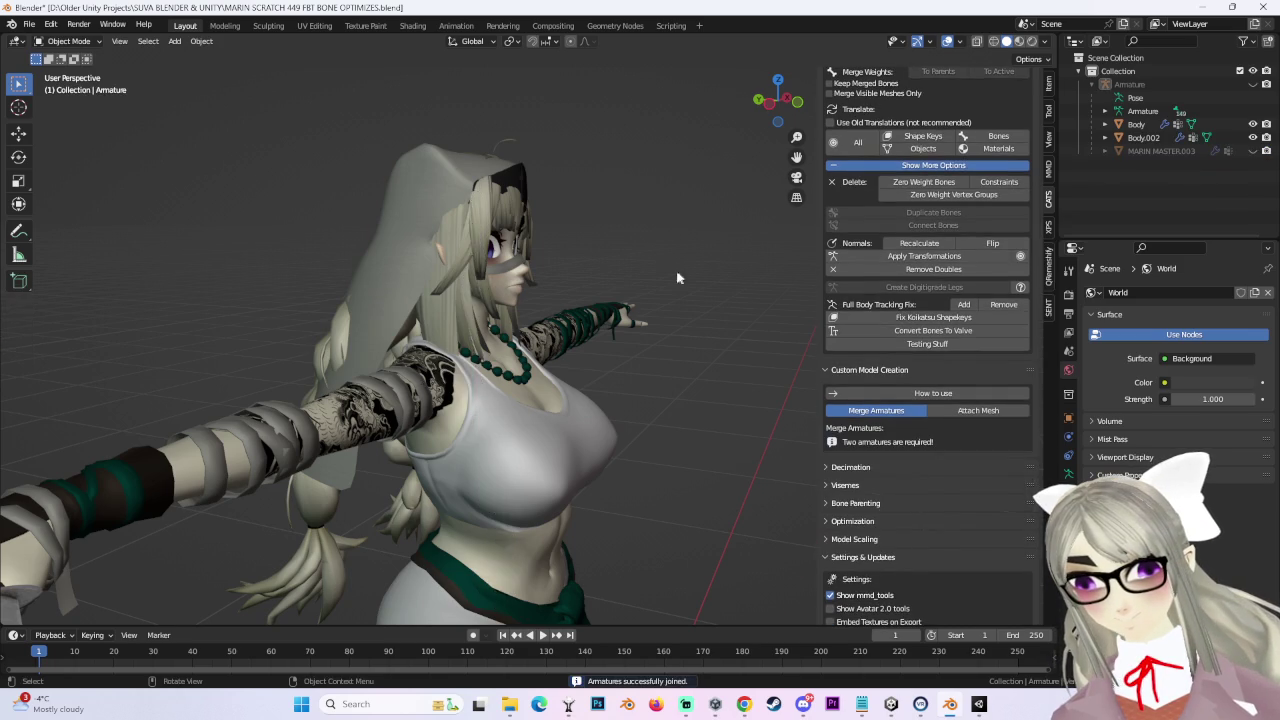
# Step: View the face in front orthographic and select the veil mesh Body.002
pyautogui.press('KP_1')
pyautogui.click(779, 105)
pyautogui.scroll(3, 640, 300)
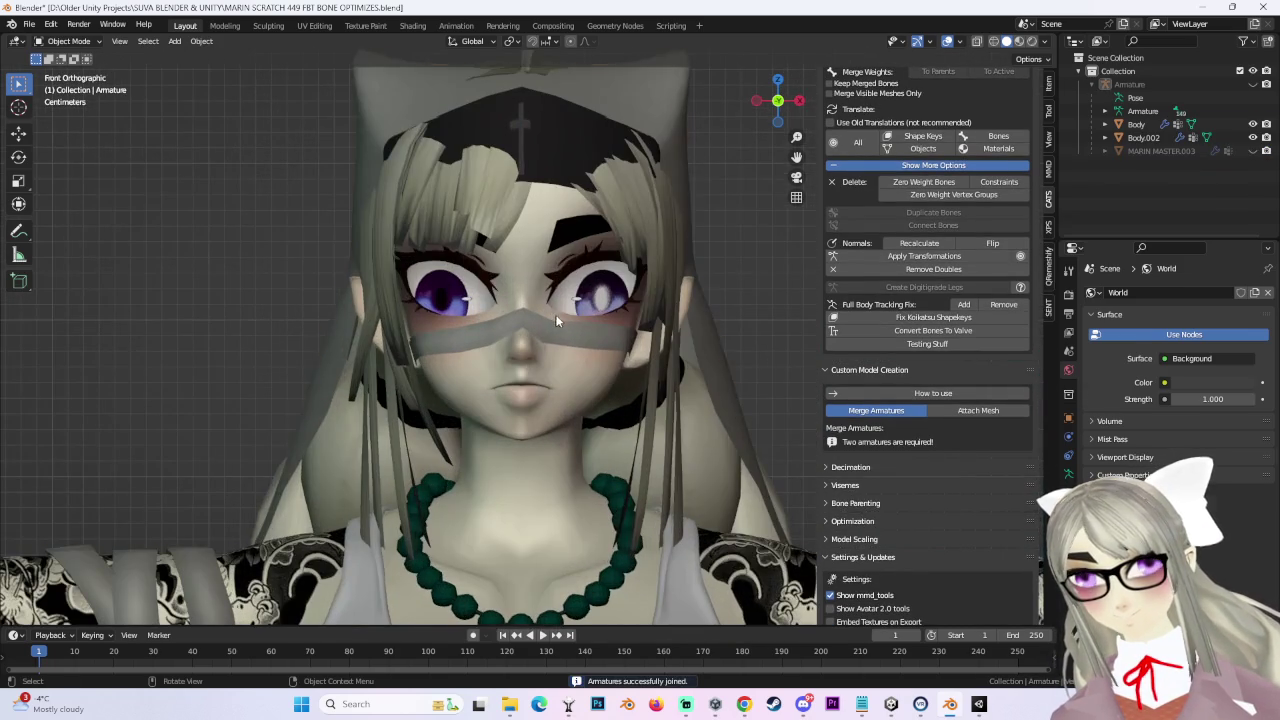
pyautogui.click(555, 316)
pyautogui.moveTo(701, 242); pyautogui.dragTo(617, 381, button='middle')
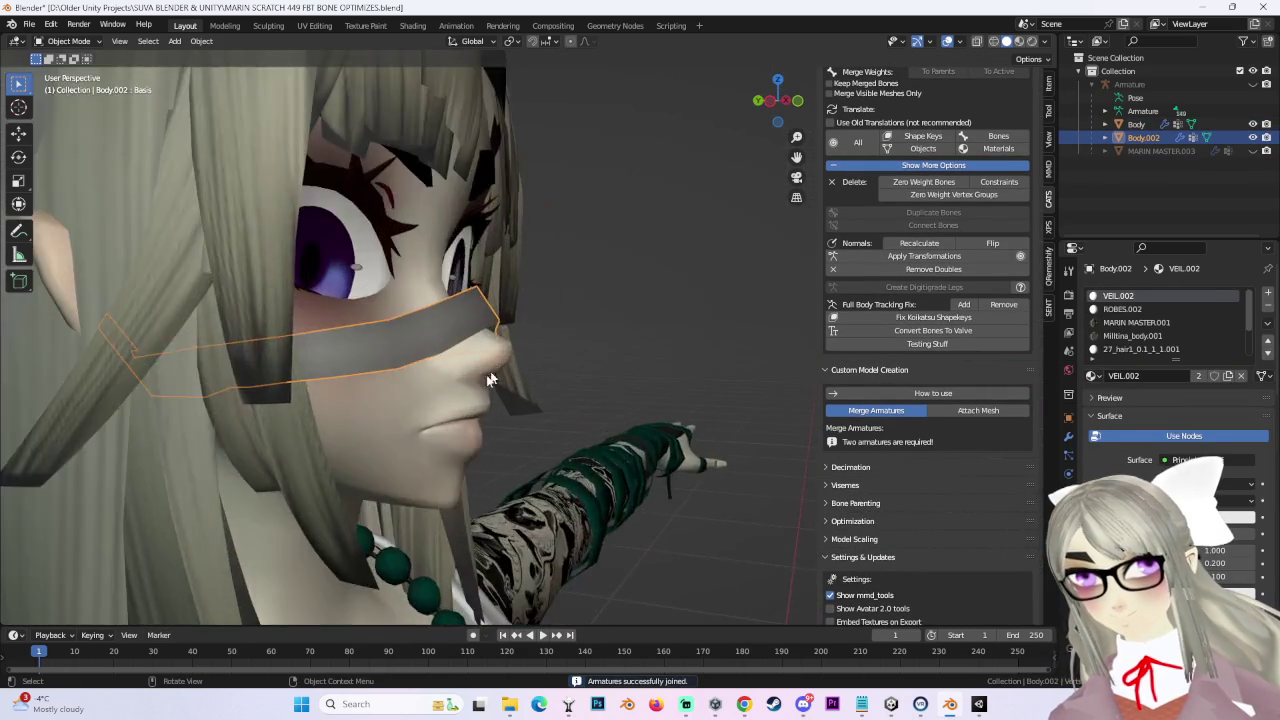
# Step: Put Body.002 in Edit Mode with wireframe shading and box-select the veil faces
pyautogui.click(70, 41)
pyautogui.click(78, 71)
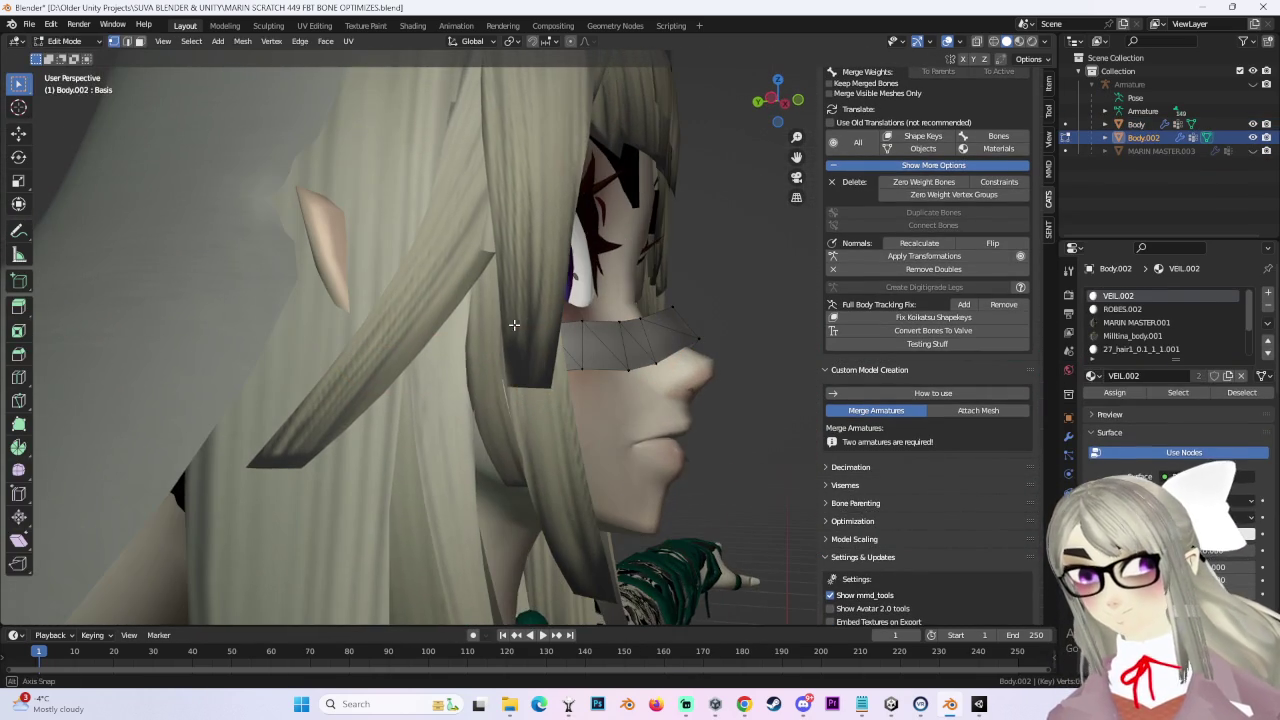
pyautogui.click(993, 41)
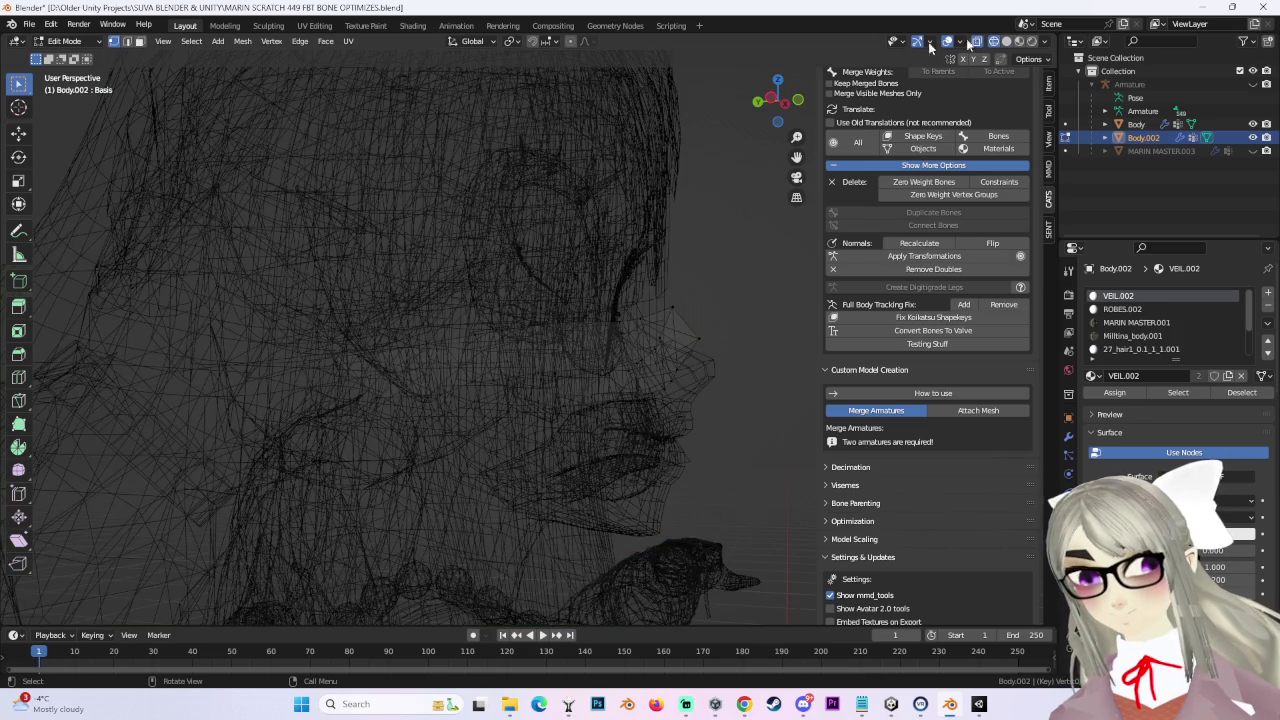
pyautogui.moveTo(235, 165); pyautogui.dragTo(505, 492)
pyautogui.moveTo(505, 492); pyautogui.dragTo(485, 420, button='middle')
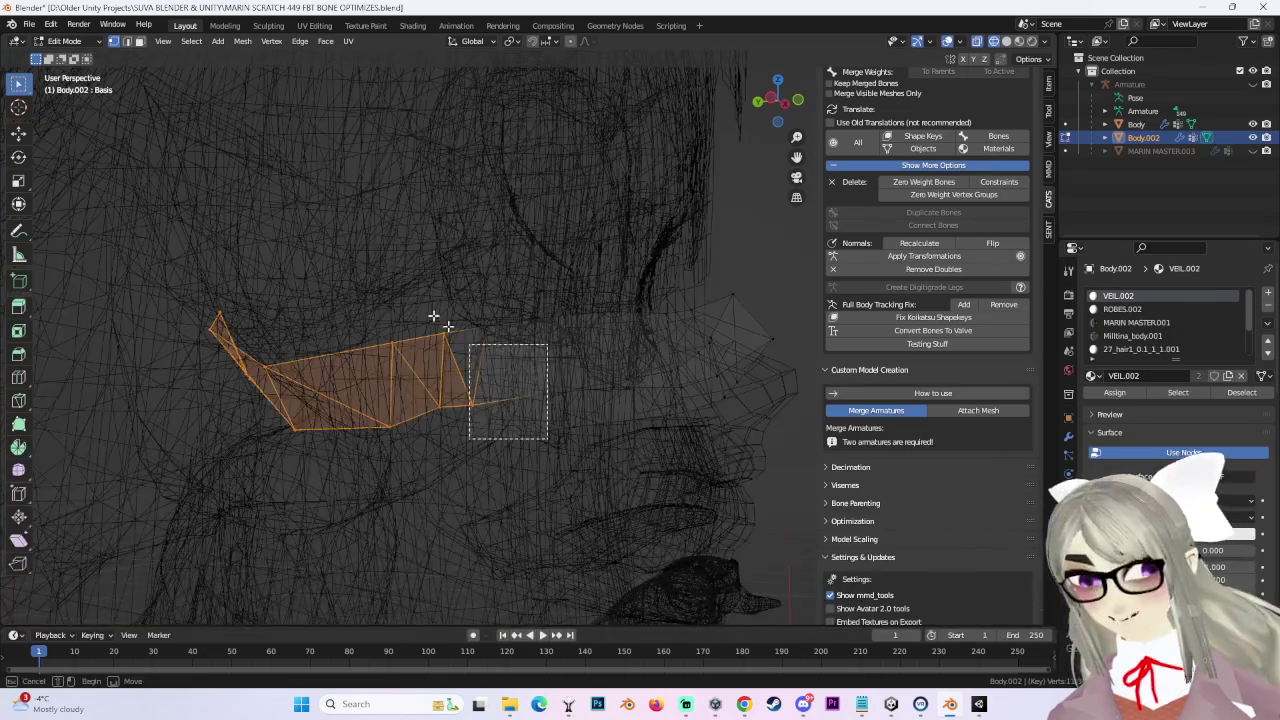
# Step: Refine the veil face selection, dropping the right part and adding a few faces
pyautogui.moveTo(449, 320); pyautogui.dragTo(534, 354, button='middle')
pyautogui.moveTo(309, 300); pyautogui.dragTo(438, 482)
pyautogui.moveTo(596, 330)
pyautogui.mouseDown(button='middle')
pyautogui.moveTo(537, 337)
pyautogui.moveTo(560, 371)
pyautogui.moveTo(608, 363)
pyautogui.moveTo(578, 385)
pyautogui.moveTo(557, 309)
pyautogui.mouseUp(button='middle')
pyautogui.keyDown('ctrl'); pyautogui.moveTo(557, 309); pyautogui.dragTo(466, 437); pyautogui.keyUp('ctrl')
pyautogui.moveTo(689, 303)
pyautogui.mouseDown(button='middle')
pyautogui.moveTo(606, 363)
pyautogui.moveTo(409, 380)
pyautogui.moveTo(472, 338)
pyautogui.mouseUp(button='middle')
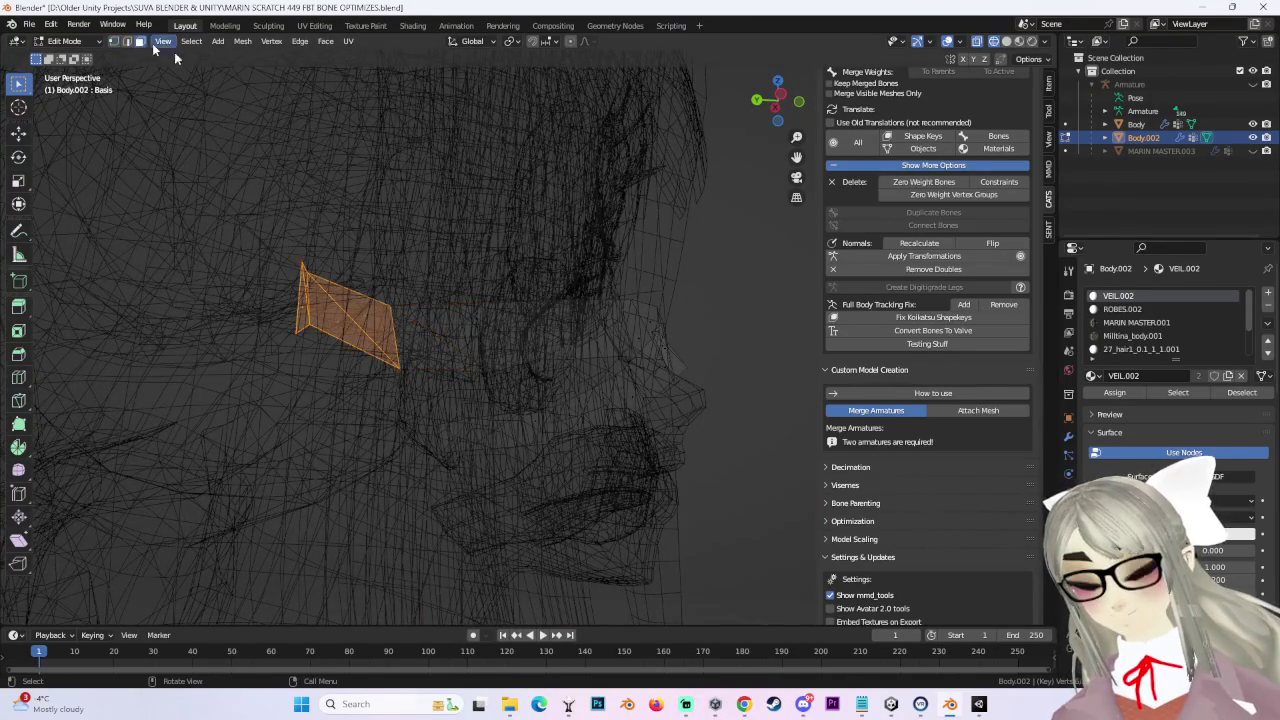
pyautogui.keyDown('shift'); pyautogui.click(443, 343); pyautogui.keyUp('shift')
pyautogui.keyDown('shift'); pyautogui.click(434, 323); pyautogui.keyUp('shift')
pyautogui.moveTo(434, 323)
pyautogui.mouseDown(button='middle')
pyautogui.moveTo(461, 336)
pyautogui.moveTo(469, 371)
pyautogui.moveTo(480, 351)
pyautogui.mouseUp(button='middle')
# Step: Separate the selected faces into Body.001, return to Object Mode, and select it
pyautogui.press('p')
pyautogui.click(478, 354)
pyautogui.click(64, 41)
pyautogui.click(62, 52)
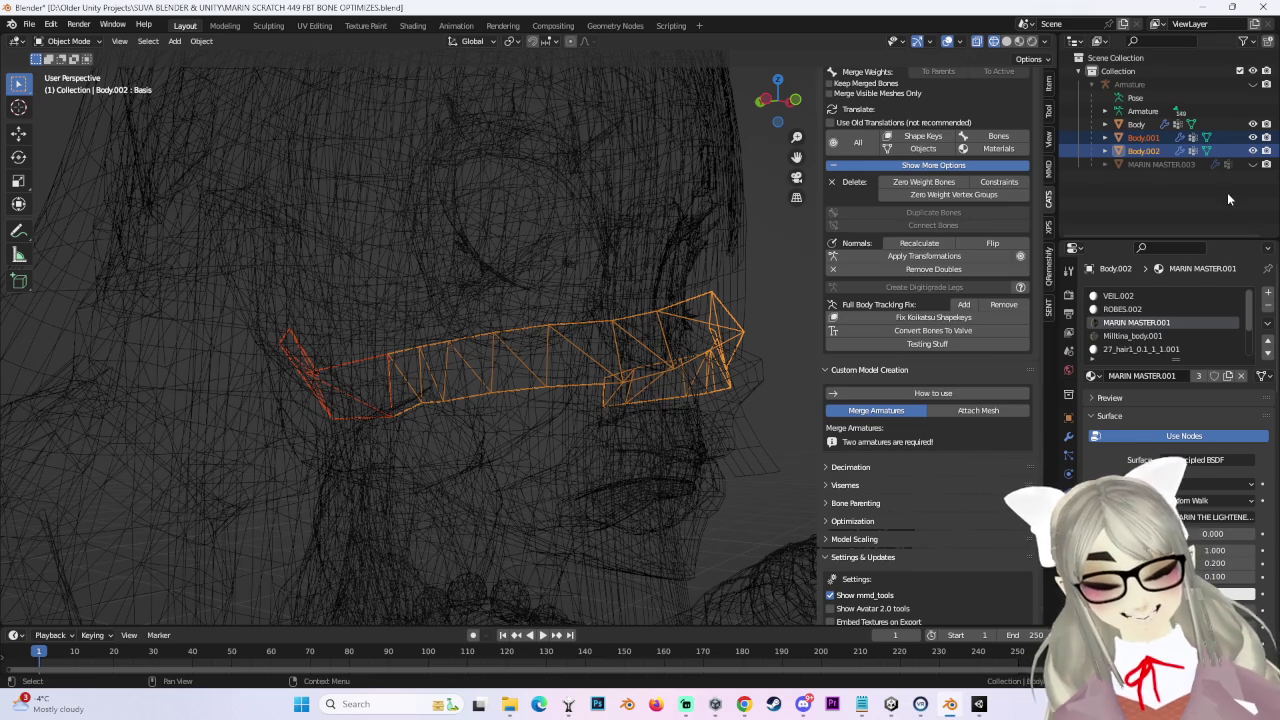
pyautogui.click(1145, 137)
# Step: Delete Body.001 and return to a front orthographic view in solid shading
pyautogui.rightClick(1145, 137)
pyautogui.click(1148, 134)
pyautogui.moveTo(771, 200); pyautogui.dragTo(891, 104, button='middle')
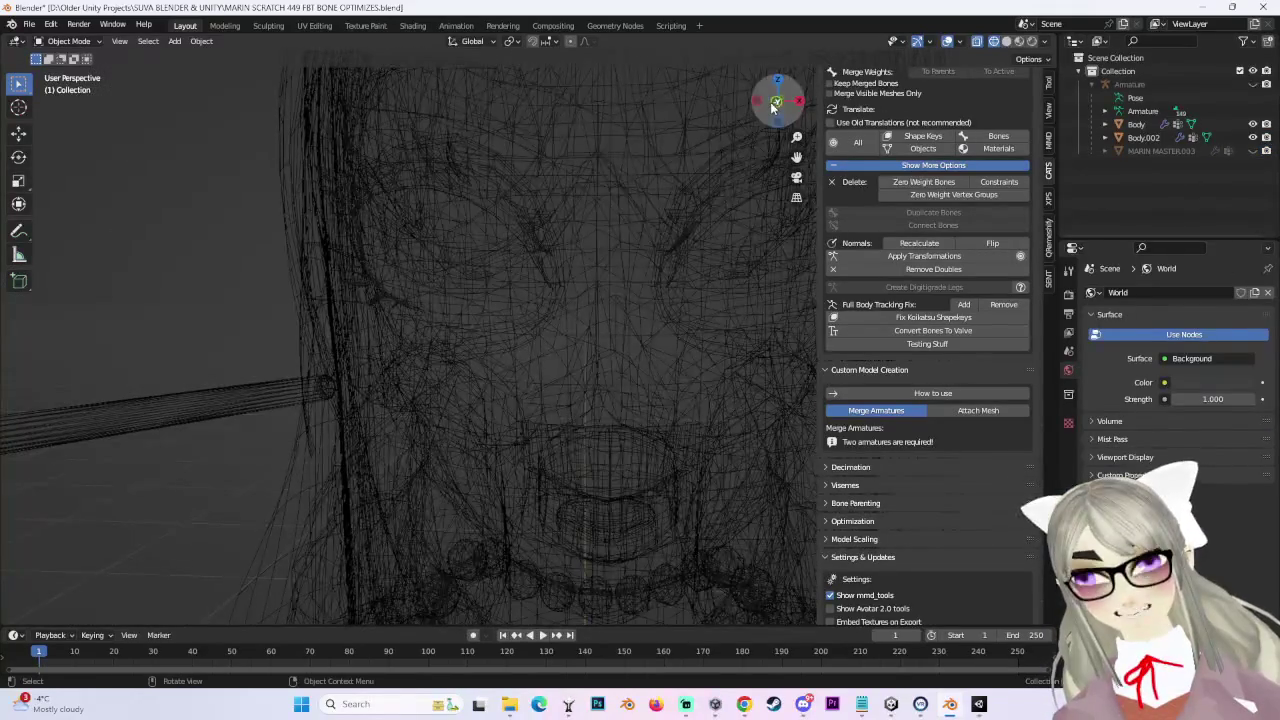
pyautogui.click(773, 107)
pyautogui.click(1006, 41)
# Step: Select the mask Body.002 and separate it by materials with CATS
pyautogui.click(570, 322)
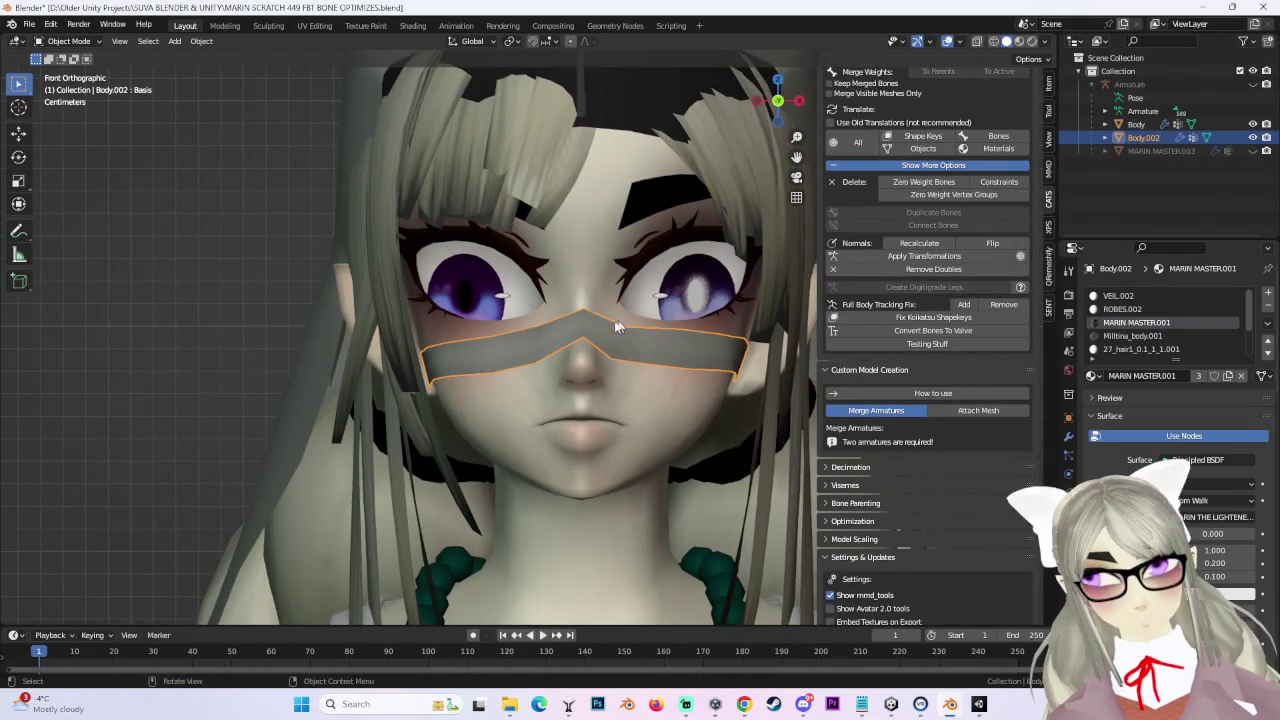
pyautogui.keyDown('shift'); pyautogui.moveTo(620, 325); pyautogui.dragTo(571, 343, button='middle'); pyautogui.keyUp('shift')
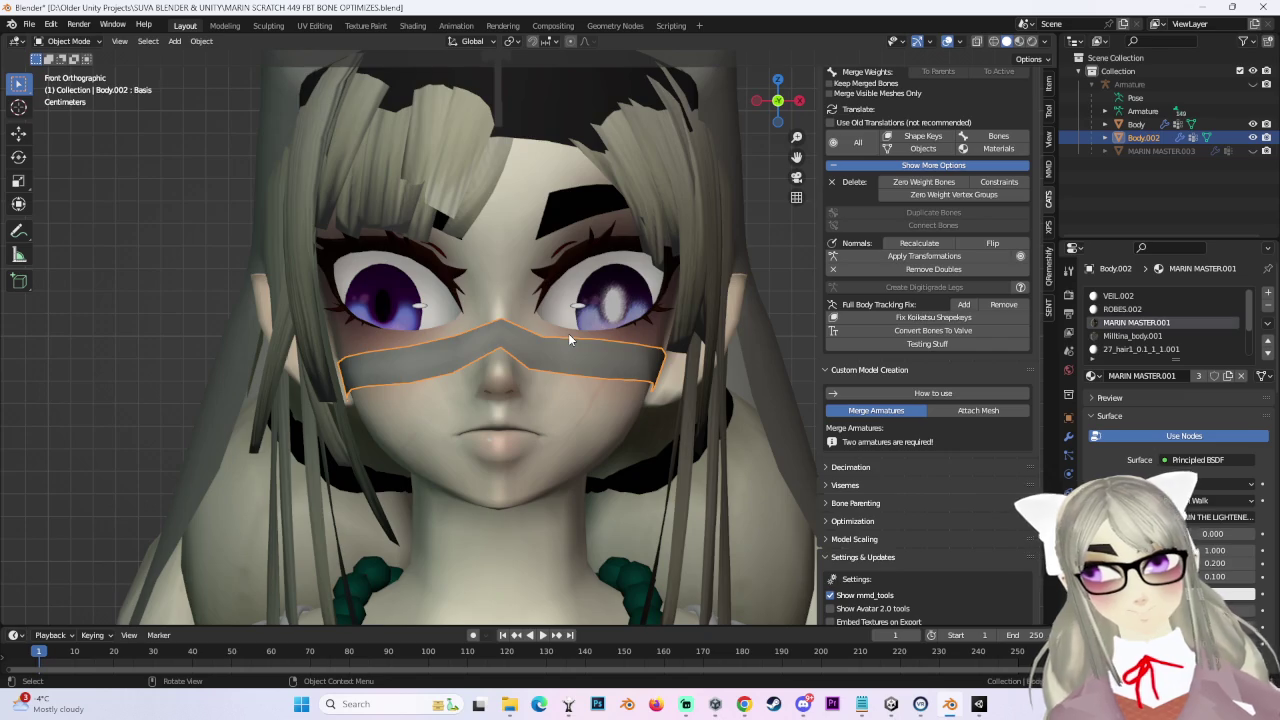
pyautogui.scroll(-3, 568, 333)
pyautogui.scroll(-3, 600, 328)
pyautogui.scroll(4, 647, 319)
pyautogui.scroll(2, 633, 339)
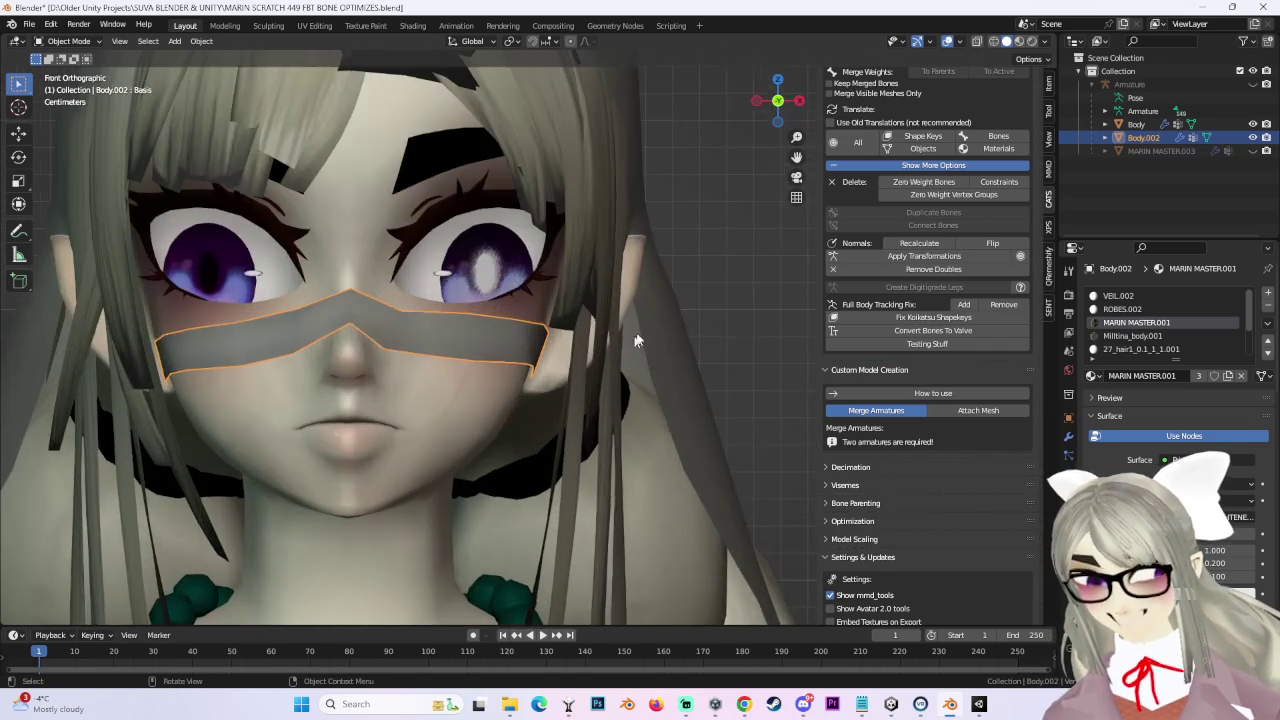
pyautogui.scroll(3, 897, 185)
pyautogui.scroll(3, 900, 195)
pyautogui.click(910, 205)
# Step: Select the MARIN MASTER mask object and put the Armature into Pose Mode
pyautogui.click(1150, 124)
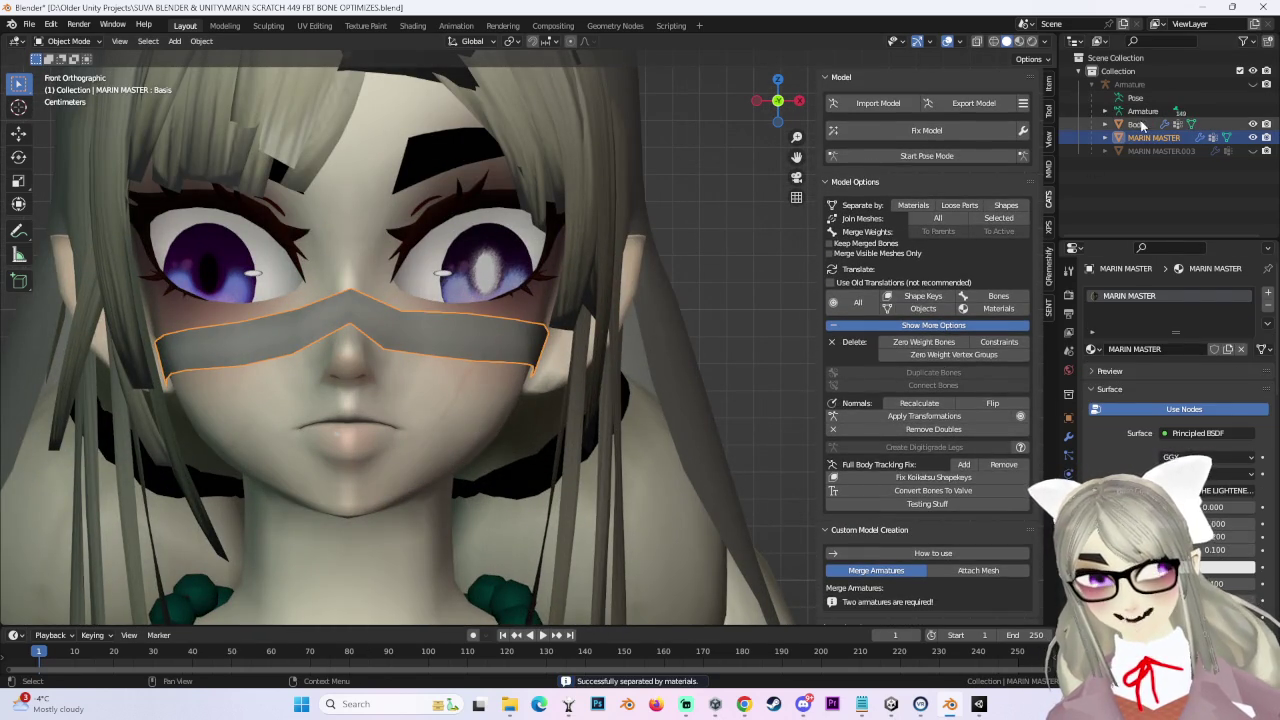
pyautogui.click(494, 322)
pyautogui.moveTo(494, 322)
pyautogui.mouseDown(button='middle')
pyautogui.moveTo(509, 327)
pyautogui.moveTo(509, 363)
pyautogui.mouseUp(button='middle')
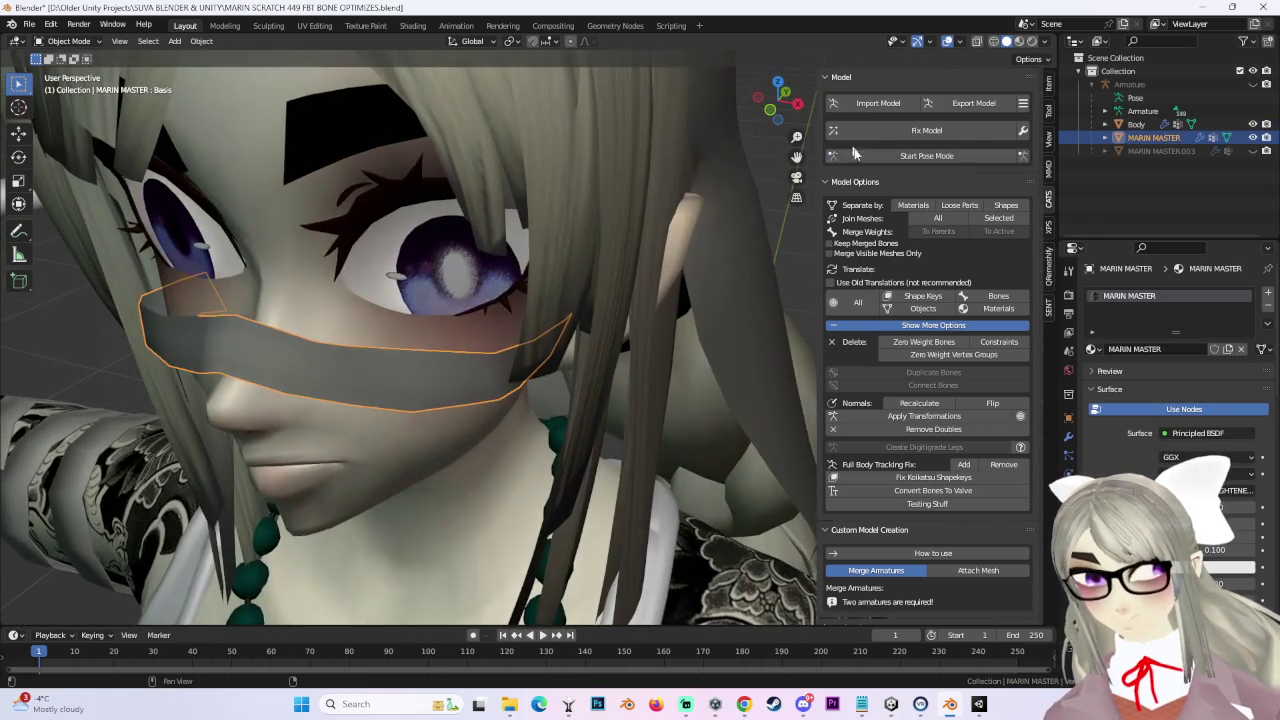
pyautogui.click(927, 155)
pyautogui.moveTo(316, 365); pyautogui.dragTo(470, 370, button='middle')
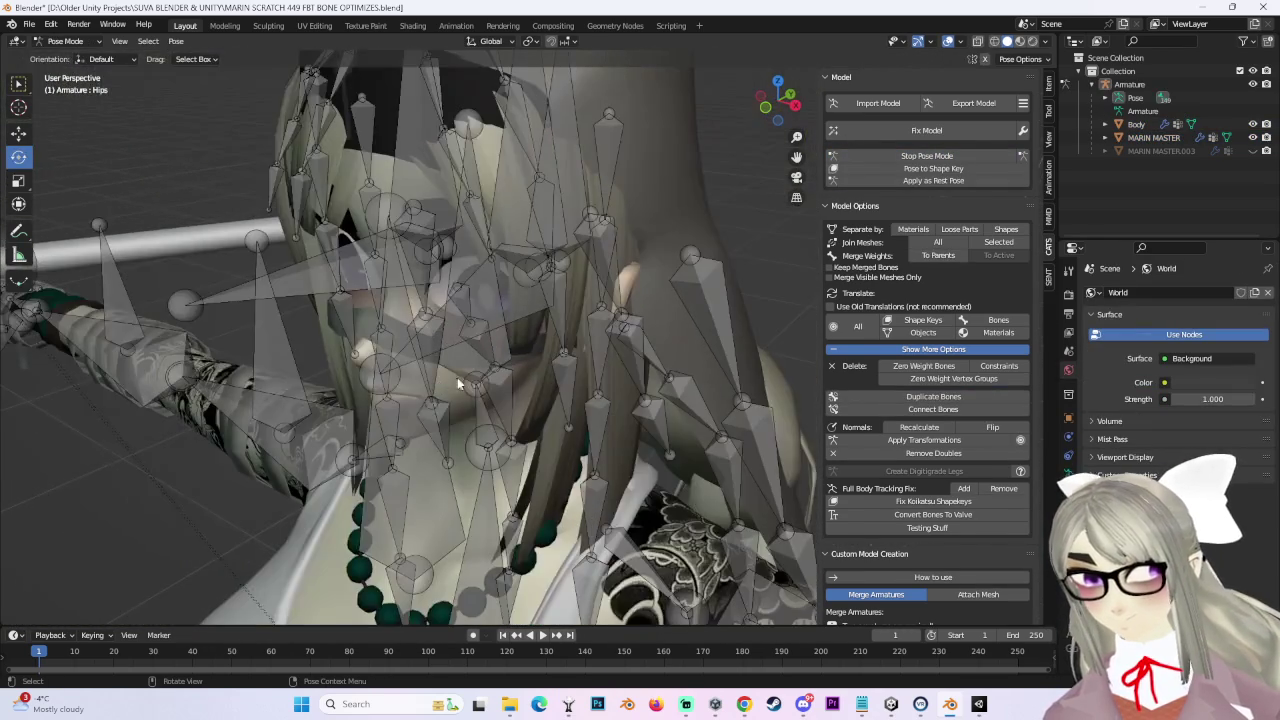
# Step: Tilt the head bone to test the mask, undo it, and leave Pose Mode
pyautogui.click(480, 360)
pyautogui.moveTo(445, 400); pyautogui.dragTo(460, 340)
pyautogui.hotkey('ctrl', 'z')
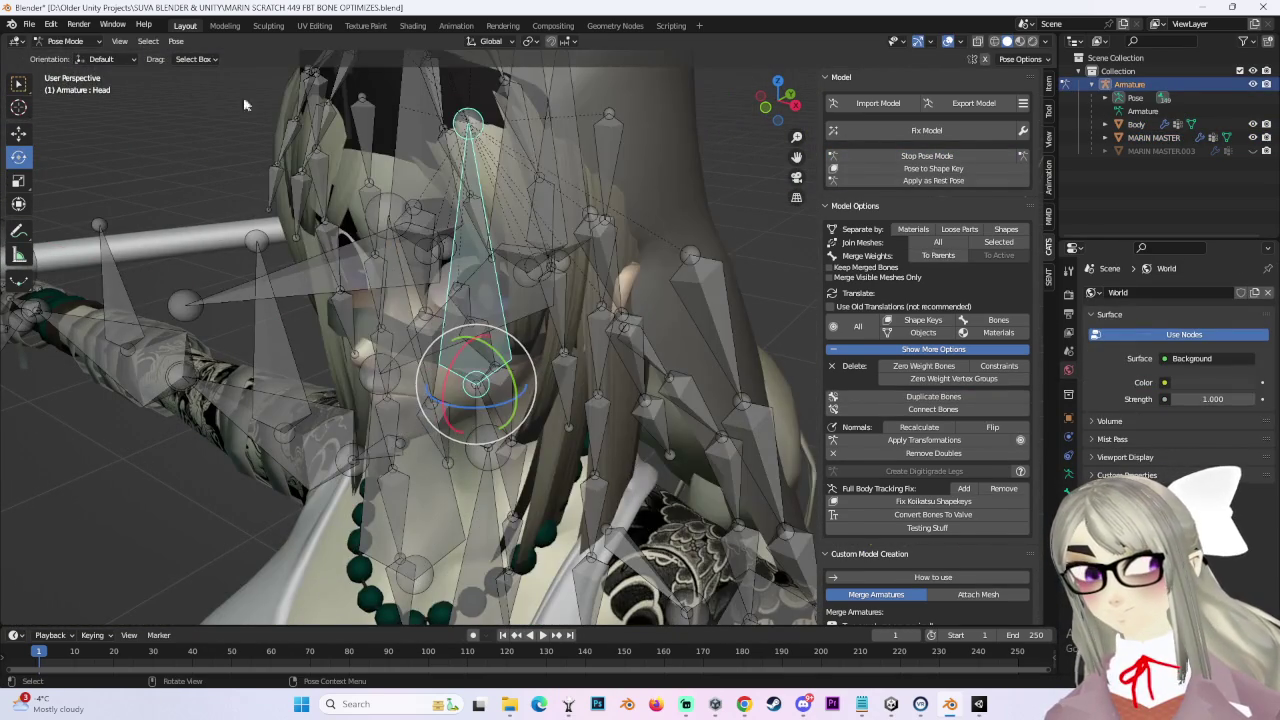
pyautogui.hotkey('ctrl', 'Tab')
pyautogui.moveTo(459, 338)
pyautogui.mouseDown(button='middle')
pyautogui.moveTo(463, 350)
pyautogui.moveTo(542, 308)
pyautogui.mouseUp(button='middle')
# Step: Delete all shape keys from MARIN MASTER, keeping only Basis, then enter Edit Mode
pyautogui.click(463, 350)
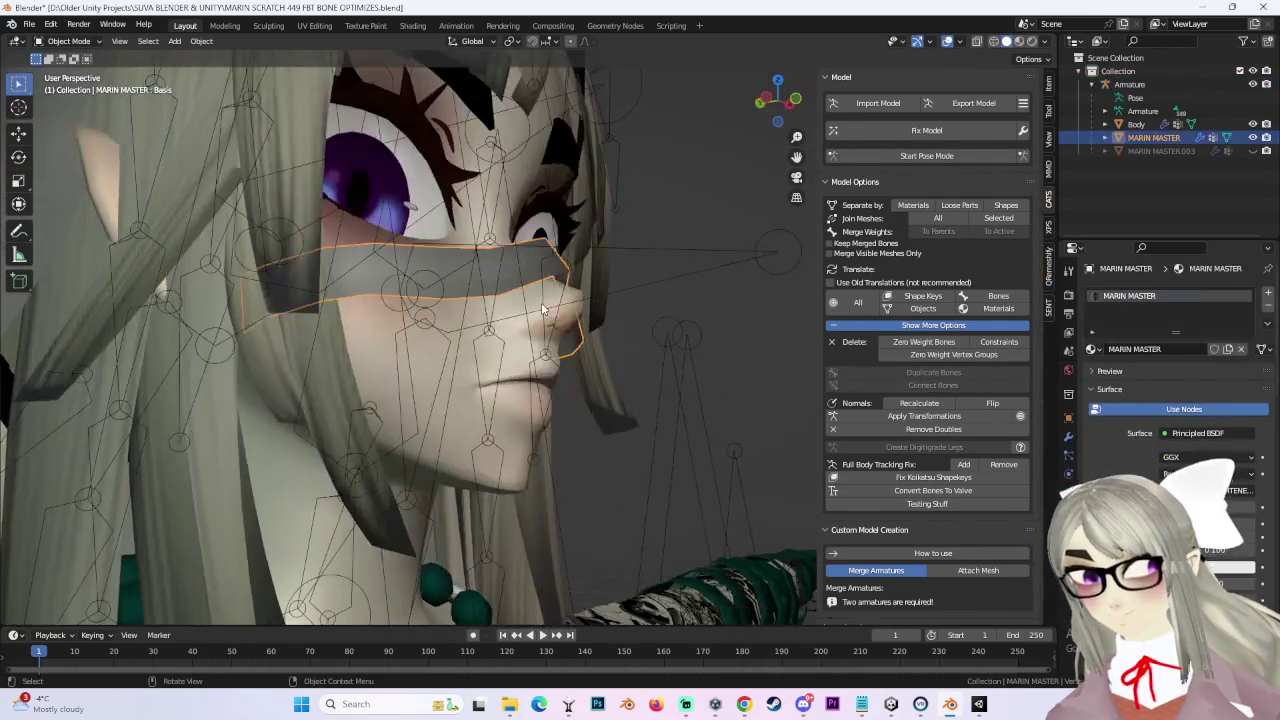
pyautogui.click(1068, 475)
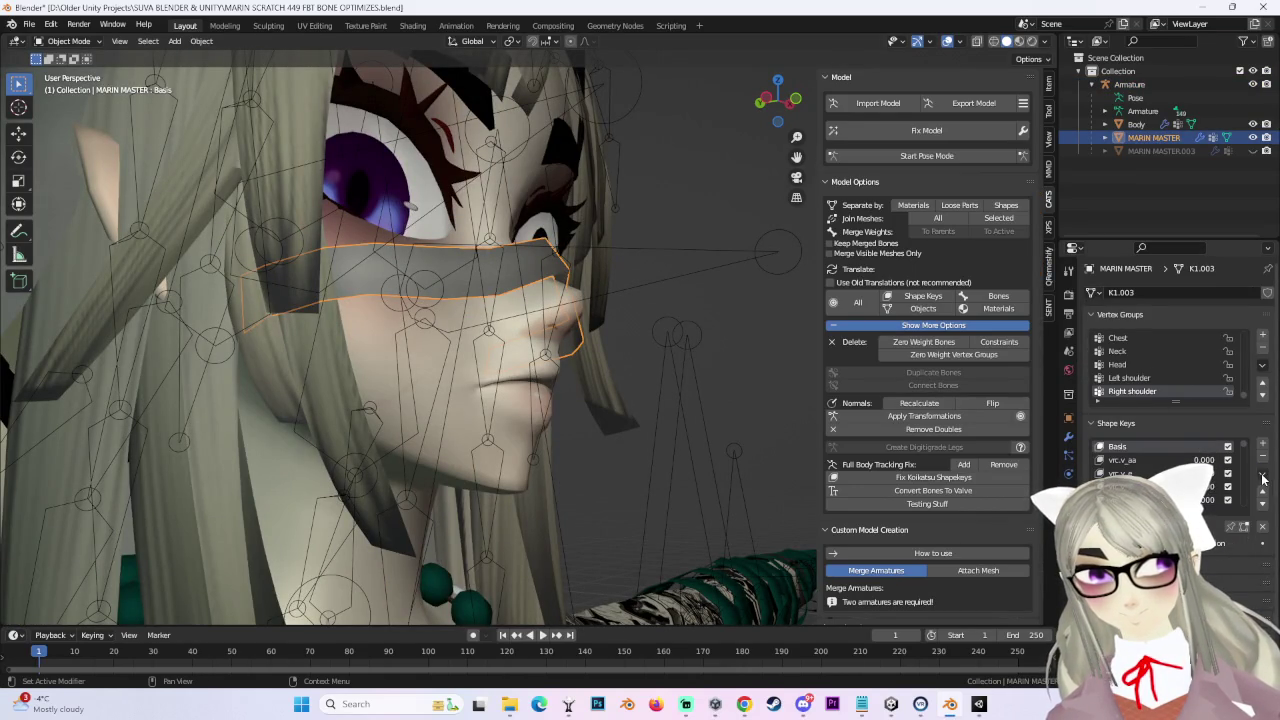
pyautogui.click(1228, 578)
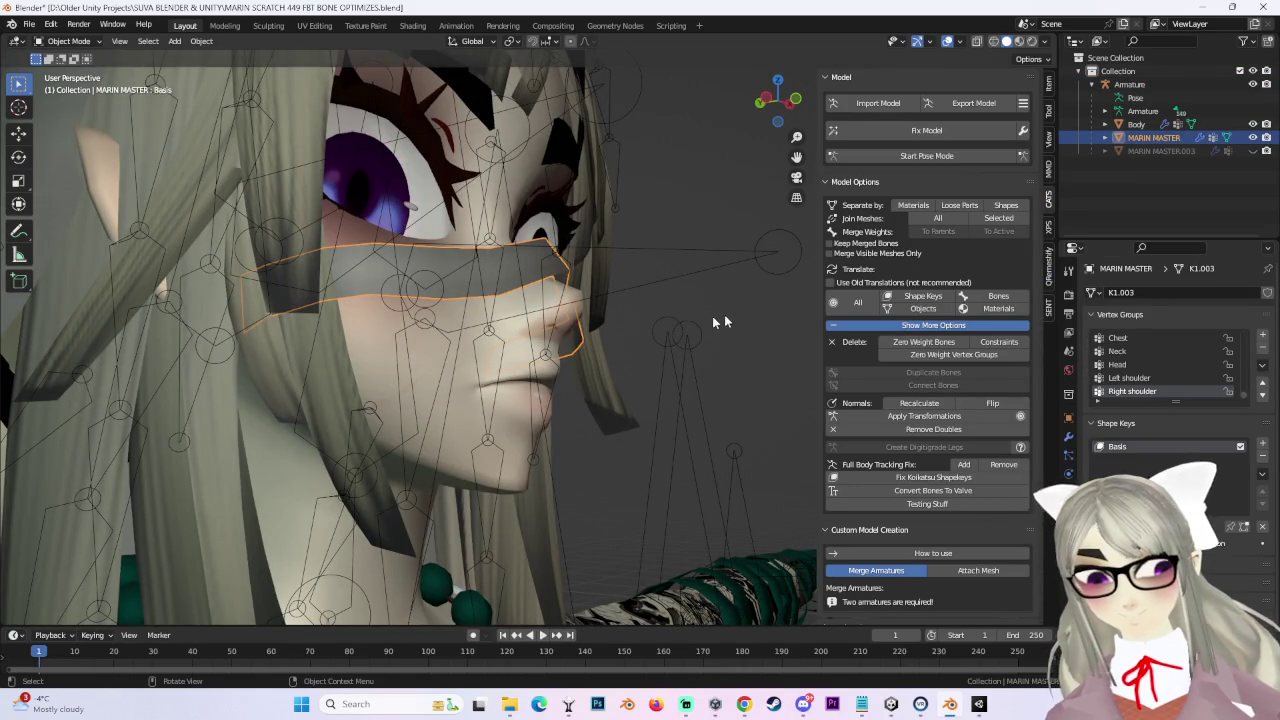
pyautogui.moveTo(713, 322); pyautogui.dragTo(398, 252, button='middle')
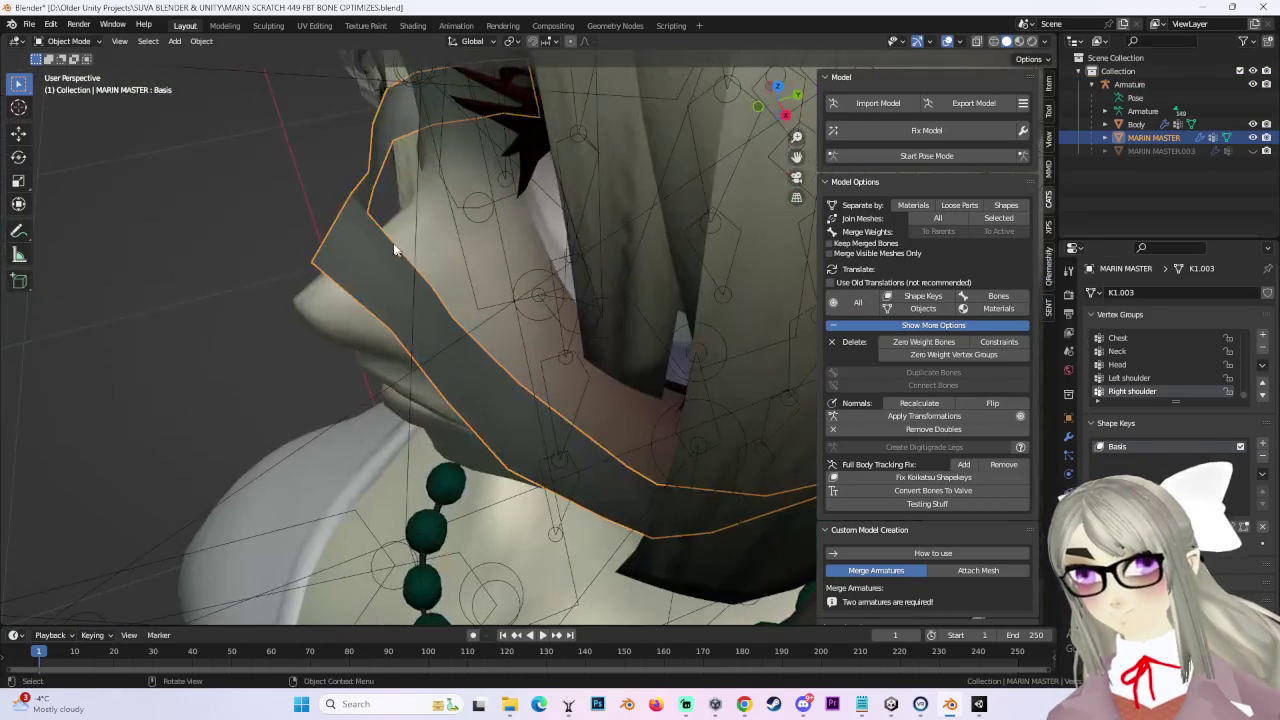
pyautogui.click(68, 41)
pyautogui.click(62, 74)
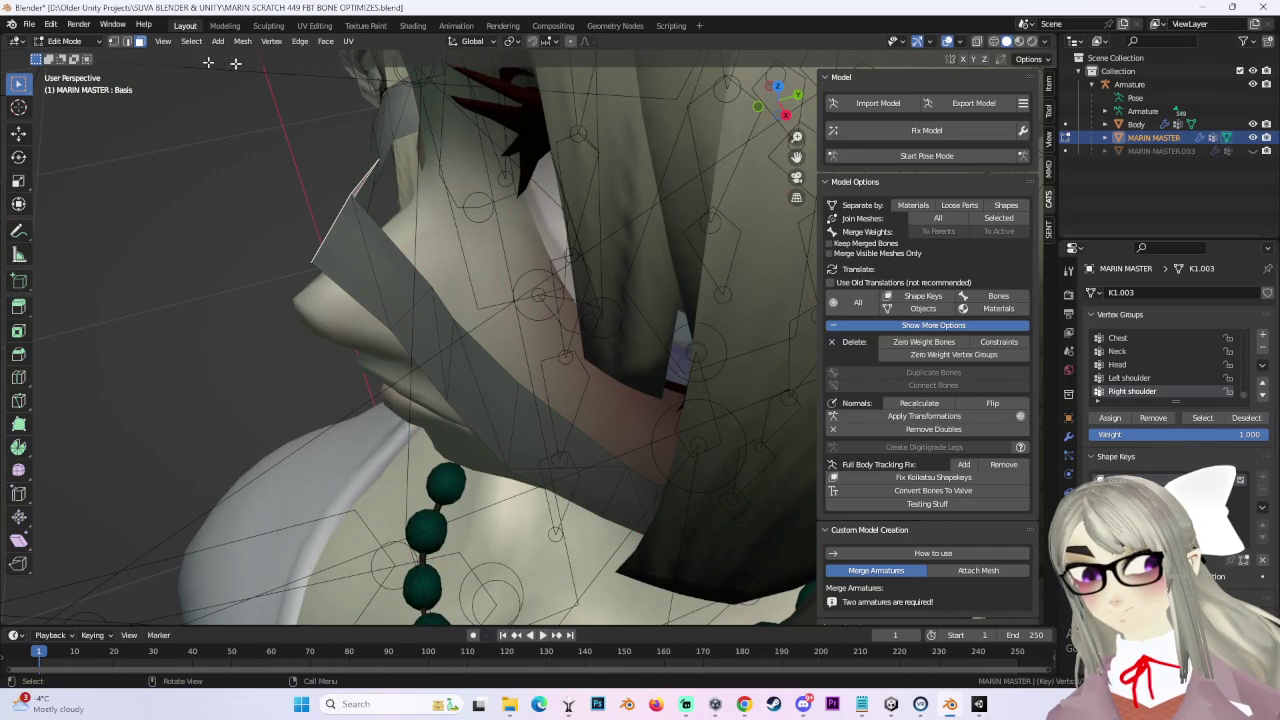
# Step: Shift the selected mask vertices along Y twice, checking the fit from a right side view
pyautogui.moveTo(367, 188)
pyautogui.mouseDown(button='middle')
pyautogui.moveTo(487, 180)
pyautogui.moveTo(491, 348)
pyautogui.moveTo(376, 307)
pyautogui.mouseUp(button='middle')
pyautogui.press('g')
pyautogui.press('y')
pyautogui.click(453, 180)
pyautogui.moveTo(361, 426); pyautogui.dragTo(569, 219, button='middle')
pyautogui.click(790, 108)
pyautogui.press('g')
pyautogui.press('y')
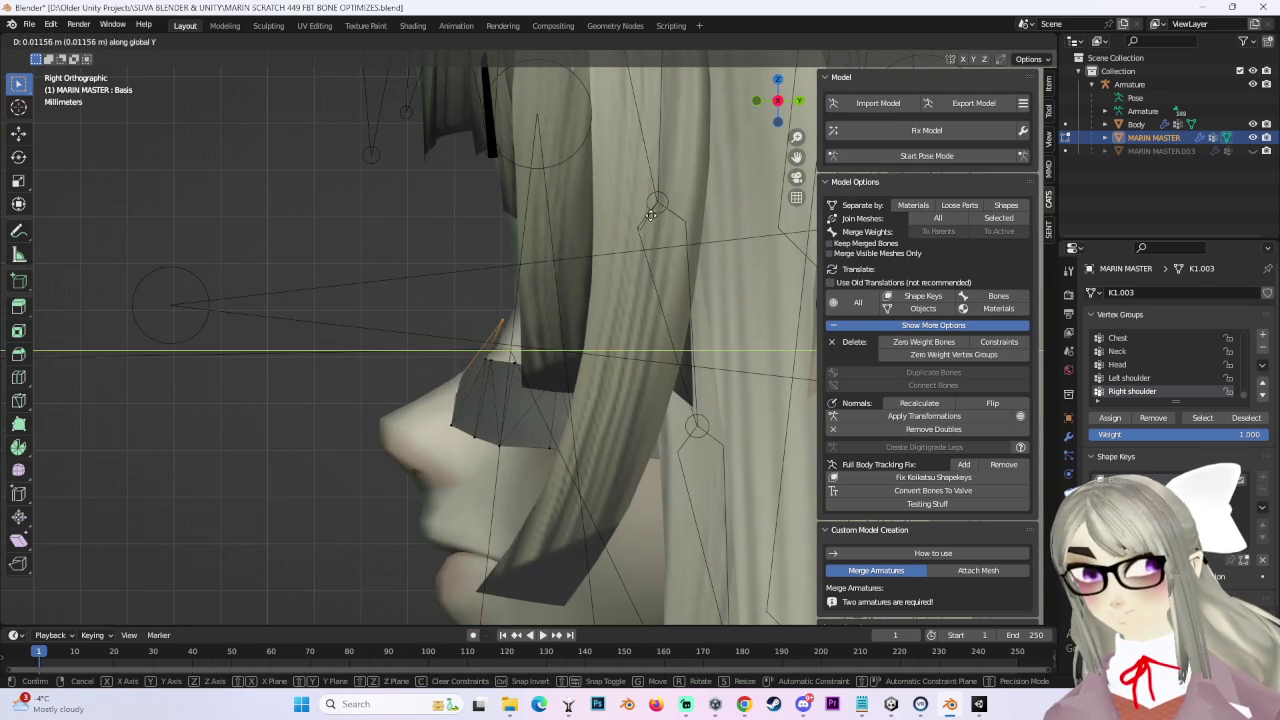
pyautogui.click(631, 215)
# Step: From the front orthographic view of the face, make a small free move of the mask vertices
pyautogui.moveTo(529, 329)
pyautogui.mouseDown(button='middle')
pyautogui.moveTo(591, 294)
pyautogui.moveTo(651, 294)
pyautogui.moveTo(518, 341)
pyautogui.moveTo(674, 286)
pyautogui.moveTo(369, 371)
pyautogui.mouseUp(button='middle')
pyautogui.scroll(-2, 484, 342)
pyautogui.scroll(-2, 484, 342)
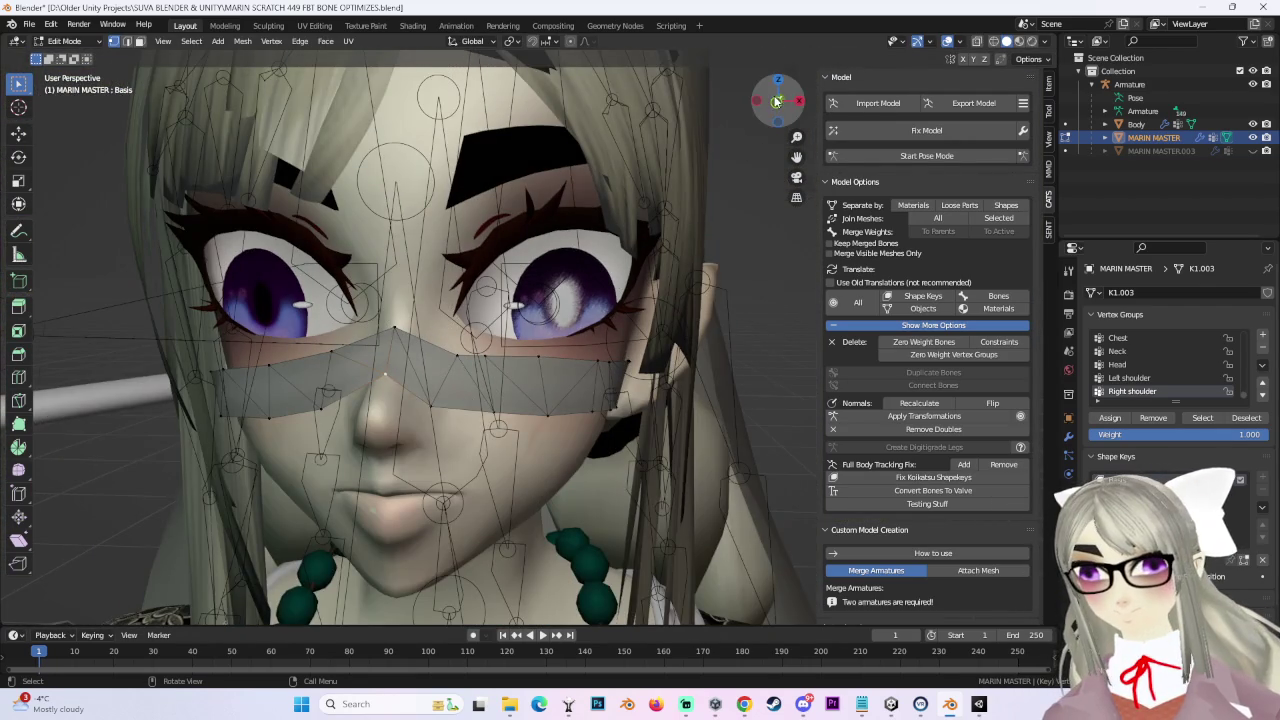
pyautogui.click(776, 101)
pyautogui.click(777, 101)
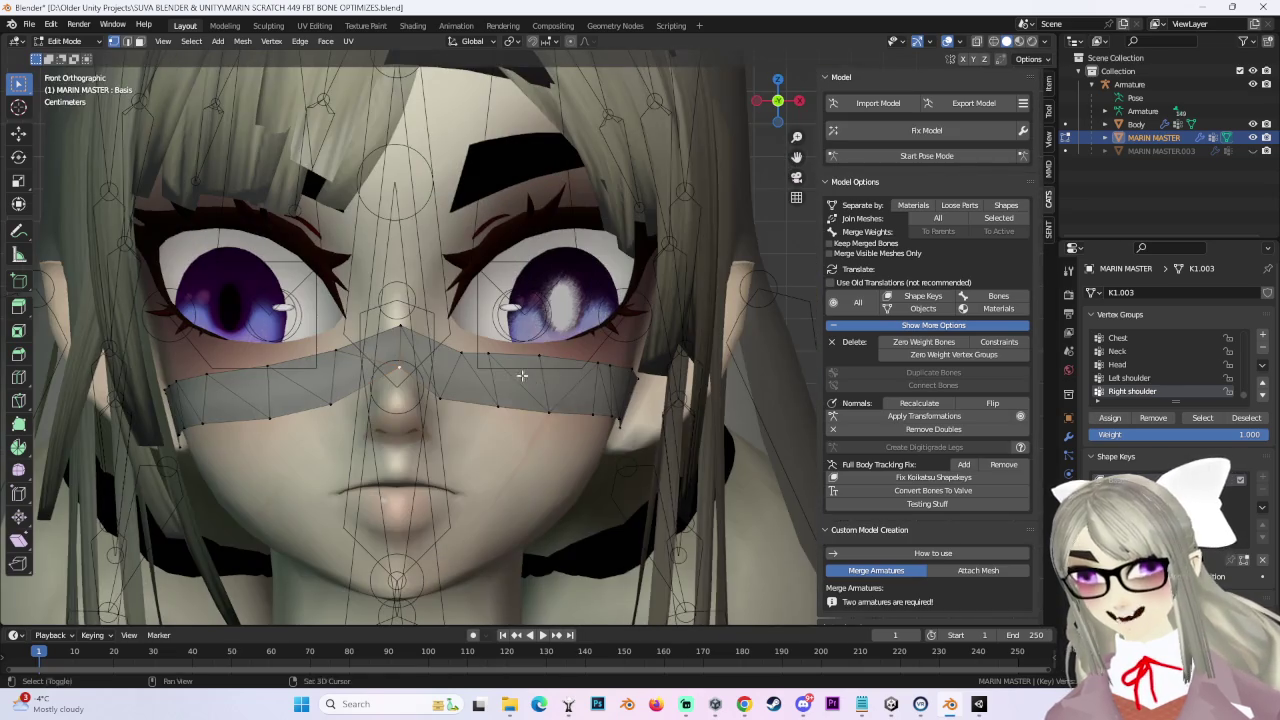
pyautogui.keyDown('shift'); pyautogui.moveTo(522, 375); pyautogui.dragTo(530, 376, button='middle'); pyautogui.keyUp('shift')
pyautogui.press('g')
pyautogui.click(670, 421)
# Step: Move the vertices along X, then about 0.006 m along Y to hug the nose
pyautogui.press('g')
pyautogui.press('x')
pyautogui.click(706, 421)
pyautogui.moveTo(706, 421)
pyautogui.mouseDown(button='middle')
pyautogui.moveTo(620, 400)
pyautogui.moveTo(569, 410)
pyautogui.moveTo(509, 282)
pyautogui.moveTo(500, 377)
pyautogui.moveTo(640, 391)
pyautogui.moveTo(541, 430)
pyautogui.moveTo(548, 395)
pyautogui.moveTo(536, 408)
pyautogui.moveTo(661, 384)
pyautogui.moveTo(445, 358)
pyautogui.mouseUp(button='middle')
pyautogui.press('g')
pyautogui.press('y')
pyautogui.click(509, 282)
pyautogui.moveTo(504, 328)
pyautogui.mouseDown(button='middle')
pyautogui.moveTo(651, 334)
pyautogui.moveTo(651, 345)
pyautogui.mouseUp(button='middle')
# Step: Move the band vertices about 6 mm along Y, then nudge them along Y again
pyautogui.press('g')
pyautogui.press('y')
pyautogui.click(653, 336)
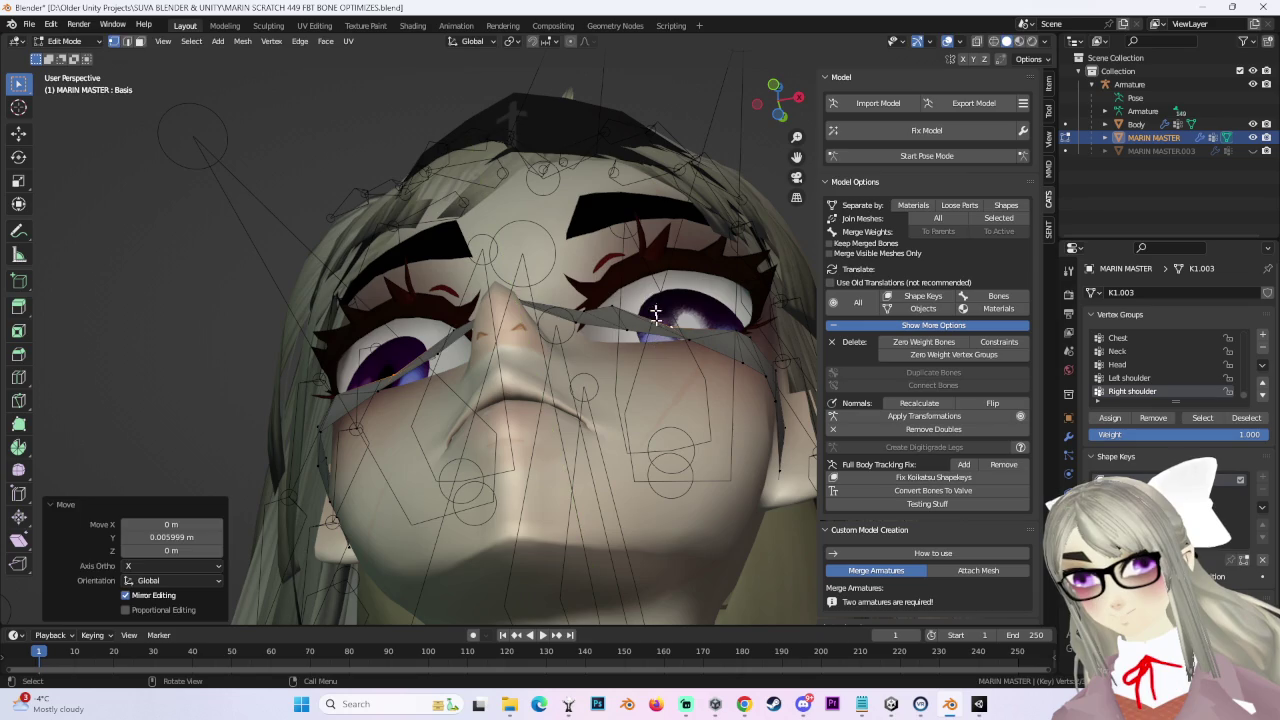
pyautogui.moveTo(615, 302); pyautogui.dragTo(469, 350, button='middle')
pyautogui.press('g')
pyautogui.press('y')
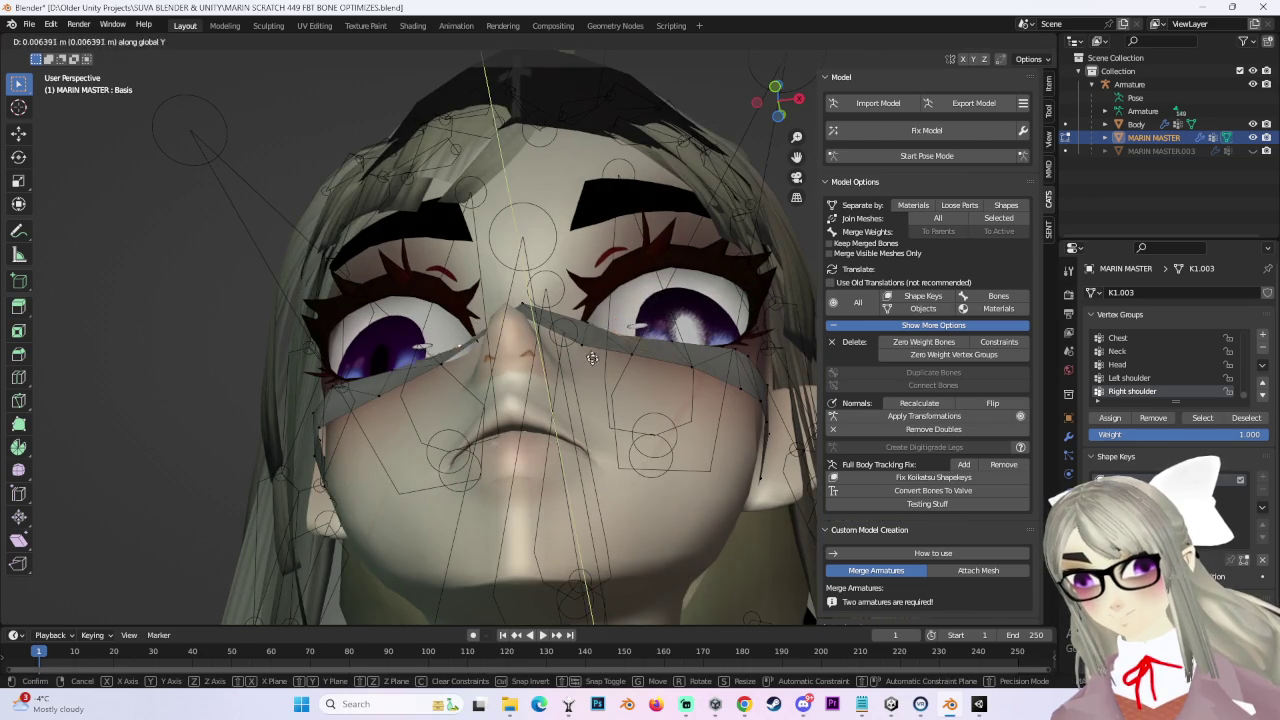
pyautogui.click(590, 336)
pyautogui.moveTo(590, 336)
pyautogui.mouseDown(button='middle')
pyautogui.moveTo(649, 436)
pyautogui.moveTo(689, 403)
pyautogui.moveTo(585, 381)
pyautogui.mouseUp(button='middle')
# Step: Select a vertex on the mask's side edge and inspect the fit from several angles
pyautogui.click(689, 403)
pyautogui.moveTo(425, 259); pyautogui.dragTo(590, 263, button='middle')
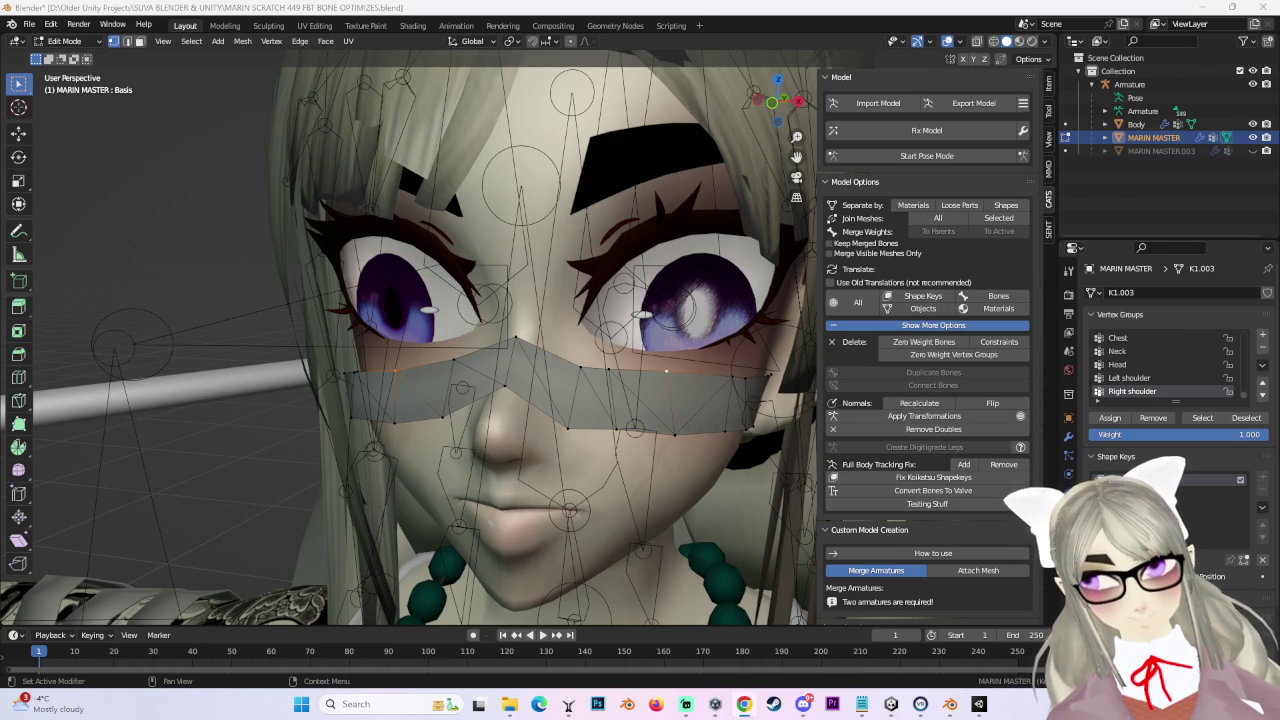
pyautogui.moveTo(760, 450)
pyautogui.mouseDown(button='middle')
pyautogui.moveTo(703, 302)
pyautogui.moveTo(636, 393)
pyautogui.moveTo(650, 381)
pyautogui.mouseUp(button='middle')
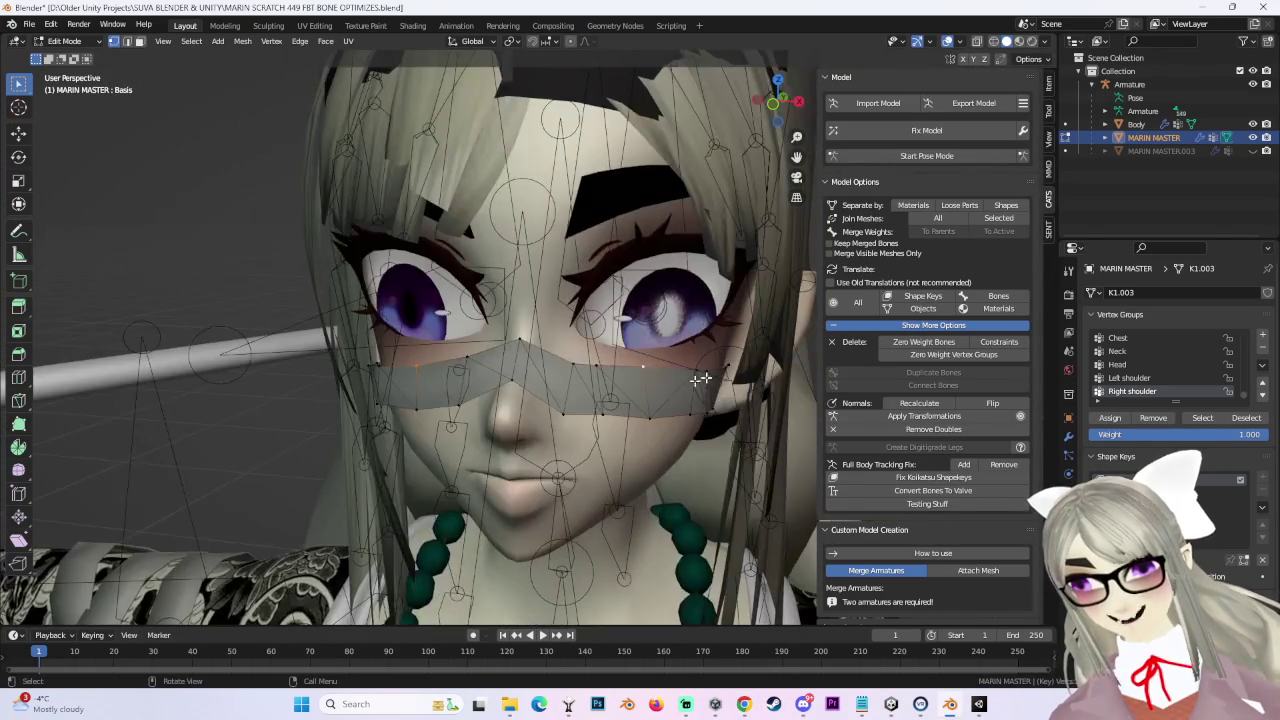
pyautogui.moveTo(727, 458); pyautogui.dragTo(547, 403, button='middle')
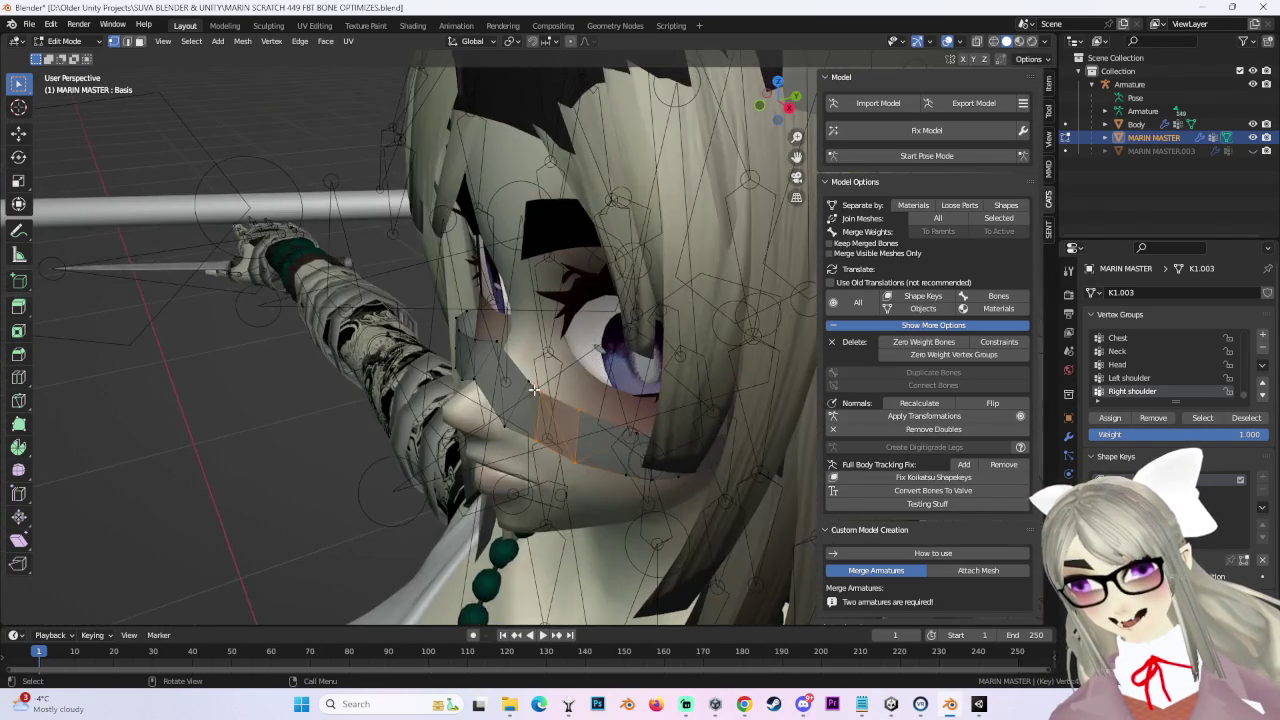
pyautogui.moveTo(576, 454); pyautogui.dragTo(594, 375, button='middle')
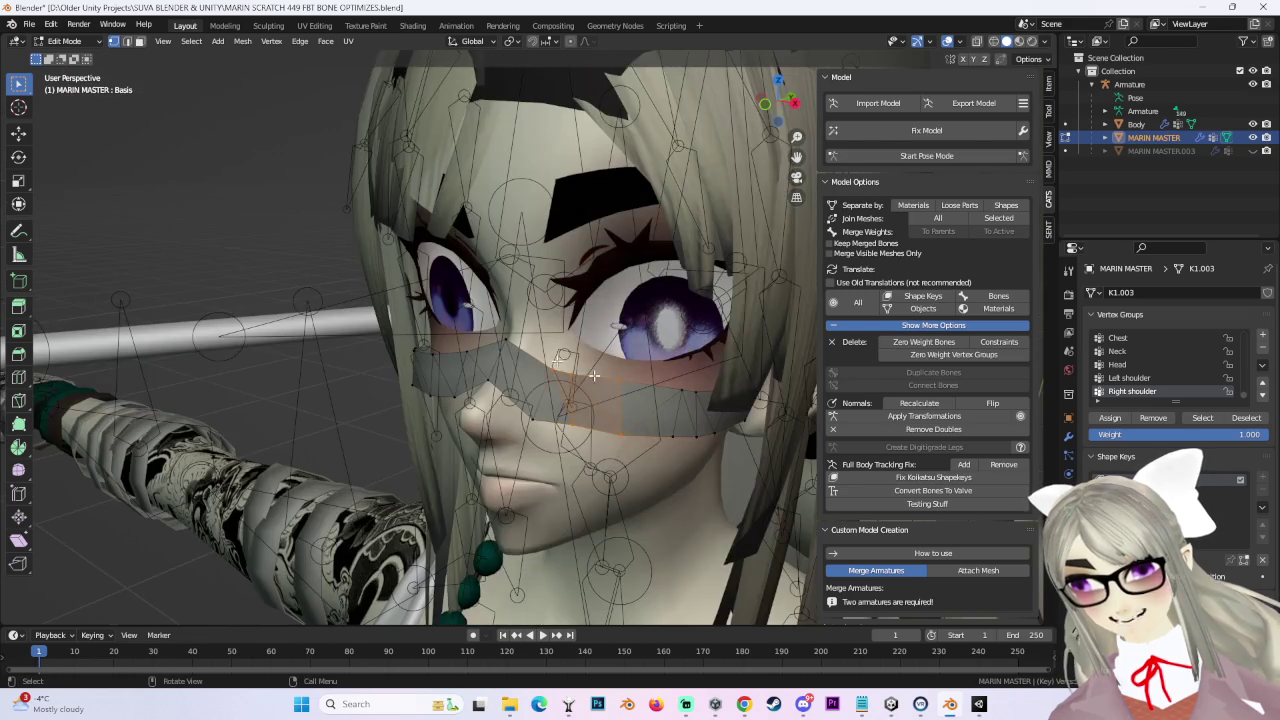
pyautogui.moveTo(627, 311); pyautogui.dragTo(510, 428, button='middle')
# Step: Shrink the proportional falloff and make two soft moves of the vertices along Y
pyautogui.press('g')
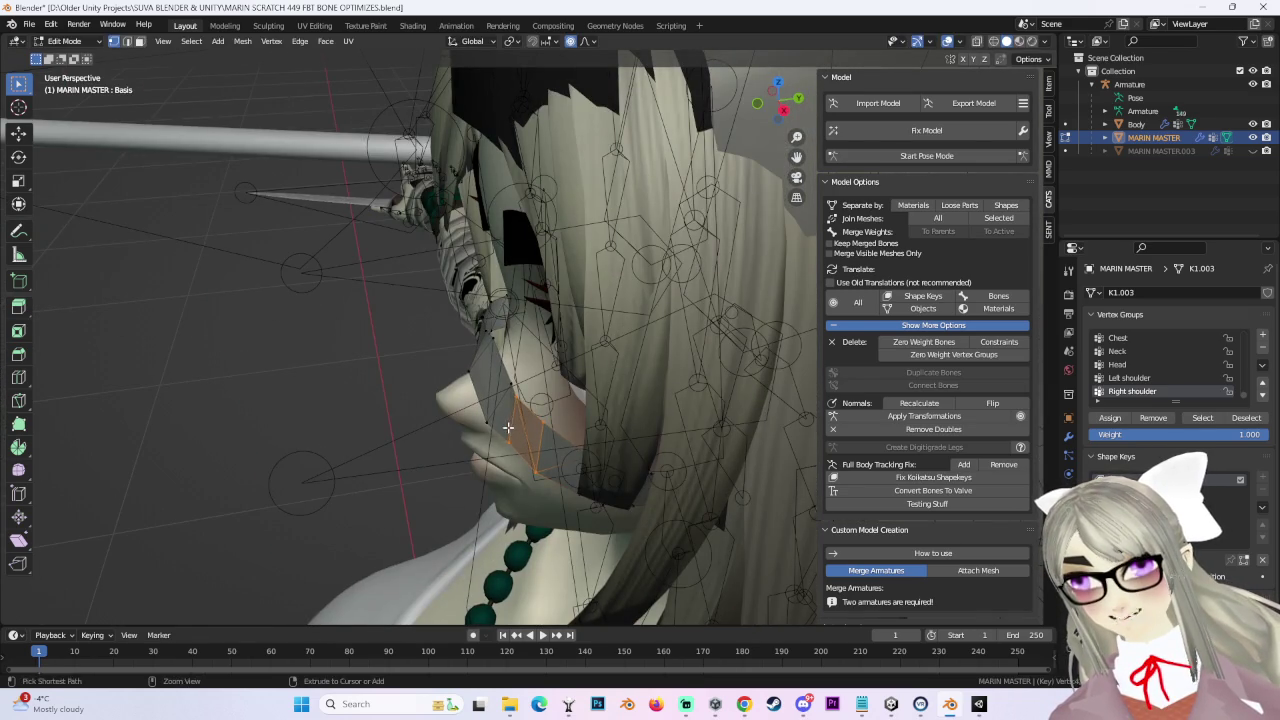
pyautogui.scroll(-8, 510, 425)
pyautogui.scroll(-8, 510, 425)
pyautogui.press('y')
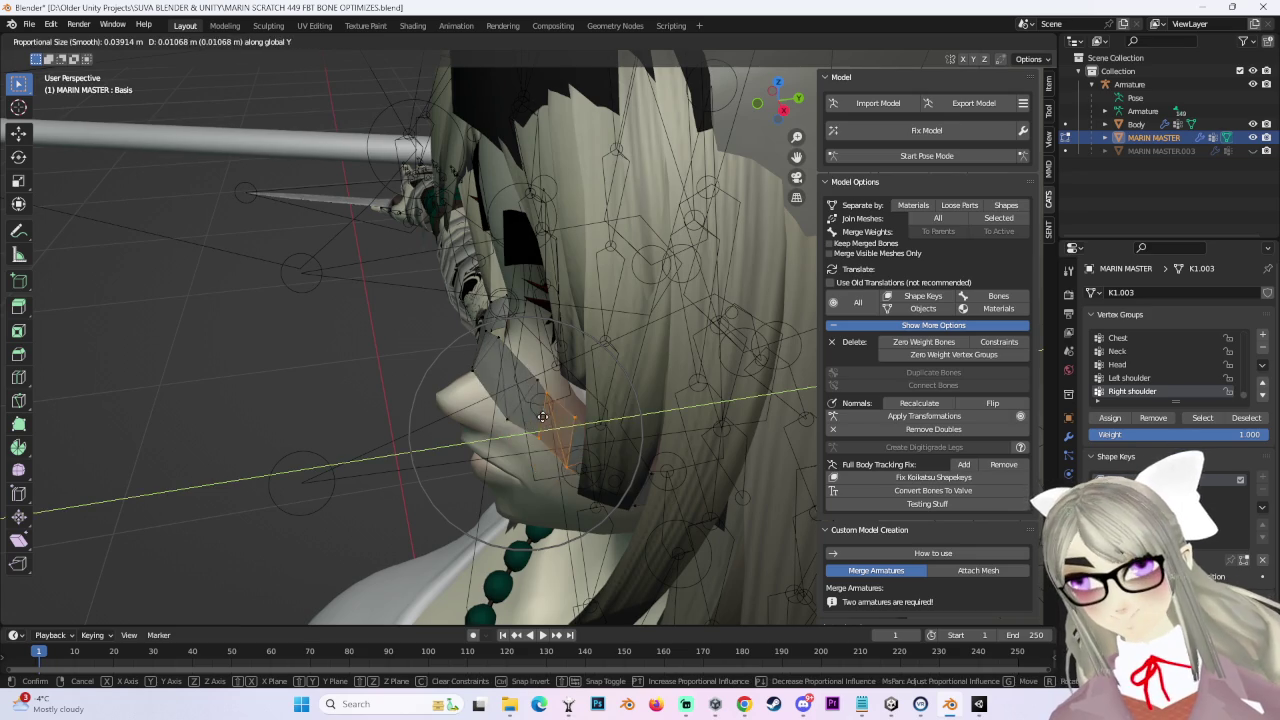
pyautogui.click(531, 416)
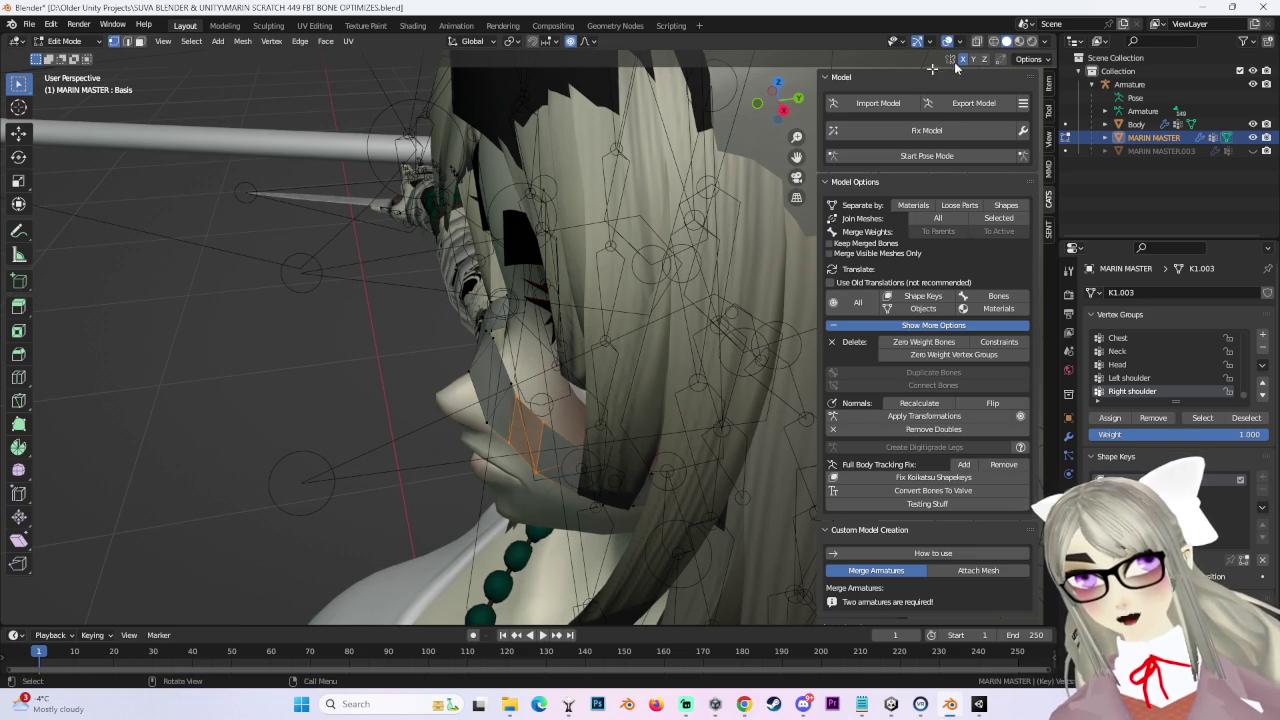
pyautogui.press('g')
pyautogui.press('y')
pyautogui.click(593, 243)
# Step: From a side view, shift the vertices along Y again with a wider falloff
pyautogui.moveTo(593, 243); pyautogui.dragTo(654, 186, button='middle')
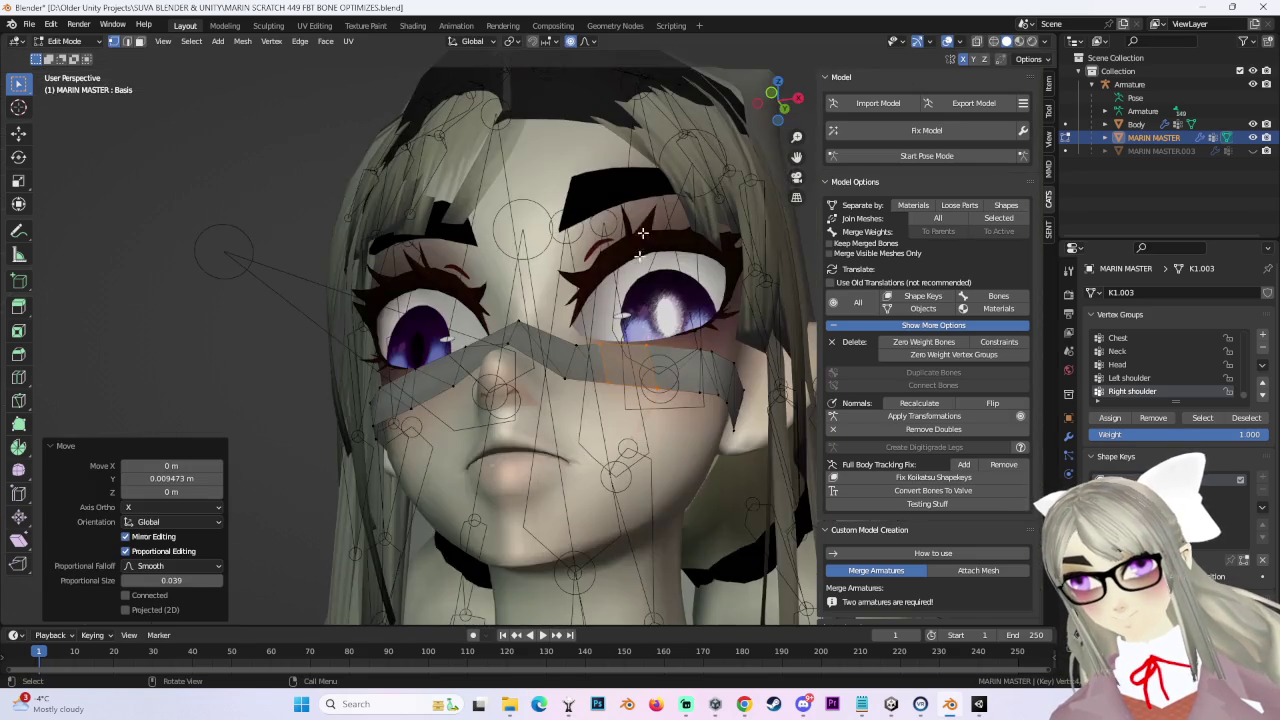
pyautogui.scroll(2, 381, 377)
pyautogui.moveTo(453, 459); pyautogui.dragTo(521, 404, button='middle')
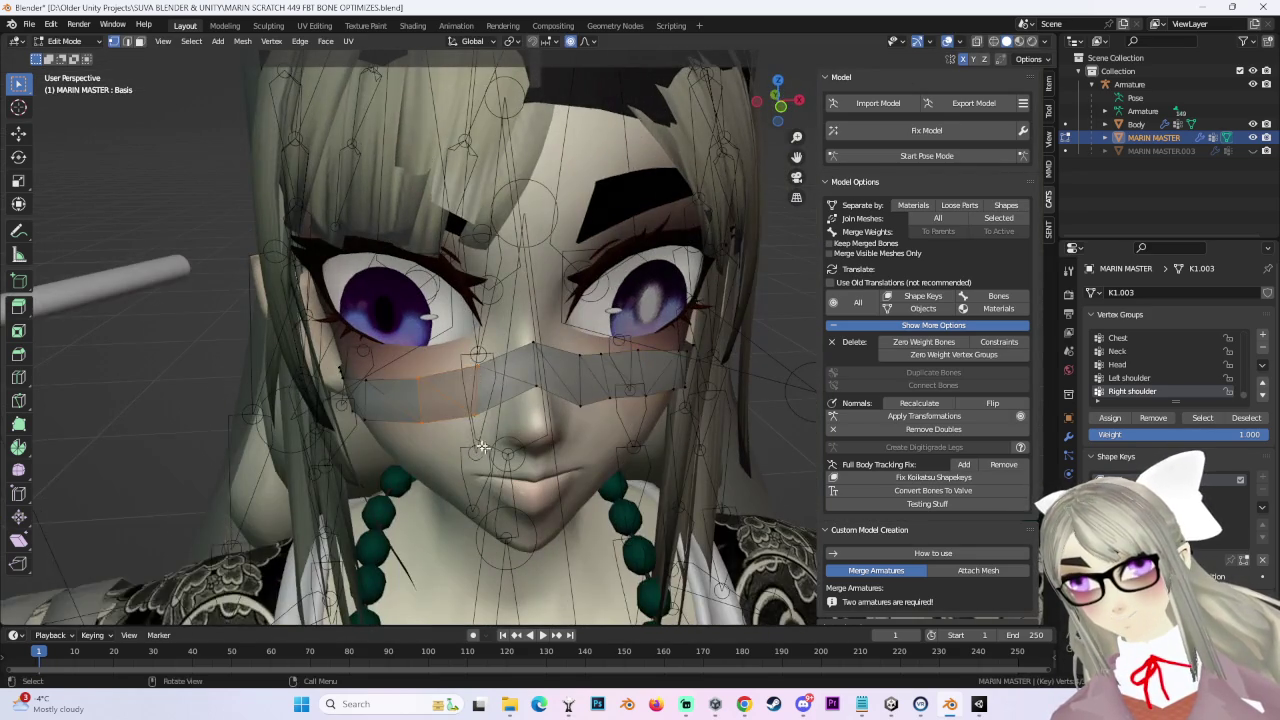
pyautogui.press('g')
pyautogui.press('y')
pyautogui.scroll(2, 526, 404)
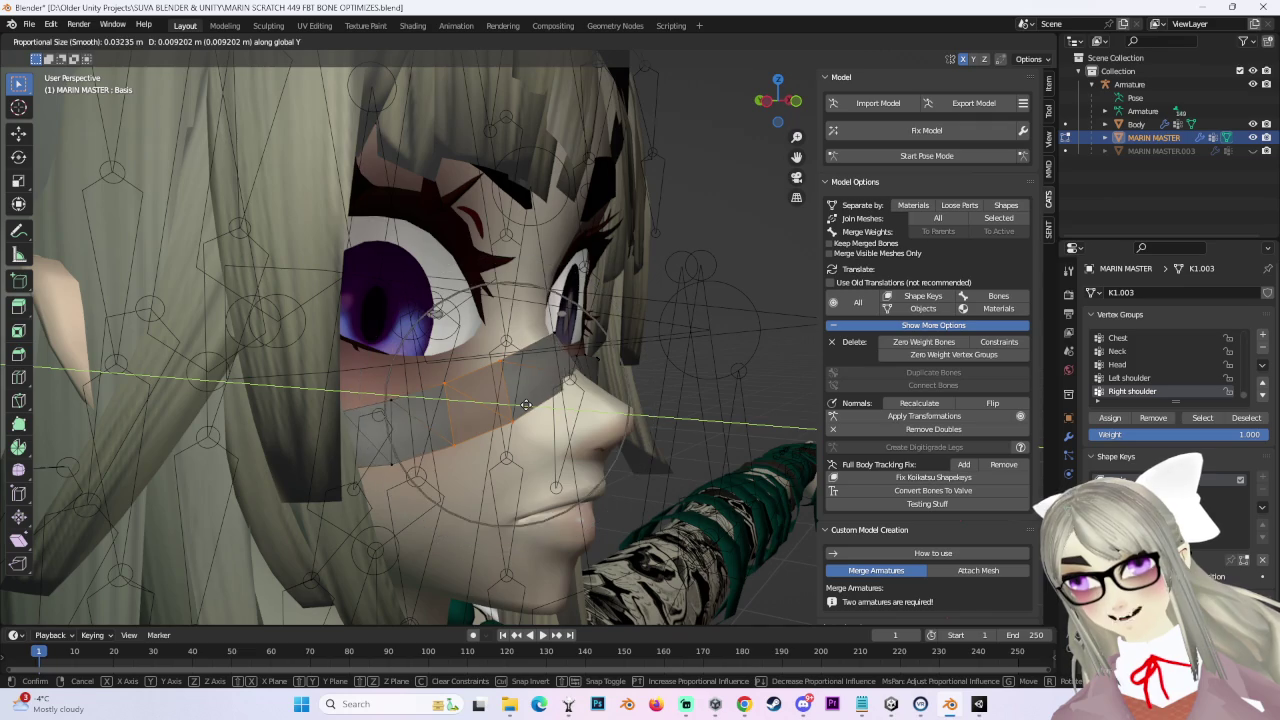
pyautogui.click(526, 404)
# Step: Rotate the selected mask vertices twice around the X axis
pyautogui.moveTo(526, 404); pyautogui.dragTo(538, 280, button='middle')
pyautogui.press('r')
pyautogui.press('x')
pyautogui.click(527, 283)
pyautogui.moveTo(651, 591)
pyautogui.mouseDown(button='middle')
pyautogui.moveTo(663, 457)
pyautogui.moveTo(640, 455)
pyautogui.moveTo(680, 420)
pyautogui.moveTo(624, 410)
pyautogui.moveTo(605, 472)
pyautogui.mouseUp(button='middle')
pyautogui.press('r')
pyautogui.press('x')
pyautogui.click(702, 408)
# Step: Move the vertices along Y, then select another mask vertex and nudge it into place
pyautogui.press('g')
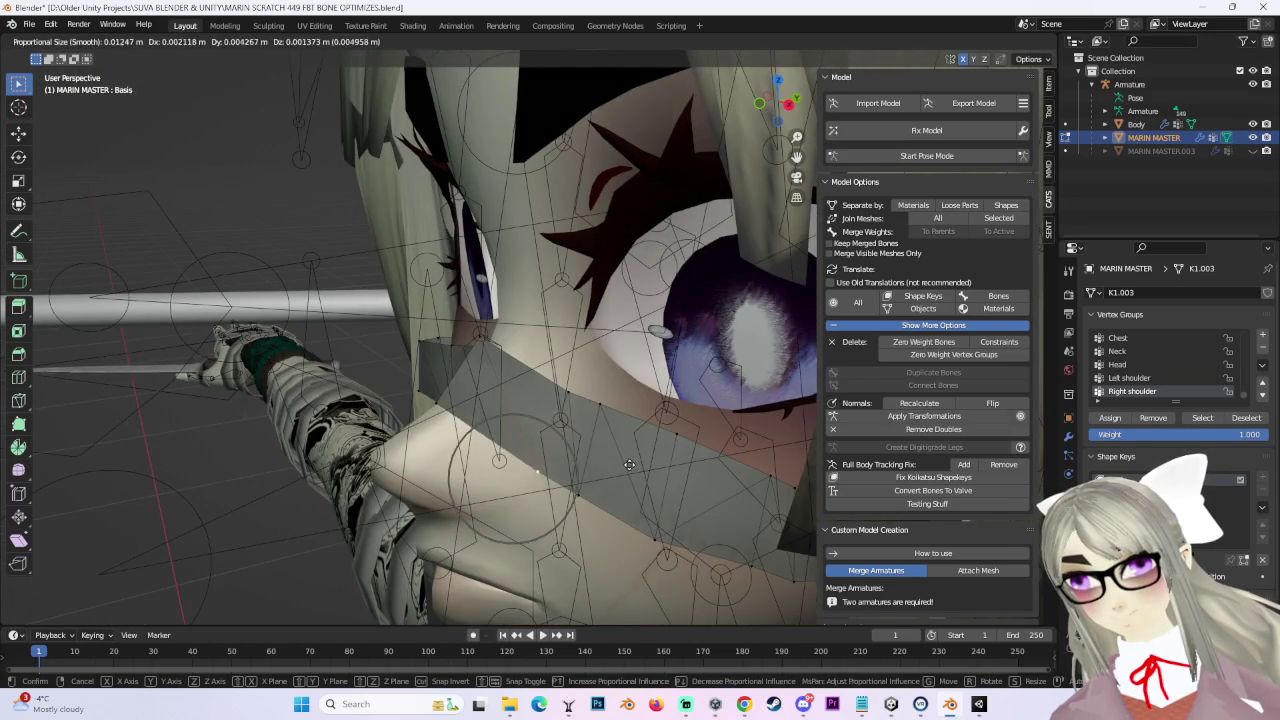
pyautogui.press('y')
pyautogui.click(624, 459)
pyautogui.moveTo(624, 459)
pyautogui.mouseDown(button='middle')
pyautogui.moveTo(563, 396)
pyautogui.moveTo(600, 366)
pyautogui.moveTo(627, 454)
pyautogui.moveTo(679, 139)
pyautogui.mouseUp(button='middle')
pyautogui.click(563, 396)
pyautogui.press('g')
pyautogui.click(600, 366)
pyautogui.press('g')
pyautogui.click(598, 458)
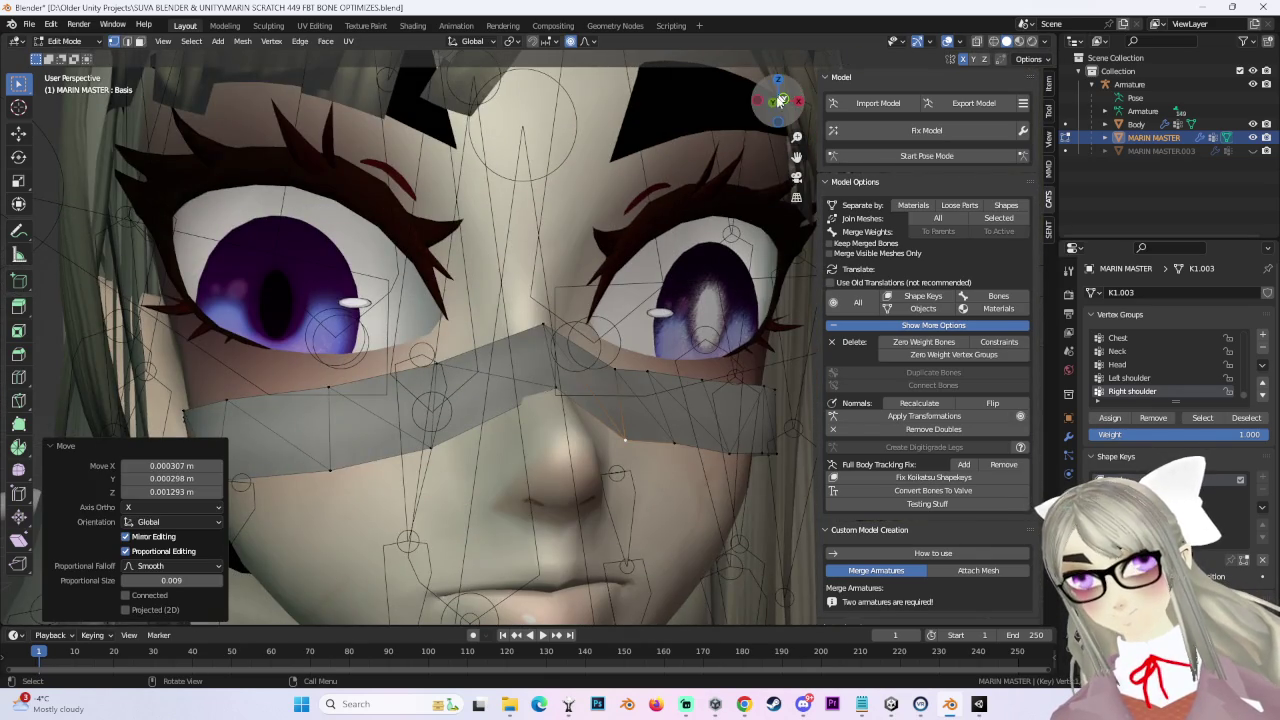
# Step: Make a soft-falloff move in front view, then rotate the vertices around X
pyautogui.click(783, 95)
pyautogui.press('g')
pyautogui.click(430, 443)
pyautogui.moveTo(430, 443); pyautogui.dragTo(470, 375, button='middle')
pyautogui.moveTo(513, 338)
pyautogui.mouseDown(button='middle')
pyautogui.moveTo(587, 342)
pyautogui.moveTo(602, 397)
pyautogui.moveTo(582, 418)
pyautogui.mouseUp(button='middle')
pyautogui.press('r')
pyautogui.press('x')
pyautogui.click(565, 365)
# Step: Make several small vertex moves, reshaping the band up near the eye
pyautogui.press('g')
pyautogui.click(582, 418)
pyautogui.press('g')
pyautogui.click(515, 355)
pyautogui.moveTo(515, 355)
pyautogui.mouseDown(button='middle')
pyautogui.moveTo(596, 371)
pyautogui.moveTo(586, 320)
pyautogui.mouseUp(button='middle')
pyautogui.scroll(3, 517, 353)
pyautogui.scroll(3, 560, 362)
pyautogui.press('g')
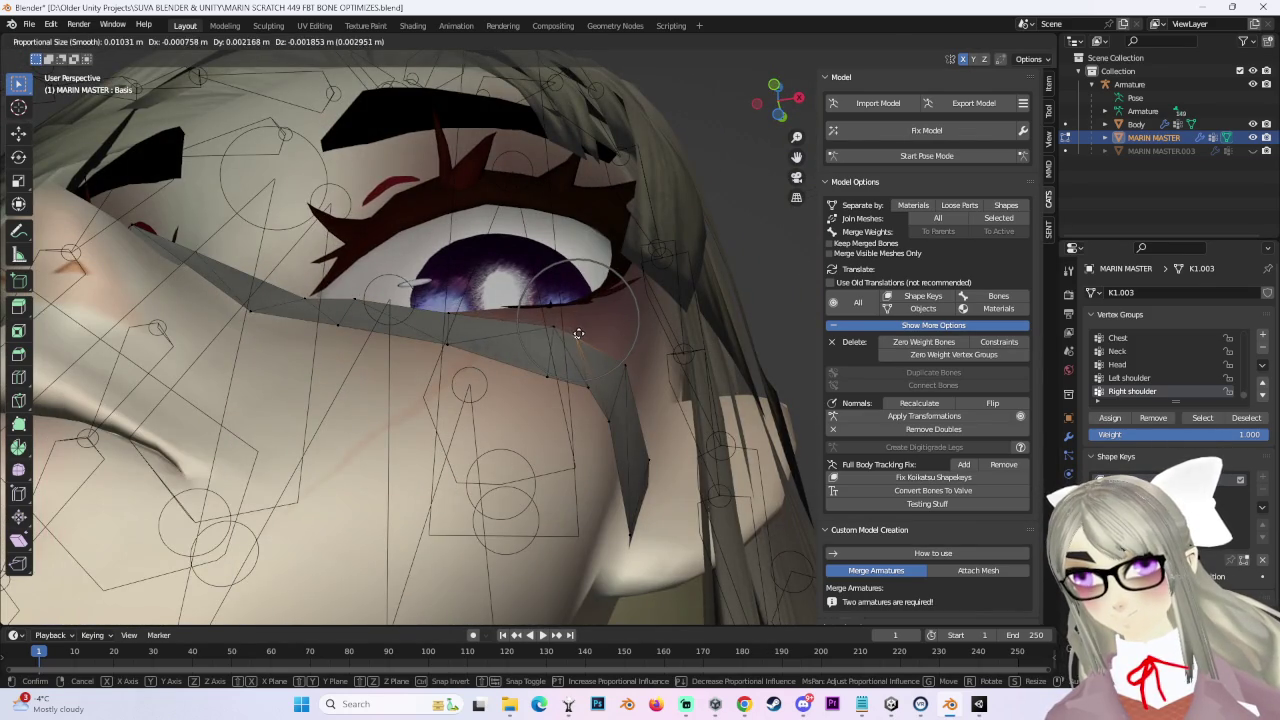
pyautogui.click(577, 333)
# Step: Box-select the vertices near the eye and shift them 0.001233 m along X
pyautogui.moveTo(551, 323)
pyautogui.mouseDown(button='middle')
pyautogui.moveTo(620, 357)
pyautogui.moveTo(571, 271)
pyautogui.moveTo(611, 323)
pyautogui.moveTo(611, 366)
pyautogui.moveTo(673, 390)
pyautogui.mouseUp(button='middle')
pyautogui.press('g')
pyautogui.click(620, 357)
pyautogui.press('g')
pyautogui.click(611, 366)
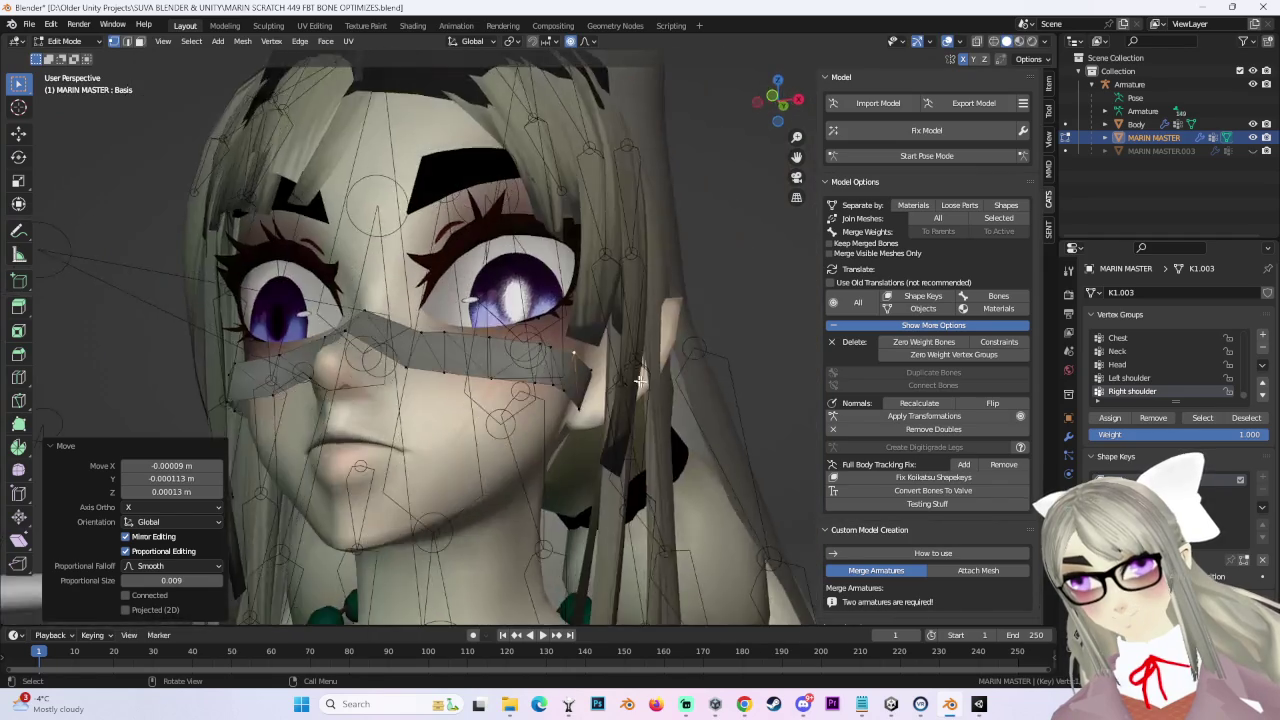
pyautogui.scroll(5, 673, 390)
pyautogui.moveTo(616, 368); pyautogui.dragTo(700, 543)
pyautogui.press('g')
pyautogui.press('x')
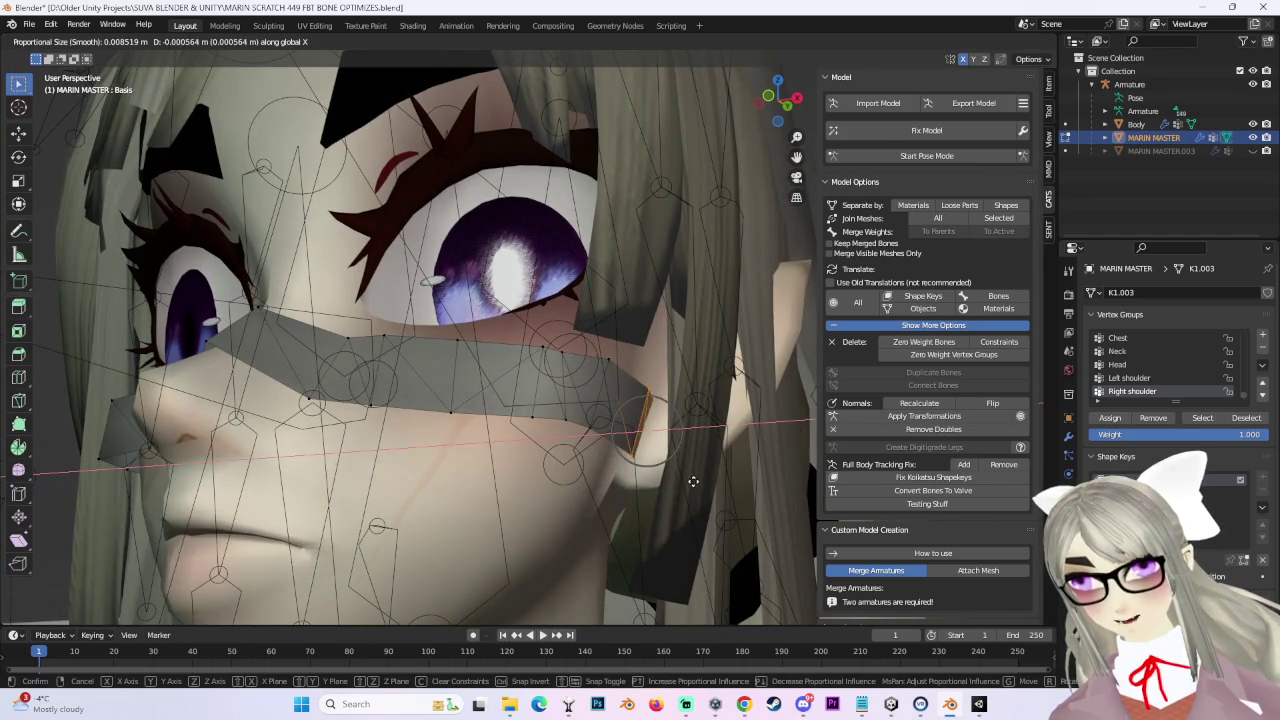
pyautogui.click(693, 481)
pyautogui.moveTo(693, 481); pyautogui.dragTo(708, 443, button='middle')
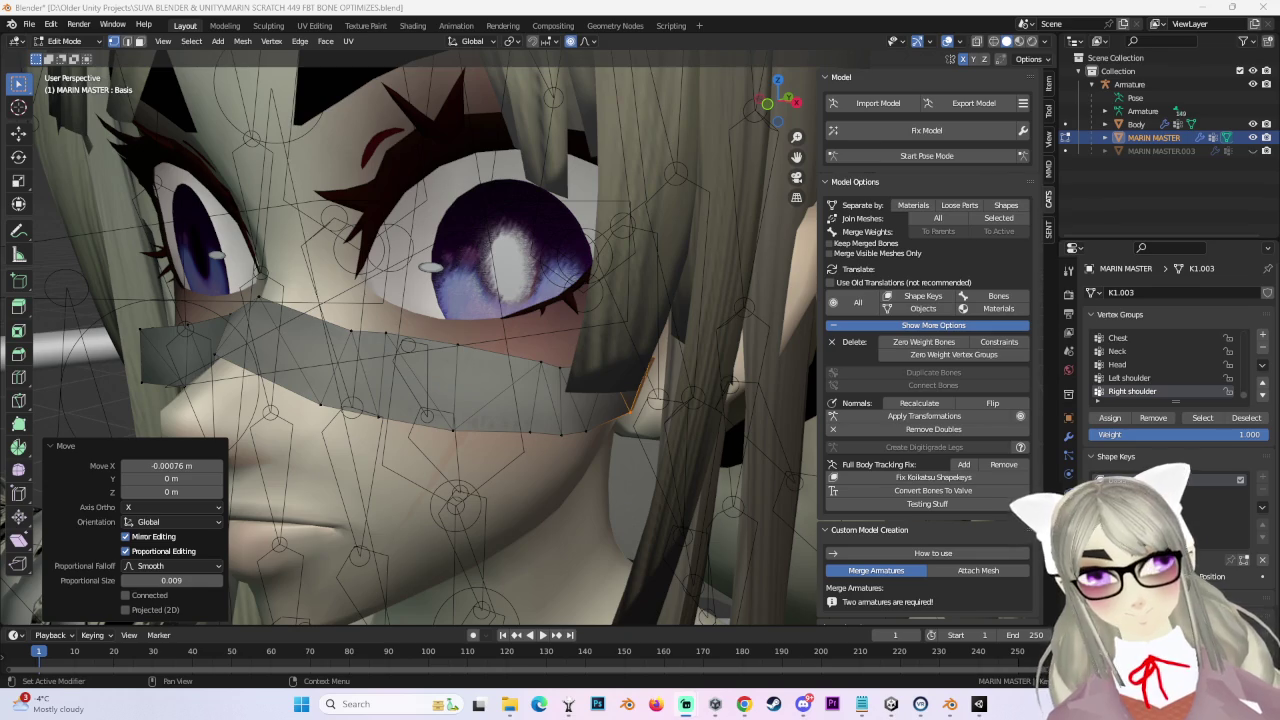
# Step: From the front, nudge the vertex on the mask's upper edge several times
pyautogui.moveTo(287, 358); pyautogui.dragTo(420, 350, button='middle')
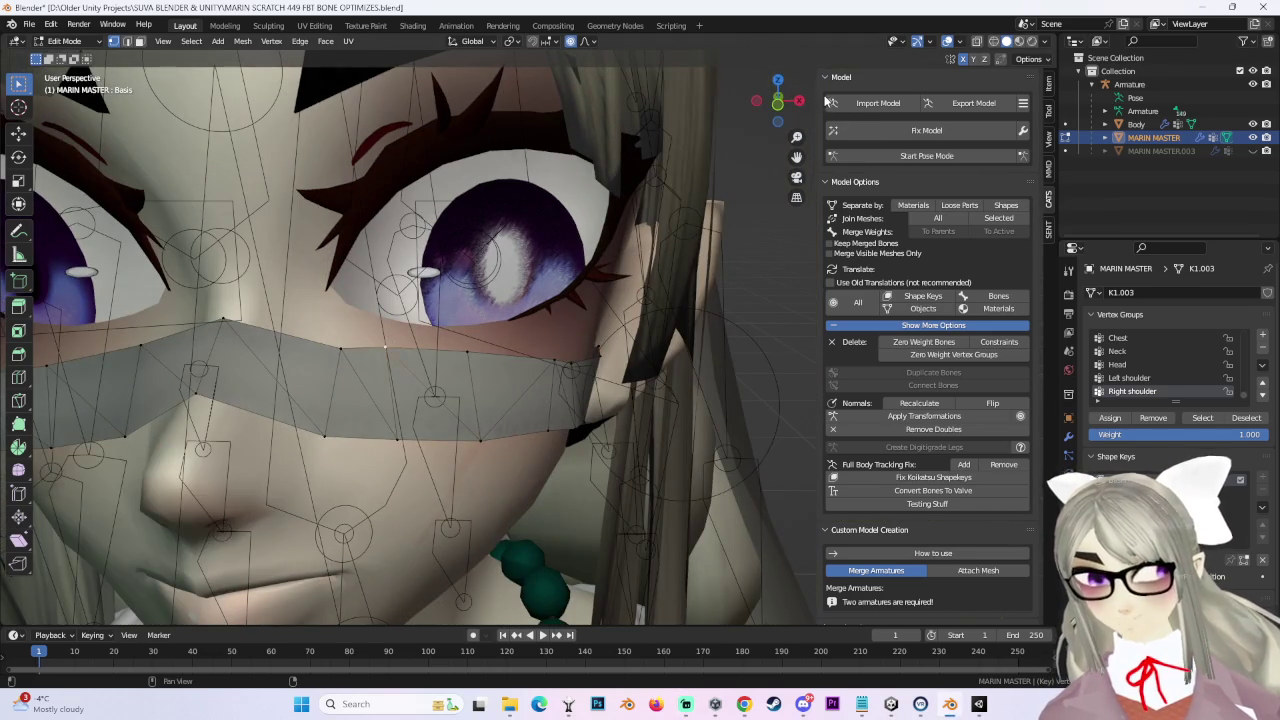
pyautogui.click(776, 103)
pyautogui.press('g')
pyautogui.click(430, 344)
pyautogui.press('g')
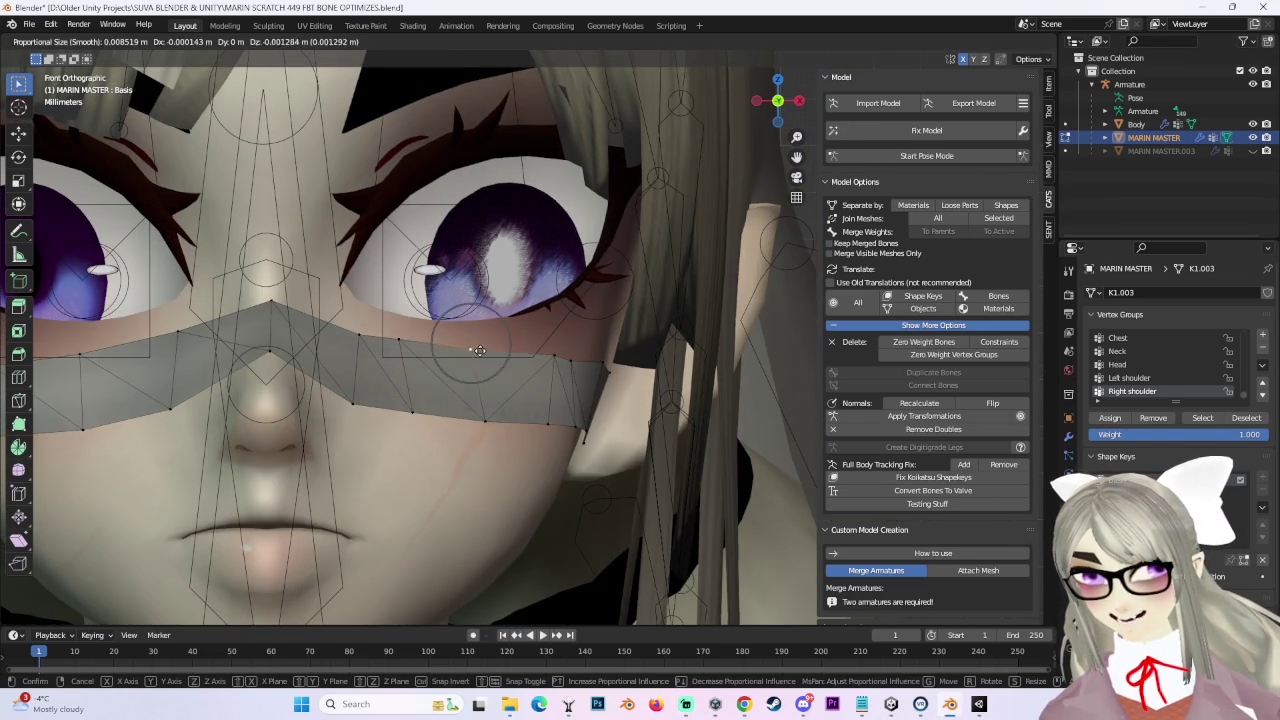
pyautogui.click(500, 350)
pyautogui.press('g')
pyautogui.click(500, 350)
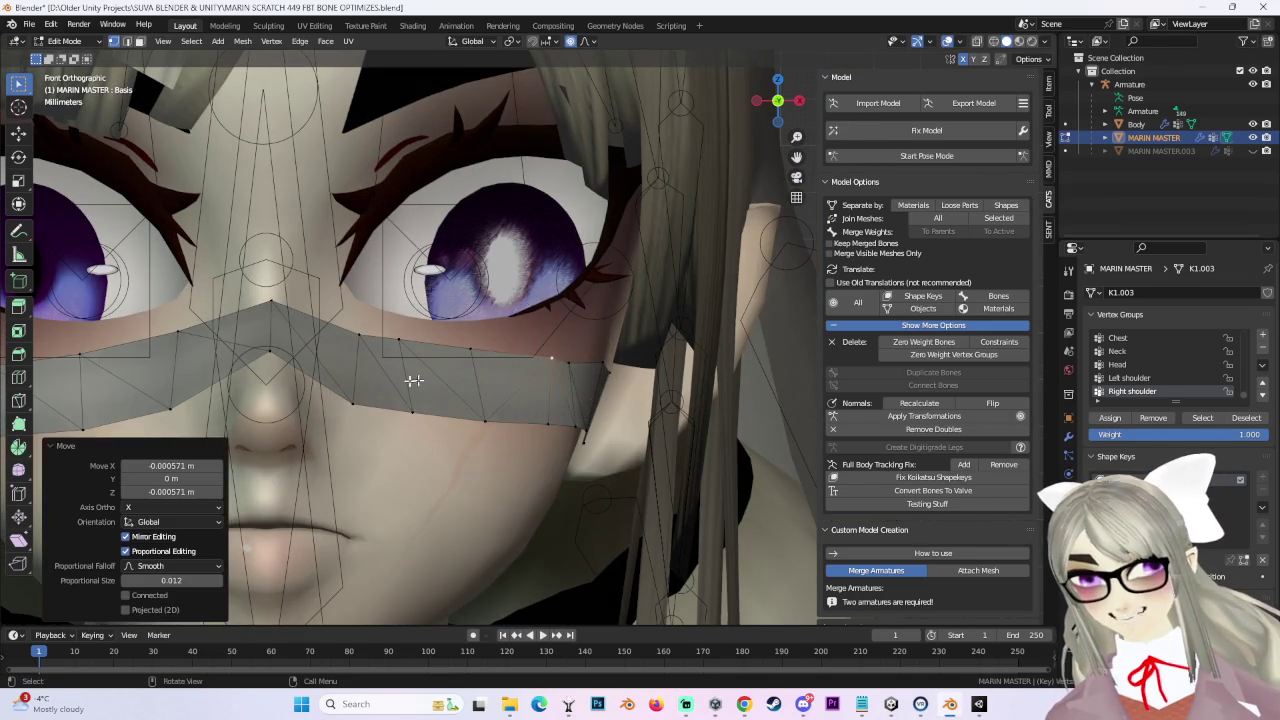
# Step: Centre the nose in view and make a final adjustment to the bandage's position
pyautogui.keyDown('shift'); pyautogui.moveTo(100, 360); pyautogui.dragTo(407, 368, button='middle'); pyautogui.keyUp('shift')
pyautogui.scroll(-1, 390, 420)
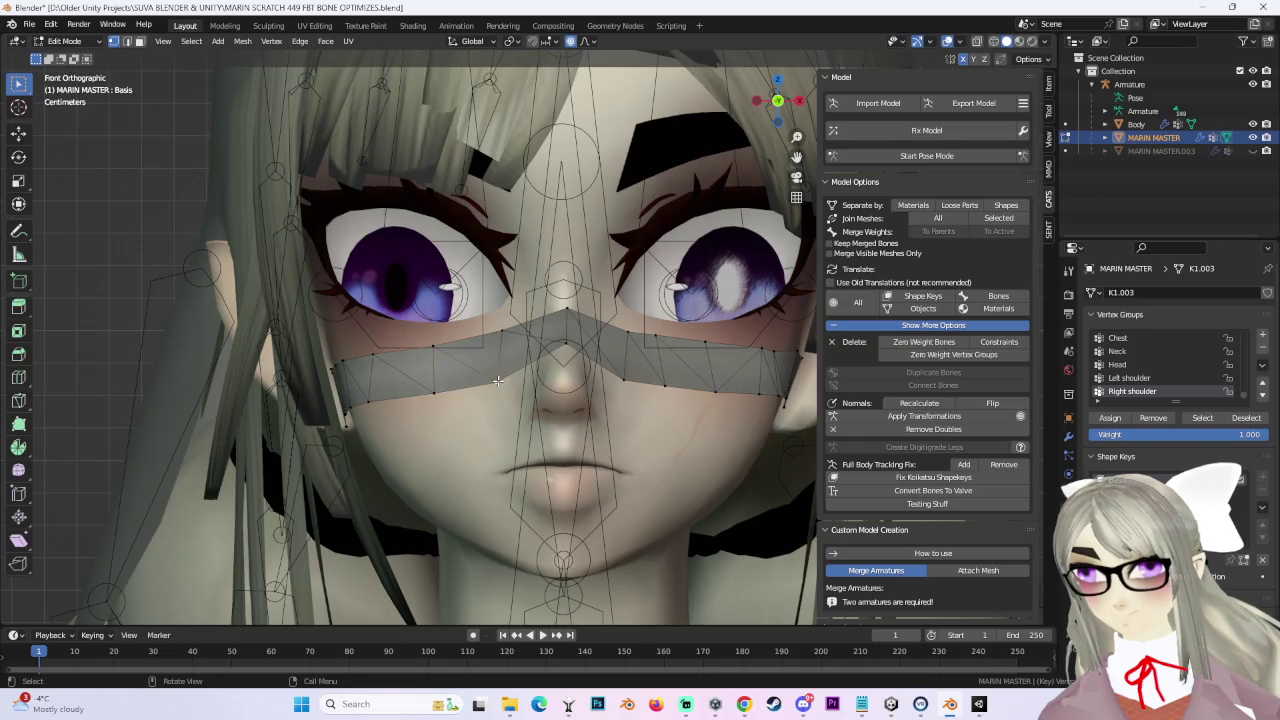
pyautogui.press('g')
pyautogui.click(592, 300)
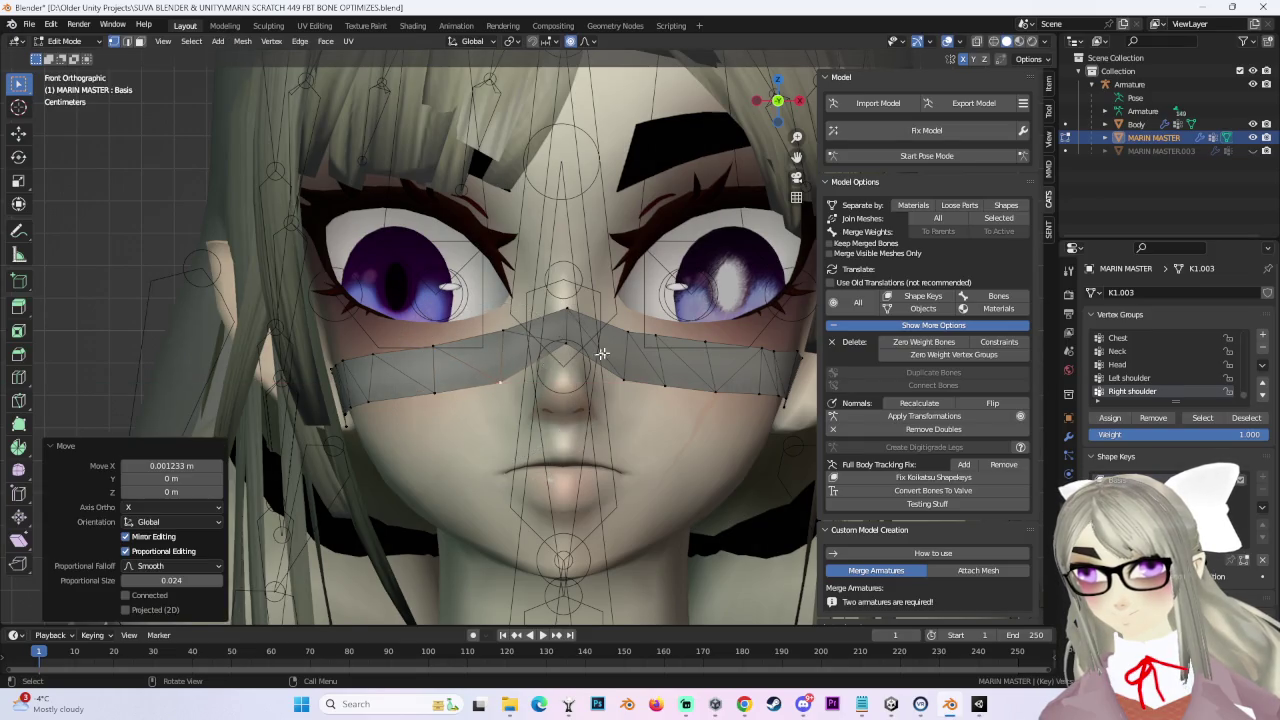
pyautogui.scroll(-2, 663, 359)
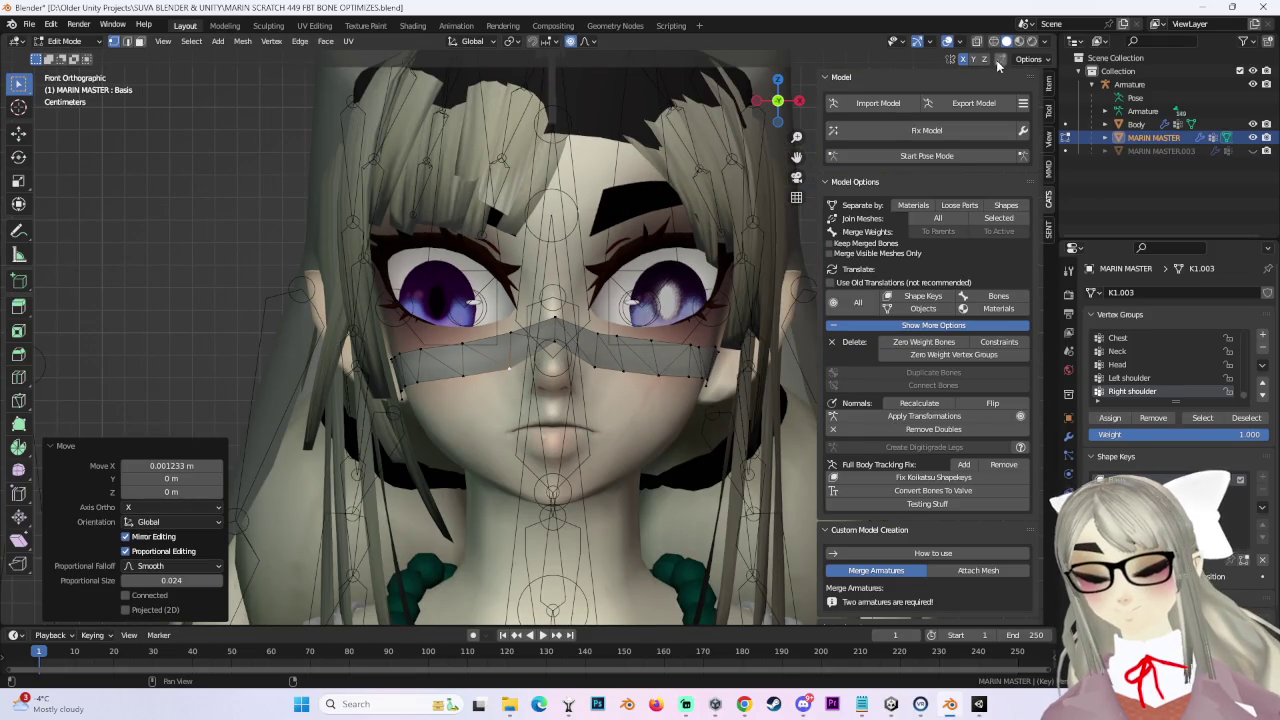
pyautogui.click(52, 44)
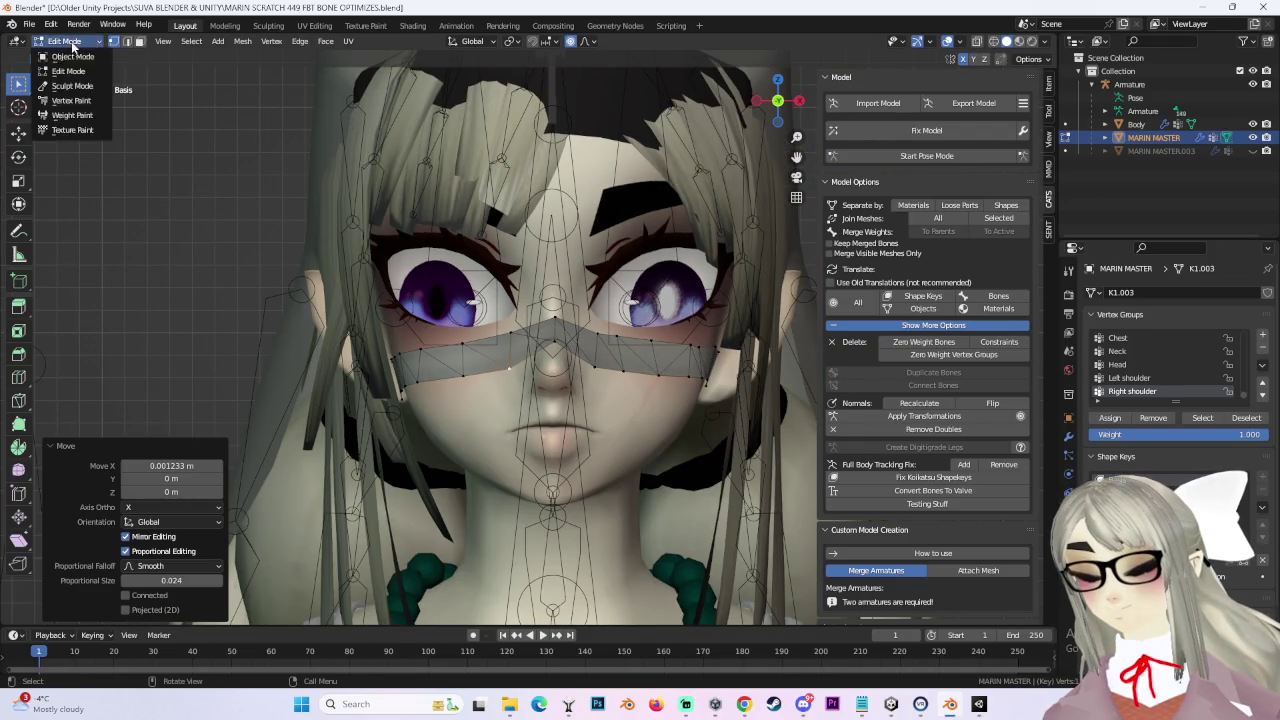
# Step: In Object Mode, hide MARIN MASTER and show MARIN MASTER.003 to inspect the old band
pyautogui.click(60, 40)
pyautogui.scroll(-2, 670, 265)
pyautogui.scroll(3, 758, 325)
pyautogui.moveTo(759, 384)
pyautogui.mouseDown(button='middle')
pyautogui.moveTo(793, 365)
pyautogui.moveTo(677, 366)
pyautogui.mouseUp(button='middle')
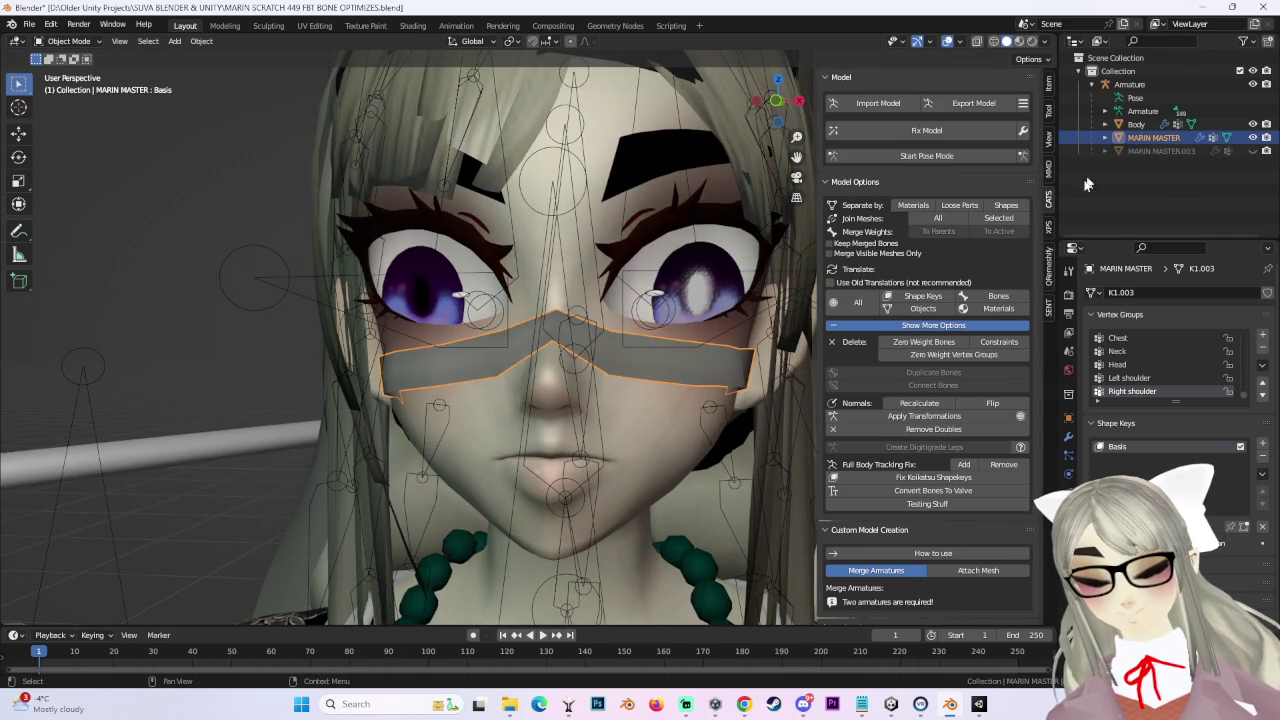
pyautogui.click(1184, 150)
pyautogui.click(1253, 137)
pyautogui.click(1253, 150)
pyautogui.moveTo(600, 410)
pyautogui.mouseDown(button='middle')
pyautogui.moveTo(494, 418)
pyautogui.moveTo(651, 397)
pyautogui.mouseUp(button='middle')
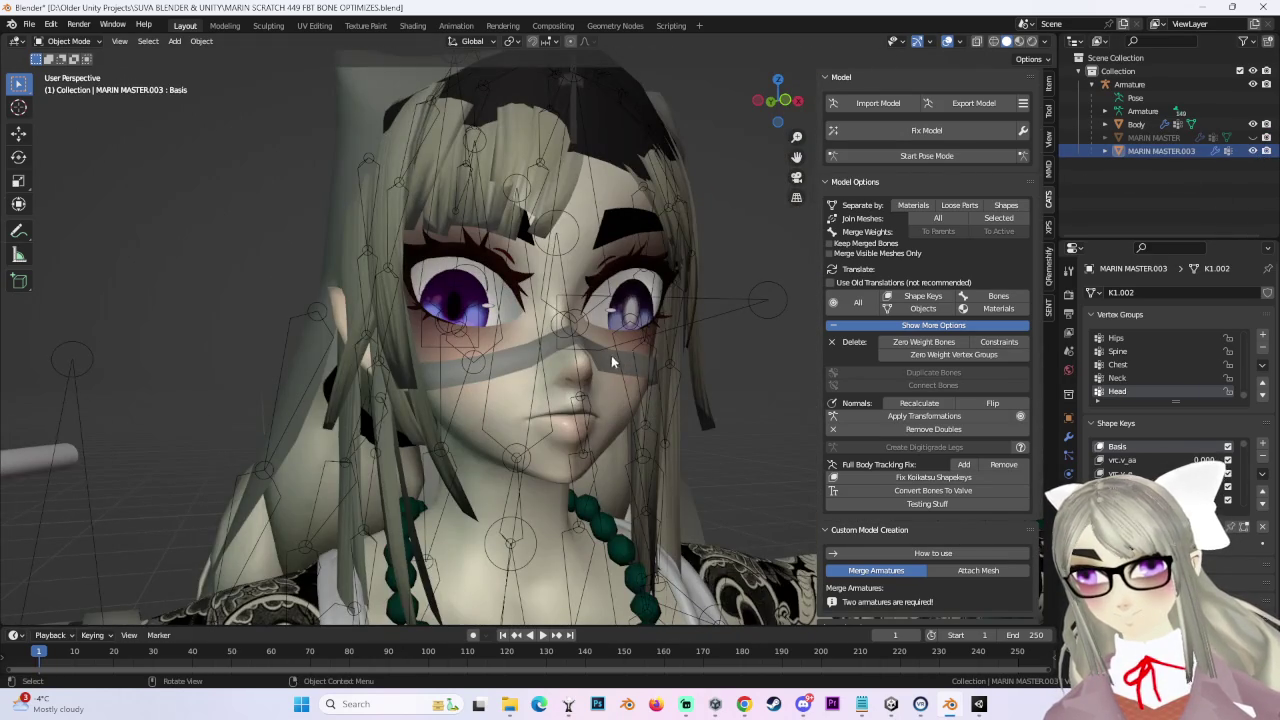
pyautogui.moveTo(500, 420)
pyautogui.mouseDown(button='middle')
pyautogui.moveTo(422, 419)
pyautogui.moveTo(564, 370)
pyautogui.moveTo(417, 370)
pyautogui.mouseUp(button='middle')
pyautogui.scroll(4, 417, 370)
pyautogui.press('KP_1')
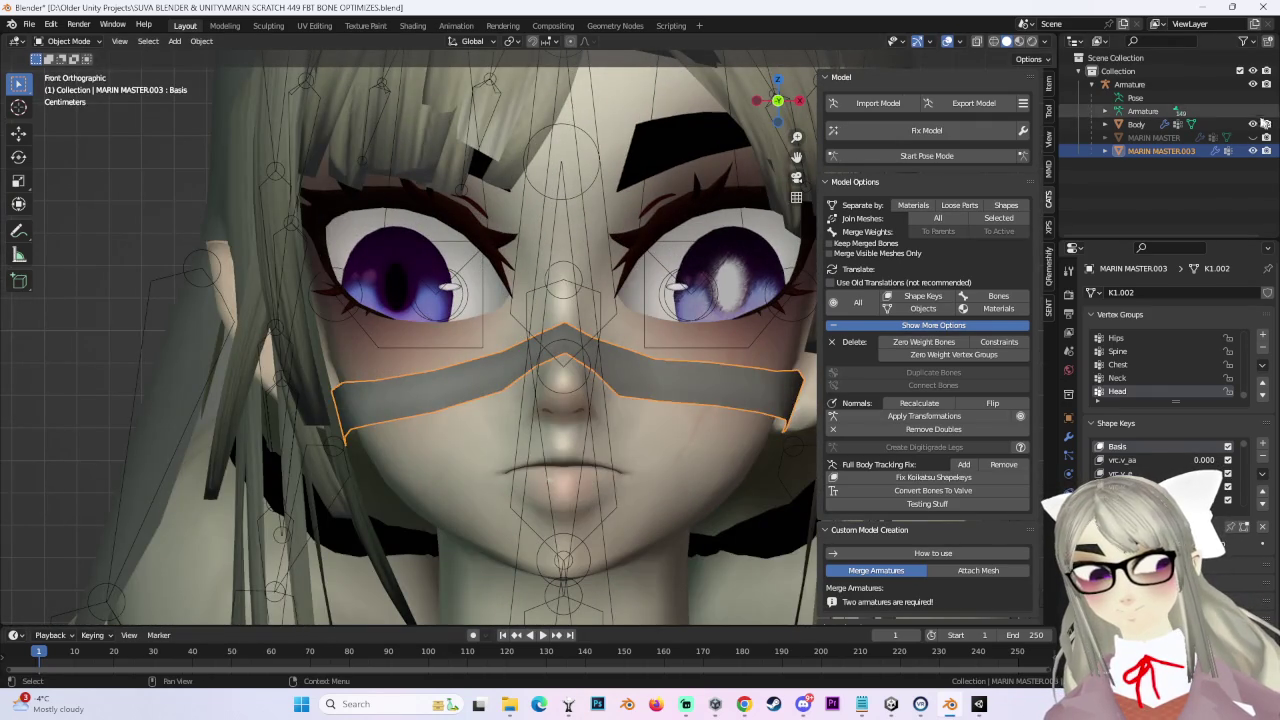
# Step: Make MARIN MASTER visible again and delete the MARIN MASTER.003 object from the Outliner
pyautogui.click(1253, 150)
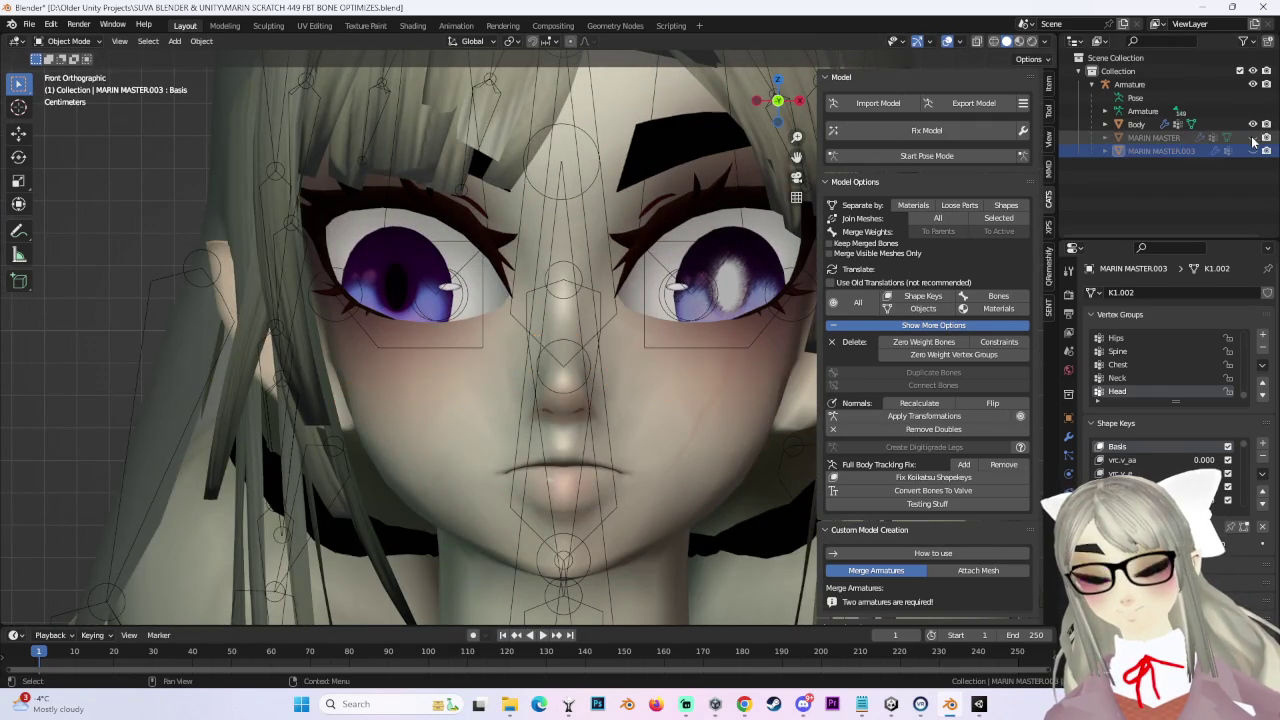
pyautogui.click(1253, 137)
pyautogui.click(700, 388)
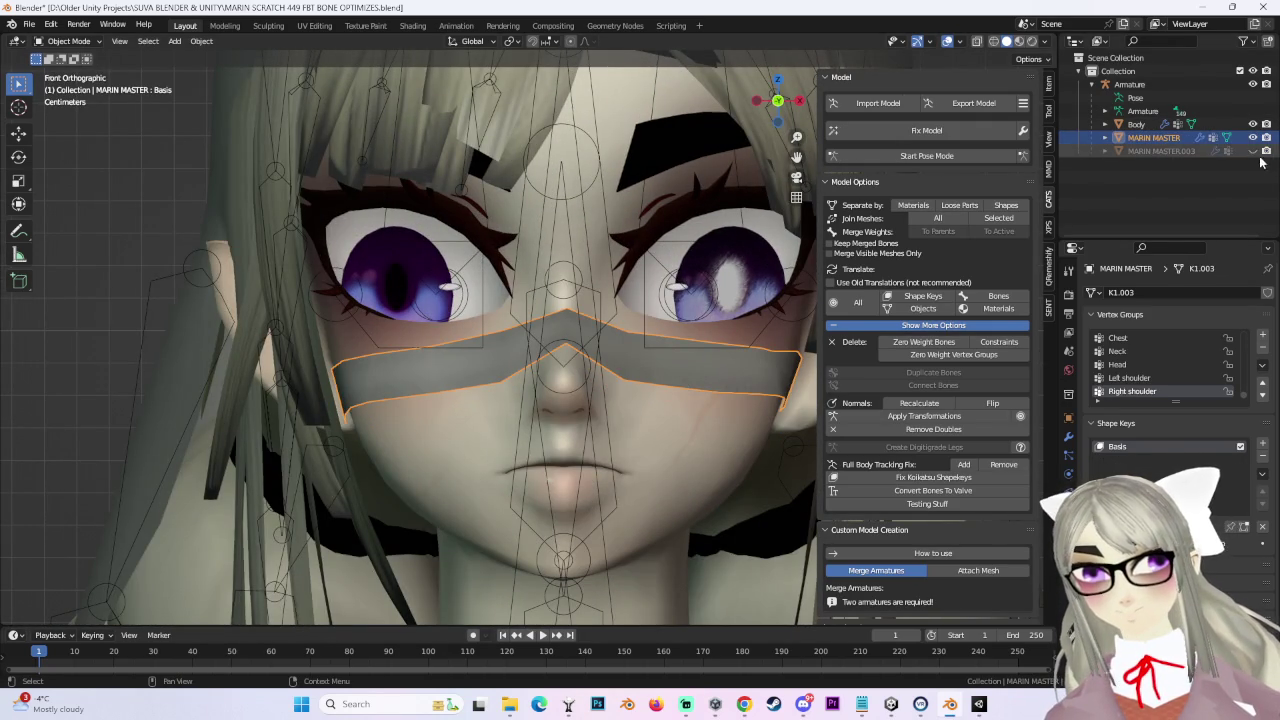
pyautogui.click(1158, 151)
pyautogui.rightClick(1158, 152)
pyautogui.click(1120, 152)
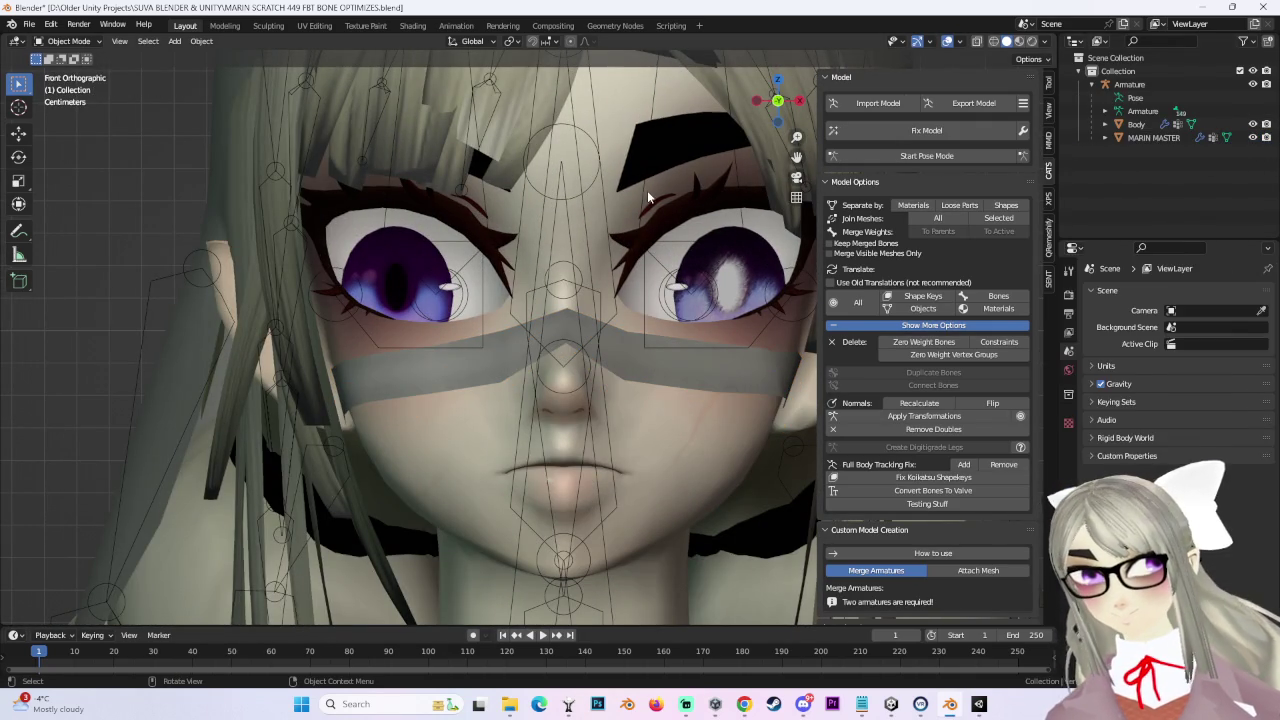
# Step: Save As with the name's ending replaced by '450 NOSE', giving MARIN SCRATCH 450 NOSE BANDAGE.blend
pyautogui.click(30, 23)
pyautogui.click(60, 129)
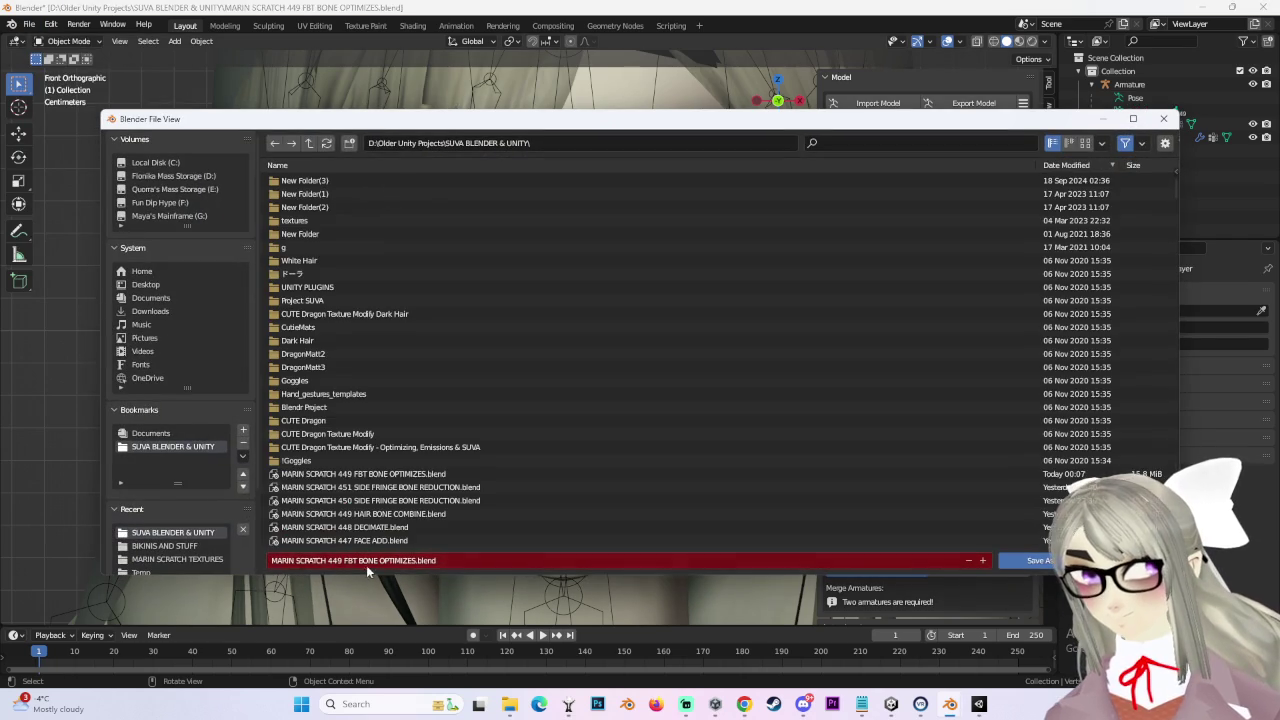
pyautogui.moveTo(336, 561); pyautogui.dragTo(872, 622)
pyautogui.write('450 NOSE BANDAG')
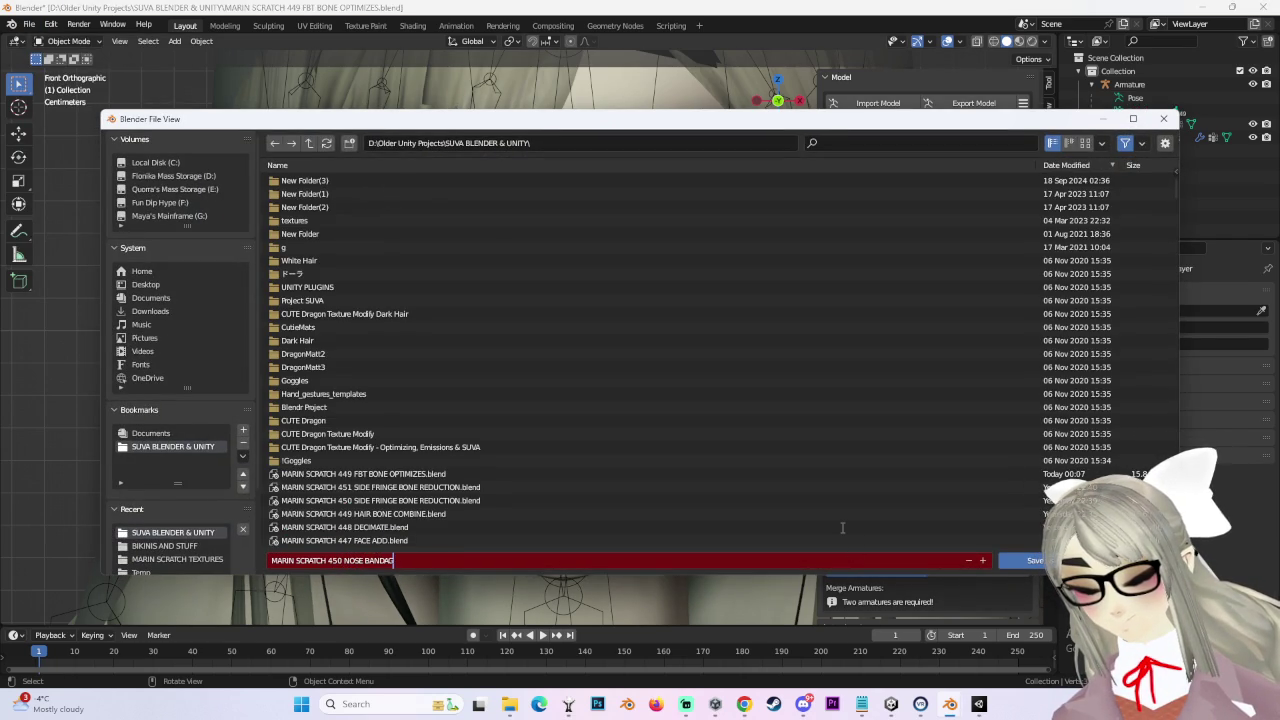
pyautogui.write('E.blend')
pyautogui.press('Return')
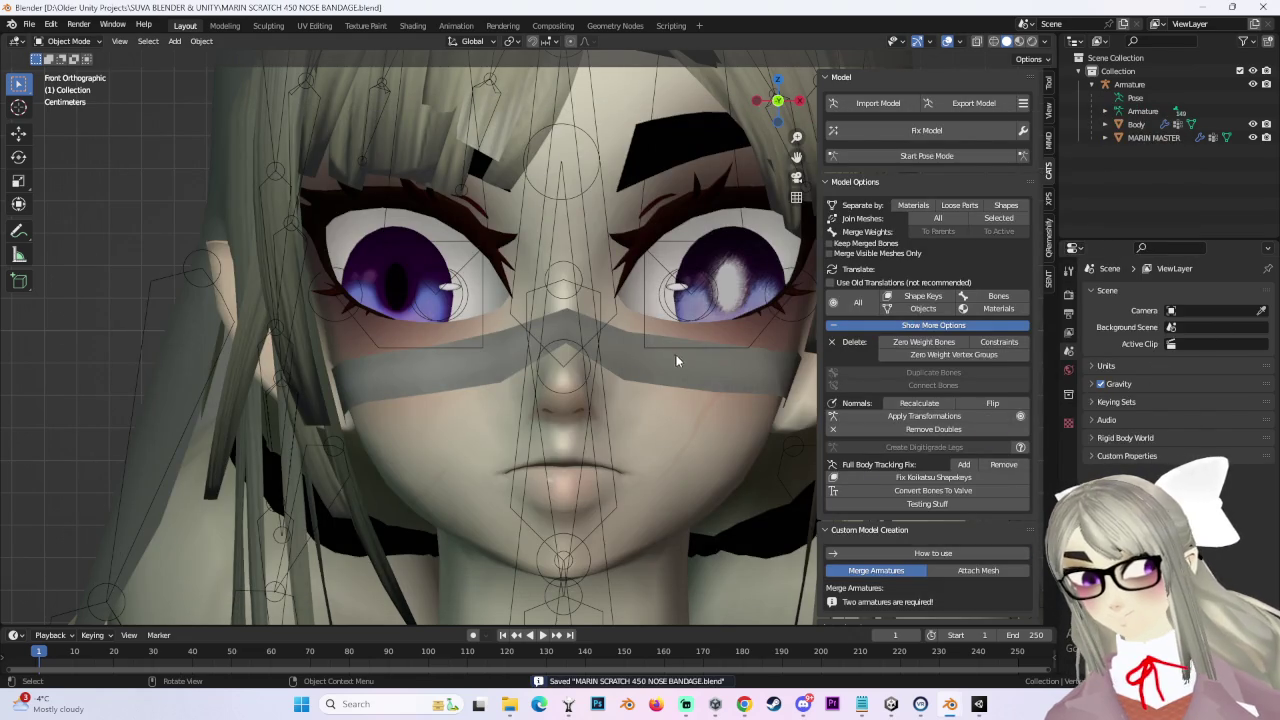
pyautogui.click(652, 182)
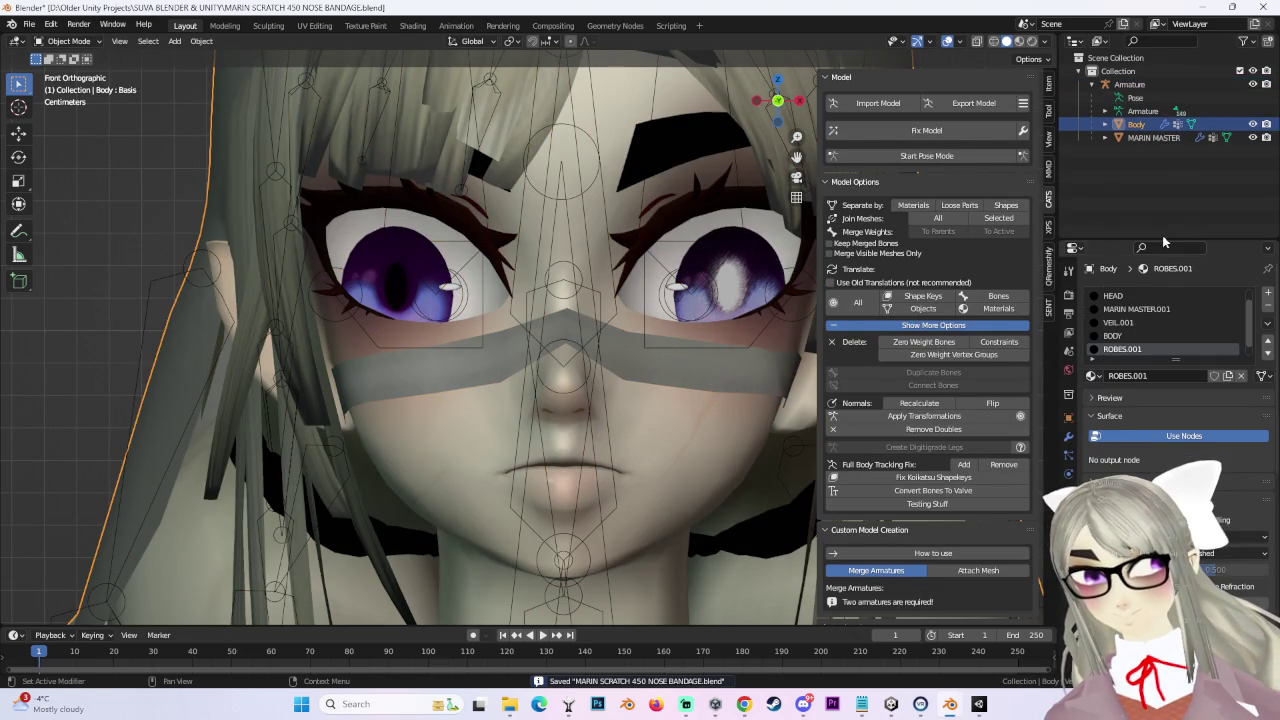
# Step: Assign the MARIN MASTER.001 material to the MARIN MASTER nose bandage
pyautogui.click(694, 369)
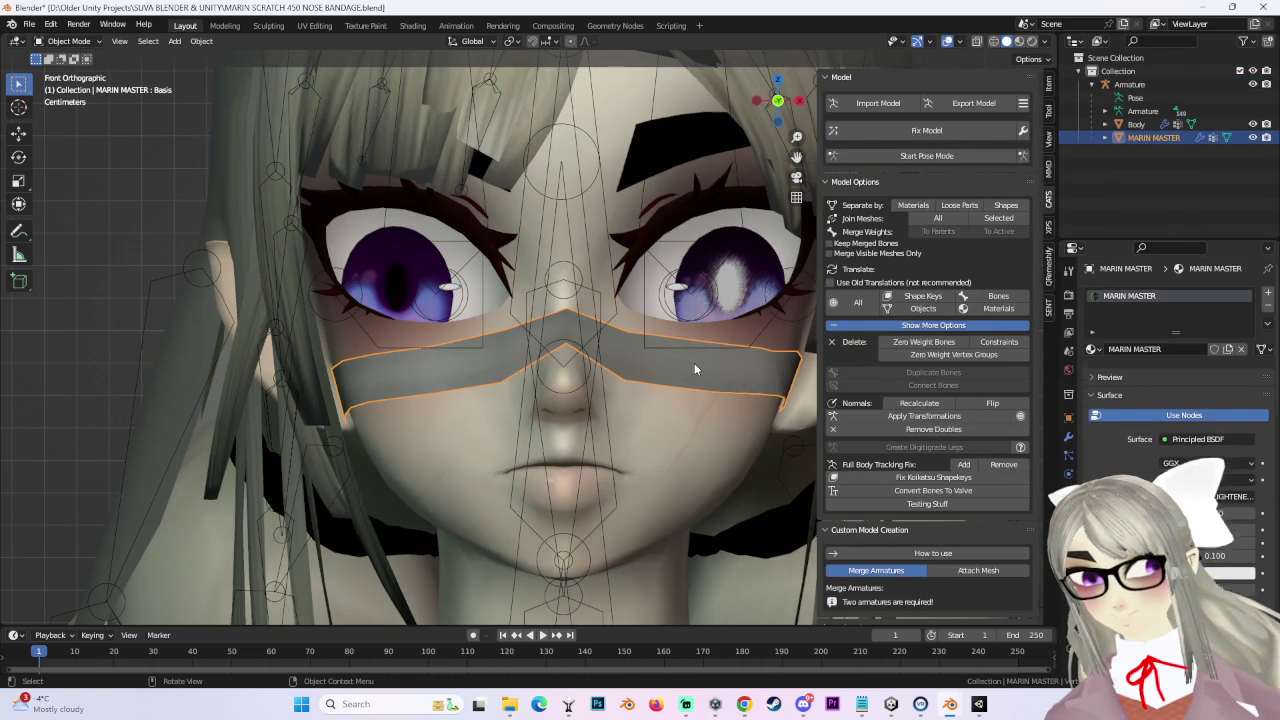
pyautogui.click(1091, 349)
pyautogui.click(1162, 446)
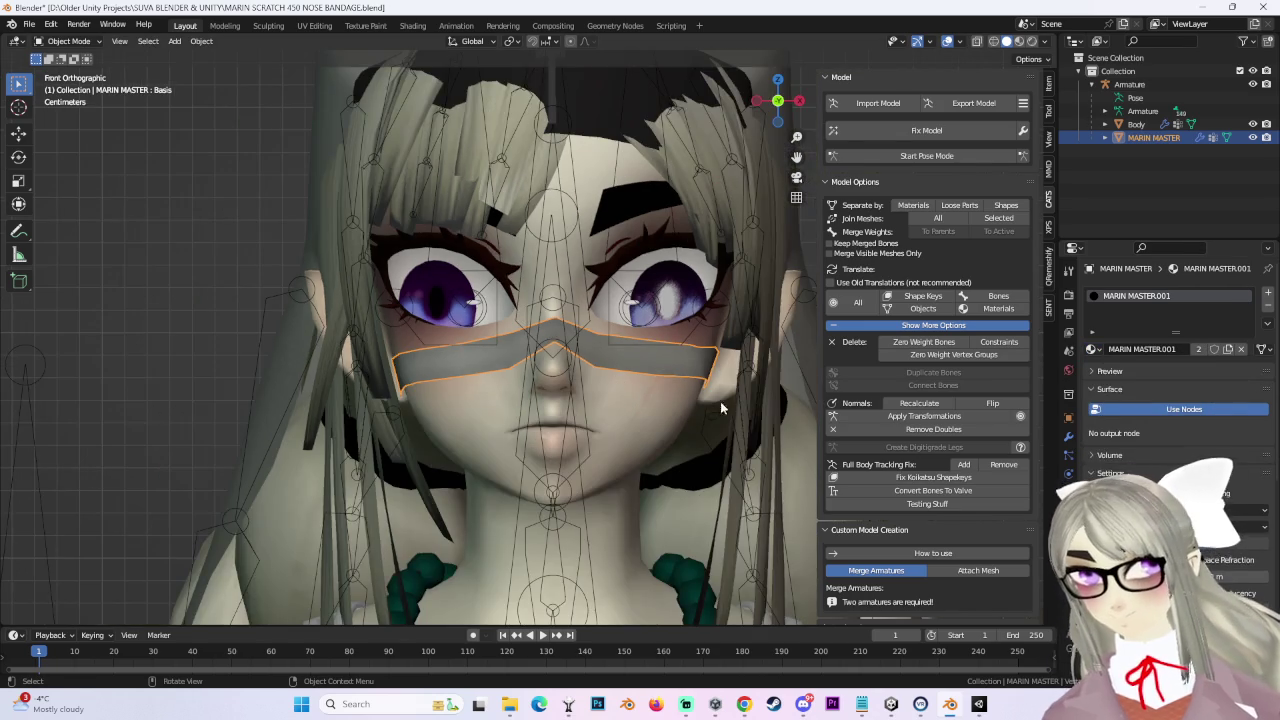
pyautogui.moveTo(720, 401); pyautogui.dragTo(637, 370, button='middle')
pyautogui.click(1068, 491)
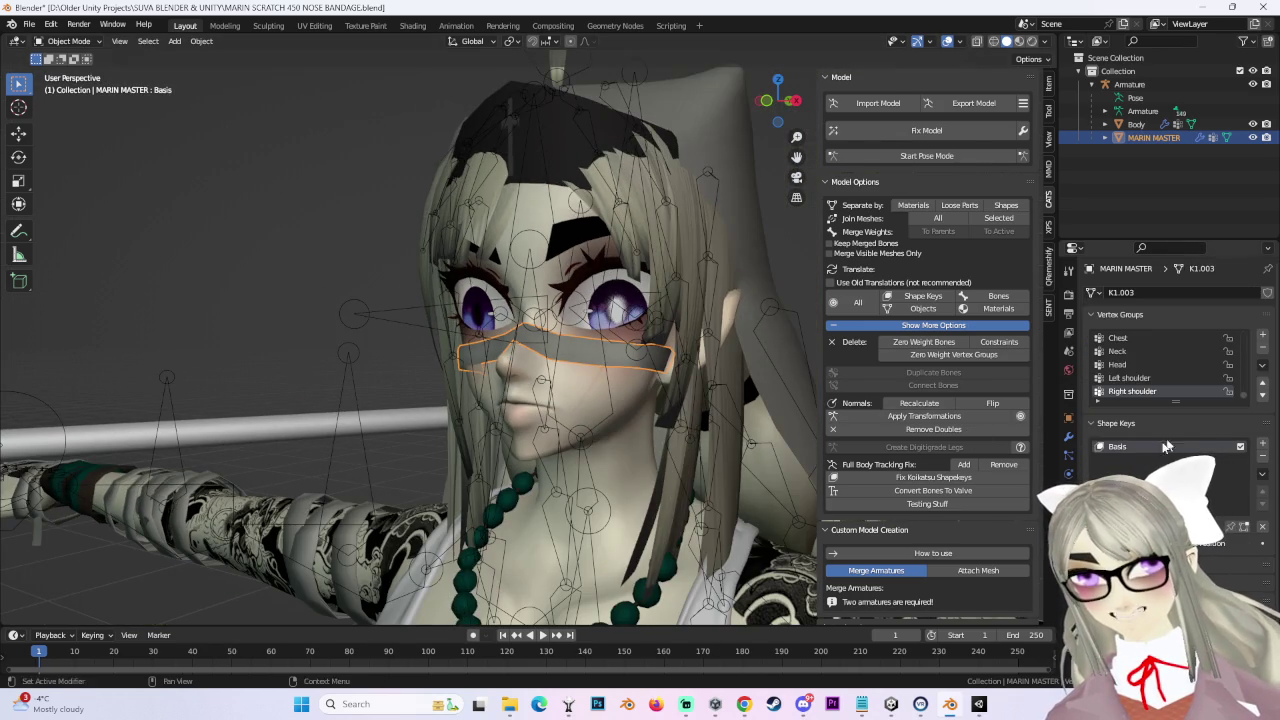
# Step: Join the bandage into the Body mesh, then undo the join
pyautogui.keyDown('shift'); pyautogui.click(626, 369); pyautogui.keyUp('shift')
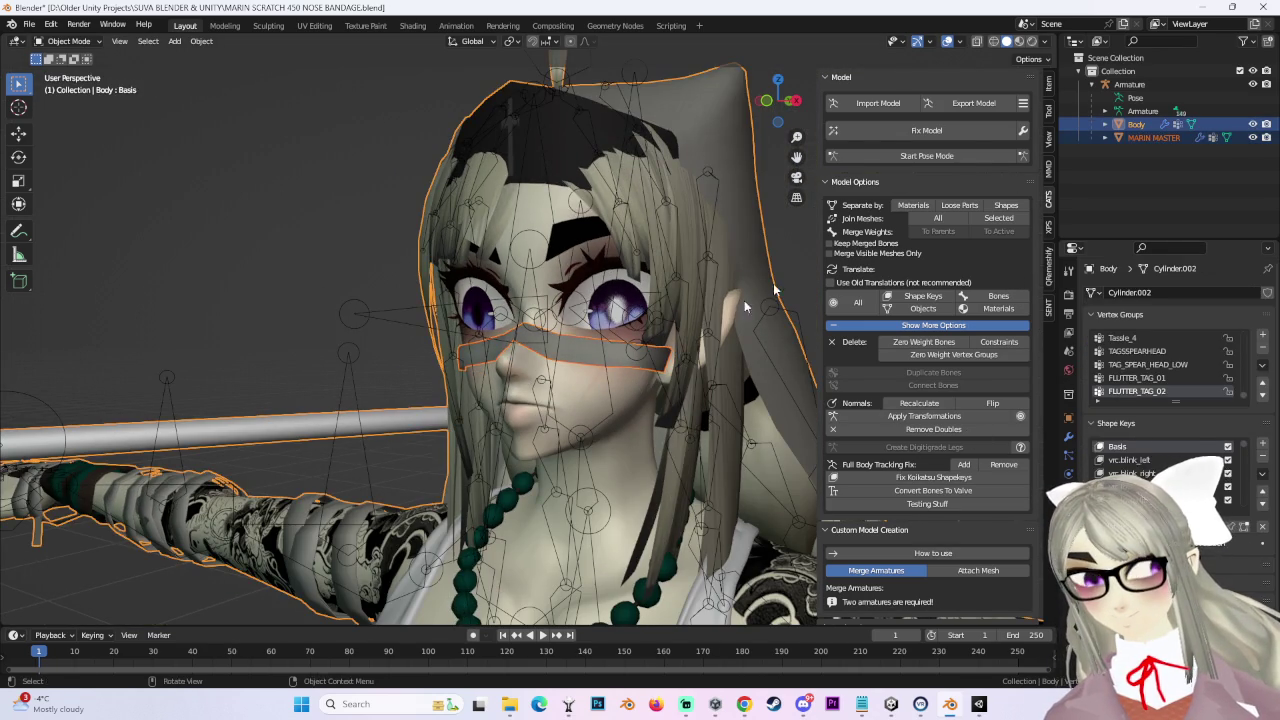
pyautogui.click(1005, 218)
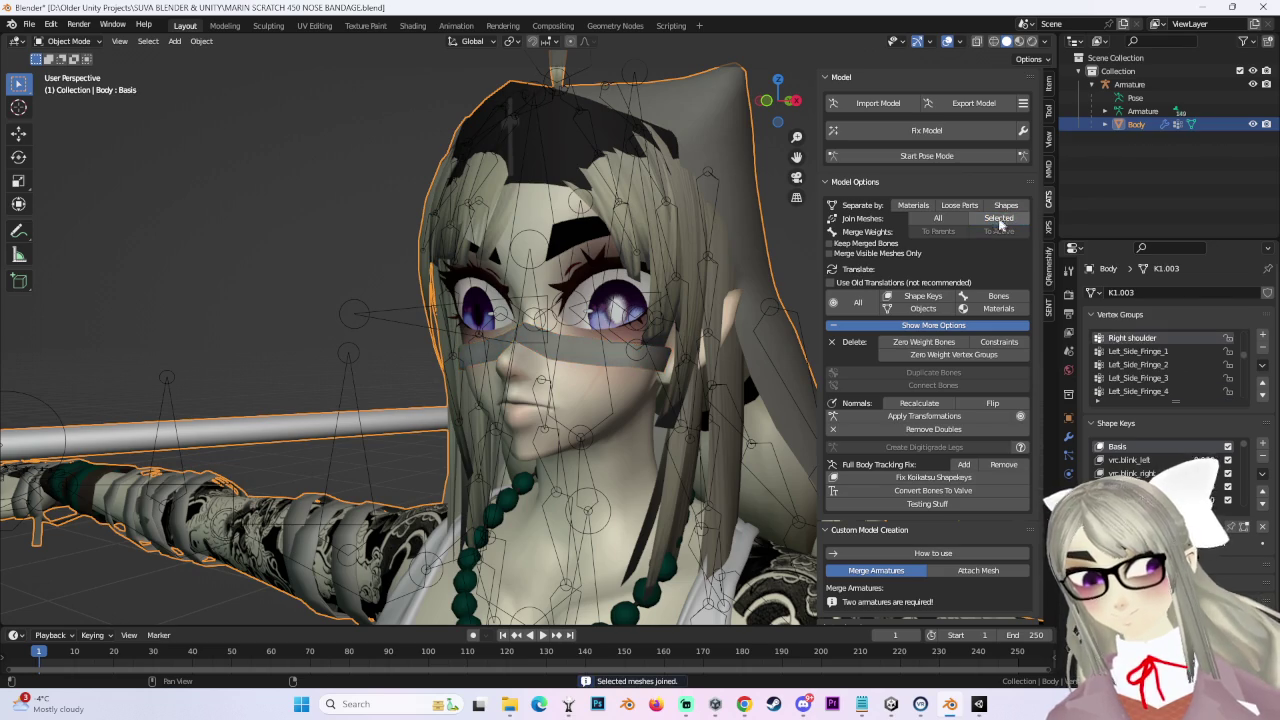
pyautogui.moveTo(590, 330); pyautogui.dragTo(536, 352, button='middle')
pyautogui.hotkey('ctrl', 'z')
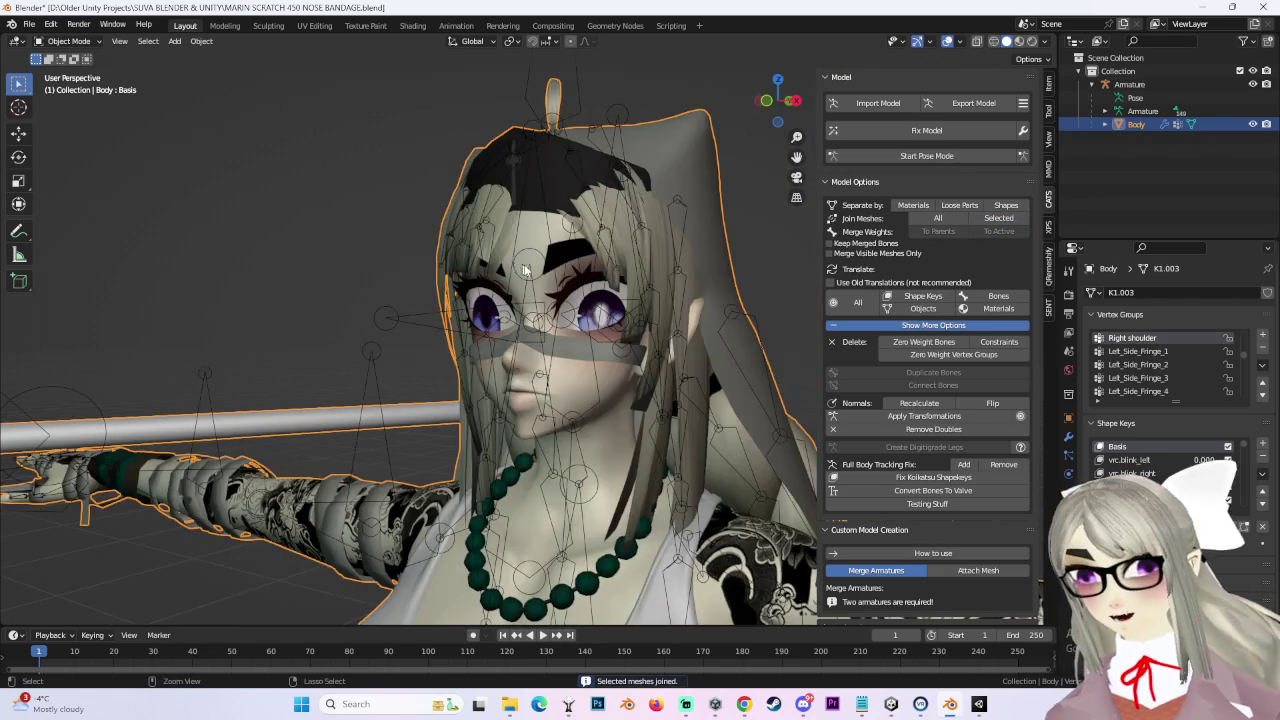
pyautogui.hotkey('ctrl', 'z')
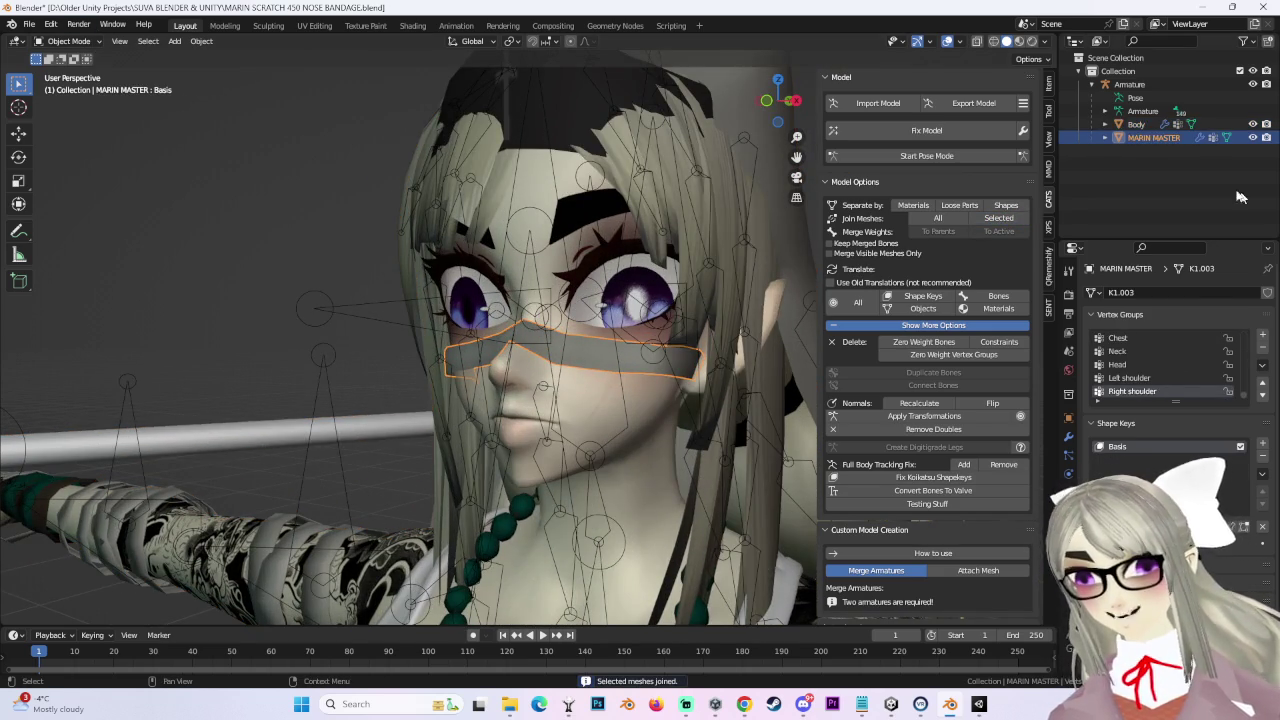
# Step: Select the Body object and switch it into Edit Mode
pyautogui.click(1136, 124)
pyautogui.click(64, 41)
pyautogui.click(68, 58)
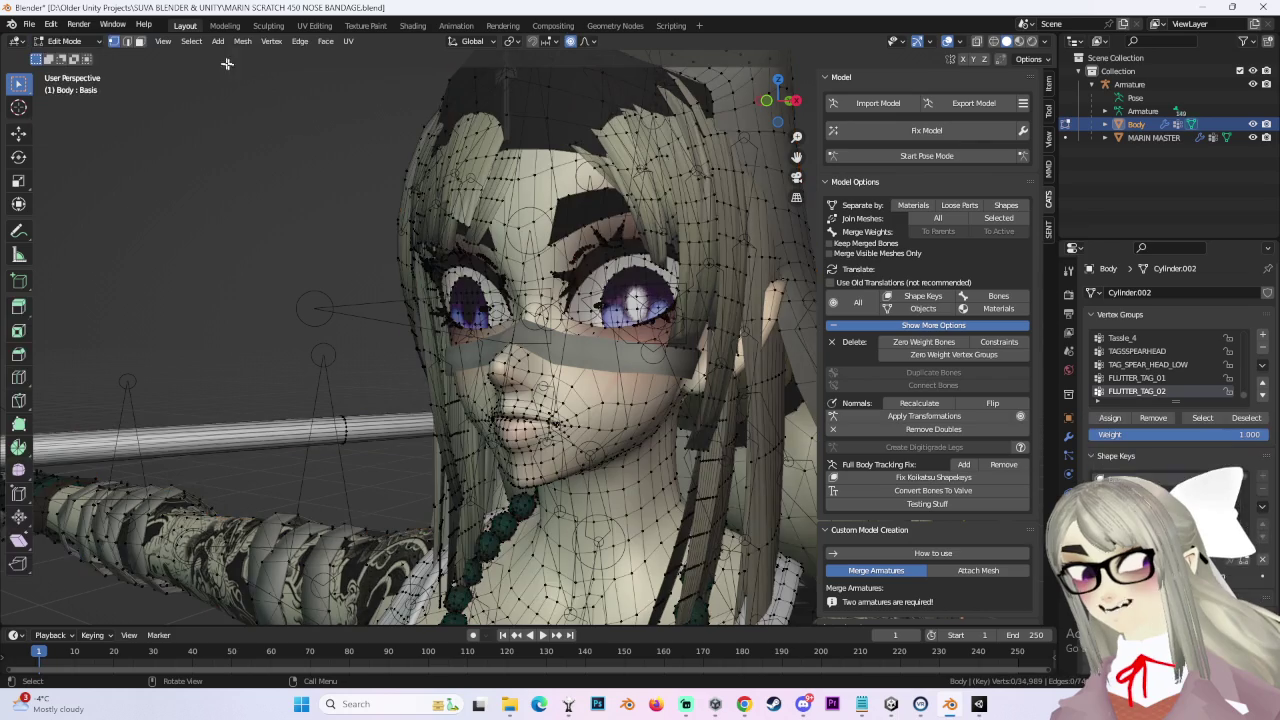
# Step: In Sculpt Mode, fill the mask over the entire Body mesh
pyautogui.click(64, 41)
pyautogui.click(68, 84)
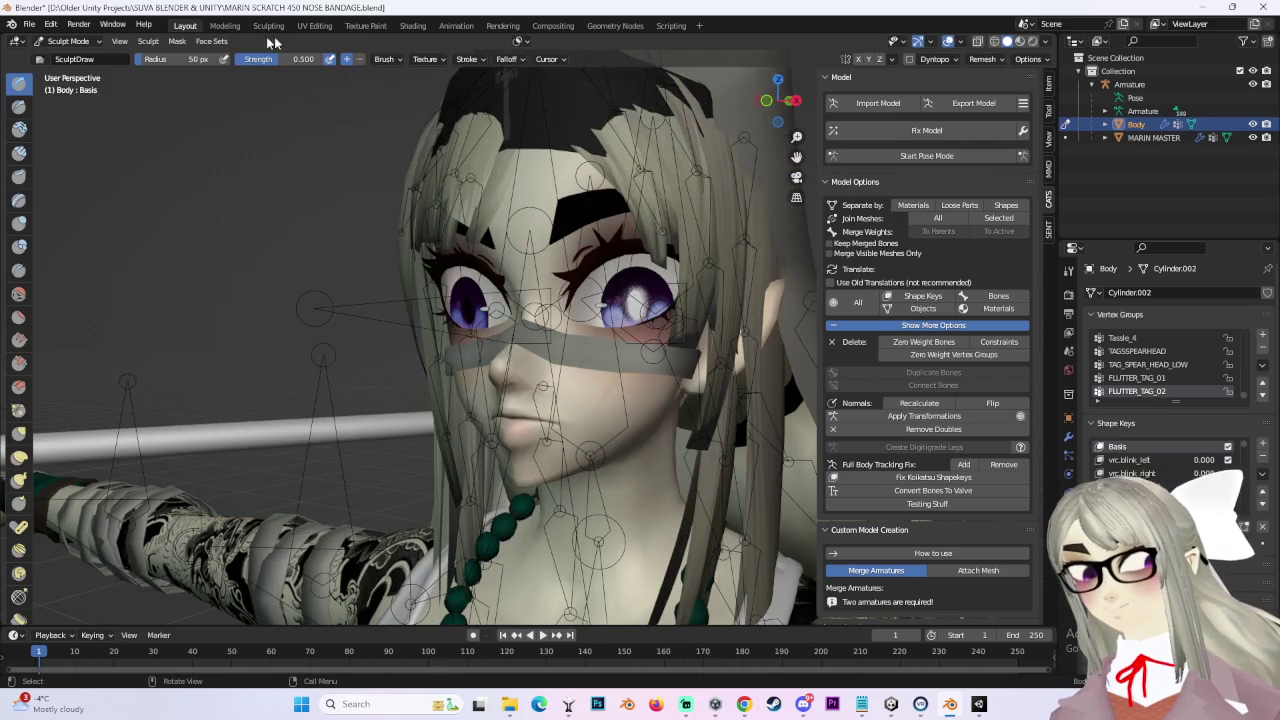
pyautogui.click(177, 41)
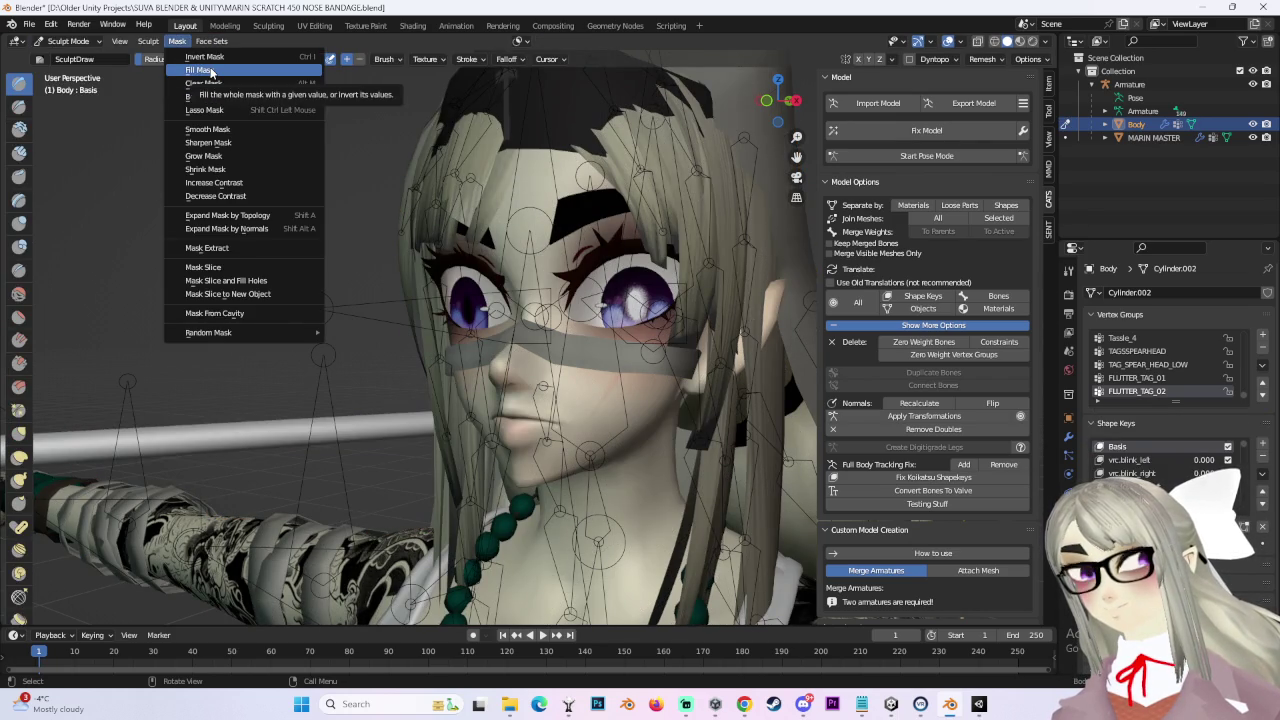
pyautogui.click(211, 70)
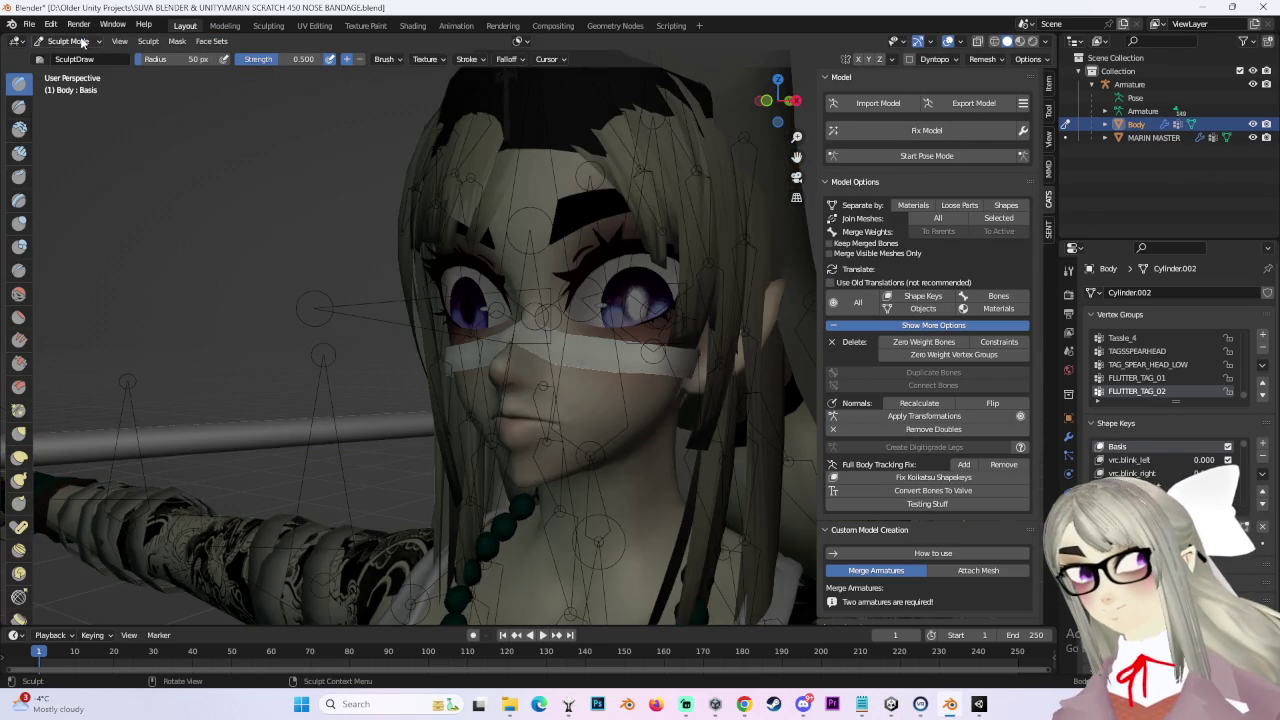
# Step: Return to Object Mode, view the face from the front, and enter Edit Mode on the combined Body mesh
pyautogui.click(83, 41)
pyautogui.click(68, 58)
pyautogui.moveTo(560, 350); pyautogui.dragTo(637, 374, button='middle')
pyautogui.scroll(2, 620, 390)
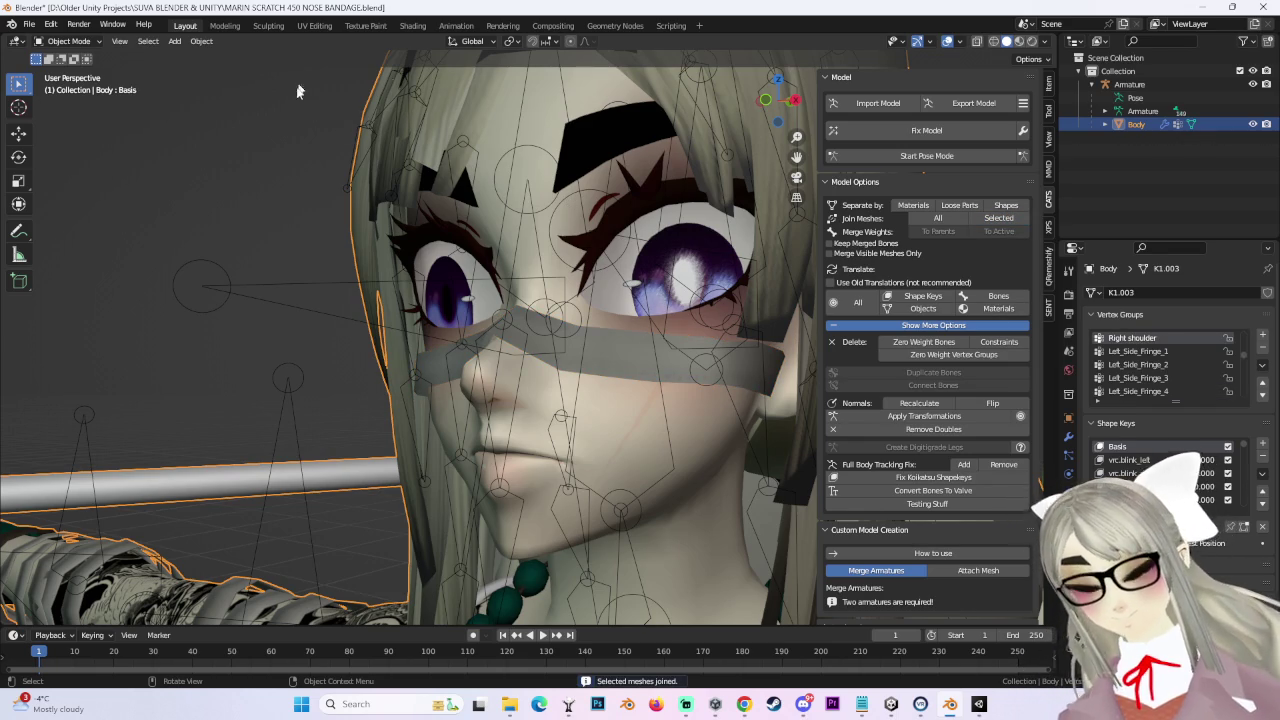
pyautogui.press('KP_1')
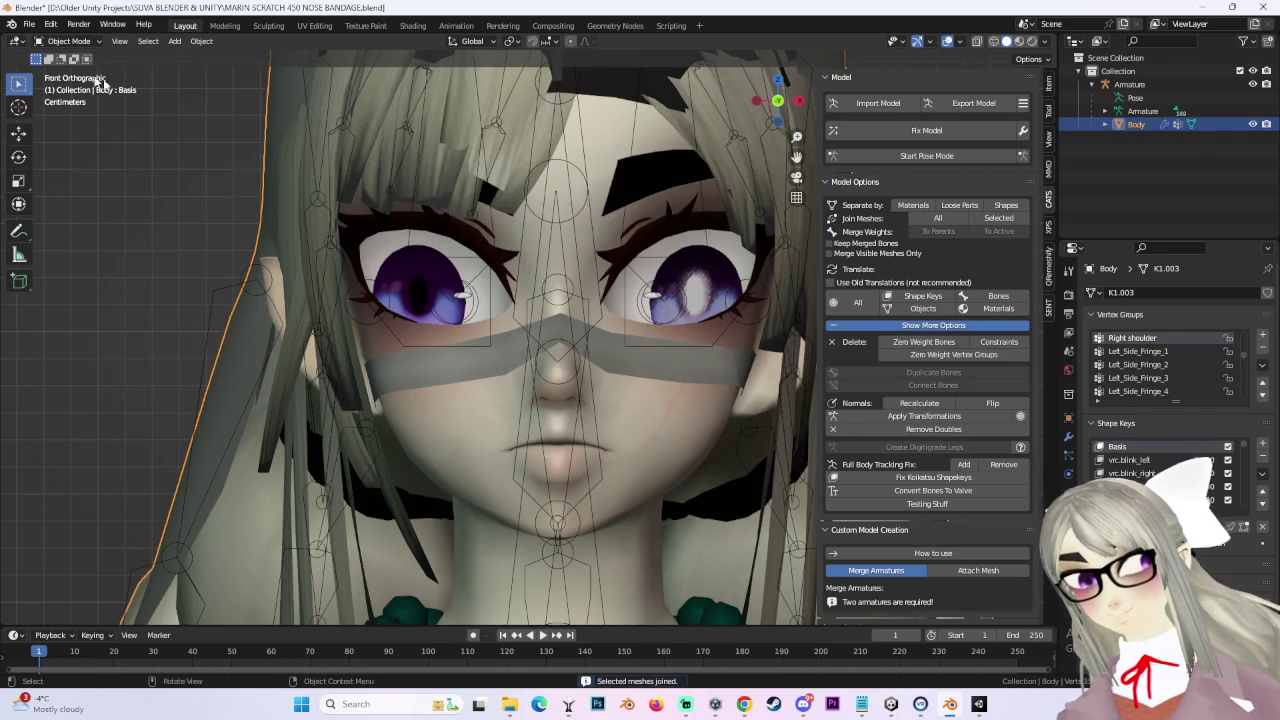
pyautogui.click(93, 41)
pyautogui.click(60, 72)
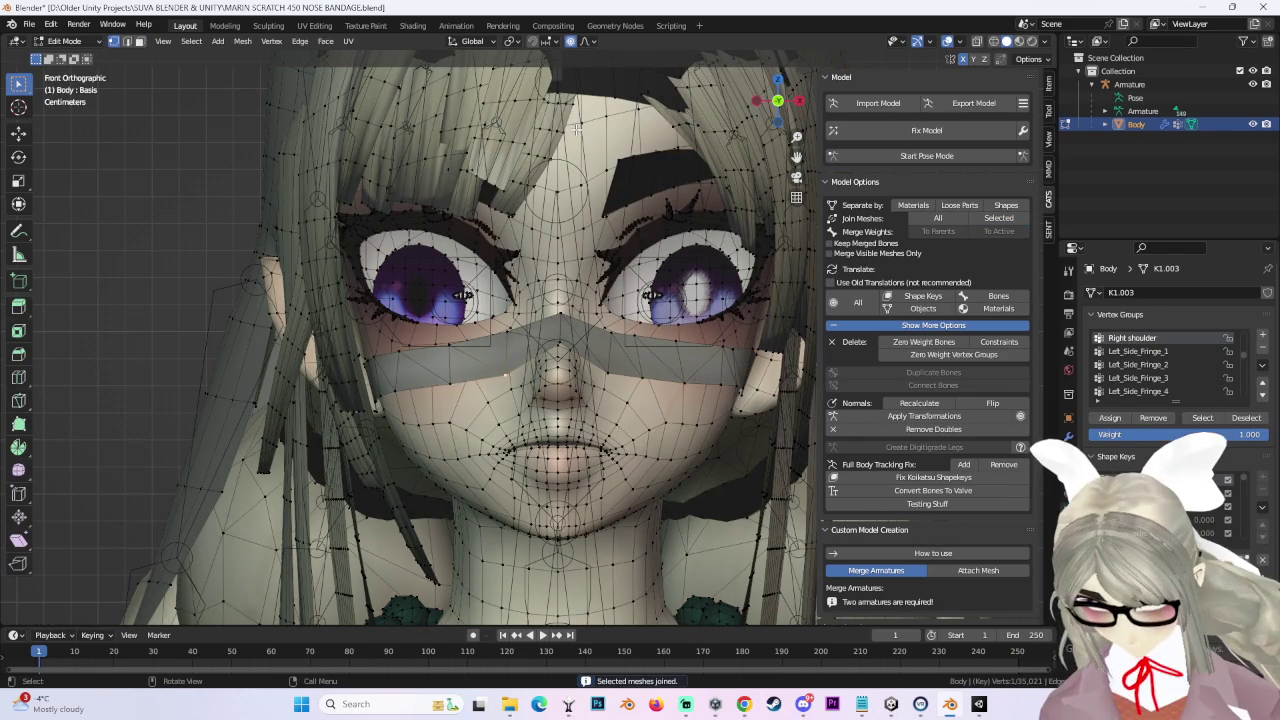
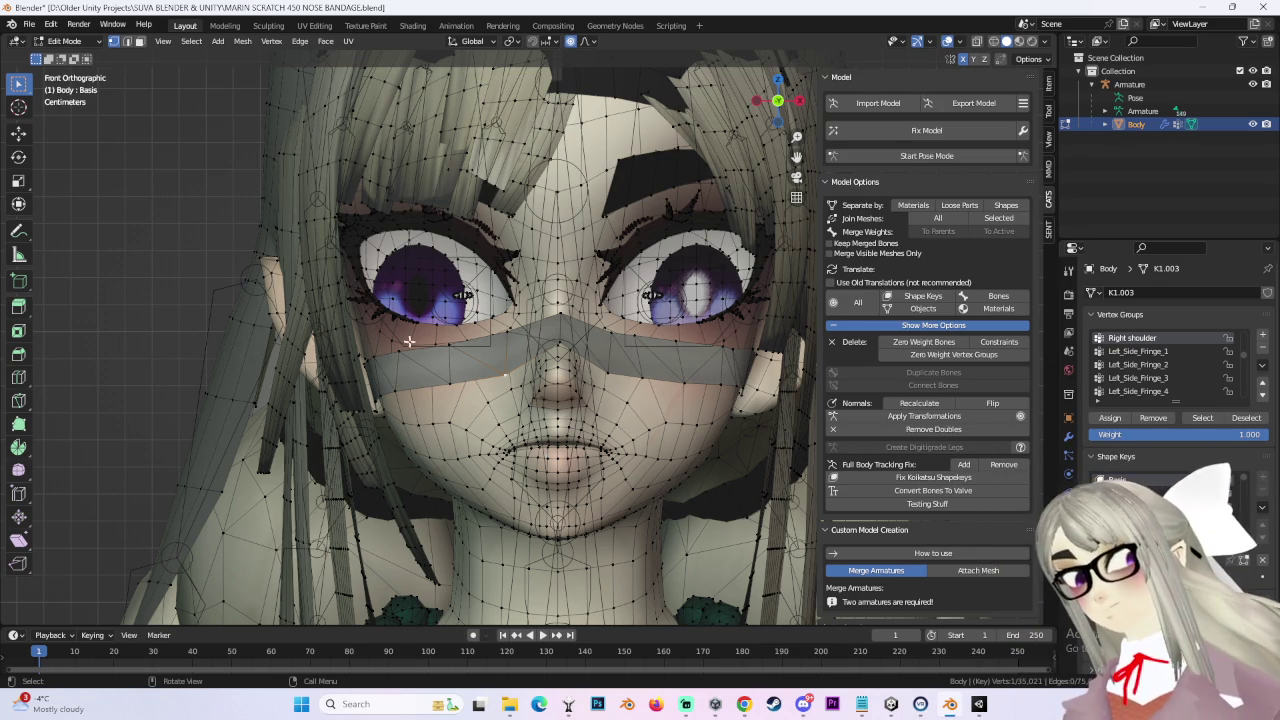
# Step: Switch the Body mesh to Sculpt Mode and show the wireframe overlay on the face
pyautogui.scroll(1, 600, 380)
pyautogui.scroll(-2, 677, 449)
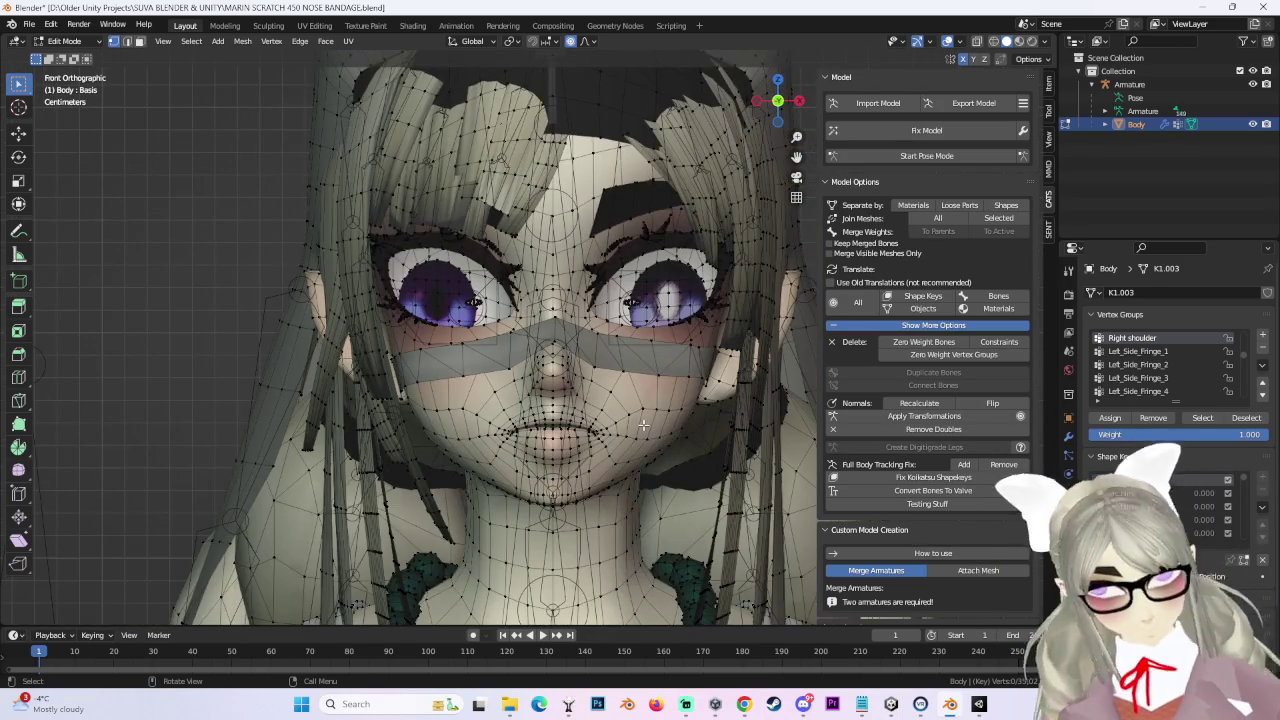
pyautogui.scroll(3, 643, 425)
pyautogui.scroll(-1, 643, 425)
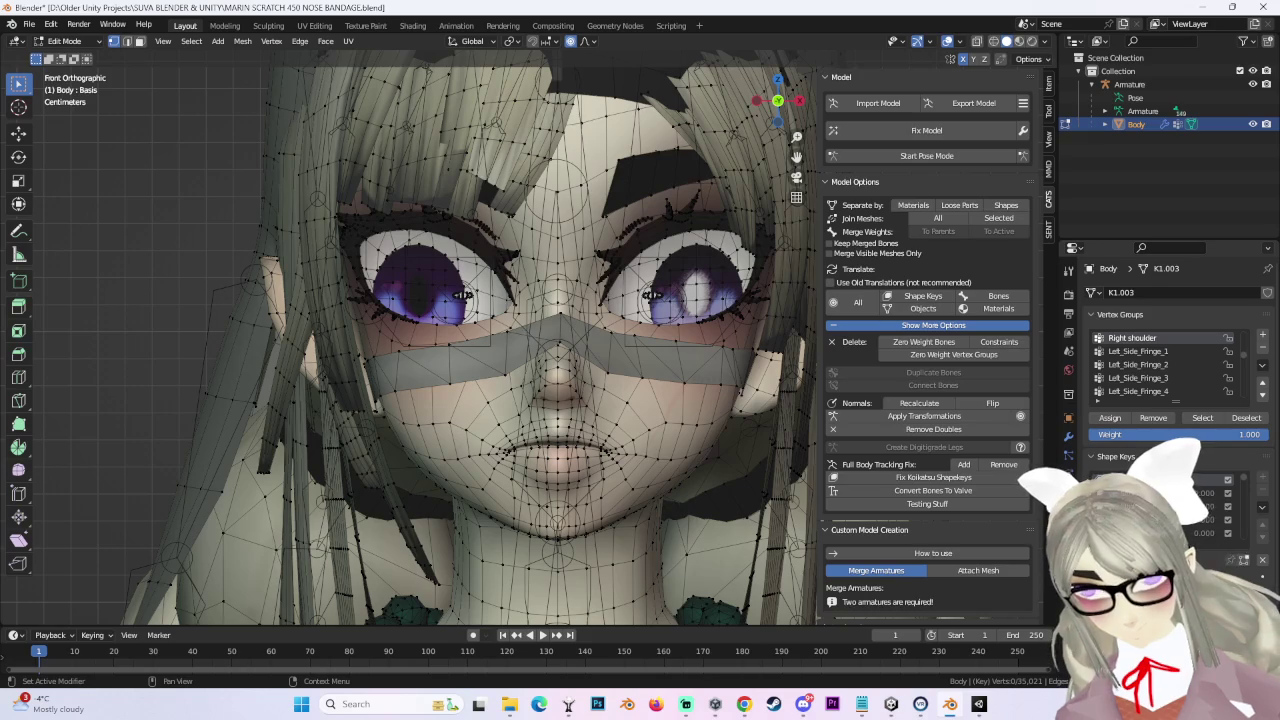
pyautogui.click(84, 41)
pyautogui.click(90, 86)
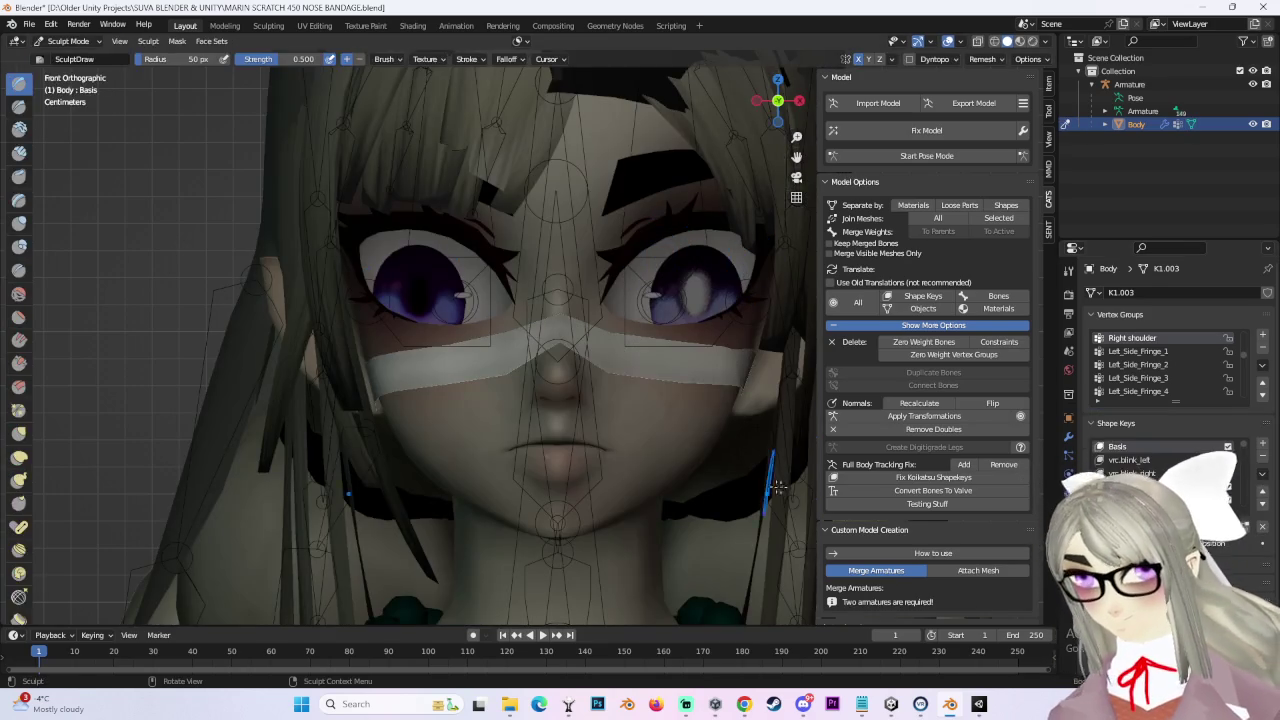
pyautogui.click(960, 42)
pyautogui.click(878, 267)
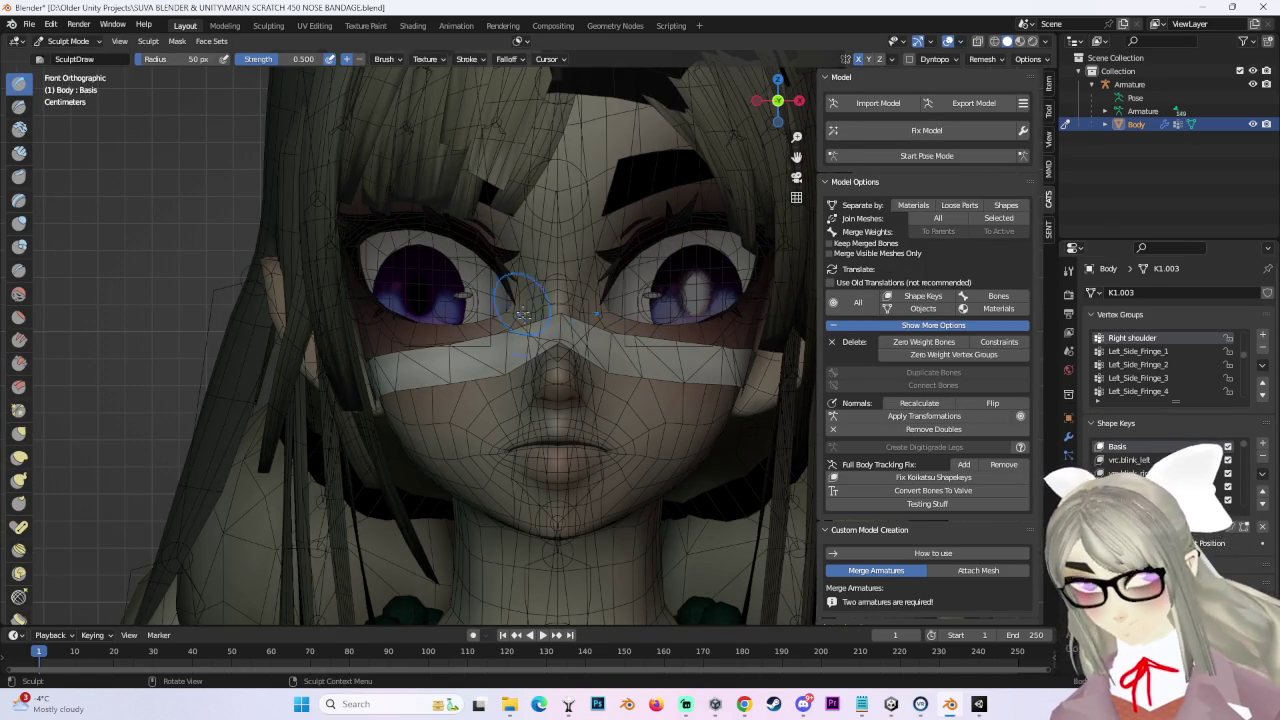
# Step: Pick the Grab brush, then return to Edit Mode on the EYEBROWS FORWARD shape key
pyautogui.click(15, 438)
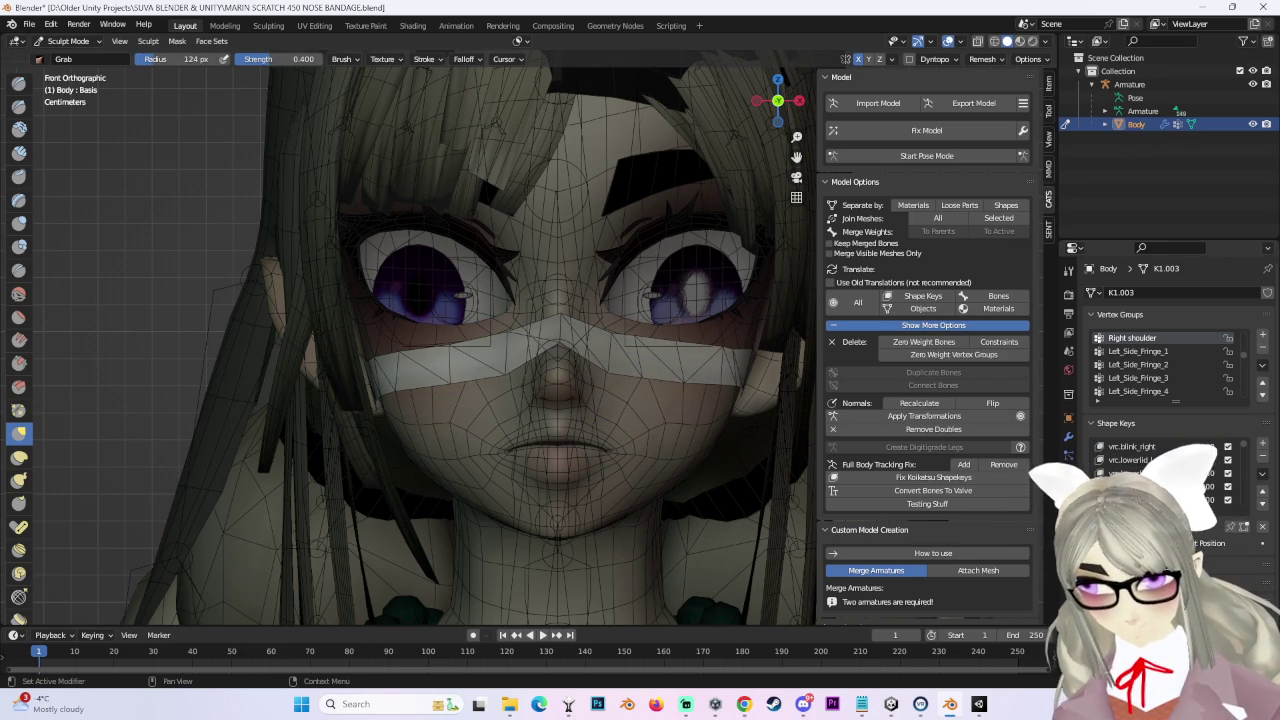
pyautogui.click(63, 41)
pyautogui.click(60, 70)
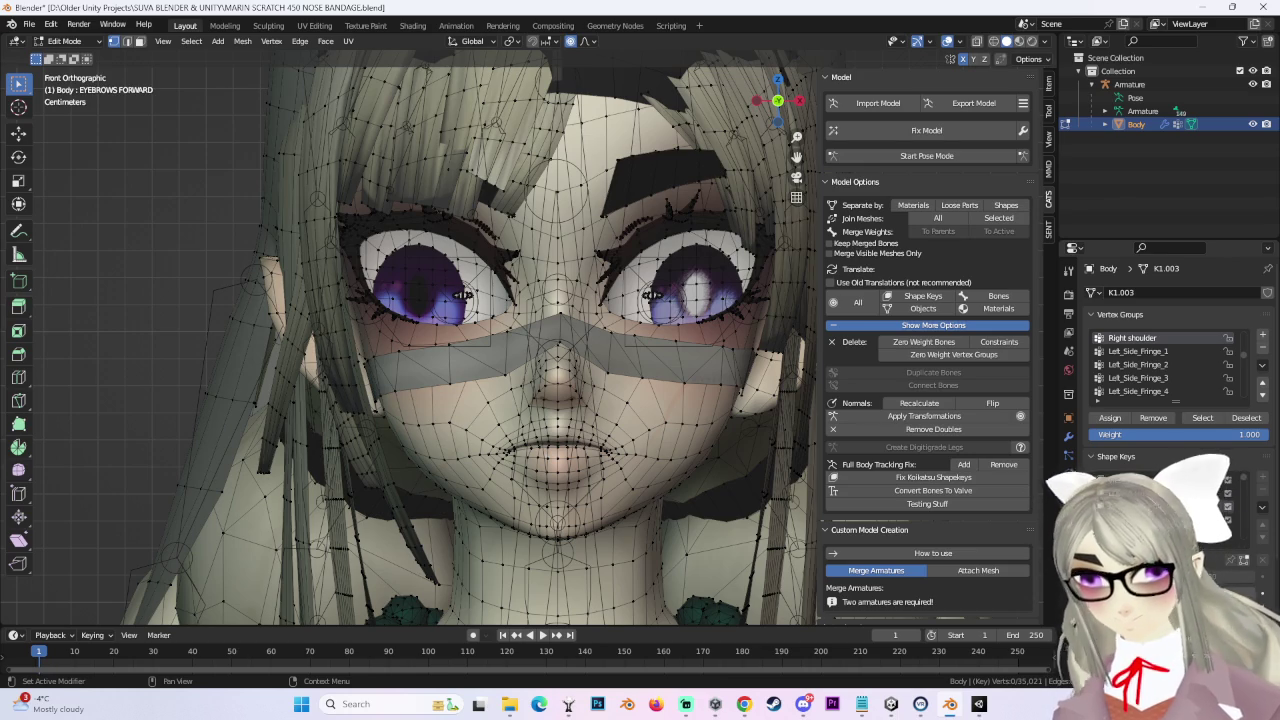
# Step: Step from EYEBROWS UP to the SHOCKED shape key and orbit the head into perspective
pyautogui.click(1140, 519)
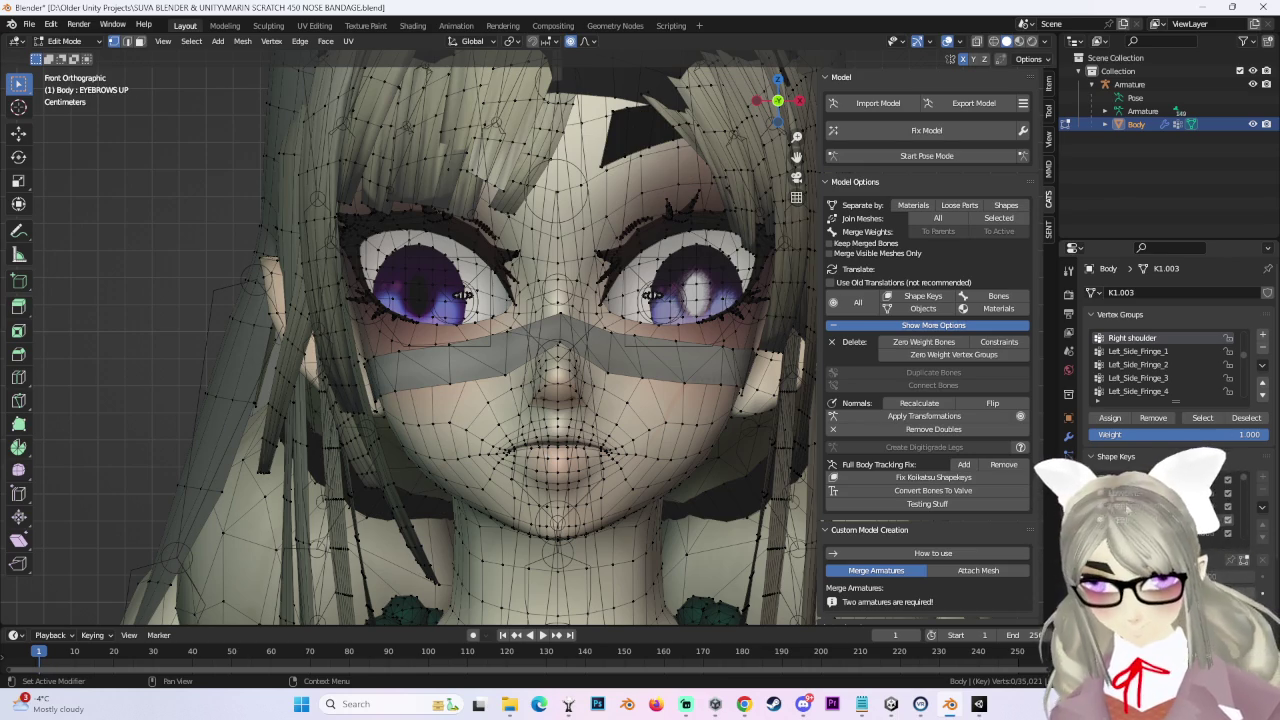
pyautogui.press('Down')
pyautogui.press('Down')
pyautogui.press('Down')
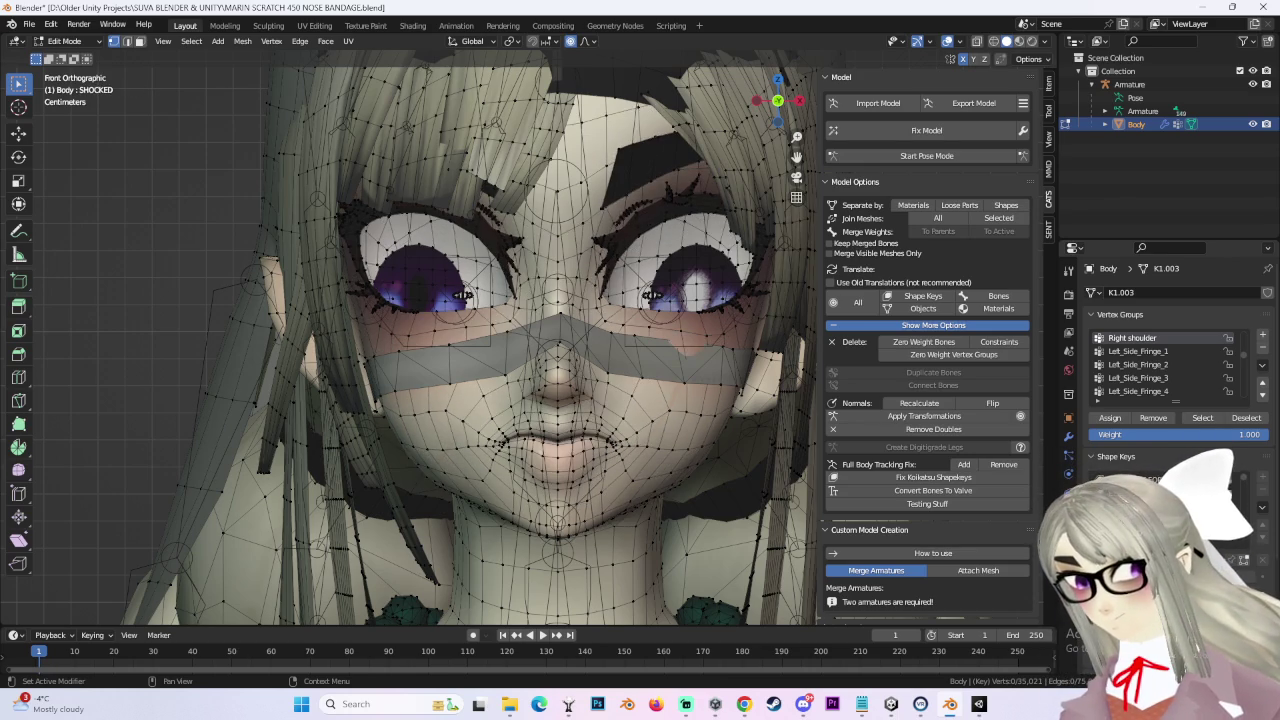
pyautogui.press('space')
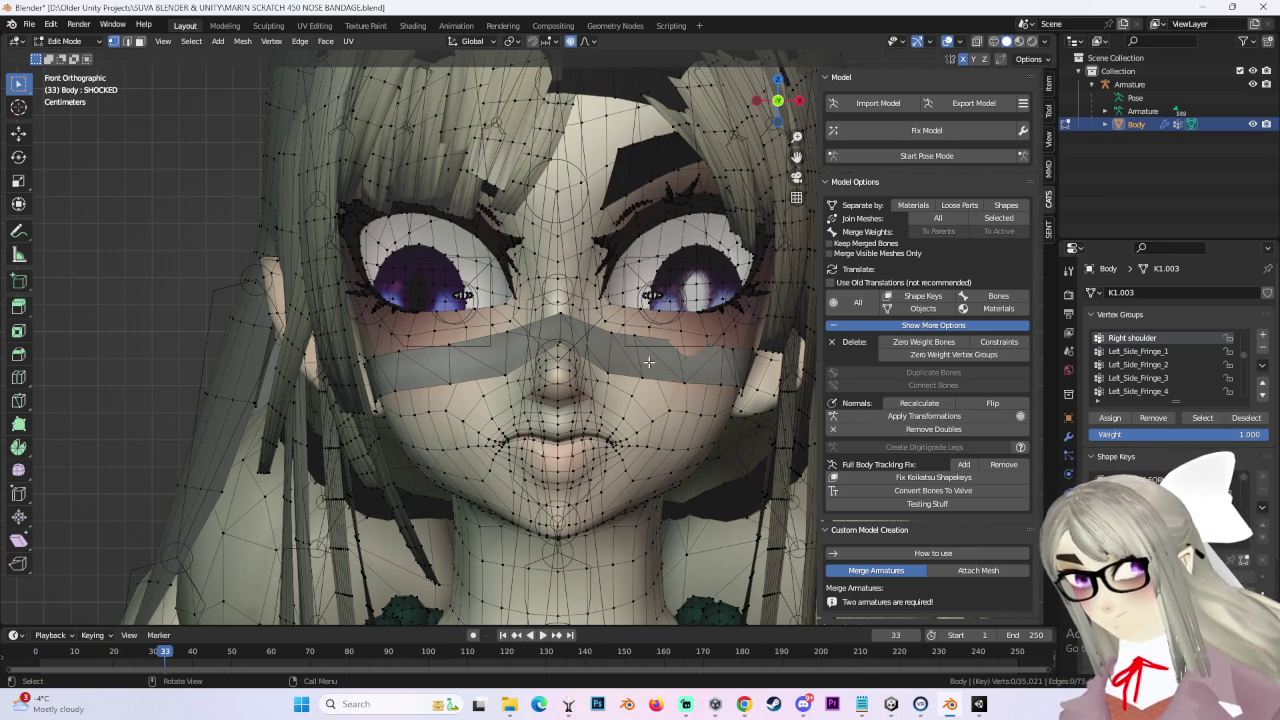
pyautogui.moveTo(581, 355)
pyautogui.mouseDown(button='middle')
pyautogui.moveTo(701, 311)
pyautogui.moveTo(619, 365)
pyautogui.moveTo(778, 140)
pyautogui.mouseUp(button='middle')
pyautogui.scroll(3, 619, 365)
# Step: Inspect the nose bandage from the side using X-ray and wireframe shading toggles
pyautogui.click(590, 41)
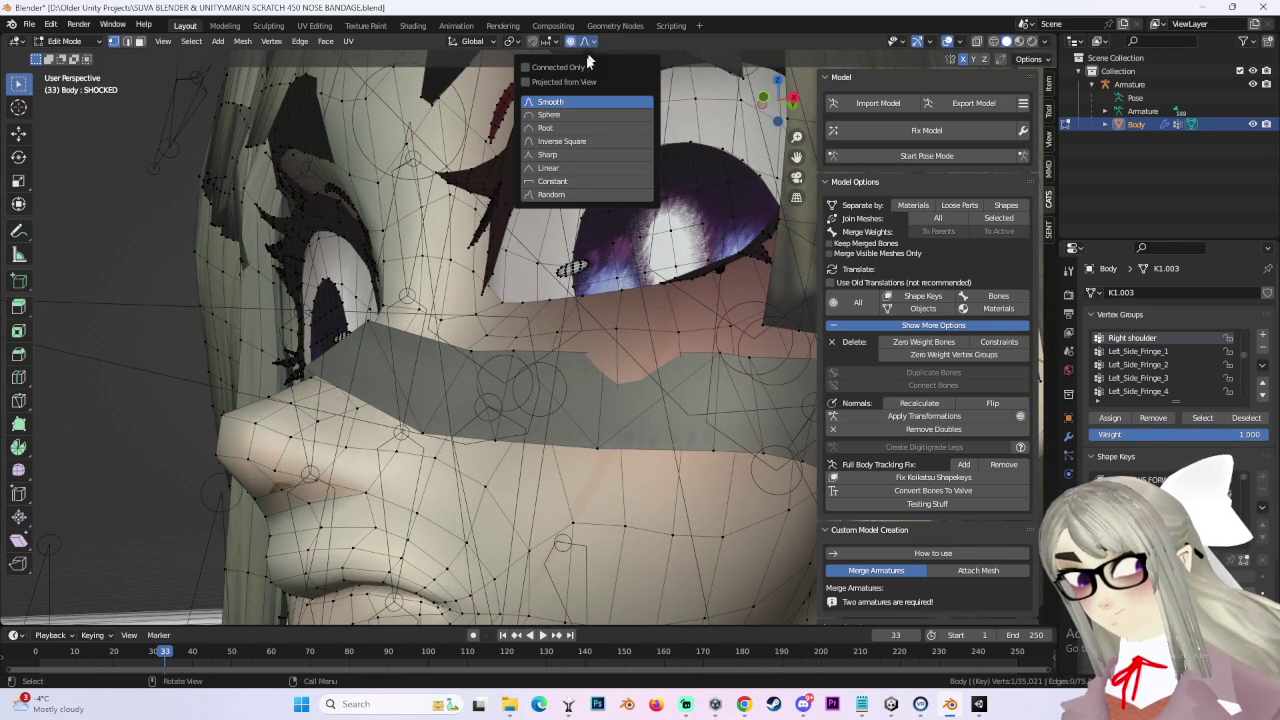
pyautogui.click(977, 41)
pyautogui.moveTo(643, 380); pyautogui.dragTo(667, 352, button='middle')
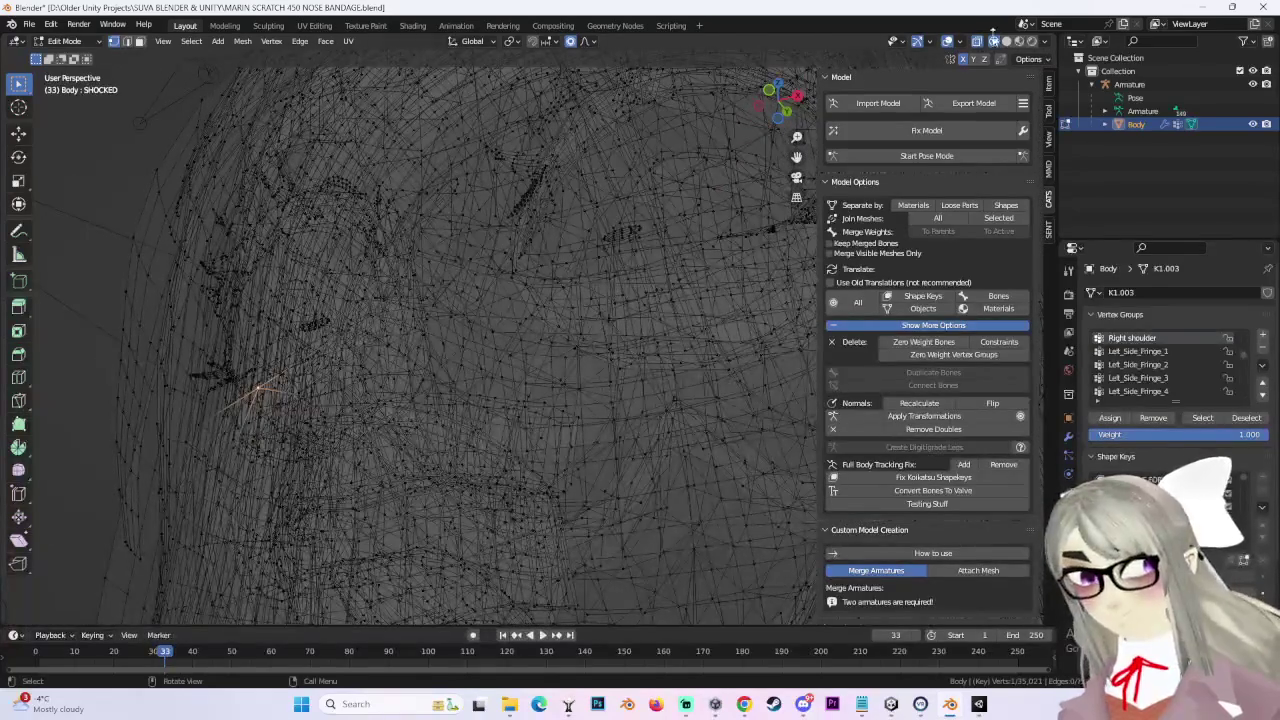
pyautogui.click(977, 41)
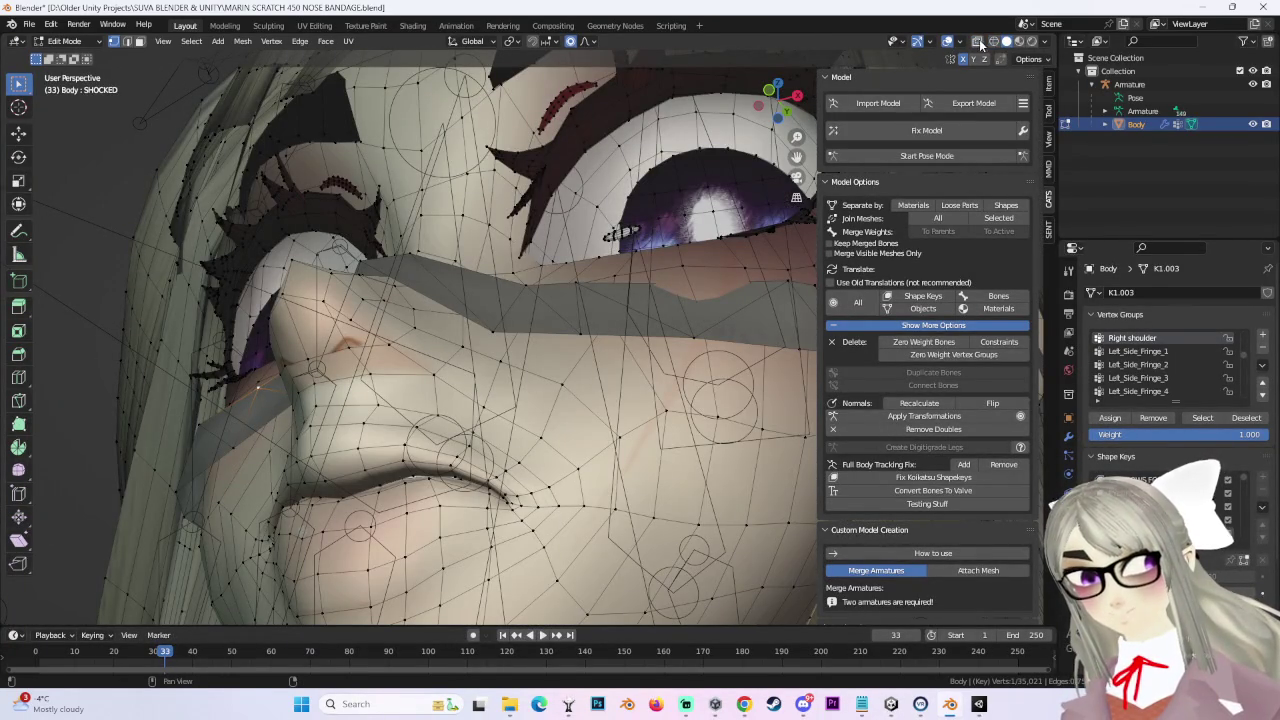
pyautogui.click(977, 41)
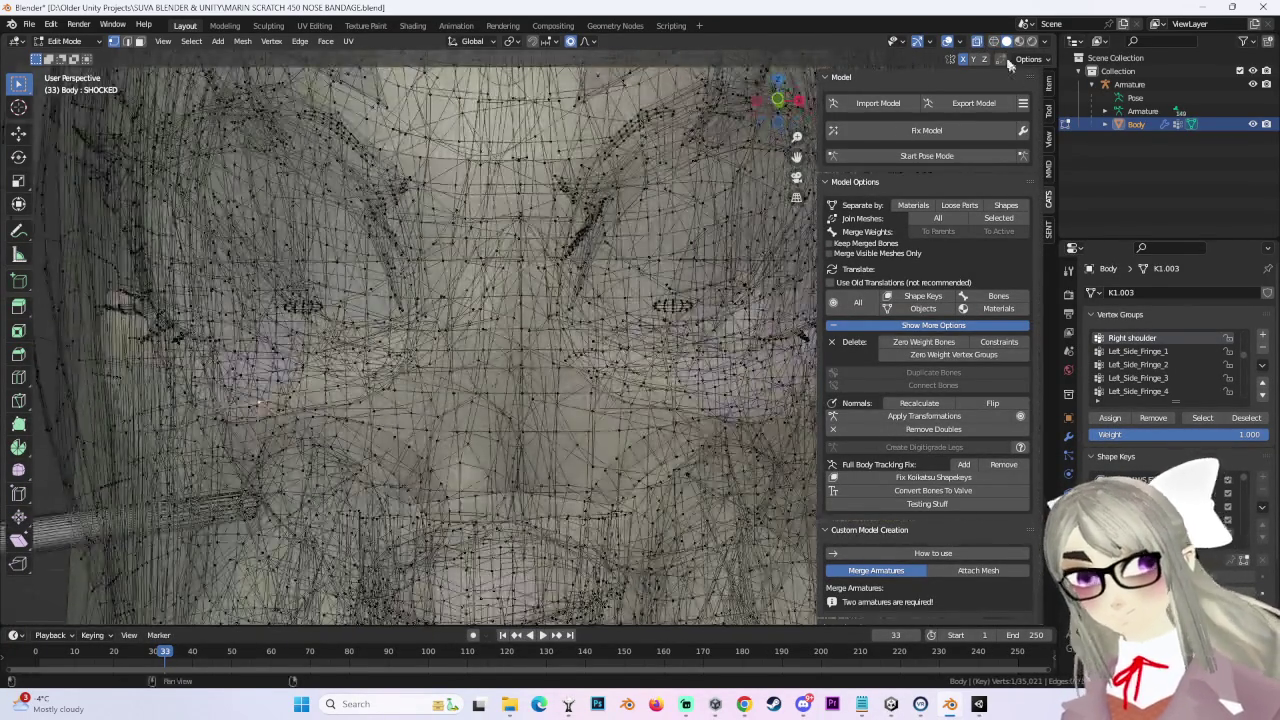
pyautogui.click(993, 41)
pyautogui.click(1005, 42)
pyautogui.click(977, 41)
pyautogui.scroll(-1, 551, 391)
pyautogui.moveTo(480, 330)
pyautogui.mouseDown(button='middle')
pyautogui.moveTo(551, 391)
pyautogui.moveTo(614, 386)
pyautogui.moveTo(371, 443)
pyautogui.mouseUp(button='middle')
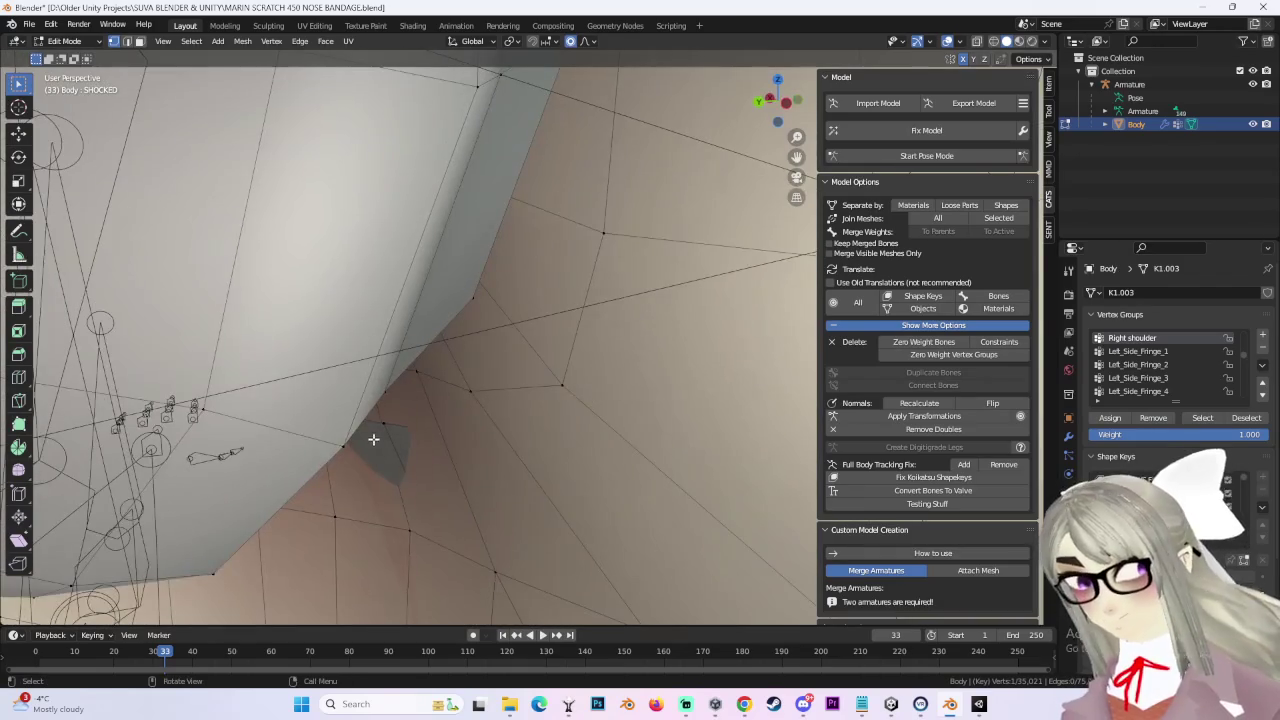
pyautogui.scroll(-3, 514, 346)
pyautogui.moveTo(514, 346); pyautogui.dragTo(672, 340, button='middle')
# Step: Move the SHOCKED bandage vertices -0.003211 m along Y, then return to a frontal view
pyautogui.press('g')
pyautogui.press('y')
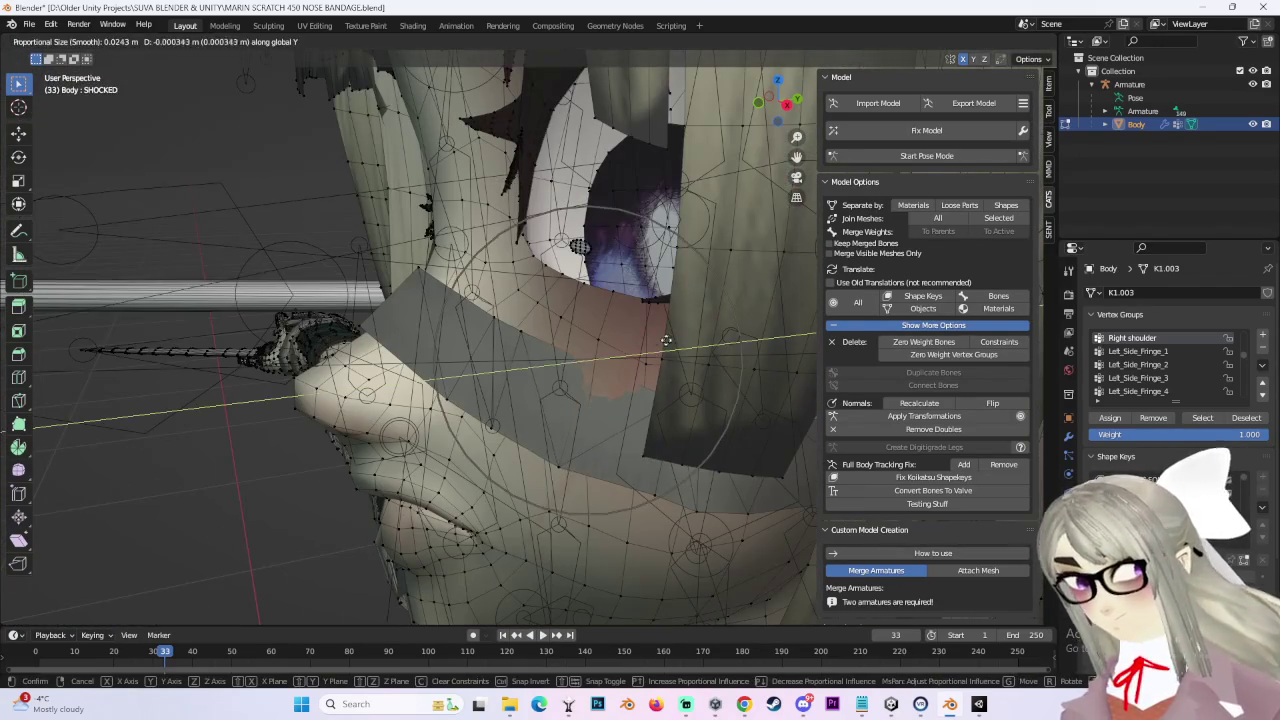
pyautogui.click(662, 338)
pyautogui.press('g')
pyautogui.press('y')
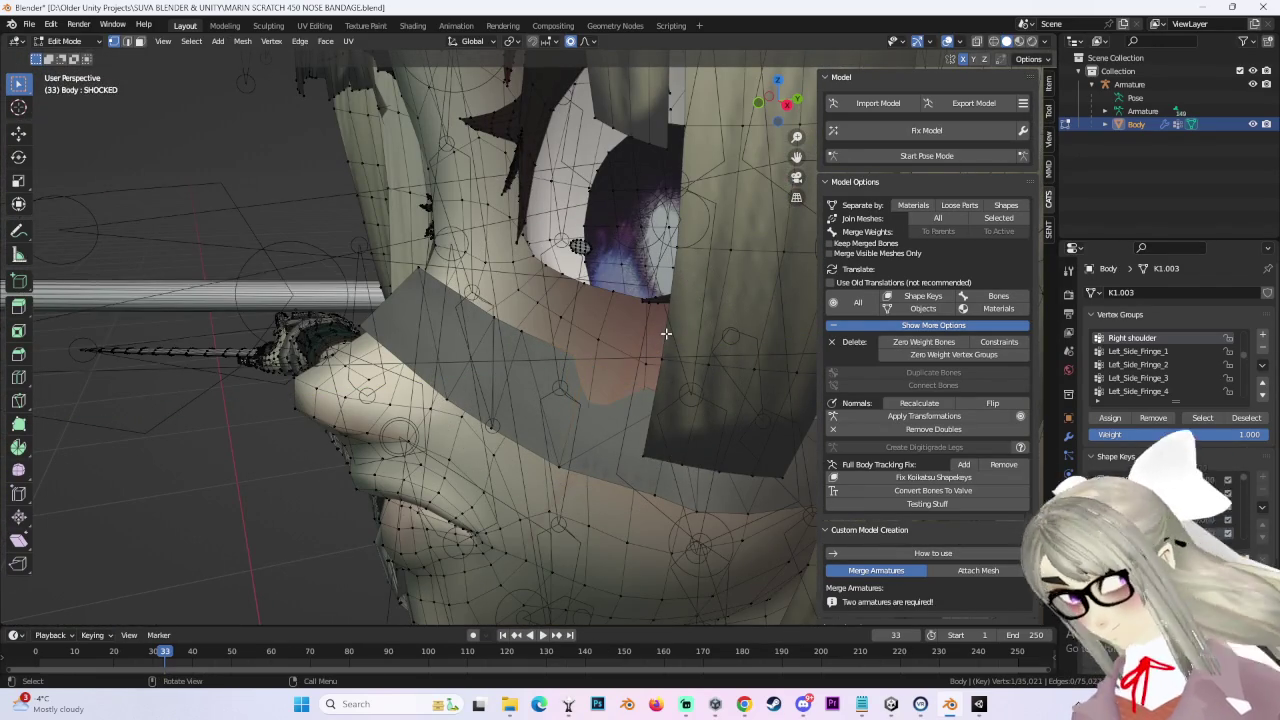
pyautogui.click(647, 334)
pyautogui.moveTo(647, 334)
pyautogui.mouseDown(button='middle')
pyautogui.moveTo(677, 363)
pyautogui.moveTo(623, 434)
pyautogui.moveTo(634, 400)
pyautogui.moveTo(618, 543)
pyautogui.moveTo(629, 443)
pyautogui.mouseUp(button='middle')
pyautogui.scroll(-2, 629, 443)
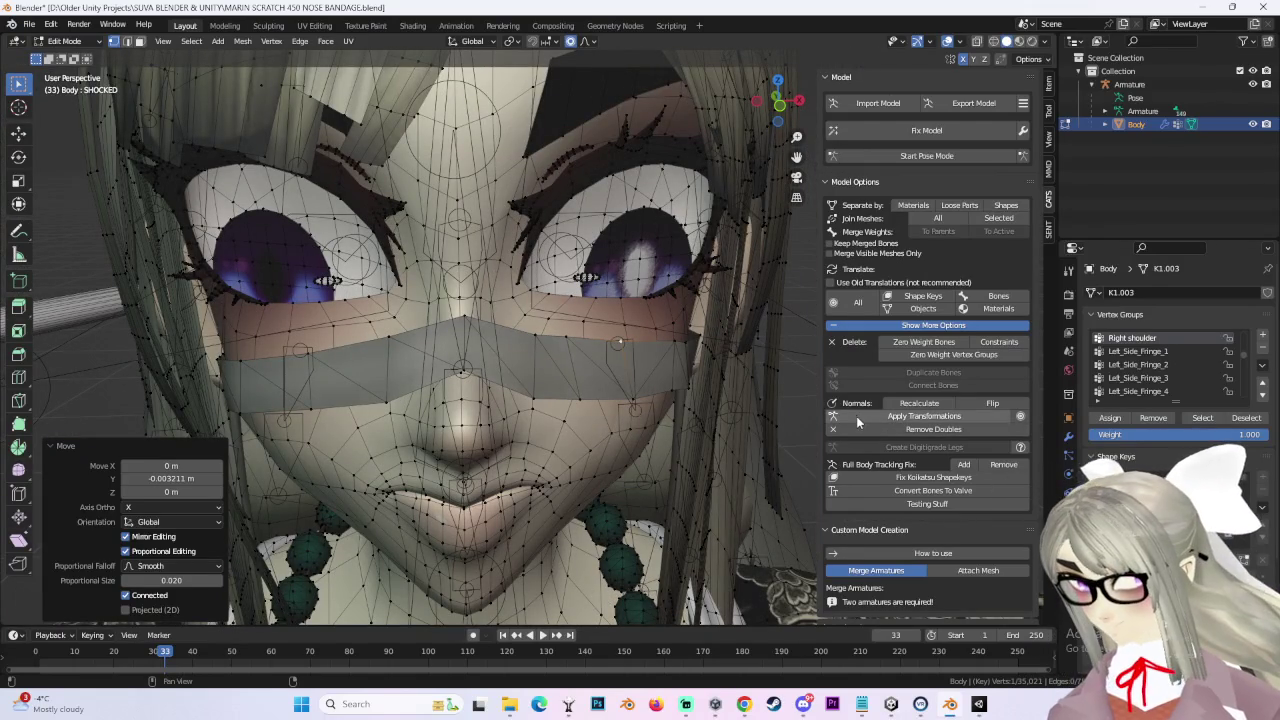
pyautogui.moveTo(694, 449)
pyautogui.mouseDown(button='middle')
pyautogui.moveTo(611, 350)
pyautogui.moveTo(629, 386)
pyautogui.moveTo(659, 373)
pyautogui.moveTo(632, 338)
pyautogui.mouseUp(button='middle')
# Step: Shift the bandage vertices -0.003674 m along Y on the PP shape key
pyautogui.press('g')
pyautogui.scroll(-4, 632, 338)
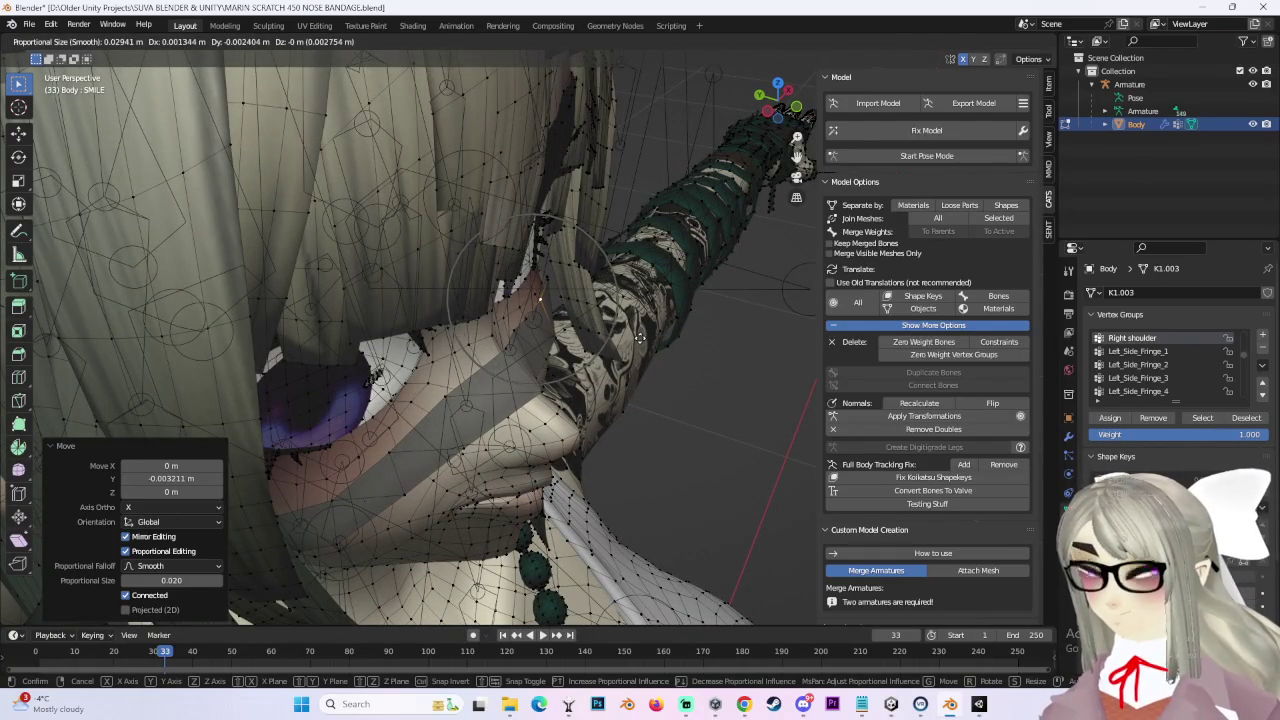
pyautogui.click(640, 345)
pyautogui.moveTo(640, 345)
pyautogui.mouseDown(button='middle')
pyautogui.moveTo(714, 398)
pyautogui.moveTo(640, 370)
pyautogui.mouseUp(button='middle')
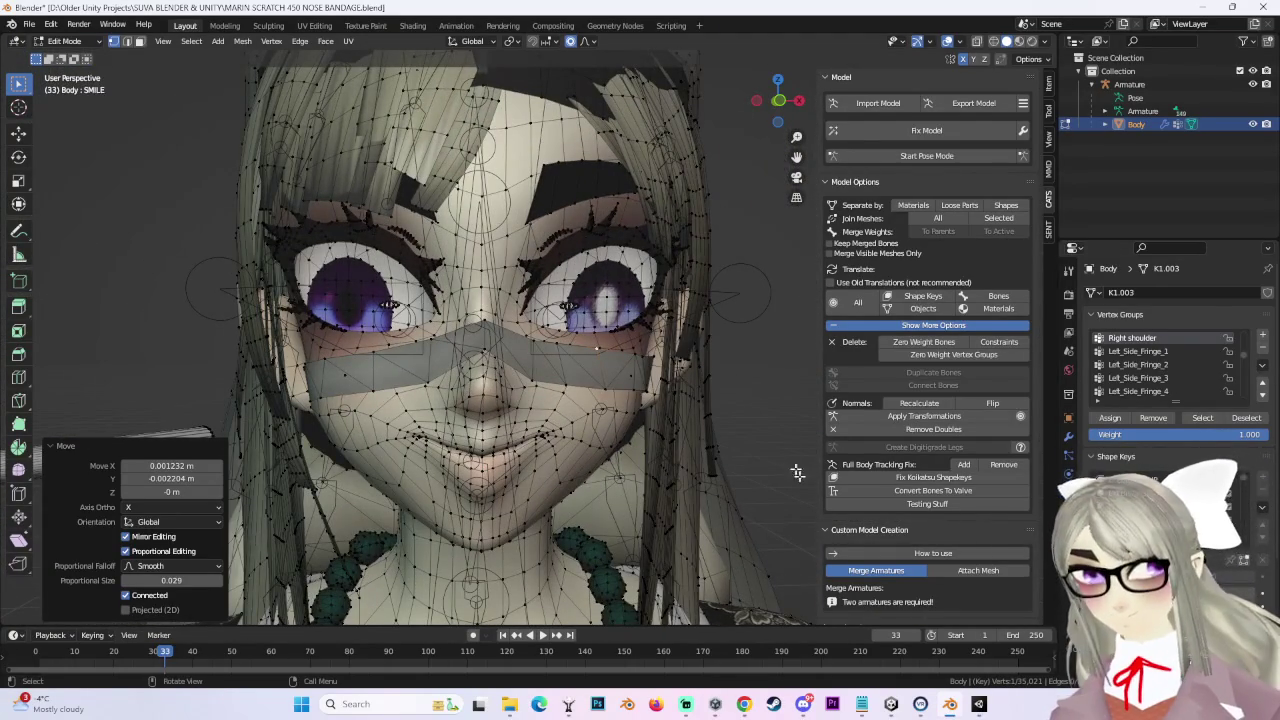
pyautogui.moveTo(640, 370)
pyautogui.mouseDown(button='middle')
pyautogui.moveTo(604, 327)
pyautogui.moveTo(853, 410)
pyautogui.mouseUp(button='middle')
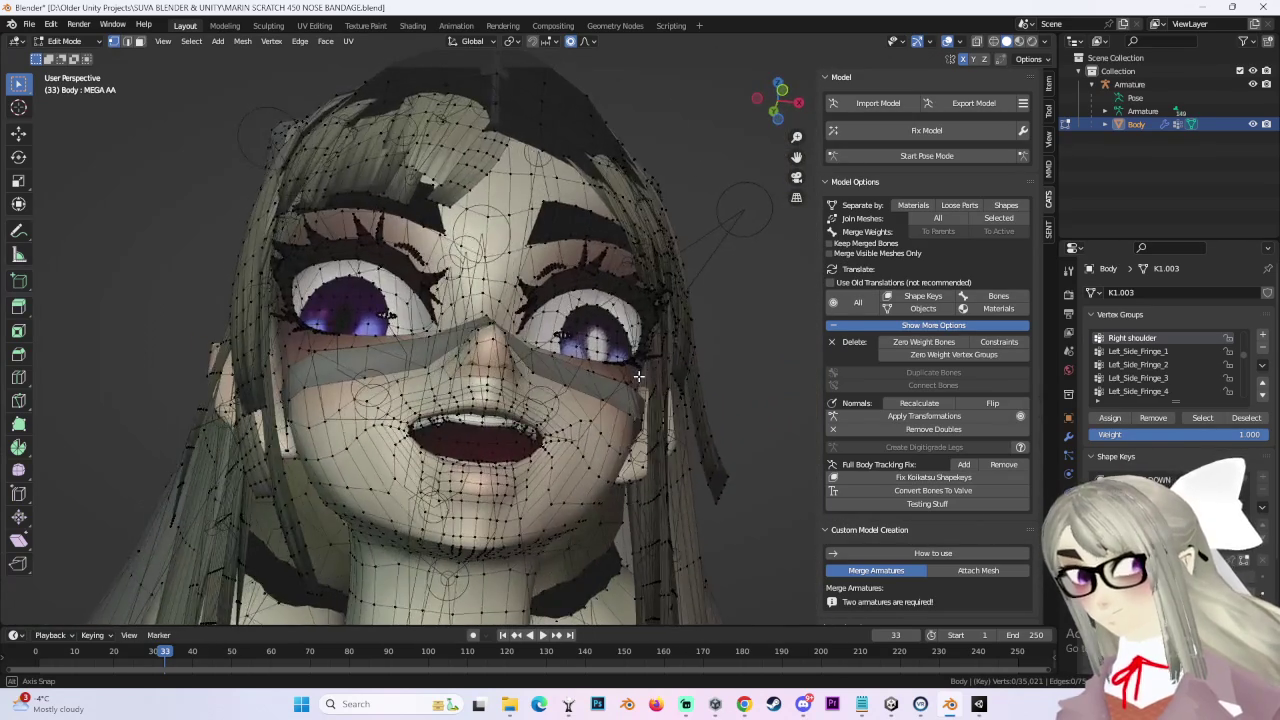
# Step: Step up one shape key and move the nose-bridge bandage vertex along Z
pyautogui.press('Up')
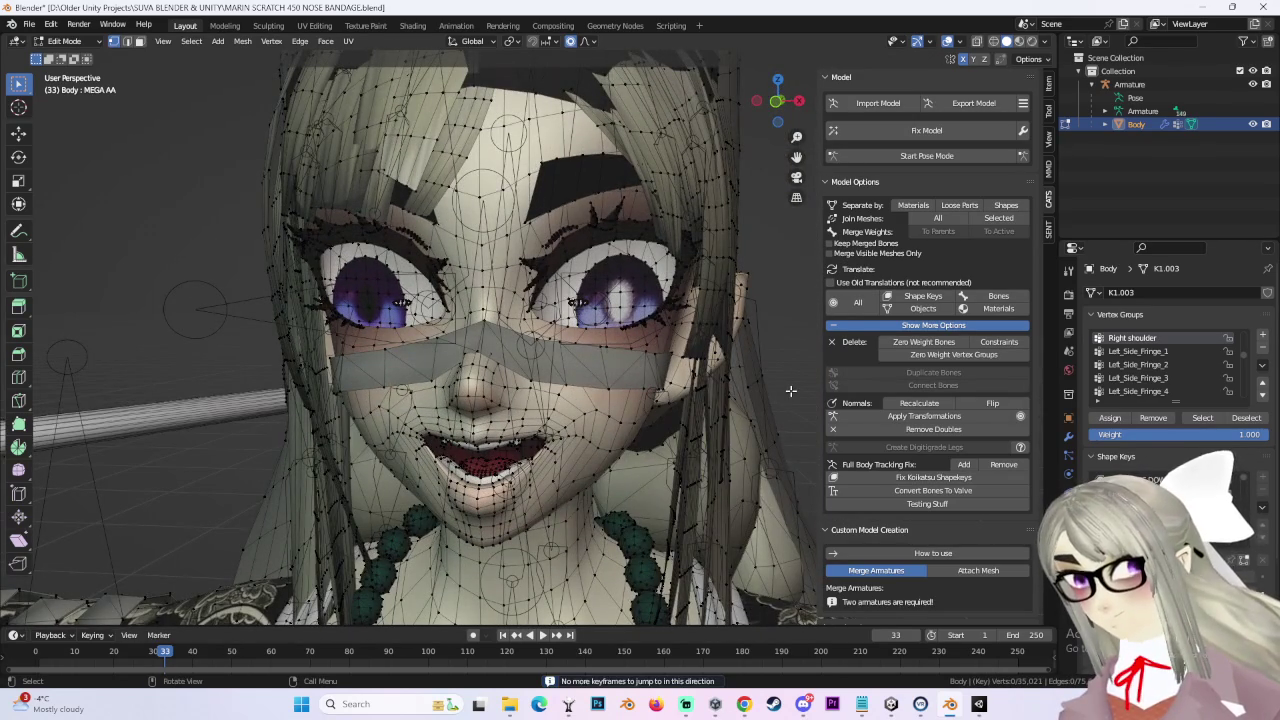
pyautogui.moveTo(853, 410)
pyautogui.mouseDown(button='middle')
pyautogui.moveTo(603, 427)
pyautogui.moveTo(560, 400)
pyautogui.moveTo(514, 412)
pyautogui.mouseUp(button='middle')
pyautogui.scroll(4, 540, 395)
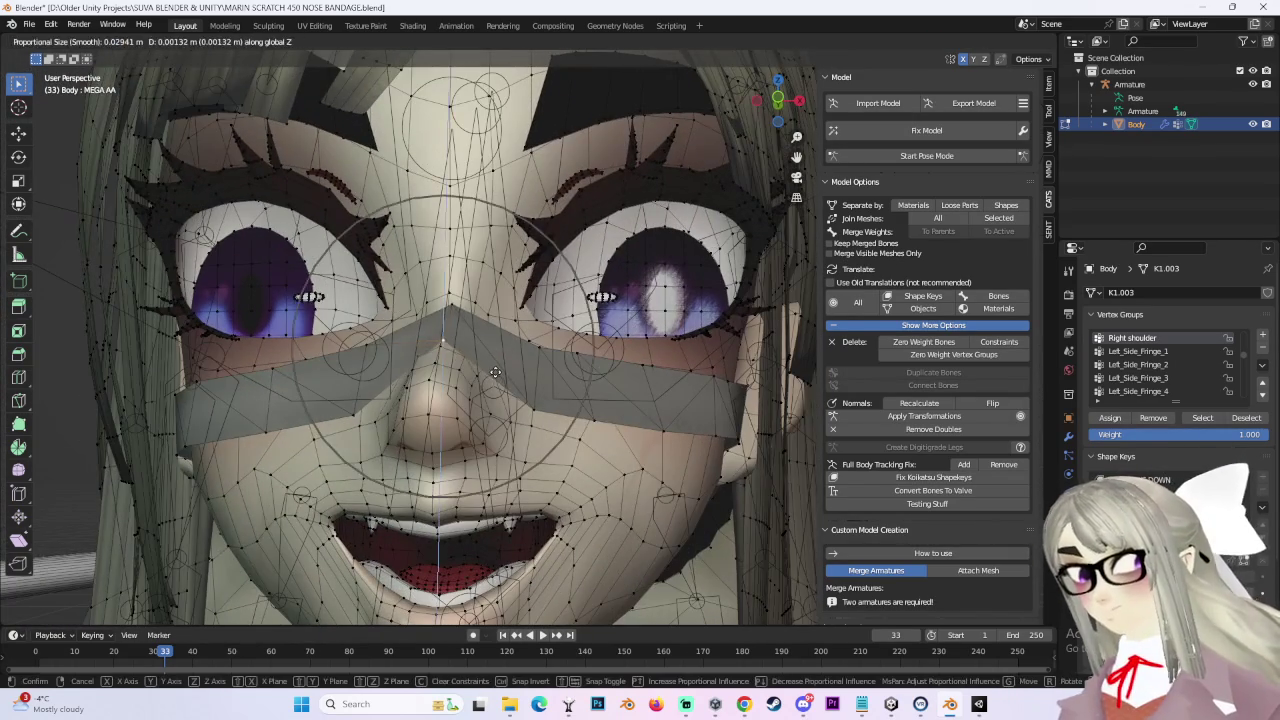
pyautogui.press('g')
pyautogui.press('z')
pyautogui.click(499, 424)
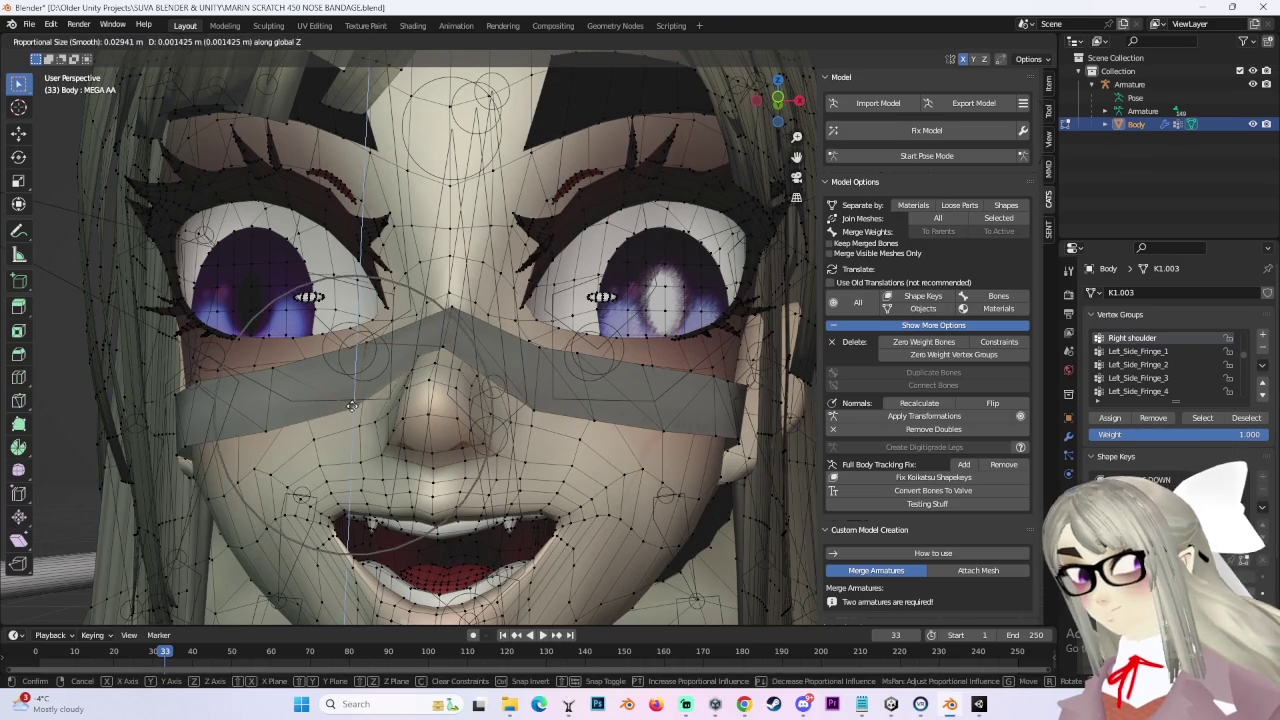
pyautogui.press('g')
pyautogui.press('z')
pyautogui.click(441, 334)
pyautogui.moveTo(441, 334)
pyautogui.mouseDown(button='middle')
pyautogui.moveTo(625, 372)
pyautogui.moveTo(560, 375)
pyautogui.mouseUp(button='middle')
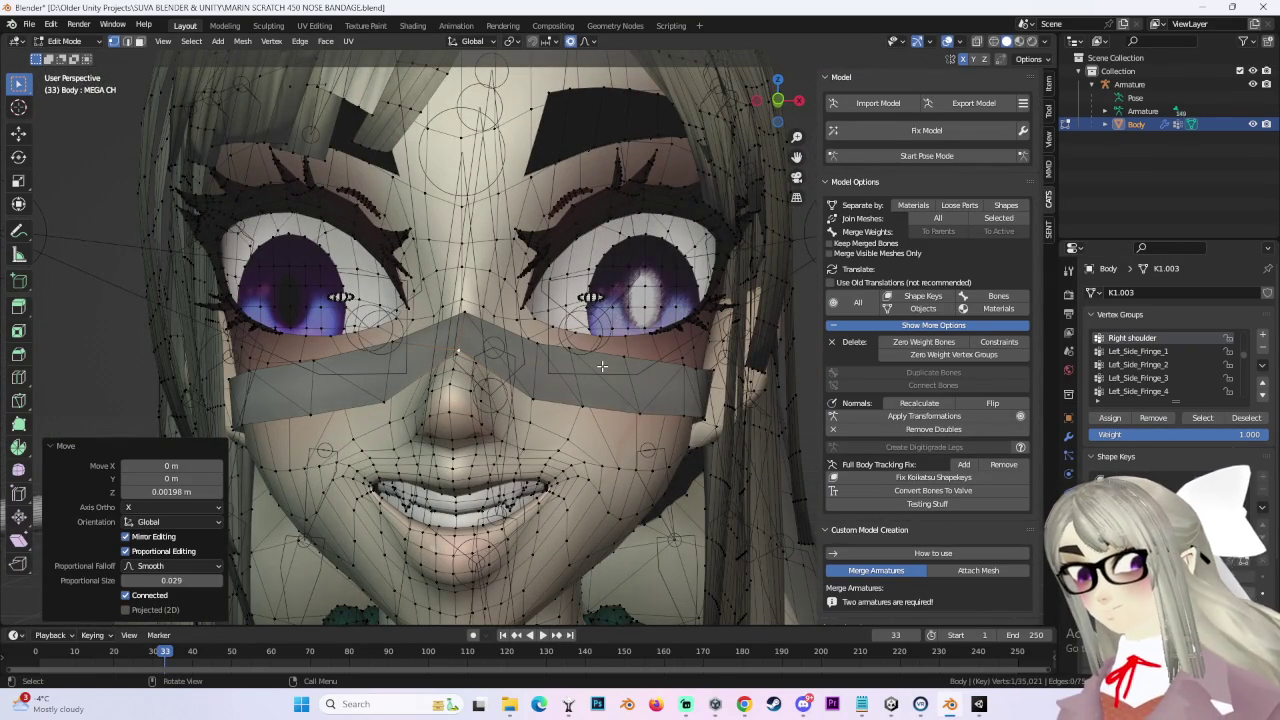
# Step: Step through the mouth shape keys, including MEGA TH and BLINK 5, on to DD 2, checking the bandage
pyautogui.press('Up')
pyautogui.press('Down')
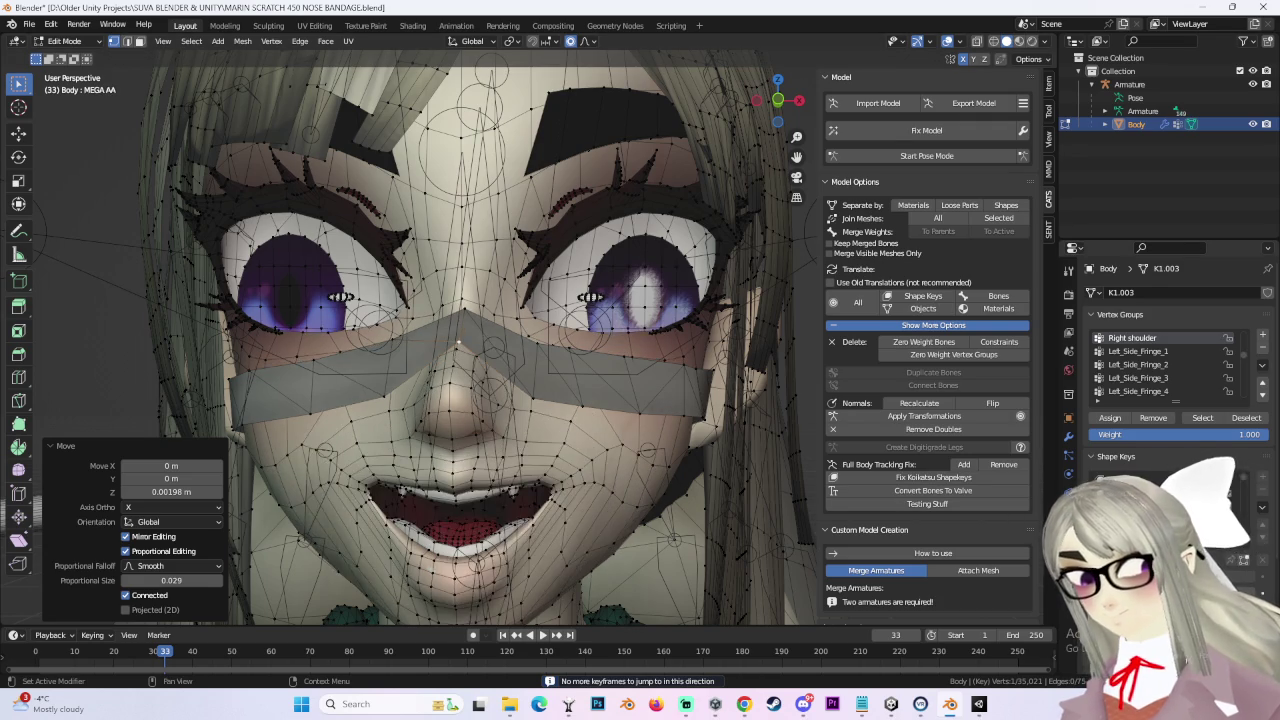
pyautogui.press('Up')
pyautogui.press('Down')
pyautogui.press('Down')
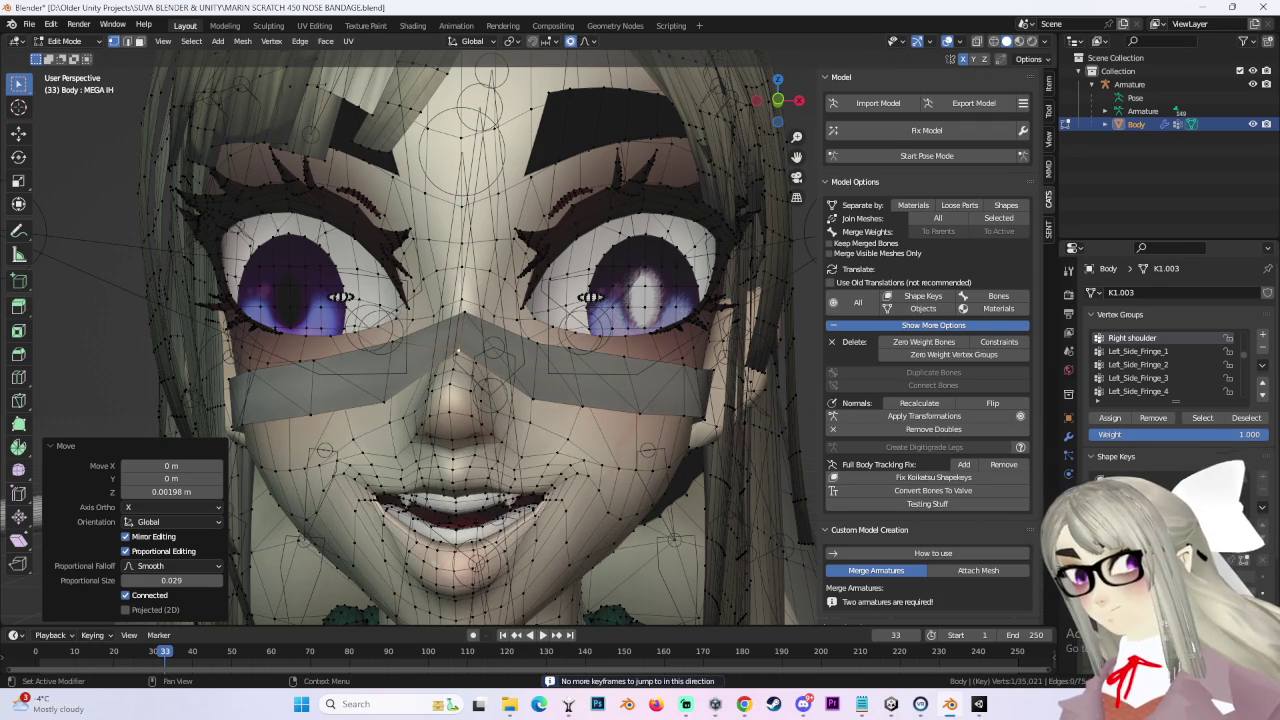
pyautogui.press('Up')
pyautogui.press('Down')
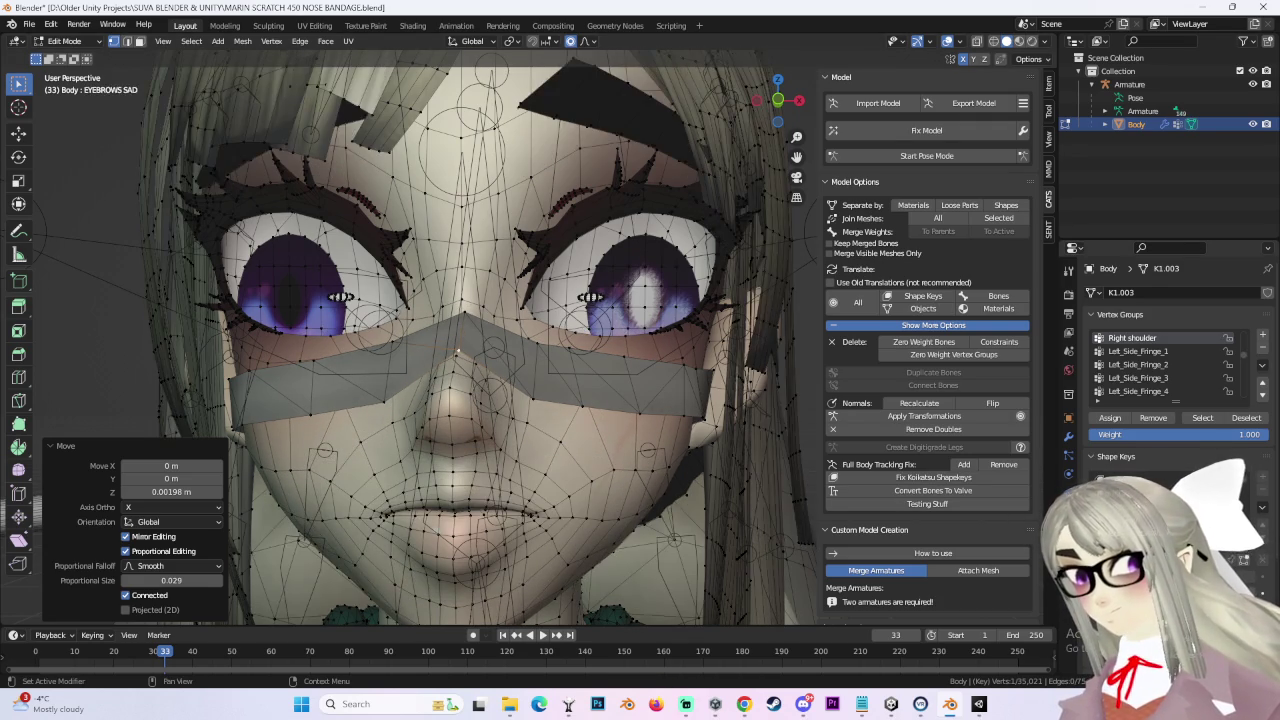
pyautogui.press('Down')
pyautogui.press('Down')
pyautogui.press('Down')
pyautogui.press('Down')
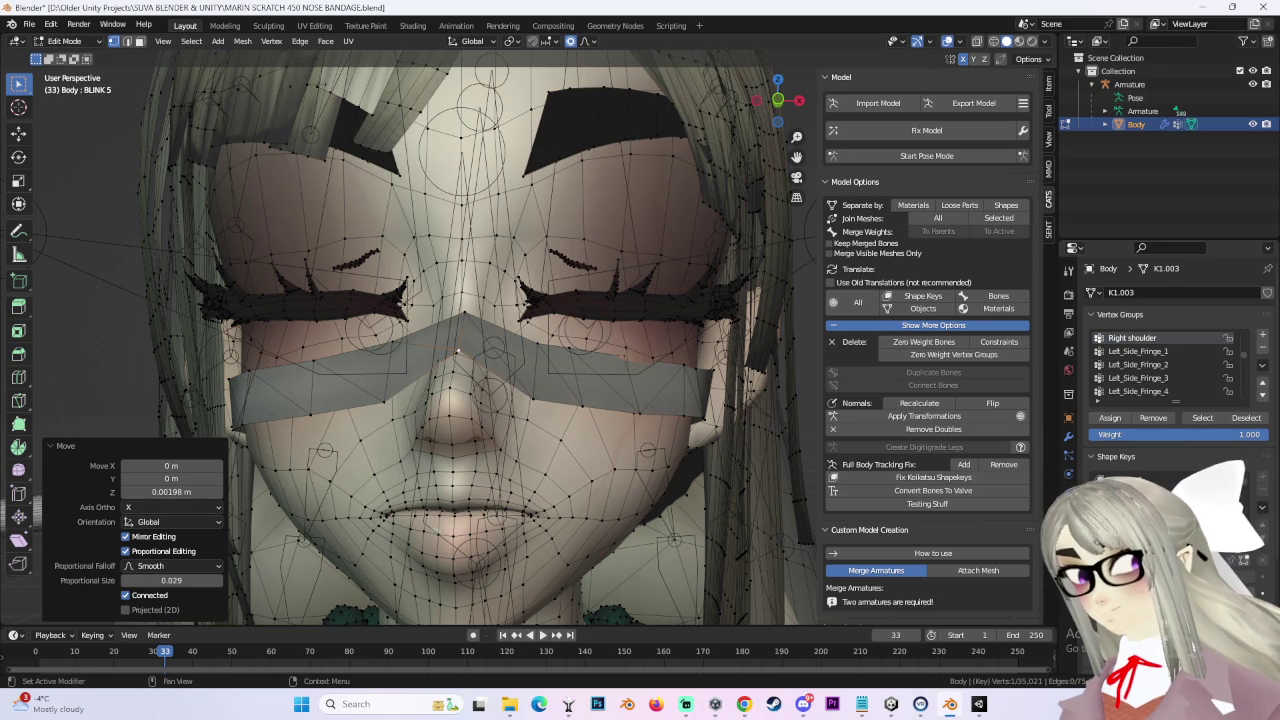
pyautogui.press('Down')
pyautogui.press('Down')
pyautogui.press('Down')
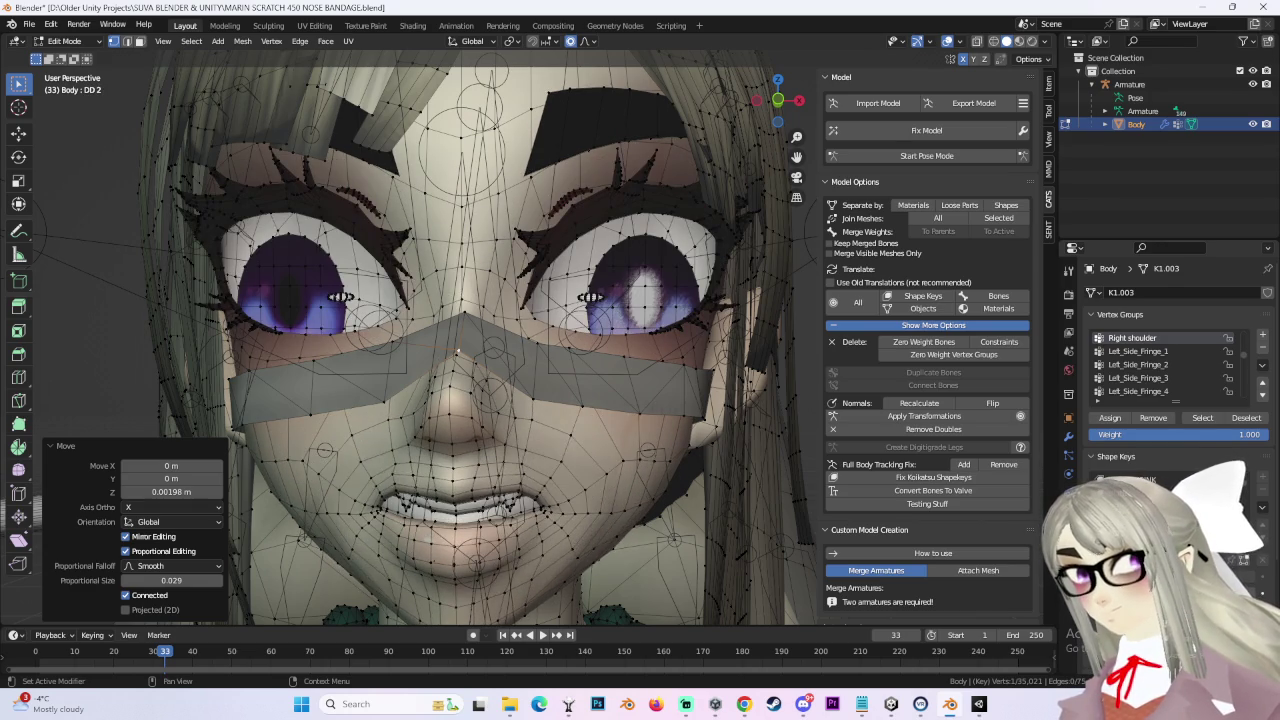
pyautogui.press('Down')
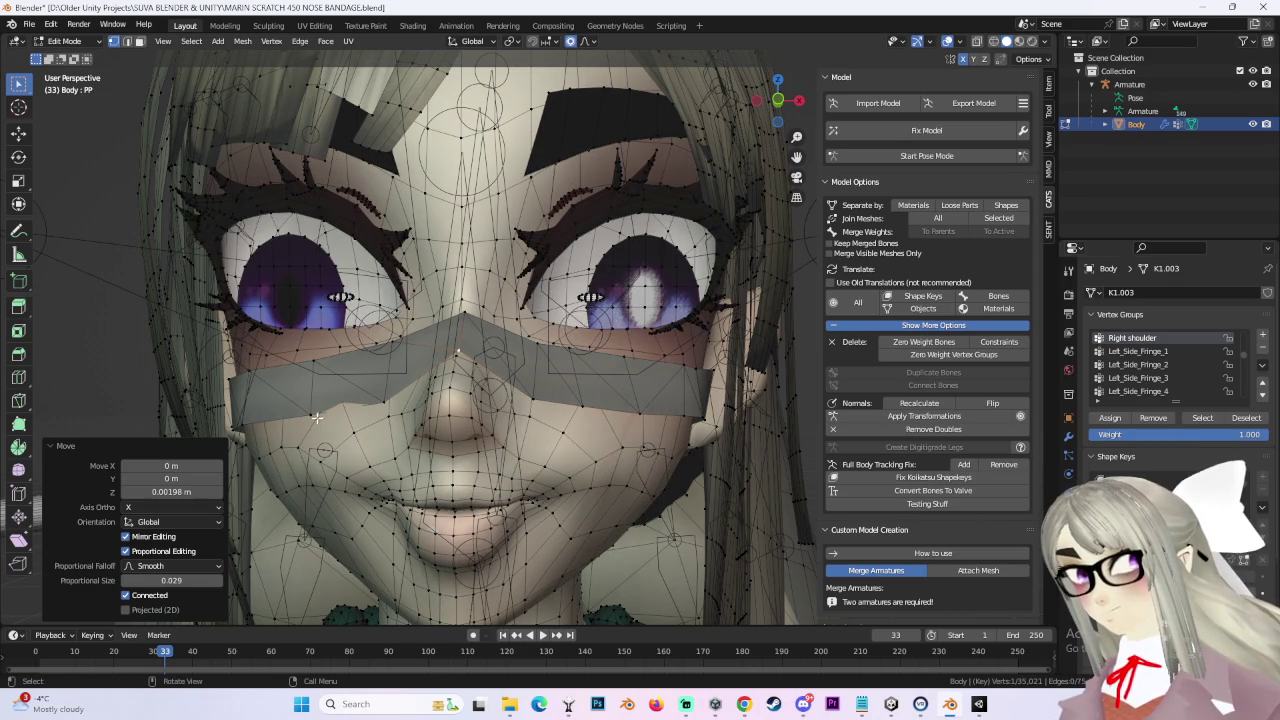
# Step: On DD 2, move the cheek bandage vertex along Y
pyautogui.click(310, 415)
pyautogui.moveTo(310, 415)
pyautogui.mouseDown(button='middle')
pyautogui.moveTo(413, 423)
pyautogui.moveTo(588, 407)
pyautogui.mouseUp(button='middle')
pyautogui.press('g')
pyautogui.press('y')
pyautogui.click(410, 414)
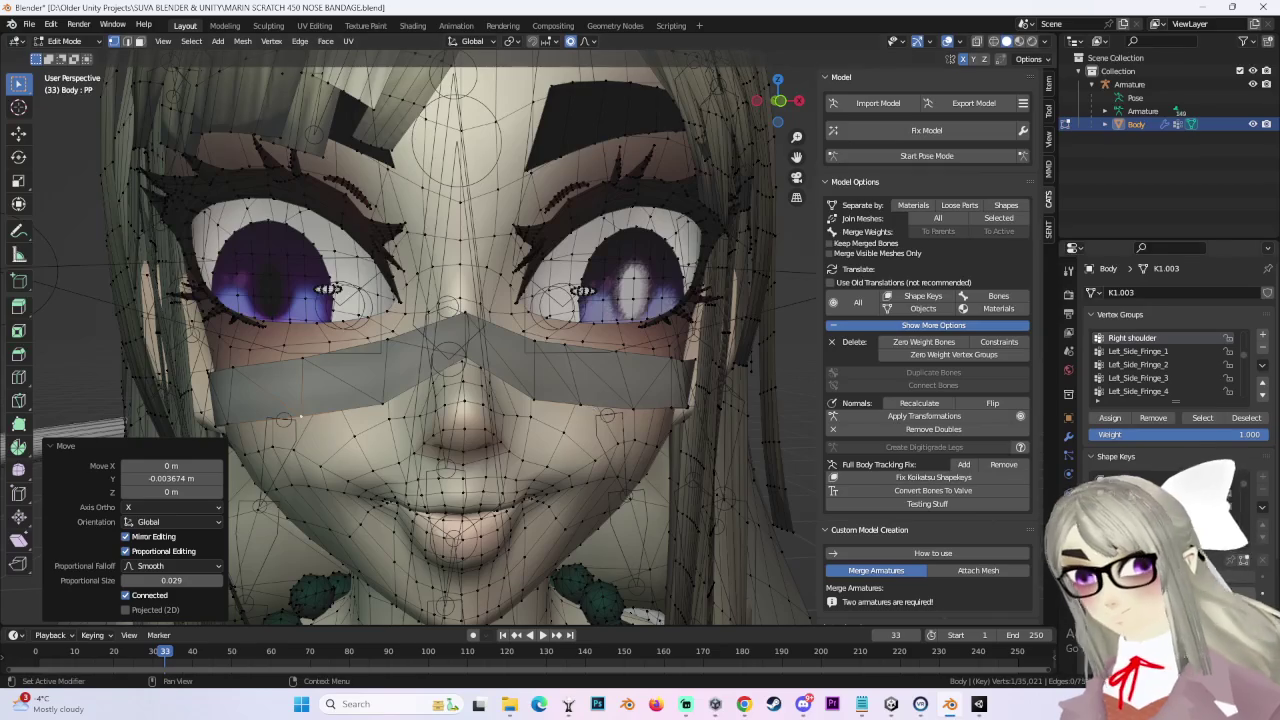
# Step: Jump to PP 2, step down to the SS shape key, and select a cheek bandage vertex
pyautogui.click(1130, 497)
pyautogui.press('Down')
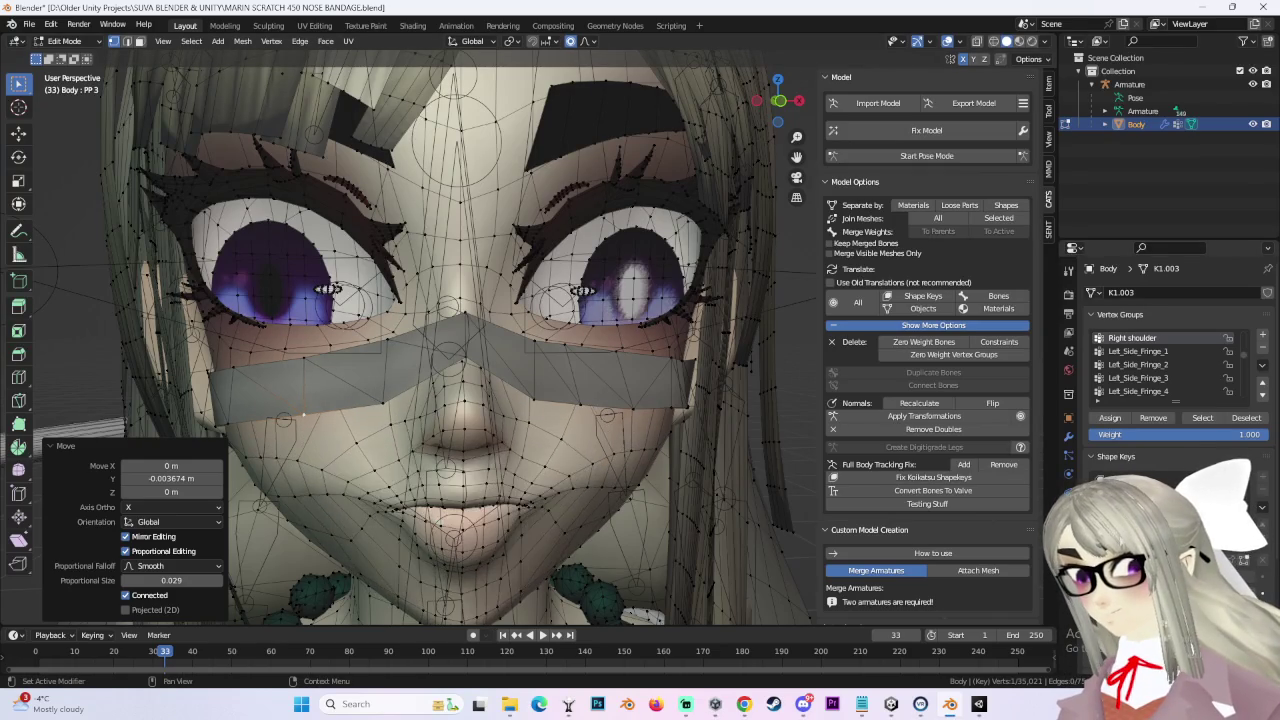
pyautogui.press('Down')
pyautogui.press('Down')
pyautogui.press('Down')
pyautogui.moveTo(262, 415); pyautogui.dragTo(243, 447, button='middle')
pyautogui.click(245, 368)
pyautogui.moveTo(245, 368); pyautogui.dragTo(311, 378, button='middle')
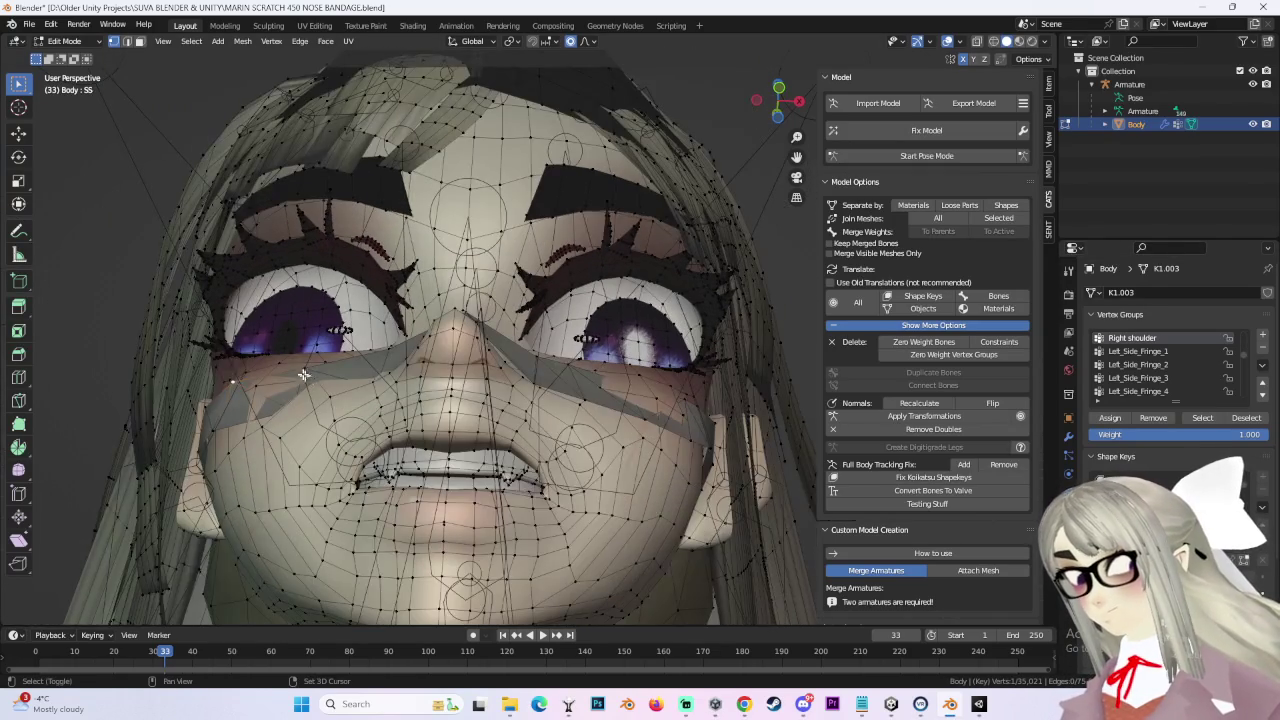
# Step: Nudge a cheek vertex of the bandage slightly and select the next vertex to adjust
pyautogui.press('g')
pyautogui.click(300, 420)
pyautogui.click(275, 440)
pyautogui.scroll(3, 214, 427)
pyautogui.scroll(2, 214, 427)
pyautogui.scroll(3, 456, 415)
pyautogui.scroll(3, 456, 415)
pyautogui.scroll(-3, 456, 415)
pyautogui.scroll(-3, 400, 389)
pyautogui.moveTo(357, 266)
pyautogui.mouseDown(button='middle')
pyautogui.moveTo(603, 301)
pyautogui.moveTo(580, 406)
pyautogui.moveTo(545, 381)
pyautogui.moveTo(554, 329)
pyautogui.moveTo(603, 400)
pyautogui.moveTo(546, 394)
pyautogui.moveTo(575, 381)
pyautogui.mouseUp(button='middle')
pyautogui.scroll(3, 566, 434)
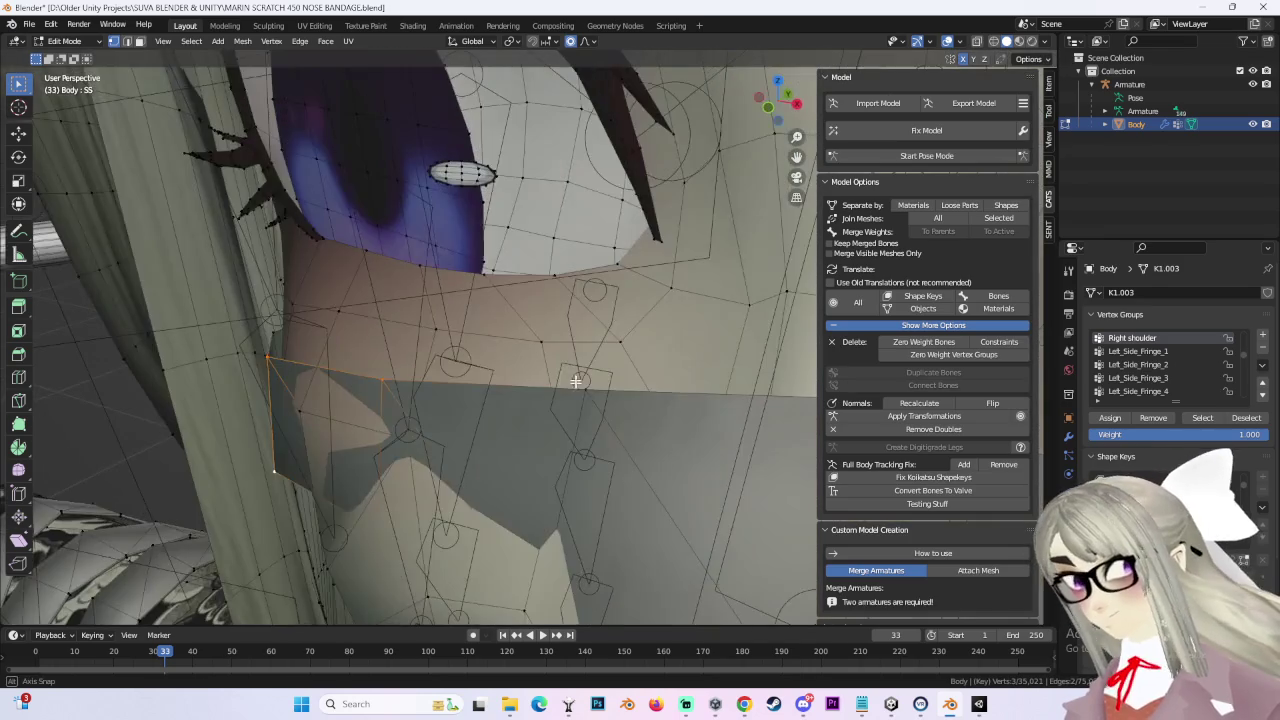
# Step: Turn on X-ray and slightly rotate the bandage end faces around Y
pyautogui.click(976, 44)
pyautogui.moveTo(408, 466)
pyautogui.mouseDown(button='middle')
pyautogui.moveTo(405, 517)
pyautogui.moveTo(539, 373)
pyautogui.moveTo(562, 437)
pyautogui.mouseUp(button='middle')
pyautogui.scroll(-2, 426, 494)
pyautogui.press('g')
pyautogui.press('y')
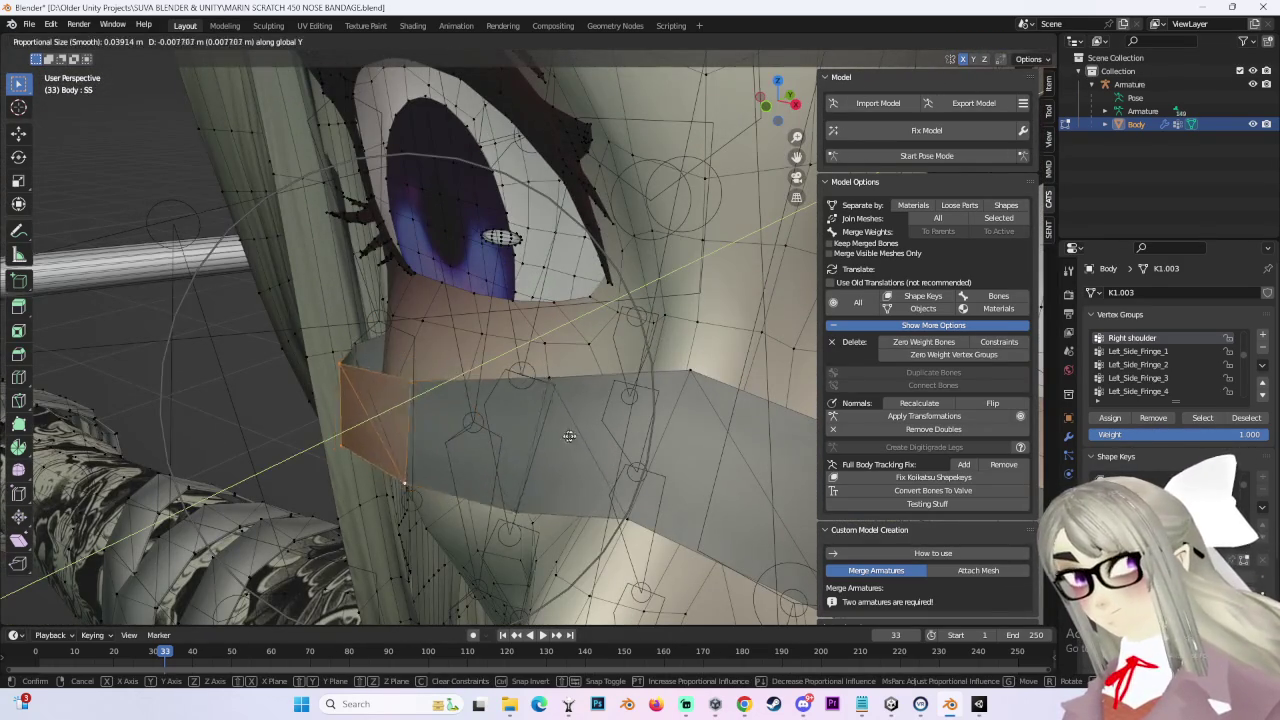
pyautogui.press('r')
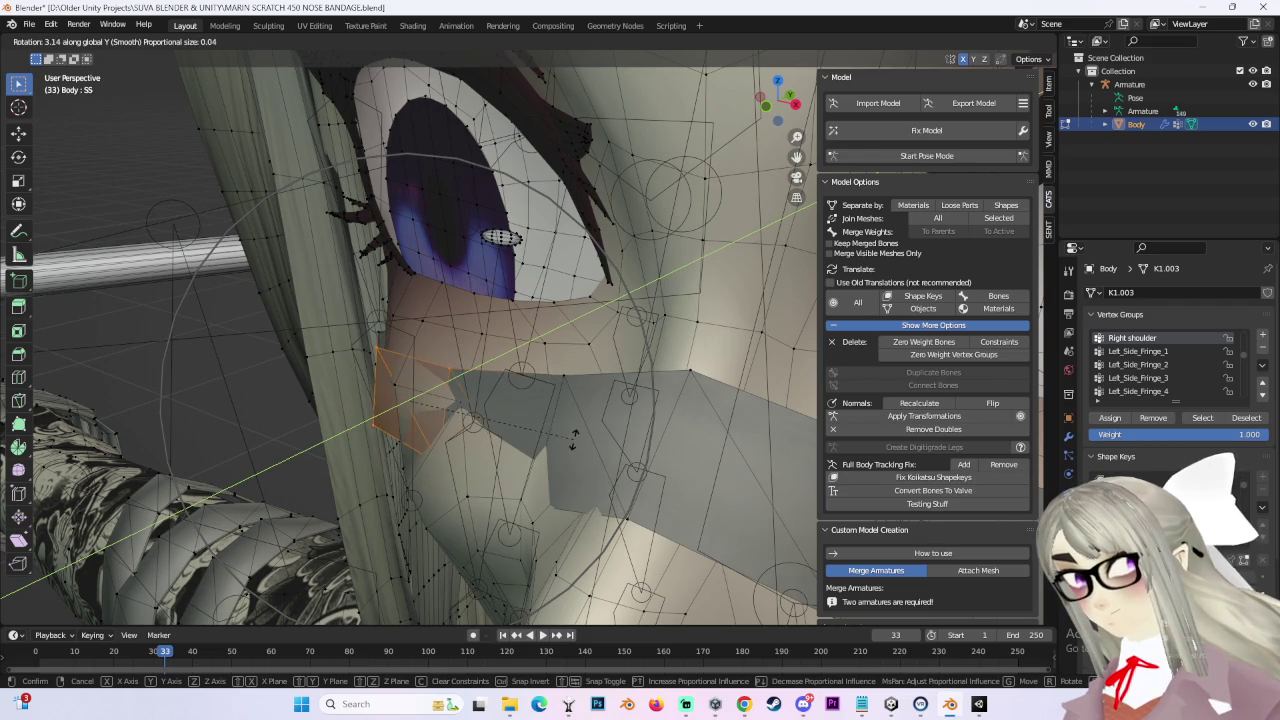
pyautogui.click(573, 438)
# Step: Shift the bandage end faces along Y, then rotate them around X
pyautogui.press('g')
pyautogui.press('y')
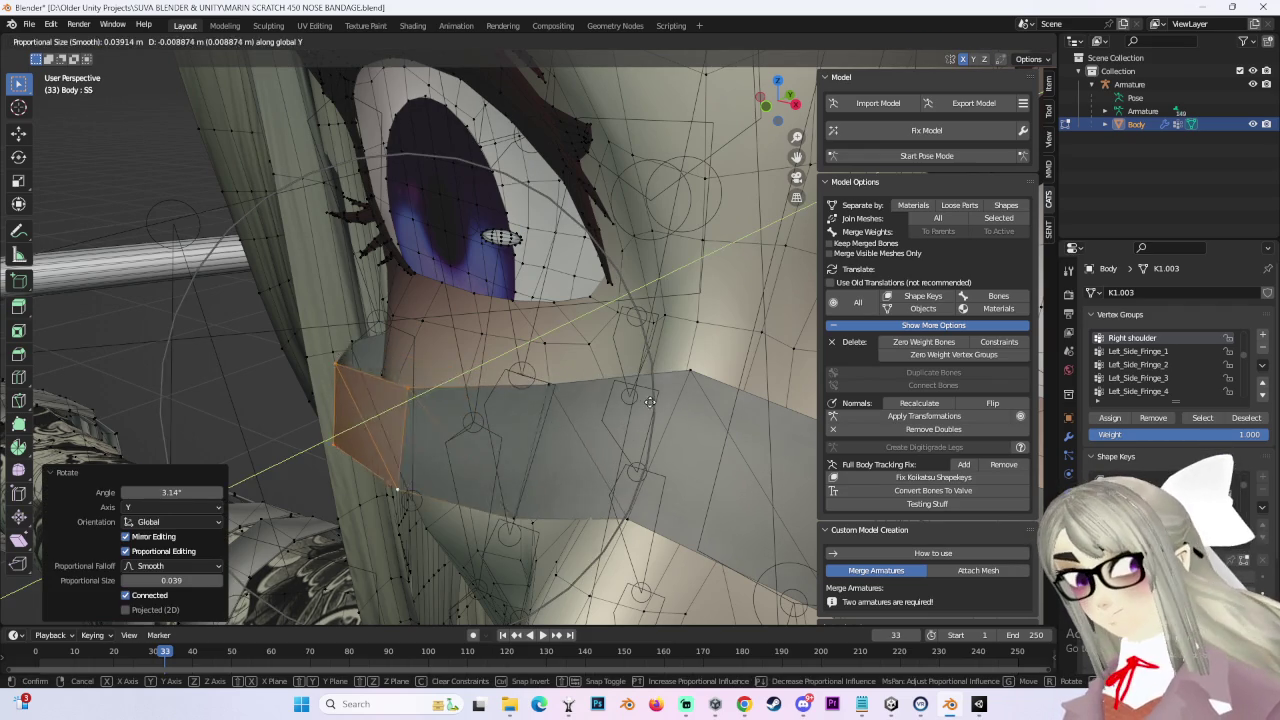
pyautogui.click(658, 402)
pyautogui.press('r')
pyautogui.press('x')
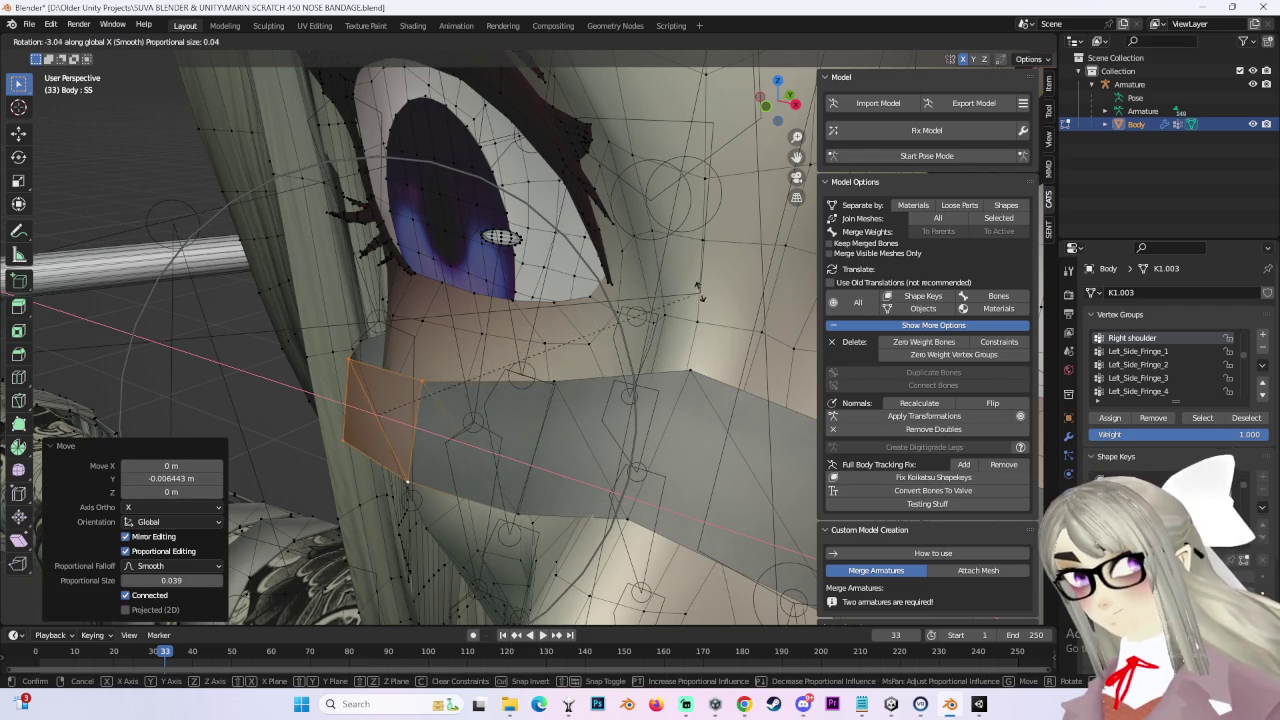
pyautogui.click(600, 388)
pyautogui.moveTo(600, 388); pyautogui.dragTo(592, 323, button='middle')
# Step: Select the bandage vertices near the eye and nudge them into place
pyautogui.hotkey('ctrl', 'z')
pyautogui.moveTo(580, 366)
pyautogui.mouseDown(button='middle')
pyautogui.moveTo(481, 387)
pyautogui.moveTo(560, 400)
pyautogui.moveTo(575, 418)
pyautogui.moveTo(557, 357)
pyautogui.mouseUp(button='middle')
pyautogui.click(469, 379)
pyautogui.press('g')
pyautogui.click(483, 385)
pyautogui.click(575, 418)
# Step: Reposition the bandage edge vertices beside the nose to follow the face
pyautogui.press('g')
pyautogui.click(594, 434)
pyautogui.moveTo(594, 434)
pyautogui.mouseDown(button='middle')
pyautogui.moveTo(610, 450)
pyautogui.moveTo(631, 429)
pyautogui.moveTo(595, 442)
pyautogui.moveTo(581, 396)
pyautogui.mouseUp(button='middle')
pyautogui.click(621, 463)
pyautogui.press('g')
pyautogui.click(591, 441)
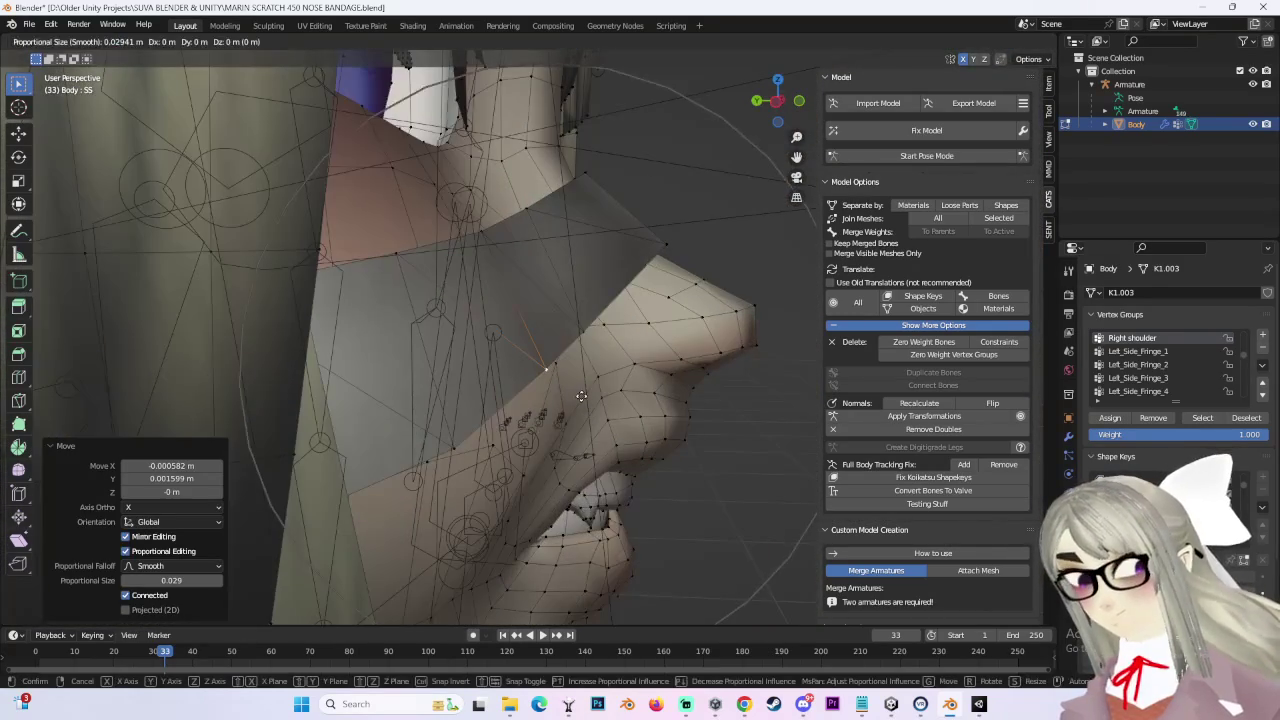
pyautogui.click(581, 396)
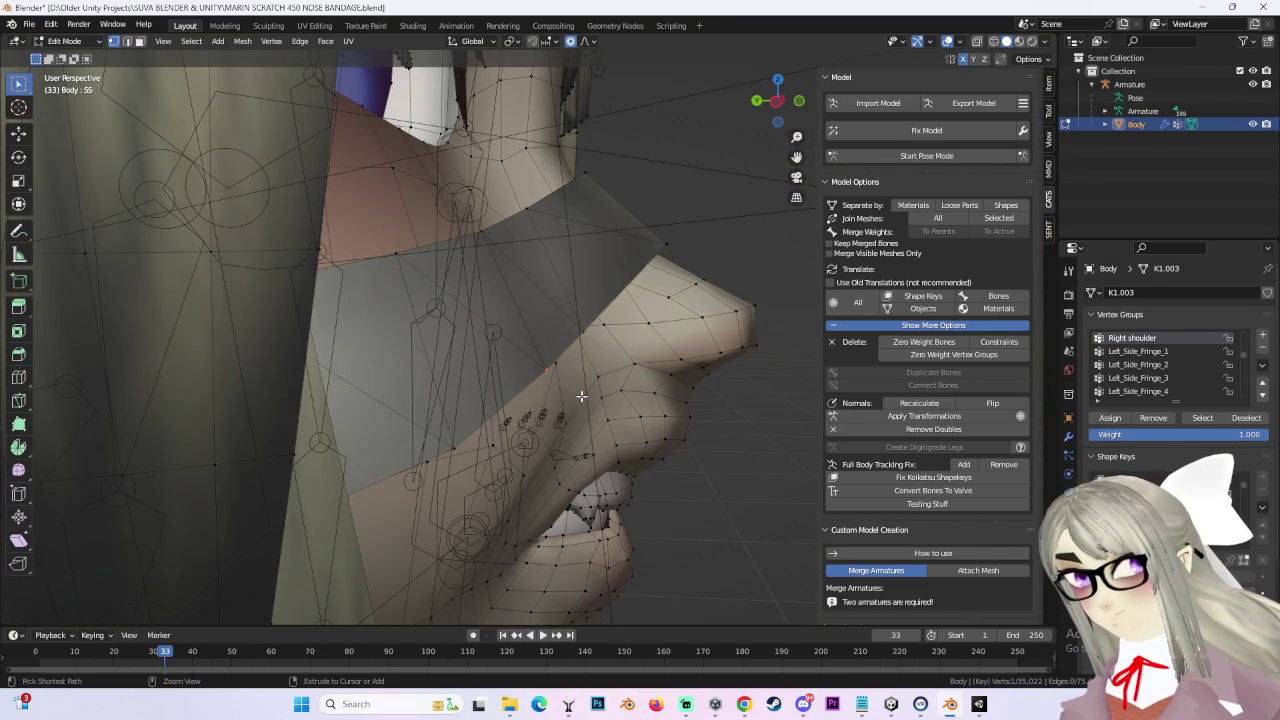
pyautogui.press('g')
pyautogui.click(578, 390)
# Step: Soft-move the bandage with proportional editing so it hugs the face
pyautogui.hotkey('ctrl', 'z')
pyautogui.press('g')
pyautogui.click(567, 394)
pyautogui.moveTo(567, 394)
pyautogui.mouseDown(button='middle')
pyautogui.moveTo(530, 330)
pyautogui.moveTo(701, 364)
pyautogui.moveTo(608, 380)
pyautogui.moveTo(571, 443)
pyautogui.moveTo(620, 425)
pyautogui.mouseUp(button='middle')
pyautogui.press('g')
pyautogui.click(511, 340)
pyautogui.moveTo(588, 341)
pyautogui.mouseDown(button='middle')
pyautogui.moveTo(651, 429)
pyautogui.moveTo(608, 400)
pyautogui.mouseUp(button='middle')
# Step: Soft-move the bandage again, then push its vertices along Y twice
pyautogui.press('g')
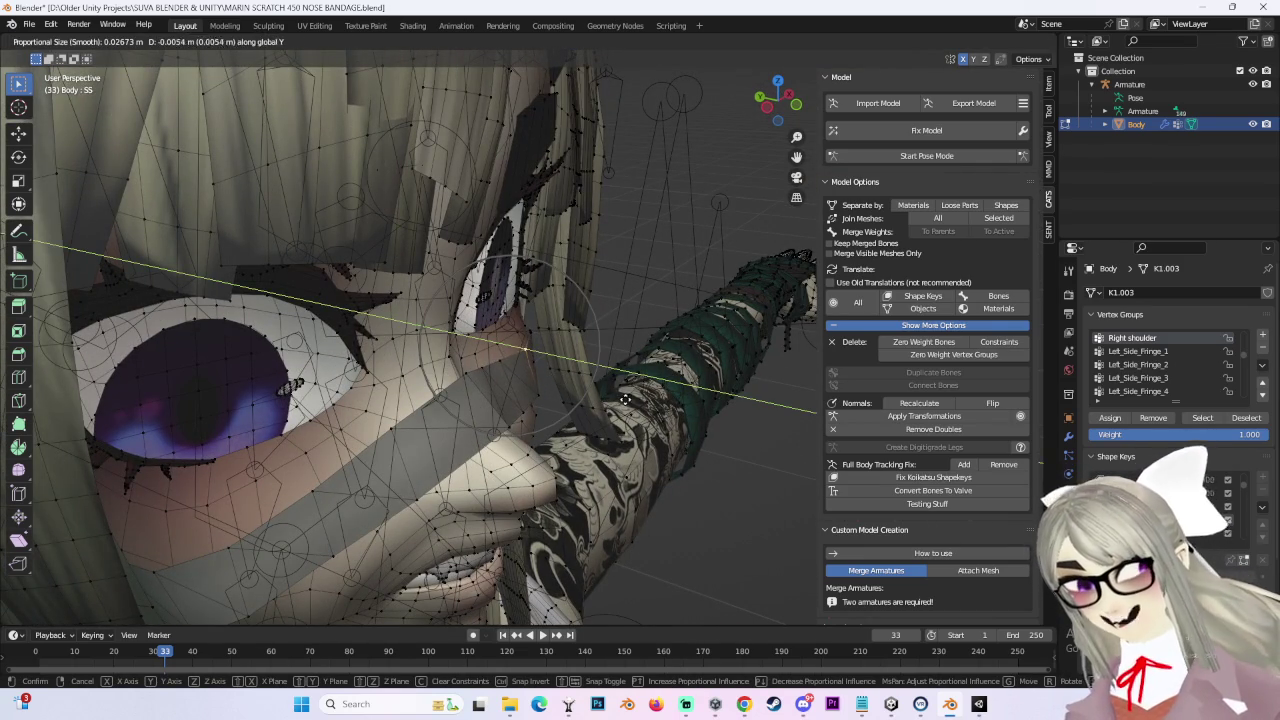
pyautogui.click(526, 356)
pyautogui.moveTo(526, 356)
pyautogui.mouseDown(button='middle')
pyautogui.moveTo(481, 387)
pyautogui.moveTo(555, 356)
pyautogui.mouseUp(button='middle')
pyautogui.press('g')
pyautogui.press('y')
pyautogui.click(560, 342)
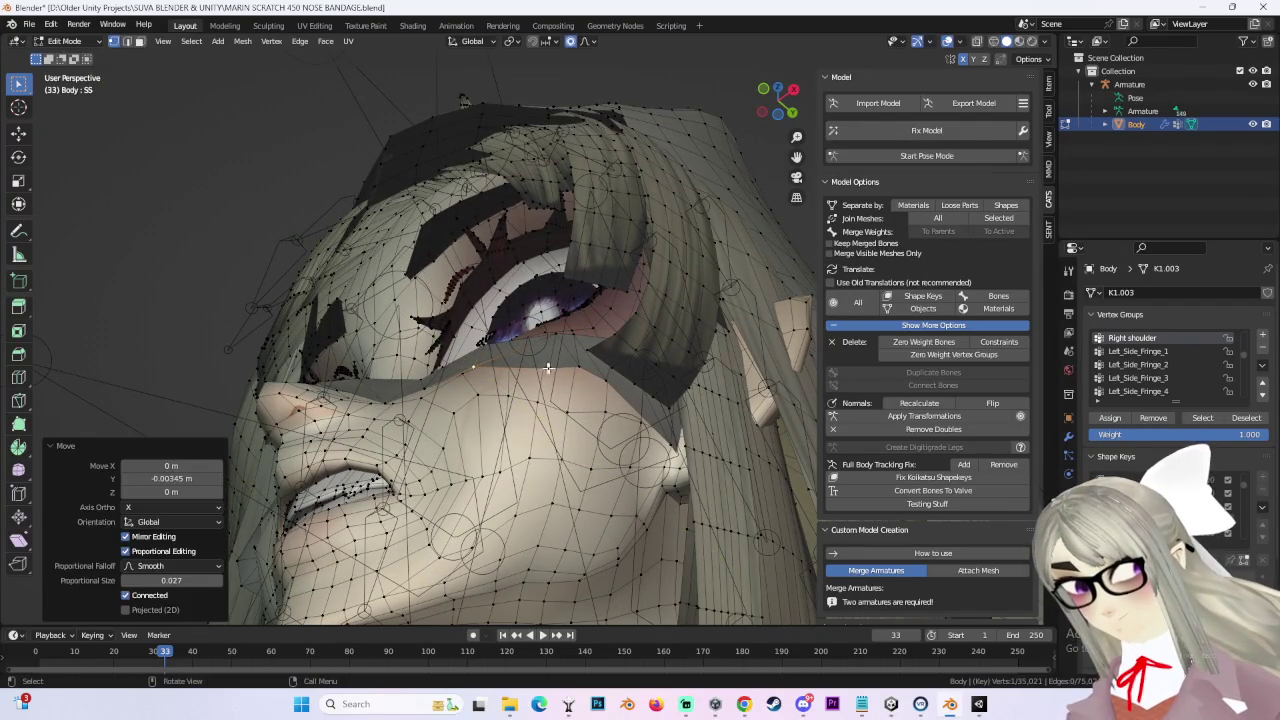
pyautogui.press('g')
pyautogui.press('y')
pyautogui.click(552, 336)
# Step: Move the bandage vertex near the eye along Y
pyautogui.moveTo(552, 336); pyautogui.dragTo(653, 402, button='middle')
pyautogui.press('g')
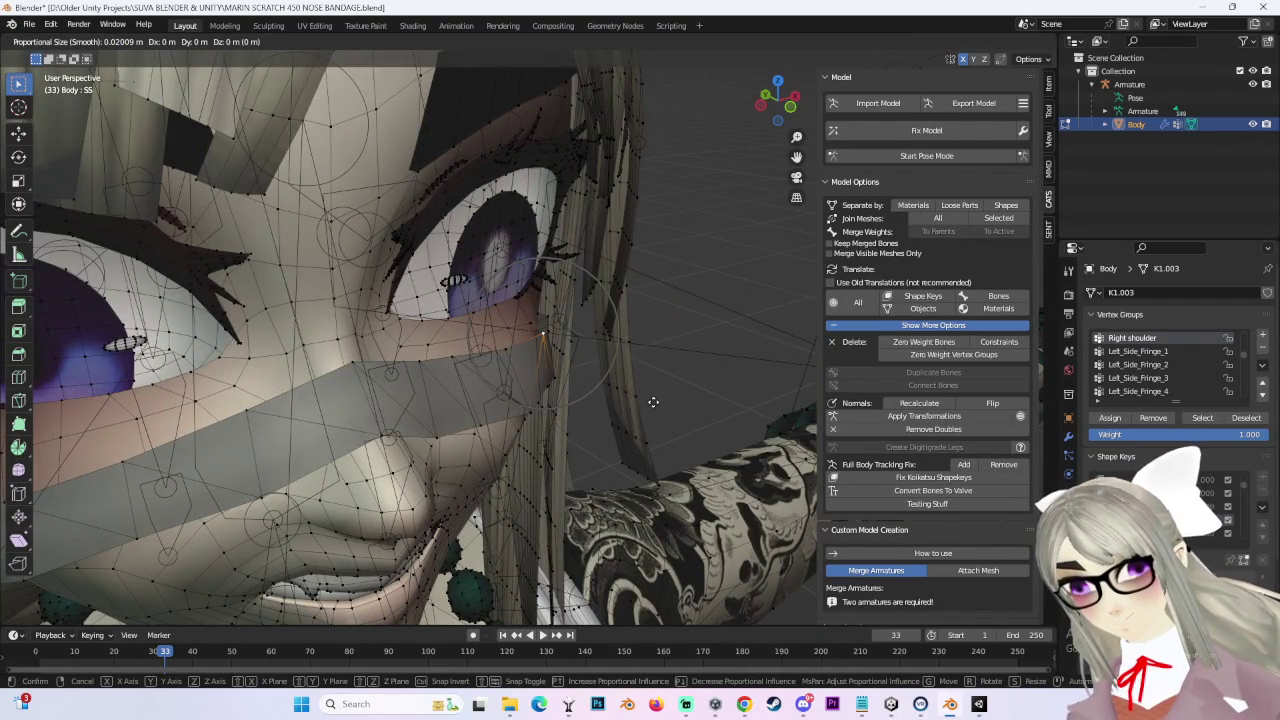
pyautogui.press('y')
pyautogui.click(658, 402)
pyautogui.moveTo(658, 402)
pyautogui.mouseDown(button='middle')
pyautogui.moveTo(526, 434)
pyautogui.moveTo(598, 346)
pyautogui.mouseUp(button='middle')
pyautogui.scroll(3, 590, 348)
pyautogui.scroll(-2, 583, 349)
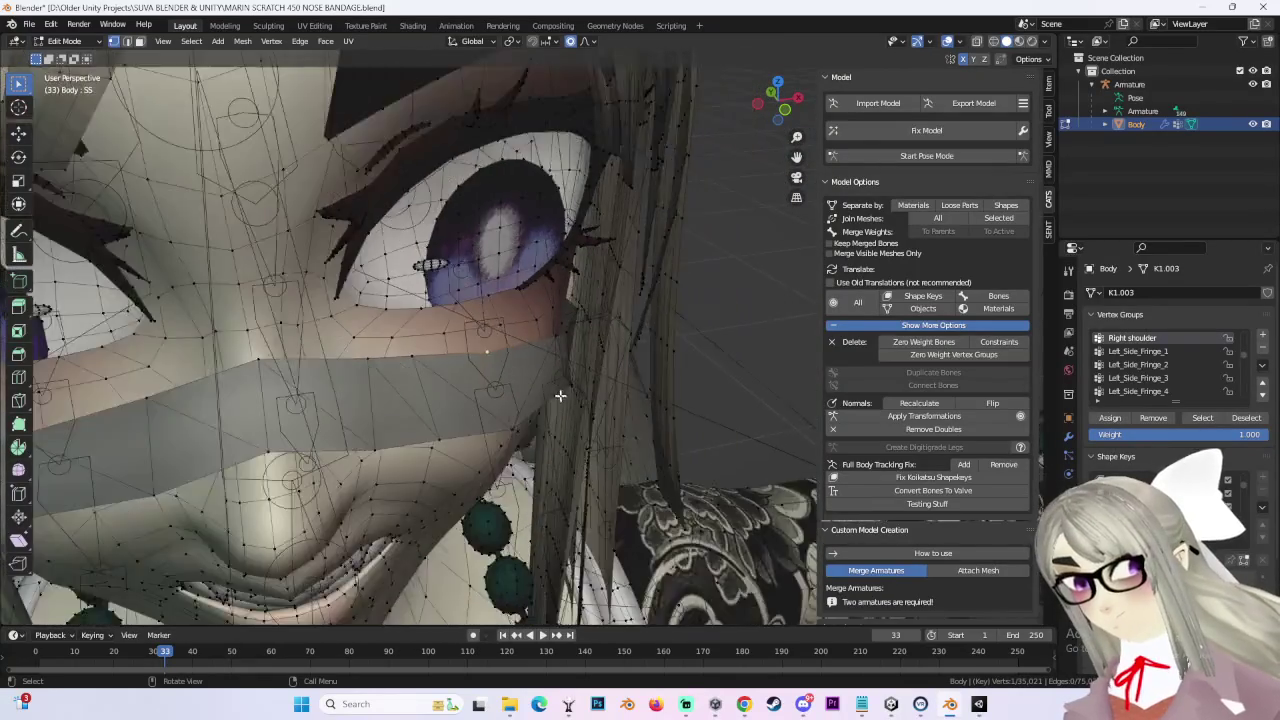
pyautogui.scroll(-3, 570, 365)
pyautogui.scroll(-1, 544, 389)
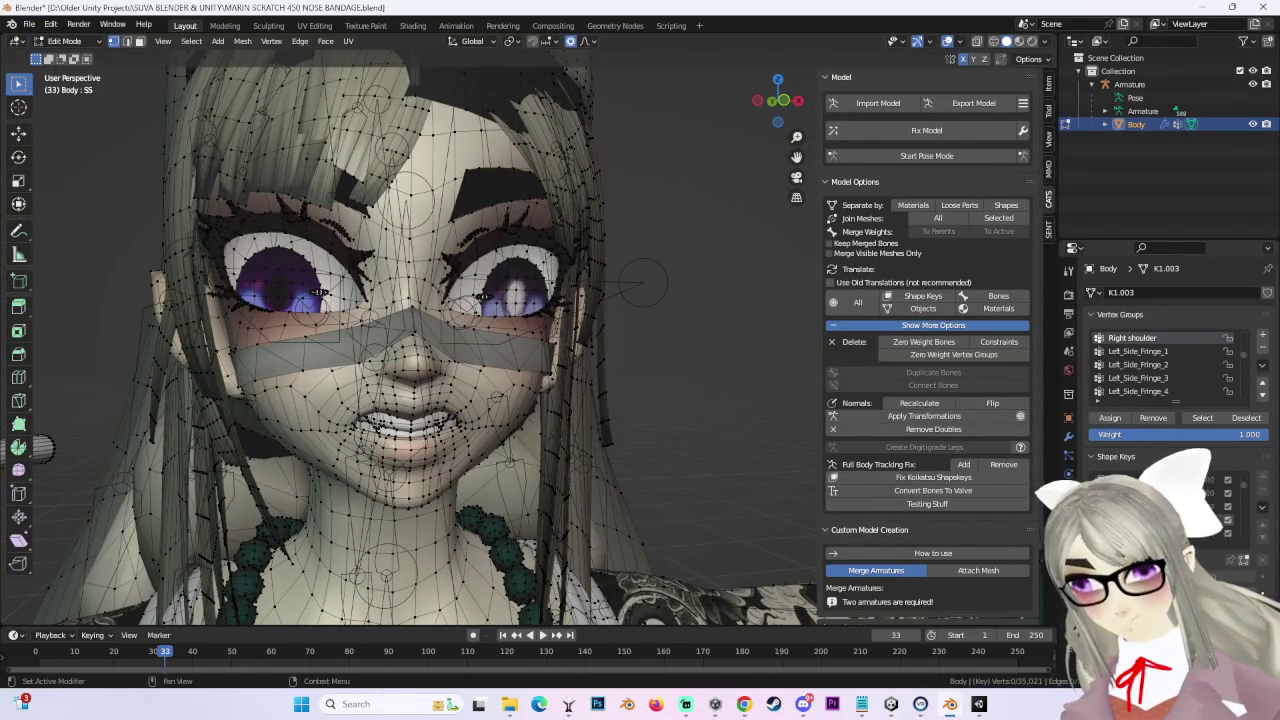
# Step: Shift the bandage vertices -0.002451 m in Y on SS 2 and clear the selection
pyautogui.moveTo(318, 292)
pyautogui.mouseDown(button='middle')
pyautogui.moveTo(500, 400)
pyautogui.moveTo(574, 365)
pyautogui.moveTo(579, 325)
pyautogui.mouseUp(button='middle')
pyautogui.scroll(3, 515, 410)
pyautogui.moveTo(503, 276)
pyautogui.mouseDown(button='middle')
pyautogui.moveTo(505, 247)
pyautogui.moveTo(421, 250)
pyautogui.mouseUp(button='middle')
pyautogui.press('g')
pyautogui.press('y')
pyautogui.click(398, 237)
pyautogui.moveTo(398, 237)
pyautogui.mouseDown(button='middle')
pyautogui.moveTo(650, 395)
pyautogui.moveTo(711, 405)
pyautogui.mouseUp(button='middle')
pyautogui.click(650, 395)
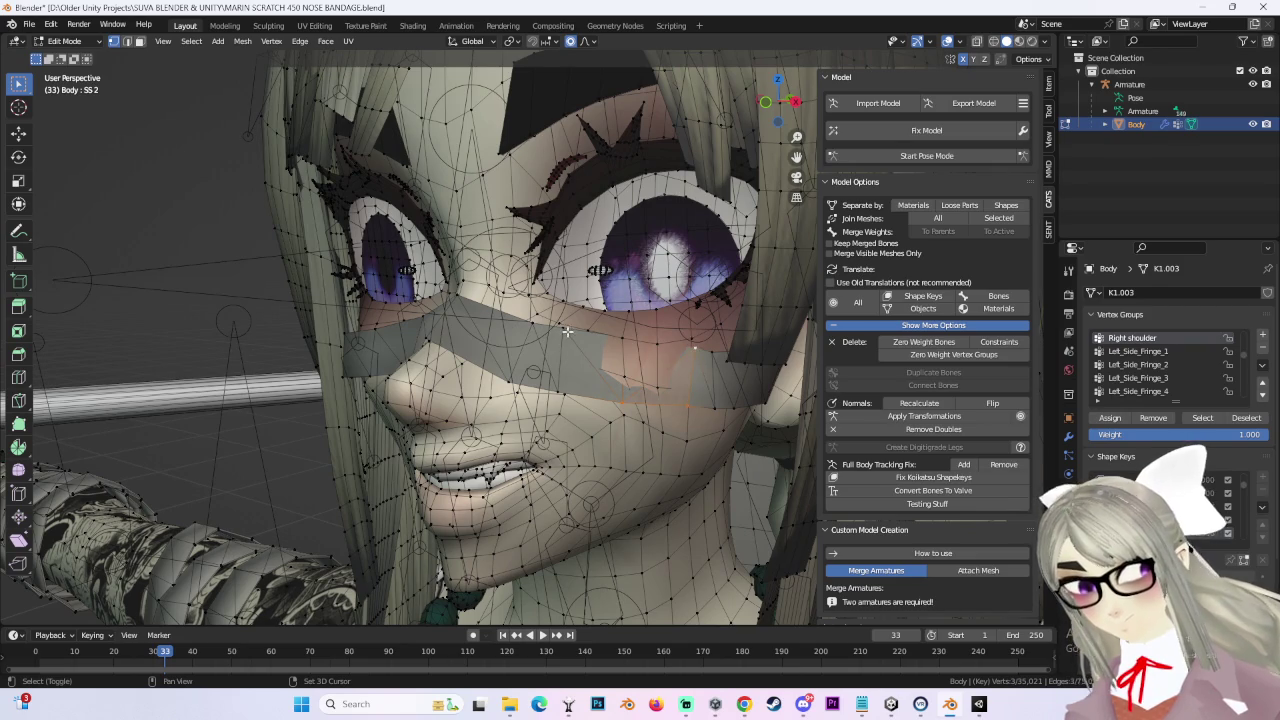
# Step: Move the bandage vertex beside the eye along Y, then soft-move it again
pyautogui.scroll(2, 567, 331)
pyautogui.scroll(2, 580, 331)
pyautogui.scroll(2, 595, 332)
pyautogui.press('g')
pyautogui.press('y')
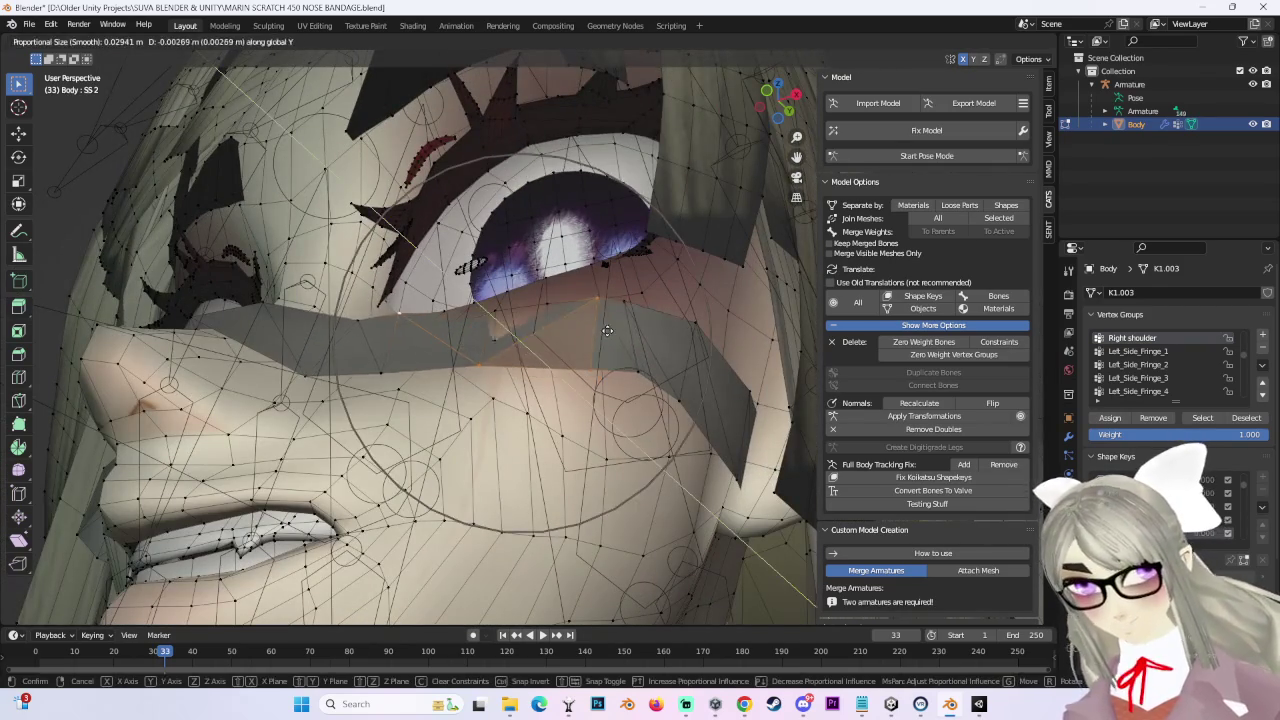
pyautogui.click(605, 322)
pyautogui.moveTo(605, 322); pyautogui.dragTo(459, 362, button='middle')
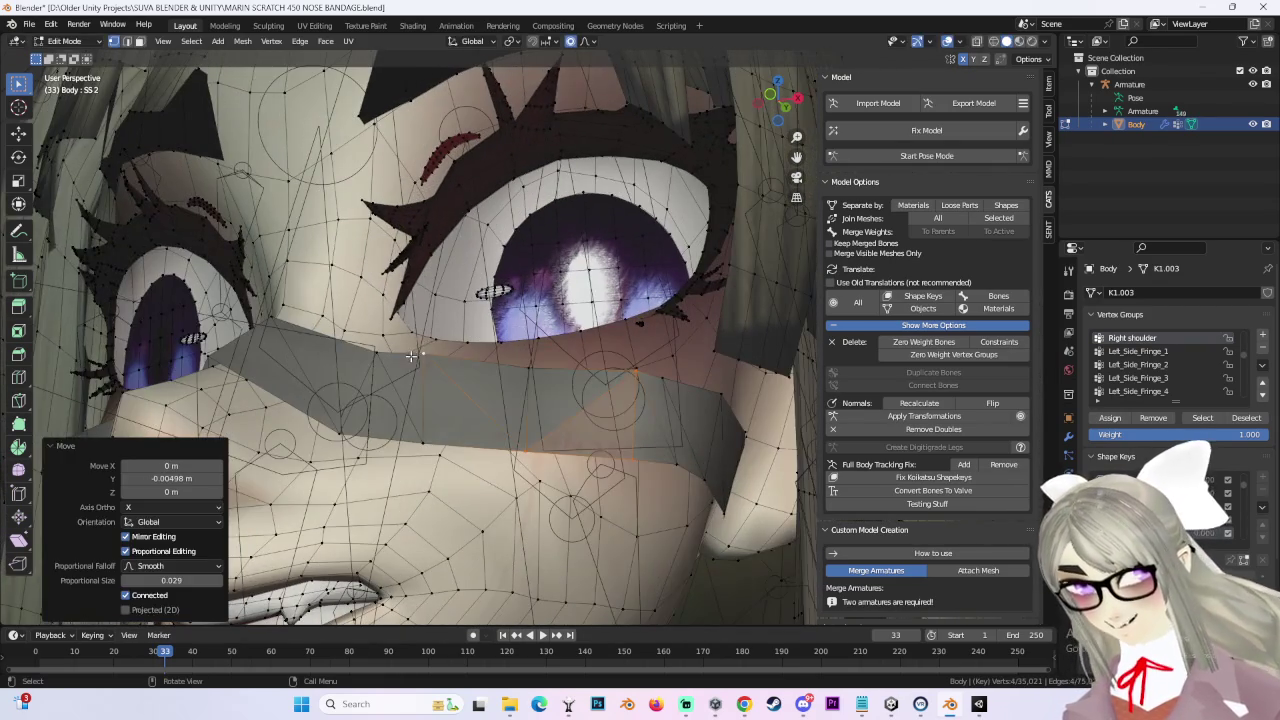
pyautogui.press('g')
pyautogui.click(480, 370)
# Step: Nudge the bandage vertices at the eye corner twice to sit flush
pyautogui.moveTo(500, 371)
pyautogui.mouseDown(button='middle')
pyautogui.moveTo(594, 374)
pyautogui.moveTo(624, 440)
pyautogui.moveTo(549, 400)
pyautogui.mouseUp(button='middle')
pyautogui.scroll(2, 548, 364)
pyautogui.scroll(3, 594, 374)
pyautogui.press('g')
pyautogui.click(585, 433)
pyautogui.press('g')
pyautogui.click(569, 427)
# Step: Give a bandage-edge vertex a small 0.000618 m Z nudge
pyautogui.press('g')
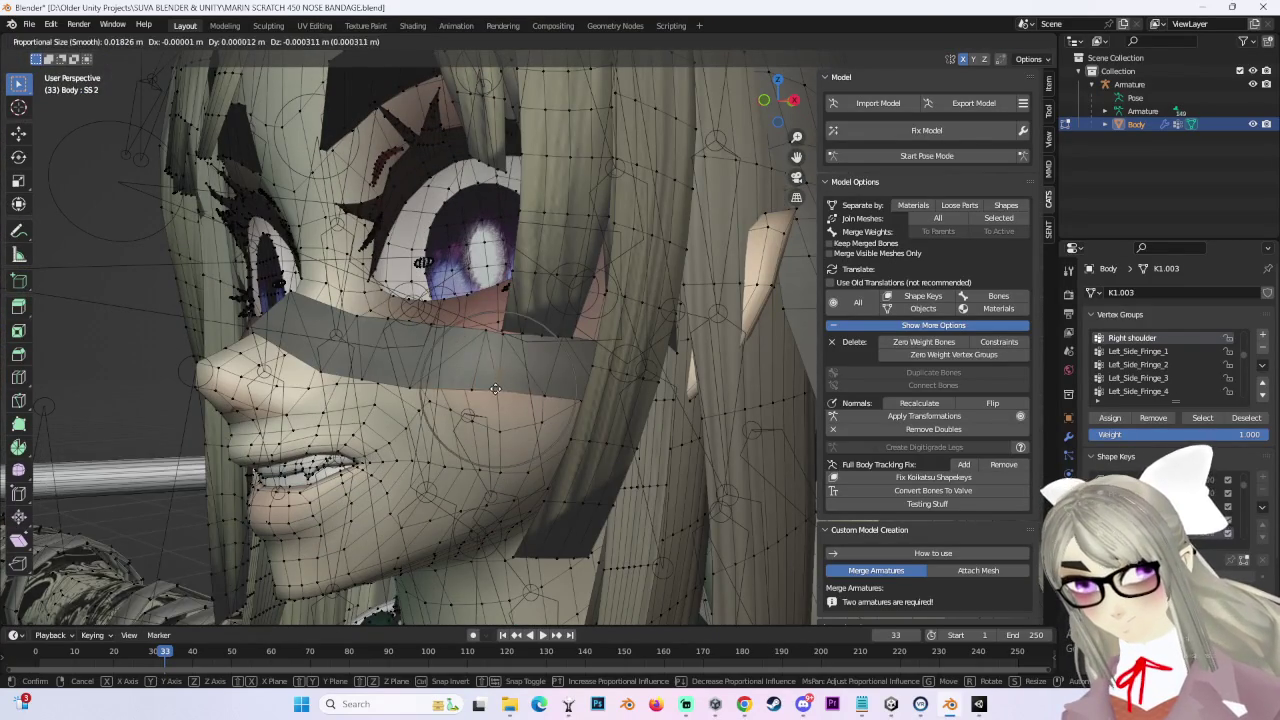
pyautogui.click(494, 397)
pyautogui.press('g')
pyautogui.click(505, 342)
pyautogui.moveTo(505, 342)
pyautogui.mouseDown(button='middle')
pyautogui.moveTo(571, 343)
pyautogui.moveTo(595, 402)
pyautogui.moveTo(640, 420)
pyautogui.moveTo(590, 380)
pyautogui.mouseUp(button='middle')
pyautogui.scroll(-3, 567, 343)
pyautogui.scroll(-2, 1170, 330)
# Step: Move the nose-area bandage vertices on FF 4 to wrap over the nose
pyautogui.scroll(3, 590, 380)
pyautogui.scroll(2, 585, 378)
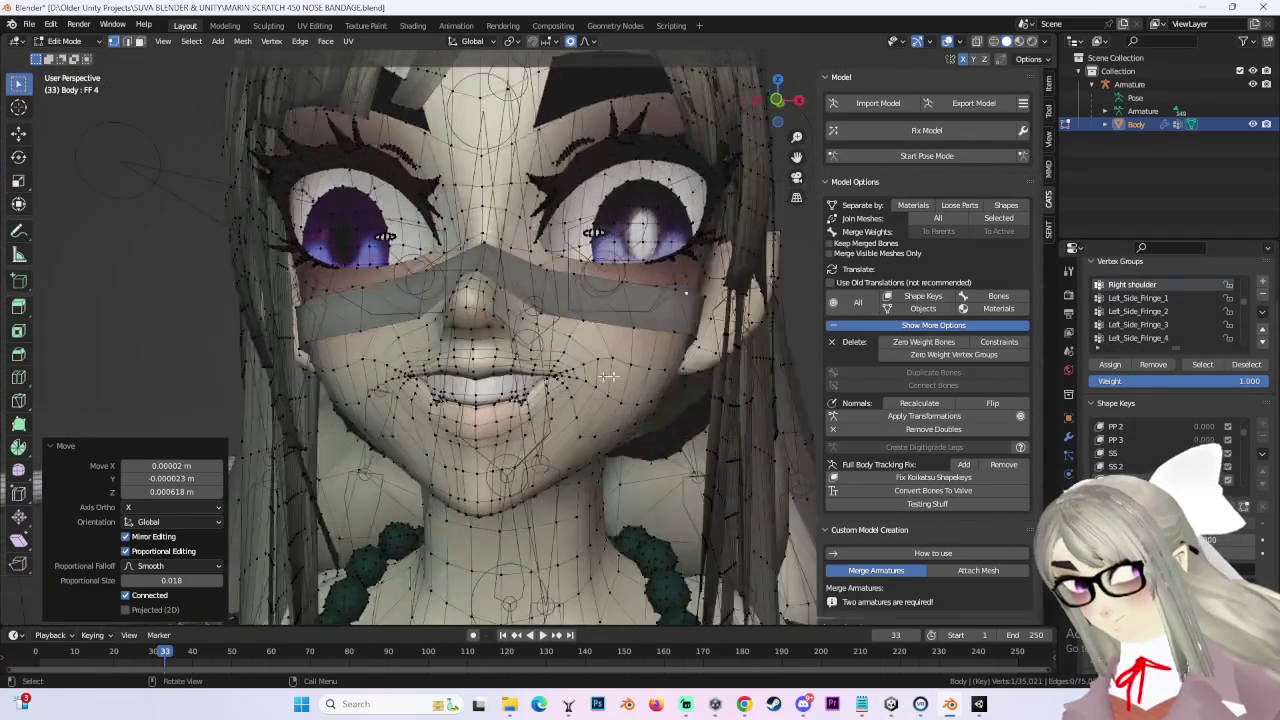
pyautogui.scroll(-1, 555, 289)
pyautogui.moveTo(475, 244); pyautogui.dragTo(576, 271, button='middle')
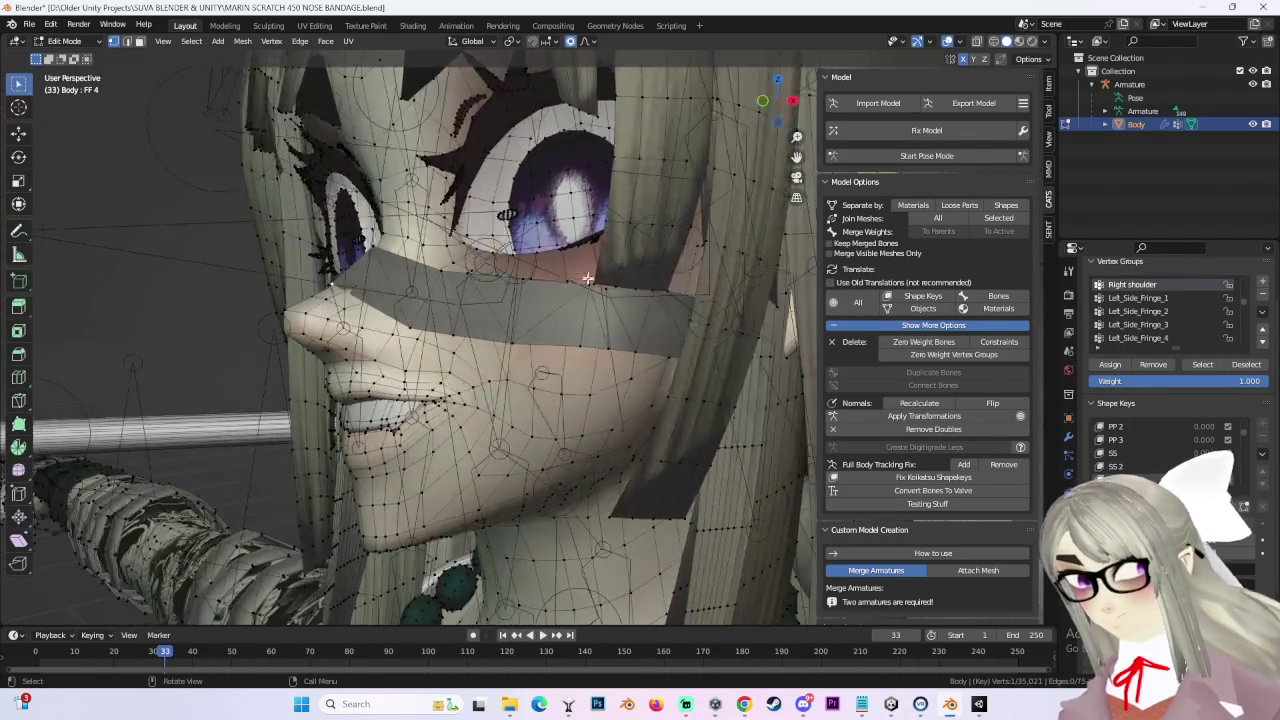
pyautogui.press('g')
pyautogui.click(360, 262)
pyautogui.moveTo(360, 262)
pyautogui.mouseDown(button='middle')
pyautogui.moveTo(614, 329)
pyautogui.moveTo(596, 330)
pyautogui.moveTo(697, 433)
pyautogui.mouseUp(button='middle')
pyautogui.scroll(5, 641, 377)
# Step: Soft-move the bandage corner vertex under the eye into place
pyautogui.click(654, 376)
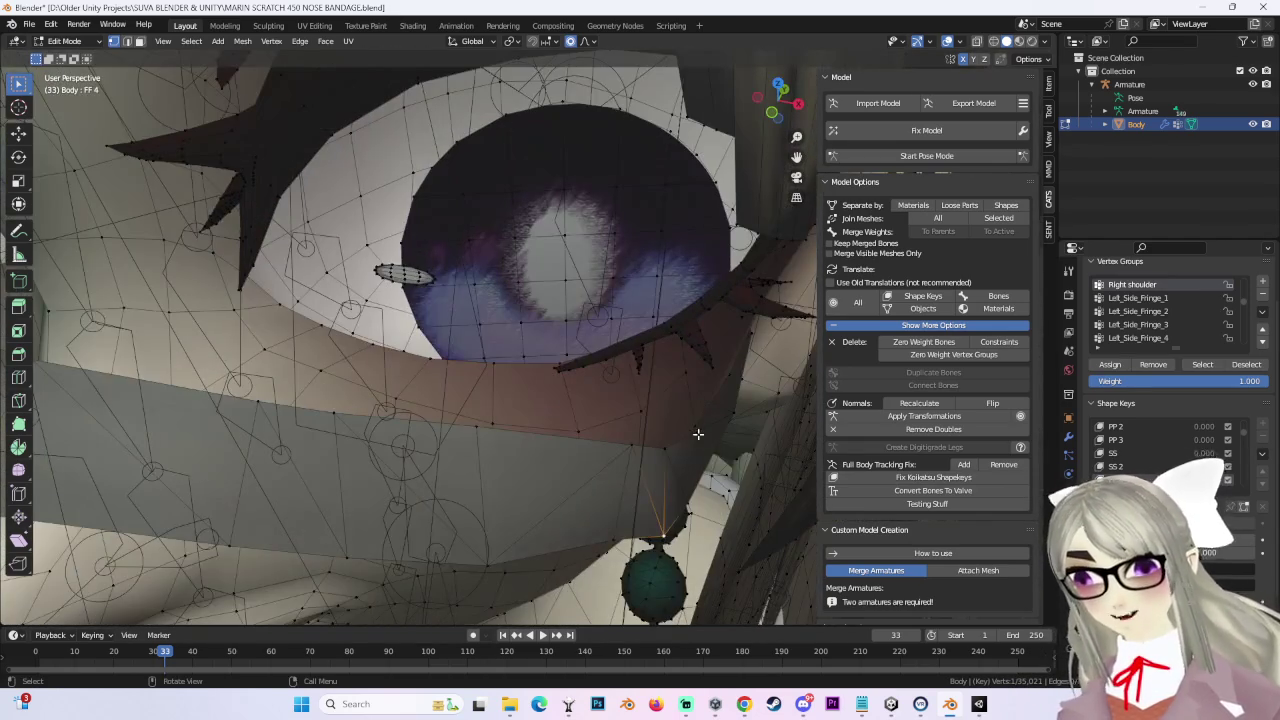
pyautogui.moveTo(711, 507); pyautogui.dragTo(689, 446, button='middle')
pyautogui.press('g')
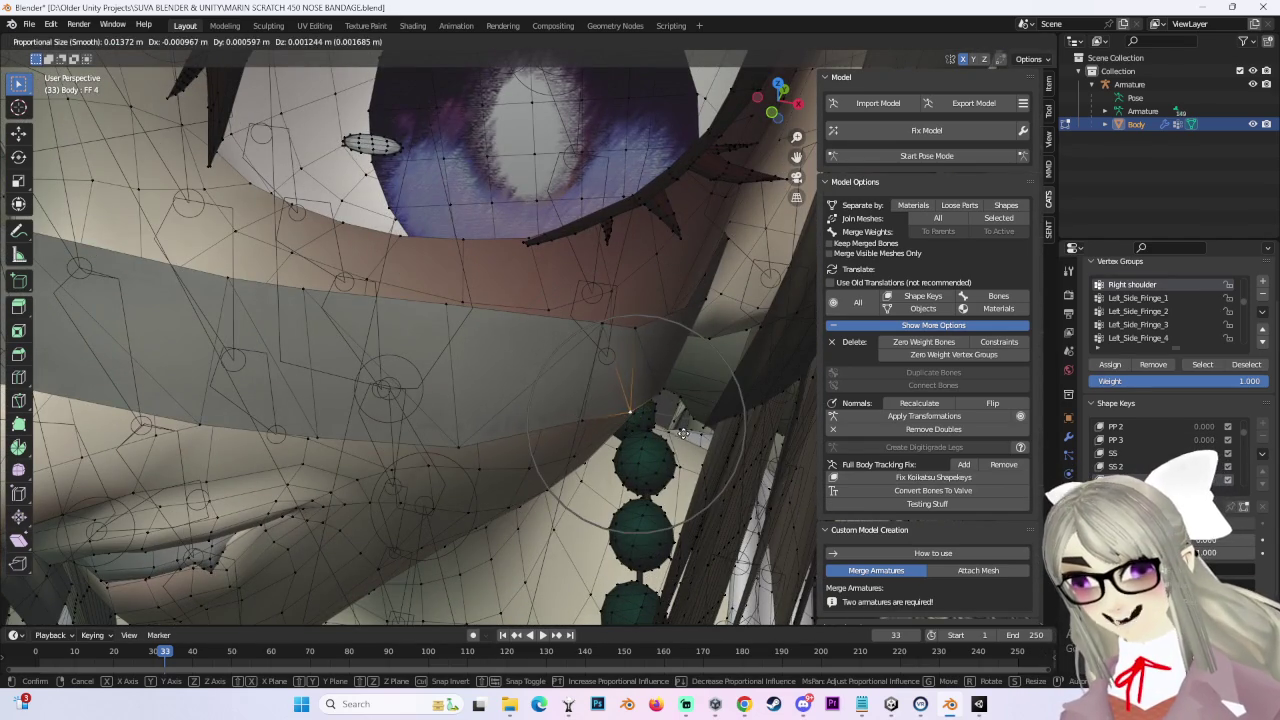
pyautogui.click(681, 432)
pyautogui.scroll(-4, 657, 357)
pyautogui.scroll(-2, 657, 357)
pyautogui.moveTo(657, 357)
pyautogui.mouseDown(button='middle')
pyautogui.moveTo(585, 311)
pyautogui.moveTo(620, 337)
pyautogui.moveTo(709, 293)
pyautogui.moveTo(714, 357)
pyautogui.mouseUp(button='middle')
pyautogui.scroll(2, 585, 311)
# Step: Move a bandage vertex along Z and adjust the proportional editing falloff
pyautogui.press('g')
pyautogui.press('z')
pyautogui.click(586, 294)
pyautogui.scroll(3, 714, 357)
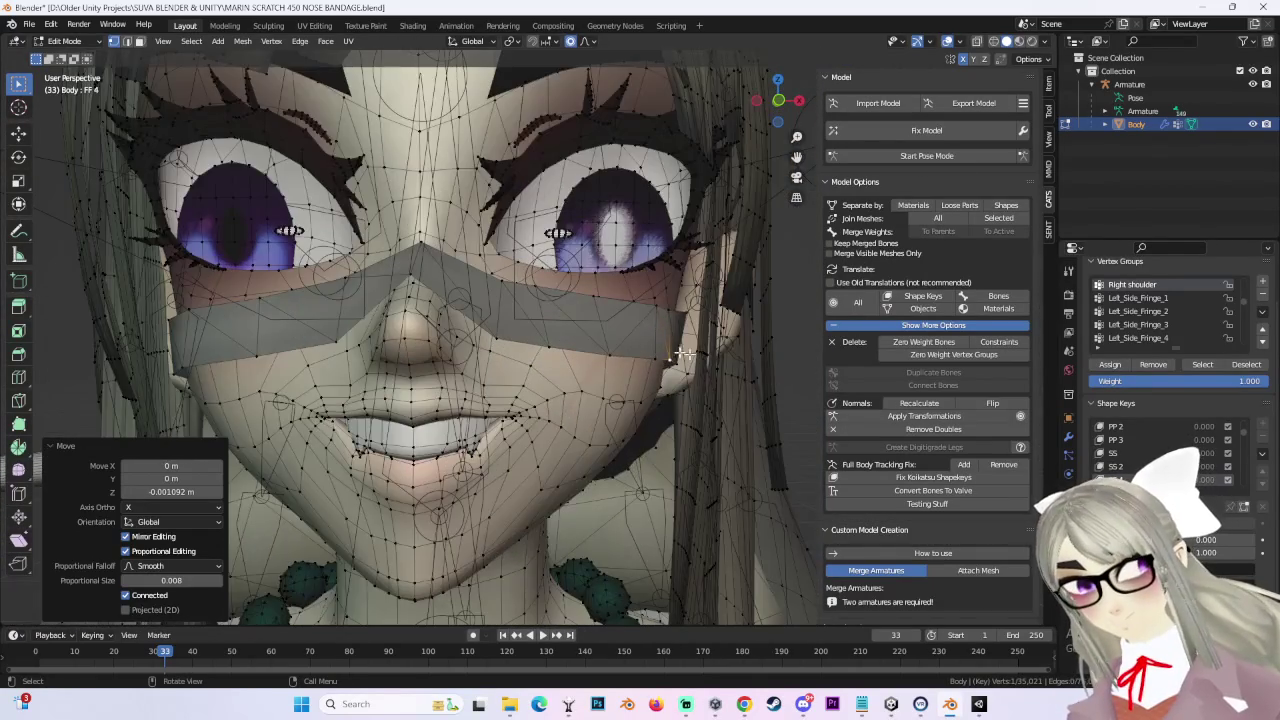
pyautogui.scroll(-2, 700, 352)
pyautogui.click(594, 42)
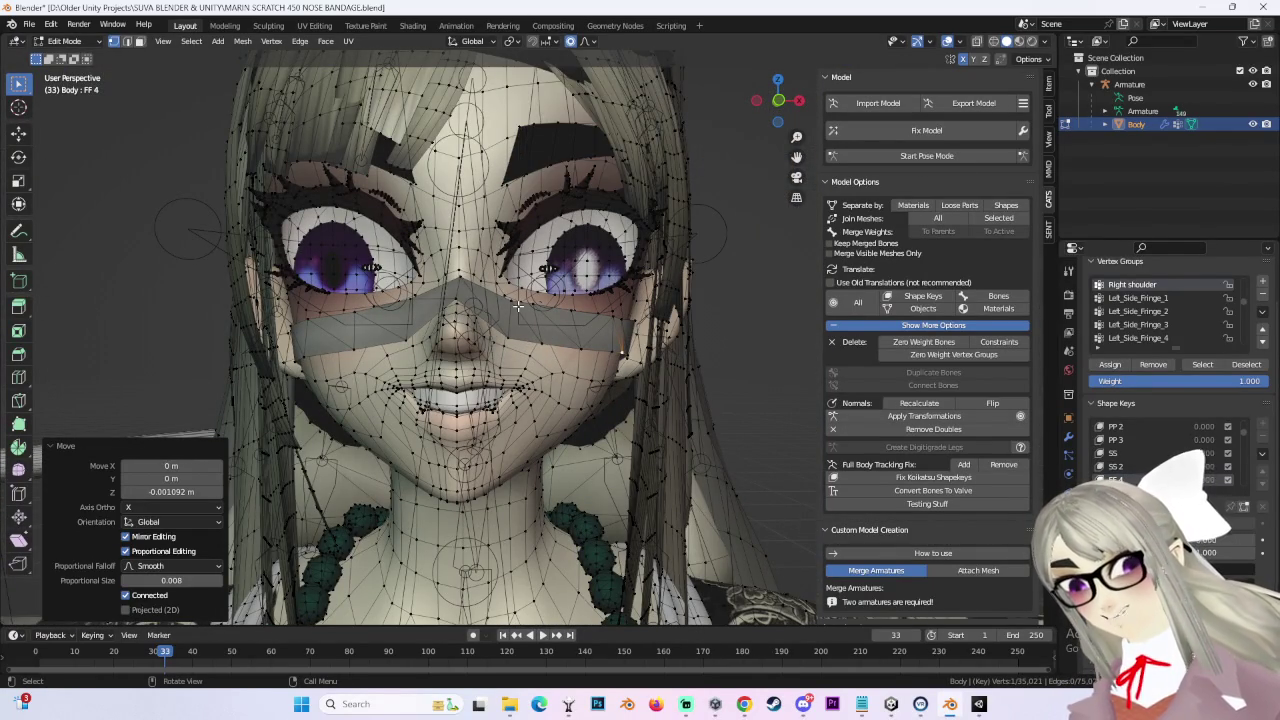
# Step: Soft-move the bandage flat across the nose bridge and check it in front orthographic view
pyautogui.moveTo(518, 306); pyautogui.dragTo(666, 336, button='middle')
pyautogui.moveTo(587, 338)
pyautogui.mouseDown(button='middle')
pyautogui.moveTo(563, 346)
pyautogui.moveTo(563, 304)
pyautogui.moveTo(570, 318)
pyautogui.mouseUp(button='middle')
pyautogui.press('g')
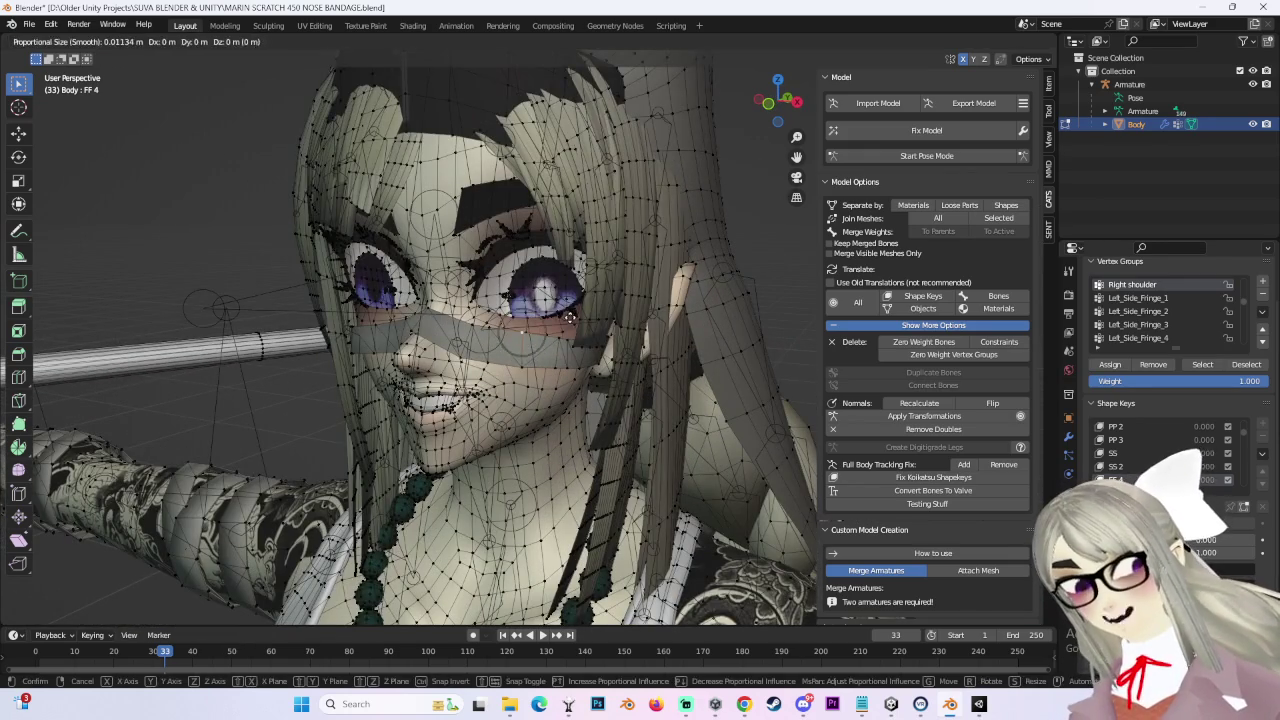
pyautogui.click(565, 318)
pyautogui.scroll(3, 433, 358)
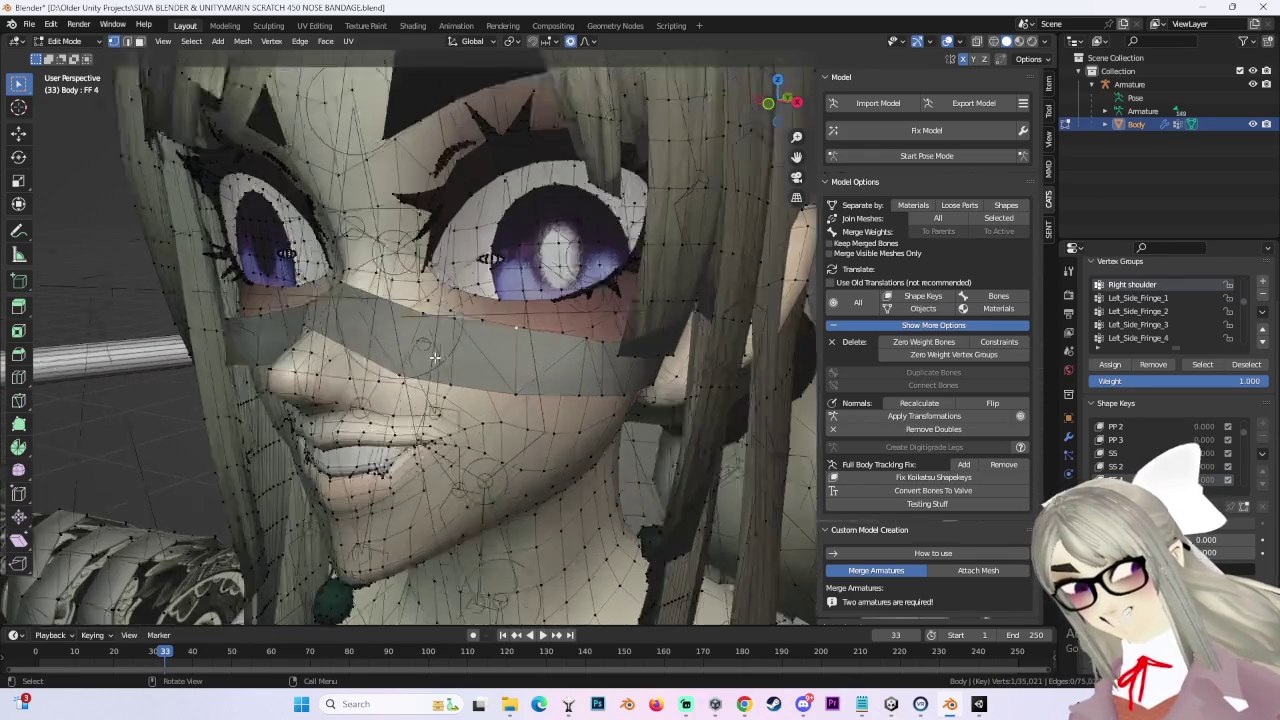
pyautogui.moveTo(494, 336)
pyautogui.mouseDown(button='middle')
pyautogui.moveTo(565, 316)
pyautogui.moveTo(569, 330)
pyautogui.mouseUp(button='middle')
pyautogui.click(785, 101)
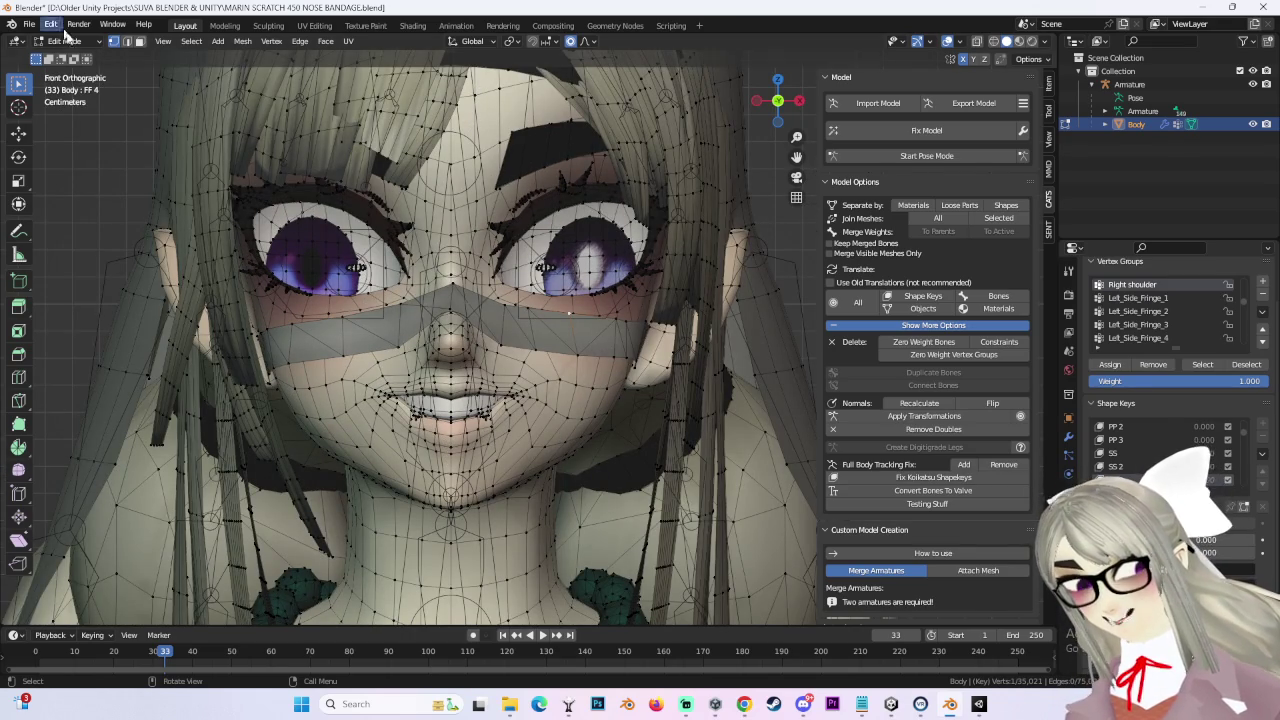
# Step: Switch to Object Mode and back to Edit Mode, then preview the bandage on UPPER EYE LOWER and GRIN
pyautogui.click(63, 41)
pyautogui.click(76, 57)
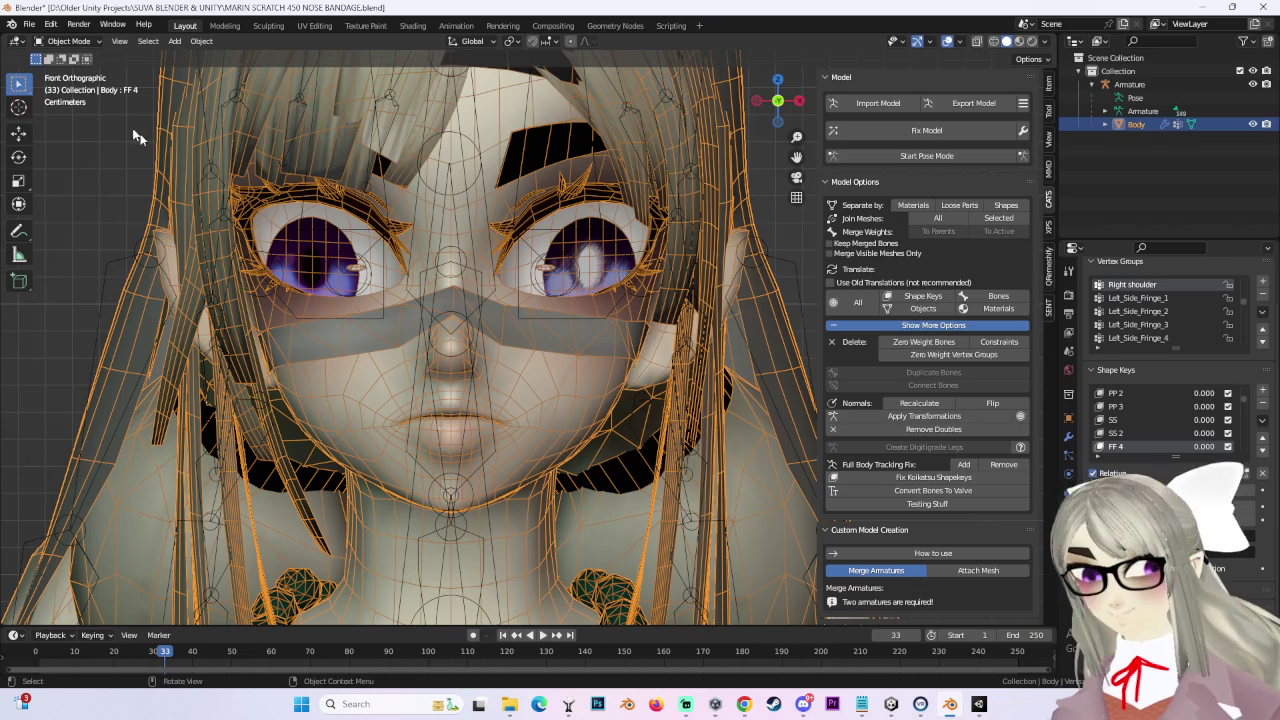
pyautogui.click(68, 41)
pyautogui.click(66, 59)
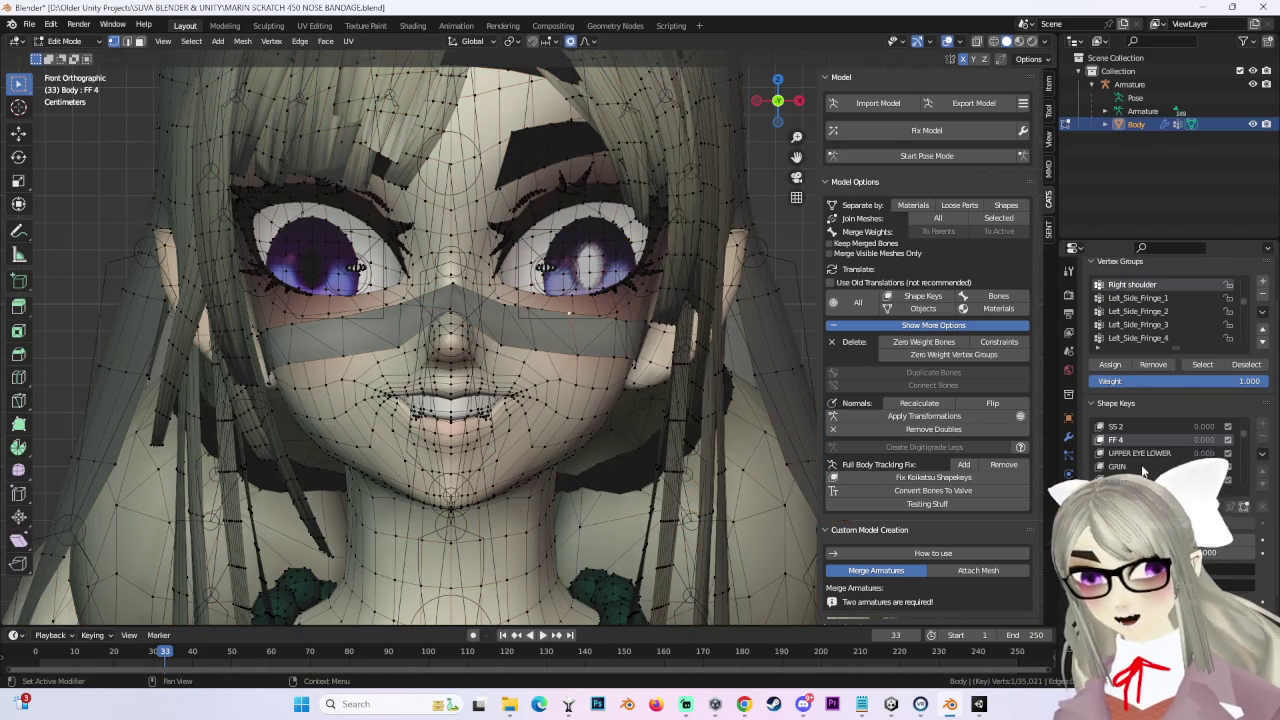
pyautogui.click(1140, 466)
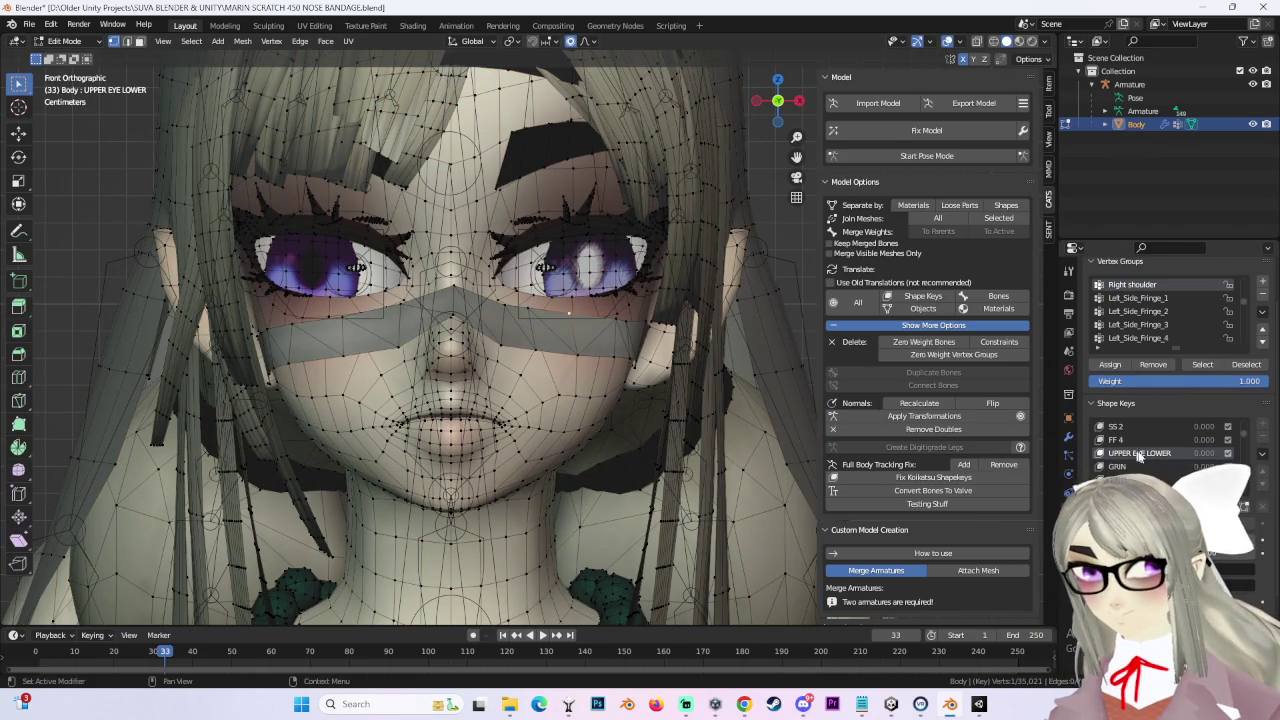
pyautogui.moveTo(640, 345)
pyautogui.mouseDown(button='middle')
pyautogui.moveTo(588, 355)
pyautogui.moveTo(383, 333)
pyautogui.mouseUp(button='middle')
pyautogui.click(1140, 466)
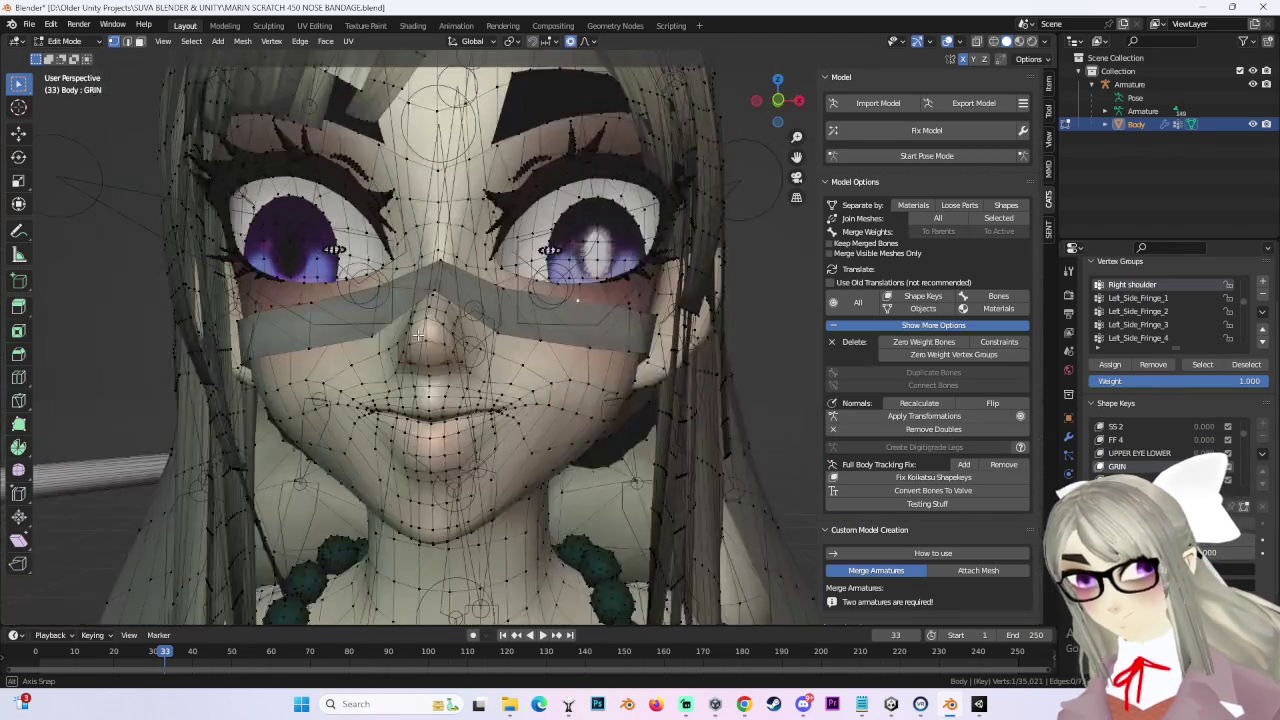
# Step: On the HUH shape key, soft-move the bandage -0.00113 m in Y and 0.001777 m in Z
pyautogui.click(1140, 479)
pyautogui.moveTo(560, 340)
pyautogui.mouseDown(button='middle')
pyautogui.moveTo(458, 295)
pyautogui.moveTo(515, 315)
pyautogui.mouseUp(button='middle')
pyautogui.press('g')
pyautogui.press('y')
pyautogui.press('y')
pyautogui.press('y')
pyautogui.moveTo(526, 320)
pyautogui.mouseDown(button='middle')
pyautogui.moveTo(371, 308)
pyautogui.moveTo(478, 340)
pyautogui.moveTo(433, 330)
pyautogui.moveTo(489, 304)
pyautogui.mouseUp(button='middle')
pyautogui.click(371, 308)
# Step: Nudge the HUH bandage vertices outward around the nose with proportional moves
pyautogui.press('g')
pyautogui.click(431, 326)
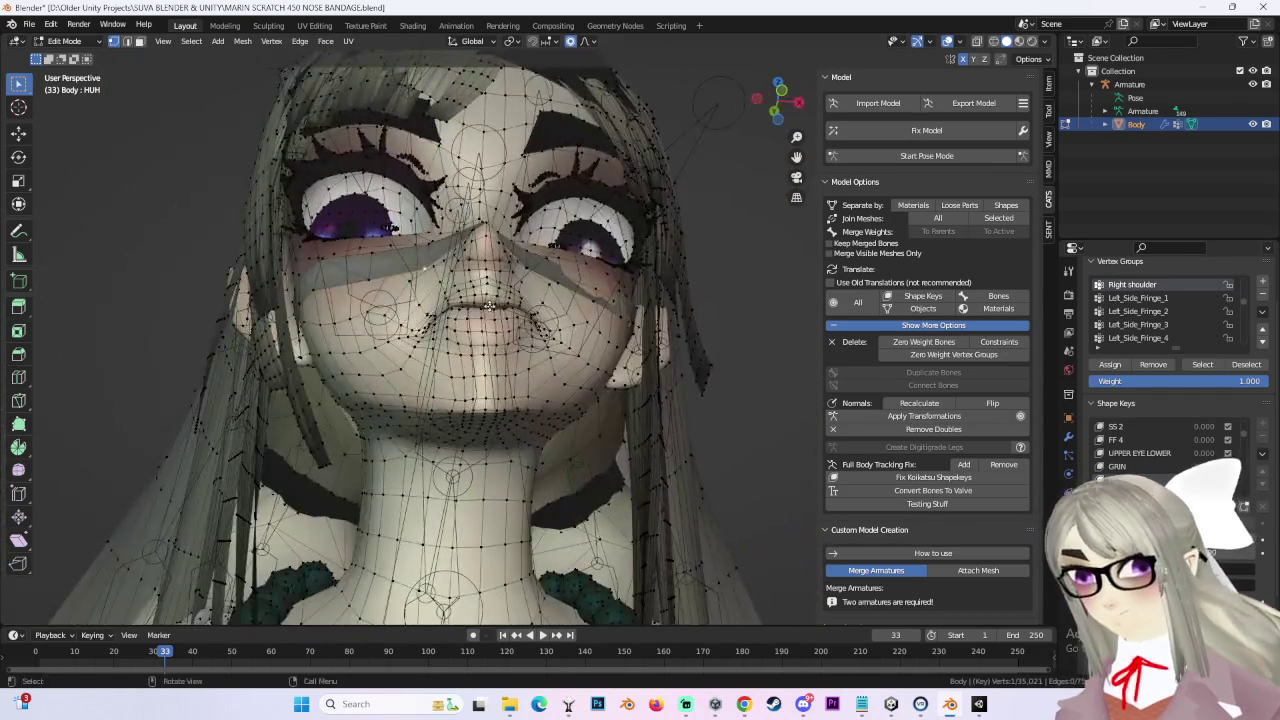
pyautogui.press('g')
pyautogui.click(489, 304)
pyautogui.press('g')
pyautogui.click(489, 304)
pyautogui.moveTo(489, 304)
pyautogui.mouseDown(button='middle')
pyautogui.moveTo(518, 295)
pyautogui.moveTo(560, 315)
pyautogui.moveTo(571, 354)
pyautogui.moveTo(698, 274)
pyautogui.mouseUp(button='middle')
pyautogui.scroll(3, 580, 325)
pyautogui.scroll(4, 600, 335)
pyautogui.moveTo(615, 269); pyautogui.dragTo(514, 337, button='middle')
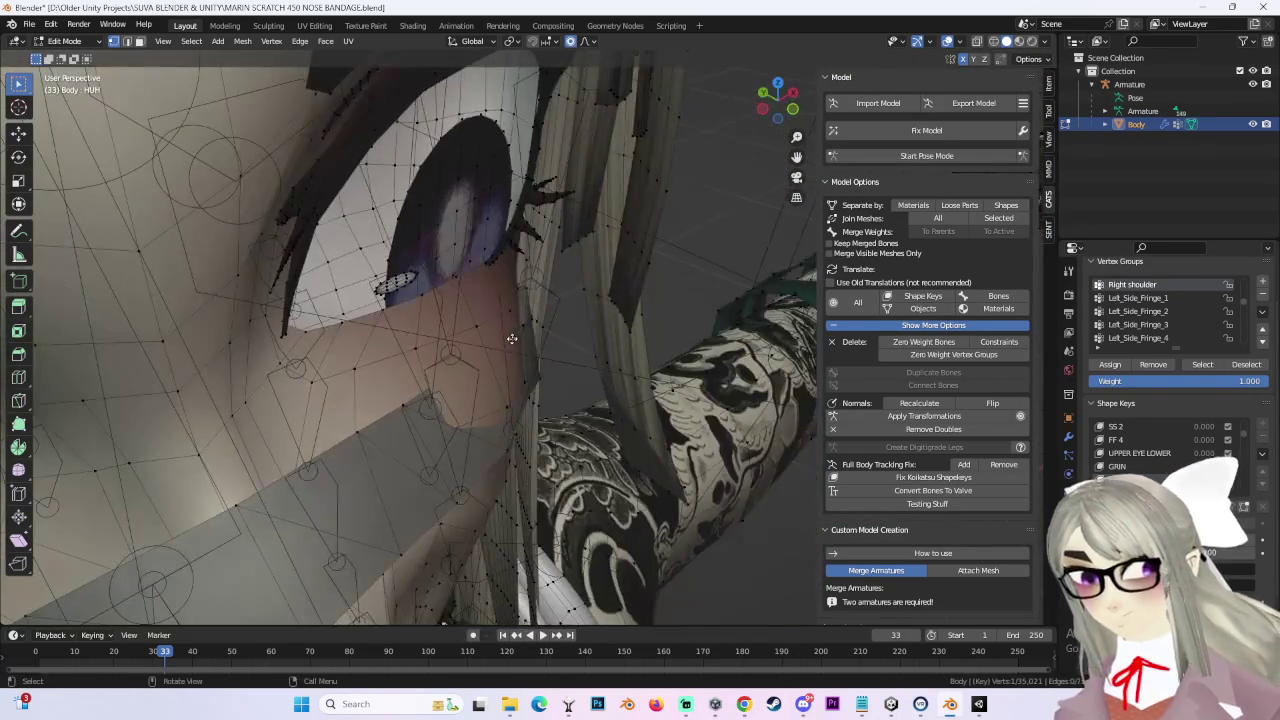
# Step: Pull the HUH bandage edge near the eye off the face using smooth falloff
pyautogui.press('g')
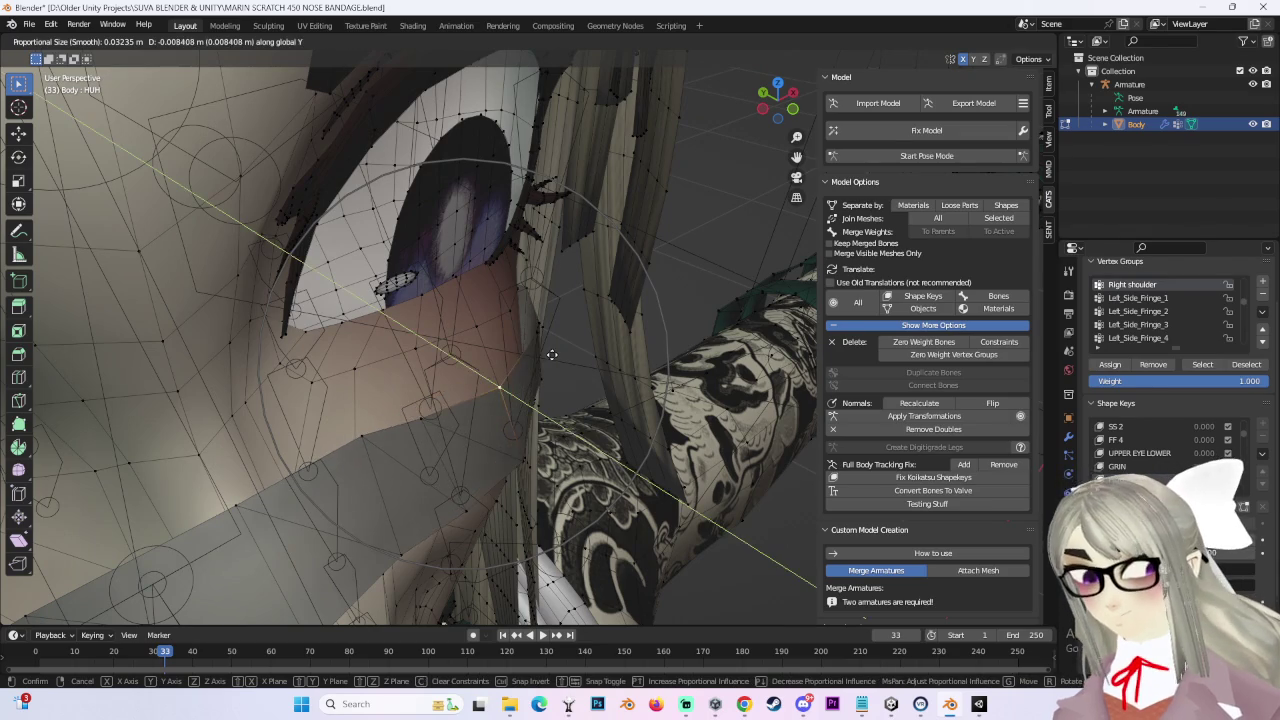
pyautogui.click(551, 354)
pyautogui.moveTo(551, 354); pyautogui.dragTo(390, 318, button='middle')
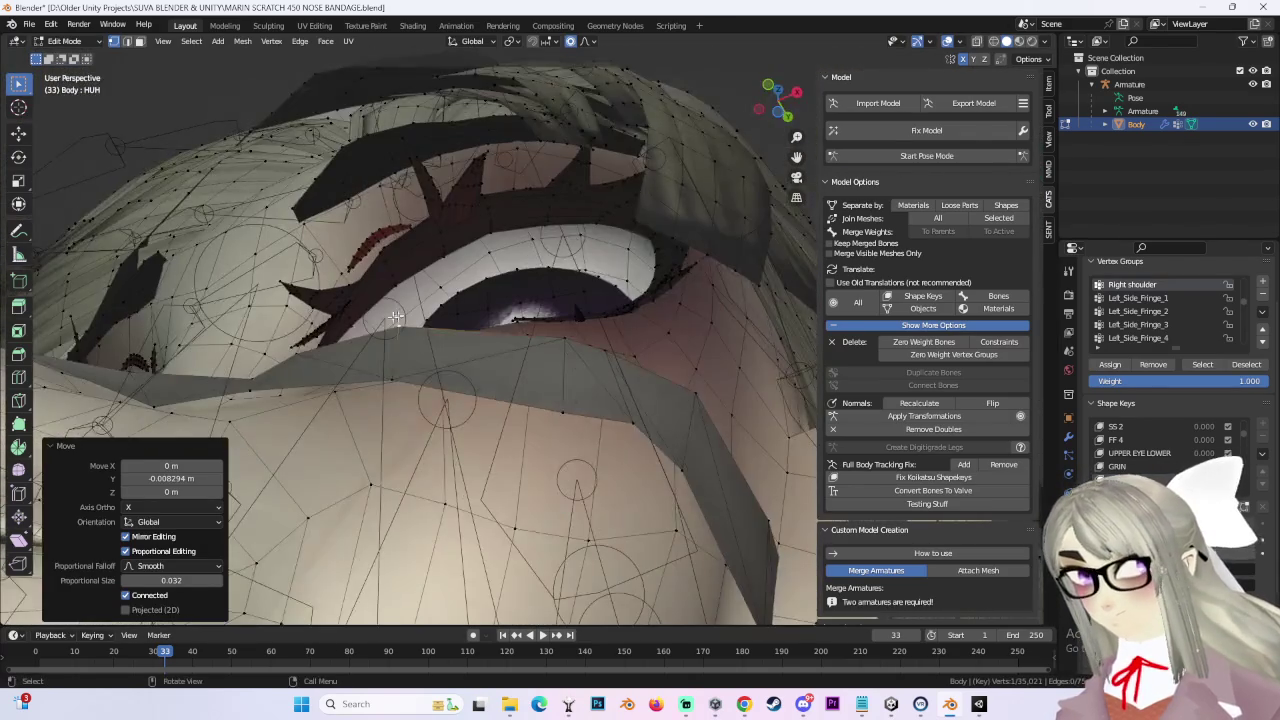
pyautogui.press('g')
pyautogui.click(398, 342)
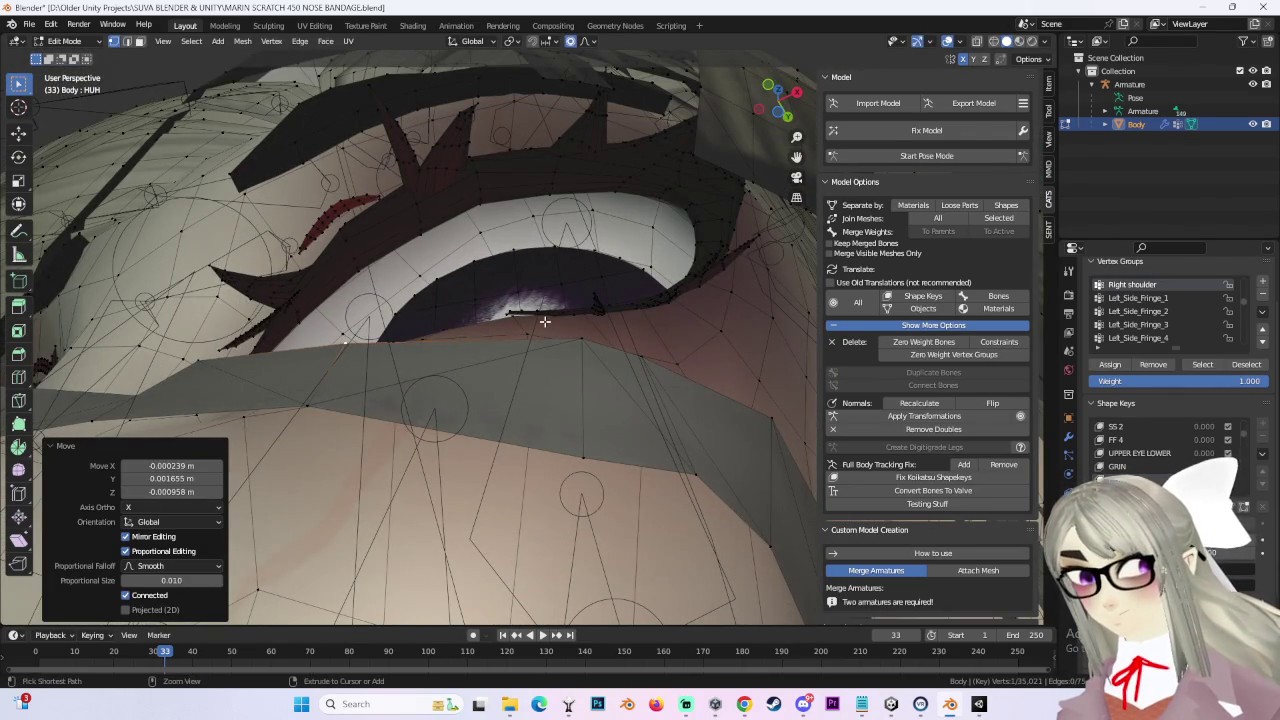
pyautogui.scroll(2, 544, 322)
pyautogui.scroll(-2, 544, 322)
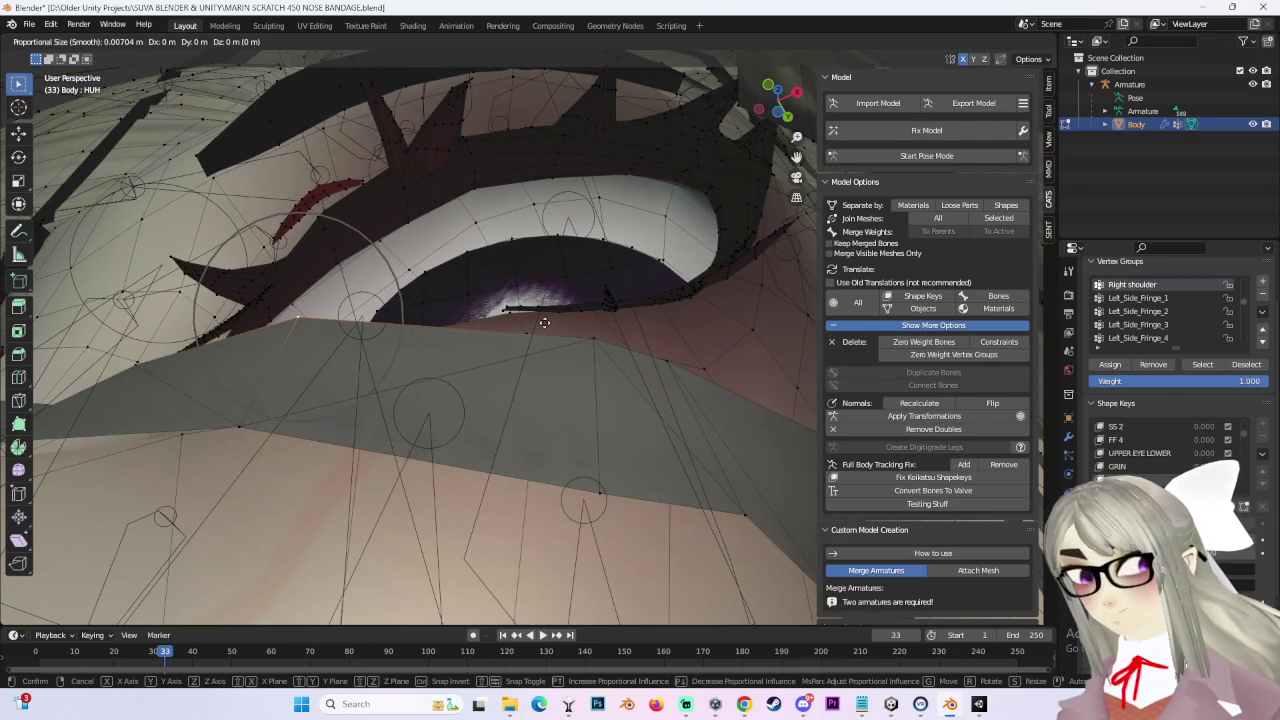
pyautogui.click(555, 346)
pyautogui.moveTo(514, 323)
pyautogui.mouseDown(button='middle')
pyautogui.moveTo(508, 349)
pyautogui.moveTo(480, 354)
pyautogui.moveTo(481, 327)
pyautogui.moveTo(686, 366)
pyautogui.moveTo(543, 363)
pyautogui.moveTo(594, 374)
pyautogui.moveTo(600, 334)
pyautogui.moveTo(674, 283)
pyautogui.moveTo(537, 300)
pyautogui.moveTo(574, 366)
pyautogui.moveTo(600, 486)
pyautogui.moveTo(596, 463)
pyautogui.mouseUp(button='middle')
pyautogui.click(500, 322)
# Step: Shift more HUH bandage vertices -0.002573 m along Y so the bandage lies across the nose
pyautogui.press('g')
pyautogui.click(607, 387)
pyautogui.press('g')
pyautogui.click(634, 284)
pyautogui.press('g')
pyautogui.press('y')
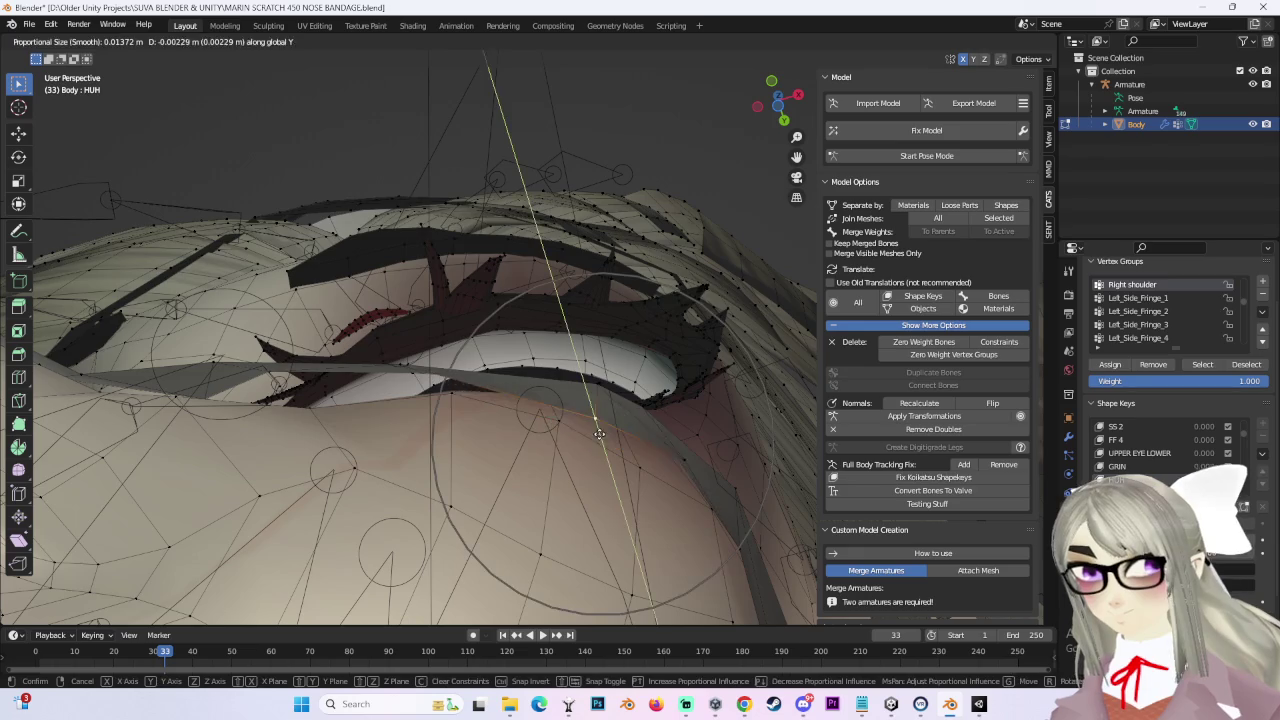
pyautogui.click(602, 429)
pyautogui.scroll(-3, 560, 410)
pyautogui.moveTo(560, 410); pyautogui.dragTo(508, 395, button='middle')
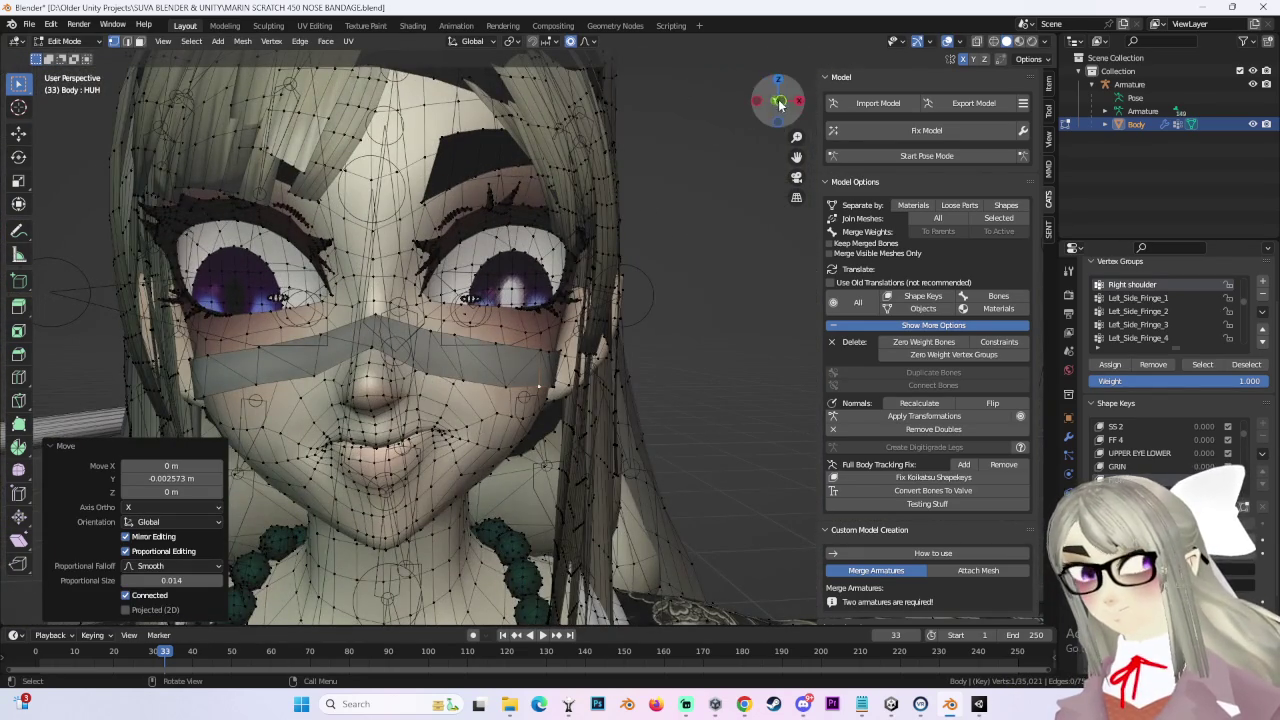
# Step: In the FOCUS shape key, move the bandage vertices with proportional editing to clear the face
pyautogui.click(779, 104)
pyautogui.click(1120, 466)
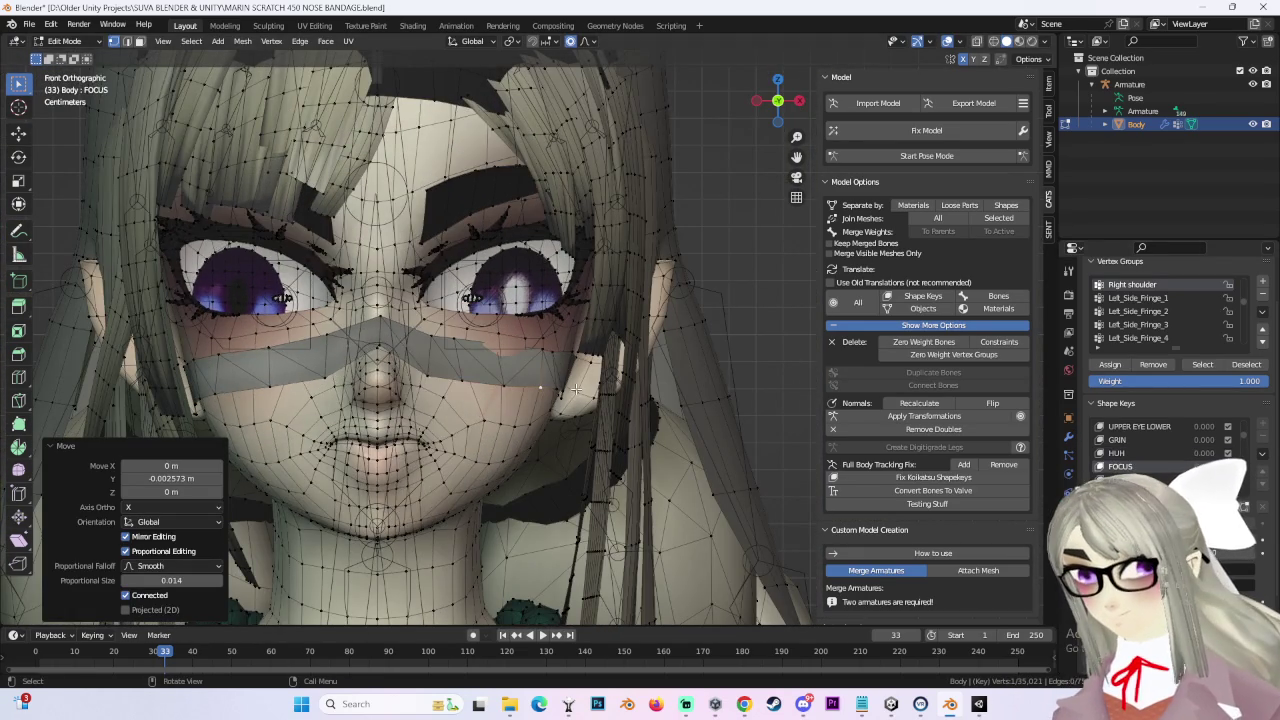
pyautogui.scroll(8, 515, 361)
pyautogui.moveTo(543, 366); pyautogui.dragTo(456, 399, button='middle')
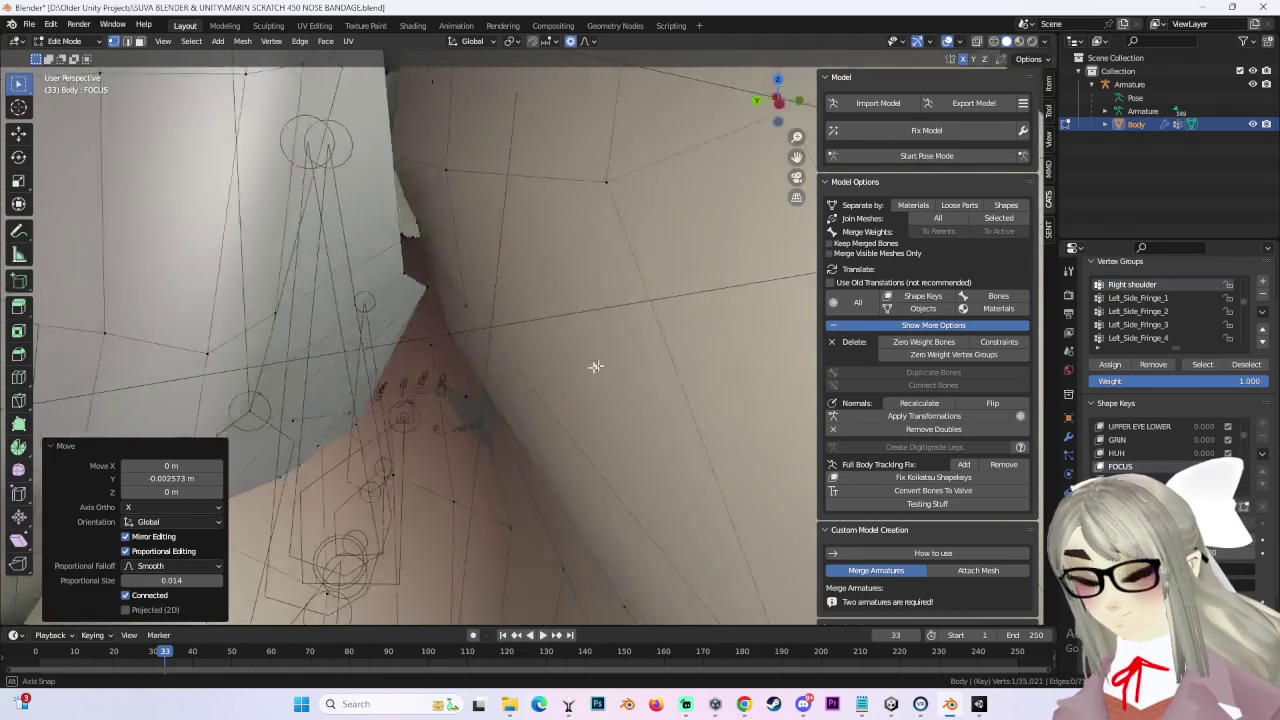
pyautogui.moveTo(537, 391); pyautogui.dragTo(369, 373, button='middle')
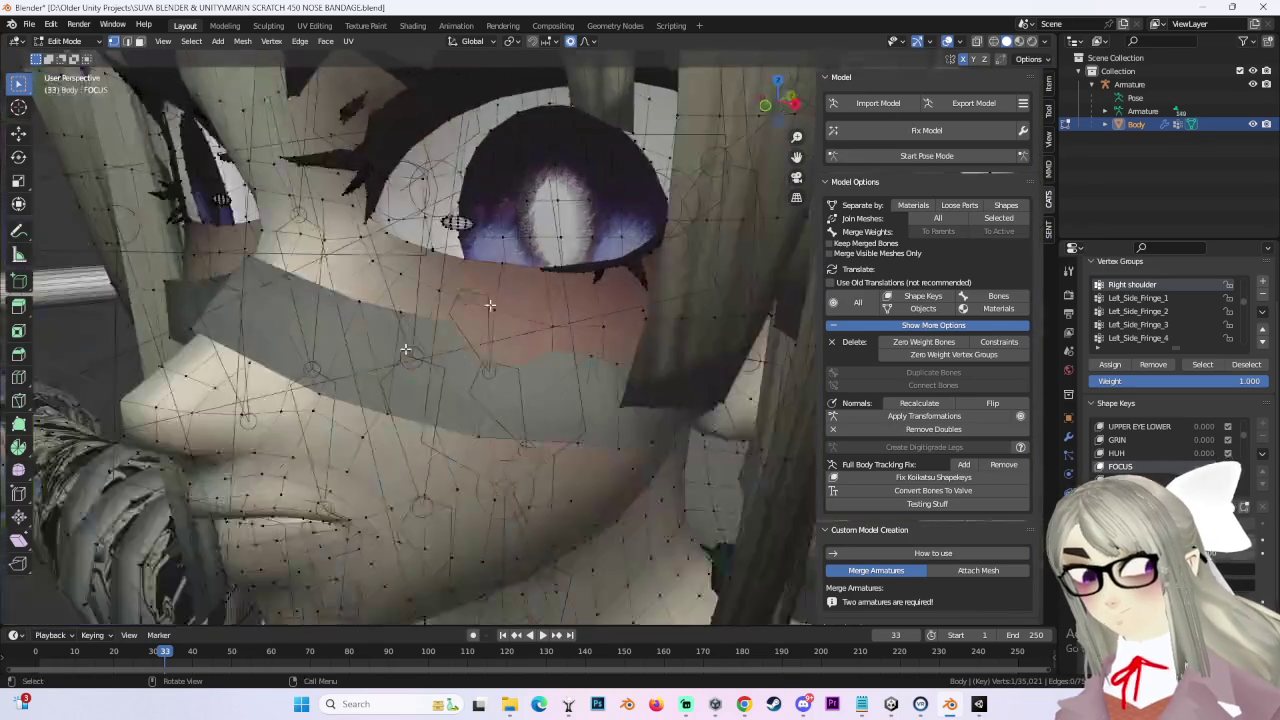
pyautogui.click(977, 41)
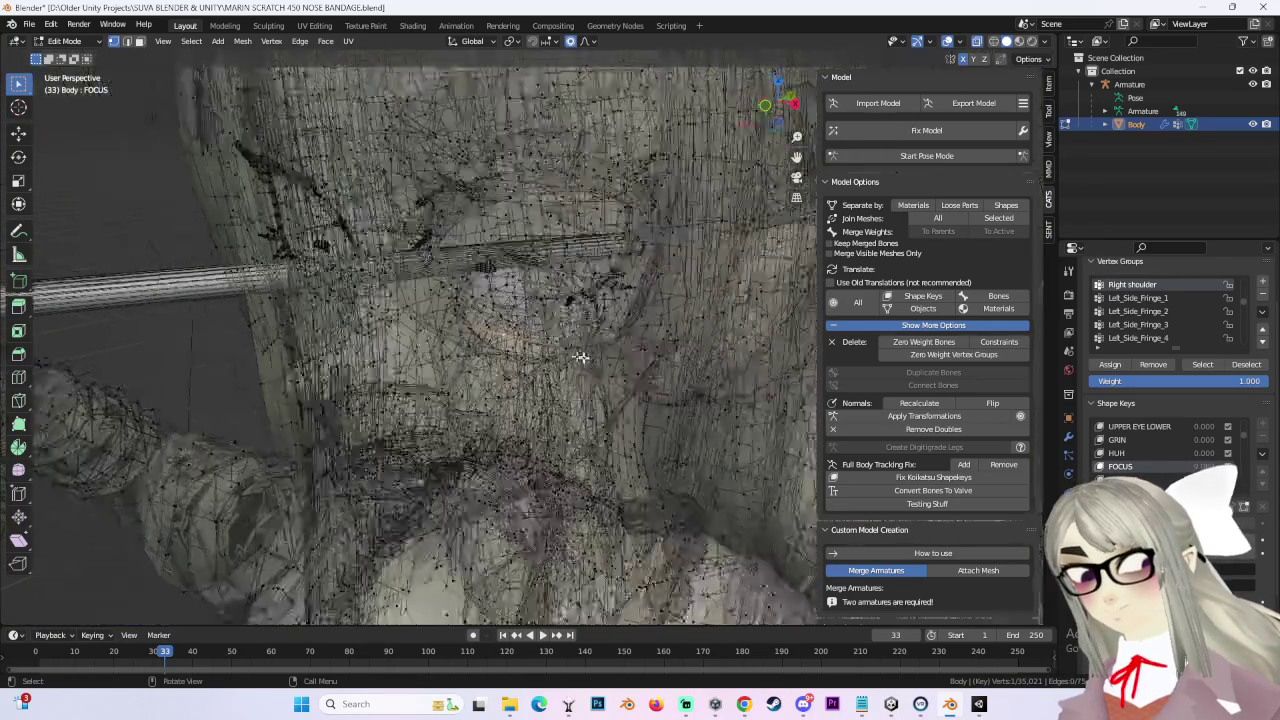
pyautogui.moveTo(585, 357); pyautogui.dragTo(838, 88, button='middle')
pyautogui.moveTo(760, 230)
pyautogui.mouseDown(button='middle')
pyautogui.moveTo(619, 350)
pyautogui.moveTo(557, 382)
pyautogui.mouseUp(button='middle')
pyautogui.click(977, 41)
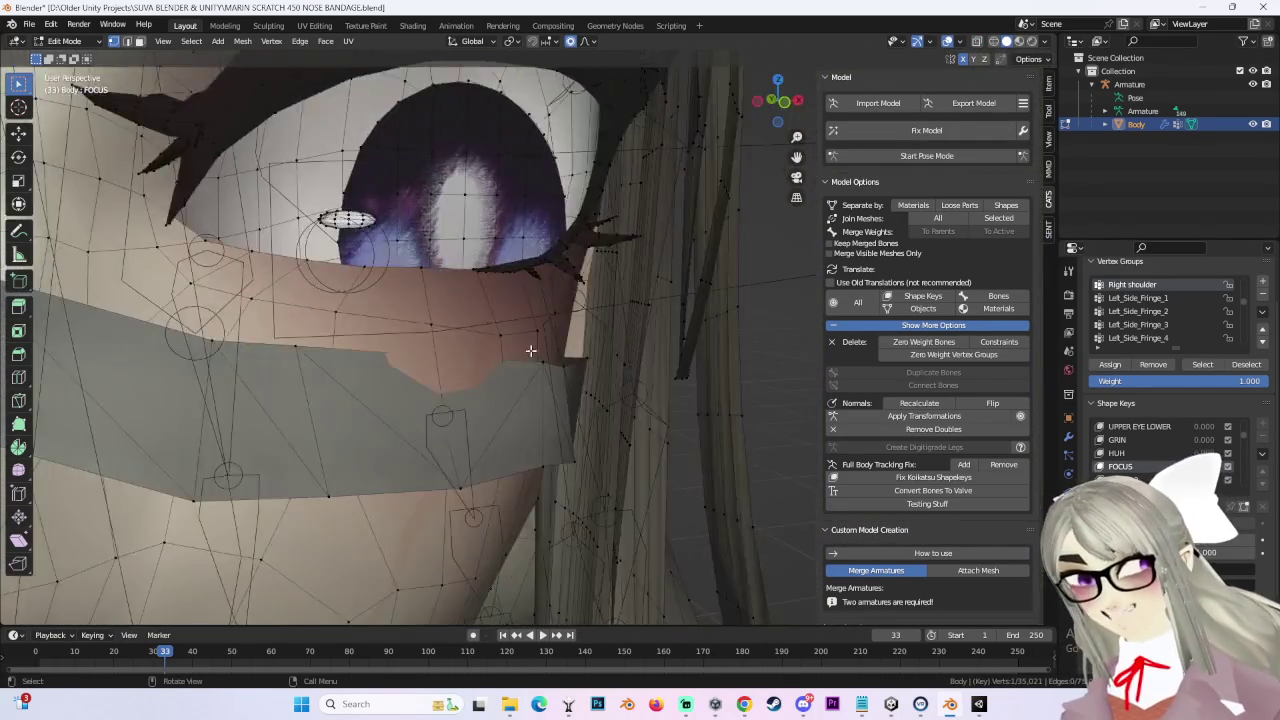
pyautogui.press('g')
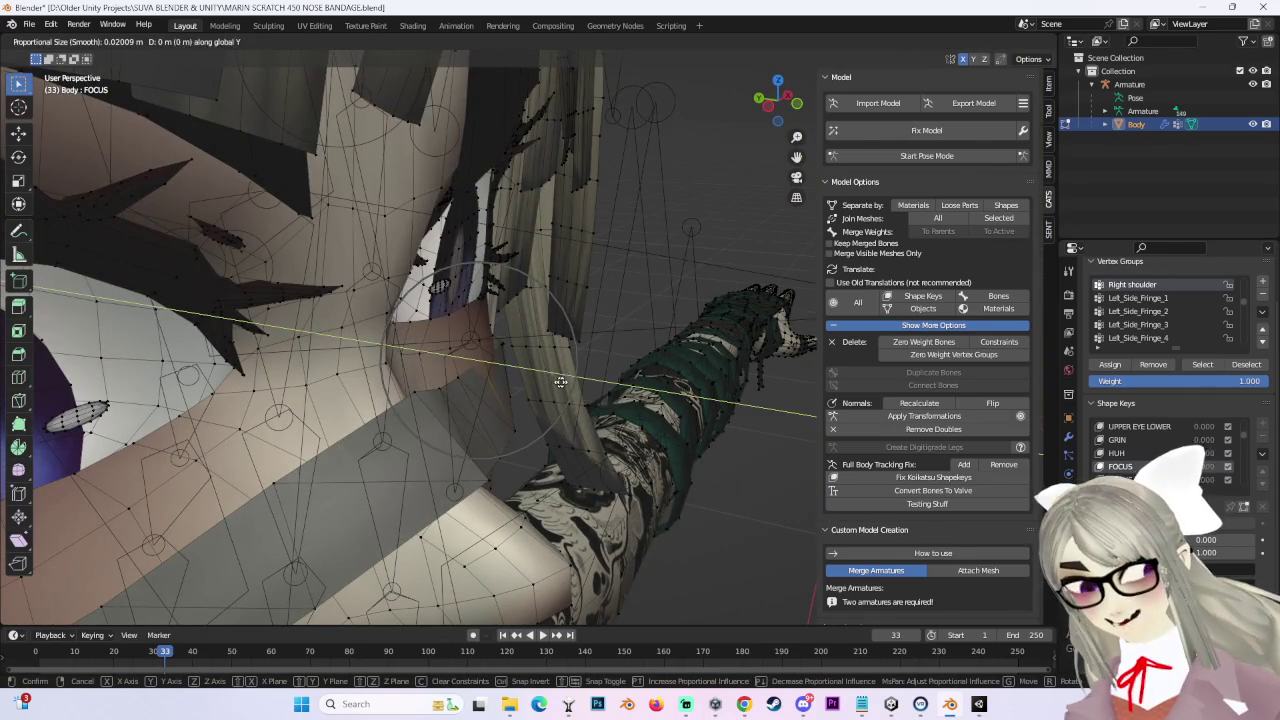
pyautogui.click(573, 382)
pyautogui.moveTo(573, 382)
pyautogui.mouseDown(button='middle')
pyautogui.moveTo(540, 380)
pyautogui.moveTo(556, 355)
pyautogui.moveTo(517, 332)
pyautogui.moveTo(563, 337)
pyautogui.moveTo(441, 341)
pyautogui.mouseUp(button='middle')
pyautogui.scroll(-2, 517, 332)
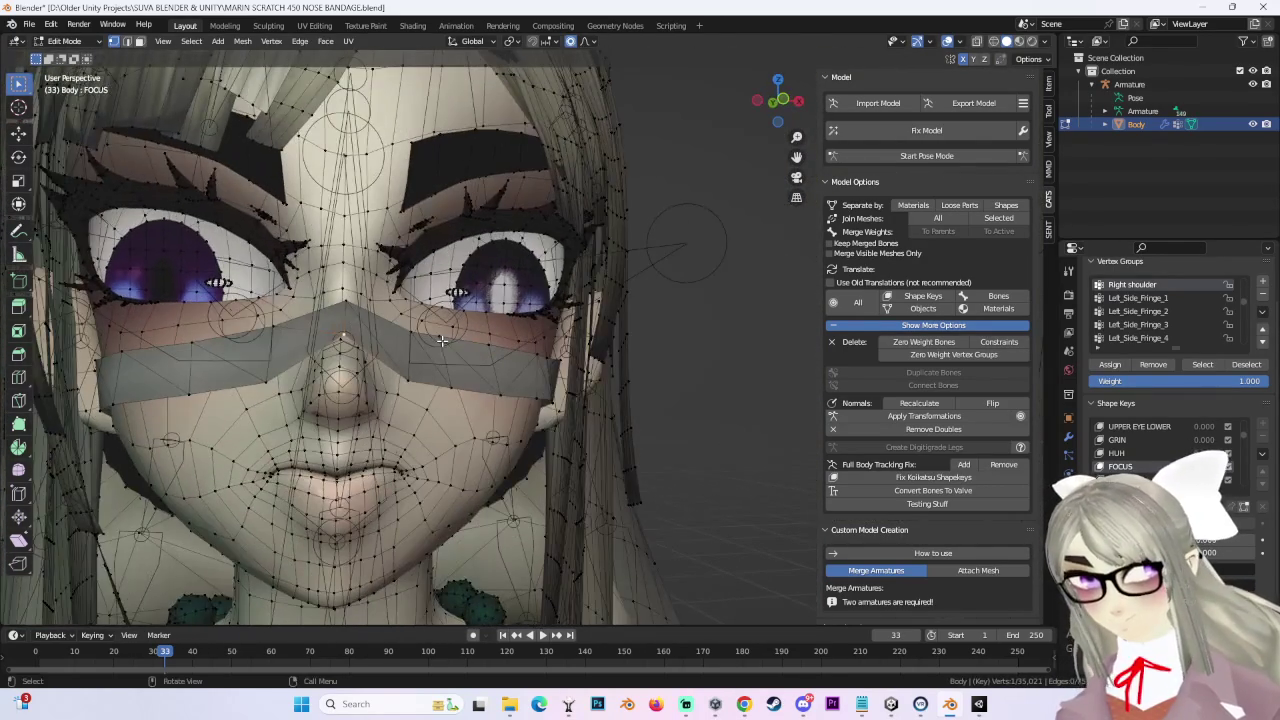
# Step: In FOCUS 2, shift the bandage vertices -0.001784 m along Y
pyautogui.click(1137, 479)
pyautogui.moveTo(600, 357); pyautogui.dragTo(531, 376, button='middle')
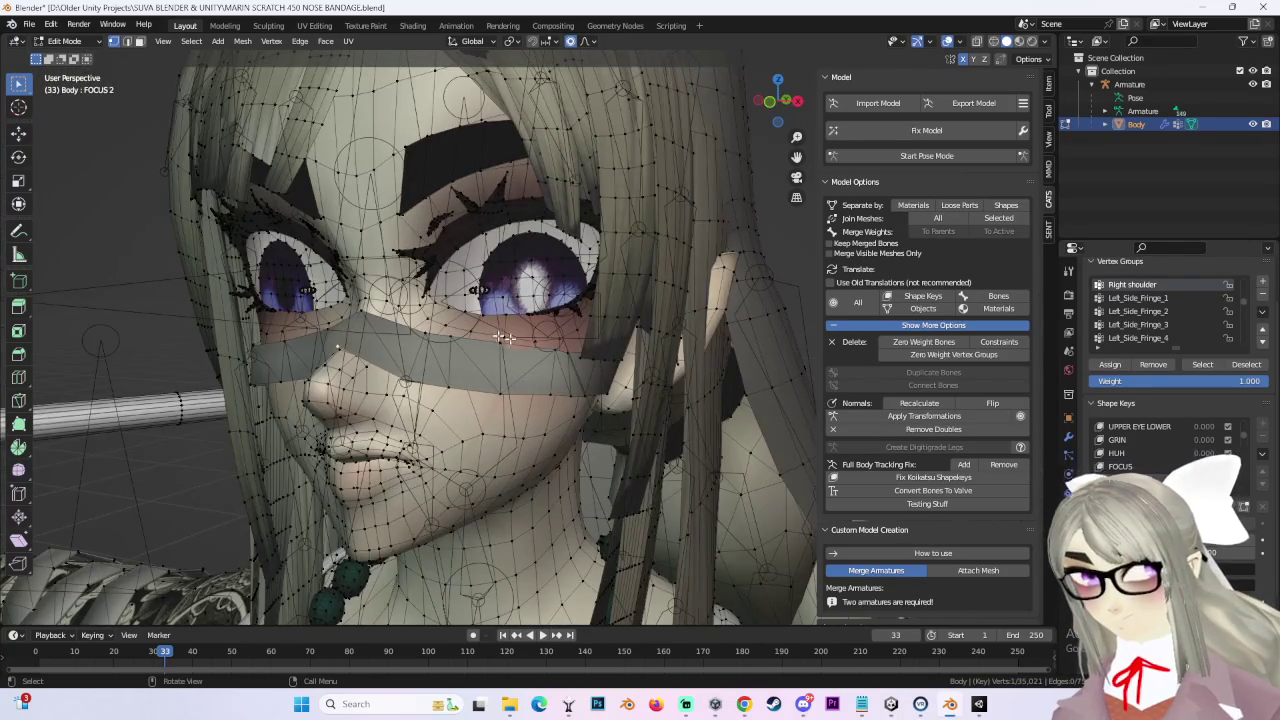
pyautogui.scroll(2, 700, 366)
pyautogui.scroll(4, 720, 368)
pyautogui.press('g')
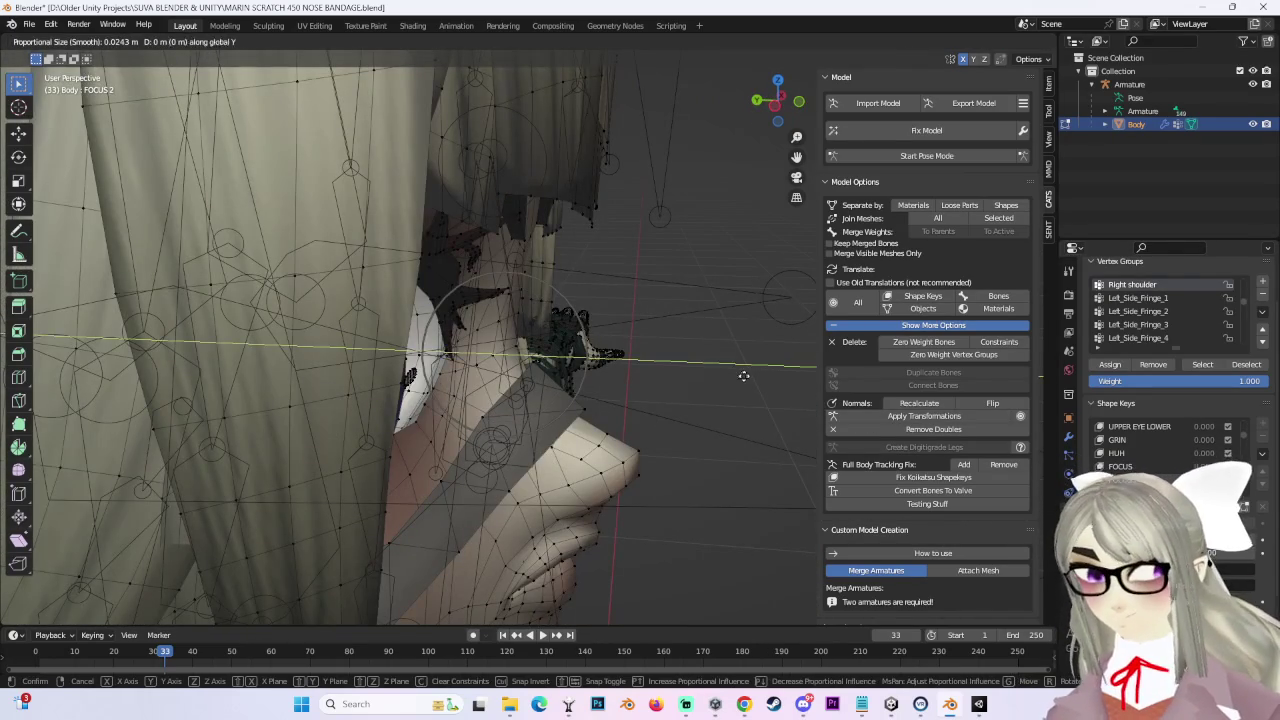
pyautogui.press('y')
pyautogui.click(691, 357)
pyautogui.moveTo(691, 357)
pyautogui.mouseDown(button='middle')
pyautogui.moveTo(586, 343)
pyautogui.moveTo(529, 385)
pyautogui.moveTo(505, 349)
pyautogui.mouseUp(button='middle')
pyautogui.scroll(-2, 526, 363)
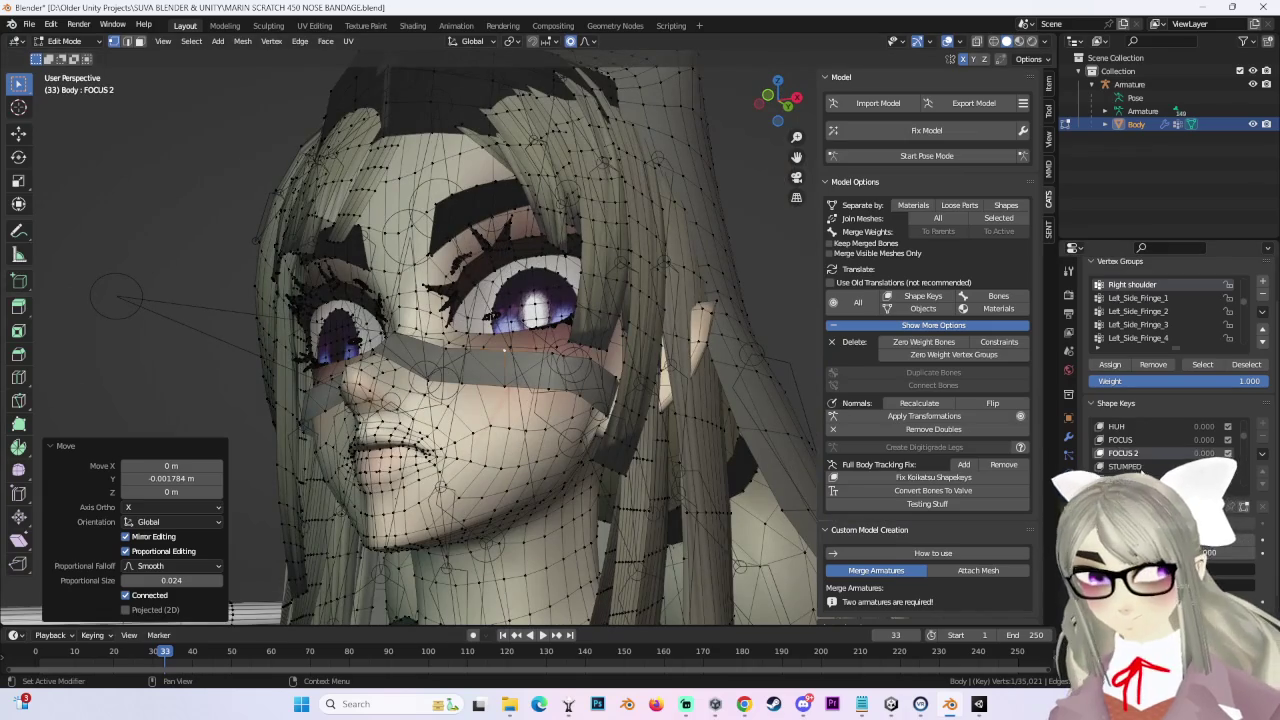
# Step: Make STUMPED the active shape key and orbit around the face
pyautogui.click(1125, 466)
pyautogui.scroll(2, 609, 400)
pyautogui.moveTo(609, 400); pyautogui.dragTo(537, 361, button='middle')
# Step: Push the STUMPED bandage vertices back along Y in two proportional moves
pyautogui.press('g')
pyautogui.press('y')
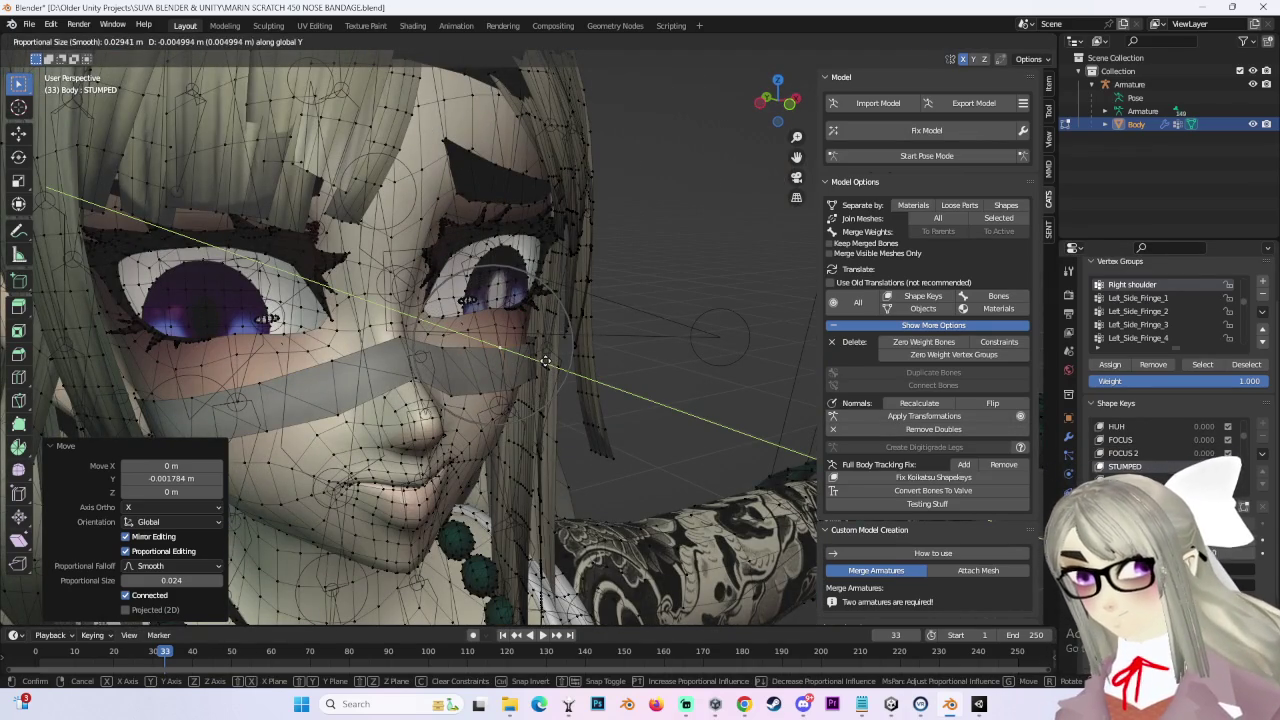
pyautogui.click(548, 362)
pyautogui.moveTo(548, 362)
pyautogui.mouseDown(button='middle')
pyautogui.moveTo(606, 386)
pyautogui.moveTo(596, 366)
pyautogui.moveTo(539, 345)
pyautogui.mouseUp(button='middle')
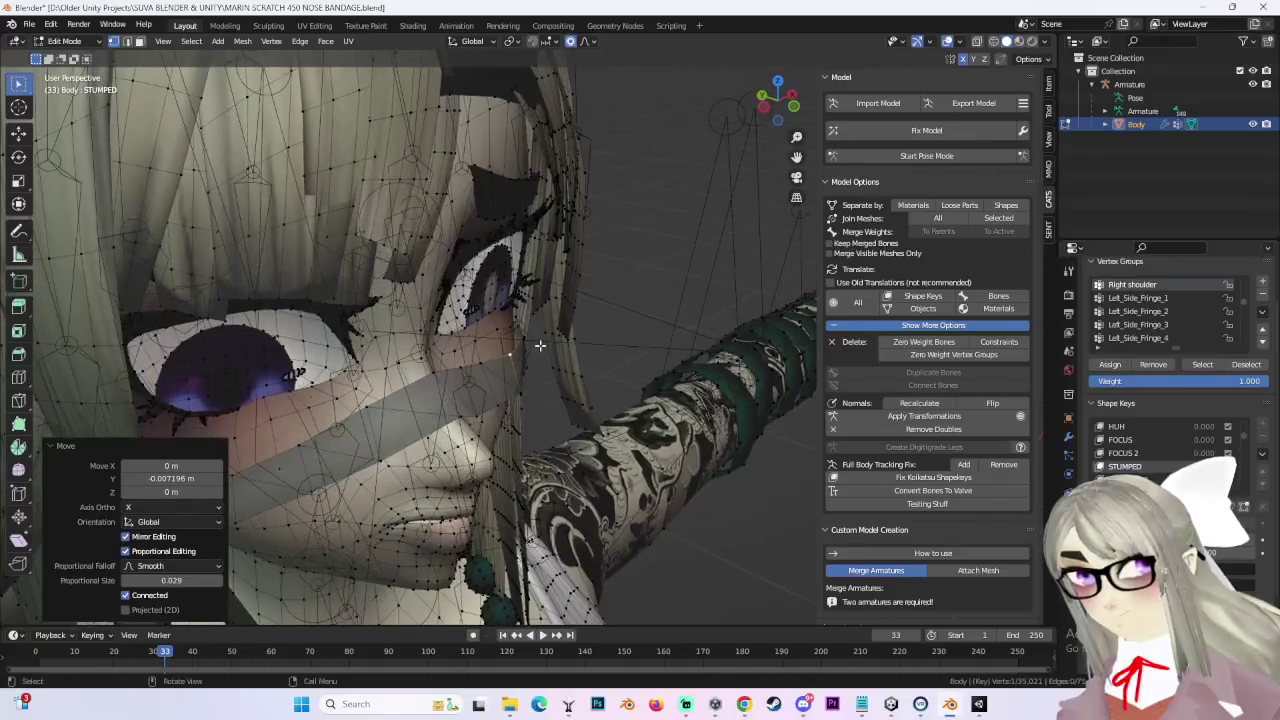
pyautogui.press('g')
pyautogui.press('y')
pyautogui.click(586, 386)
pyautogui.moveTo(586, 386)
pyautogui.mouseDown(button='middle')
pyautogui.moveTo(571, 343)
pyautogui.moveTo(549, 374)
pyautogui.moveTo(533, 312)
pyautogui.mouseUp(button='middle')
# Step: Refine the STUMPED bandage with a free move and another Y-axis shift
pyautogui.press('g')
pyautogui.click(533, 312)
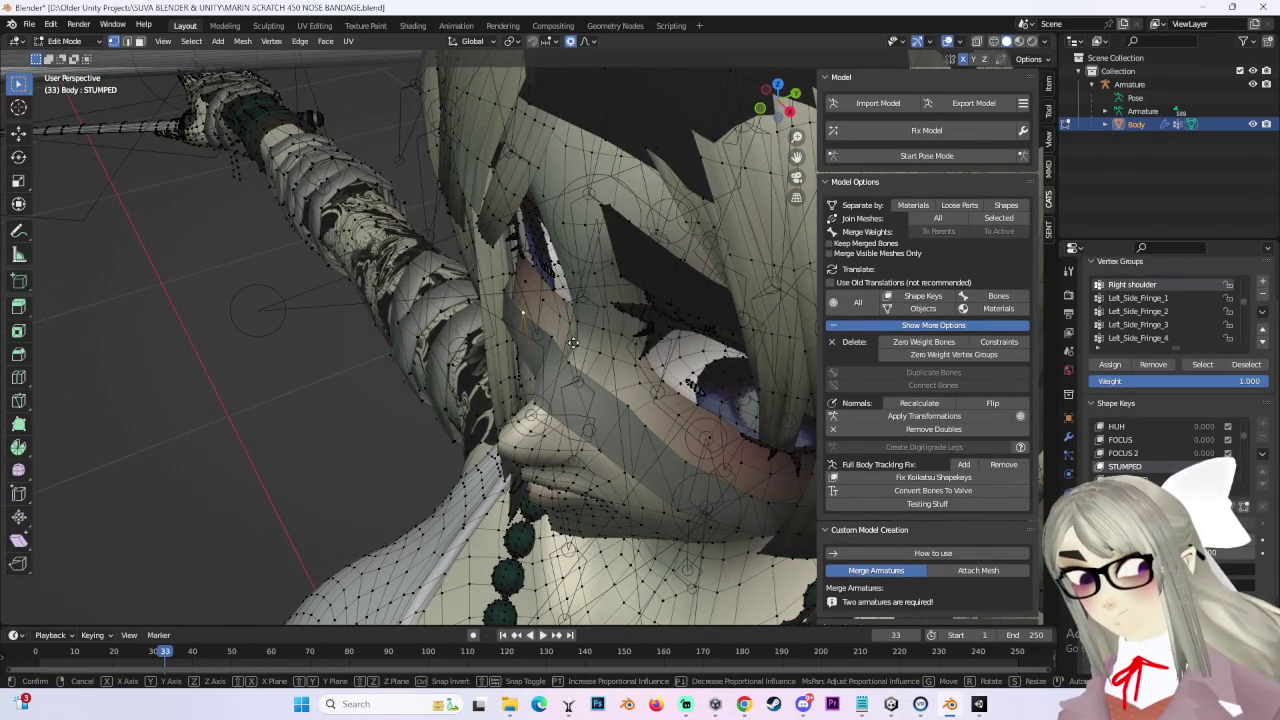
pyautogui.click(500, 361)
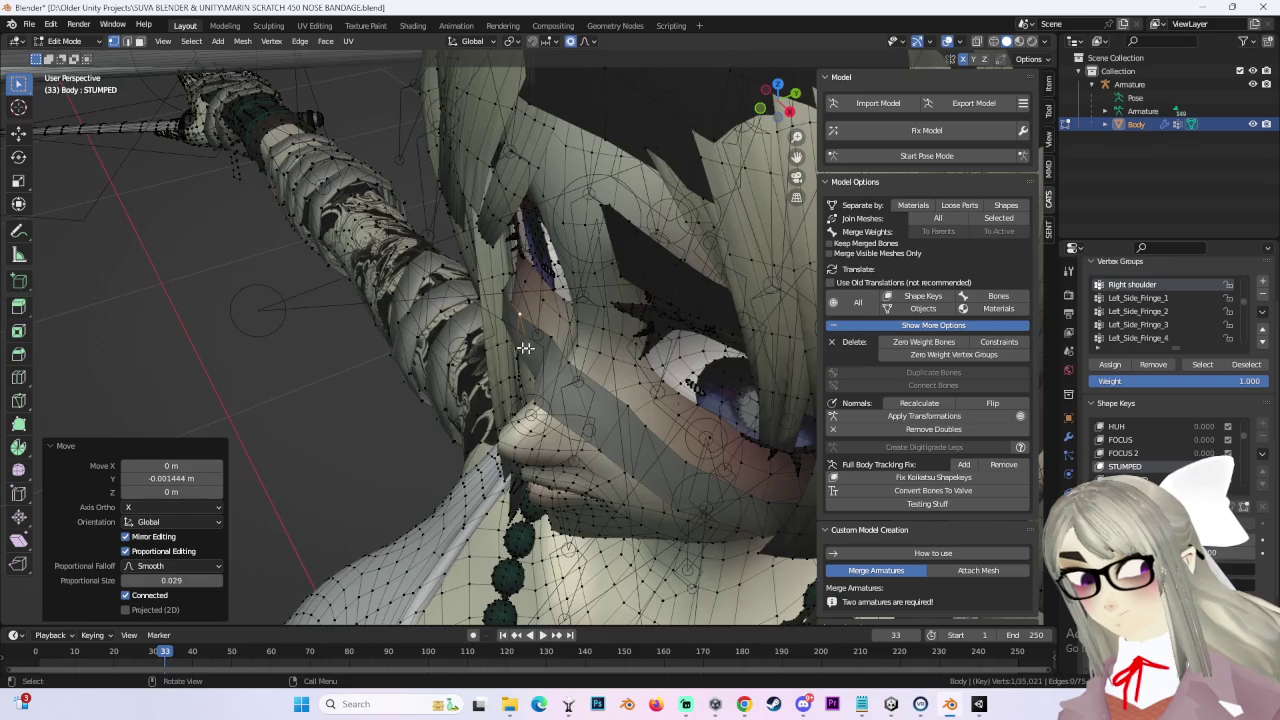
pyautogui.moveTo(517, 347); pyautogui.dragTo(505, 400, button='middle')
pyautogui.press('g')
pyautogui.press('y')
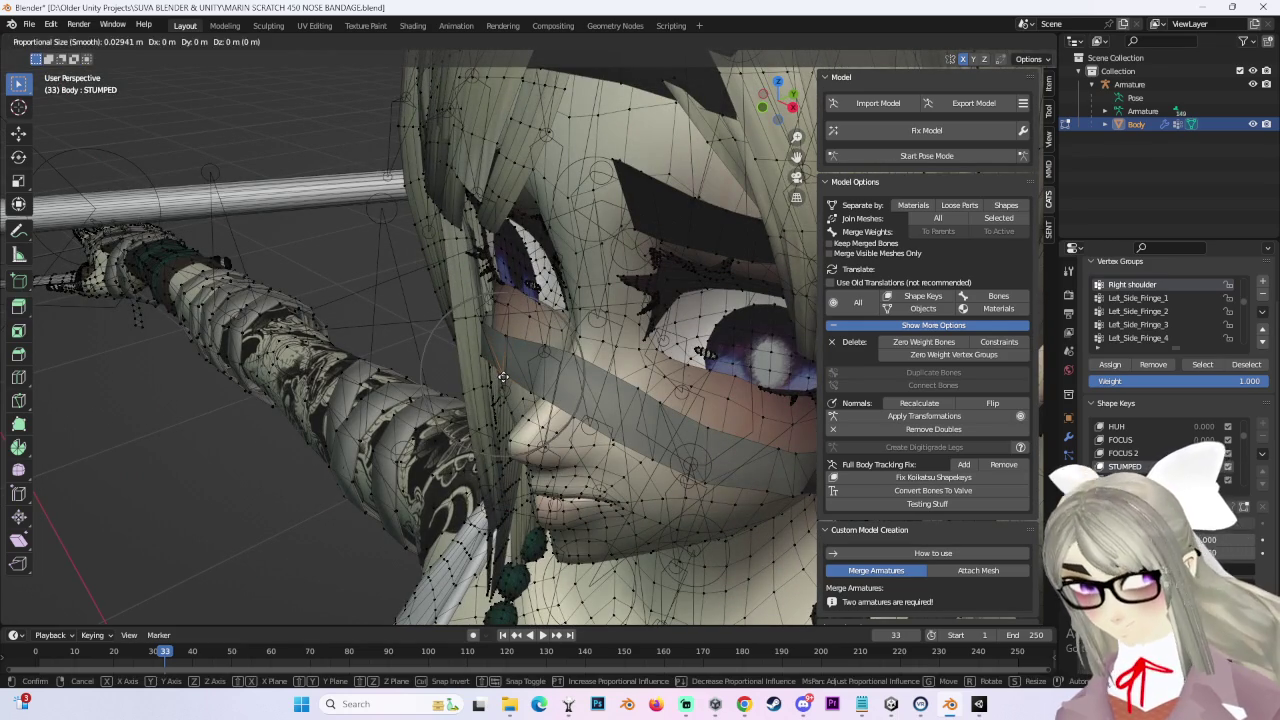
pyautogui.click(753, 451)
pyautogui.moveTo(666, 405); pyautogui.dragTo(738, 402, button='middle')
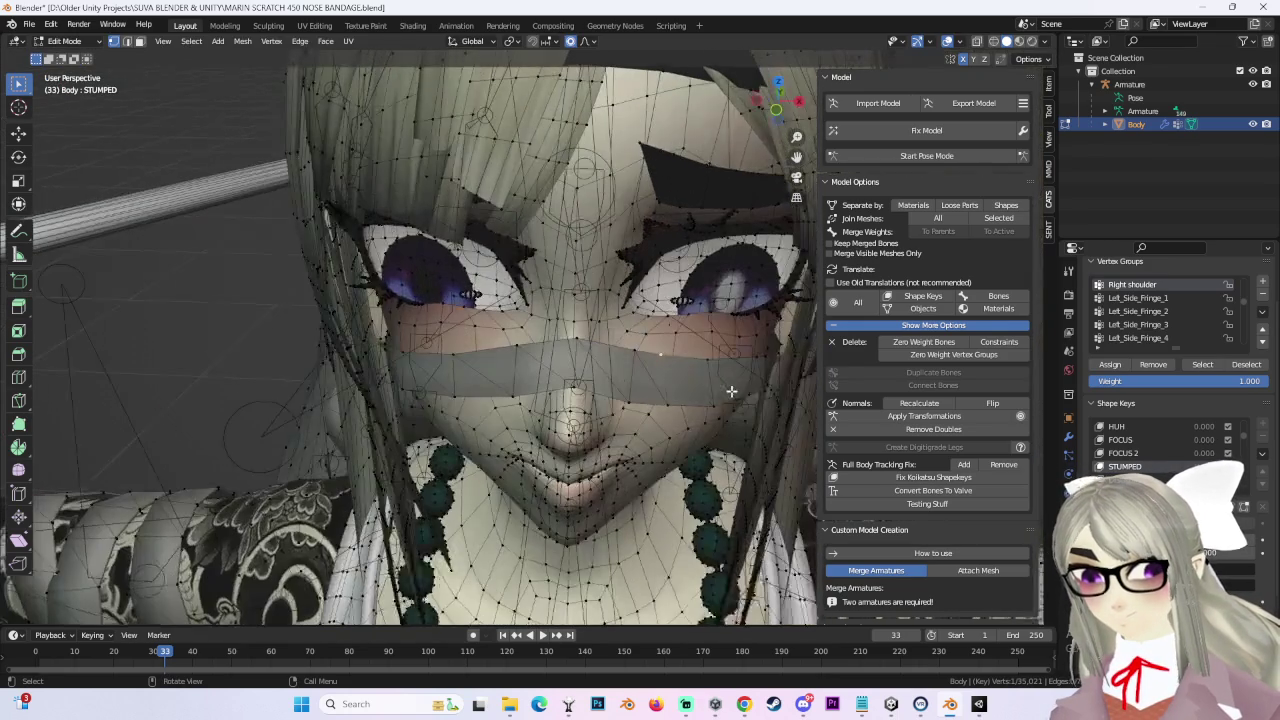
# Step: Shift the DISGUSTED bandage vertices -0.005452 m along Y, then make WIDE EYED active
pyautogui.click(1150, 479)
pyautogui.moveTo(632, 353)
pyautogui.mouseDown(button='middle')
pyautogui.moveTo(680, 363)
pyautogui.moveTo(558, 302)
pyautogui.moveTo(651, 372)
pyautogui.moveTo(720, 400)
pyautogui.moveTo(729, 371)
pyautogui.mouseUp(button='middle')
pyautogui.press('g')
pyautogui.press('y')
pyautogui.click(694, 356)
pyautogui.click(1130, 479)
# Step: Select the BLINK UU shape key and shift its bandage vertices along Y
pyautogui.keyDown('ctrl'); pyautogui.scroll(-1, 1150, 463); pyautogui.keyUp('ctrl')
pyautogui.keyDown('ctrl'); pyautogui.scroll(-1, 1150, 465); pyautogui.keyUp('ctrl')
pyautogui.keyDown('ctrl'); pyautogui.scroll(-1, 1150, 465); pyautogui.keyUp('ctrl')
pyautogui.keyDown('ctrl'); pyautogui.scroll(-1, 1150, 465); pyautogui.keyUp('ctrl')
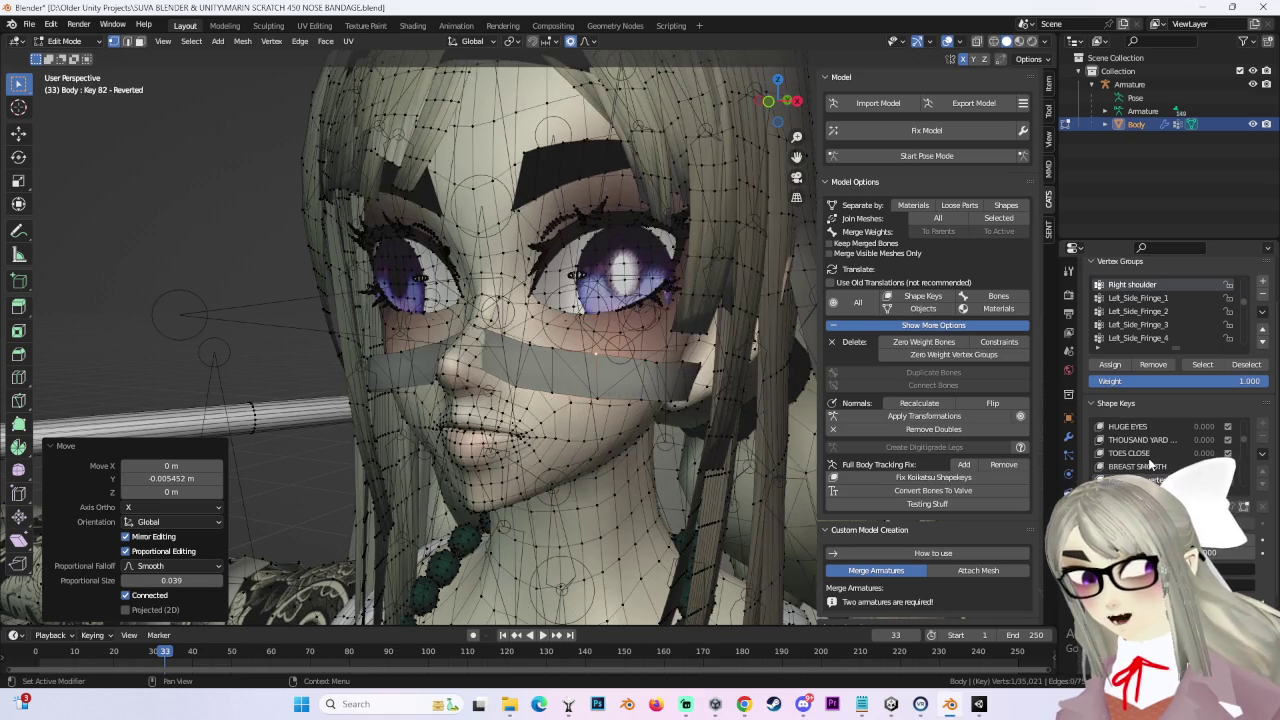
pyautogui.keyDown('ctrl'); pyautogui.scroll(-1, 1150, 465); pyautogui.keyUp('ctrl')
pyautogui.keyDown('ctrl'); pyautogui.scroll(-1, 1150, 465); pyautogui.keyUp('ctrl')
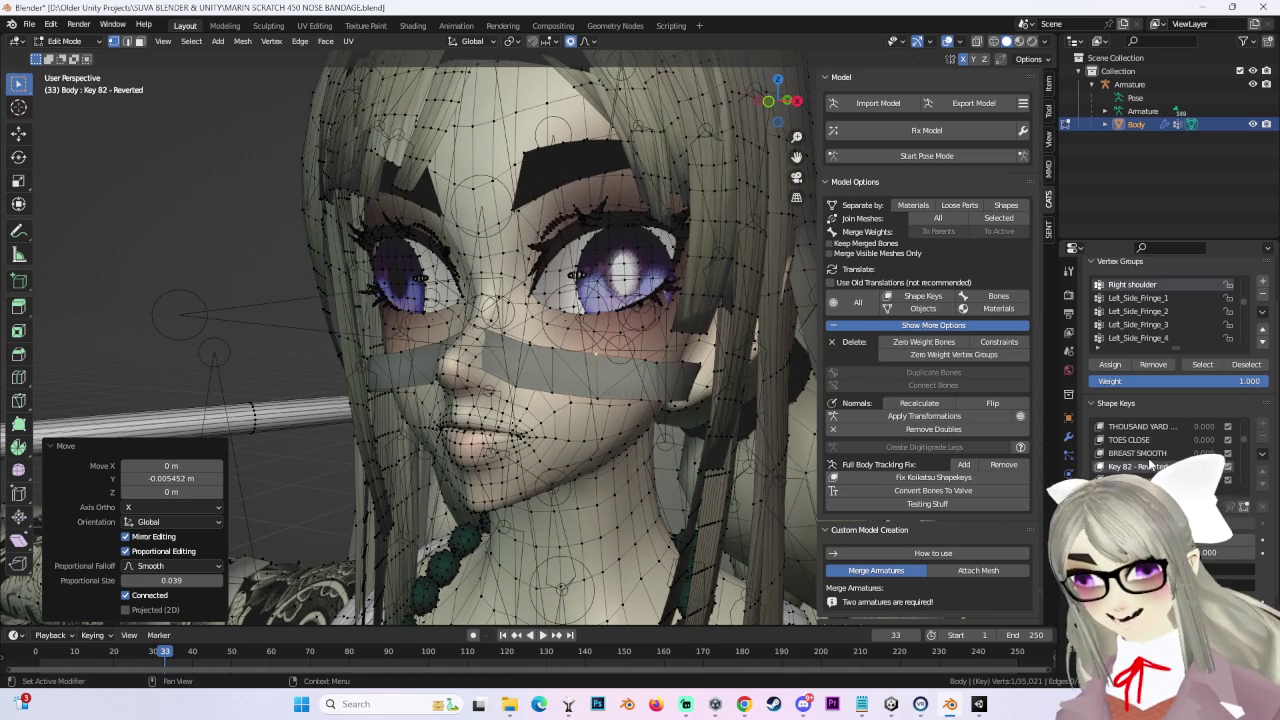
pyautogui.keyDown('ctrl'); pyautogui.scroll(1, 1150, 465); pyautogui.keyUp('ctrl')
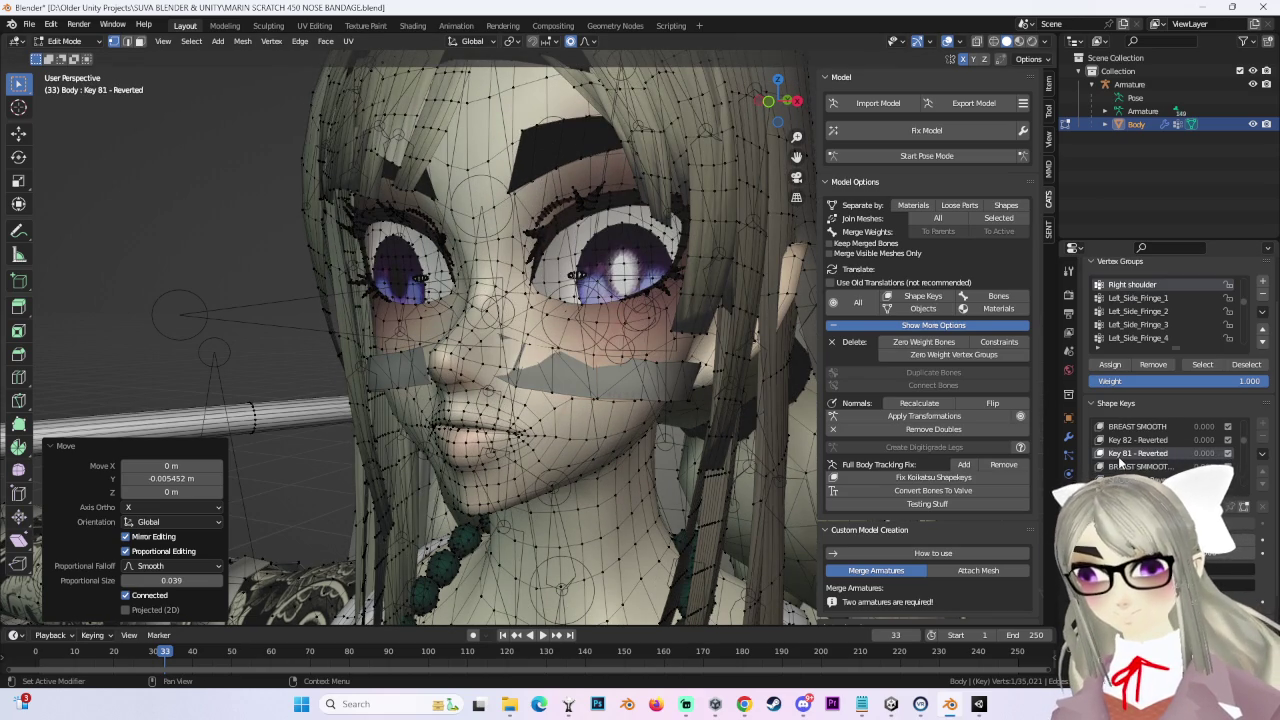
pyautogui.scroll(-2, 1130, 464)
pyautogui.click(1125, 466)
pyautogui.moveTo(520, 360); pyautogui.dragTo(562, 366, button='middle')
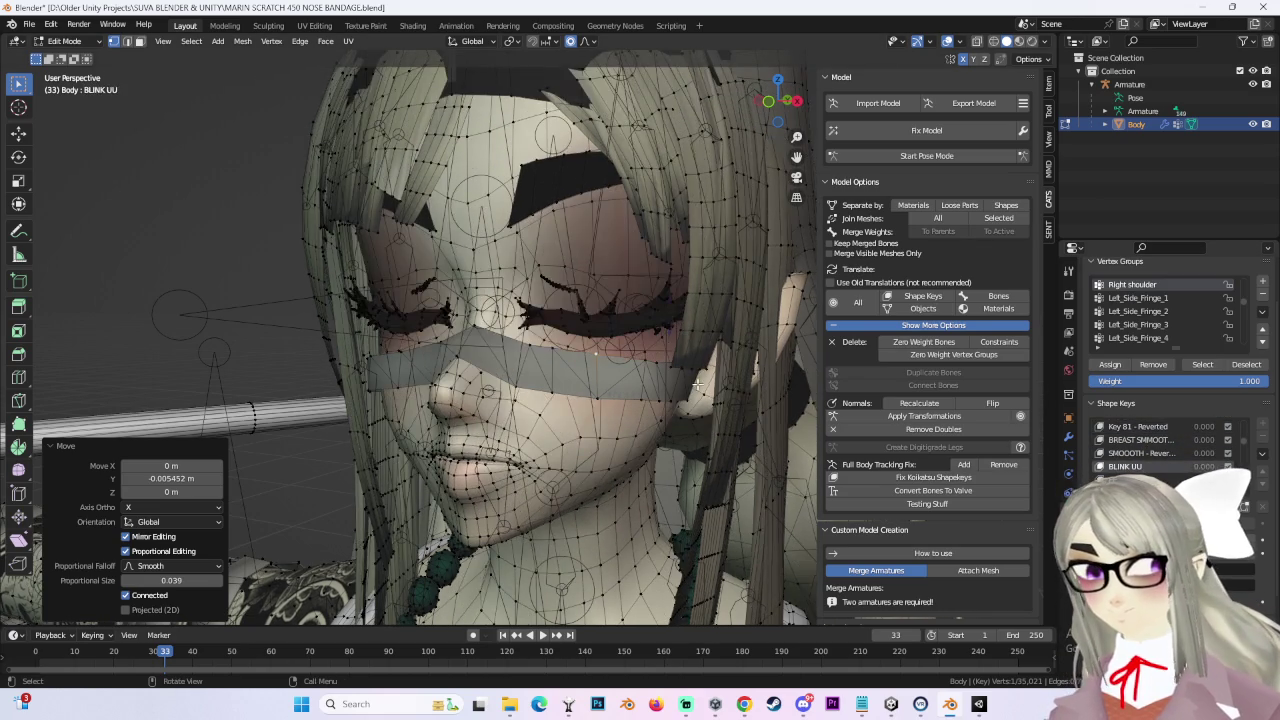
pyautogui.keyDown('ctrl'); pyautogui.scroll(-1, 1125, 466); pyautogui.keyUp('ctrl')
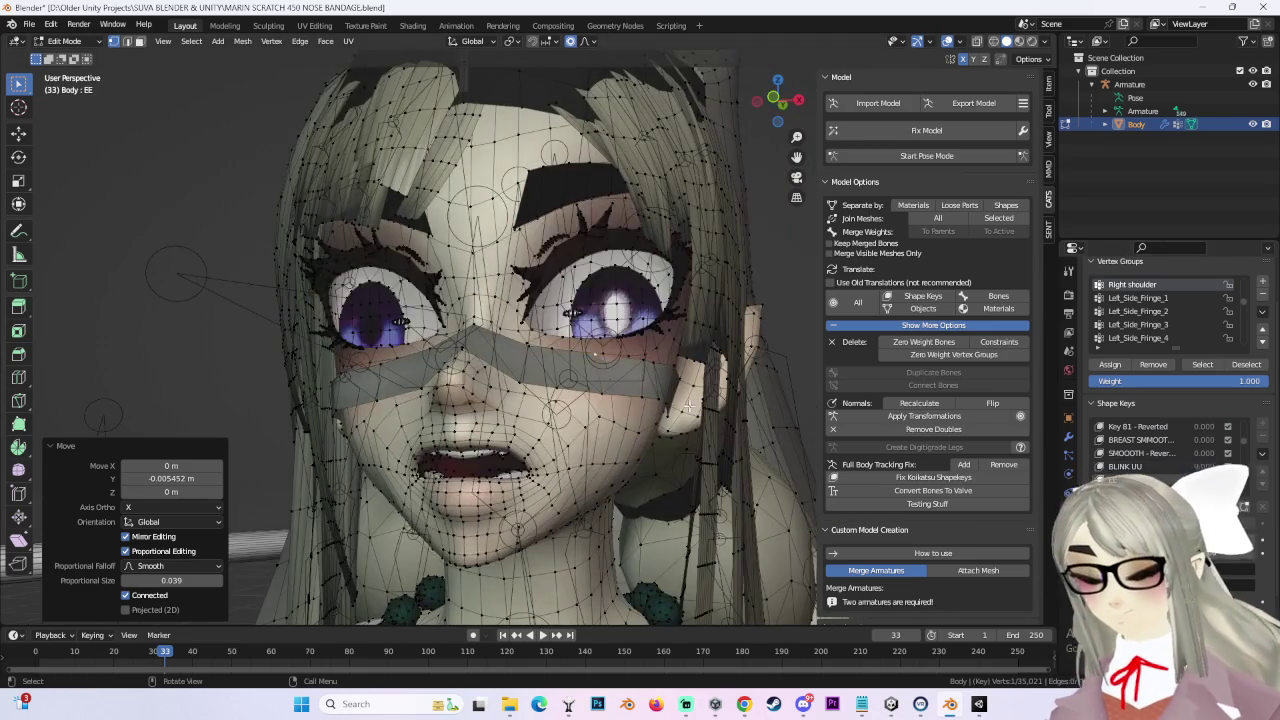
pyautogui.scroll(3, 286, 294)
pyautogui.moveTo(286, 294)
pyautogui.mouseDown(button='middle')
pyautogui.moveTo(631, 343)
pyautogui.moveTo(617, 343)
pyautogui.mouseUp(button='middle')
pyautogui.press('g')
pyautogui.press('y')
pyautogui.click(620, 344)
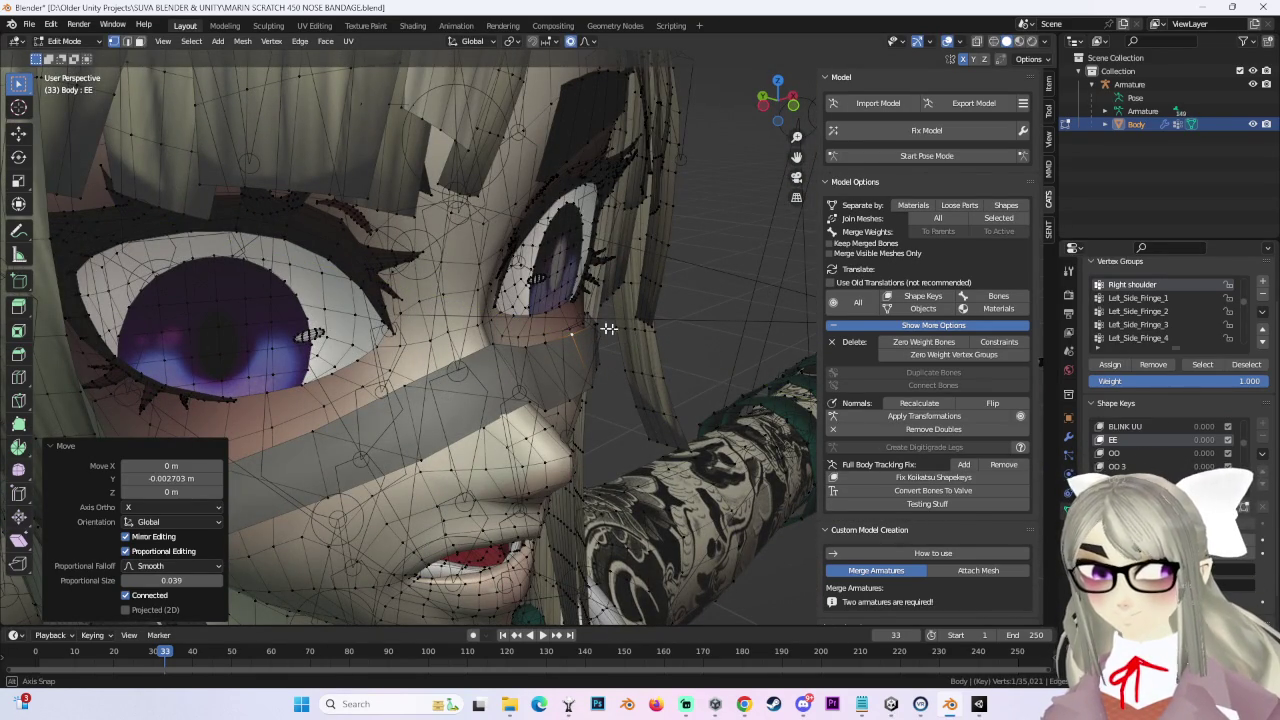
pyautogui.press('KP_Decimal')
# Step: Nudge the bandage vertices in the OO shape key
pyautogui.click(1131, 453)
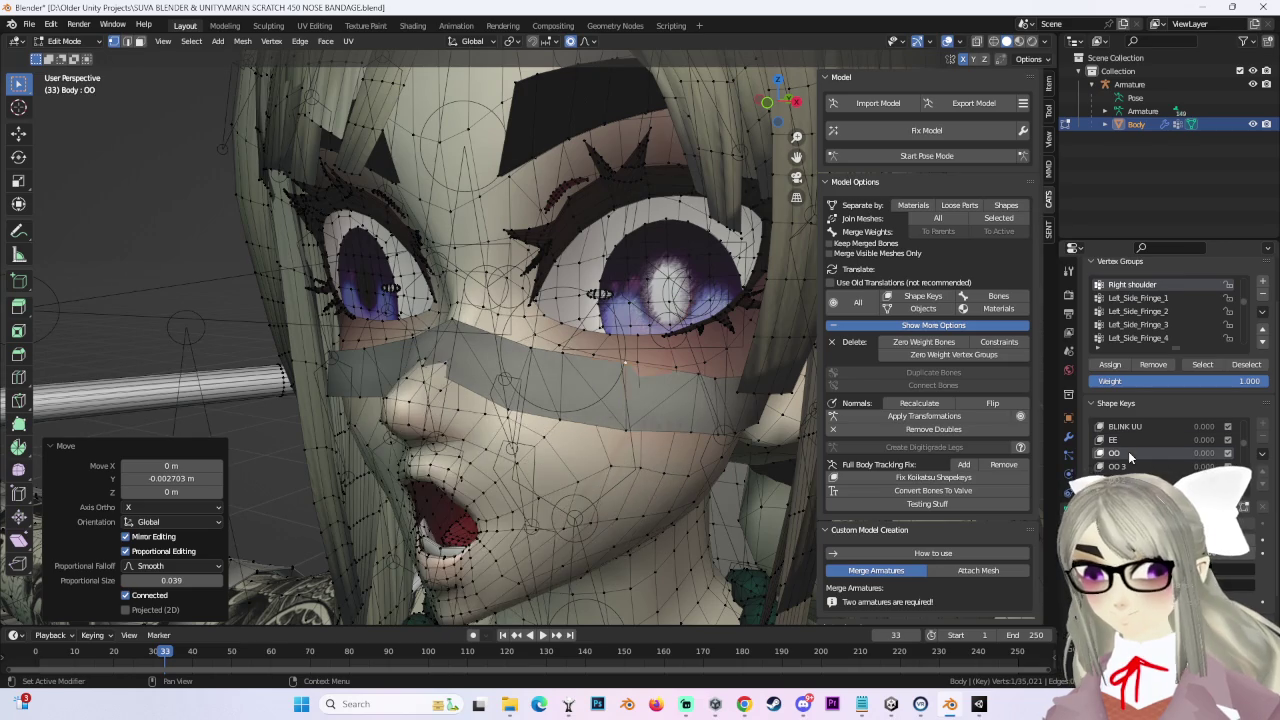
pyautogui.moveTo(780, 355)
pyautogui.mouseDown(button='middle')
pyautogui.moveTo(550, 374)
pyautogui.moveTo(737, 414)
pyautogui.mouseUp(button='middle')
pyautogui.press('g')
pyautogui.click(660, 355)
pyautogui.scroll(-2, 1192, 456)
# Step: Shift the TH shape key's bandage vertices -0.005453 m along Y
pyautogui.click(1113, 466)
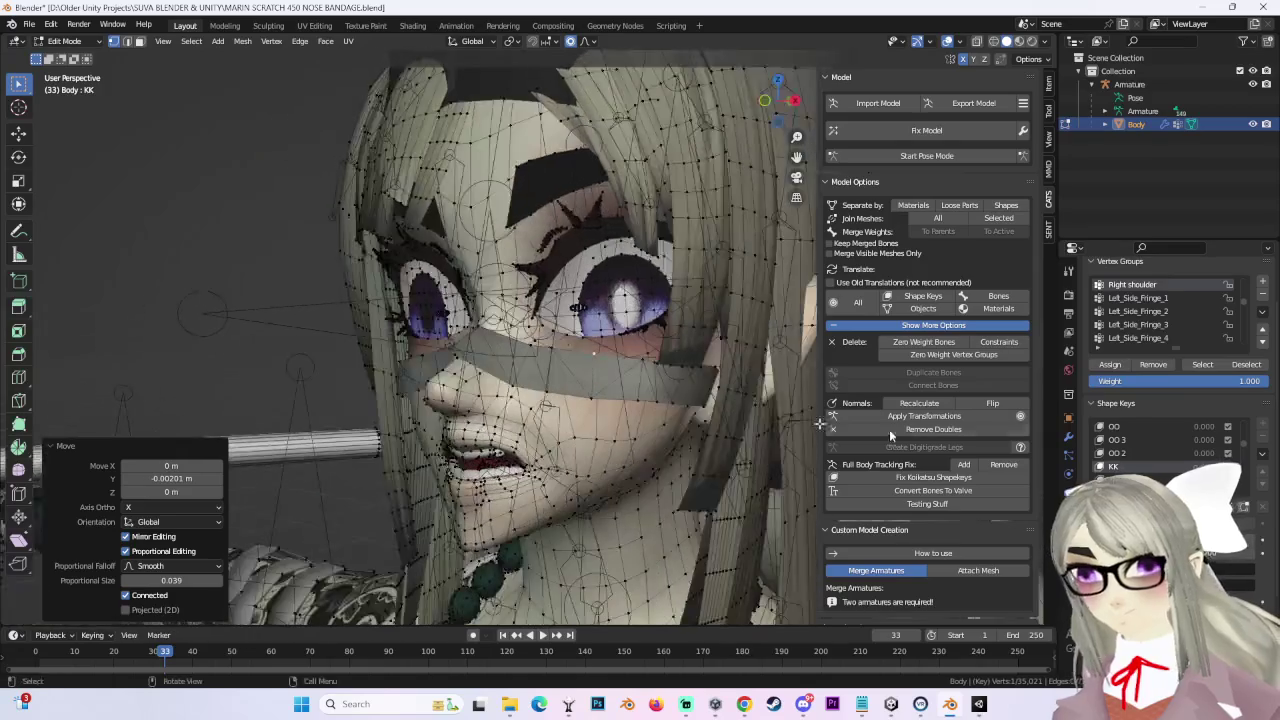
pyautogui.scroll(-2, 1131, 453)
pyautogui.click(1131, 453)
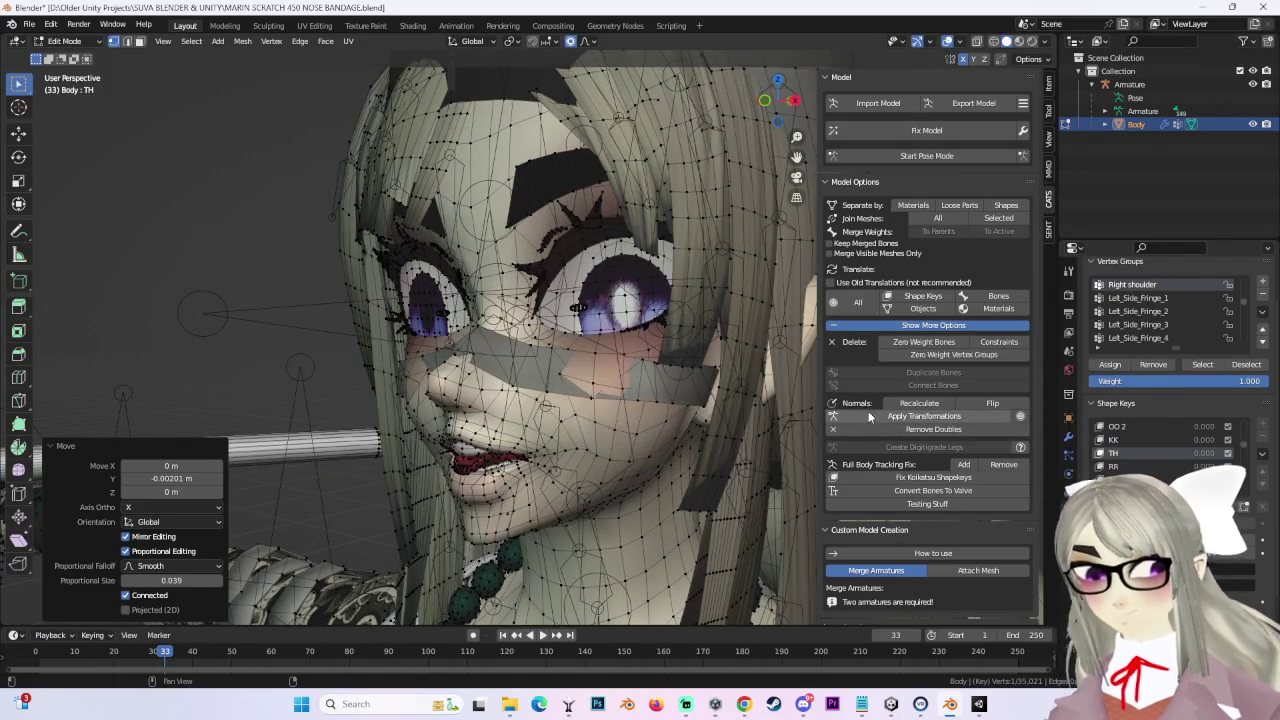
pyautogui.moveTo(660, 400)
pyautogui.mouseDown(button='middle')
pyautogui.moveTo(625, 397)
pyautogui.moveTo(680, 410)
pyautogui.mouseUp(button='middle')
pyautogui.press('g')
pyautogui.press('y')
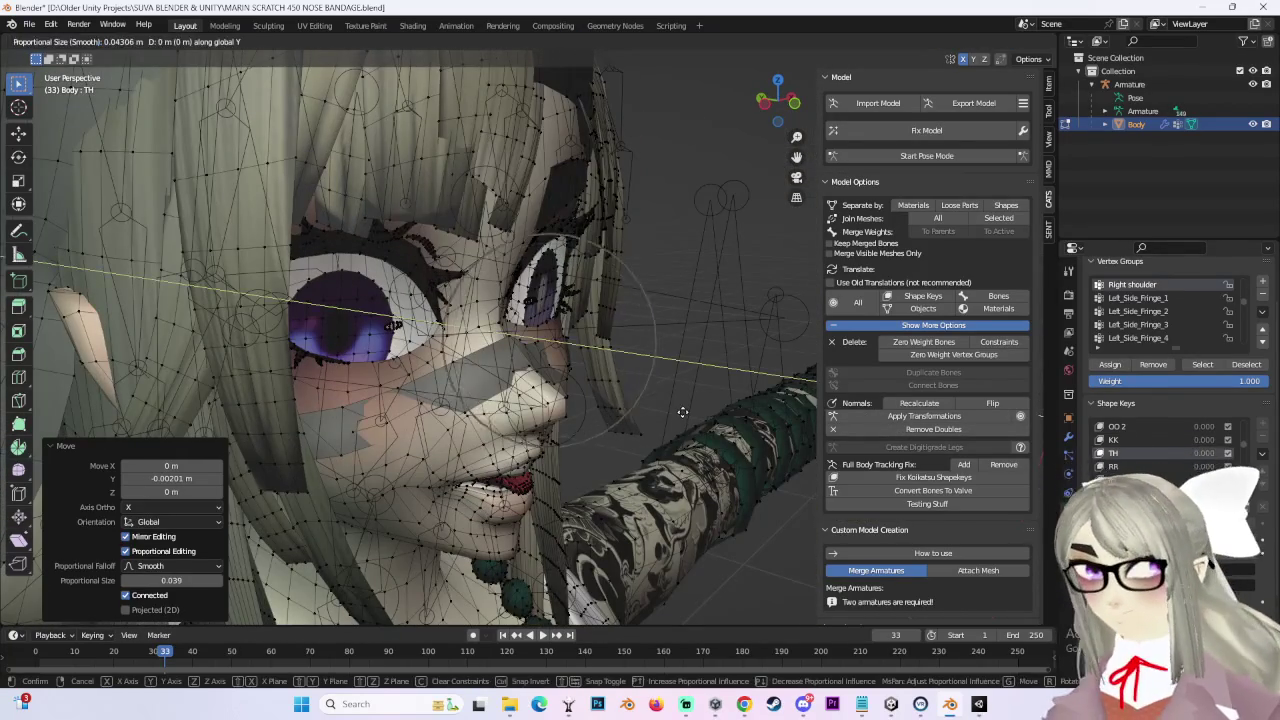
pyautogui.click(690, 413)
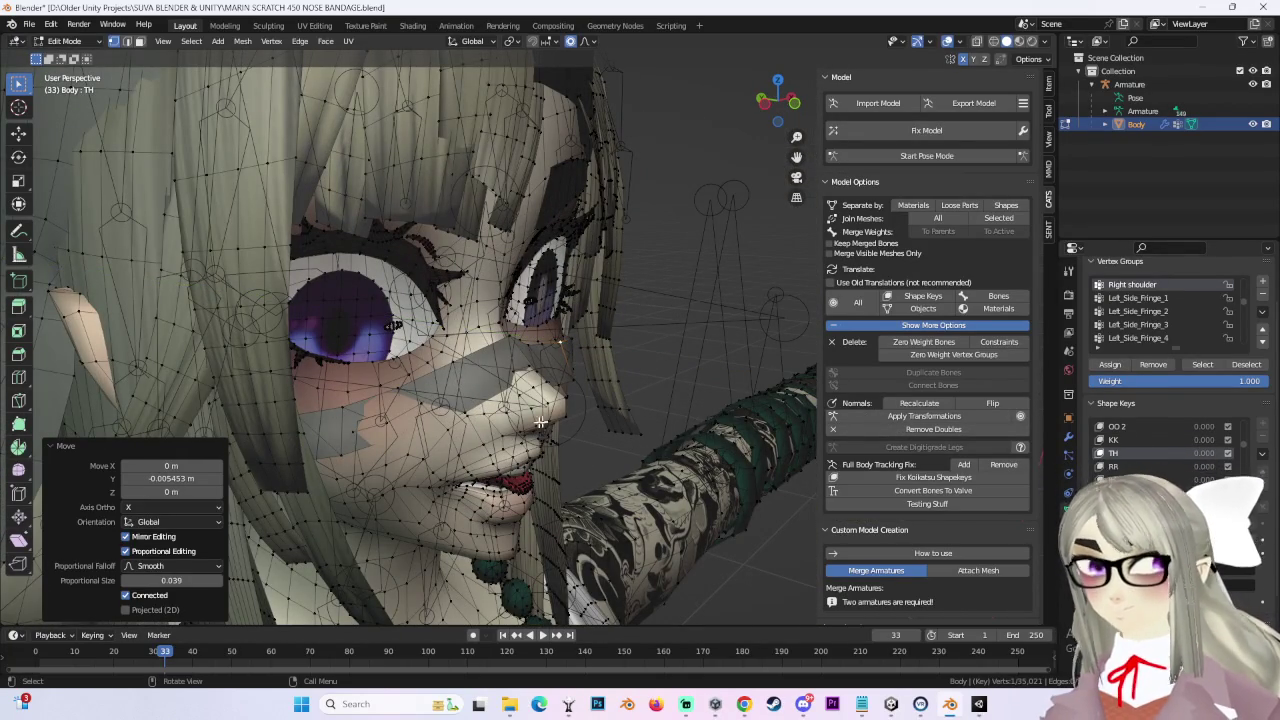
pyautogui.moveTo(449, 432); pyautogui.dragTo(380, 430, button='middle')
pyautogui.scroll(-1, 1124, 457)
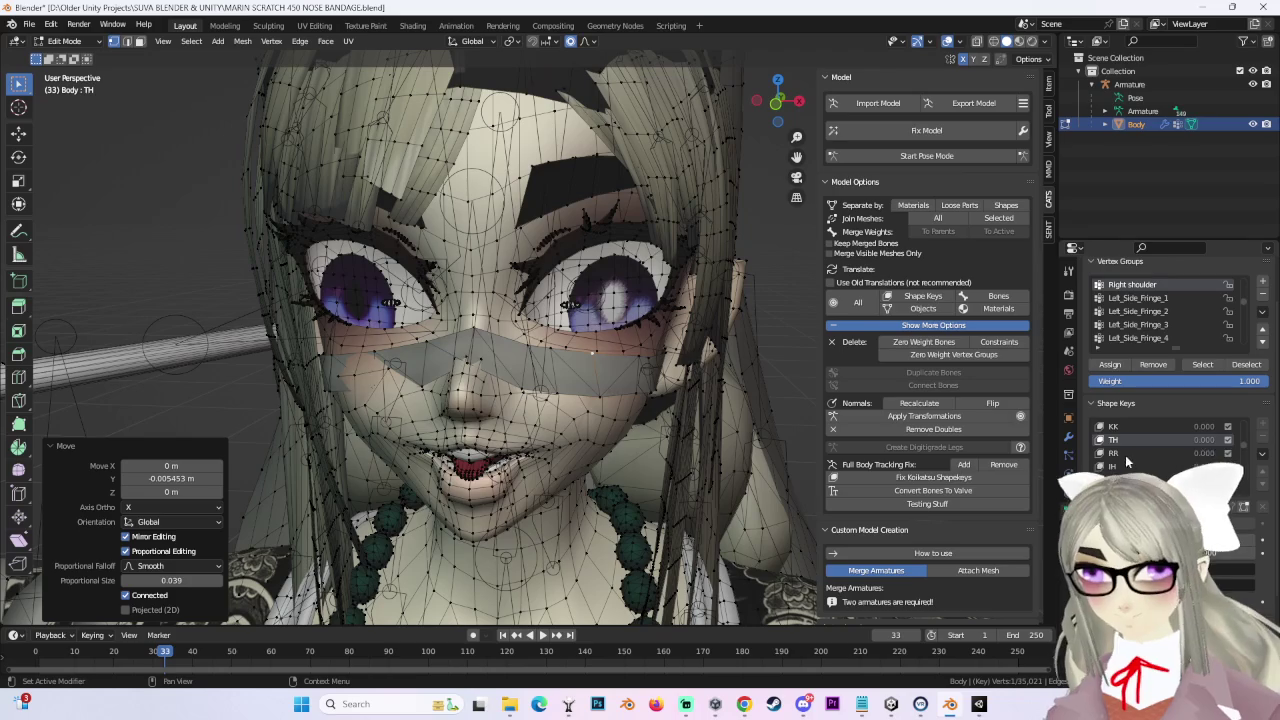
# Step: Shift the IH shape key's bandage vertices -0.004848 m along Y
pyautogui.click(1124, 453)
pyautogui.click(1153, 467)
pyautogui.moveTo(660, 380)
pyautogui.mouseDown(button='middle')
pyautogui.moveTo(694, 371)
pyautogui.moveTo(705, 413)
pyautogui.moveTo(627, 302)
pyautogui.moveTo(672, 382)
pyautogui.moveTo(700, 390)
pyautogui.mouseUp(button='middle')
pyautogui.press('g')
pyautogui.press('y')
pyautogui.click(703, 374)
pyautogui.scroll(-1, 1142, 440)
# Step: Step through the D and AH mouth shape keys to check the bandage
pyautogui.click(1120, 466)
pyautogui.scroll(-1, 1191, 440)
pyautogui.click(1118, 466)
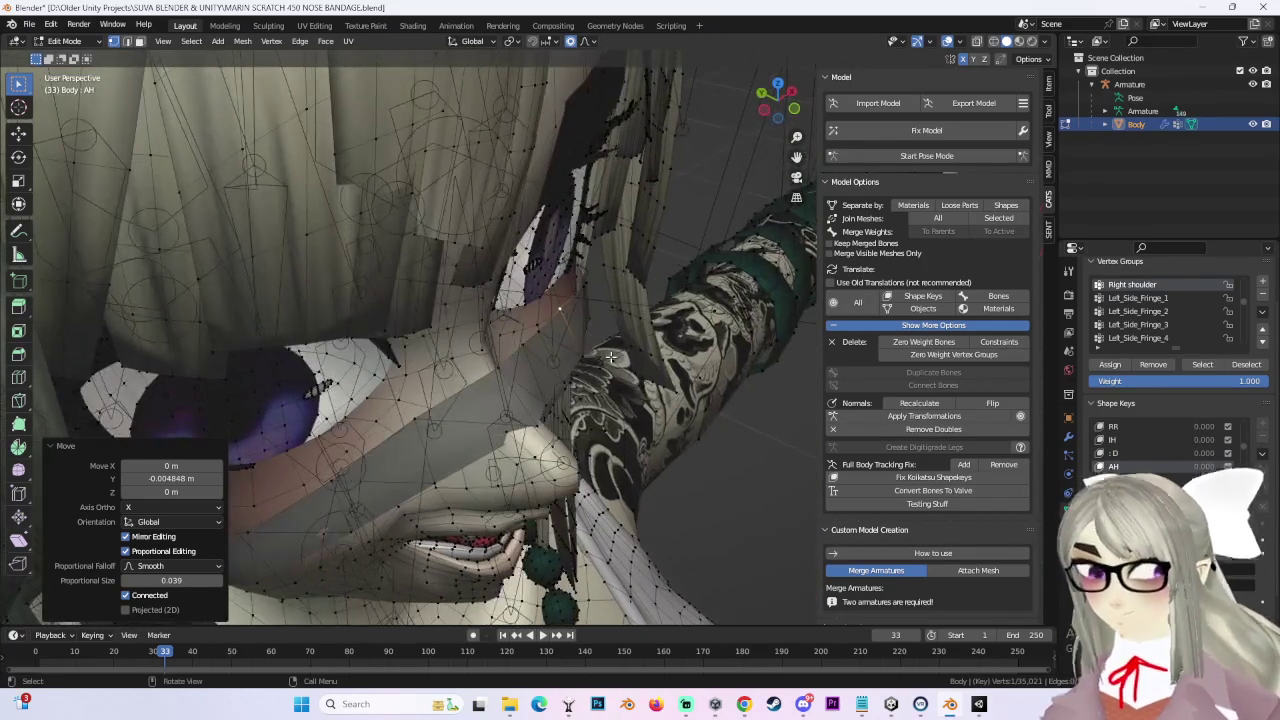
# Step: Shift the nose bandage vertices along Y in the AH and AA 2 shape keys
pyautogui.press('g')
pyautogui.press('y')
pyautogui.click(1050, 457)
pyautogui.scroll(-1, 1120, 450)
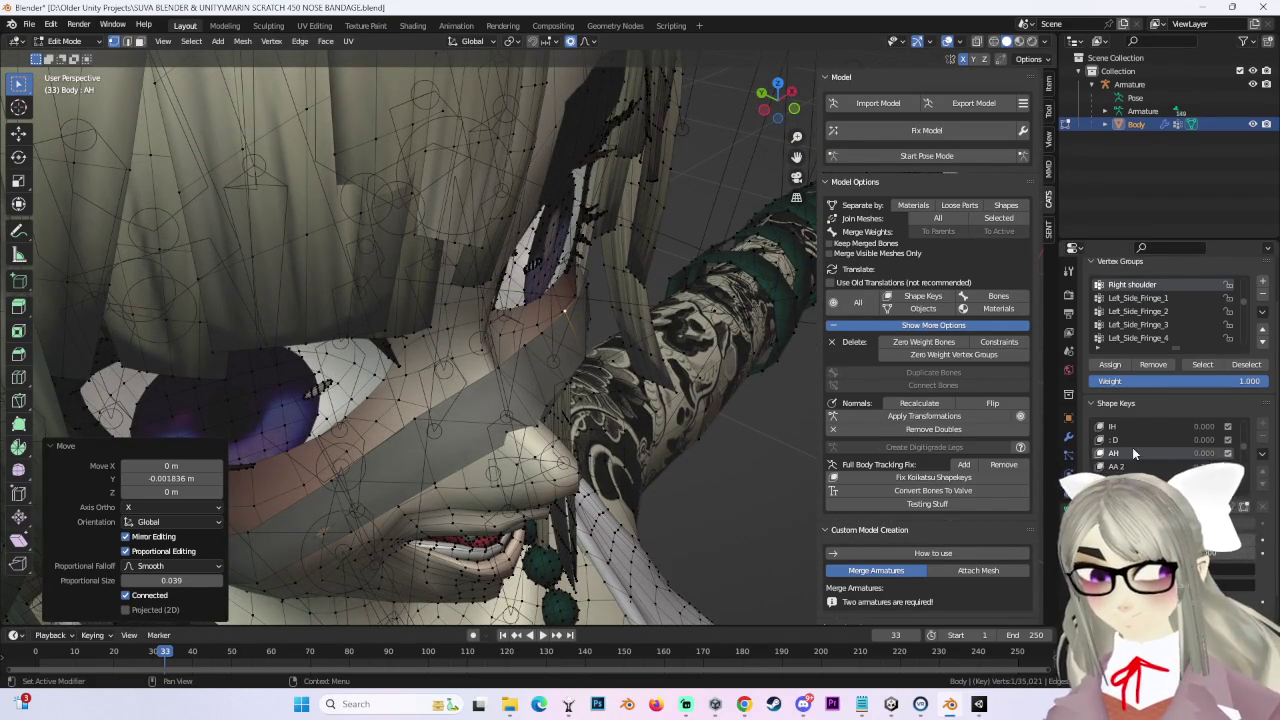
pyautogui.click(1125, 466)
pyautogui.press('g')
pyautogui.press('y')
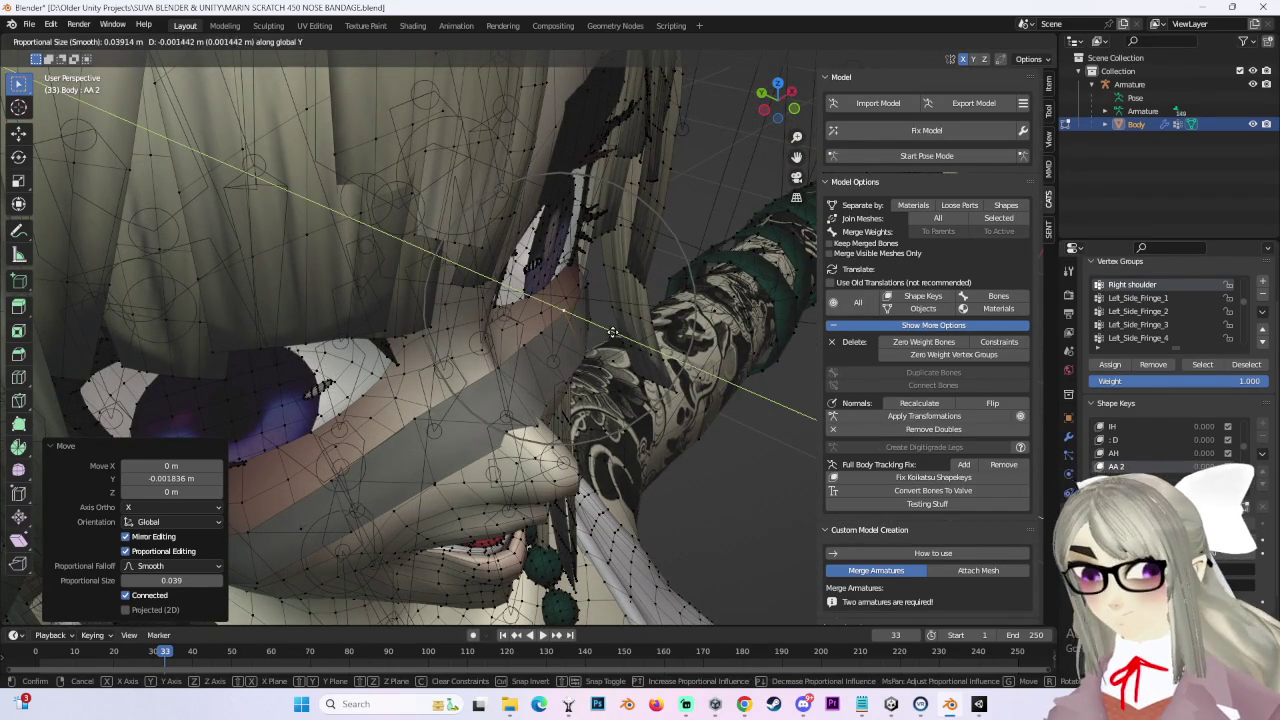
pyautogui.click(1098, 440)
# Step: Shift the bandage vertices along Y in the AA 3 and AA 4 shape keys
pyautogui.scroll(-1, 1110, 448)
pyautogui.click(1132, 454)
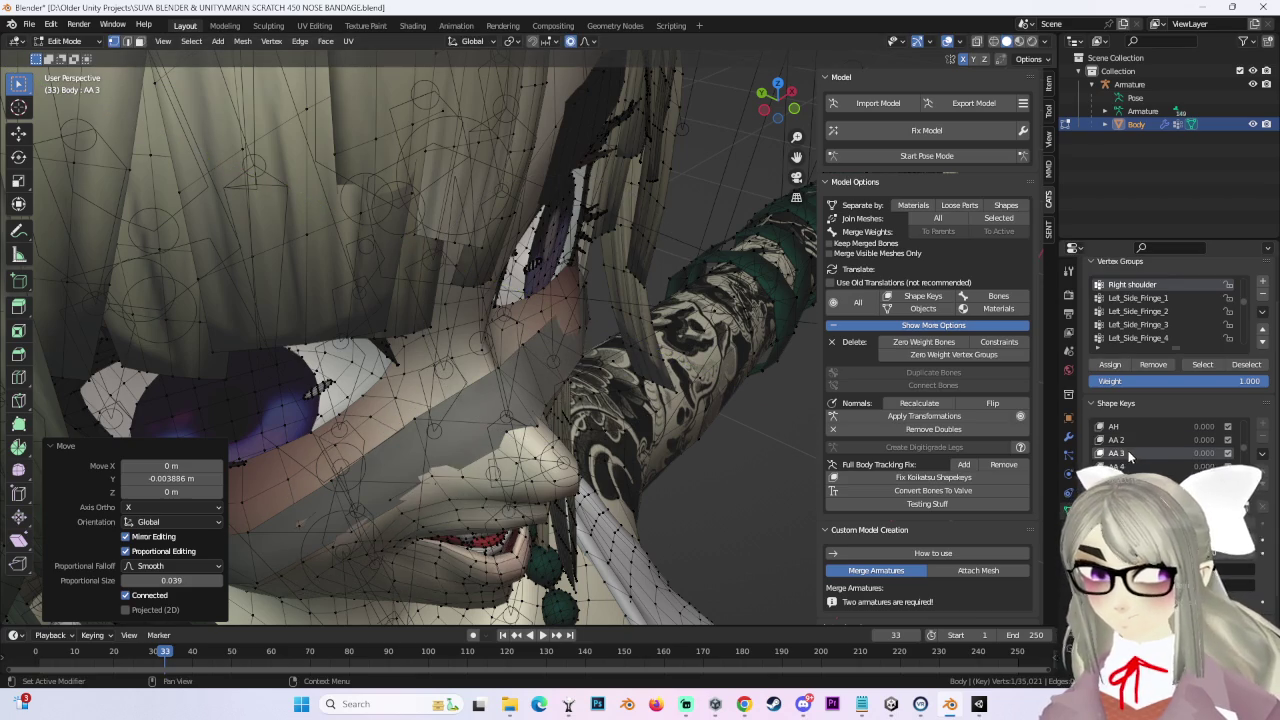
pyautogui.press('g')
pyautogui.press('y')
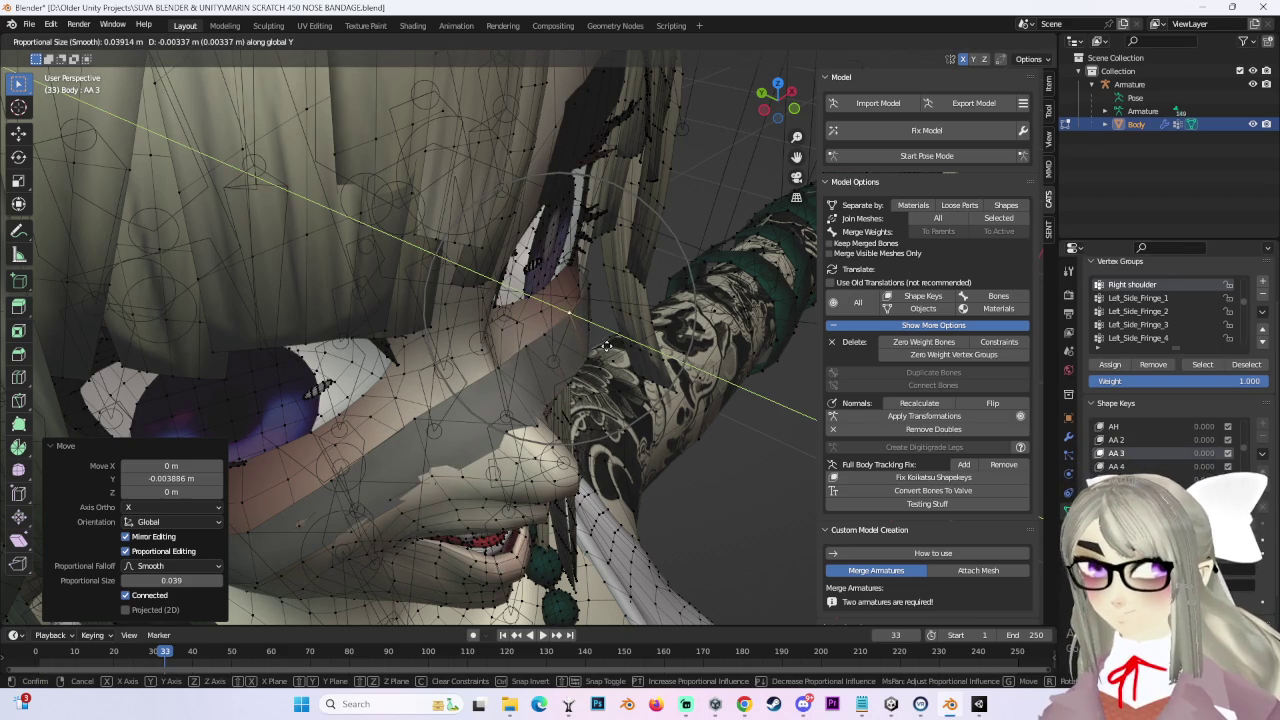
pyautogui.click(632, 373)
pyautogui.click(1116, 466)
pyautogui.scroll(-1, 1130, 450)
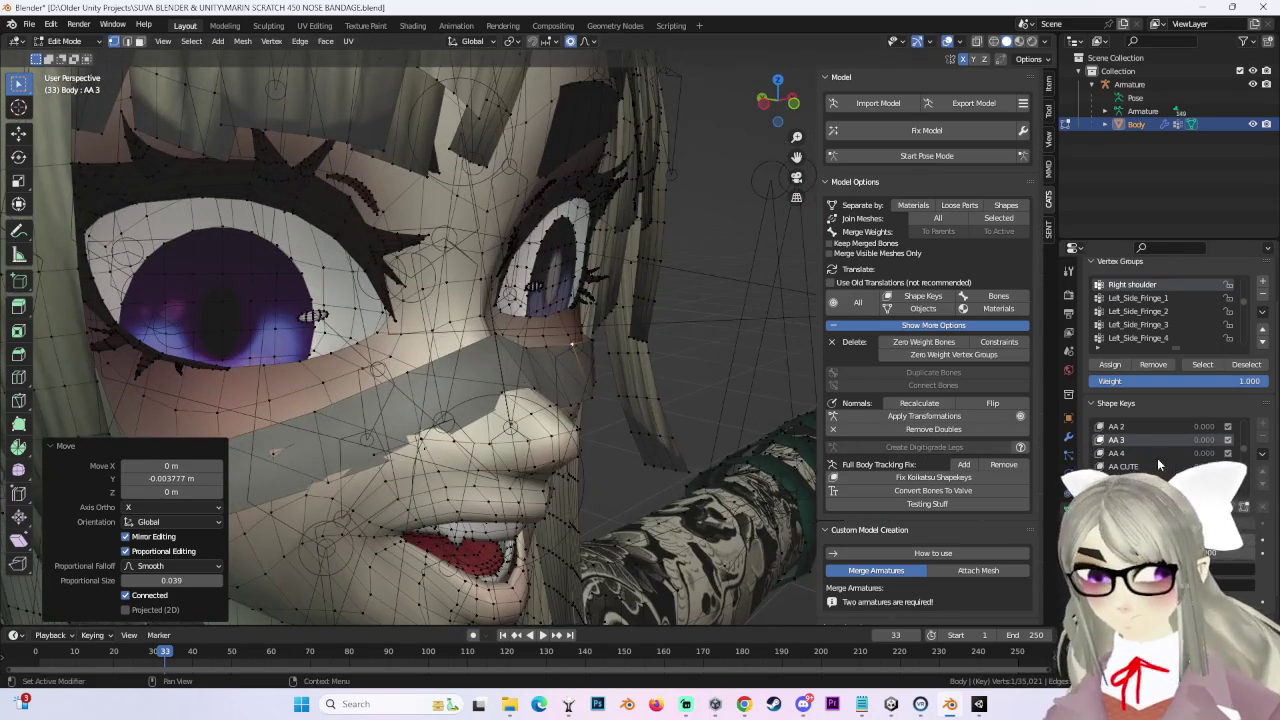
pyautogui.press('g')
pyautogui.press('y')
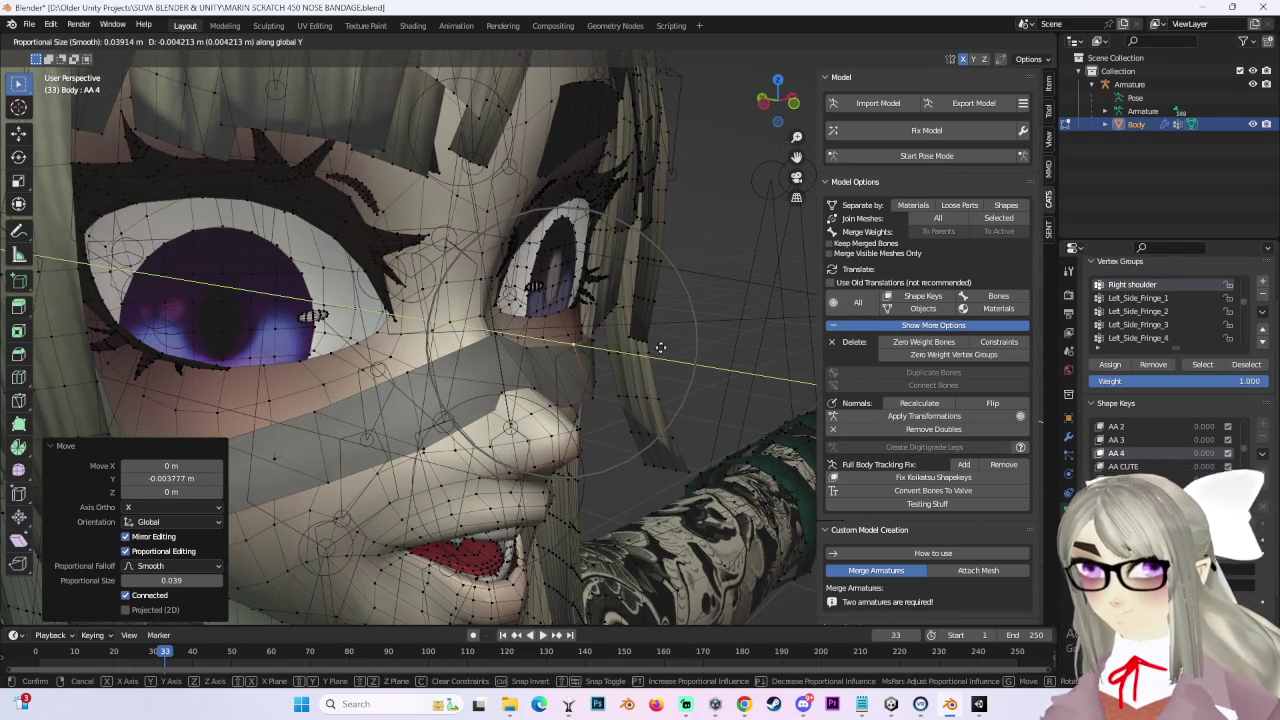
pyautogui.click(661, 347)
# Step: Move the bandage vertices along Y in the AA CUTE shape key
pyautogui.click(1178, 464)
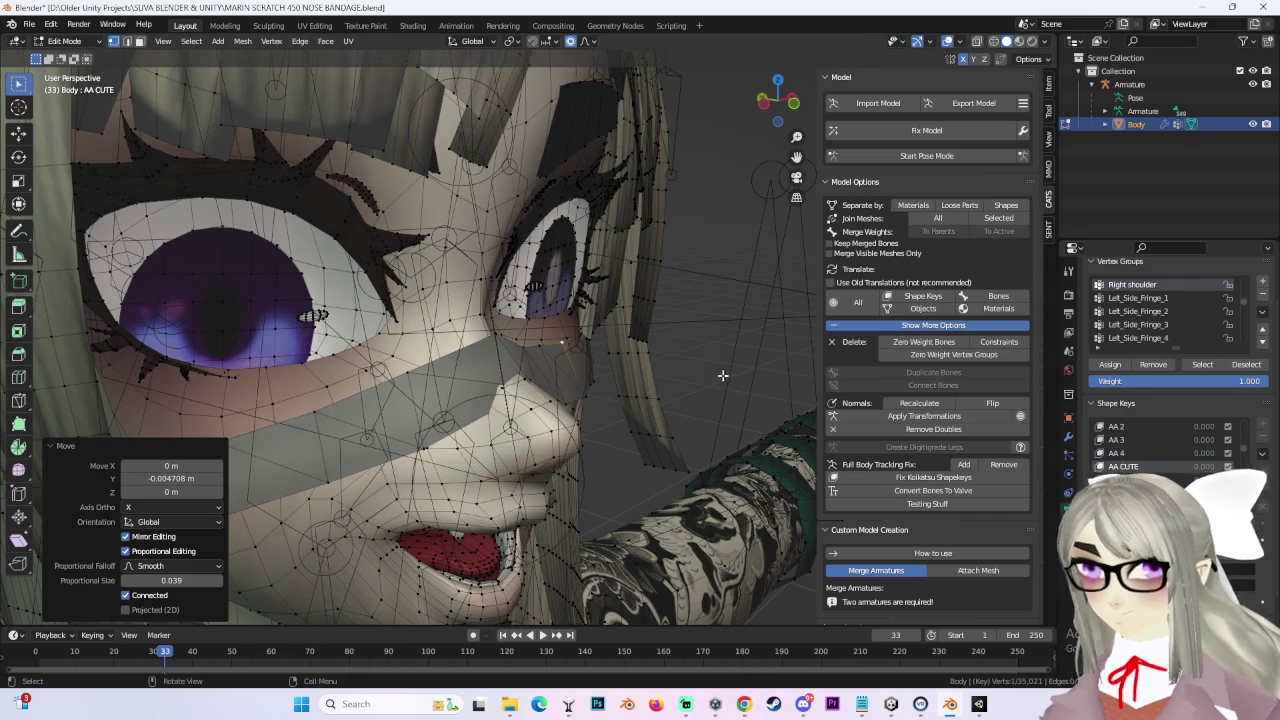
pyautogui.moveTo(640, 360); pyautogui.dragTo(685, 348, button='middle')
pyautogui.scroll(3, 685, 348)
pyautogui.press('g')
pyautogui.press('y')
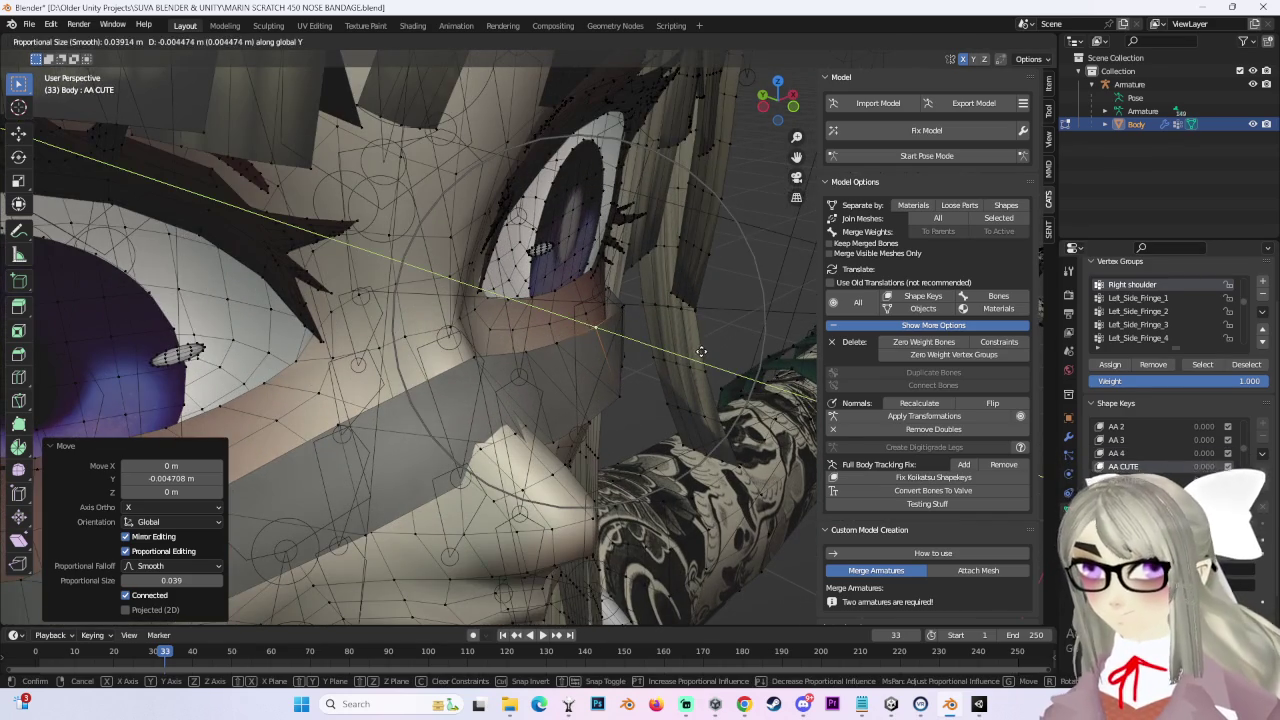
pyautogui.click(1257, 460)
# Step: Push the bandage back along Y in the AA CUTE 2 and AA CUTE 3 shape keys
pyautogui.click(1120, 480)
pyautogui.scroll(2, 634, 343)
pyautogui.moveTo(634, 343); pyautogui.dragTo(623, 337, button='middle')
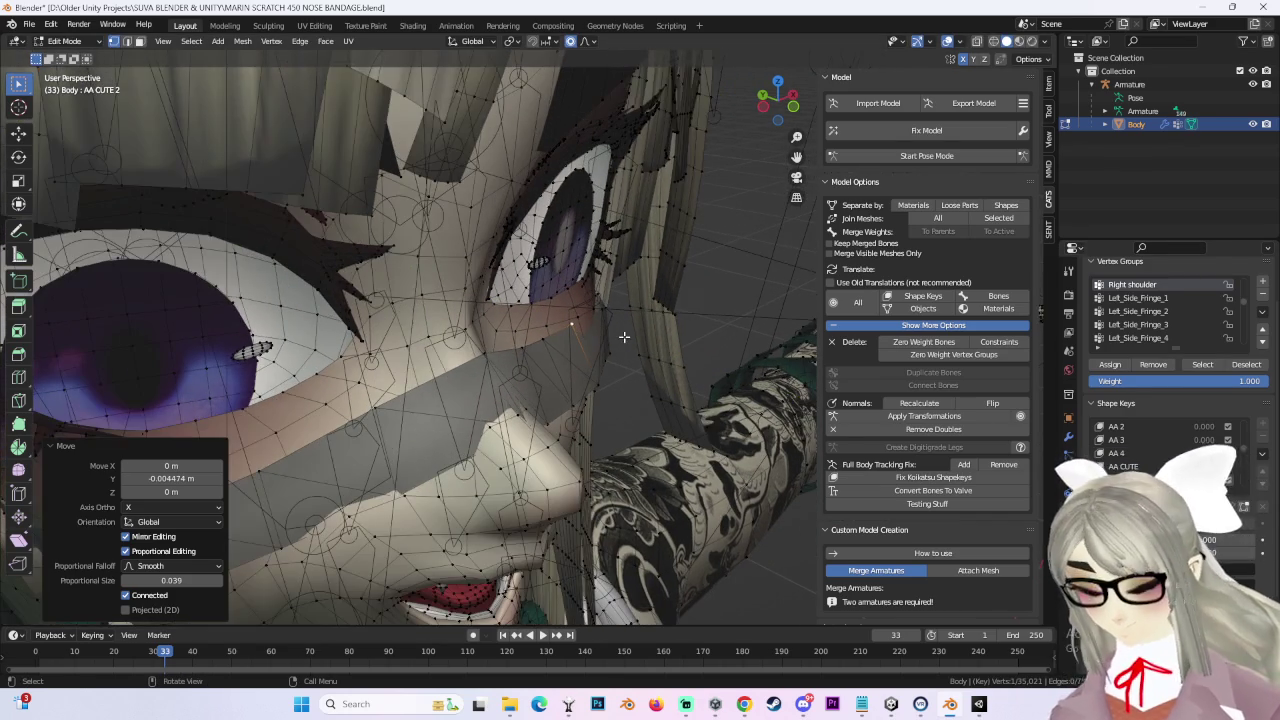
pyautogui.press('g')
pyautogui.press('y')
pyautogui.click(636, 341)
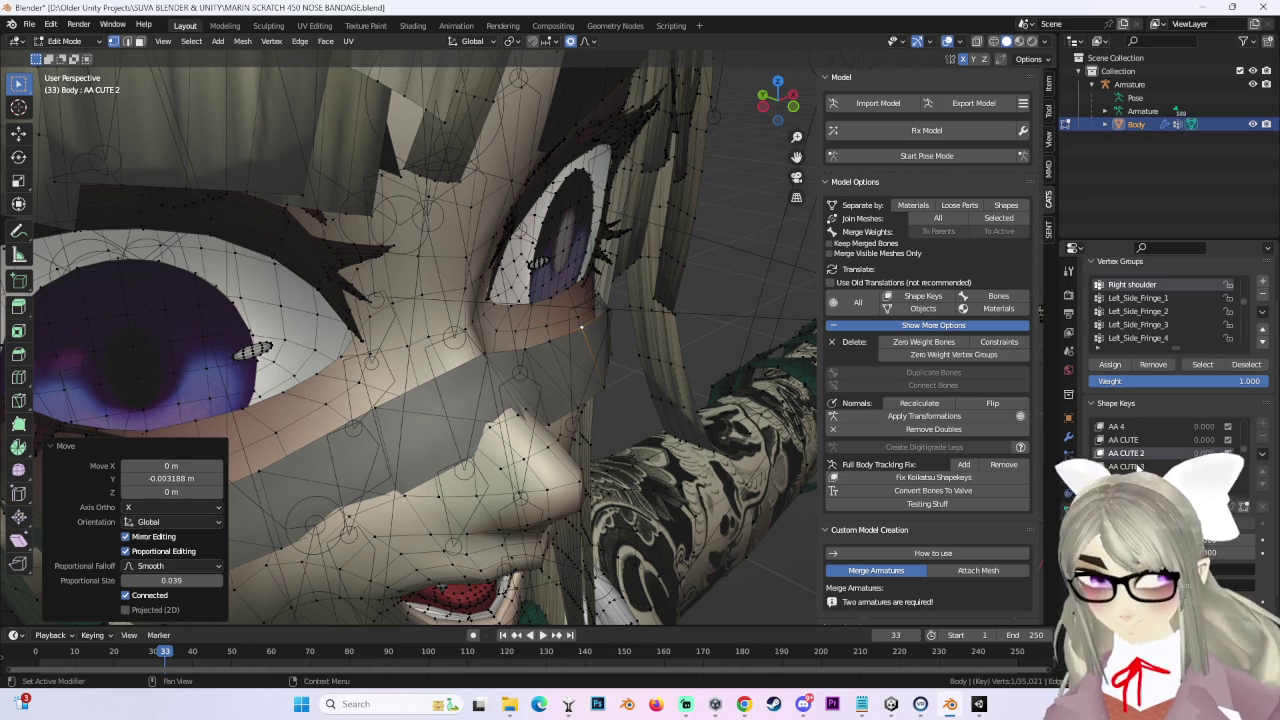
pyautogui.click(1140, 467)
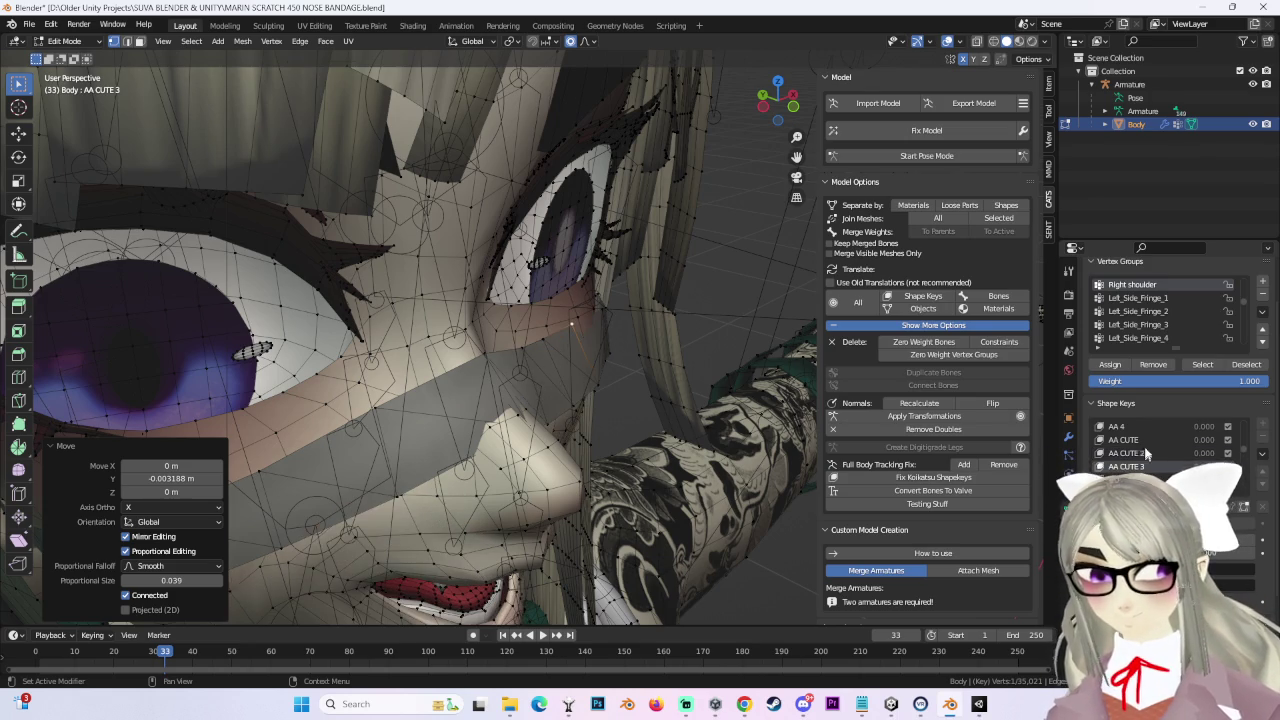
pyautogui.press('g')
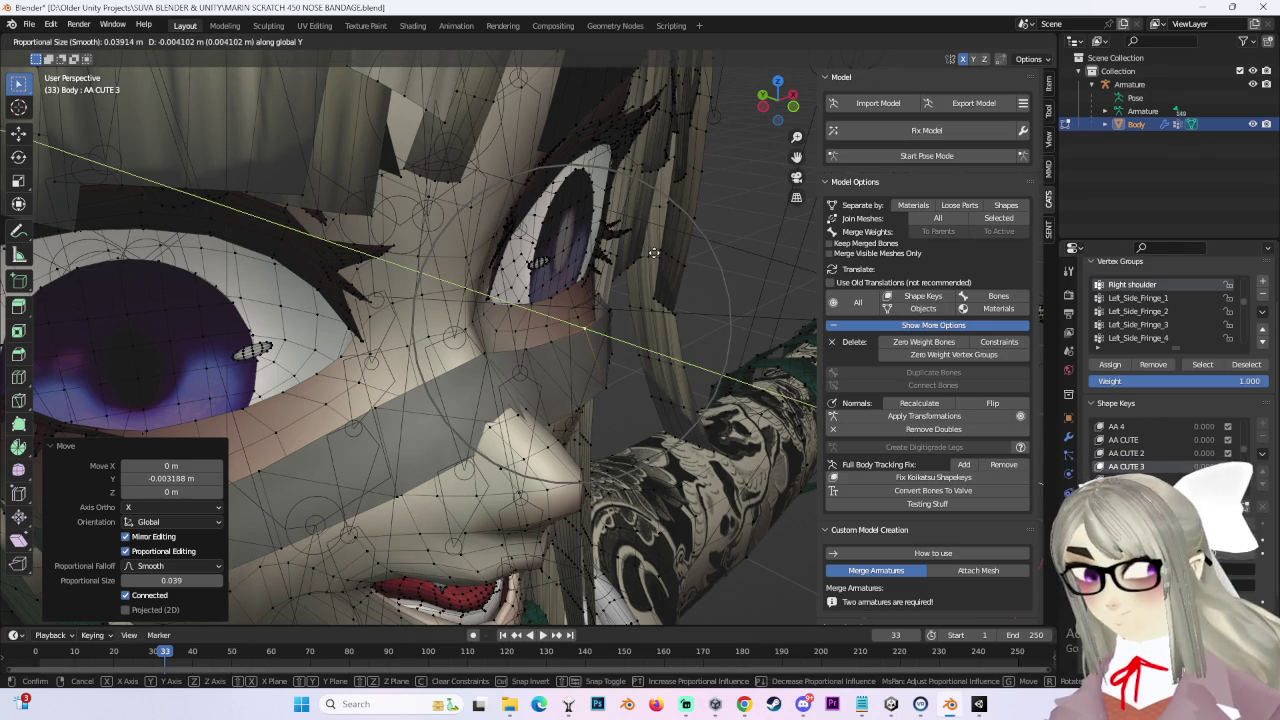
pyautogui.click(653, 256)
pyautogui.click(1140, 453)
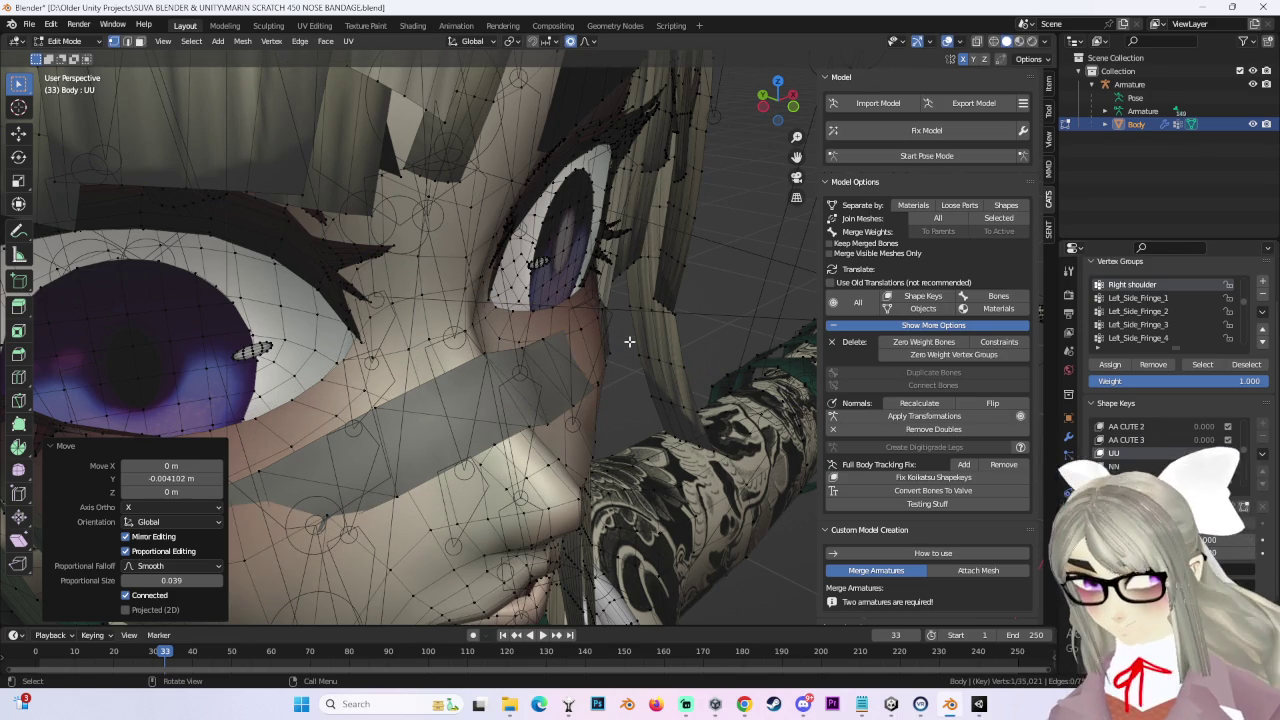
# Step: Move the nose bandage vertices back along Y in the UU shape key
pyautogui.press('g')
pyautogui.press('y')
pyautogui.scroll(-2, 630, 342)
pyautogui.press('y')
pyautogui.click(1016, 447)
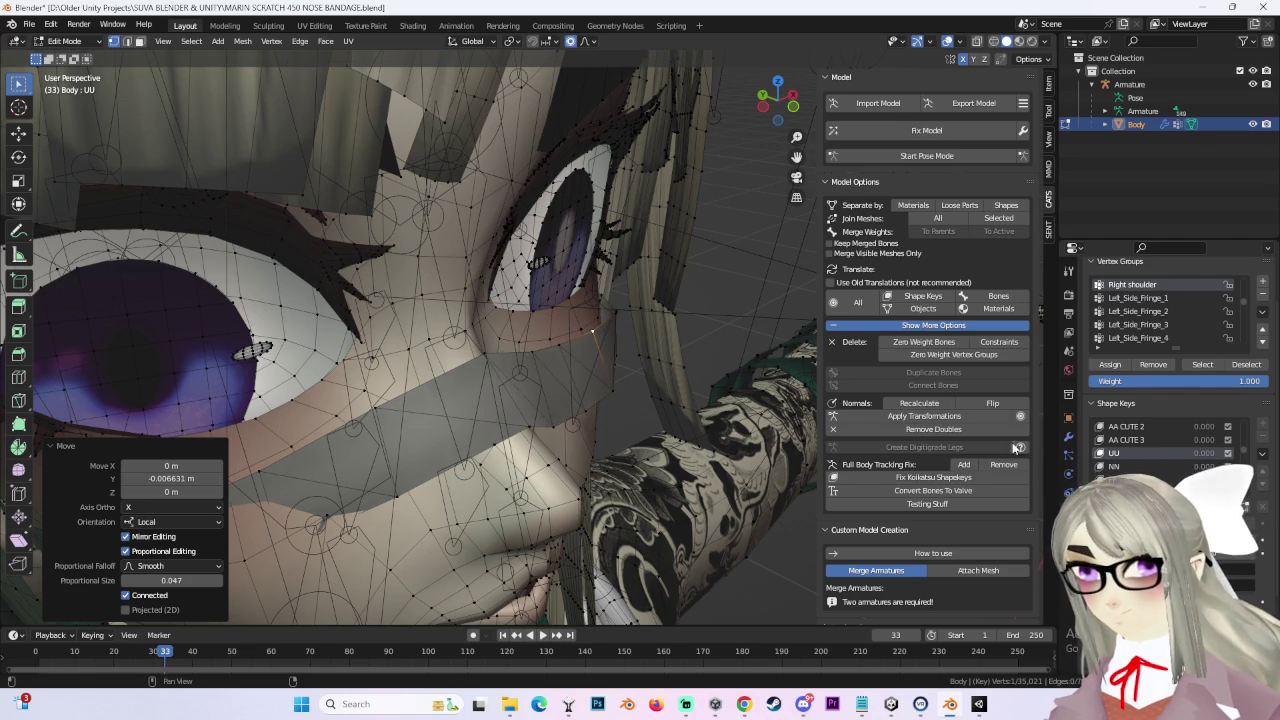
# Step: Adjust the bandage vertices in the NN shape key
pyautogui.click(1100, 466)
pyautogui.moveTo(663, 358)
pyautogui.mouseDown(button='middle')
pyautogui.moveTo(683, 348)
pyautogui.moveTo(645, 335)
pyautogui.mouseUp(button='middle')
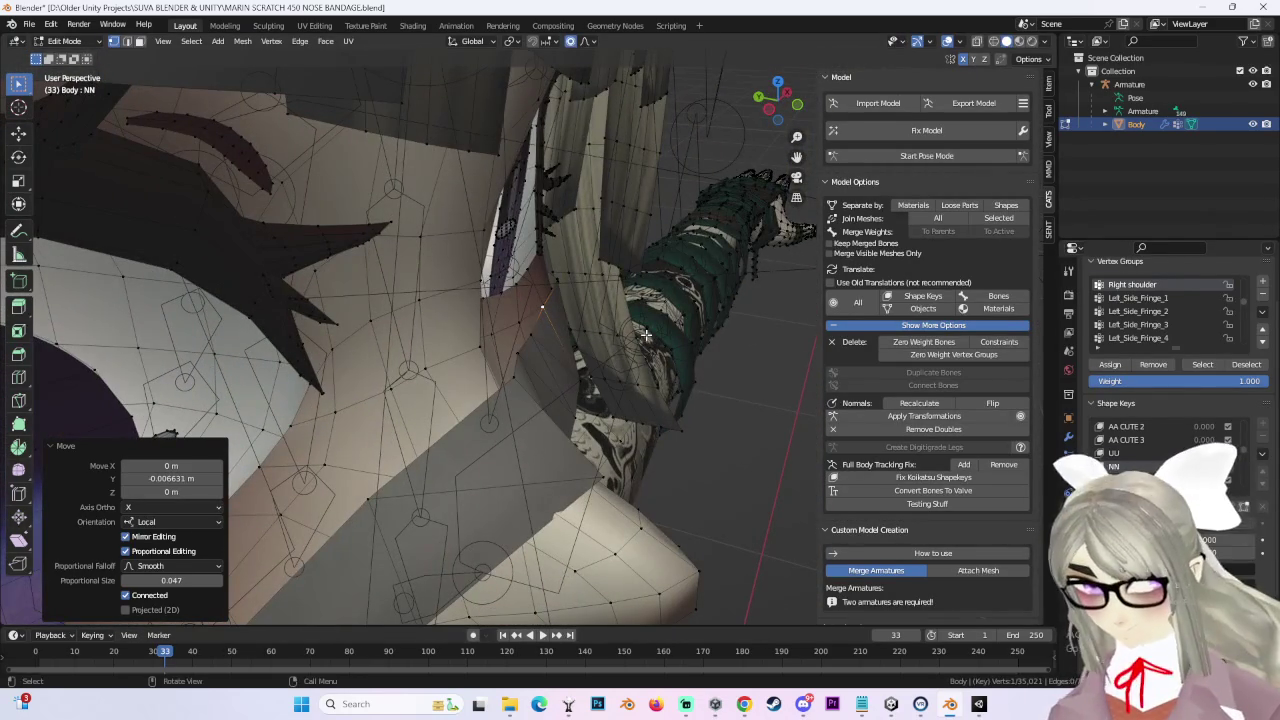
pyautogui.press('g')
pyautogui.scroll(6, 645, 335)
pyautogui.scroll(-2, 645, 335)
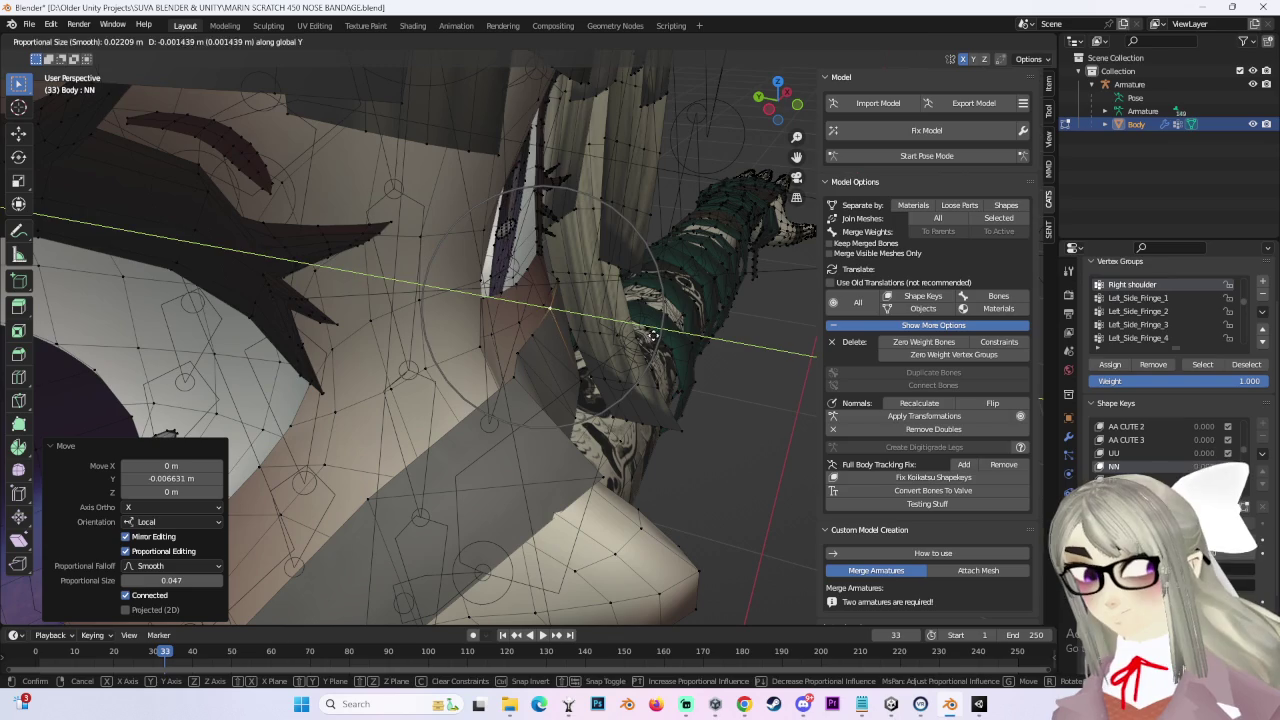
pyautogui.click(645, 335)
pyautogui.press('Up')
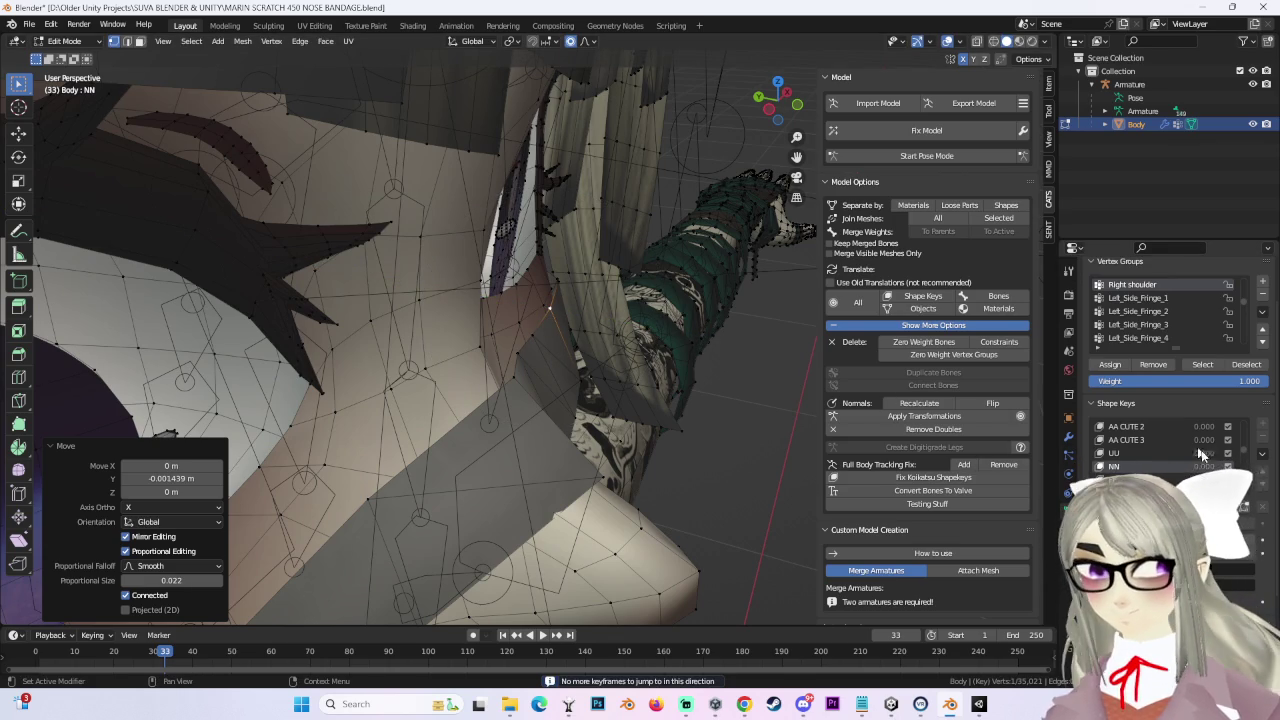
# Step: Shift the bandage twice along Y in the FF shape key
pyautogui.click(1140, 479)
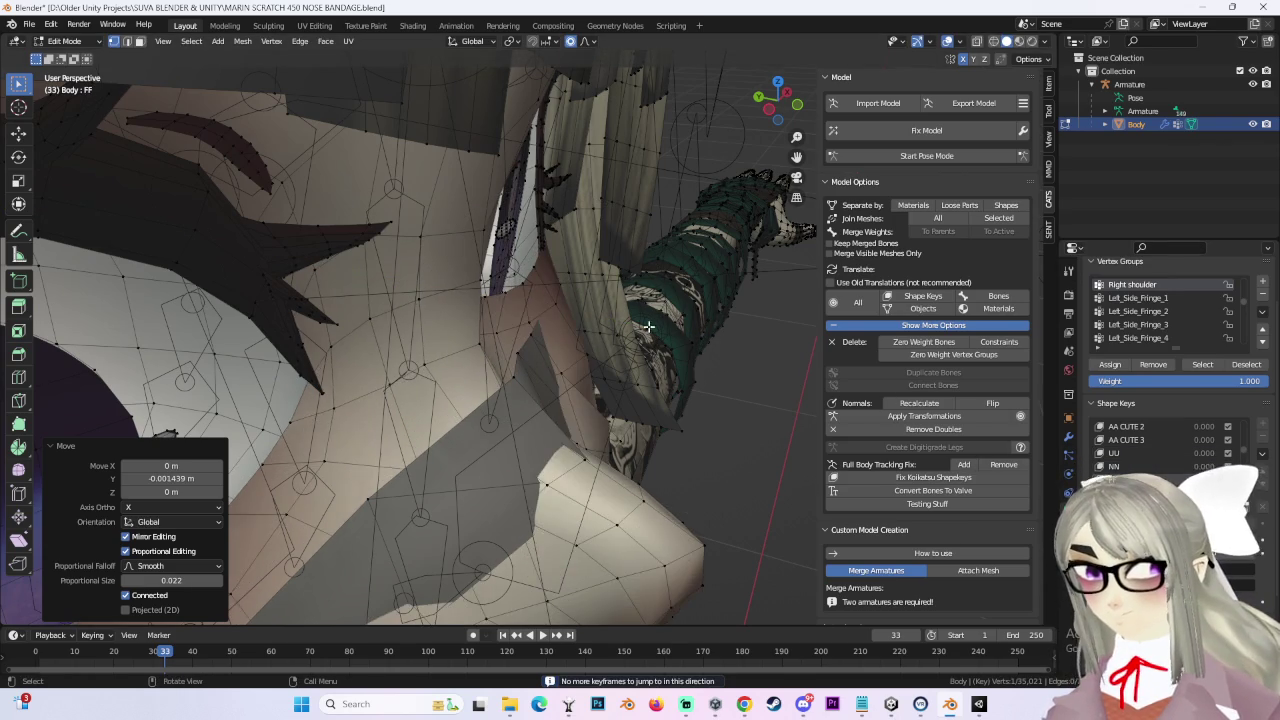
pyautogui.moveTo(648, 325); pyautogui.dragTo(639, 320, button='middle')
pyautogui.press('g')
pyautogui.scroll(-4, 639, 320)
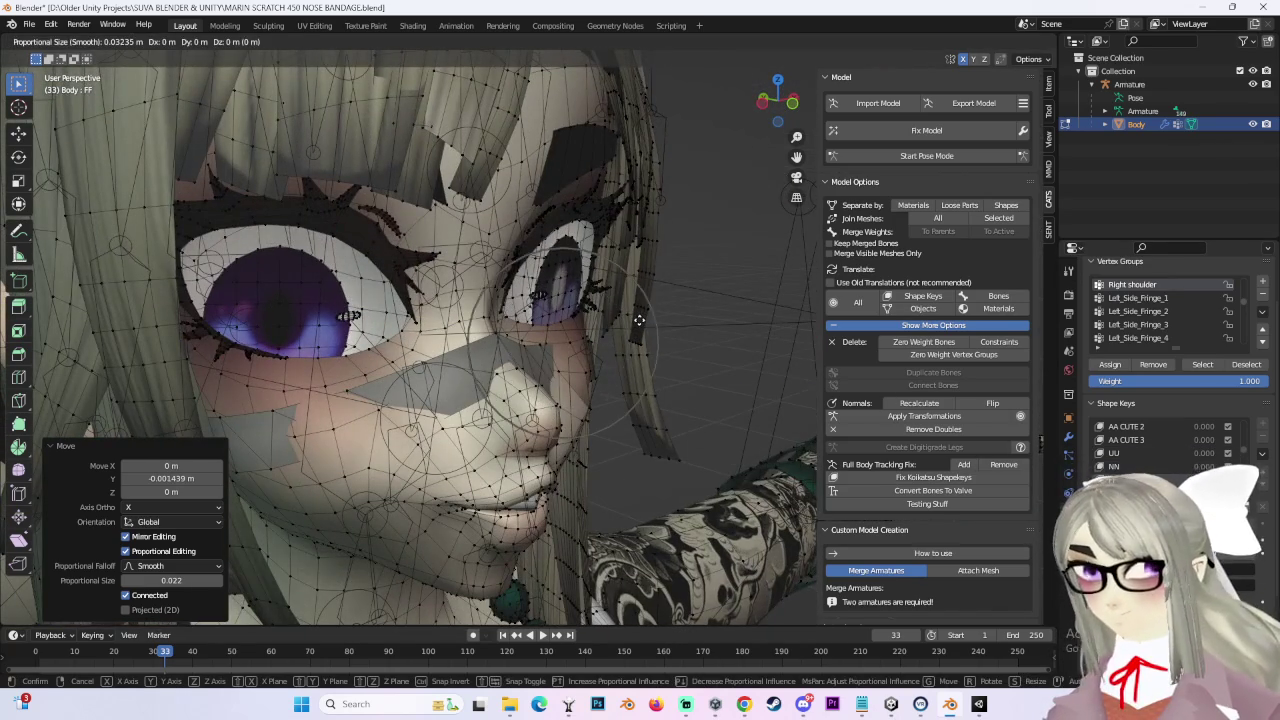
pyautogui.press('y')
pyautogui.click(660, 321)
pyautogui.moveTo(660, 321)
pyautogui.mouseDown(button='middle')
pyautogui.moveTo(691, 363)
pyautogui.moveTo(606, 354)
pyautogui.moveTo(666, 320)
pyautogui.mouseUp(button='middle')
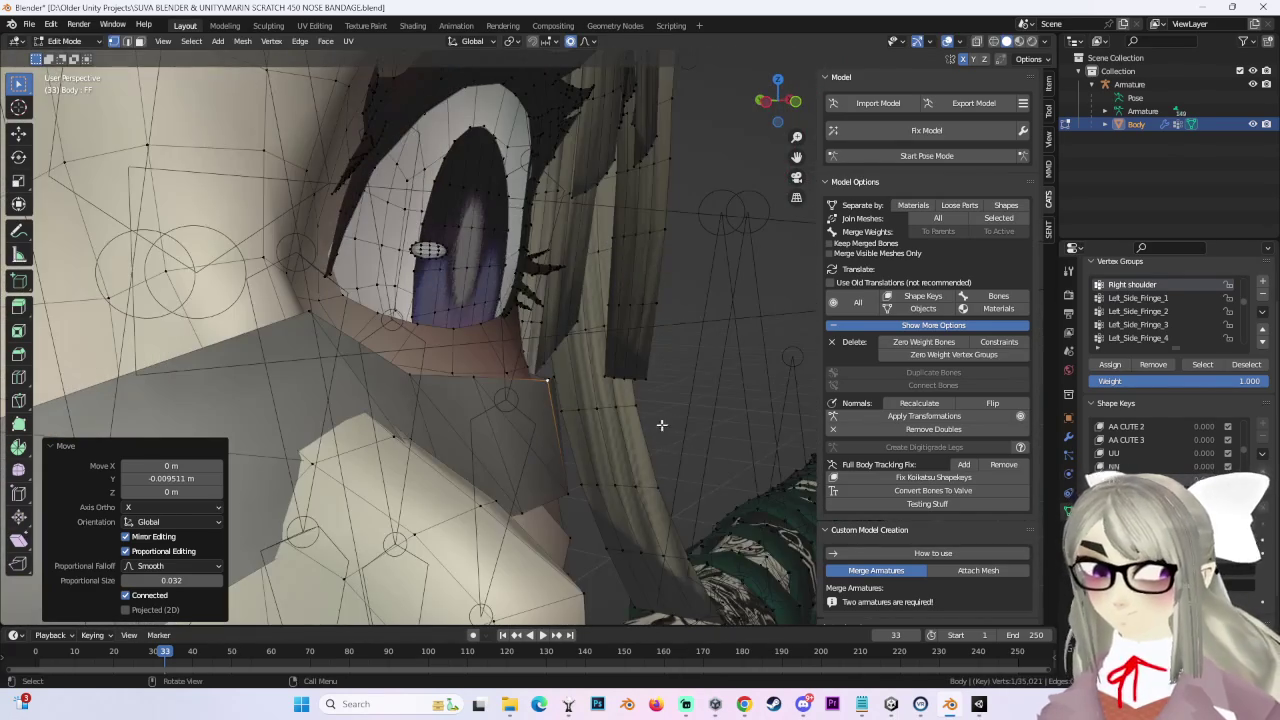
pyautogui.press('g')
pyautogui.press('y')
pyautogui.scroll(8, 583, 397)
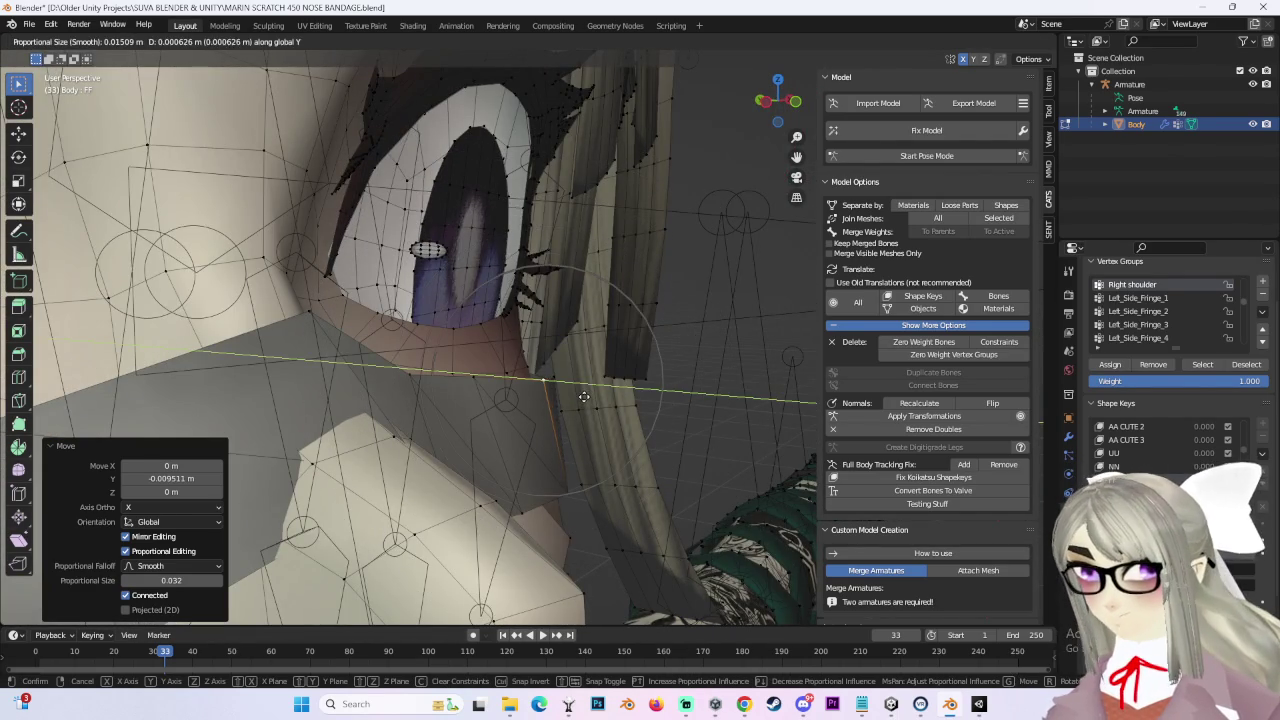
pyautogui.click(579, 397)
pyautogui.moveTo(579, 397)
pyautogui.mouseDown(button='middle')
pyautogui.moveTo(614, 329)
pyautogui.moveTo(723, 500)
pyautogui.moveTo(566, 309)
pyautogui.moveTo(586, 466)
pyautogui.moveTo(620, 470)
pyautogui.mouseUp(button='middle')
# Step: Pull the bandage flush against the face in the FF 3 shape key over three vertex moves
pyautogui.click(1143, 479)
pyautogui.moveTo(648, 357)
pyautogui.mouseDown(button='middle')
pyautogui.moveTo(585, 380)
pyautogui.moveTo(561, 338)
pyautogui.mouseUp(button='middle')
pyautogui.press('g')
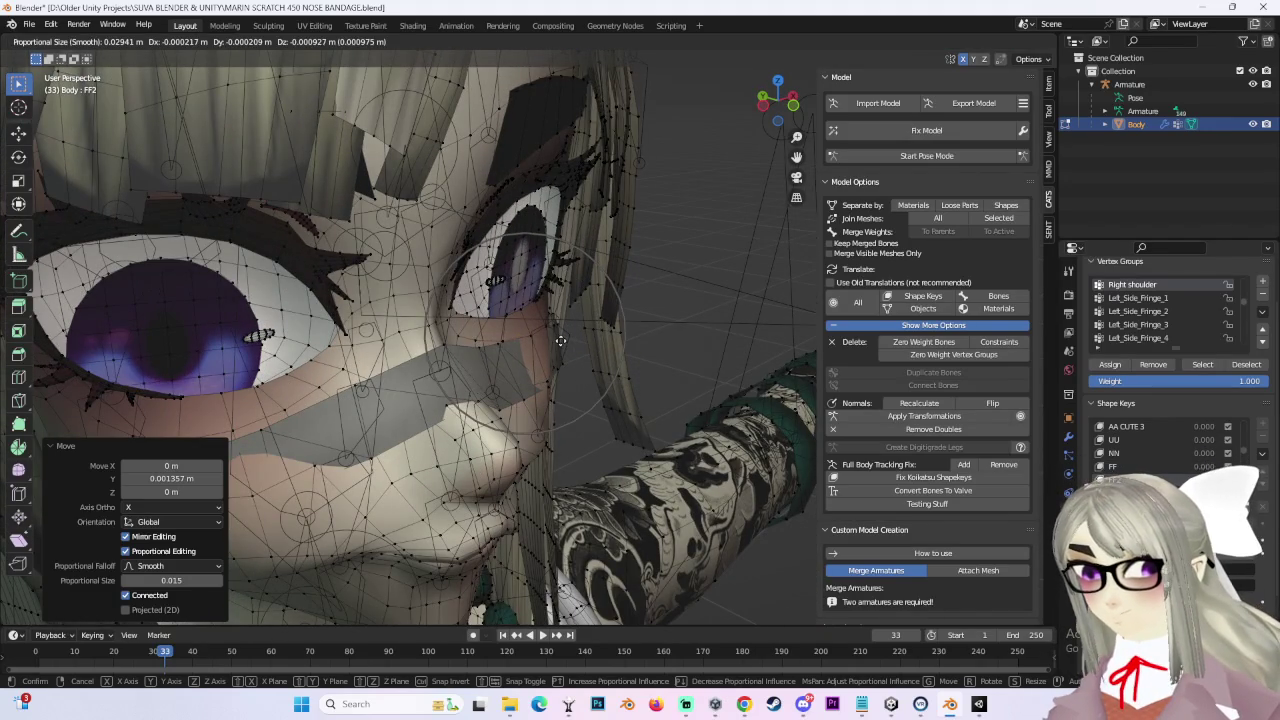
pyautogui.click(575, 344)
pyautogui.moveTo(575, 344); pyautogui.dragTo(529, 364, button='middle')
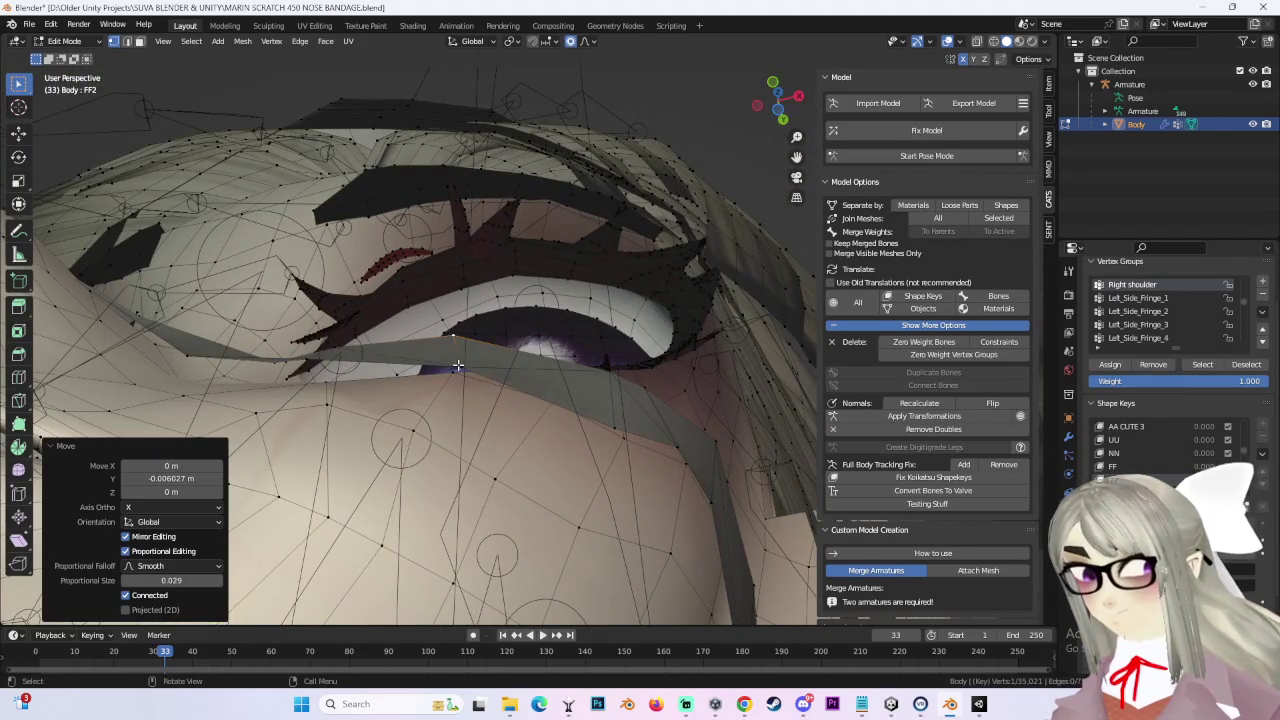
pyautogui.press('g')
pyautogui.scroll(3, 456, 344)
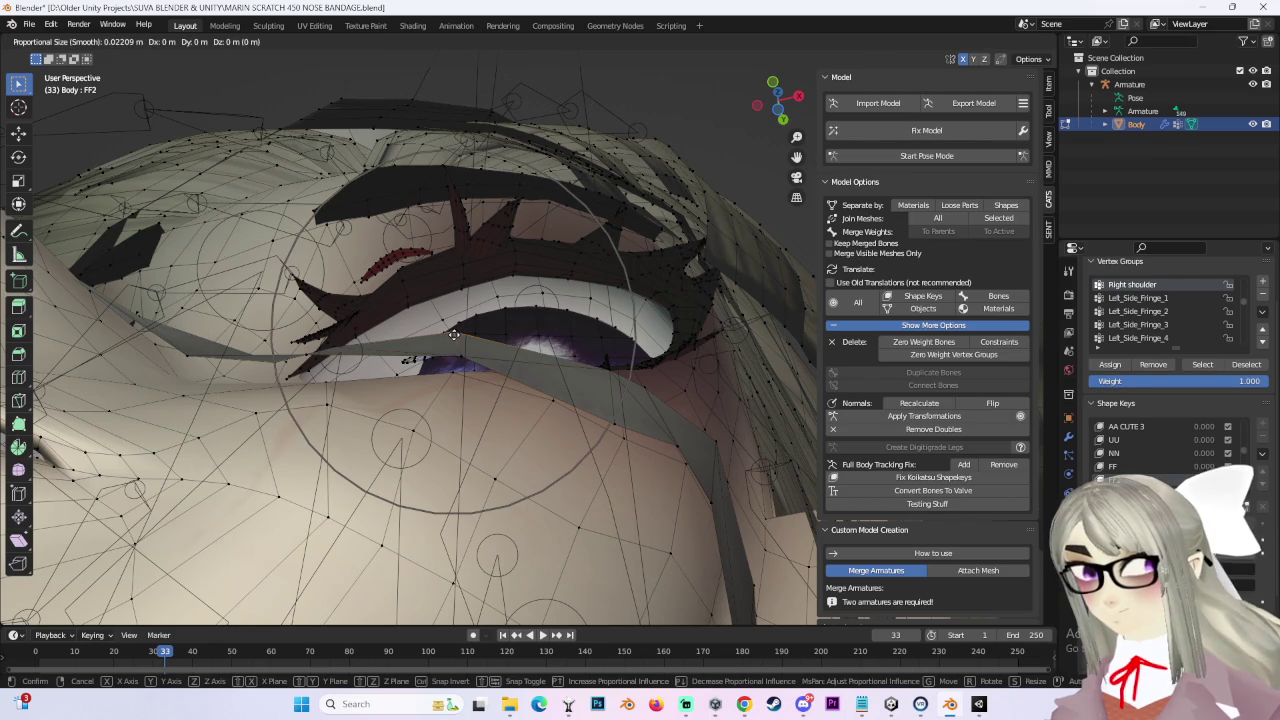
pyautogui.click(454, 343)
pyautogui.moveTo(454, 343); pyautogui.dragTo(557, 423, button='middle')
pyautogui.moveTo(471, 386); pyautogui.dragTo(520, 380, button='middle')
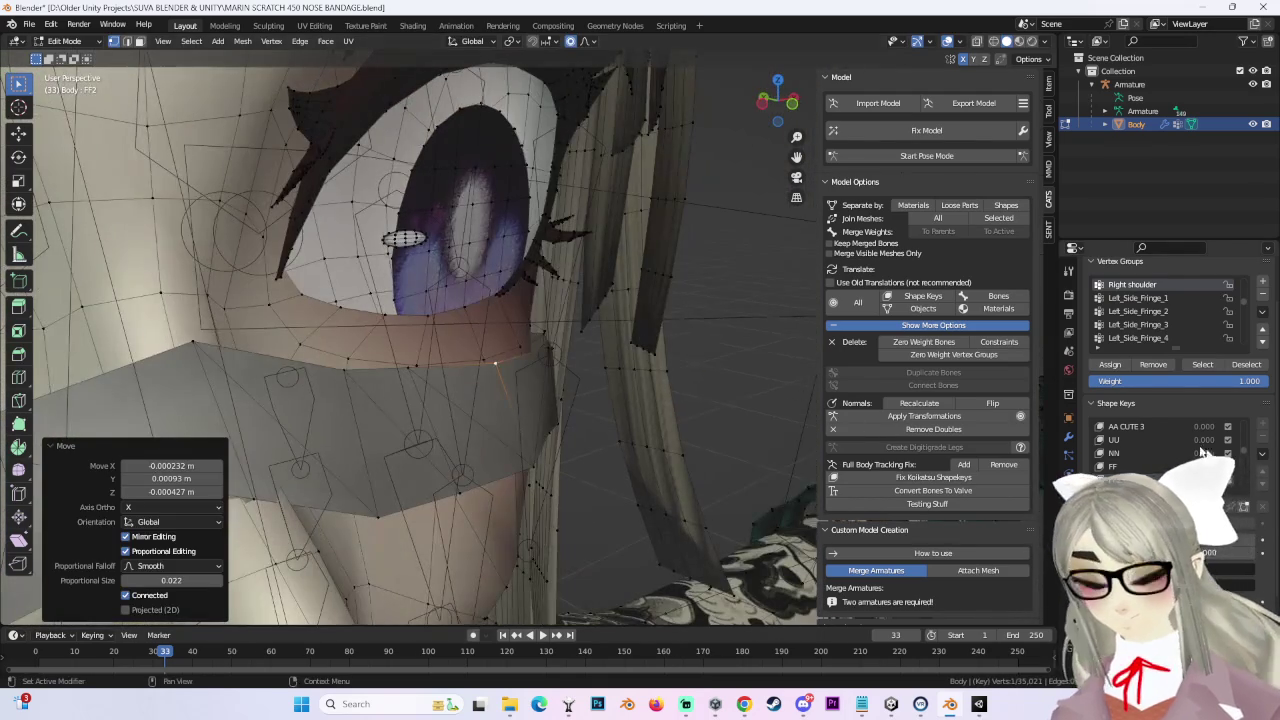
pyautogui.scroll(-2, 609, 413)
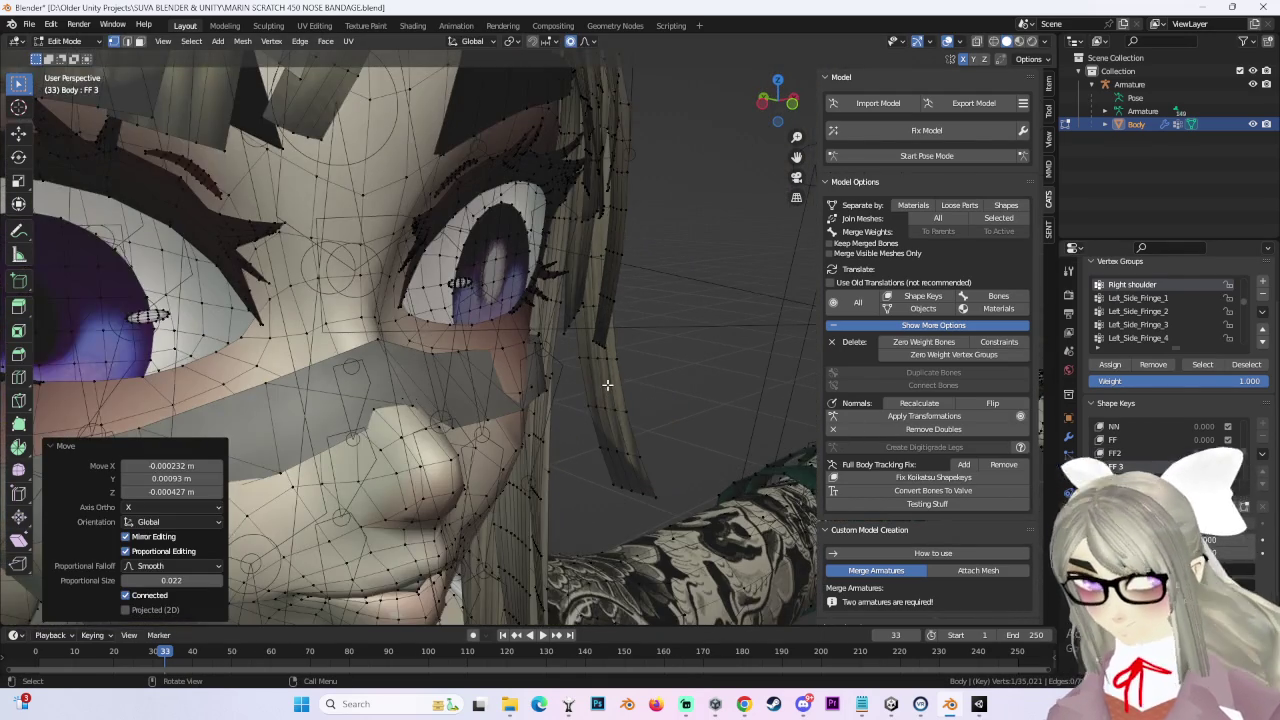
pyautogui.press('g')
pyautogui.press('y')
pyautogui.click(621, 390)
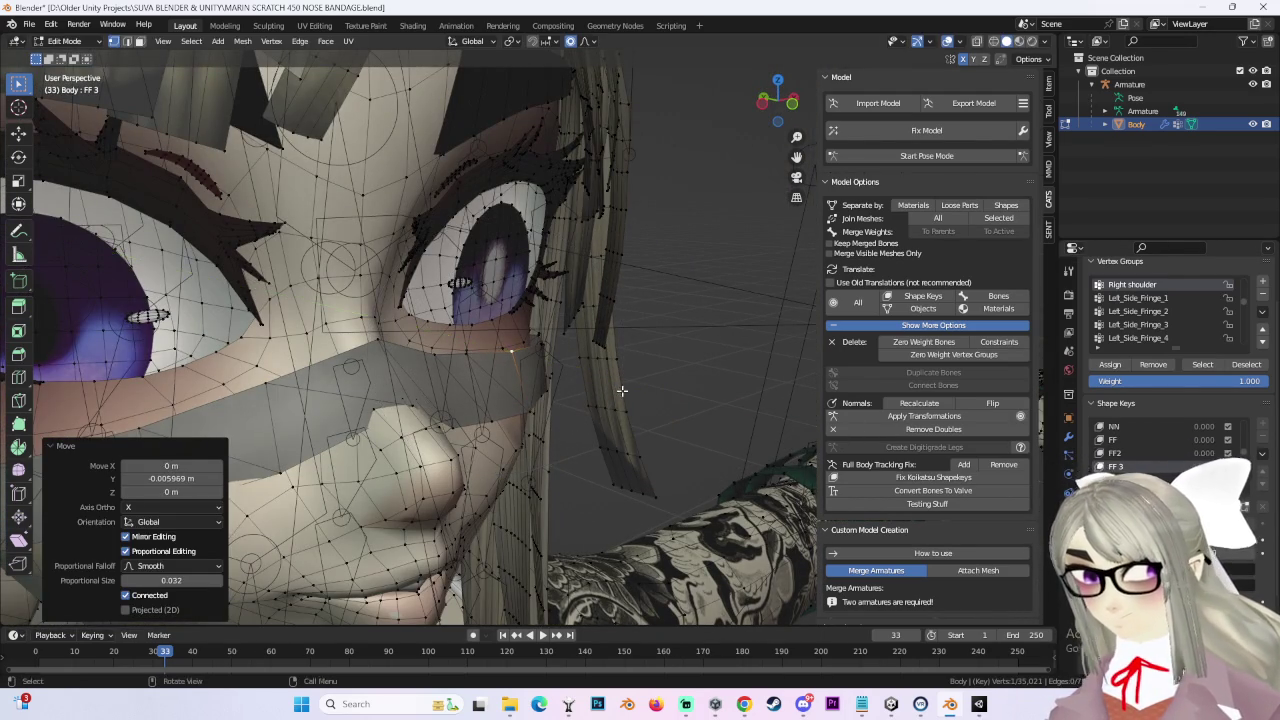
# Step: Push the bandage in by -0.00148 m along Y in the FF 5 shape key
pyautogui.click(1118, 467)
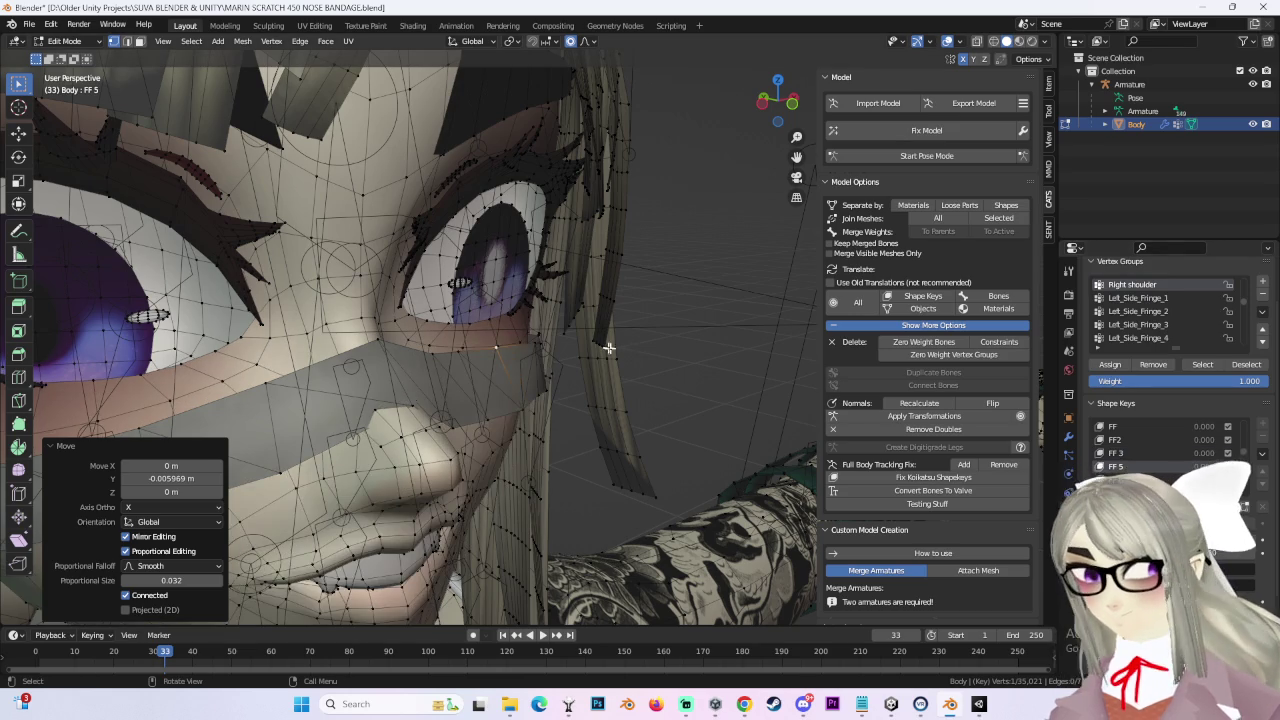
pyautogui.moveTo(543, 320); pyautogui.dragTo(541, 376, button='middle')
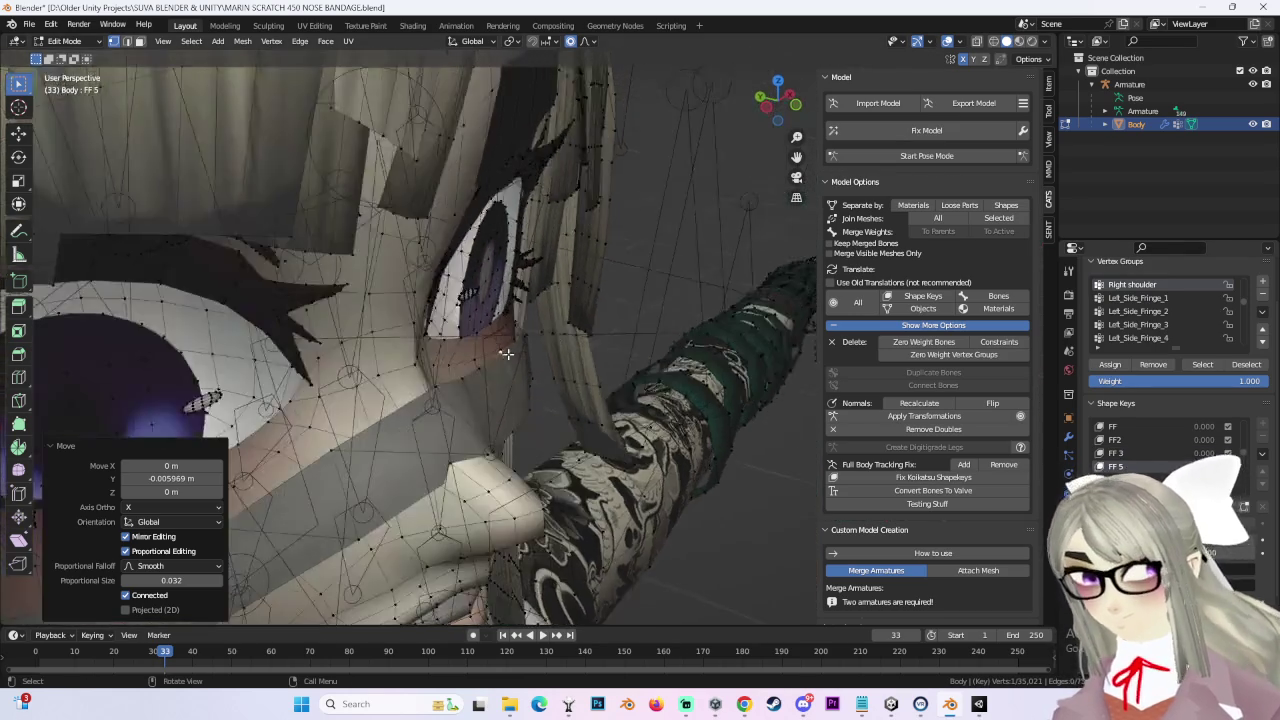
pyautogui.press('g')
pyautogui.scroll(6, 541, 376)
pyautogui.press('y')
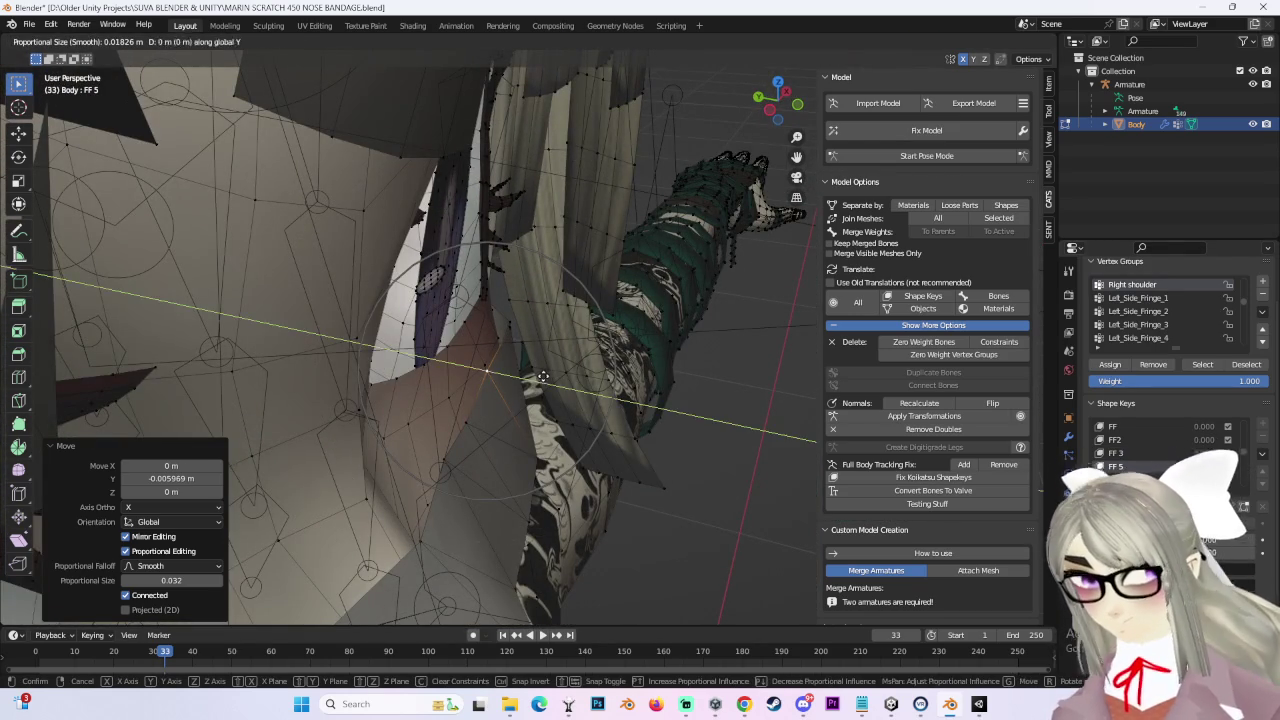
pyautogui.click(621, 372)
pyautogui.moveTo(623, 372); pyautogui.dragTo(627, 374, button='middle')
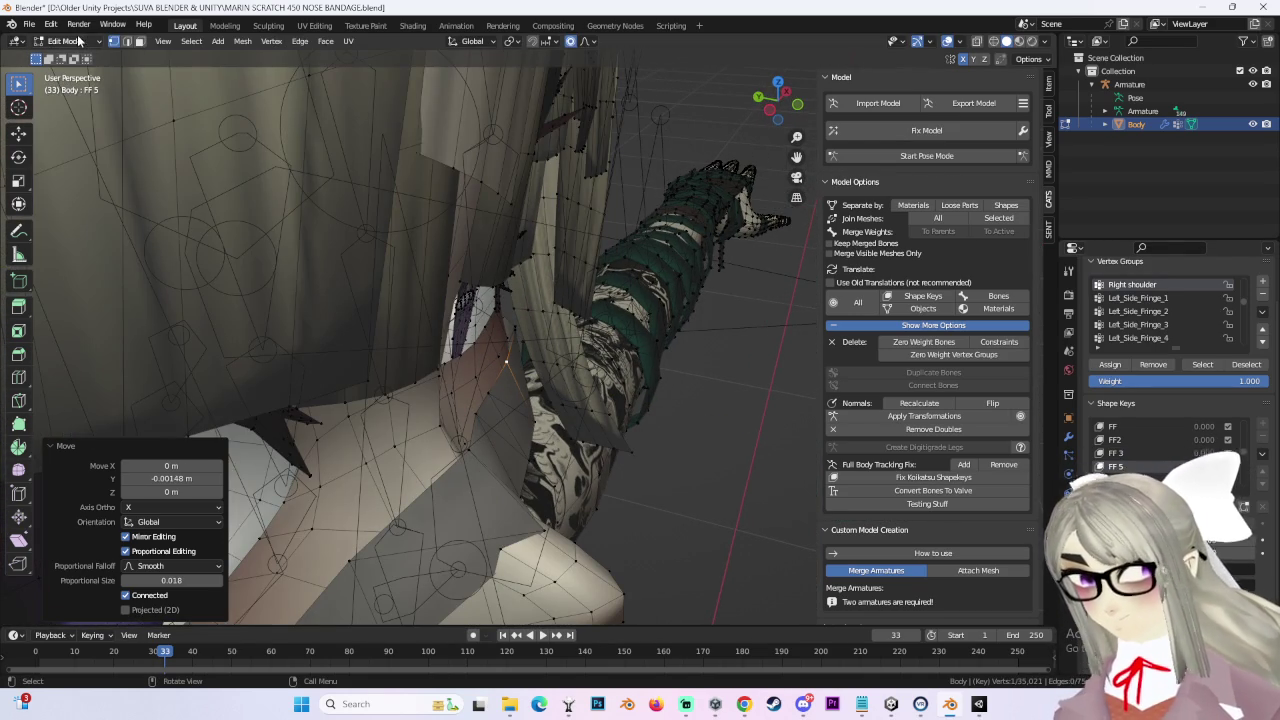
pyautogui.click(29, 24)
# Step: Save As with the version bumped from 450 to 451: MARIN SCRATCH 451 NOSE BANDAGE.blend
pyautogui.click(87, 125)
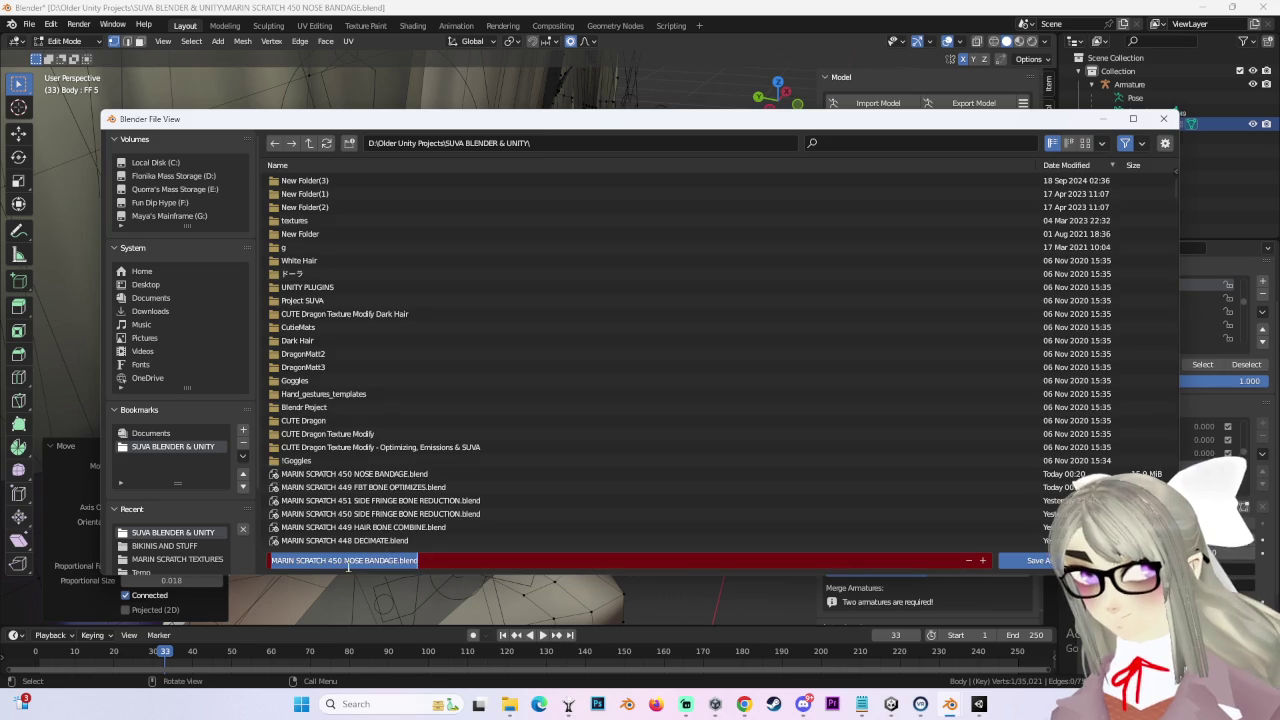
pyautogui.write('1')
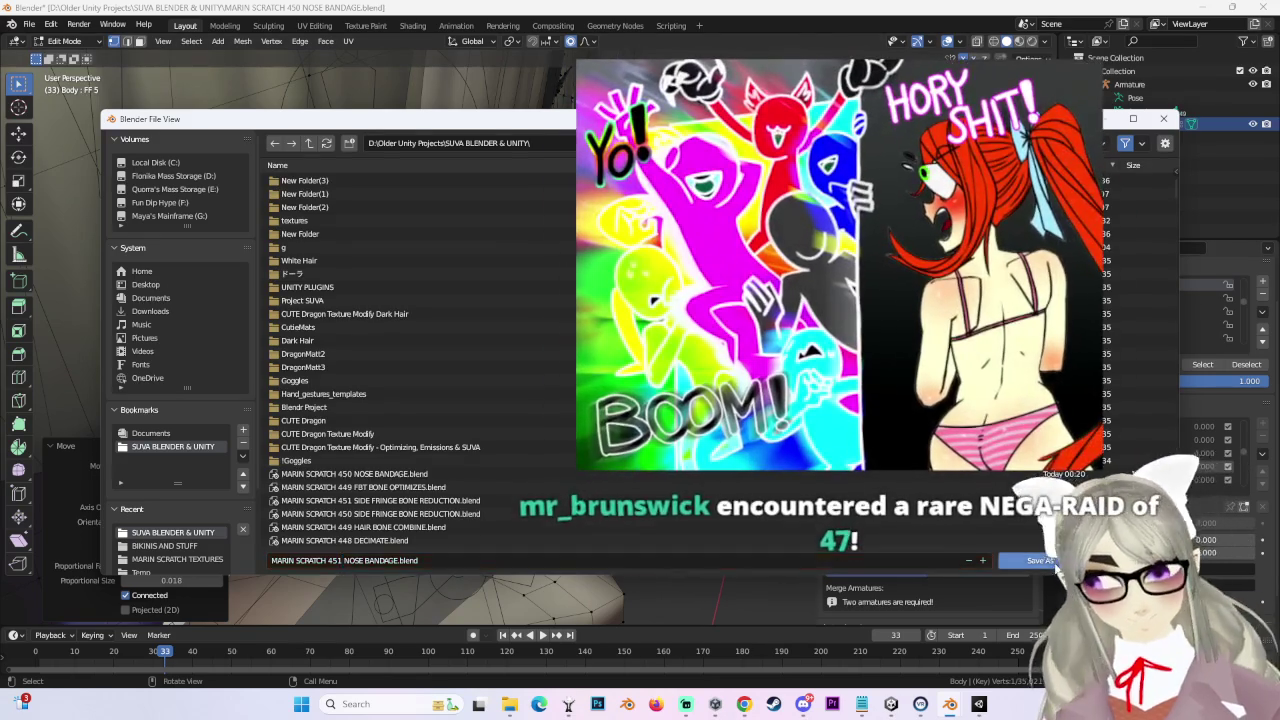
pyautogui.press('Return')
pyautogui.scroll(-3, 525, 345)
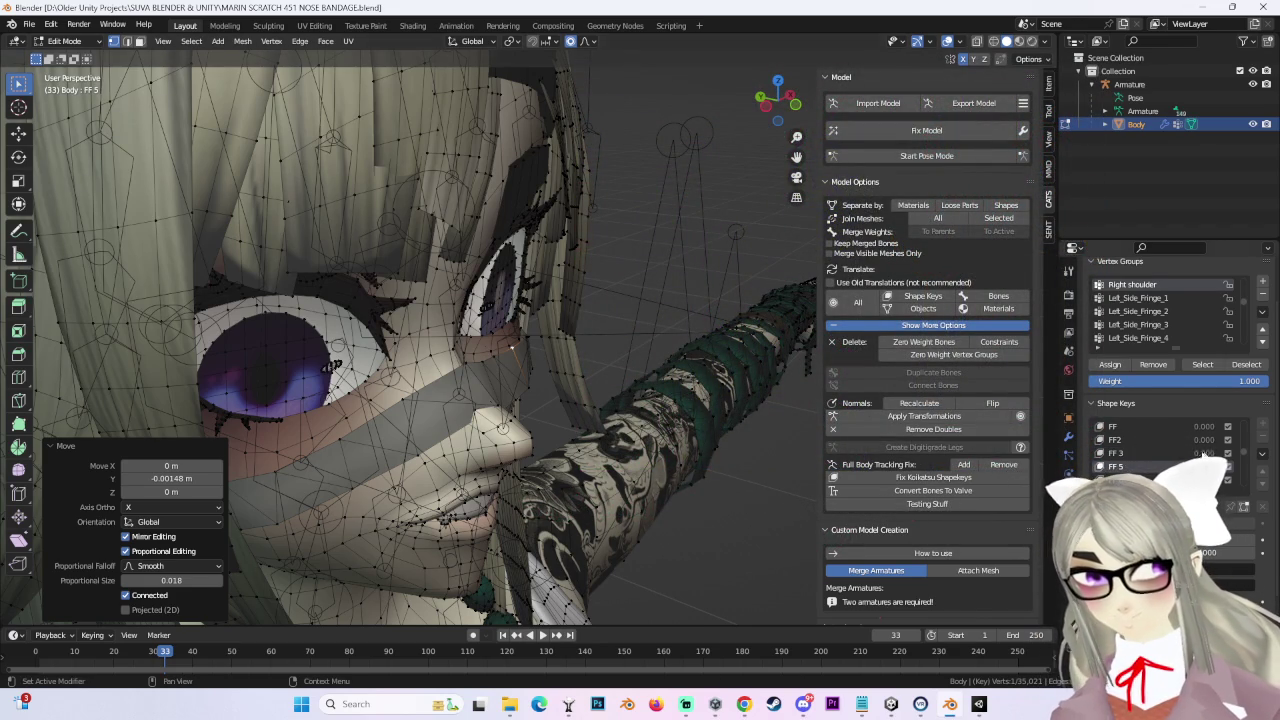
# Step: Pull the bandage vertex in along Y in the FF 6 shape key
pyautogui.click(1115, 479)
pyautogui.moveTo(510, 350)
pyautogui.mouseDown(button='middle')
pyautogui.moveTo(514, 363)
pyautogui.moveTo(575, 372)
pyautogui.mouseUp(button='middle')
pyautogui.press('g')
pyautogui.press('y')
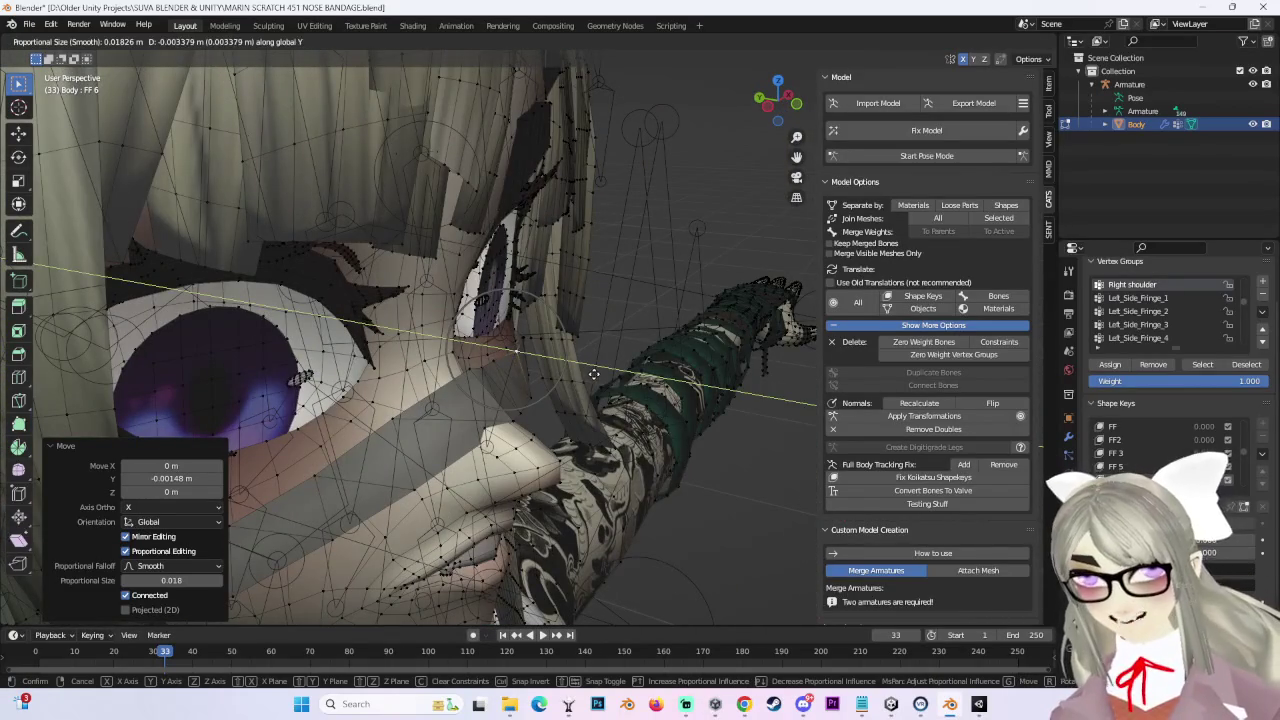
pyautogui.scroll(-2, 589, 373)
pyautogui.click(594, 372)
pyautogui.moveTo(594, 372)
pyautogui.mouseDown(button='middle')
pyautogui.moveTo(560, 400)
pyautogui.moveTo(600, 380)
pyautogui.moveTo(573, 364)
pyautogui.mouseUp(button='middle')
pyautogui.scroll(-3, 1160, 452)
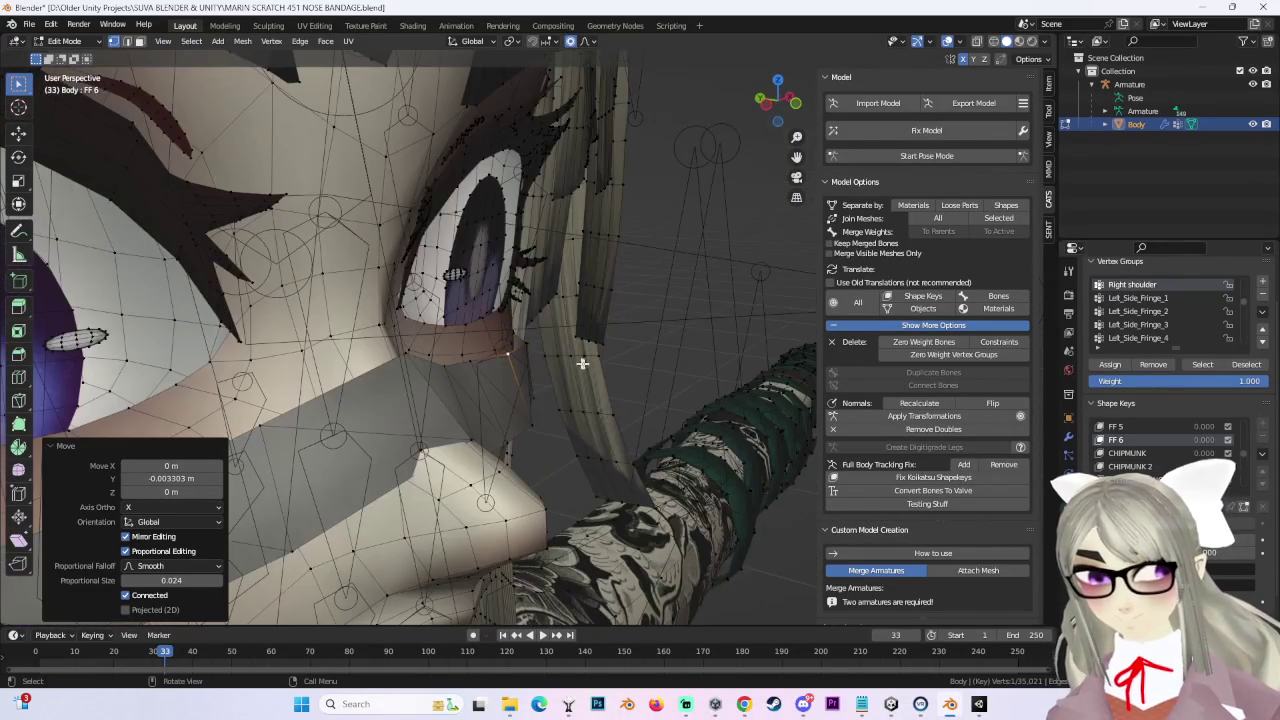
# Step: Adjust the bandage twice in the CHIPMUNK shape key so it hugs the face
pyautogui.click(1127, 453)
pyautogui.moveTo(654, 366)
pyautogui.mouseDown(button='middle')
pyautogui.moveTo(551, 362)
pyautogui.moveTo(575, 377)
pyautogui.moveTo(546, 373)
pyautogui.mouseUp(button='middle')
pyautogui.press('g')
pyautogui.scroll(-5, 551, 362)
pyautogui.click(551, 362)
pyautogui.press('g')
pyautogui.scroll(5, 546, 373)
pyautogui.click(546, 373)
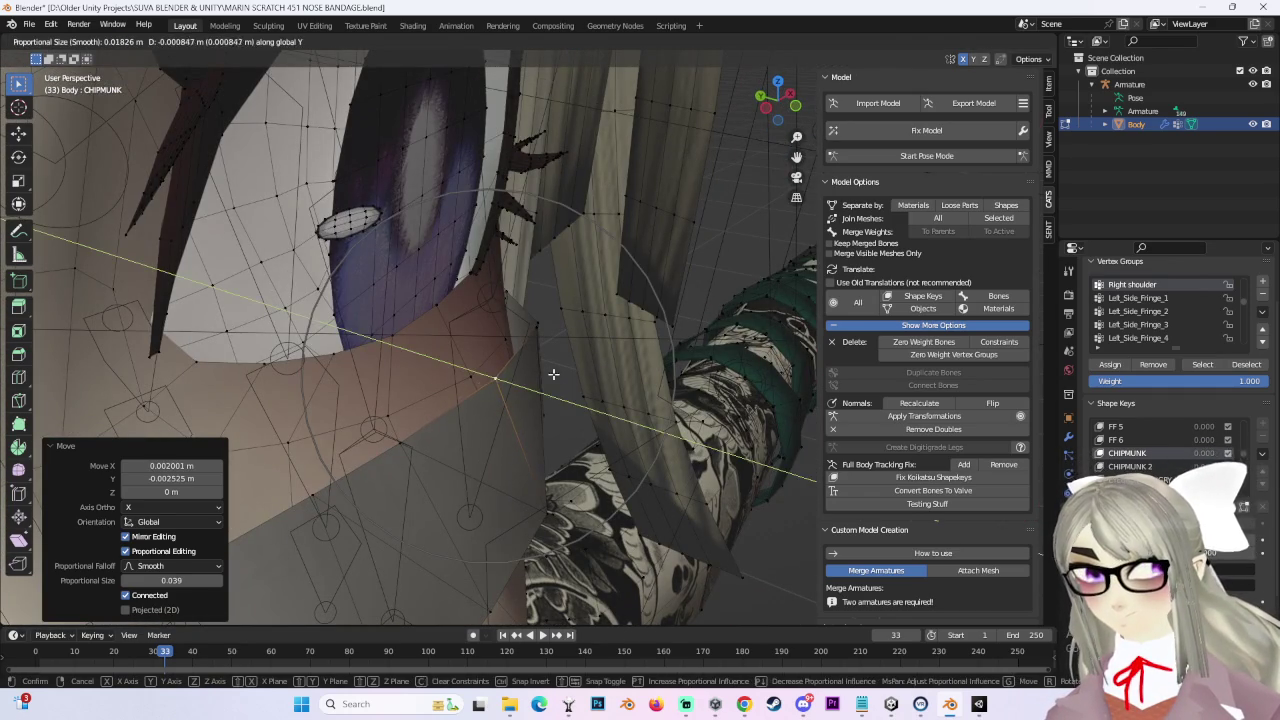
# Step: Pull the bandage in by -0.00425 m along Y in the CHIPMUNK 2 shape key
pyautogui.click(1130, 466)
pyautogui.moveTo(500, 372)
pyautogui.mouseDown(button='middle')
pyautogui.moveTo(571, 375)
pyautogui.moveTo(640, 438)
pyautogui.moveTo(605, 428)
pyautogui.mouseUp(button='middle')
pyautogui.press('g')
pyautogui.scroll(-3, 572, 378)
pyautogui.press('y')
pyautogui.click(573, 380)
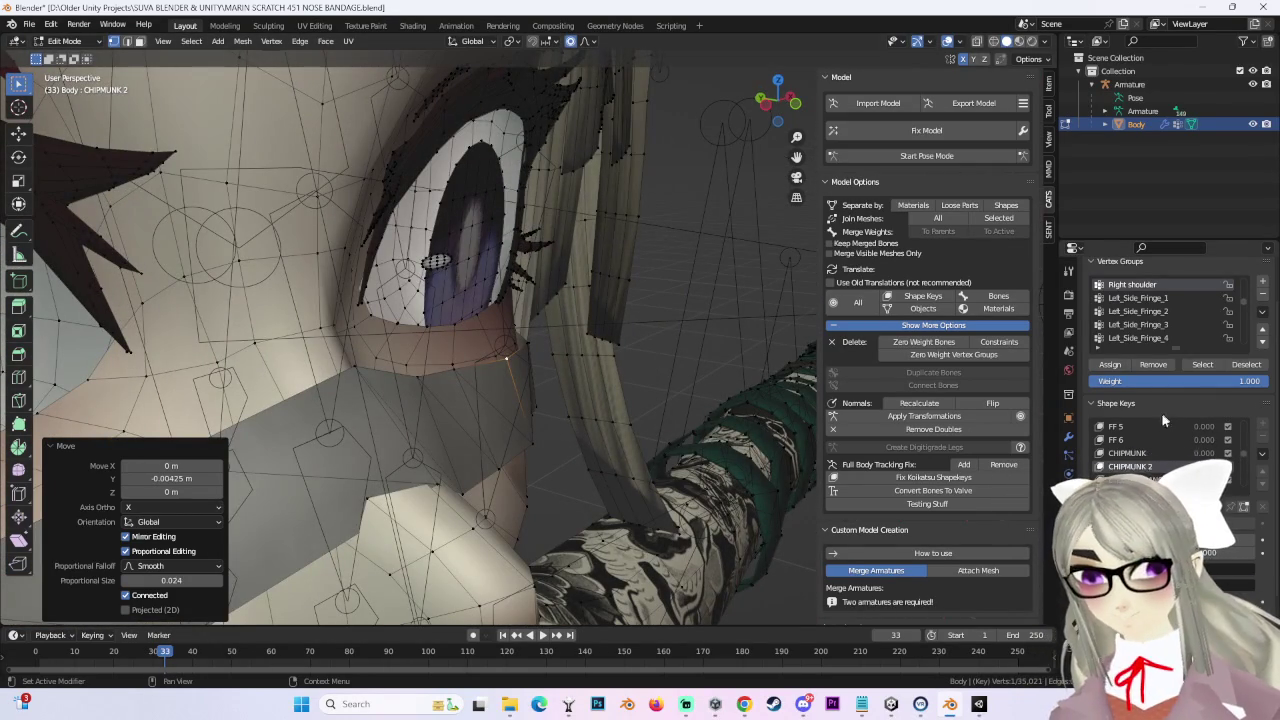
pyautogui.press('KP_1')
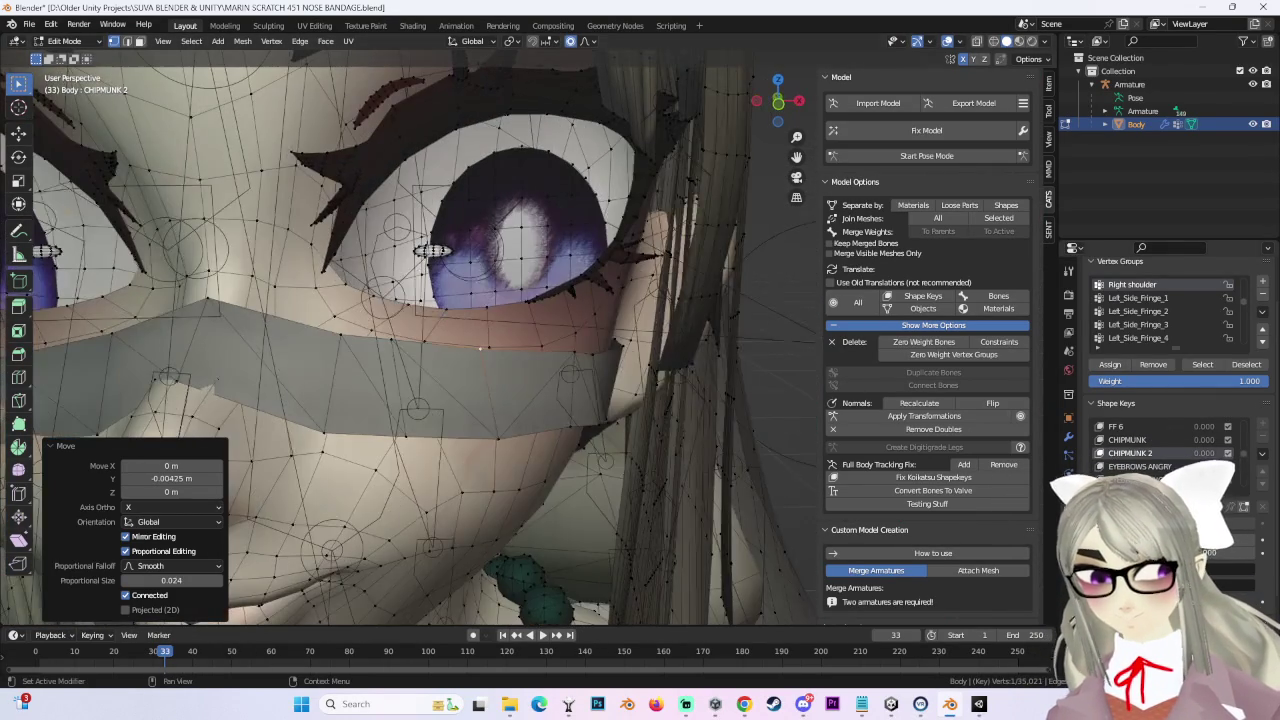
# Step: Move the bandage vertex along Y in the SCARED shape key
pyautogui.scroll(-3, 678, 456)
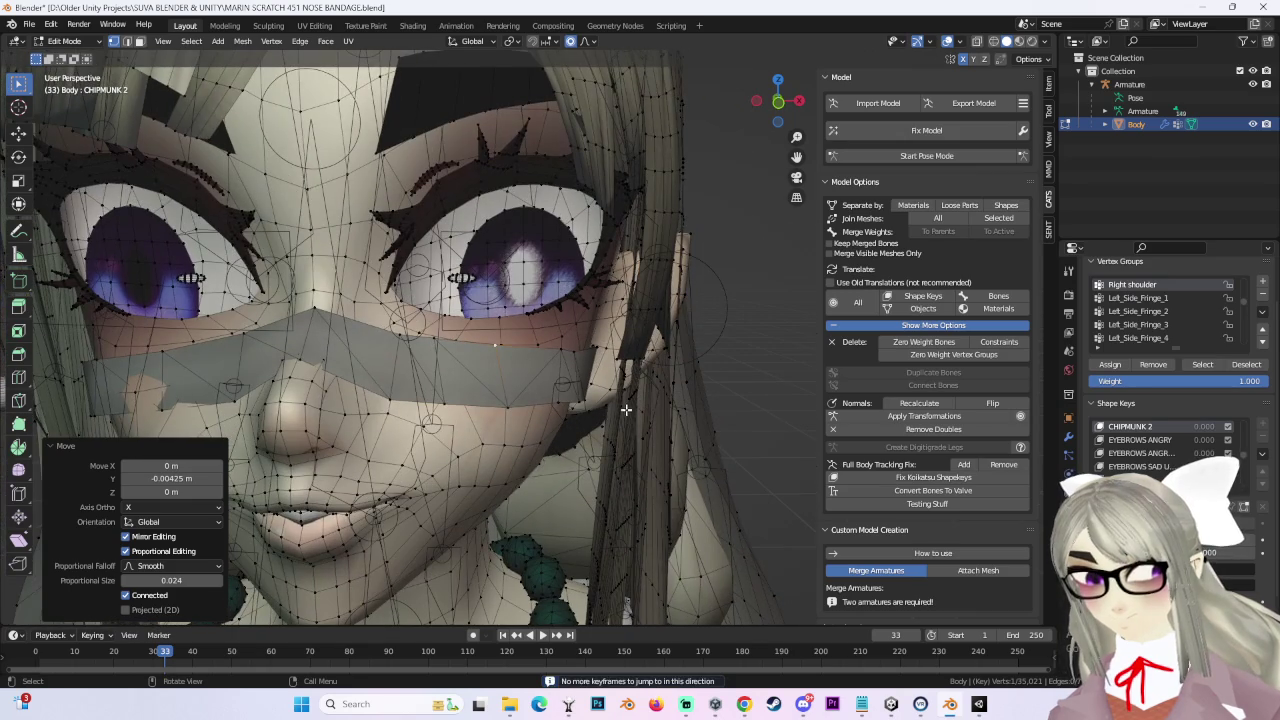
pyautogui.click(1122, 453)
pyautogui.keyDown('ctrl'); pyautogui.scroll(-1, 1128, 468); pyautogui.keyUp('ctrl')
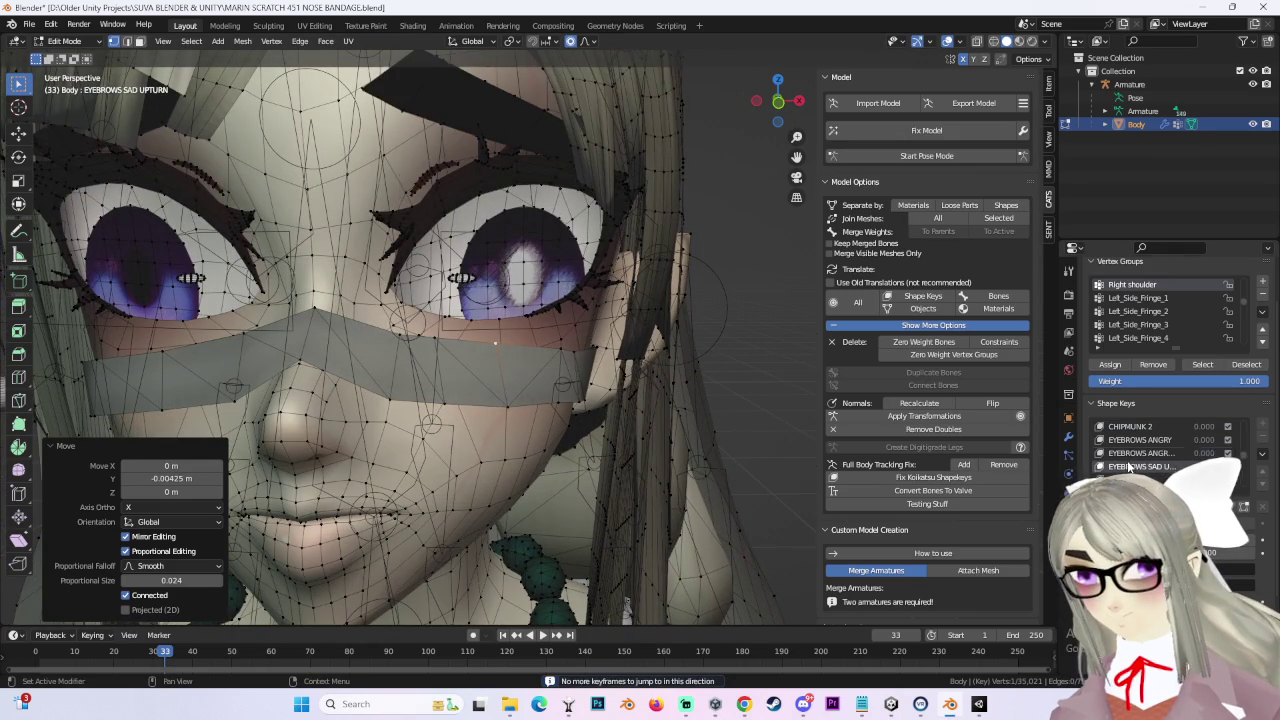
pyautogui.moveTo(737, 389); pyautogui.dragTo(563, 349, button='middle')
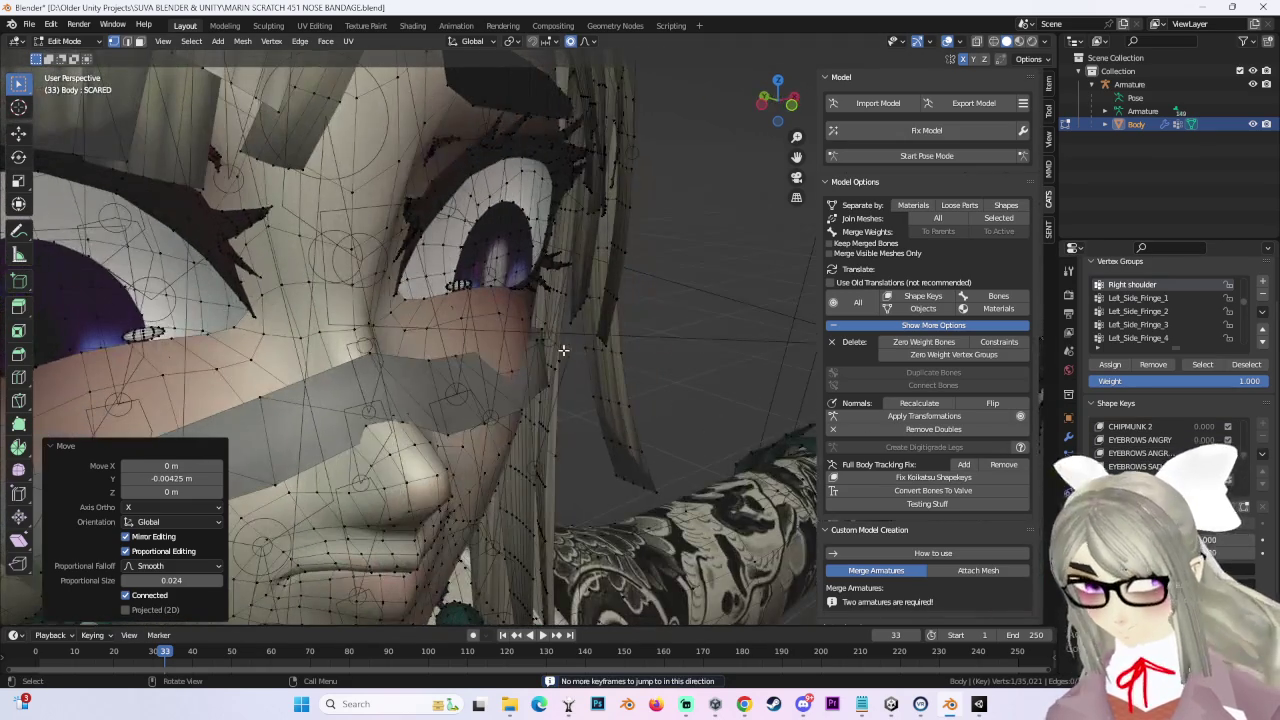
pyautogui.press('g')
pyautogui.press('y')
pyautogui.click(578, 356)
pyautogui.moveTo(578, 356)
pyautogui.mouseDown(button='middle')
pyautogui.moveTo(629, 371)
pyautogui.moveTo(523, 363)
pyautogui.moveTo(900, 420)
pyautogui.mouseUp(button='middle')
pyautogui.scroll(-2, 1218, 455)
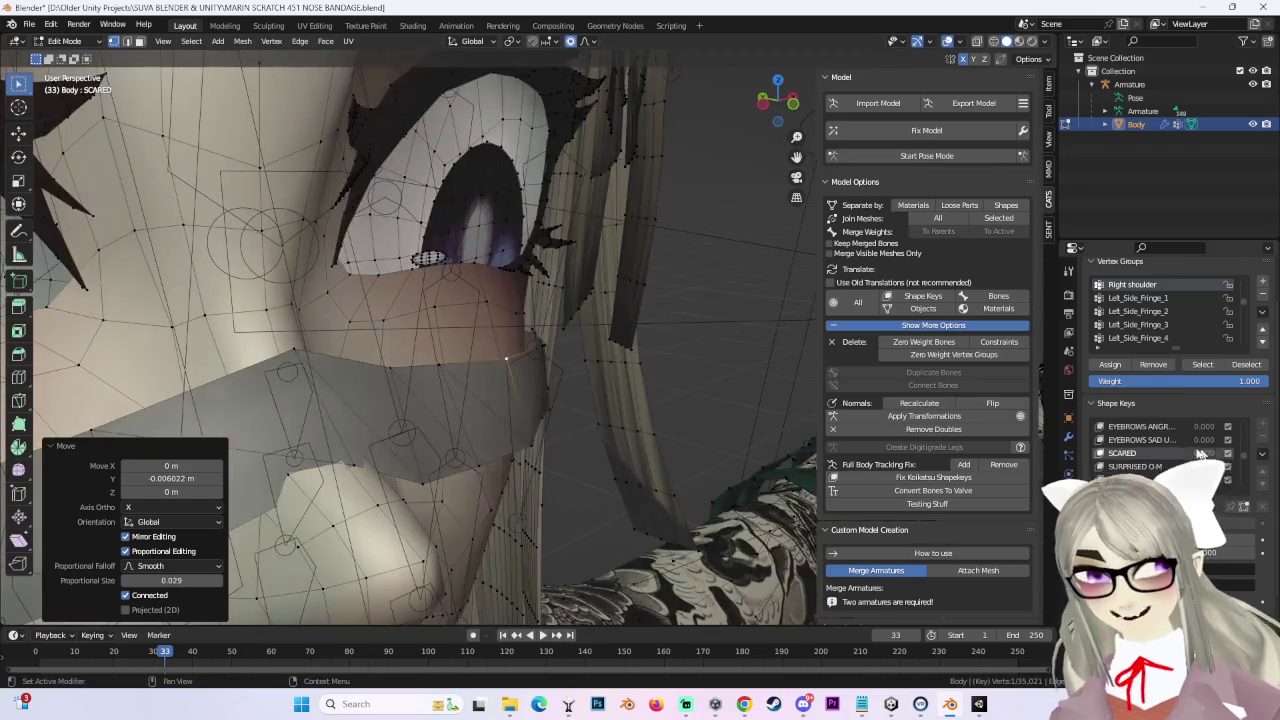
pyautogui.moveTo(870, 377); pyautogui.dragTo(571, 337, button='middle')
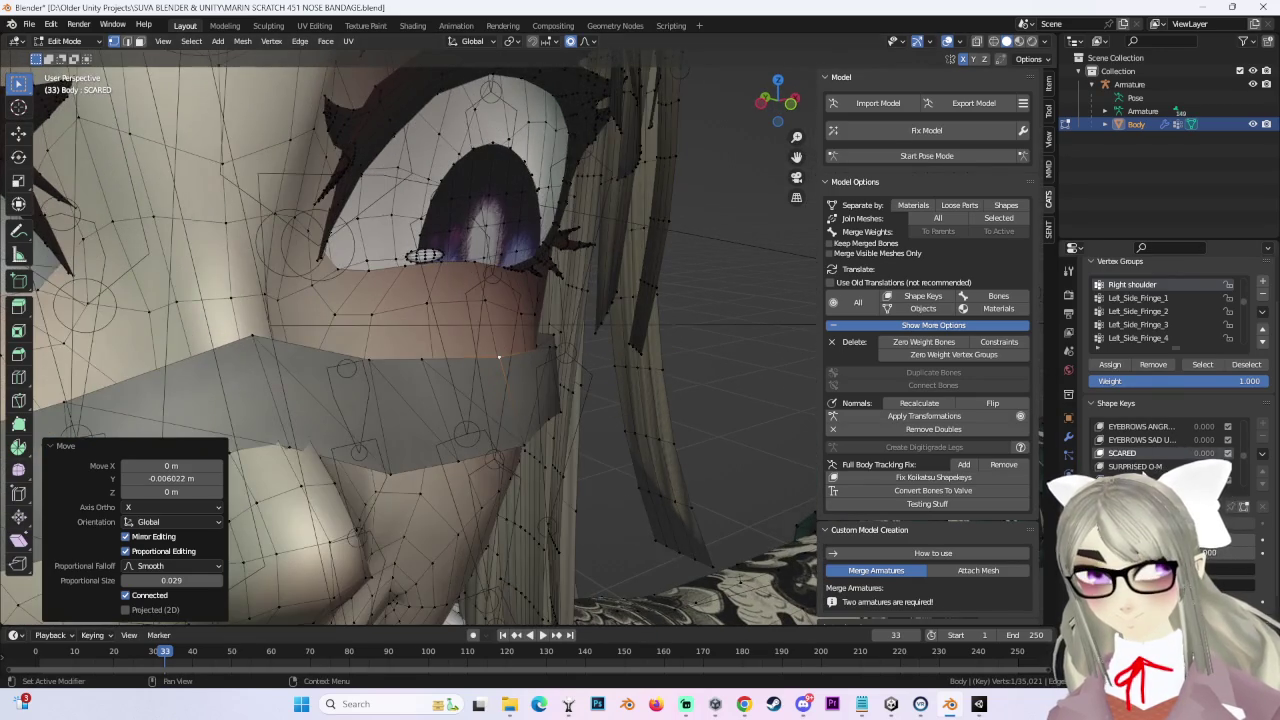
# Step: Adjust the bandage vertex in the SURPRISED O-M shape key
pyautogui.click(1121, 466)
pyautogui.moveTo(651, 334)
pyautogui.mouseDown(button='middle')
pyautogui.moveTo(507, 340)
pyautogui.moveTo(523, 350)
pyautogui.mouseUp(button='middle')
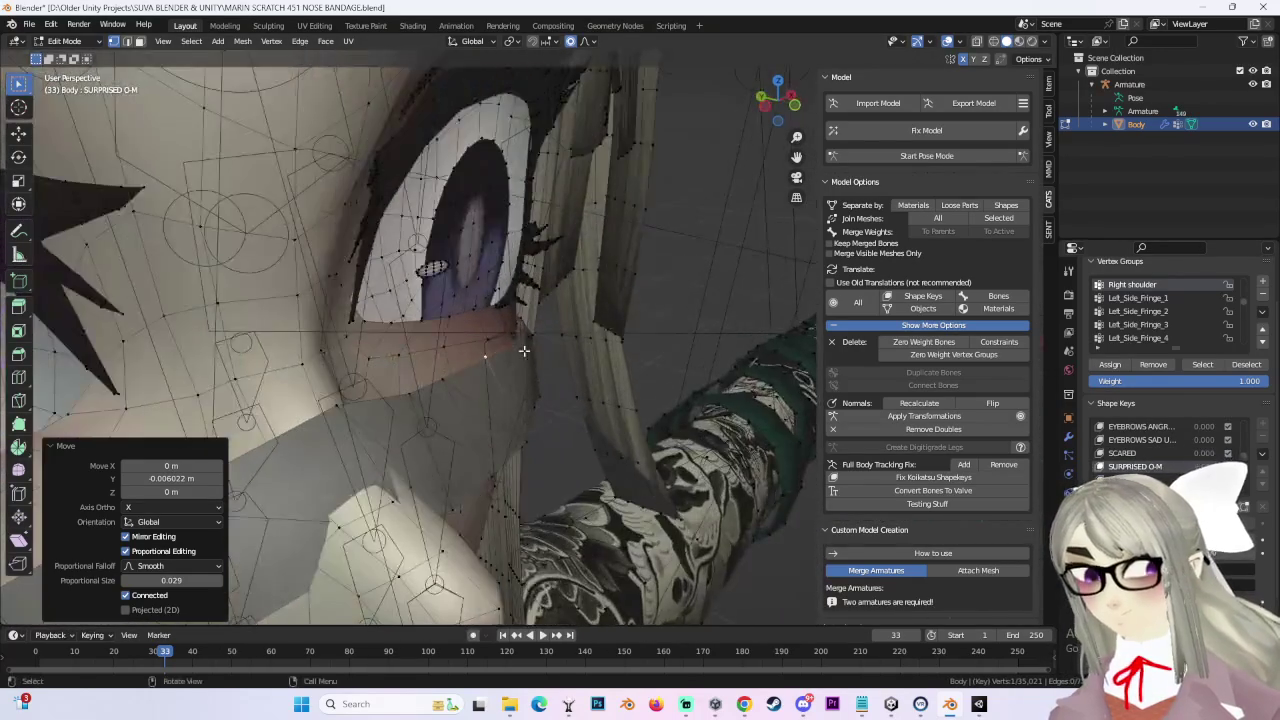
pyautogui.press('g')
pyautogui.scroll(3, 510, 354)
pyautogui.click(493, 358)
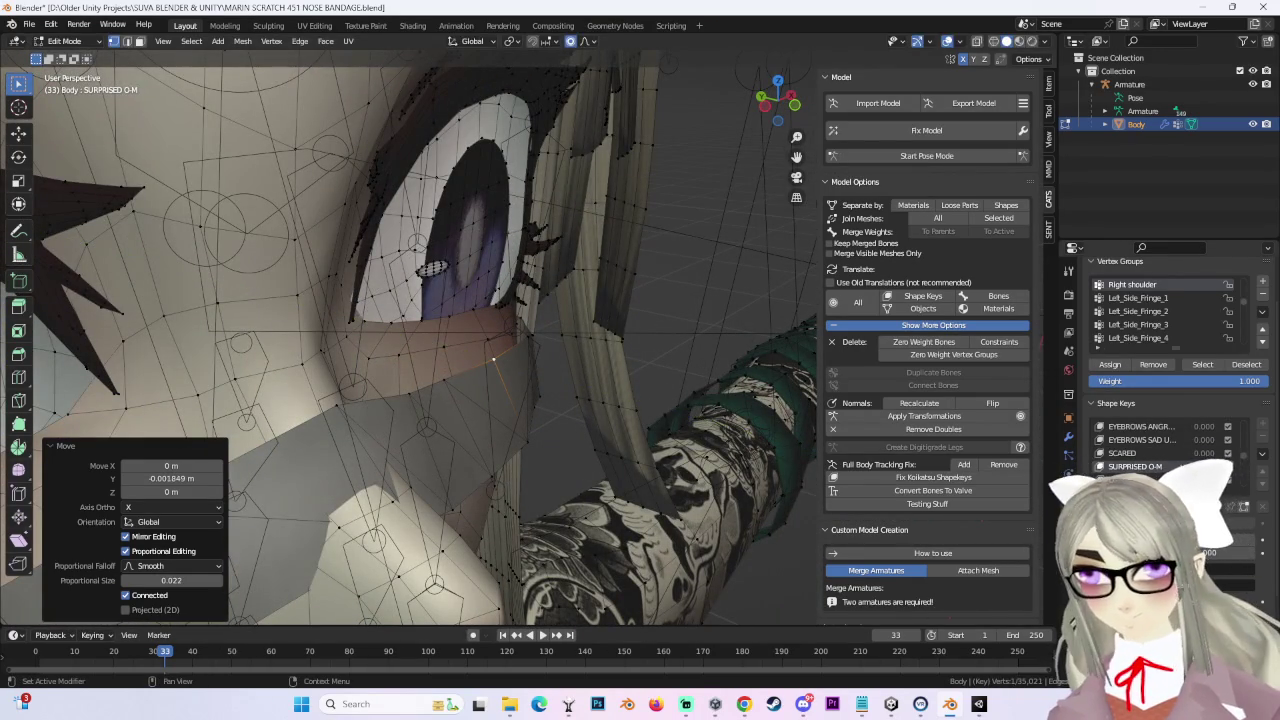
# Step: Nudge the bandage in UU EYES and shift it -0.002668 m along Y in UU W
pyautogui.click(1123, 453)
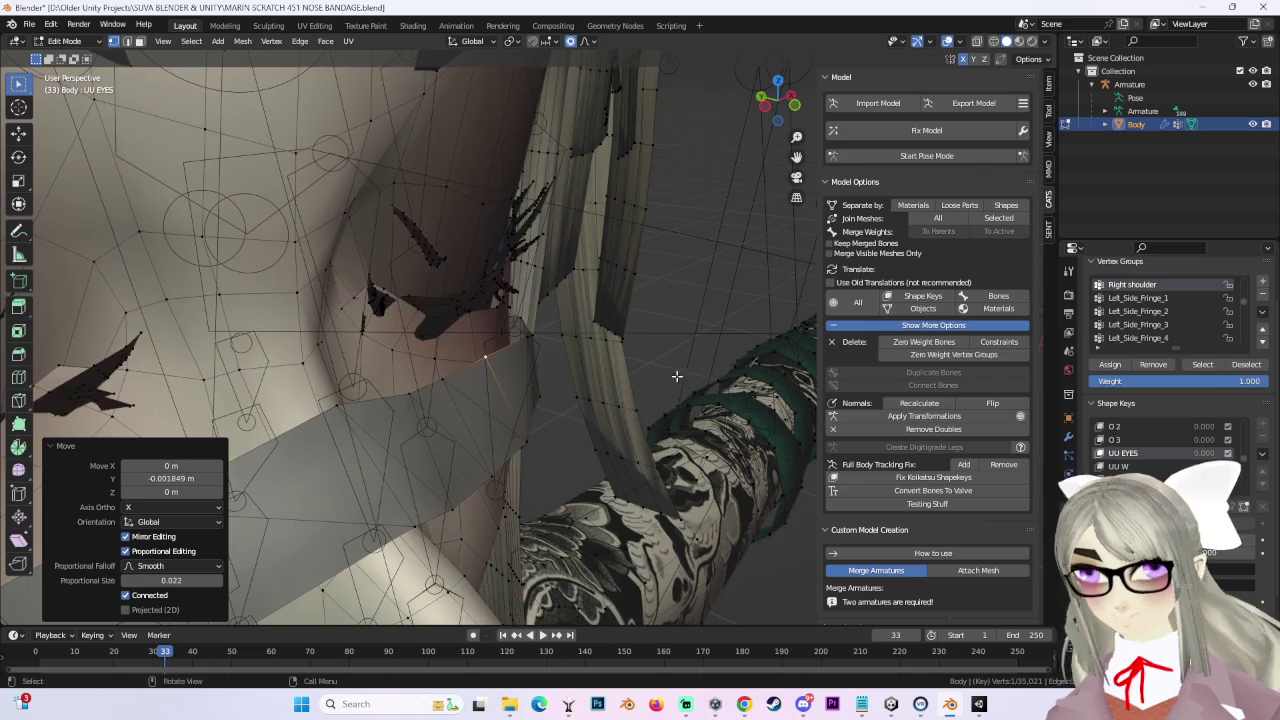
pyautogui.moveTo(560, 350); pyautogui.dragTo(603, 385, button='middle')
pyautogui.press('g')
pyautogui.click(585, 380)
pyautogui.click(1118, 466)
pyautogui.moveTo(523, 346)
pyautogui.mouseDown(button='middle')
pyautogui.moveTo(538, 384)
pyautogui.moveTo(509, 371)
pyautogui.moveTo(634, 391)
pyautogui.mouseUp(button='middle')
pyautogui.press('g')
pyautogui.click(757, 445)
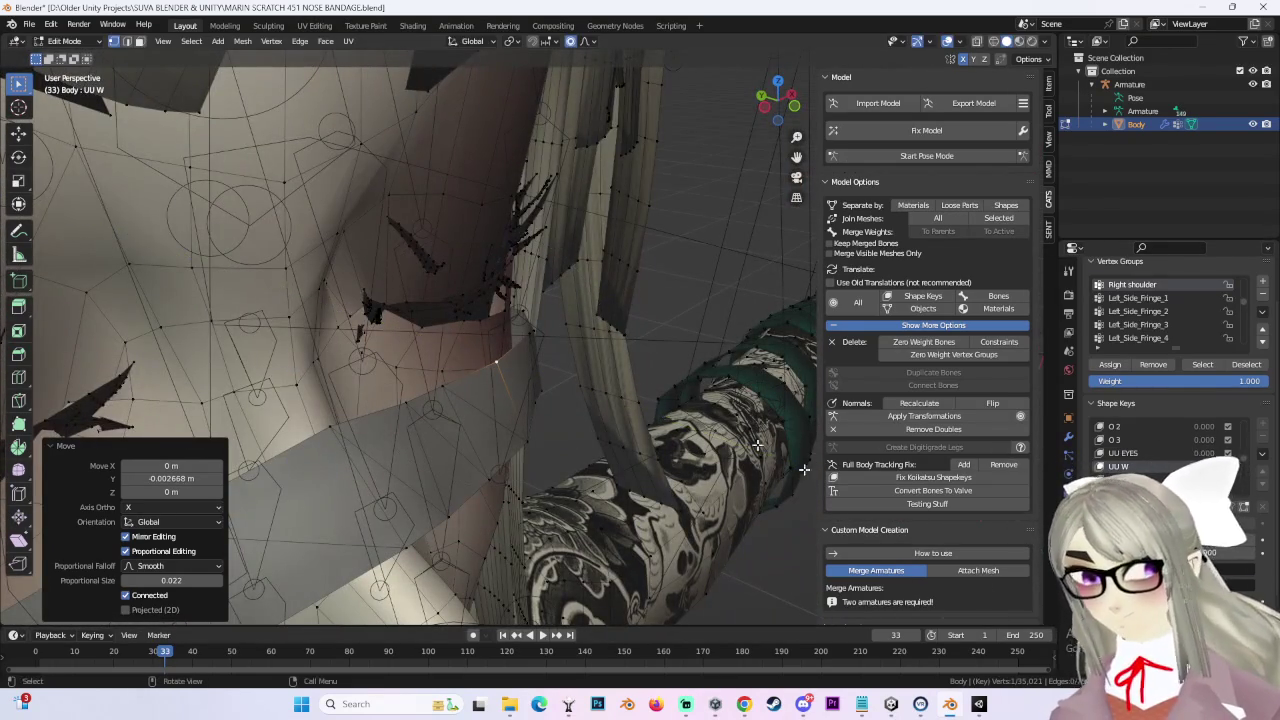
pyautogui.click(860, 704)
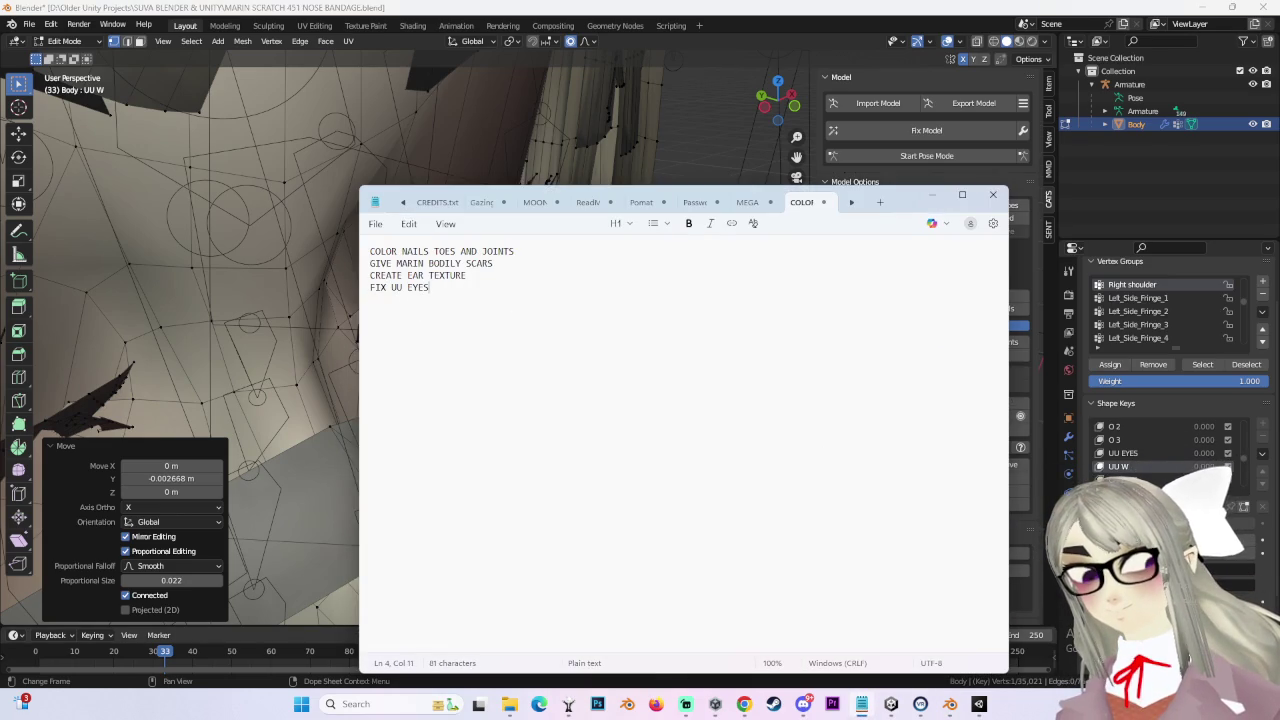
pyautogui.click(932, 199)
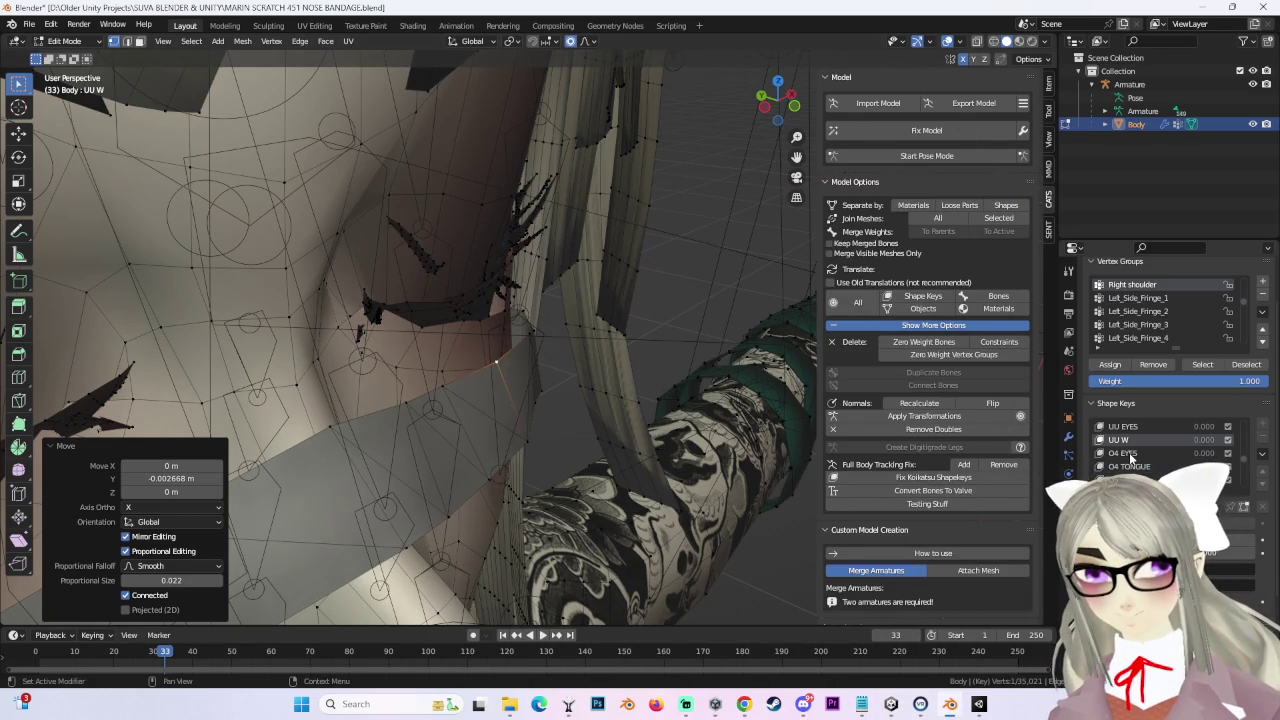
# Step: Switch to the BLINK Winc 2 shape key and nudge the nose bandage into place
pyautogui.moveTo(613, 379); pyautogui.dragTo(700, 395, button='middle')
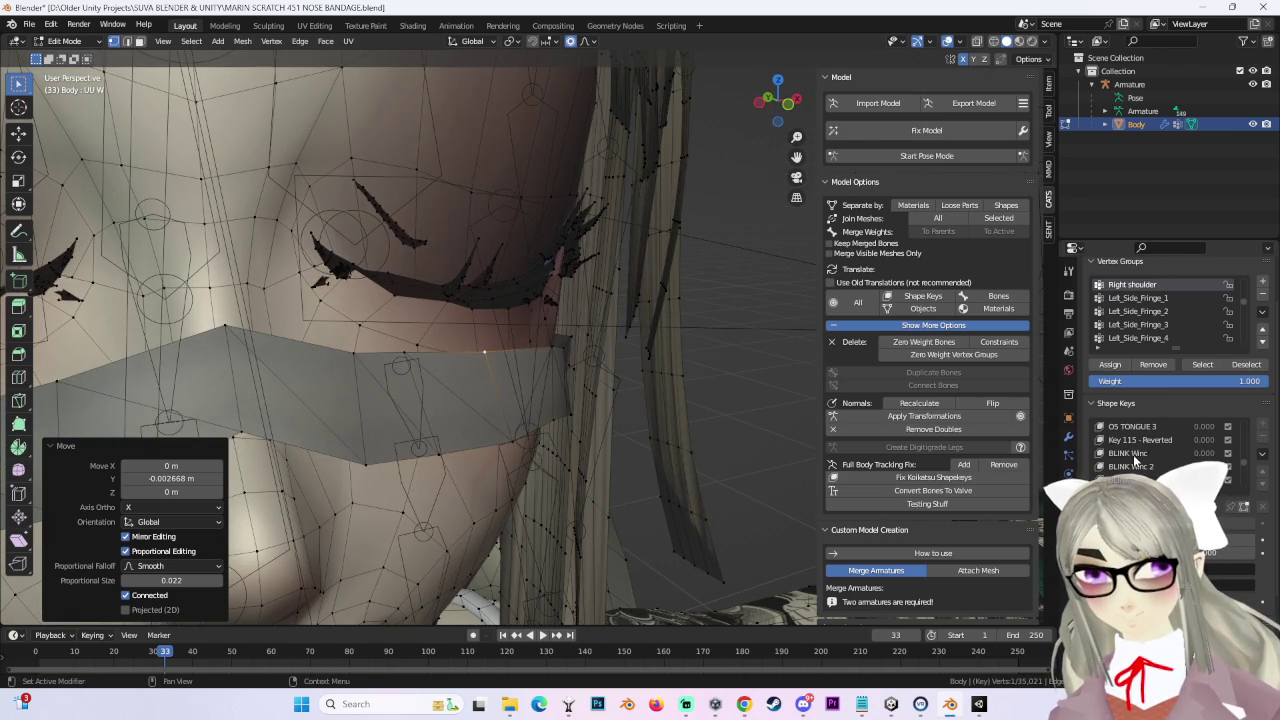
pyautogui.click(1133, 455)
pyautogui.scroll(-3, 449, 343)
pyautogui.scroll(-3, 449, 343)
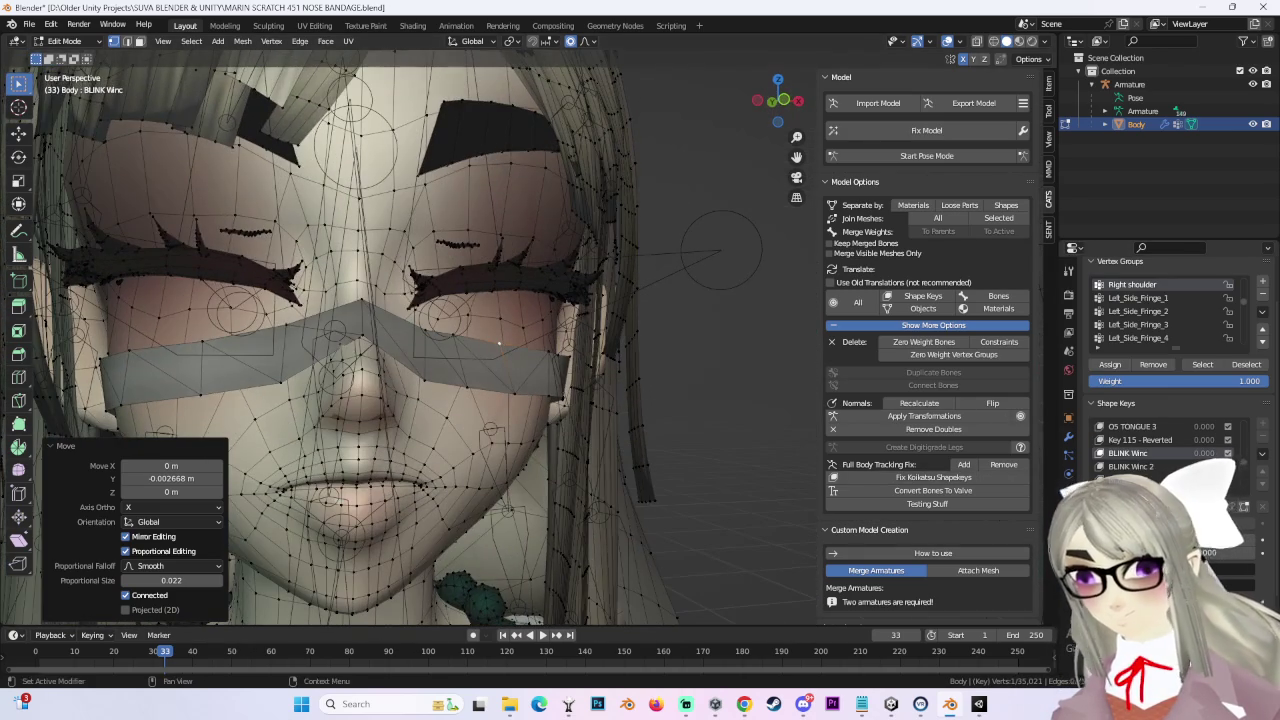
pyautogui.click(1131, 467)
pyautogui.scroll(3, 600, 370)
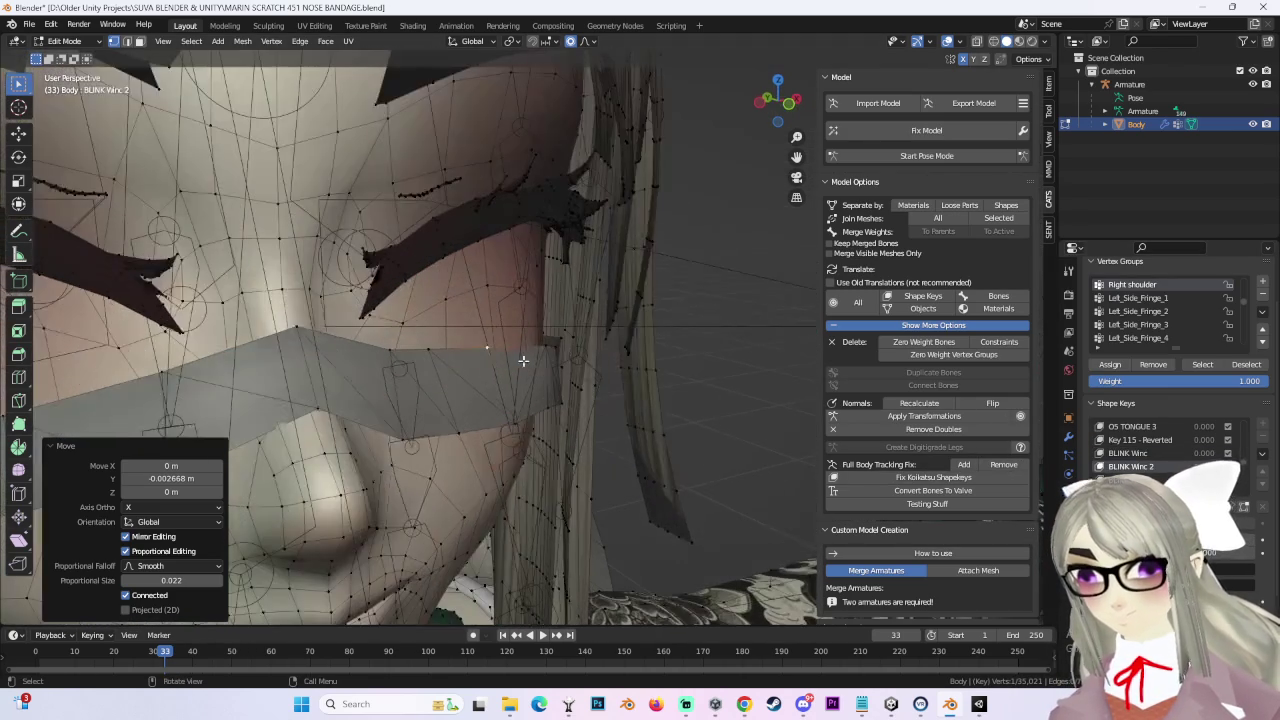
pyautogui.press('g')
pyautogui.click(545, 362)
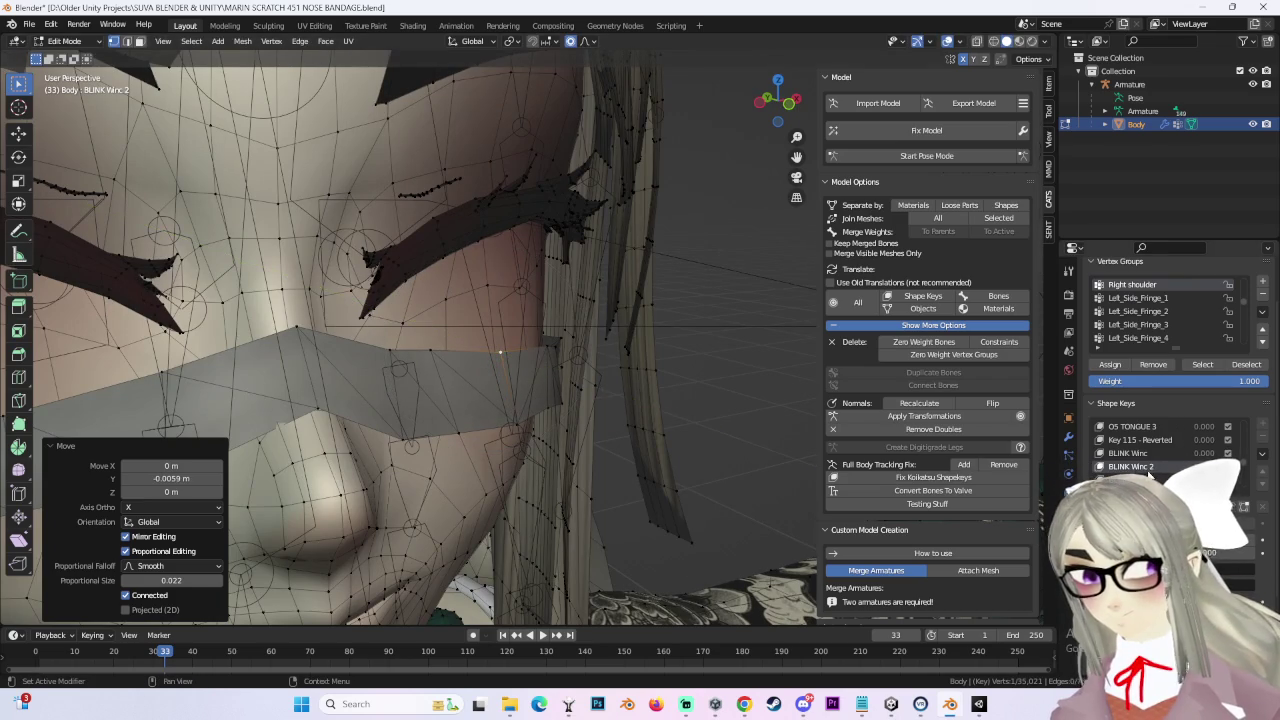
# Step: Refine the bandage position from a side view, then inspect it from front and three-quarter angles
pyautogui.moveTo(600, 332); pyautogui.dragTo(534, 354, button='middle')
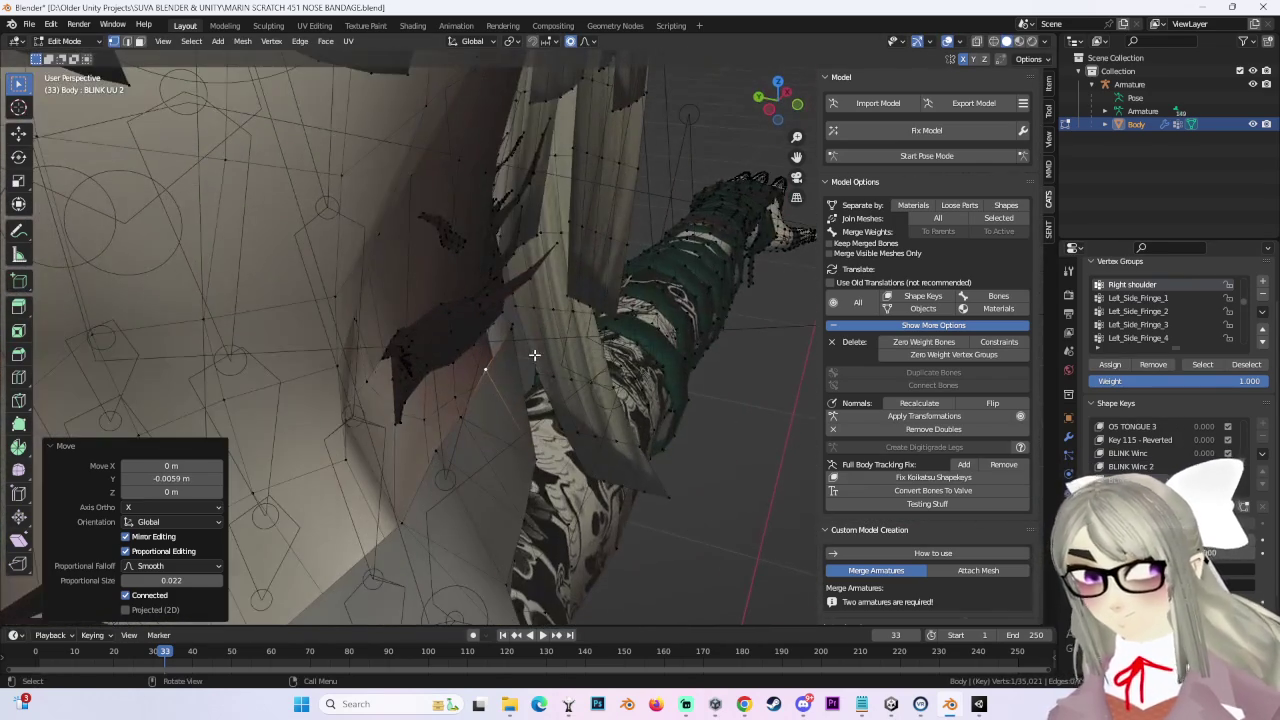
pyautogui.press('g')
pyautogui.click(535, 355)
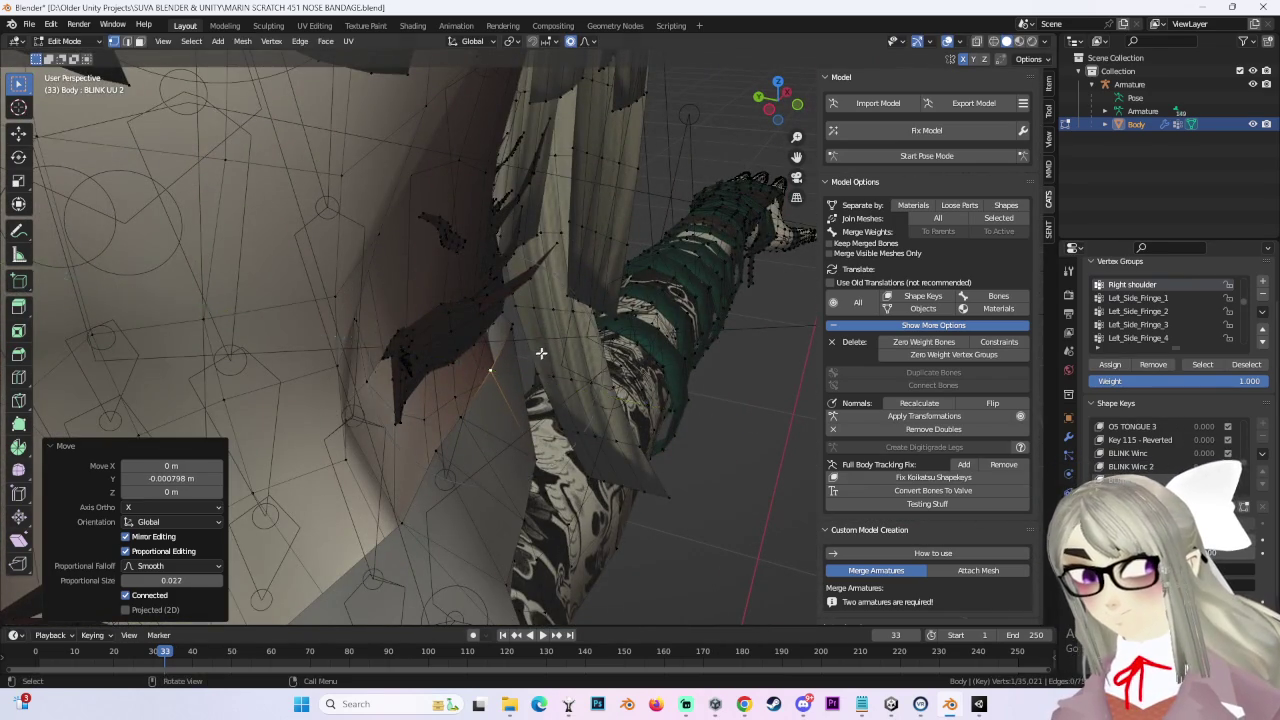
pyautogui.moveTo(535, 355); pyautogui.dragTo(600, 340, button='middle')
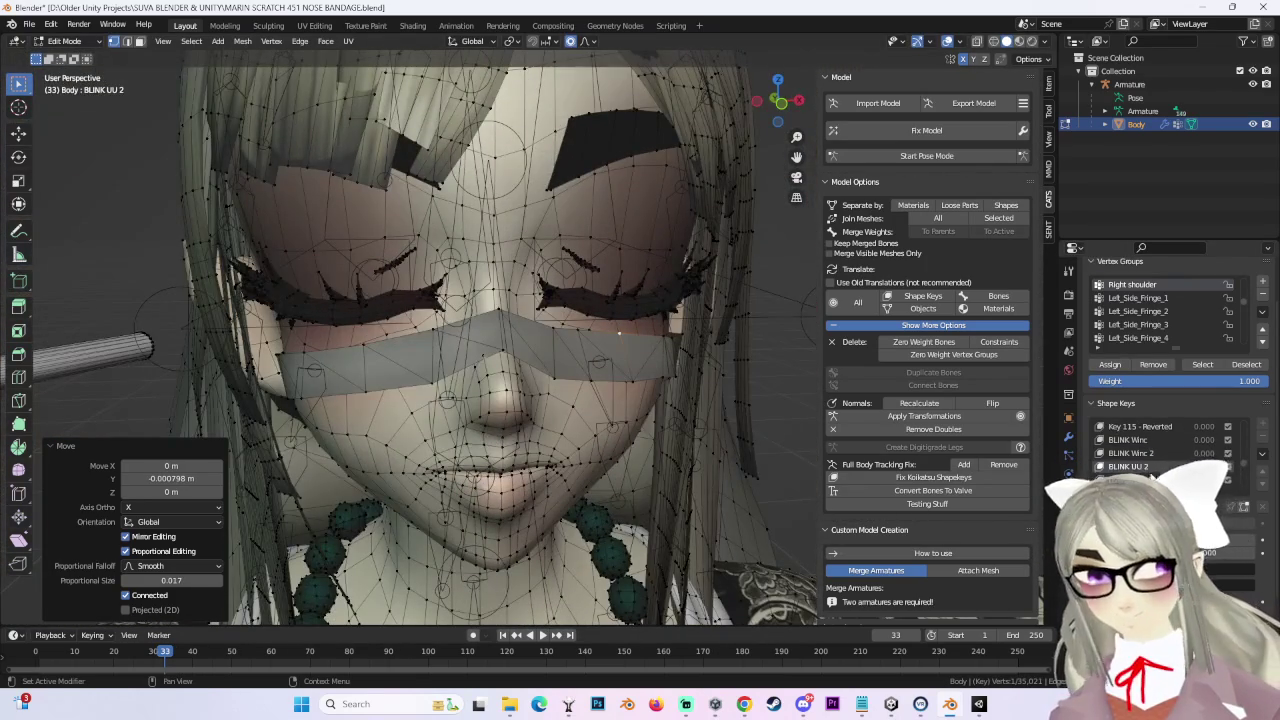
pyautogui.moveTo(619, 333); pyautogui.dragTo(593, 324, button='middle')
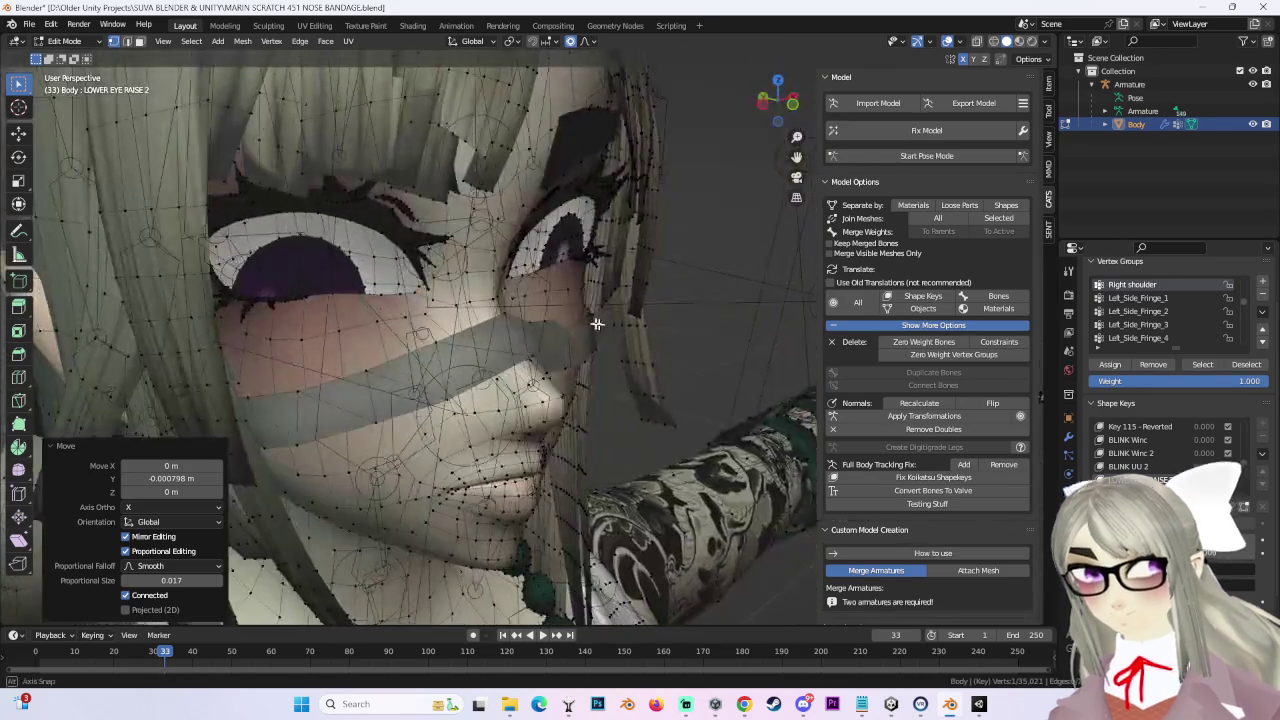
# Step: Finish the current bandage move, then push the bandage back along Y in LOWER EYE RAISE 3
pyautogui.press('g')
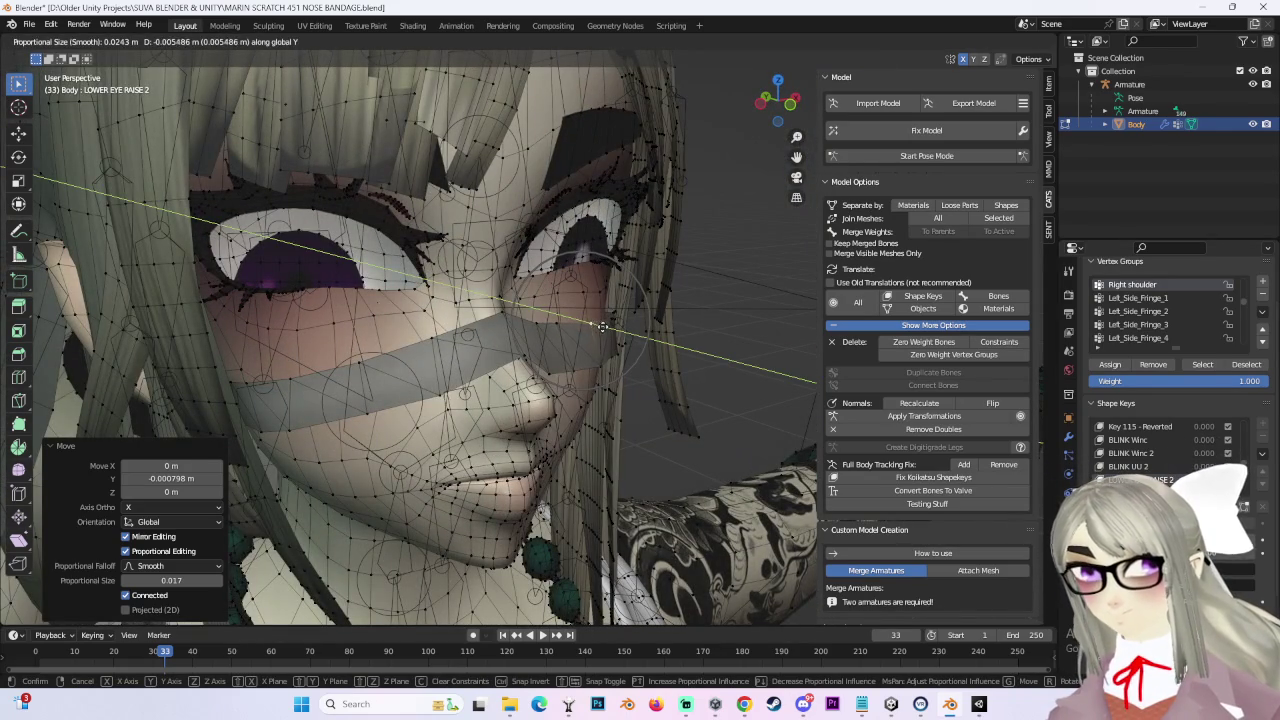
pyautogui.click(600, 328)
pyautogui.moveTo(600, 328); pyautogui.dragTo(700, 360, button='middle')
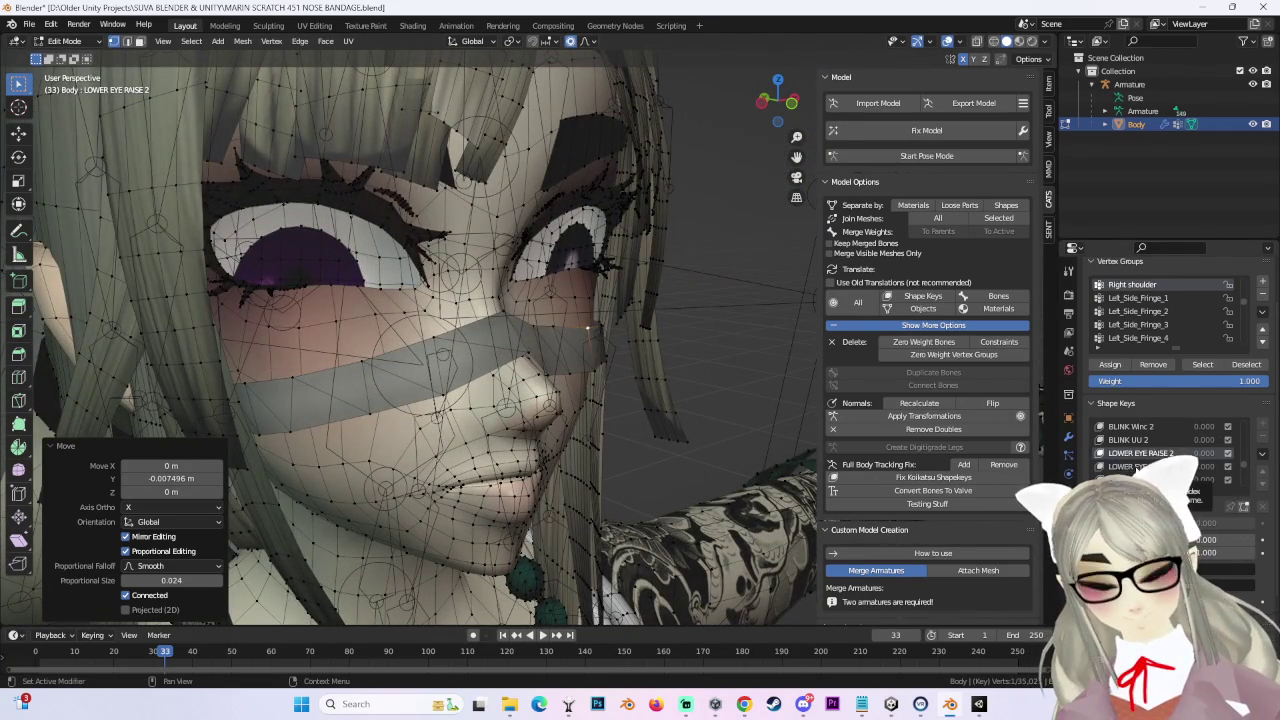
pyautogui.click(1140, 466)
pyautogui.moveTo(587, 327)
pyautogui.mouseDown(button='middle')
pyautogui.moveTo(560, 343)
pyautogui.moveTo(616, 351)
pyautogui.moveTo(645, 376)
pyautogui.mouseUp(button='middle')
pyautogui.press('g')
pyautogui.press('y')
pyautogui.click(629, 354)
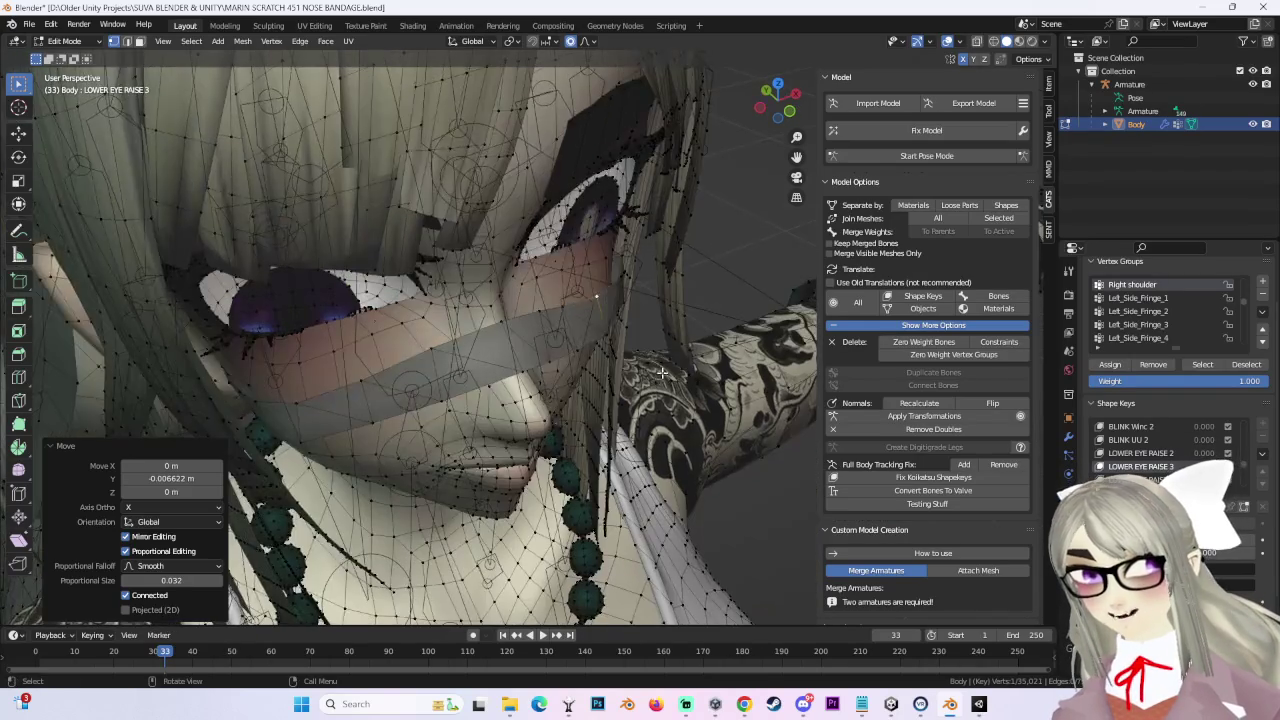
pyautogui.moveTo(547, 291); pyautogui.dragTo(590, 320, button='middle')
pyautogui.press('g')
pyautogui.press('y')
pyautogui.click(596, 329)
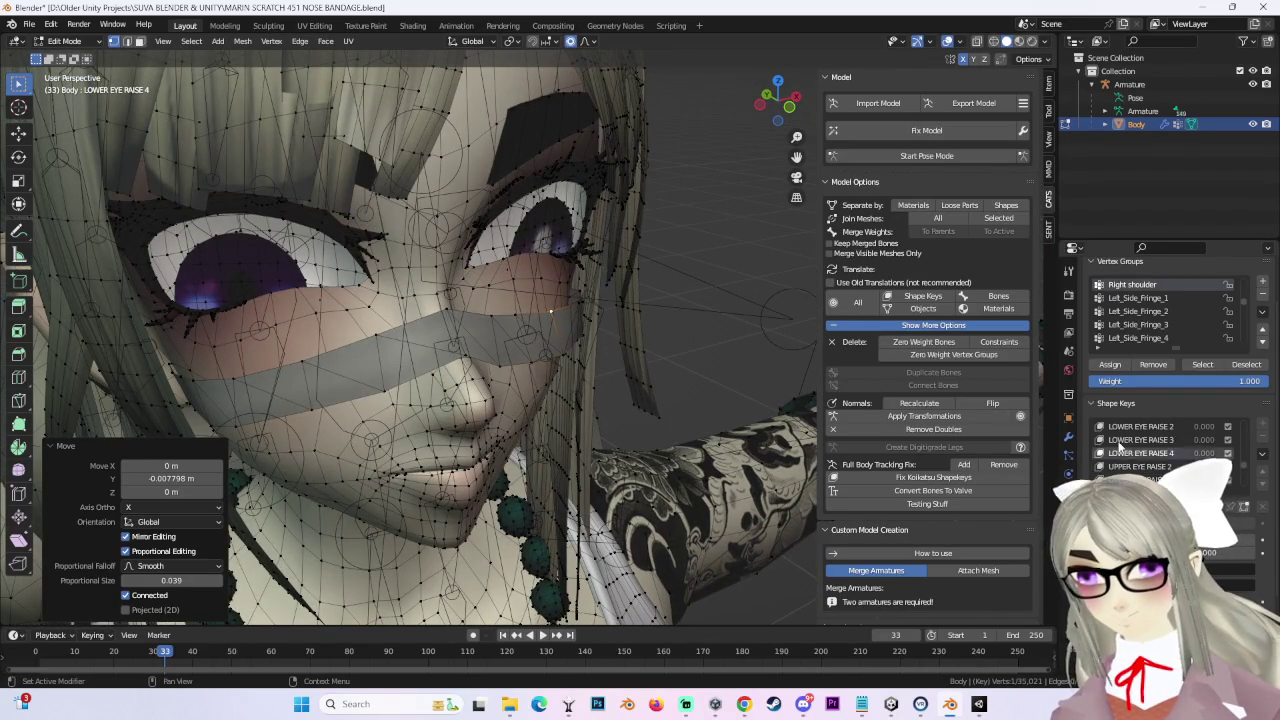
# Step: Reposition the bandage in UPPER EYE RAISE 2 and, along Y, in UPPER EYE RAISE 3
pyautogui.click(1137, 455)
pyautogui.moveTo(560, 320); pyautogui.dragTo(607, 338, button='middle')
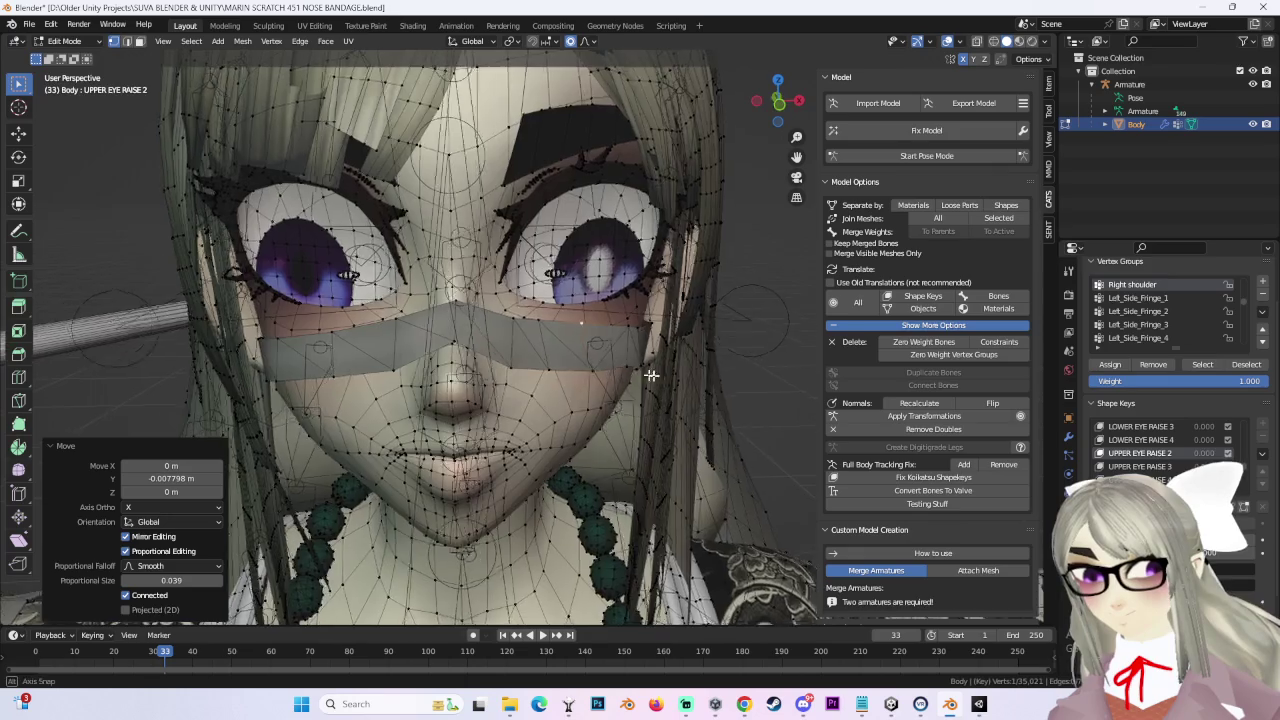
pyautogui.press('g')
pyautogui.scroll(3, 607, 338)
pyautogui.click(607, 338)
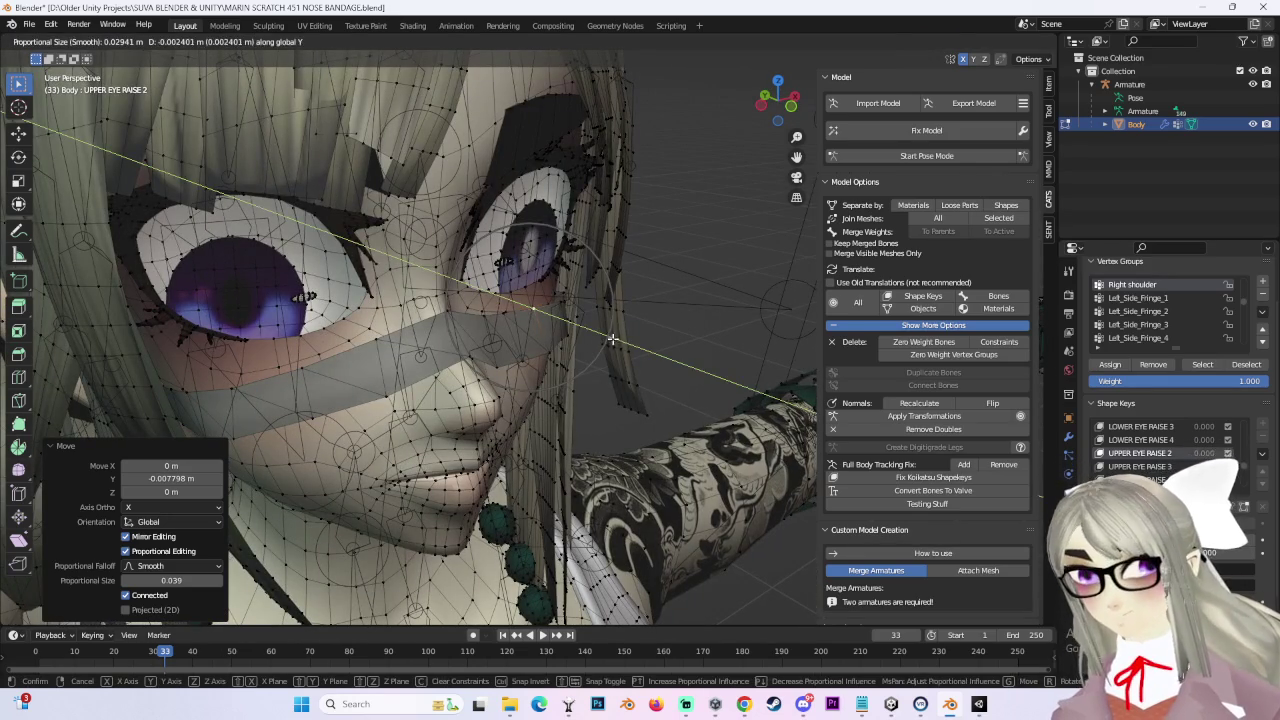
pyautogui.click(1140, 466)
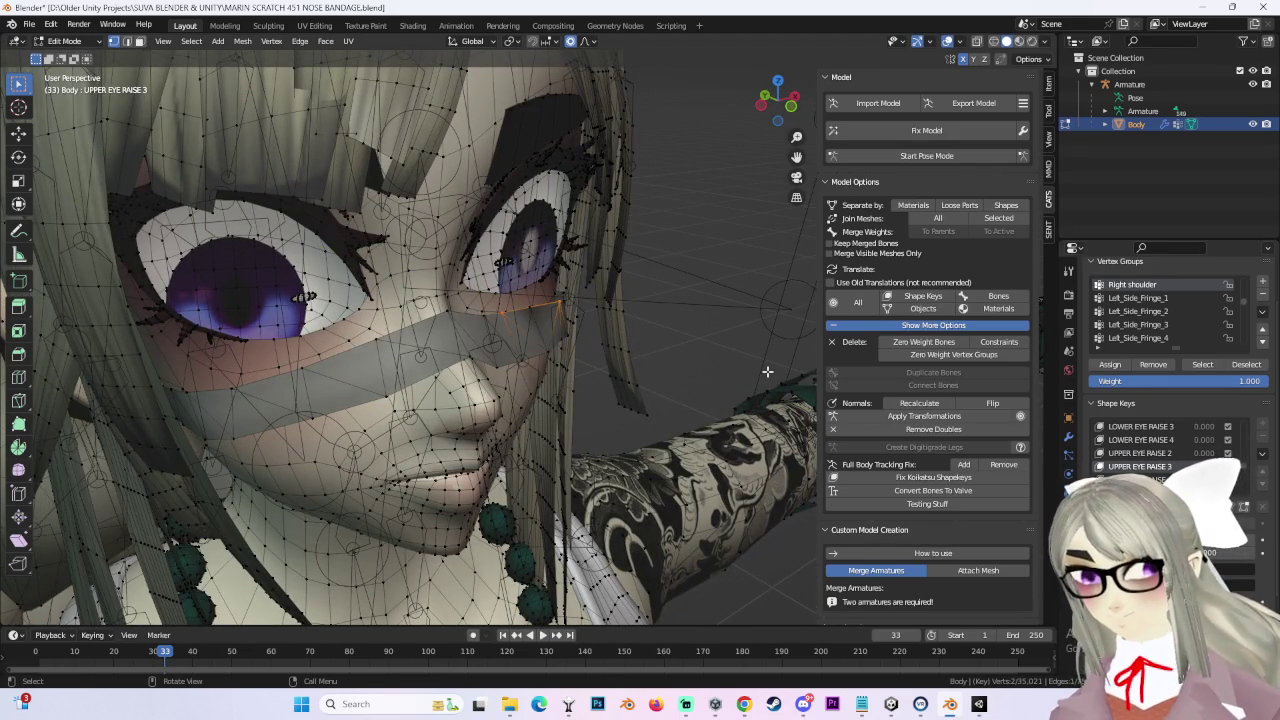
pyautogui.hotkey('ctrl', 'z')
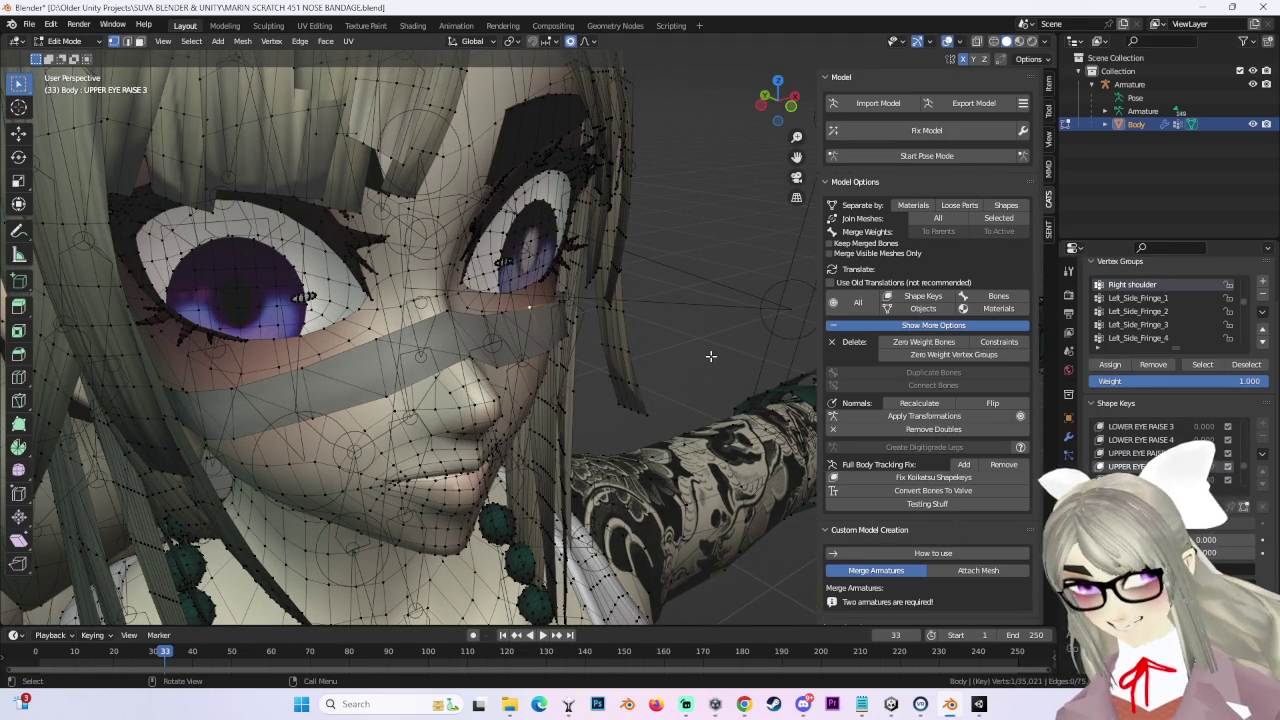
pyautogui.press('g')
pyautogui.press('y')
pyautogui.click(710, 357)
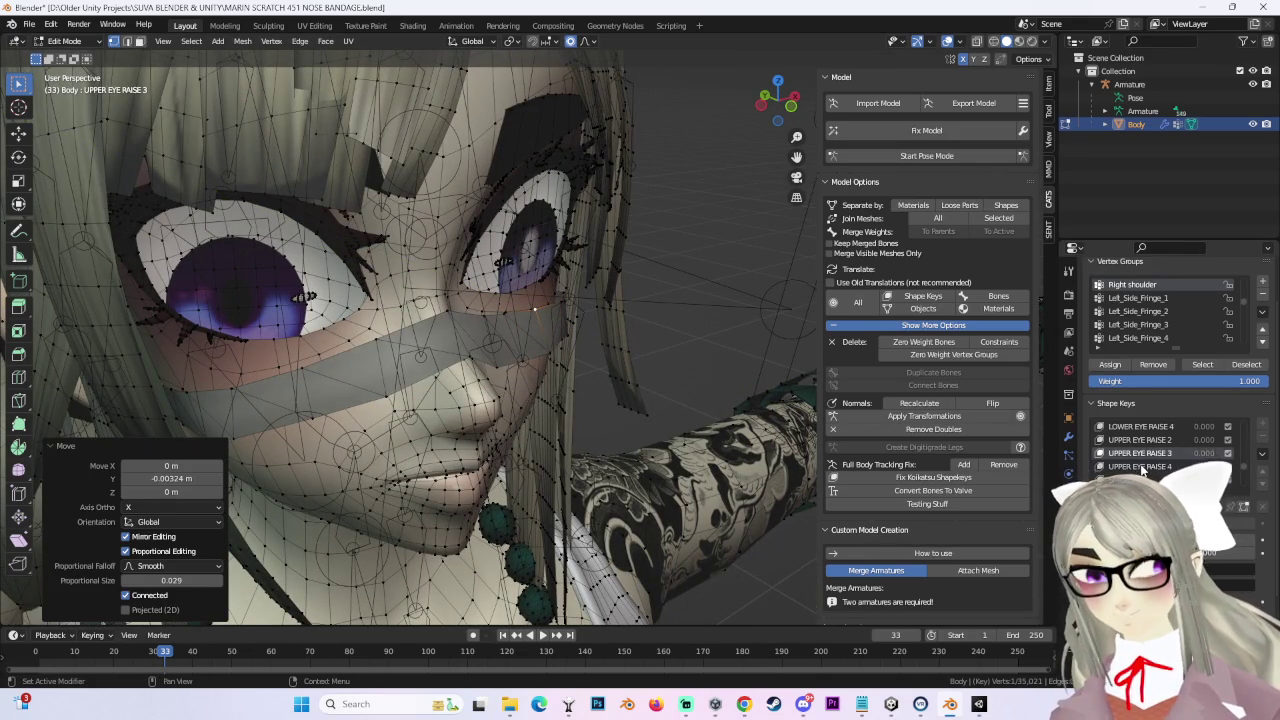
# Step: Shift the bandage along Y in UPPER EYE RAISE 4 and re-centre the view on the face
pyautogui.click(1140, 479)
pyautogui.moveTo(674, 366)
pyautogui.mouseDown(button='middle')
pyautogui.moveTo(530, 271)
pyautogui.moveTo(600, 349)
pyautogui.mouseUp(button='middle')
pyautogui.press('g')
pyautogui.press('y')
pyautogui.click(664, 371)
pyautogui.press('KP_Decimal')
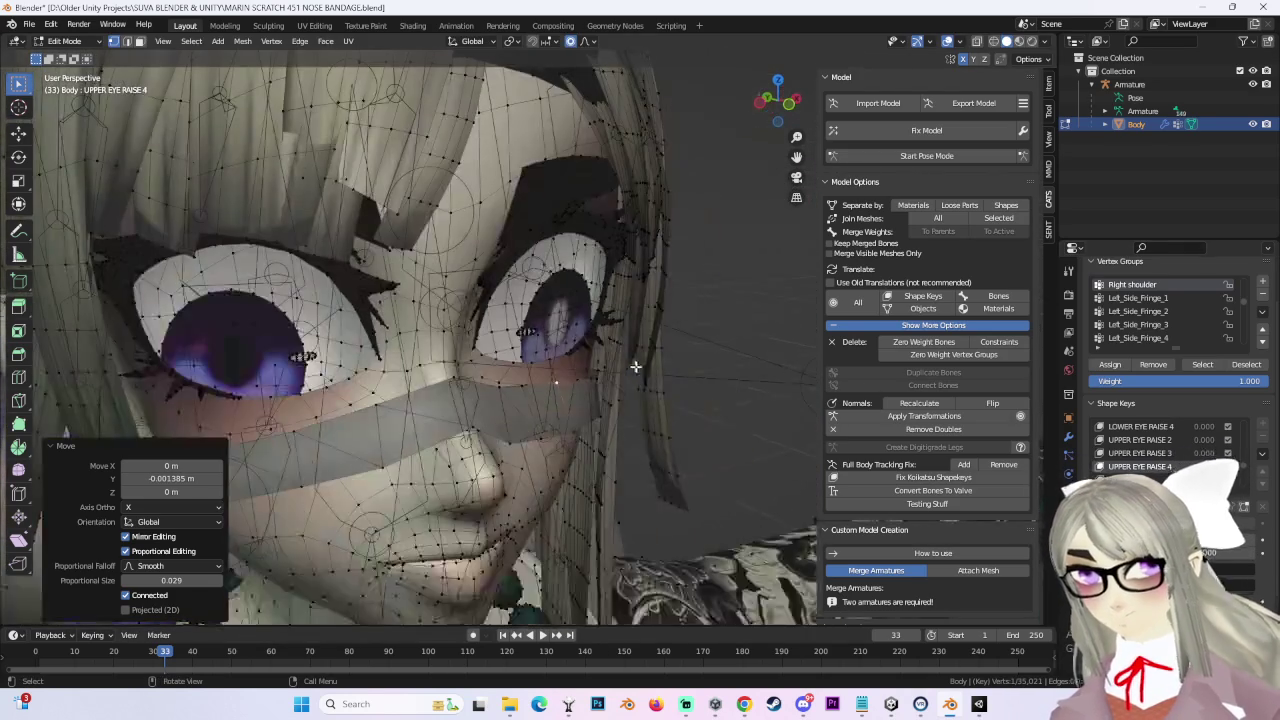
pyautogui.moveTo(600, 427); pyautogui.dragTo(700, 420, button='middle')
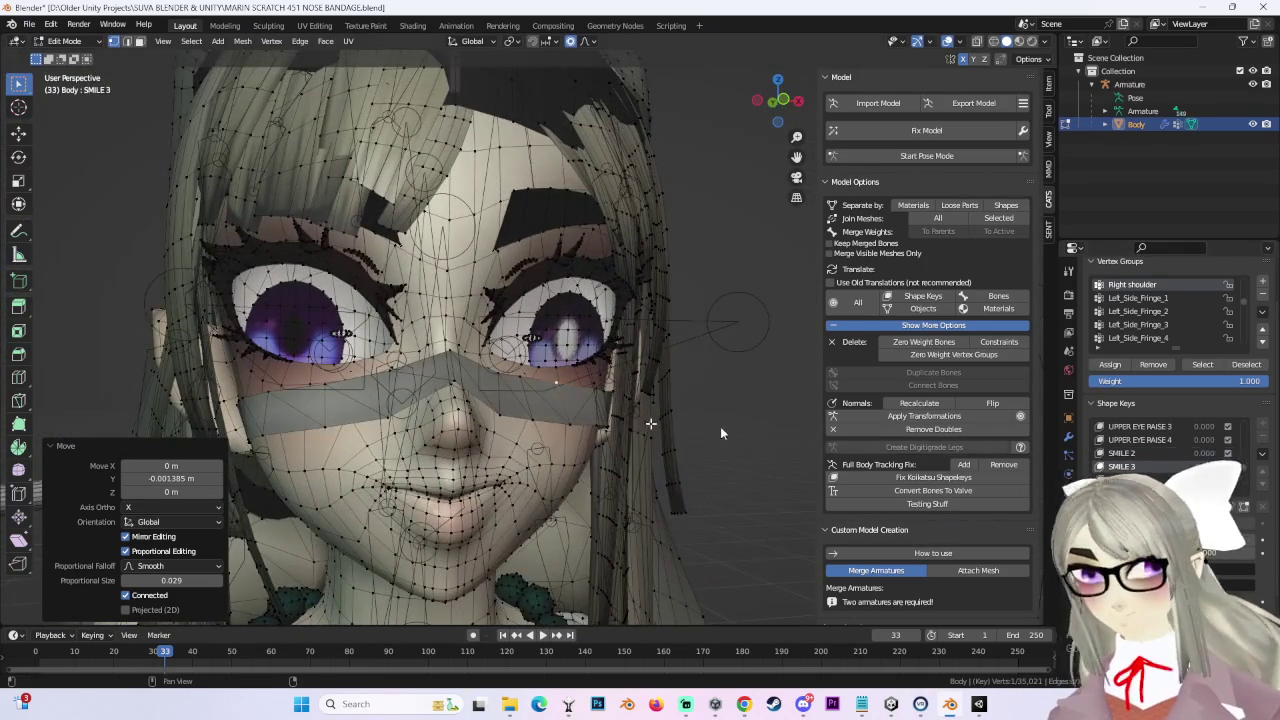
pyautogui.scroll(-3, 1140, 446)
# Step: Check the bandage across the SMILE 3, MEGA FF, MEGA SS and MEGA RR shape keys
pyautogui.click(1121, 427)
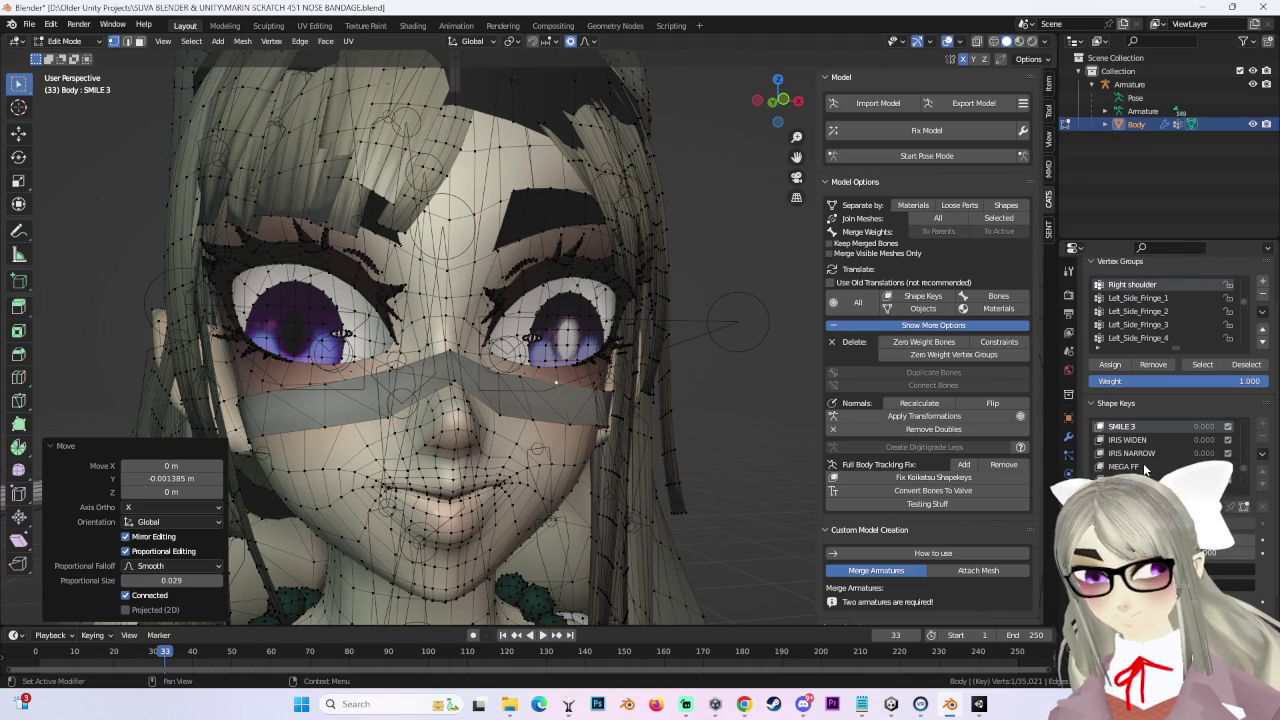
pyautogui.click(1123, 466)
pyautogui.moveTo(607, 460); pyautogui.dragTo(615, 435, button='middle')
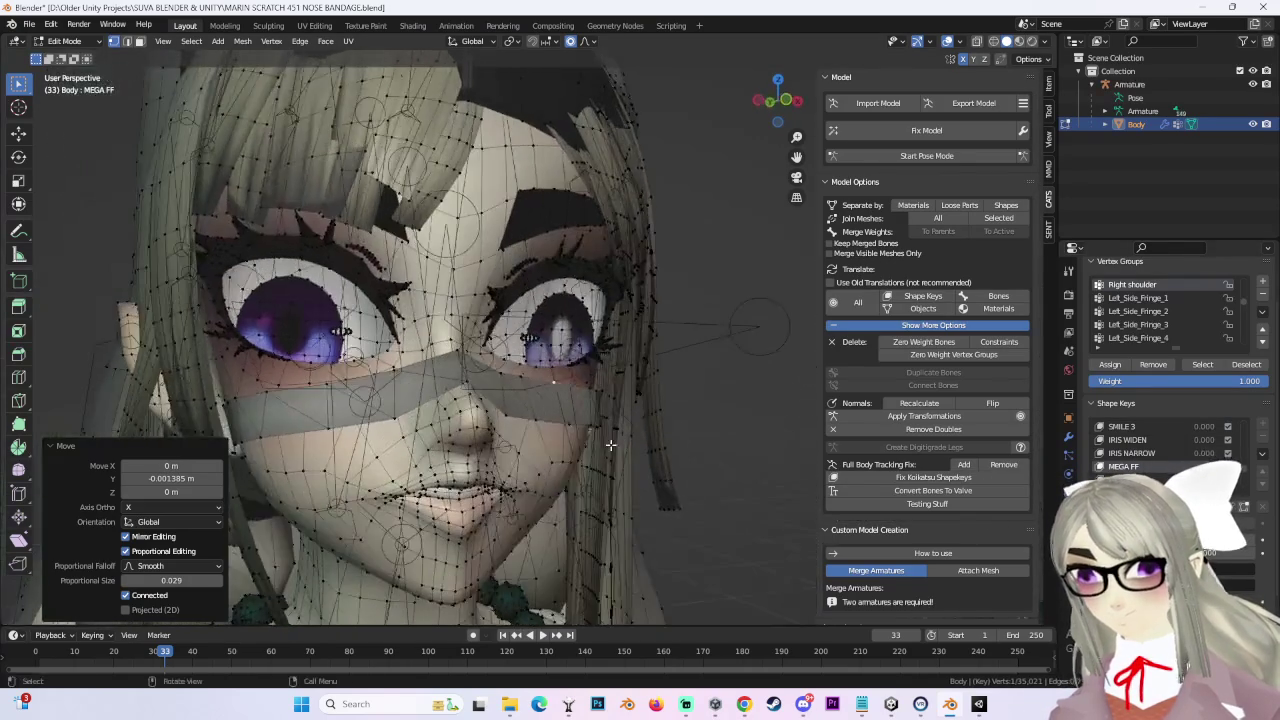
pyautogui.click(1123, 479)
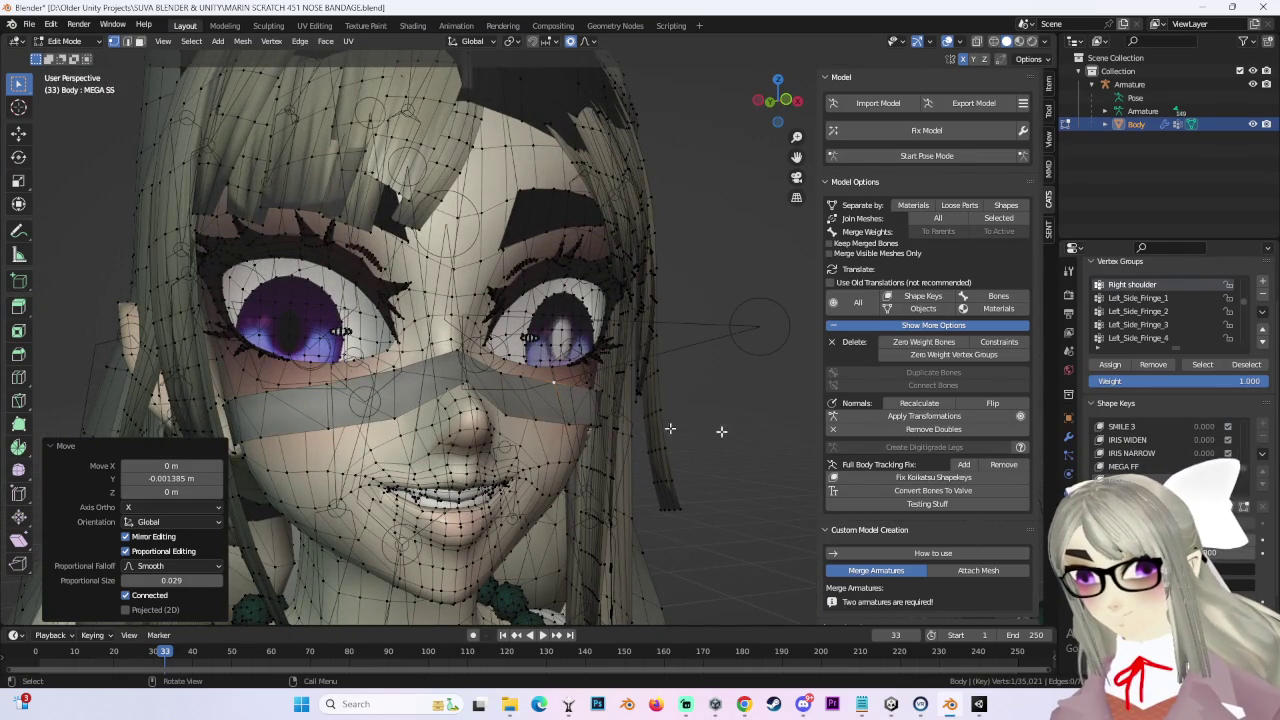
pyautogui.scroll(-2, 1145, 450)
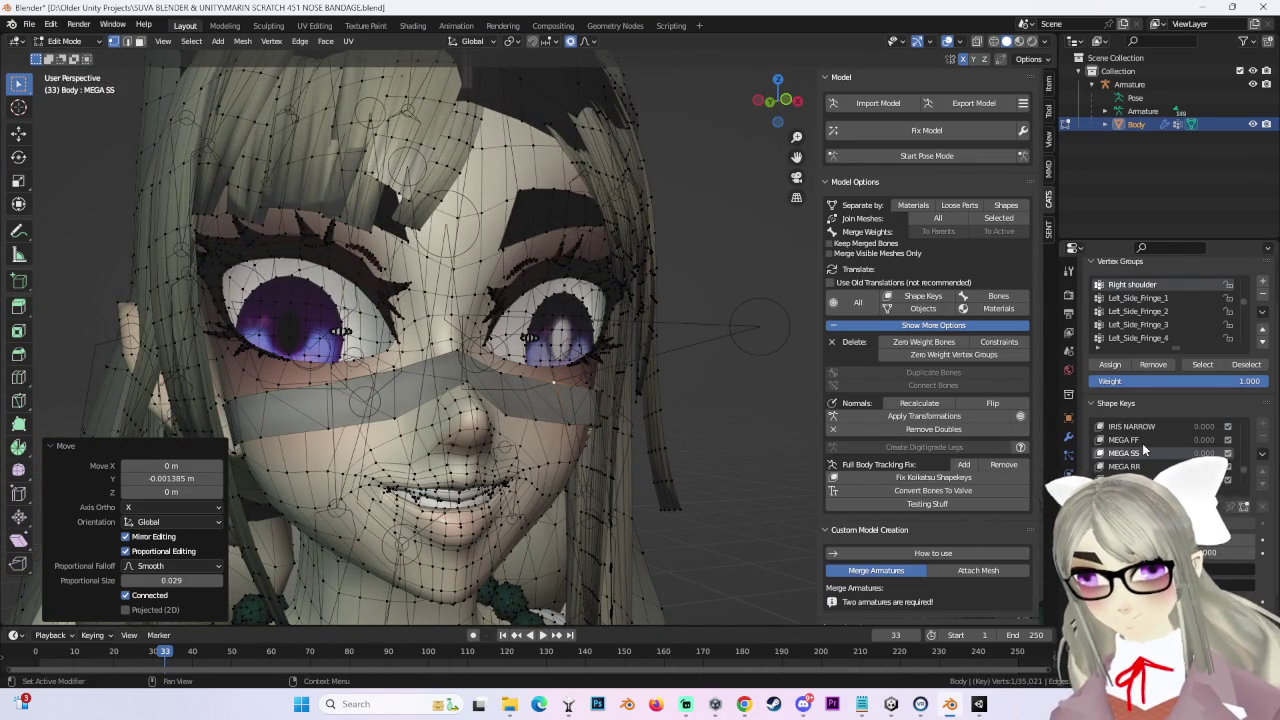
pyautogui.click(1123, 466)
pyautogui.scroll(-1, 1145, 450)
pyautogui.click(1123, 466)
pyautogui.click(1123, 479)
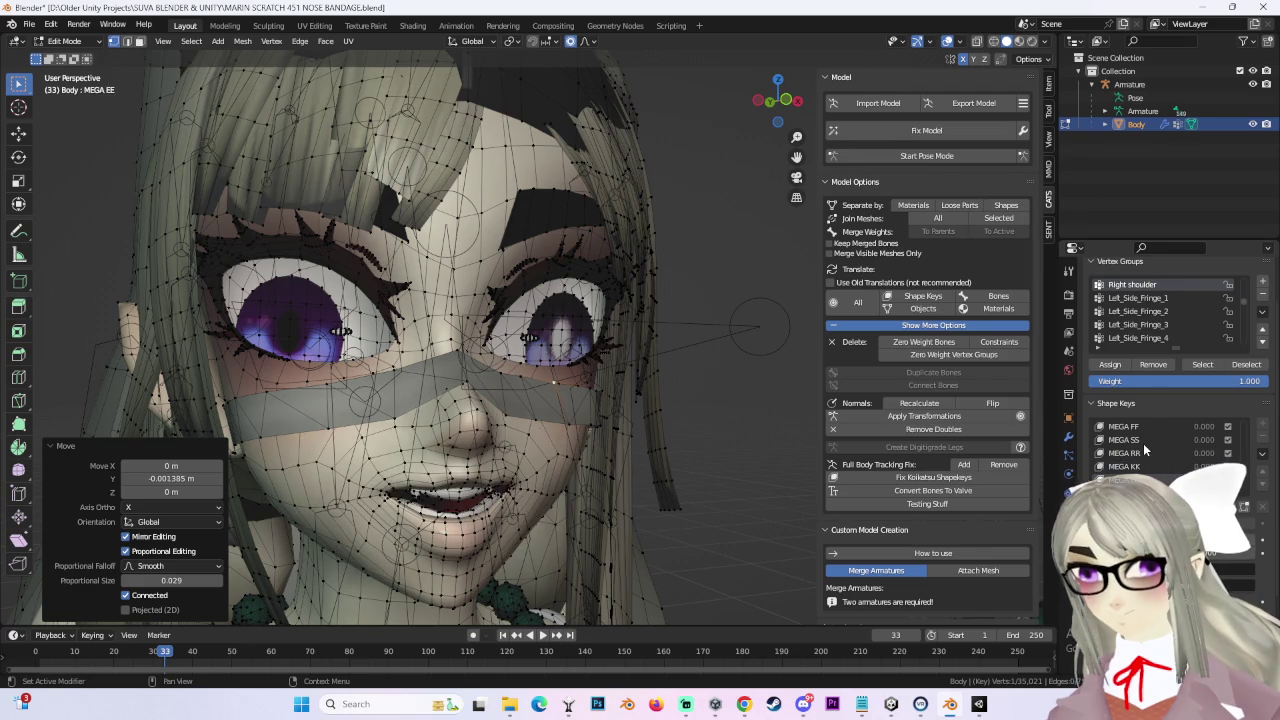
# Step: Push the bandage back along Y for MEGA EE, then inspect it in MEGA OO
pyautogui.moveTo(590, 390); pyautogui.dragTo(612, 368, button='middle')
pyautogui.scroll(4, 640, 390)
pyautogui.press('g')
pyautogui.press('y')
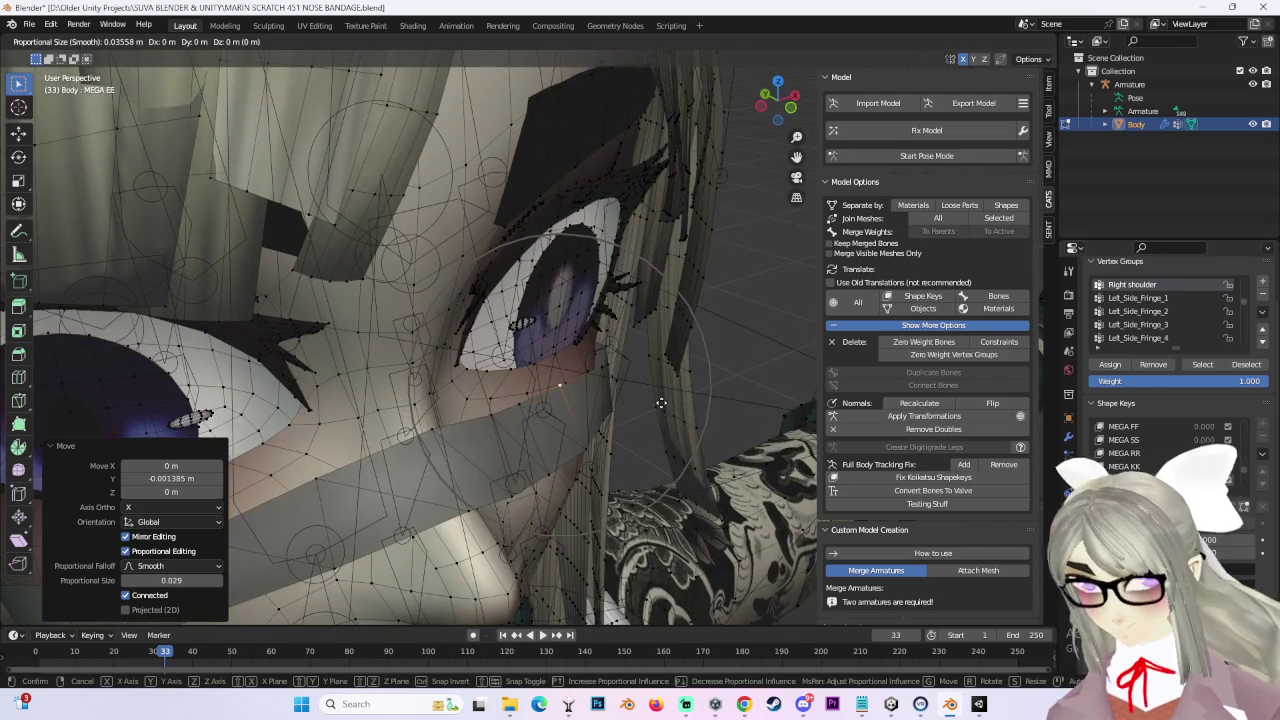
pyautogui.click(655, 400)
pyautogui.scroll(-2, 1145, 450)
pyautogui.click(1123, 466)
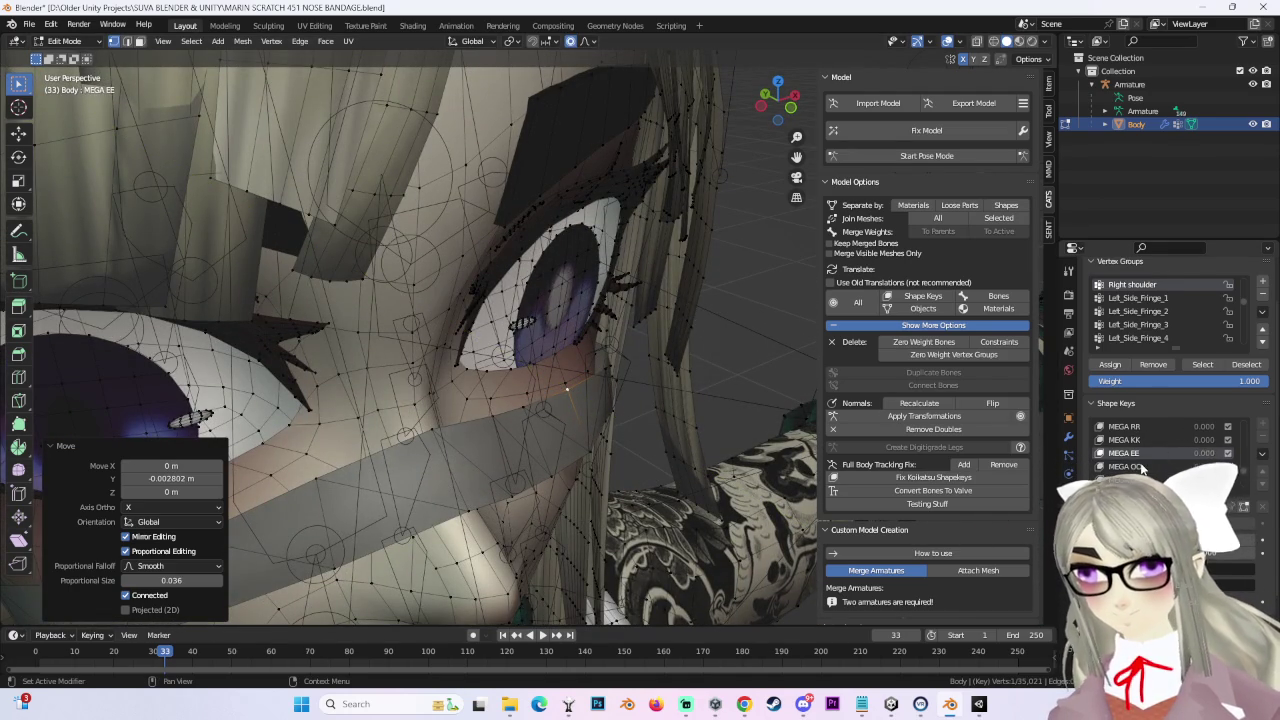
pyautogui.moveTo(589, 380); pyautogui.dragTo(600, 400, button='middle')
# Step: Check the bandage in the SMALL GRIN and SMALL FROWN shape keys
pyautogui.scroll(-3, 600, 400)
pyautogui.scroll(-1, 1130, 462)
pyautogui.keyDown('ctrl'); pyautogui.scroll(-1, 1128, 462); pyautogui.keyUp('ctrl')
pyautogui.keyDown('ctrl'); pyautogui.scroll(-1, 1135, 460); pyautogui.keyUp('ctrl')
pyautogui.keyDown('ctrl'); pyautogui.scroll(-1, 1145, 457); pyautogui.keyUp('ctrl')
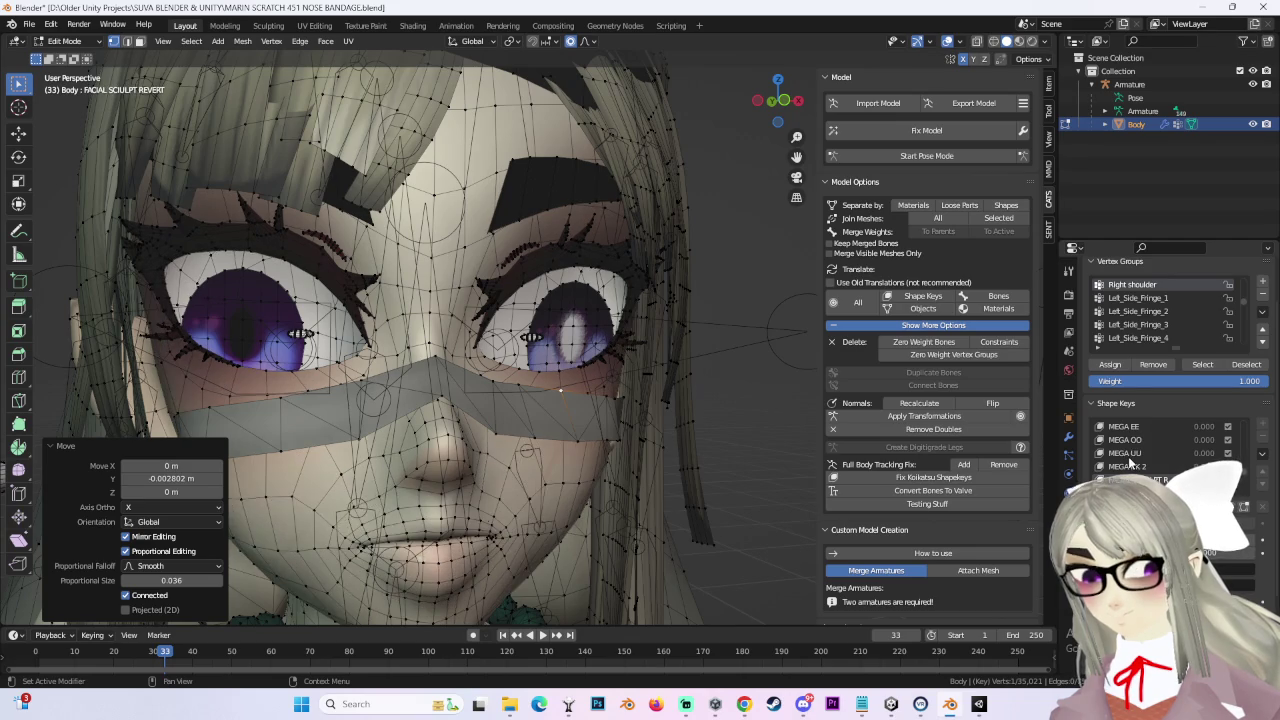
pyautogui.scroll(-2, 1150, 455)
pyautogui.click(1135, 467)
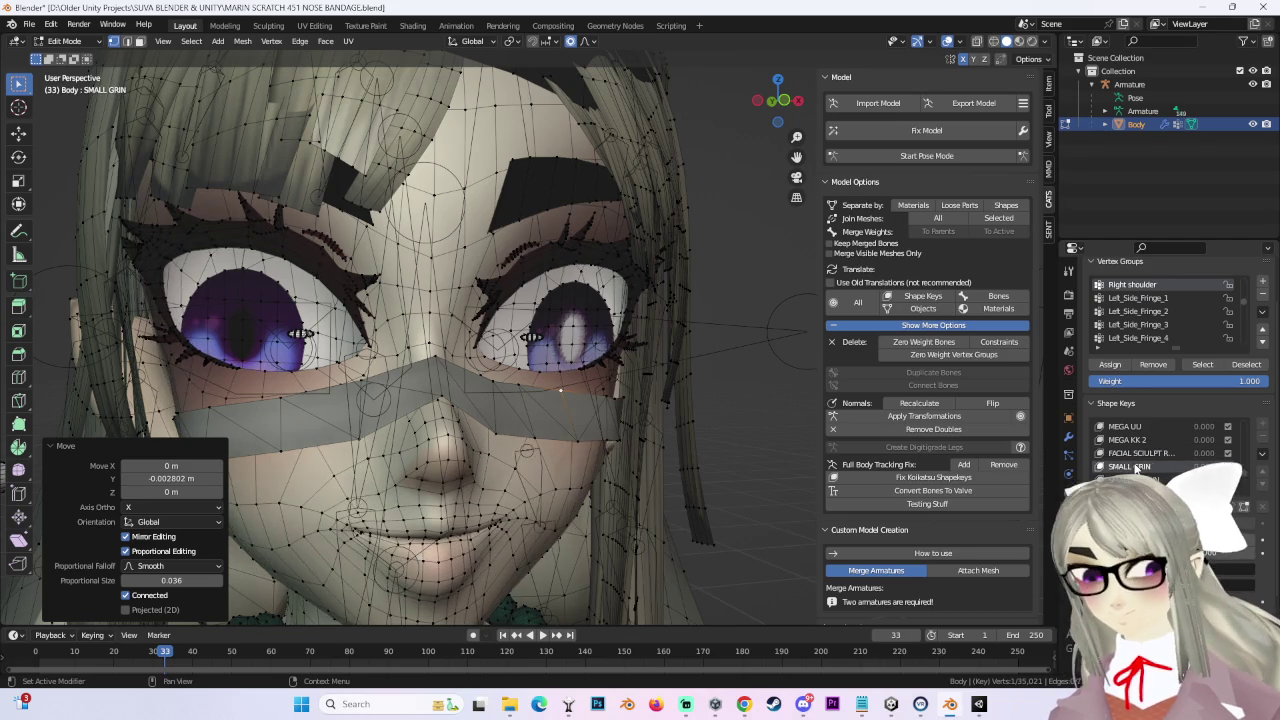
pyautogui.scroll(-2, 1150, 468)
pyautogui.click(1132, 453)
# Step: Move the bandage along Y so it sits correctly in the HUH 2 shape key
pyautogui.scroll(-3, 1132, 450)
pyautogui.click(1120, 466)
pyautogui.moveTo(520, 400); pyautogui.dragTo(606, 382, button='middle')
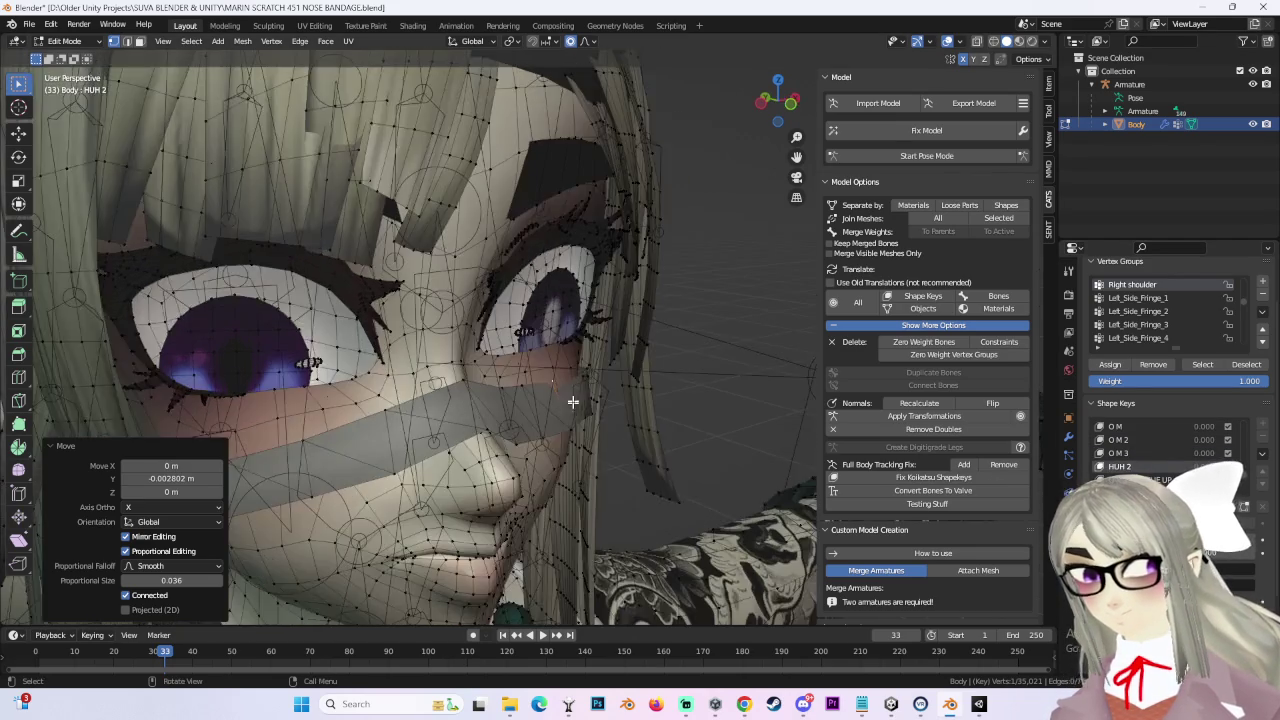
pyautogui.press('g')
pyautogui.press('y')
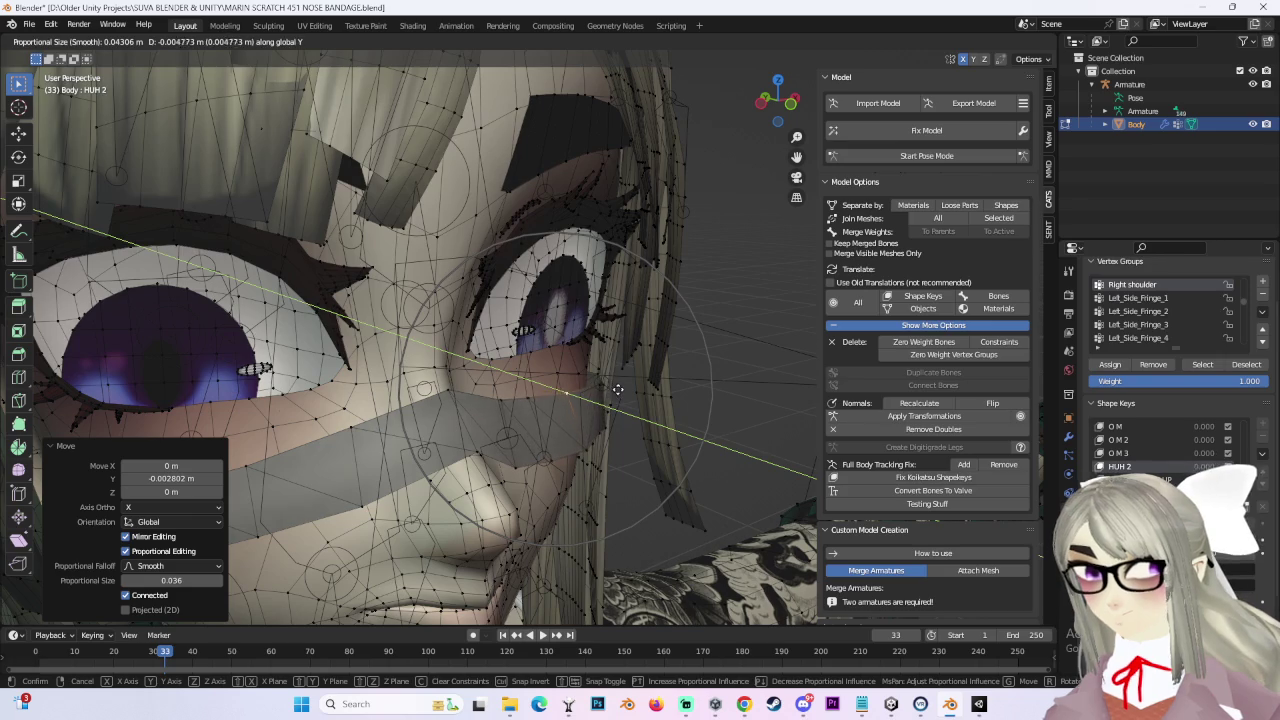
pyautogui.click(606, 386)
pyautogui.moveTo(606, 386)
pyautogui.mouseDown(button='middle')
pyautogui.moveTo(597, 380)
pyautogui.moveTo(666, 394)
pyautogui.mouseUp(button='middle')
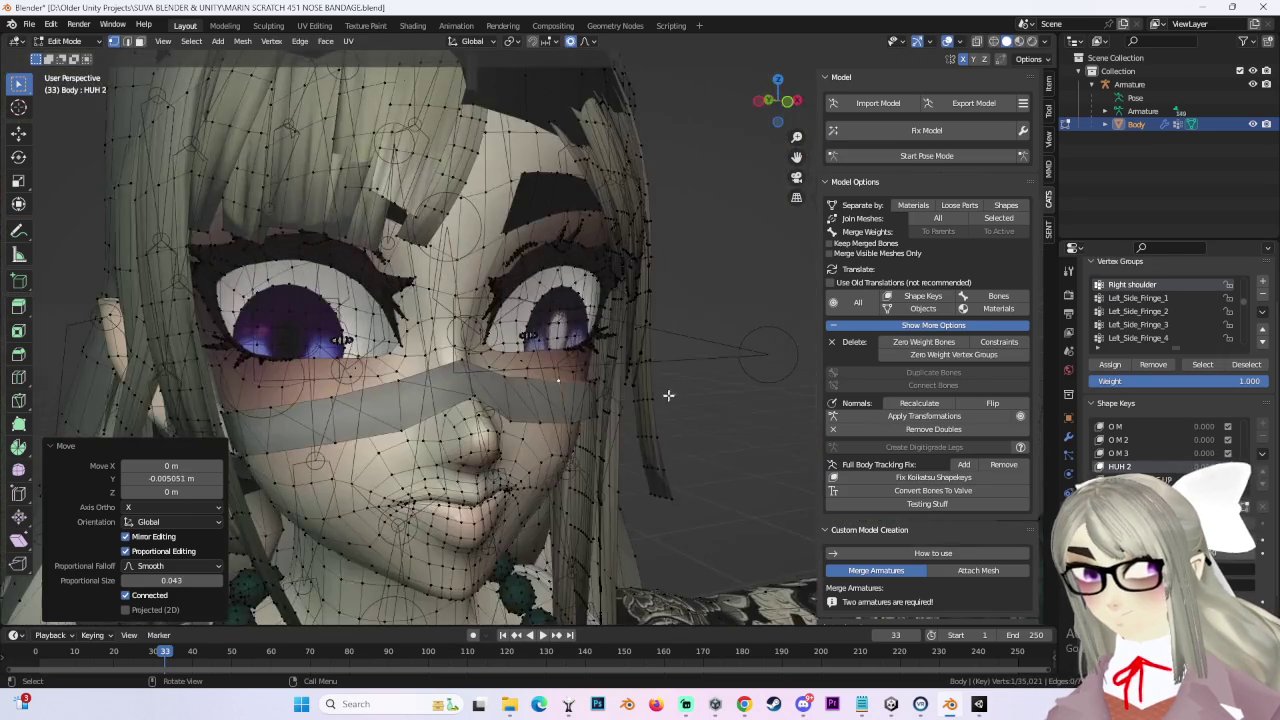
# Step: Check MEGA IH 2, then shift the bandage -0.005051 m in Y for UNIMPRESSED
pyautogui.scroll(-3, 1150, 457)
pyautogui.click(1125, 453)
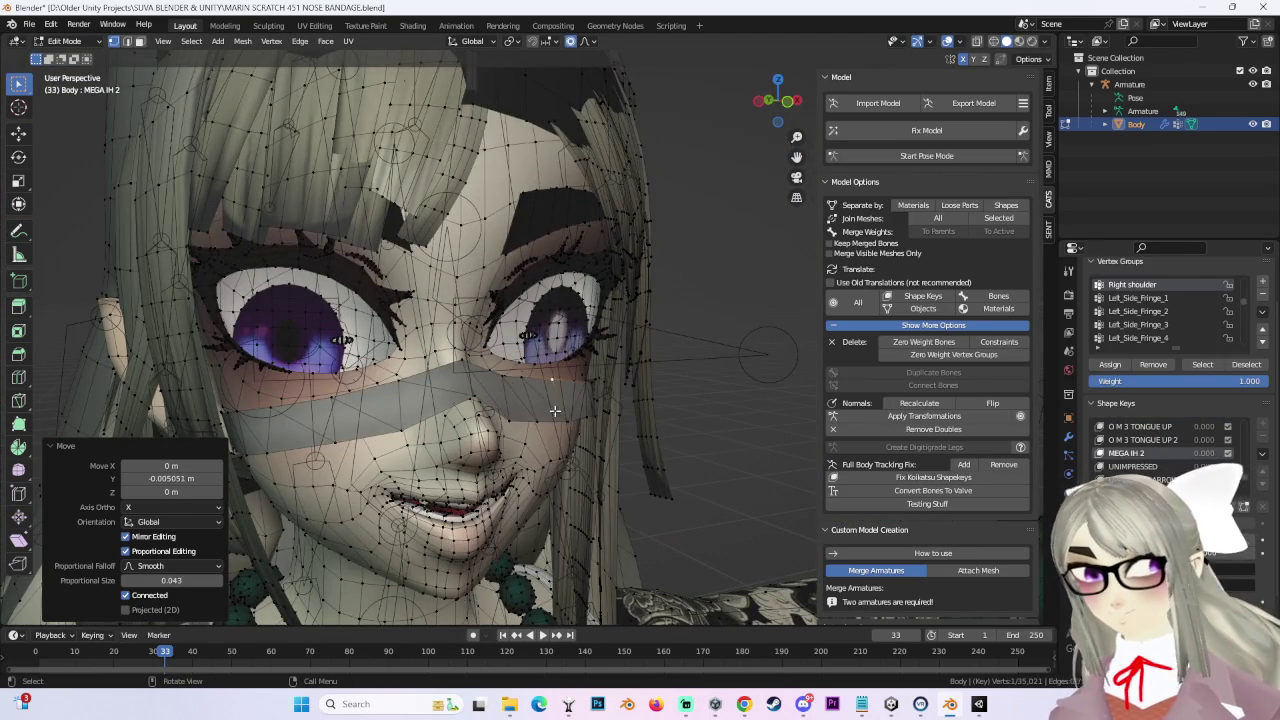
pyautogui.scroll(2, 601, 405)
pyautogui.click(1127, 466)
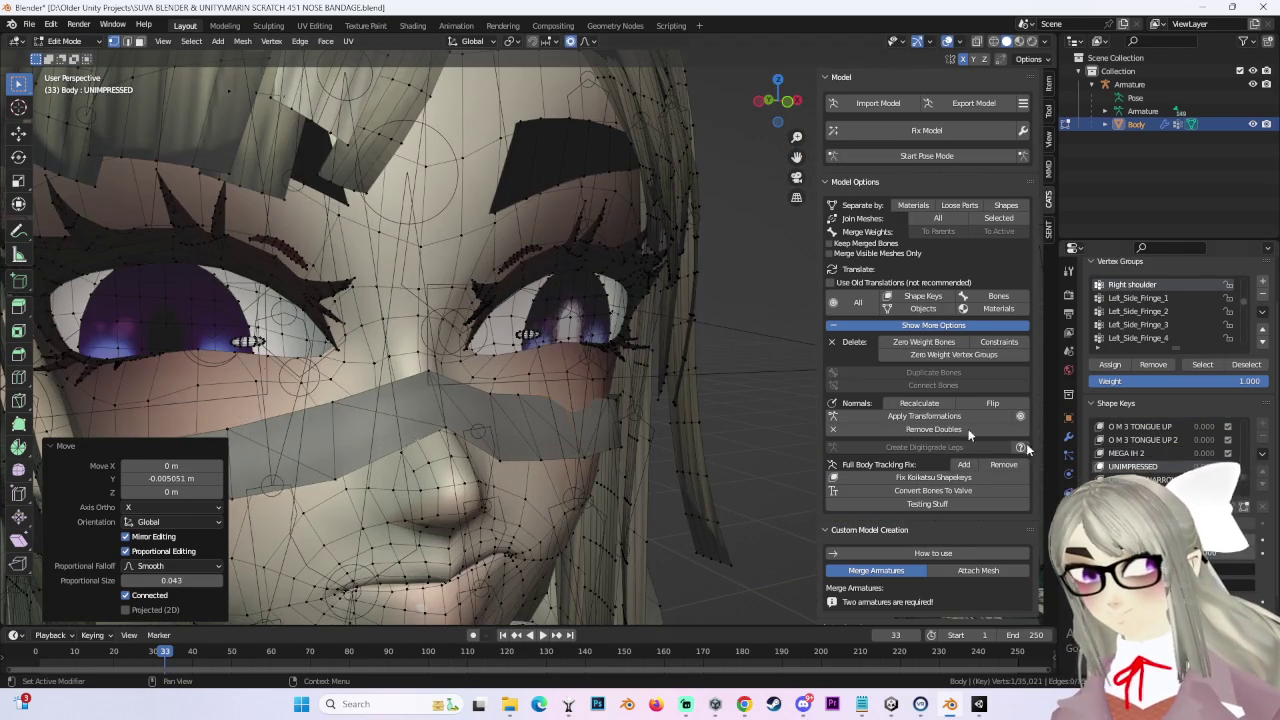
pyautogui.scroll(-1, 576, 349)
pyautogui.press('g')
pyautogui.press('y')
pyautogui.scroll(1, 1000, 400)
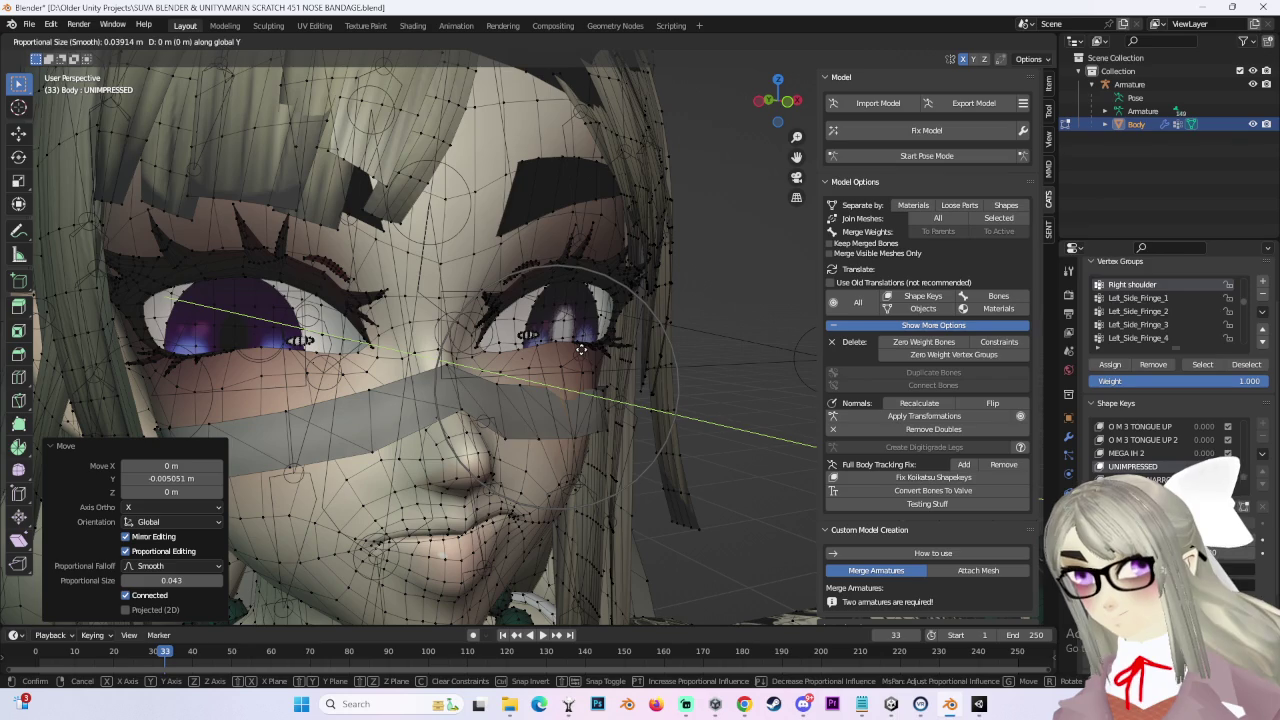
pyautogui.click(1056, 441)
# Step: Check UPPER EYE NARROW, then shift the bandage -0.006612 m in Y for LOWER EYE SQUINT
pyautogui.scroll(-1, 1145, 465)
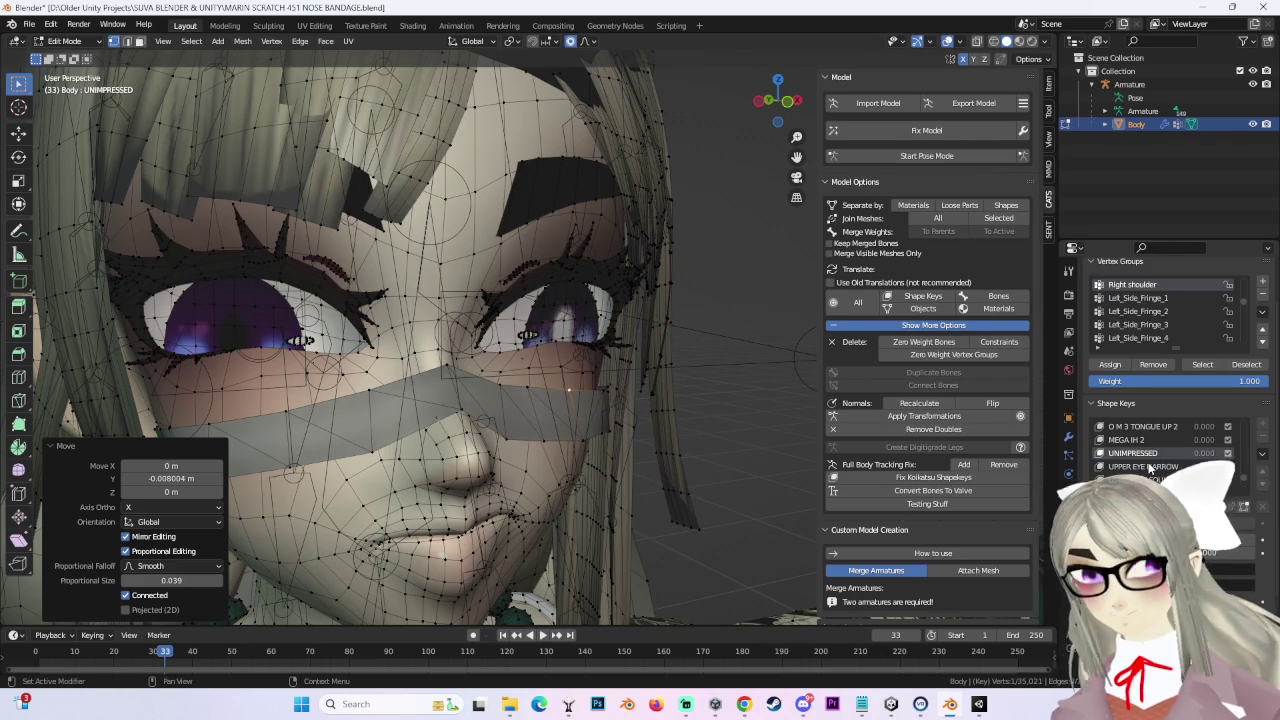
pyautogui.click(1148, 466)
pyautogui.scroll(2, 665, 409)
pyautogui.moveTo(665, 409); pyautogui.dragTo(560, 400, button='middle')
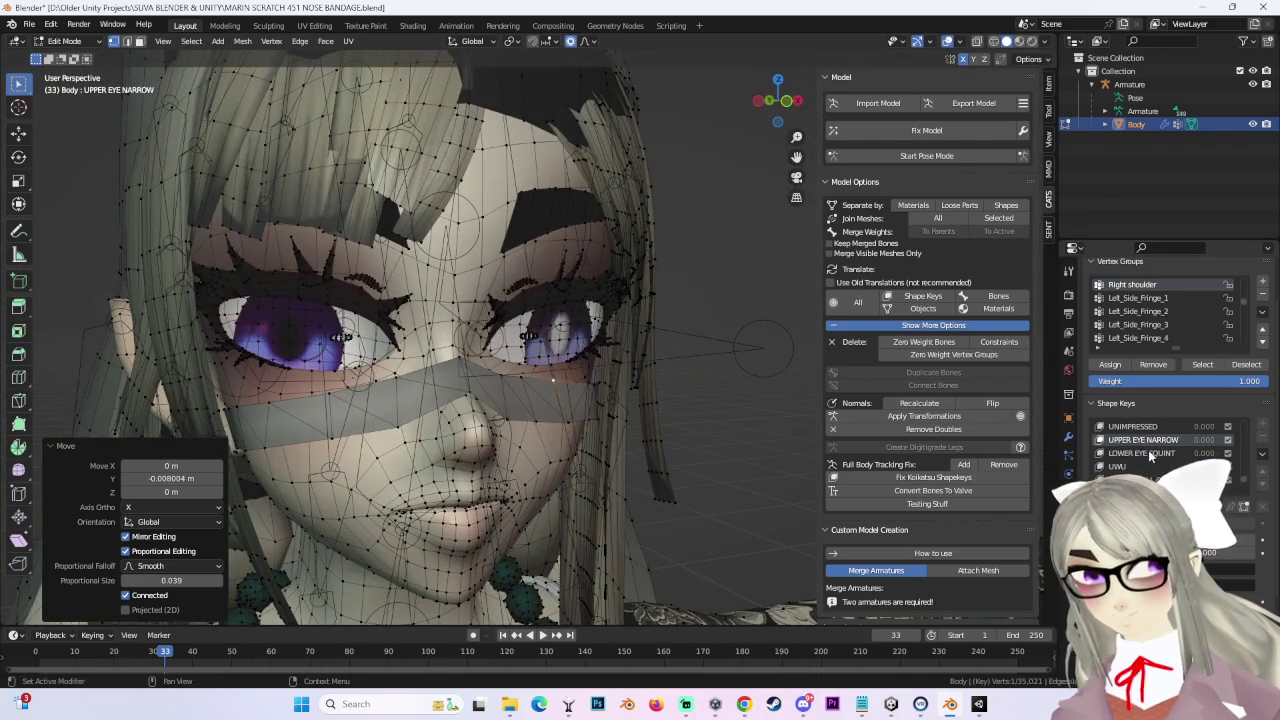
pyautogui.click(1148, 453)
pyautogui.scroll(3, 575, 373)
pyautogui.press('g')
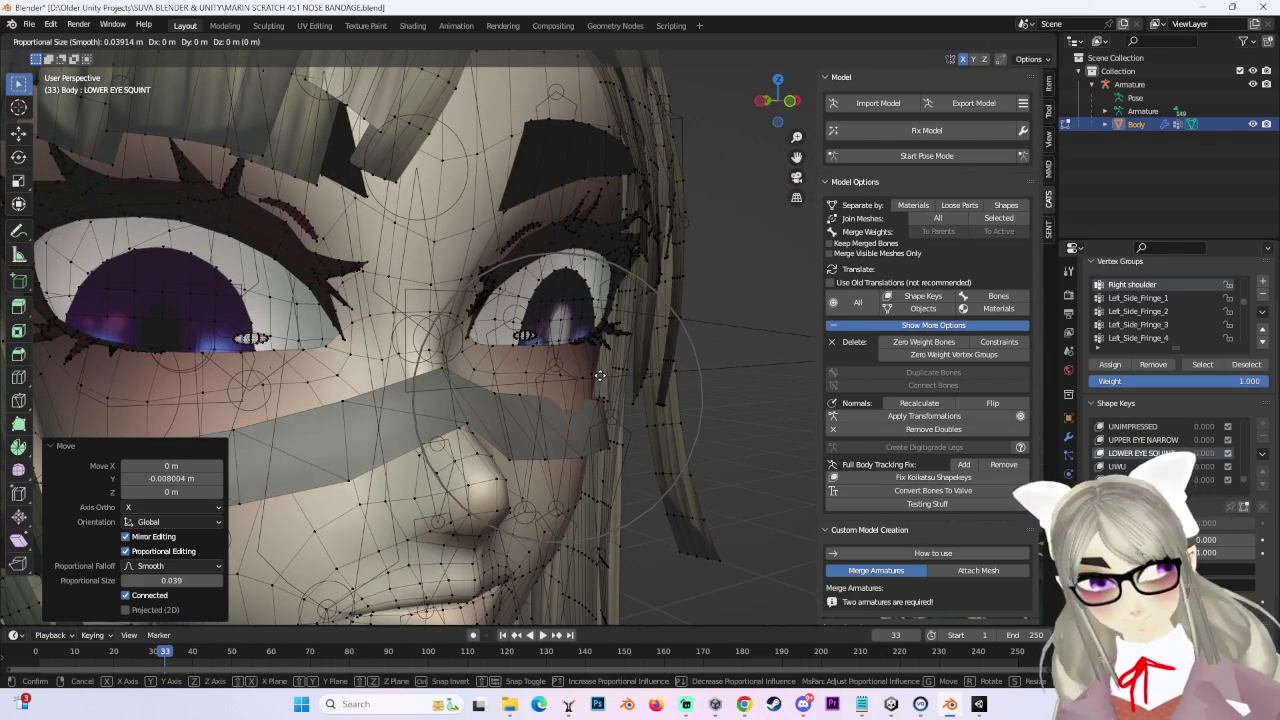
pyautogui.press('y')
pyautogui.click(613, 375)
pyautogui.scroll(-3, 617, 376)
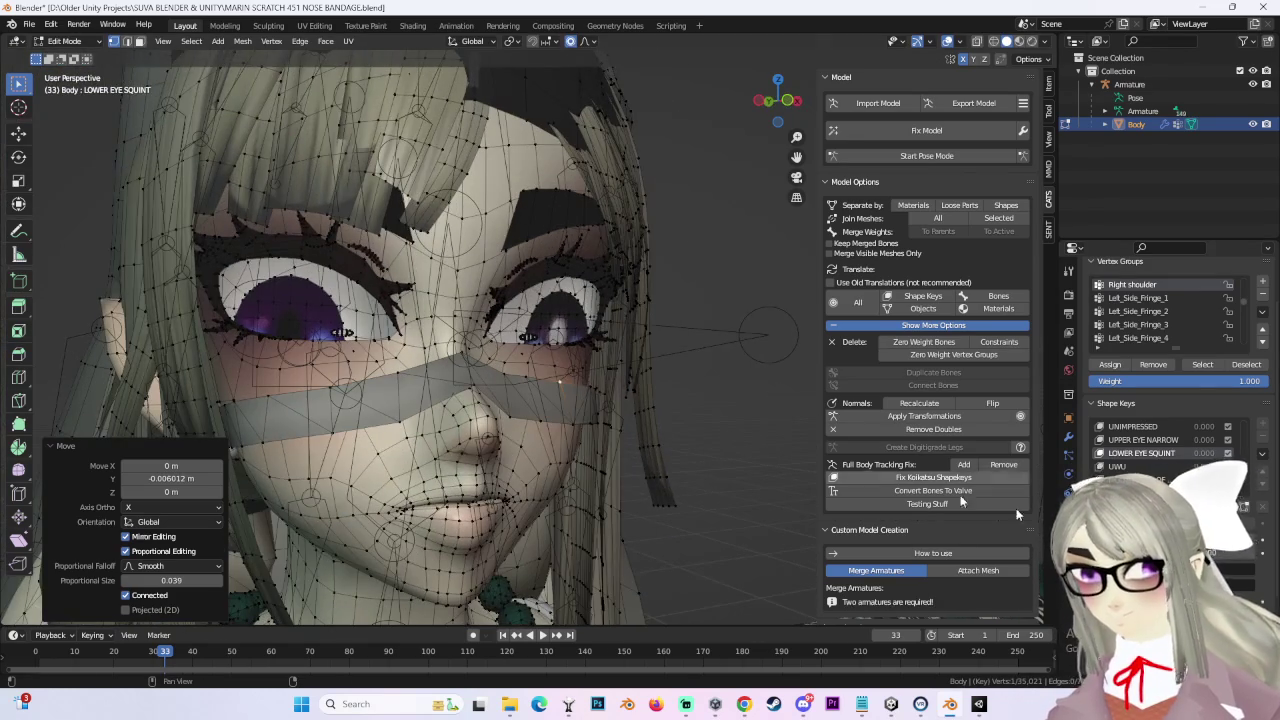
pyautogui.click(1130, 466)
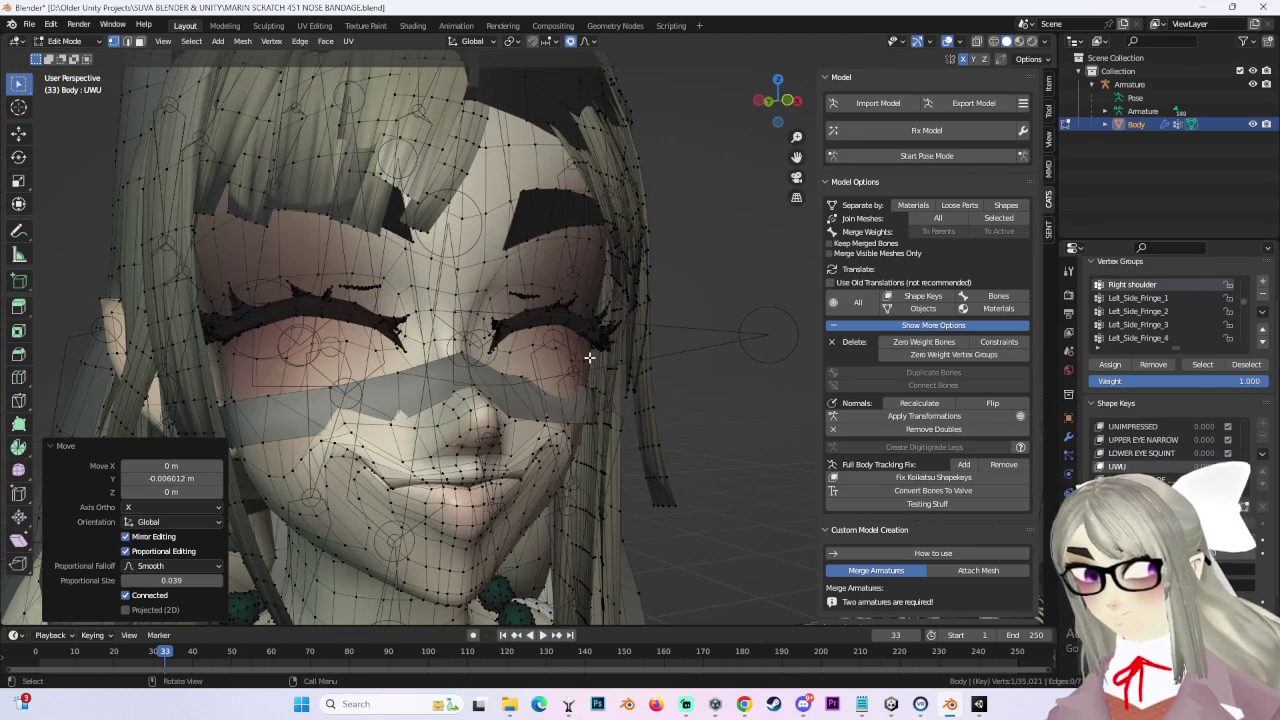
# Step: Push the selected bandage vertices along Y, then raise them slightly along Z in front view
pyautogui.scroll(3, 583, 366)
pyautogui.press('g')
pyautogui.press('y')
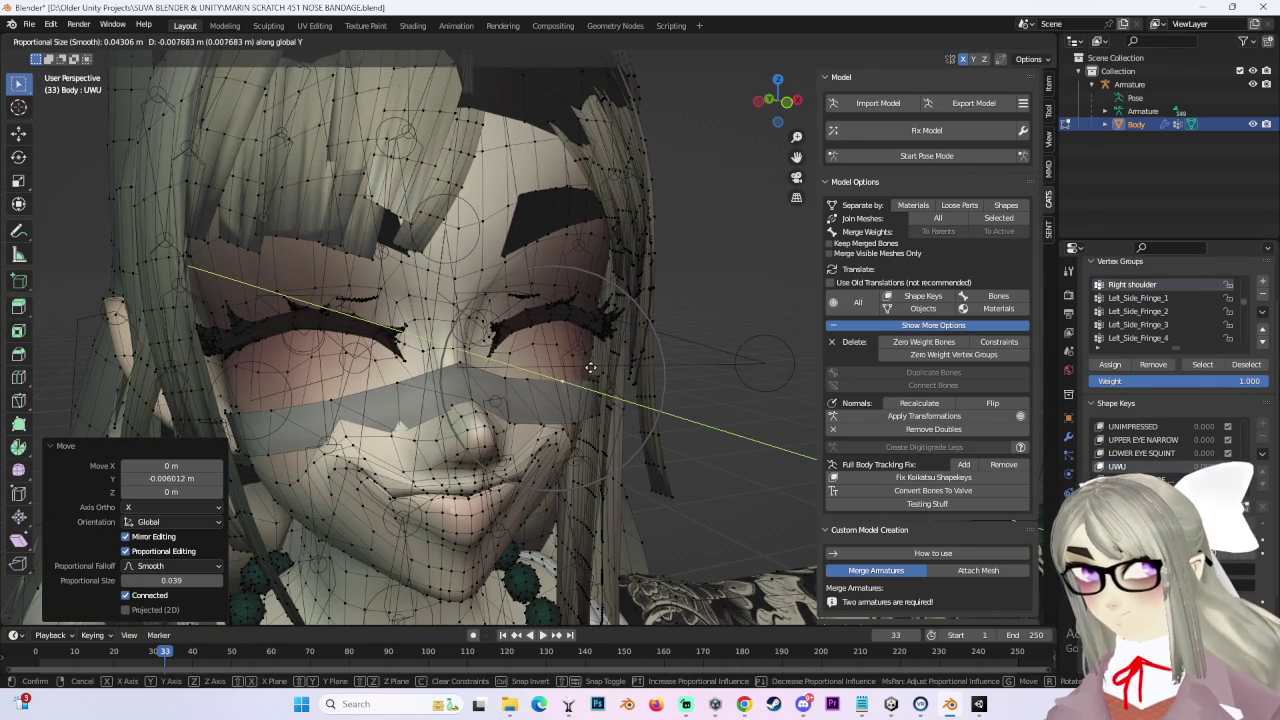
pyautogui.click(588, 366)
pyautogui.moveTo(588, 366); pyautogui.dragTo(626, 378, button='middle')
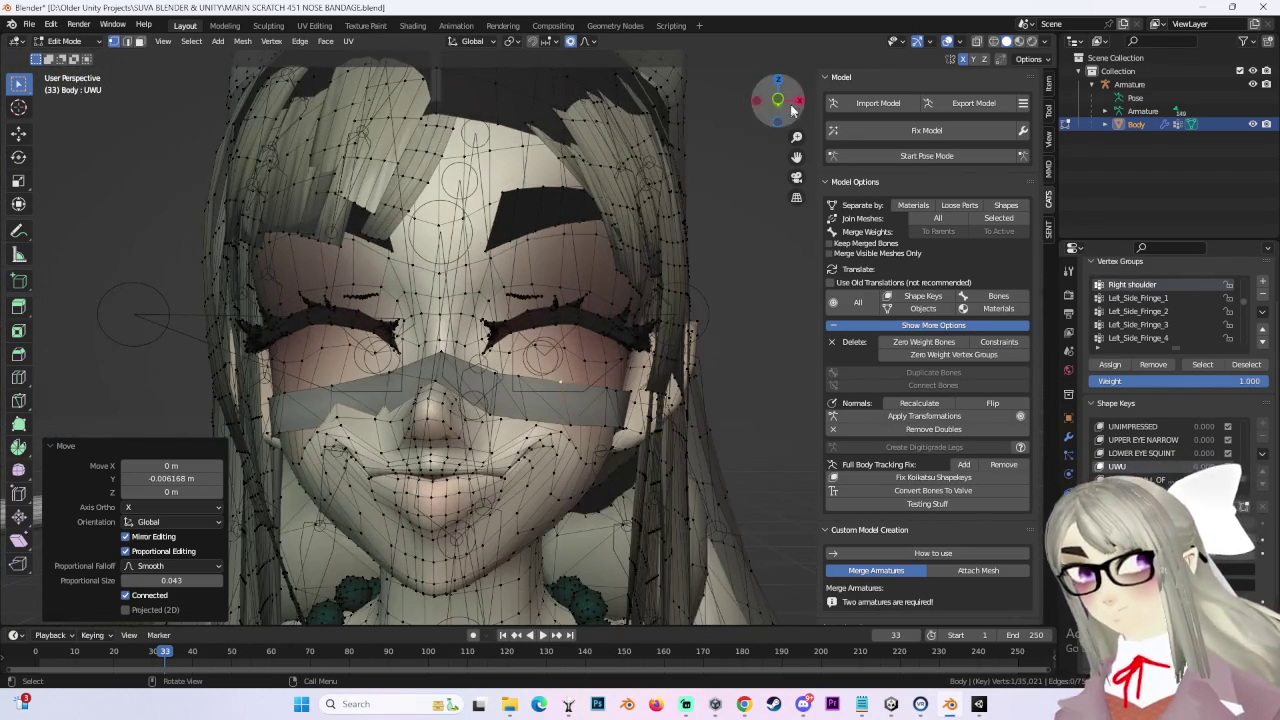
pyautogui.click(779, 103)
pyautogui.press('g')
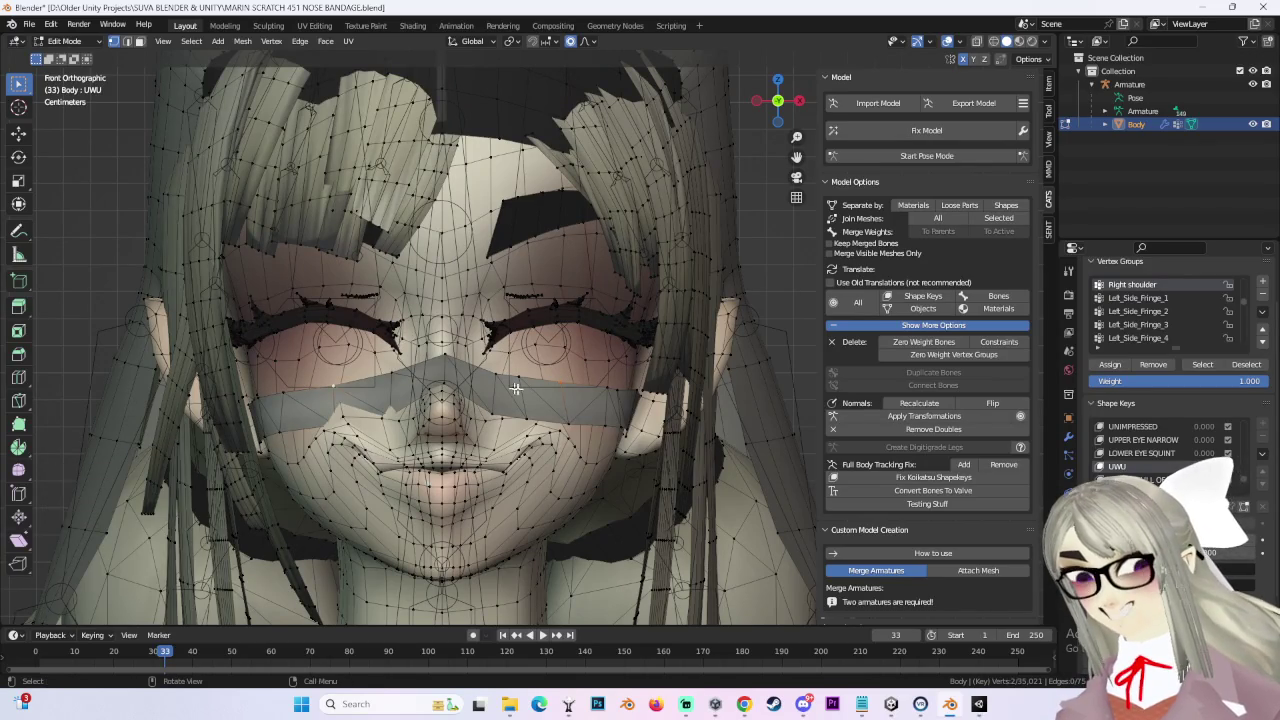
pyautogui.press('z')
pyautogui.scroll(-4, 579, 388)
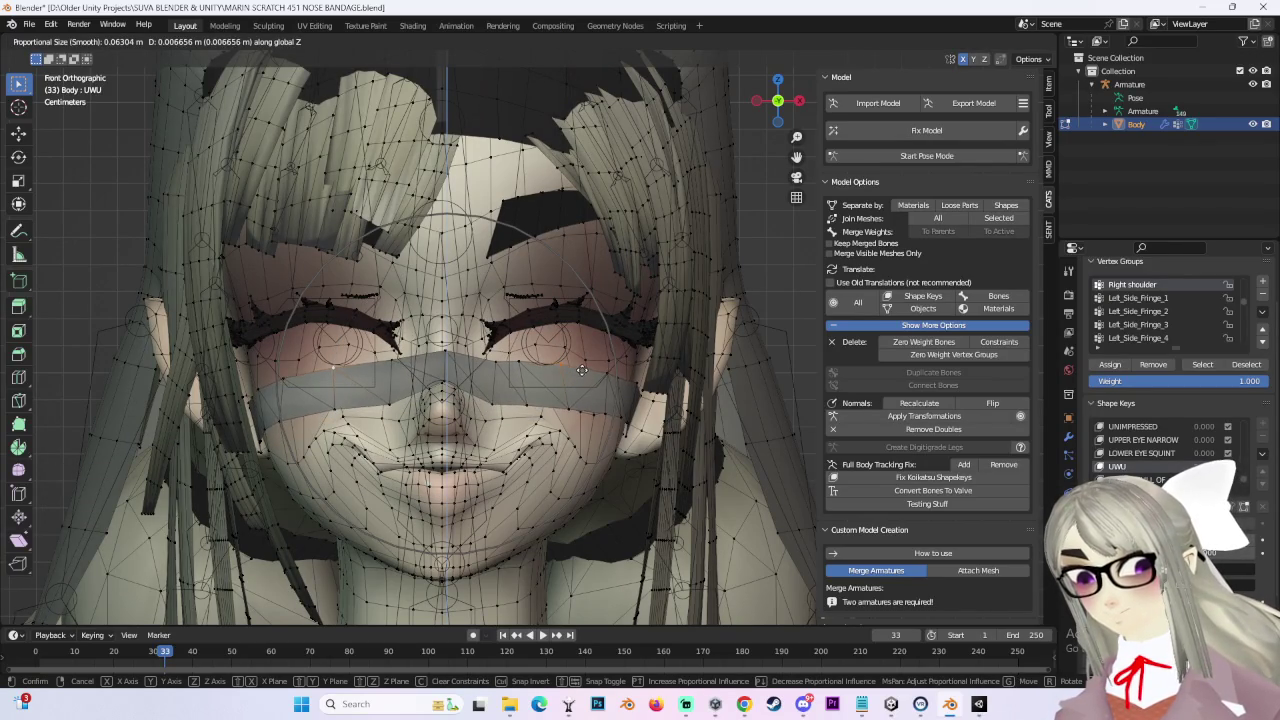
pyautogui.click(582, 373)
pyautogui.moveTo(582, 373)
pyautogui.mouseDown(button='middle')
pyautogui.moveTo(588, 397)
pyautogui.moveTo(656, 381)
pyautogui.mouseUp(button='middle')
# Step: Reposition individual bandage vertices from a frontal view, including one vertical Z adjustment
pyautogui.click(524, 357)
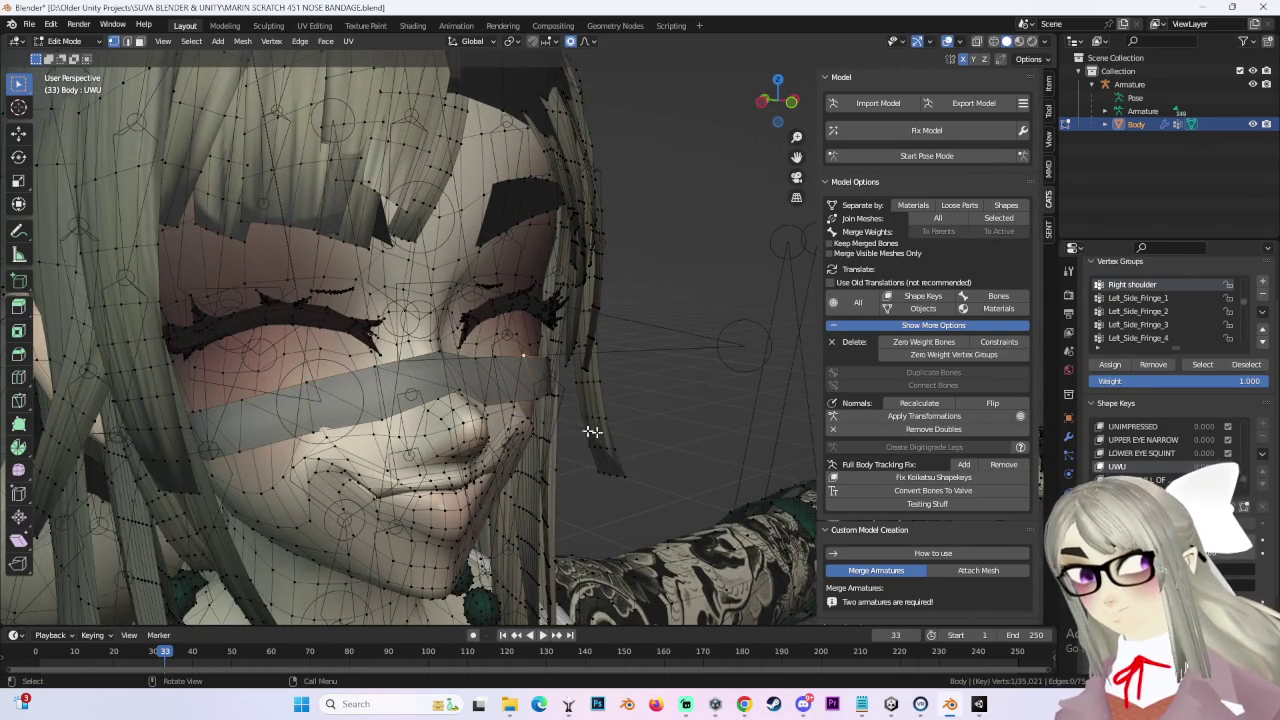
pyautogui.moveTo(301, 424)
pyautogui.mouseDown(button='middle')
pyautogui.moveTo(305, 345)
pyautogui.moveTo(428, 350)
pyautogui.mouseUp(button='middle')
pyautogui.press('g')
pyautogui.click(305, 340)
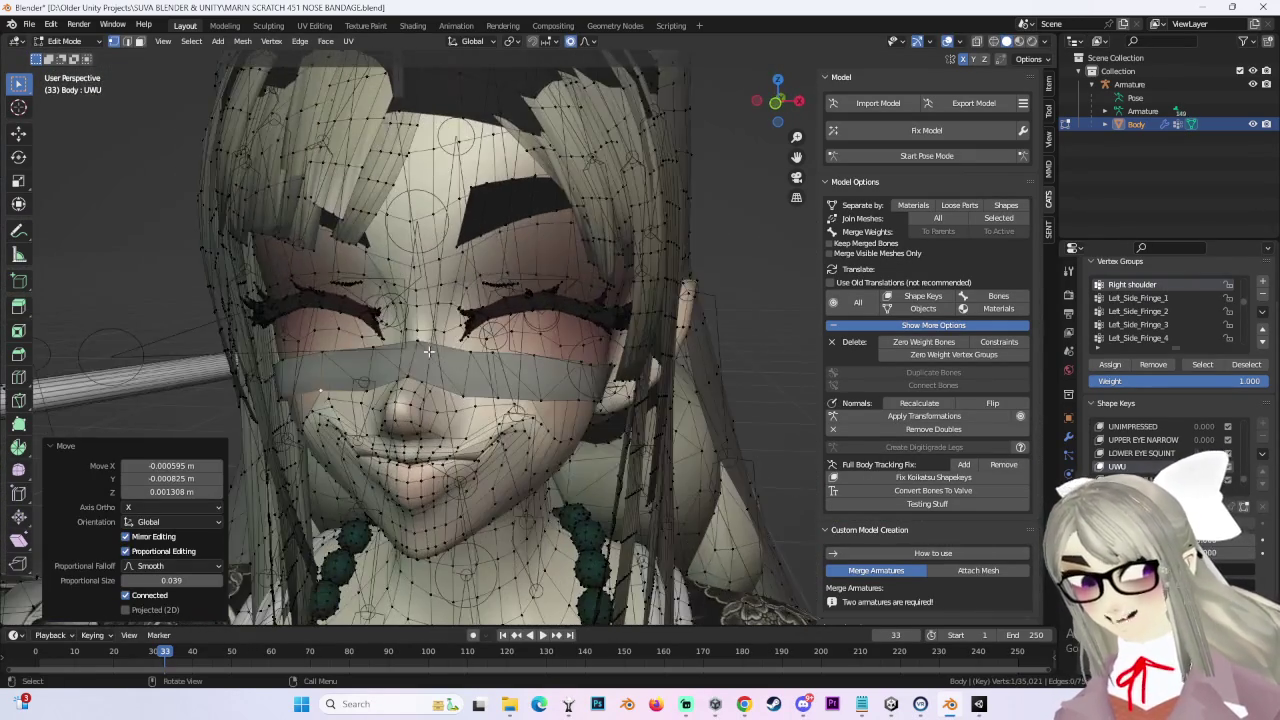
pyautogui.click(457, 353)
pyautogui.moveTo(541, 360)
pyautogui.mouseDown(button='middle')
pyautogui.moveTo(477, 372)
pyautogui.moveTo(417, 351)
pyautogui.moveTo(526, 380)
pyautogui.moveTo(415, 338)
pyautogui.mouseUp(button='middle')
pyautogui.press('g')
pyautogui.click(474, 378)
pyautogui.press('g')
pyautogui.press('z')
pyautogui.click(455, 355)
# Step: Make further small sideways tweaks to the bandage vertices so they sit on the face
pyautogui.press('g')
pyautogui.scroll(5, 445, 364)
pyautogui.click(455, 366)
pyautogui.scroll(3, 415, 338)
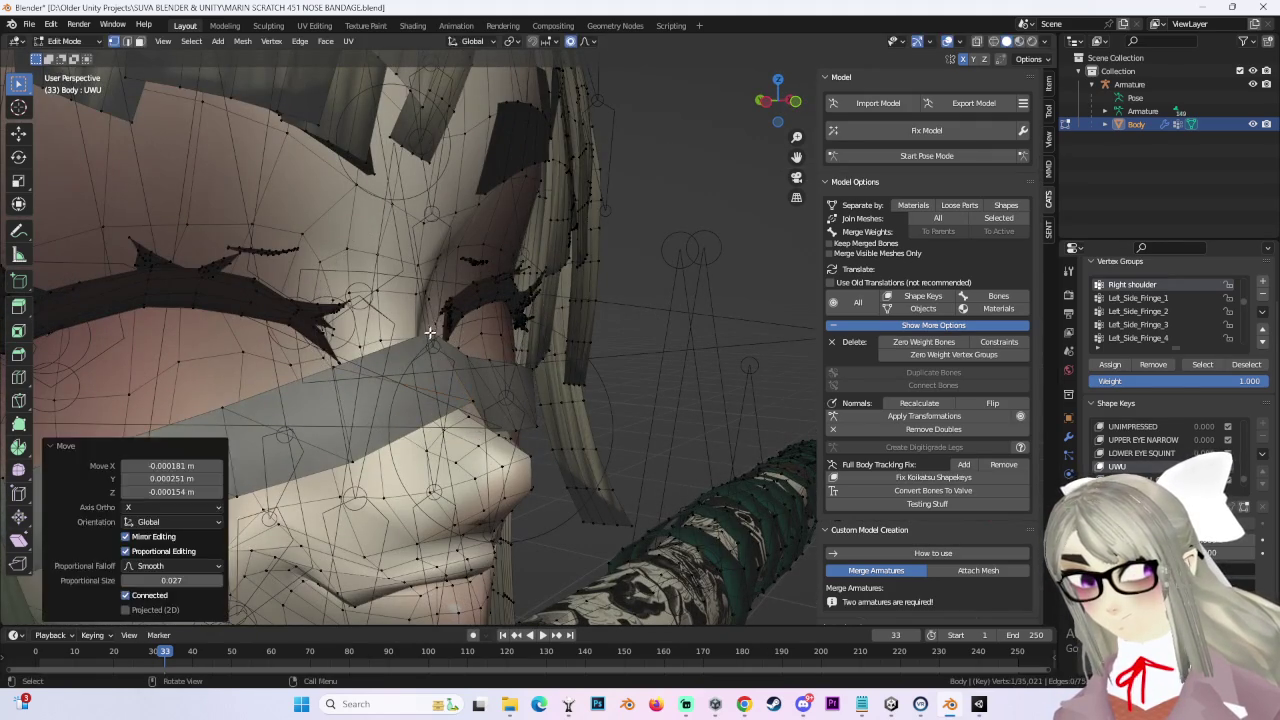
pyautogui.press('g')
pyautogui.rightClick(330, 371)
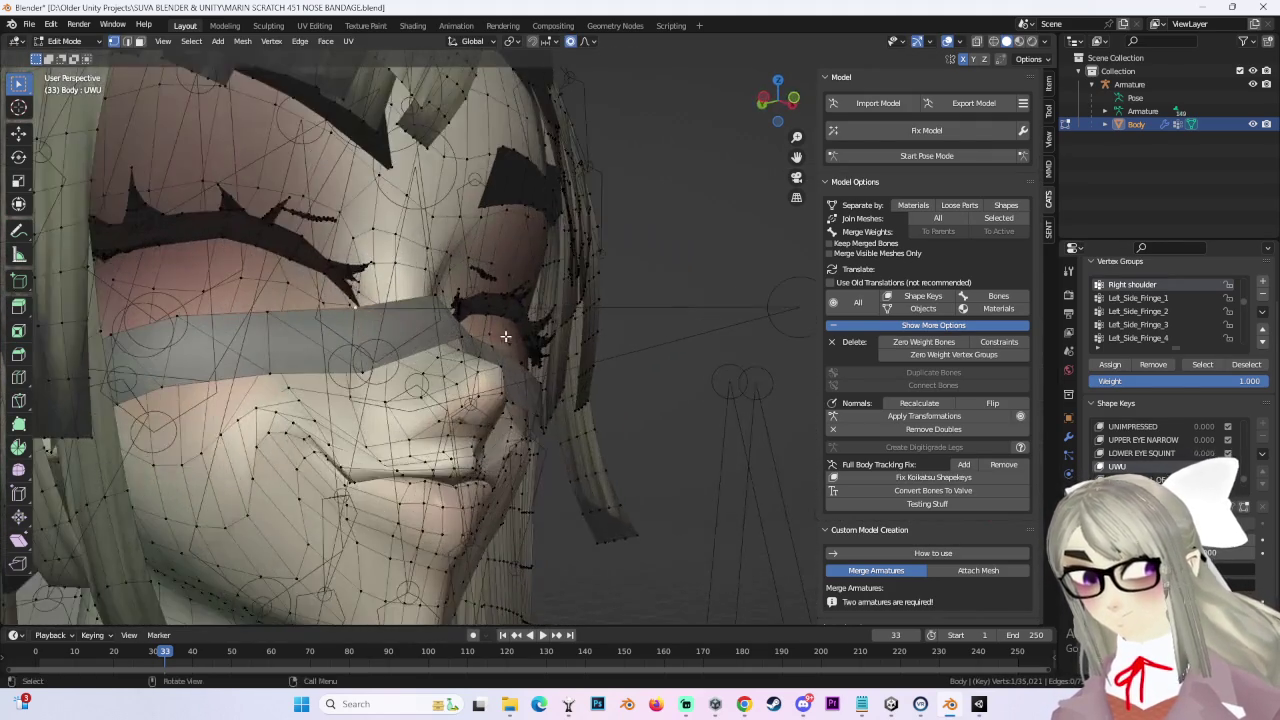
pyautogui.moveTo(330, 371)
pyautogui.mouseDown(button='middle')
pyautogui.moveTo(620, 388)
pyautogui.moveTo(436, 408)
pyautogui.moveTo(449, 395)
pyautogui.moveTo(606, 397)
pyautogui.mouseUp(button='middle')
pyautogui.press('g')
pyautogui.click(490, 396)
pyautogui.press('g')
pyautogui.click(449, 395)
pyautogui.scroll(-2, 1155, 455)
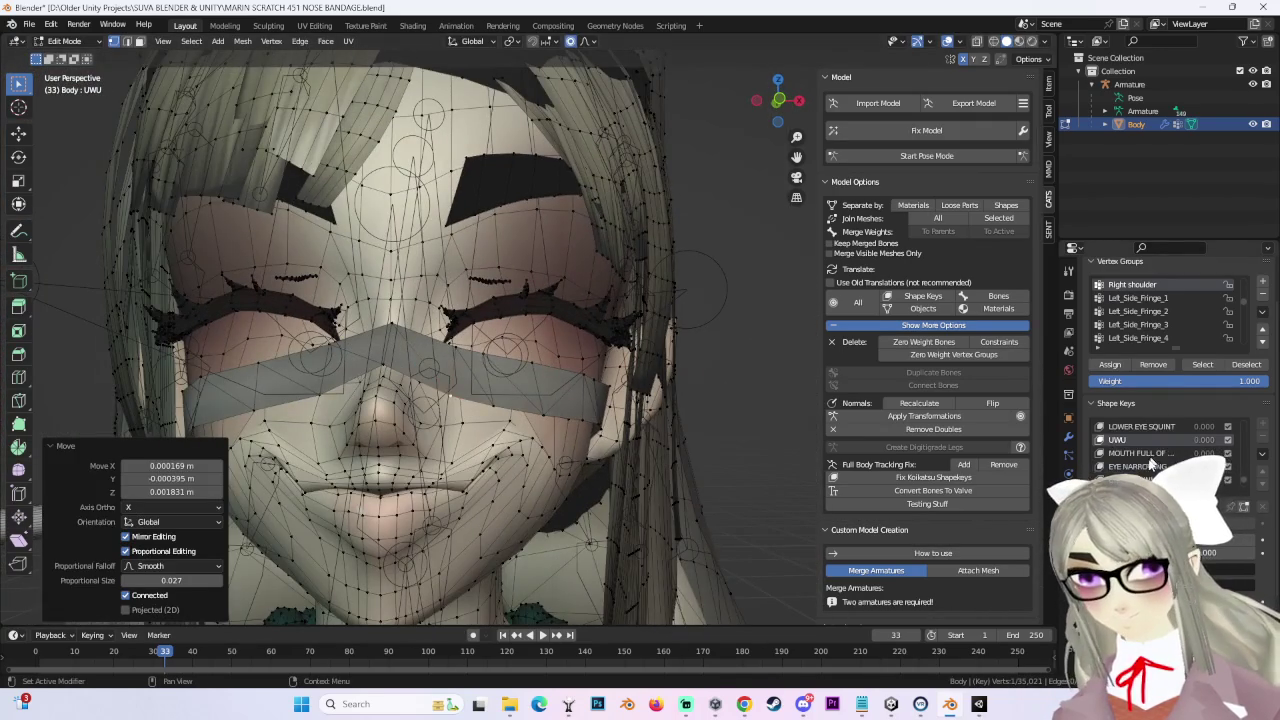
# Step: On the EYE NARROWING shape key, shift the bandage vertices -0.003447 m along Y
pyautogui.click(1137, 466)
pyautogui.moveTo(560, 400)
pyautogui.mouseDown(button='middle')
pyautogui.moveTo(571, 380)
pyautogui.moveTo(523, 380)
pyautogui.moveTo(435, 324)
pyautogui.moveTo(469, 337)
pyautogui.moveTo(557, 321)
pyautogui.mouseUp(button='middle')
pyautogui.scroll(2, 547, 395)
pyautogui.scroll(3, 547, 395)
pyautogui.scroll(-3, 469, 337)
pyautogui.press('g')
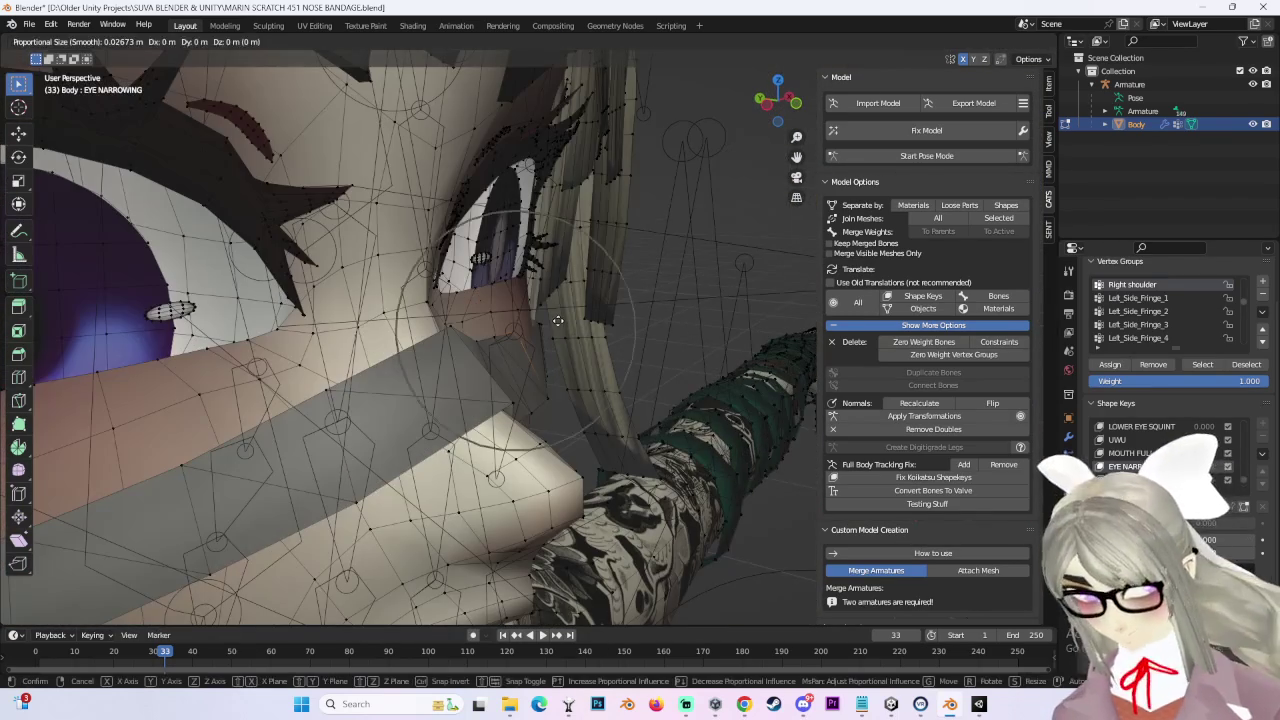
pyautogui.press('y')
pyautogui.click(883, 371)
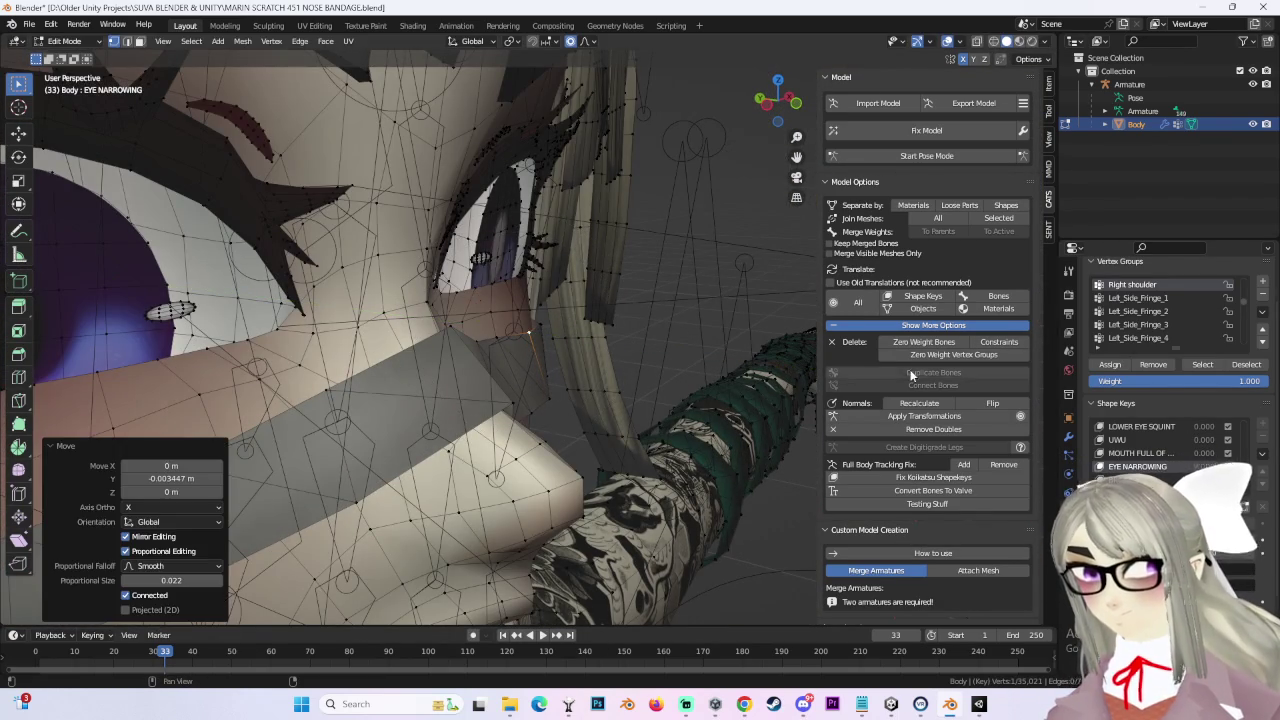
# Step: On the BROCK BLINK shape key, push the bandage back -0.004254 m along Y
pyautogui.press('g')
pyautogui.press('y')
pyautogui.scroll(-3, 568, 317)
pyautogui.click(568, 317)
pyautogui.moveTo(568, 317); pyautogui.dragTo(605, 362, button='middle')
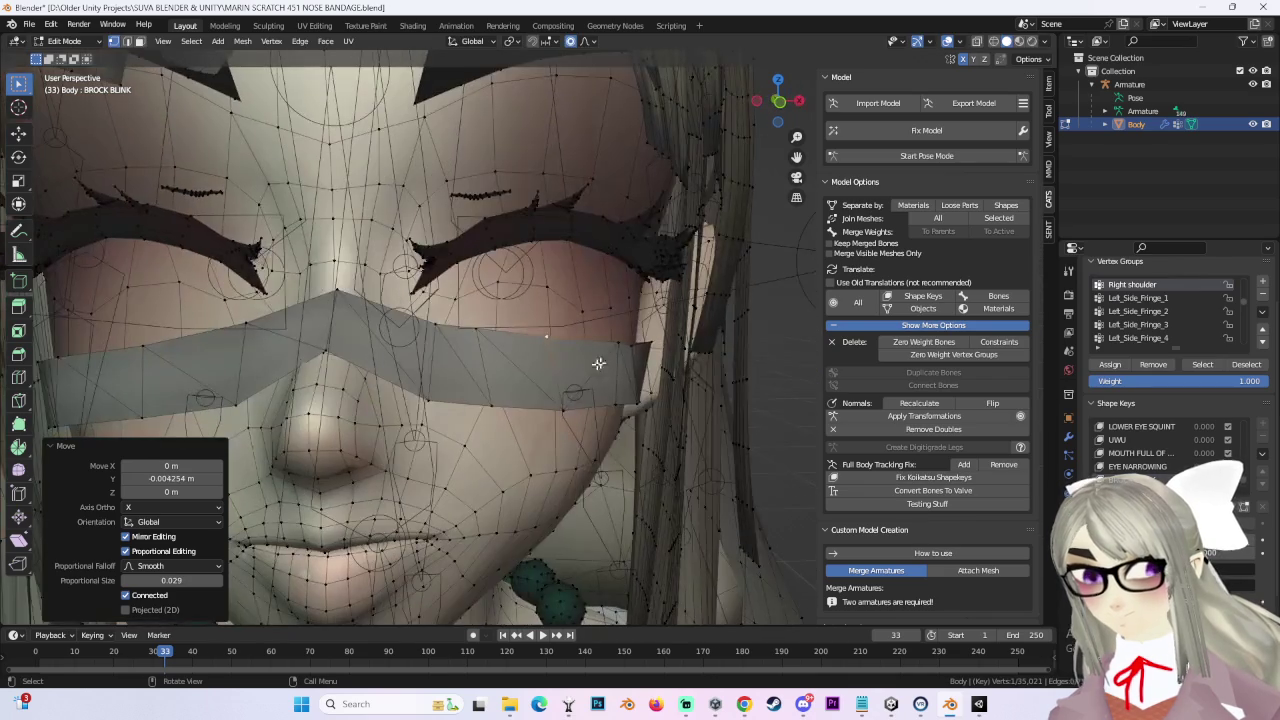
# Step: Shift the bandage vertices along Y on the current shape key
pyautogui.moveTo(437, 373)
pyautogui.mouseDown(button='middle')
pyautogui.moveTo(480, 371)
pyautogui.moveTo(600, 323)
pyautogui.mouseUp(button='middle')
pyautogui.press('g')
pyautogui.press('y')
pyautogui.scroll(1, 603, 327)
pyautogui.click(604, 327)
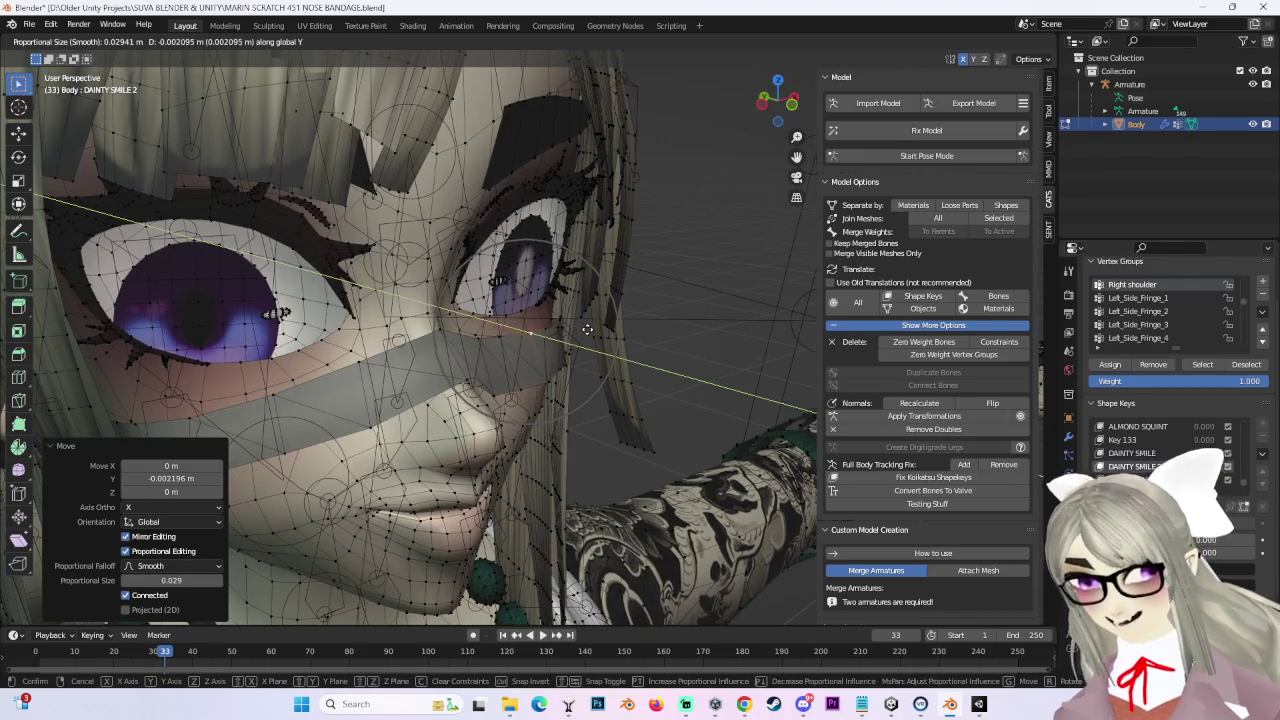
# Step: Switch to the DAINTY SMILE 2 shape key and move its bandage vertices along Y
pyautogui.click(1137, 466)
pyautogui.moveTo(530, 333); pyautogui.dragTo(579, 308, button='middle')
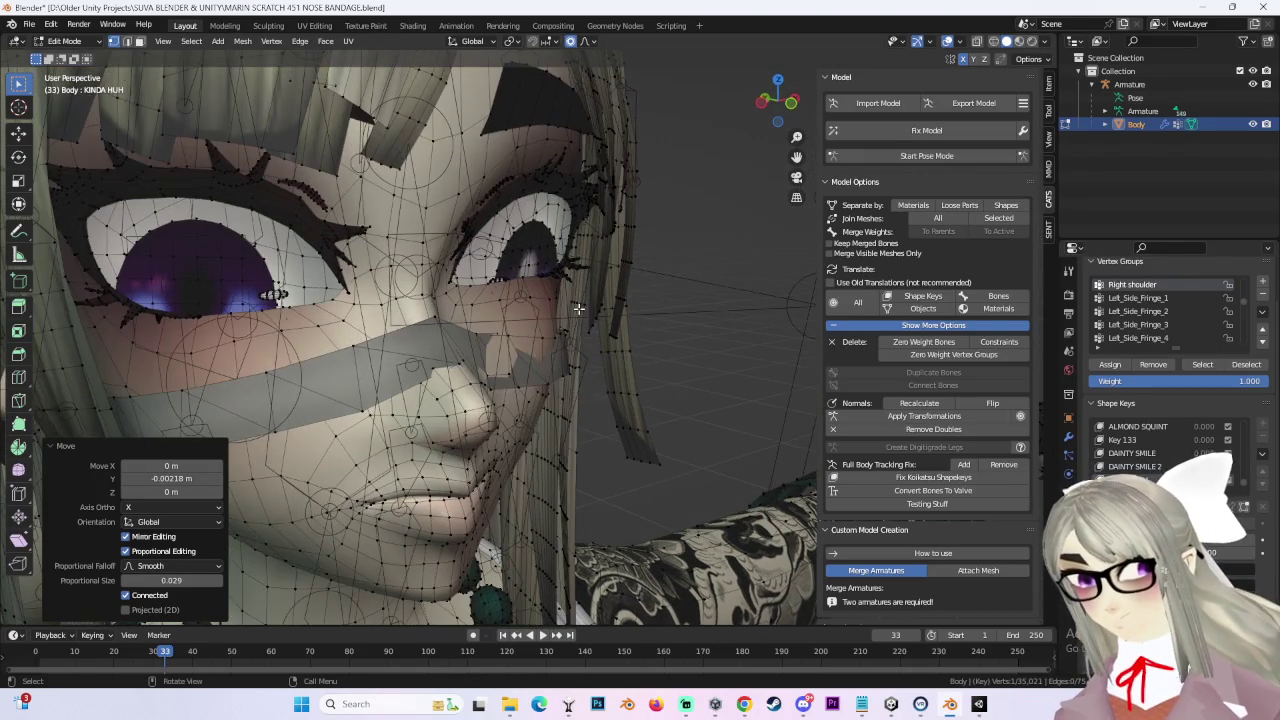
pyautogui.press('g')
pyautogui.press('y')
pyautogui.scroll(3, 579, 308)
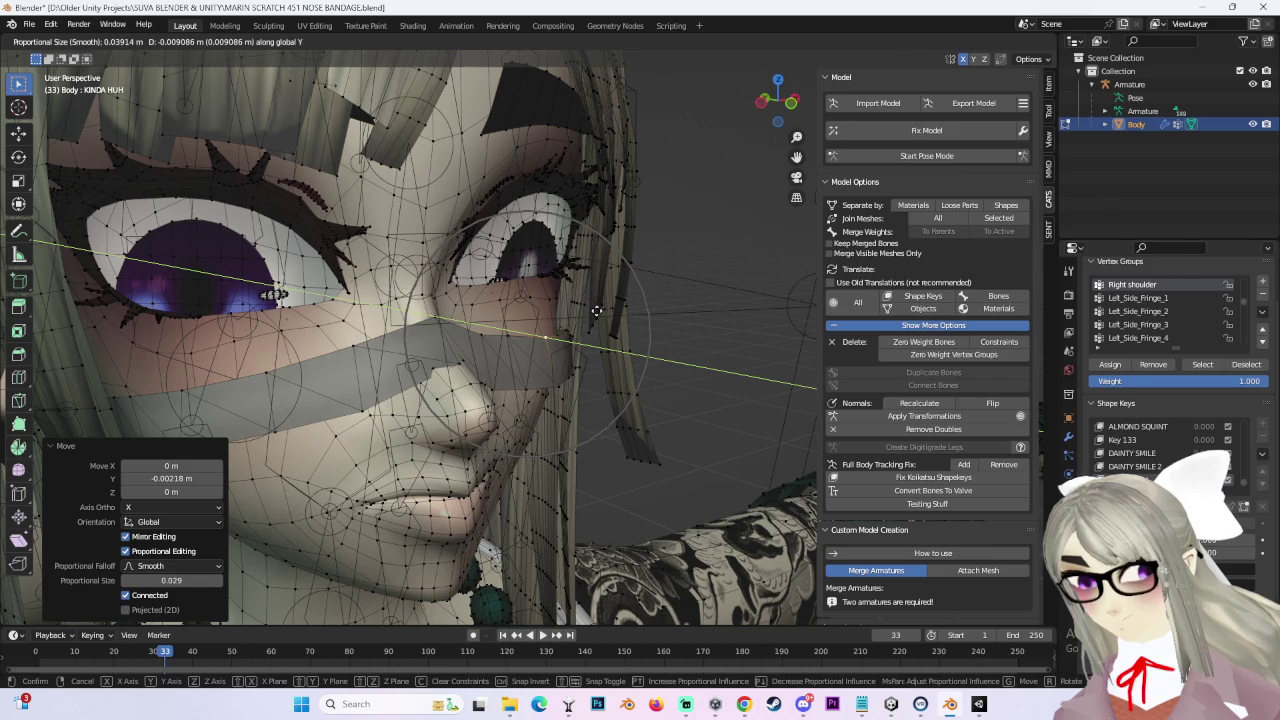
pyautogui.click(597, 312)
pyautogui.moveTo(522, 358)
pyautogui.mouseDown(button='middle')
pyautogui.moveTo(402, 326)
pyautogui.moveTo(417, 308)
pyautogui.mouseUp(button='middle')
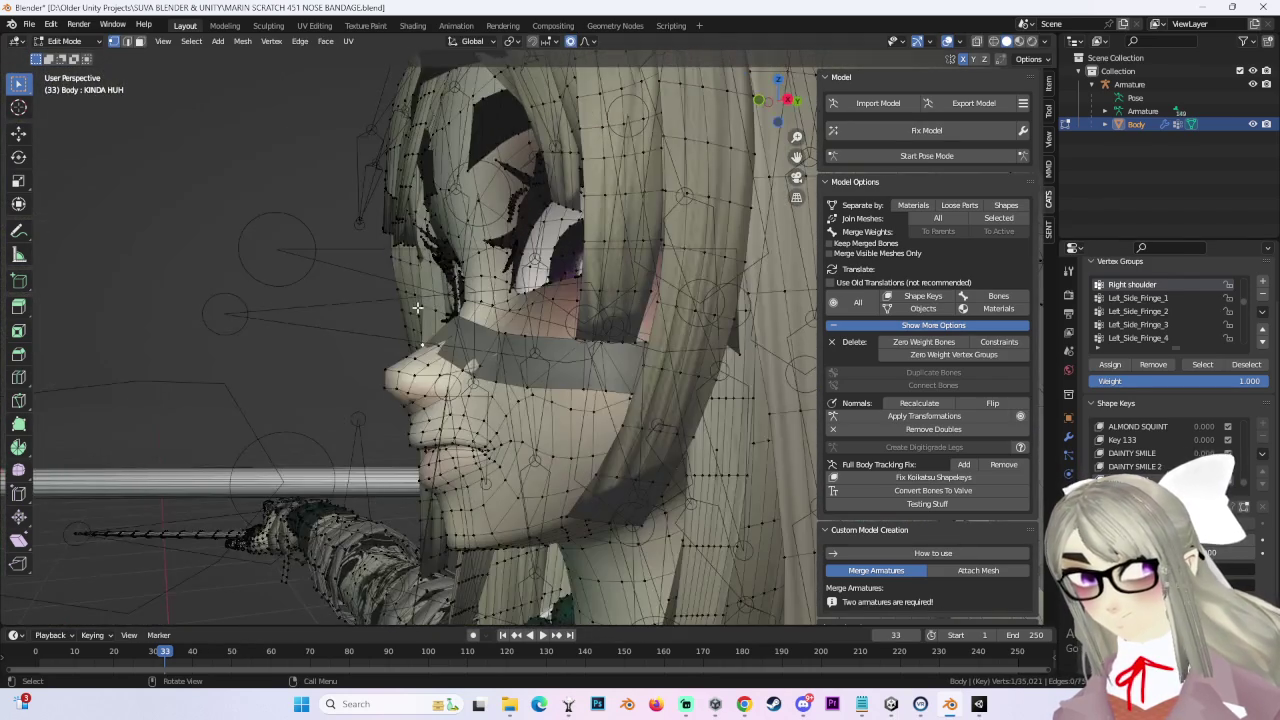
# Step: Refine the DAINTY SMILE 2 bandage by moving and edge-sliding individual vertices
pyautogui.press('g')
pyautogui.click(410, 300)
pyautogui.moveTo(470, 380)
pyautogui.mouseDown(button='middle')
pyautogui.moveTo(483, 343)
pyautogui.moveTo(644, 365)
pyautogui.moveTo(560, 323)
pyautogui.mouseUp(button='middle')
pyautogui.press('g')
pyautogui.press('g')
pyautogui.click(560, 360)
pyautogui.press('g')
pyautogui.press('g')
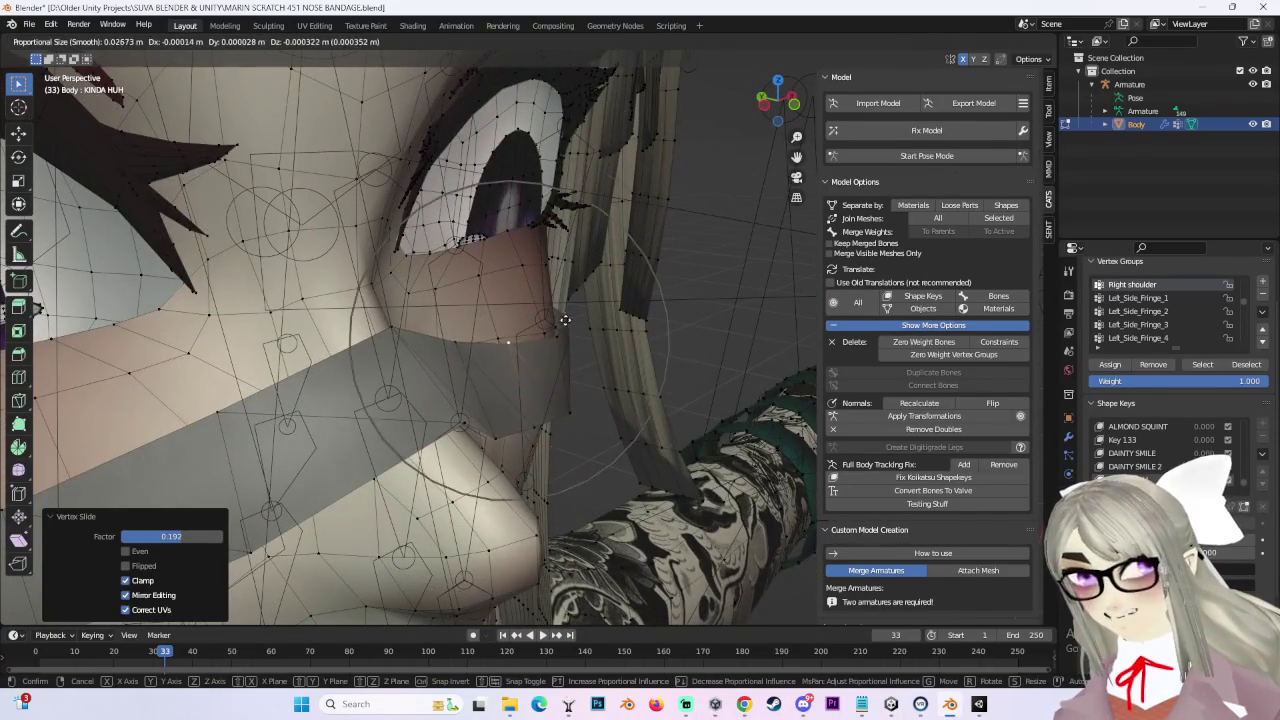
pyautogui.rightClick(561, 335)
pyautogui.press('g')
pyautogui.press('g')
pyautogui.click(557, 328)
pyautogui.moveTo(563, 357)
pyautogui.mouseDown(button='middle')
pyautogui.moveTo(517, 349)
pyautogui.moveTo(550, 325)
pyautogui.moveTo(514, 323)
pyautogui.moveTo(614, 383)
pyautogui.moveTo(594, 366)
pyautogui.moveTo(523, 369)
pyautogui.mouseUp(button='middle')
pyautogui.press('g')
pyautogui.press('g')
pyautogui.click(580, 331)
# Step: Adjust the bandage vertices beside the nose, finishing with a move along Y
pyautogui.press('g')
pyautogui.click(542, 350)
pyautogui.press('g')
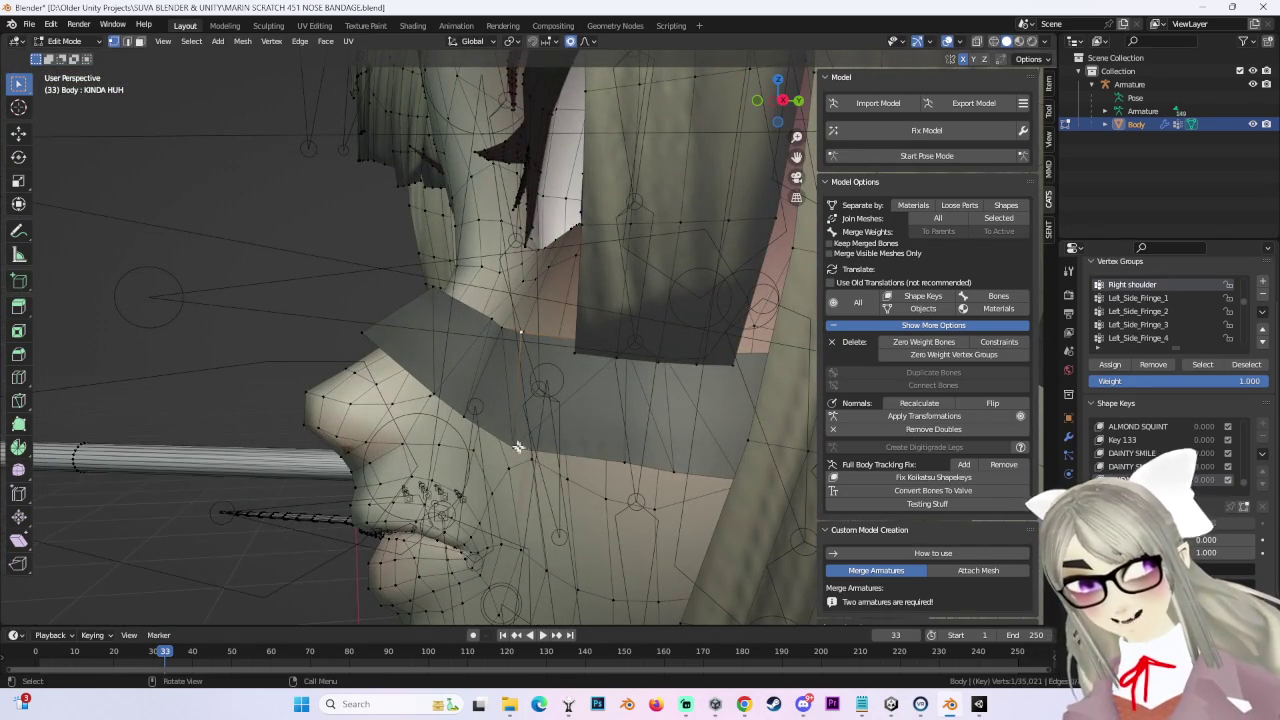
pyautogui.click(532, 328)
pyautogui.moveTo(532, 328)
pyautogui.mouseDown(button='middle')
pyautogui.moveTo(631, 354)
pyautogui.moveTo(674, 346)
pyautogui.moveTo(587, 358)
pyautogui.moveTo(609, 380)
pyautogui.moveTo(638, 349)
pyautogui.mouseUp(button='middle')
pyautogui.press('g')
pyautogui.click(631, 354)
pyautogui.press('g')
pyautogui.press('y')
pyautogui.click(637, 345)
# Step: Push the SKEPTICAL bandage back -0.006486 m along Y
pyautogui.moveTo(723, 357); pyautogui.dragTo(632, 345, button='middle')
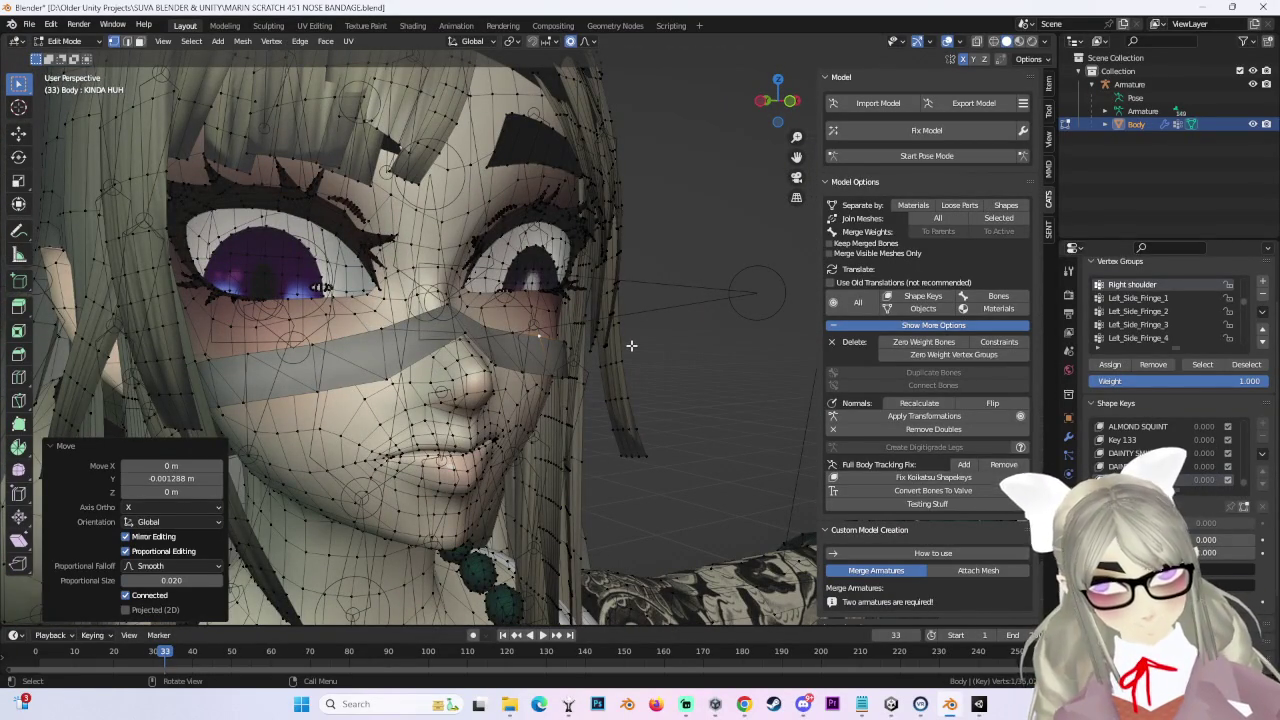
pyautogui.scroll(-1, 1150, 450)
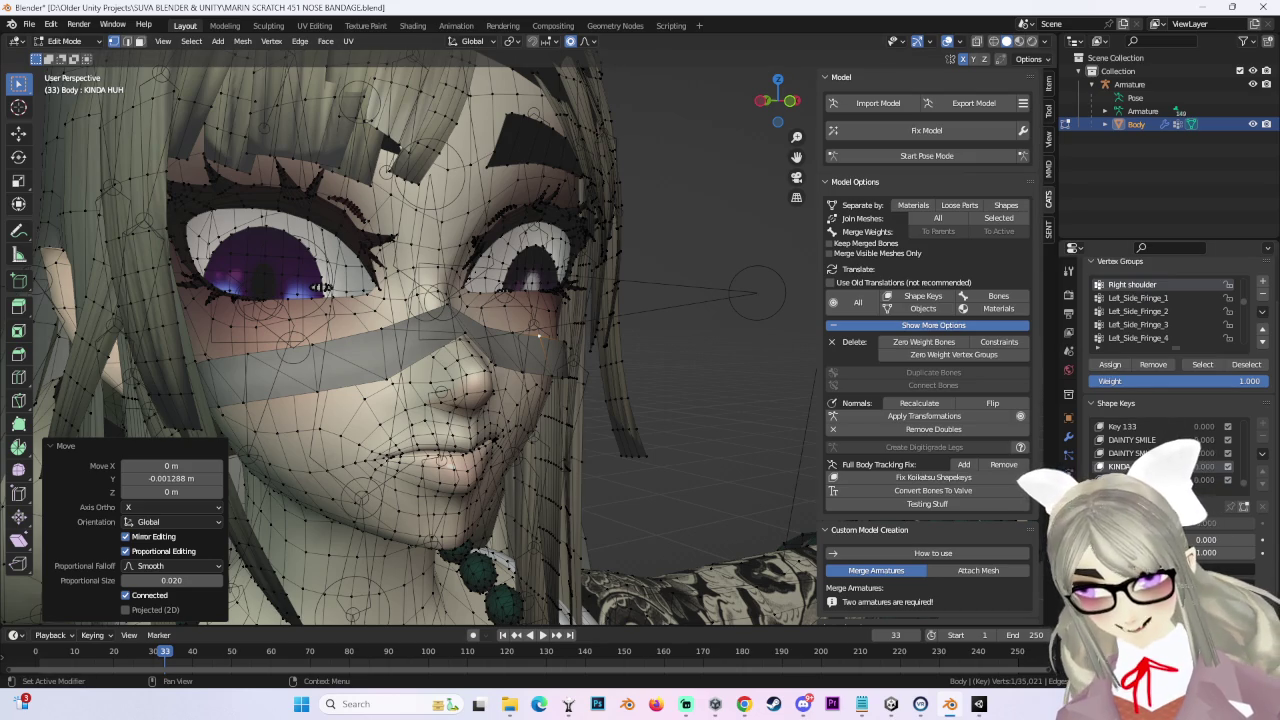
pyautogui.press('g')
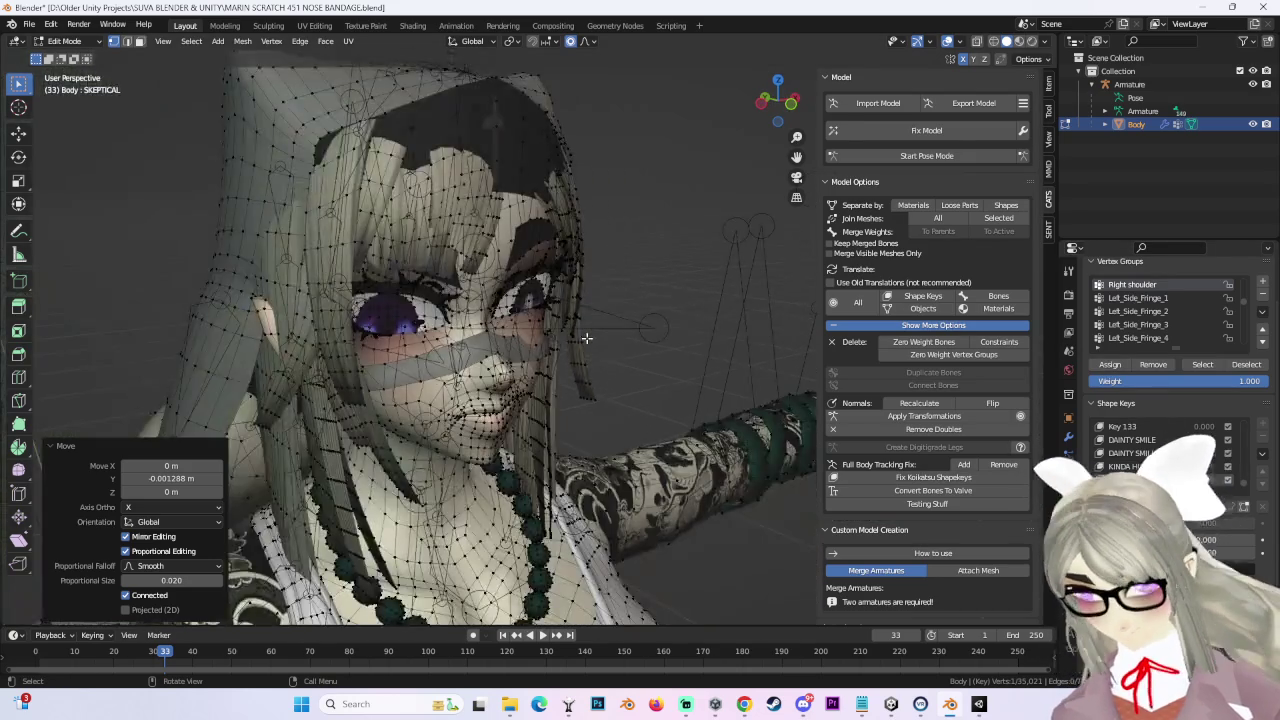
pyautogui.press('y')
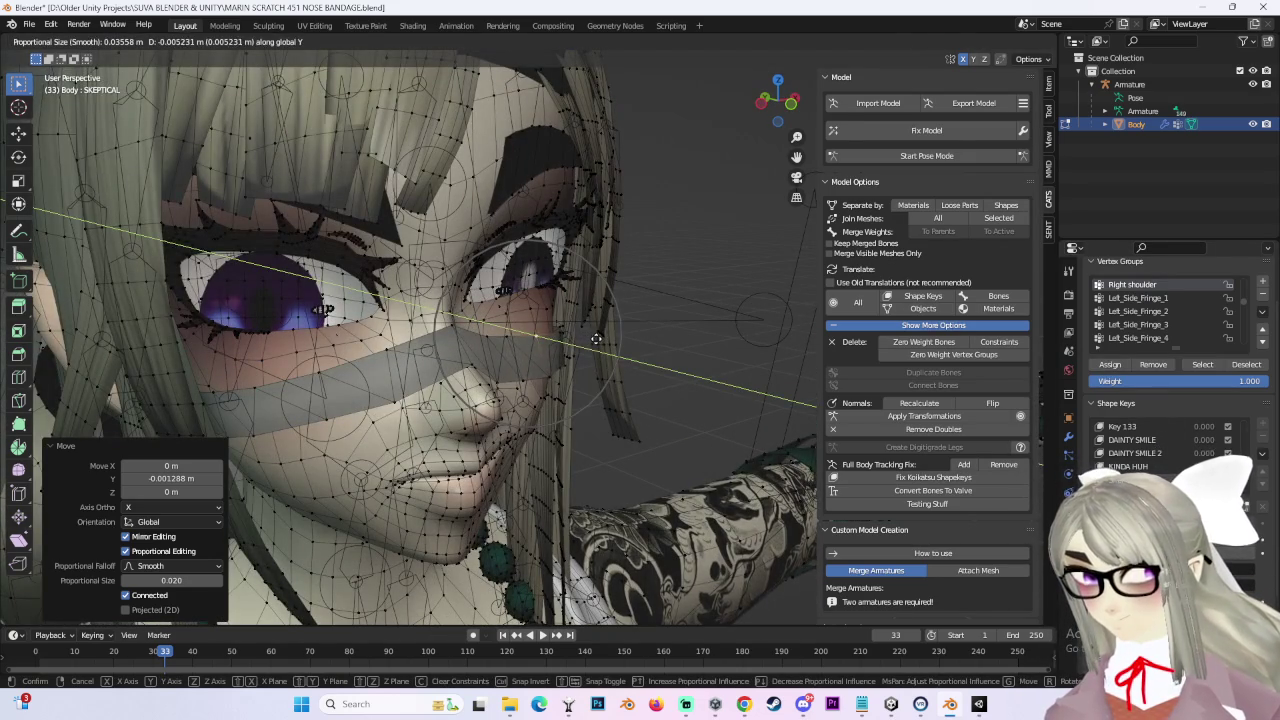
pyautogui.click(596, 338)
# Step: Shift the Key 137 bandage -0.001856 m along Y
pyautogui.scroll(3, 600, 337)
pyautogui.scroll(2, 628, 380)
pyautogui.scroll(2, 676, 373)
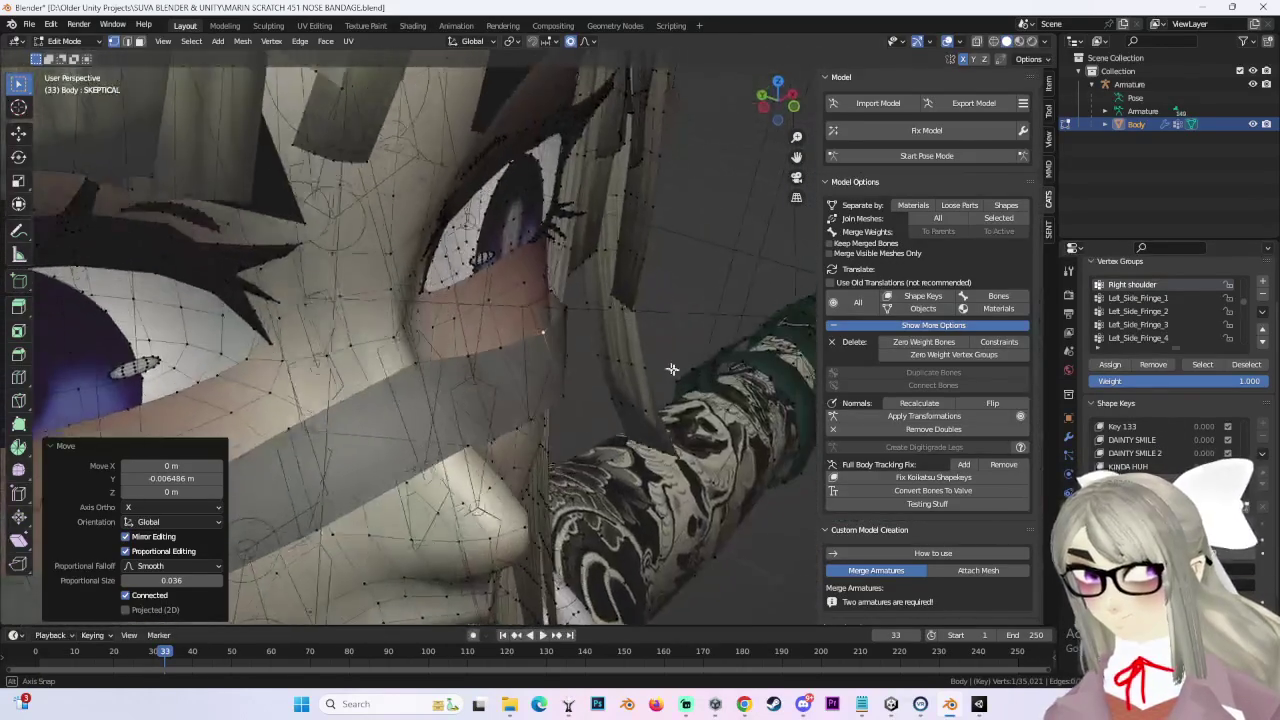
pyautogui.moveTo(676, 373); pyautogui.dragTo(634, 351, button='middle')
pyautogui.scroll(-2, 613, 352)
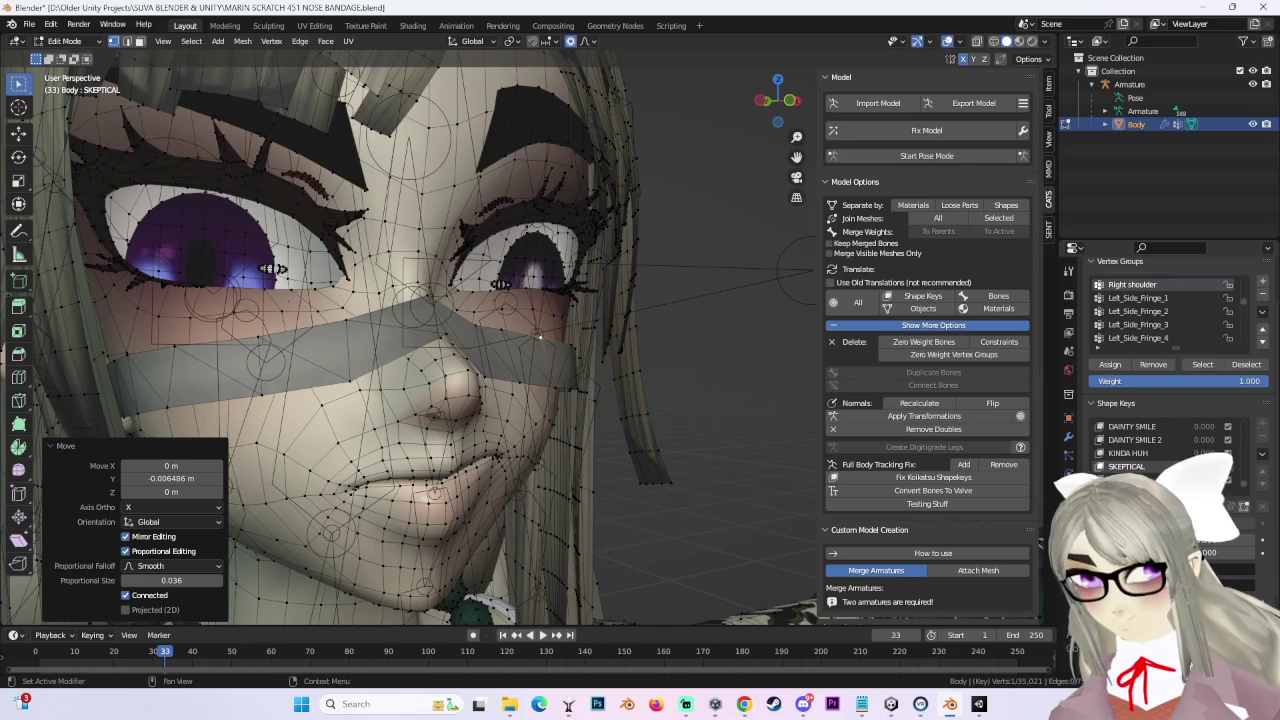
pyautogui.scroll(2, 563, 374)
pyautogui.scroll(1, 634, 357)
pyautogui.scroll(2, 631, 357)
pyautogui.press('g')
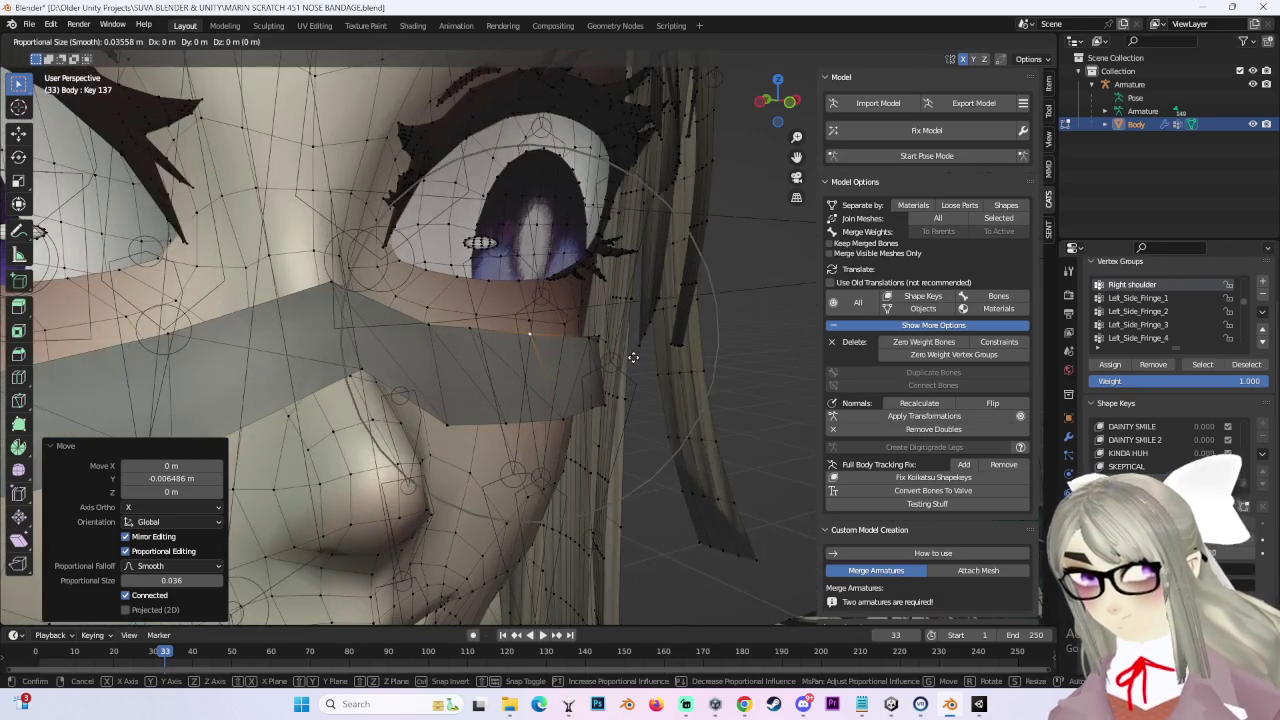
pyautogui.press('y')
pyautogui.click(636, 360)
# Step: Save the .blend file with Ctrl+S
pyautogui.scroll(-3, 634, 368)
pyautogui.scroll(-1, 630, 370)
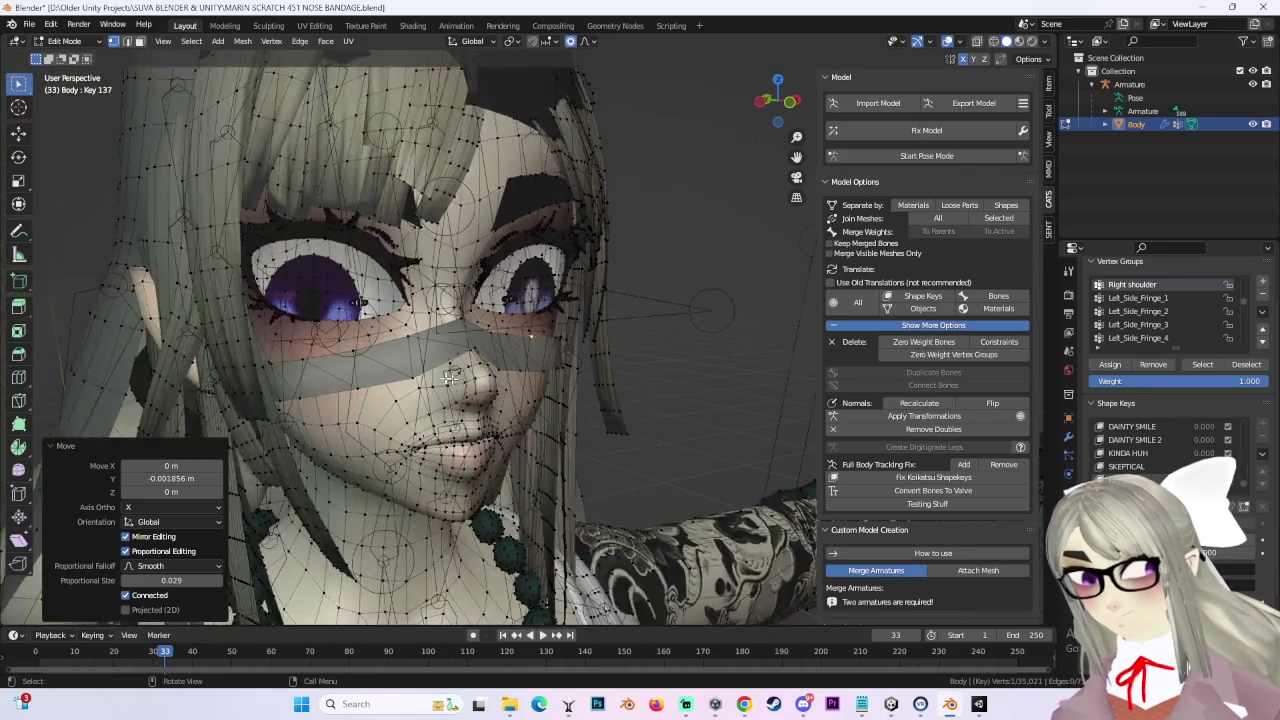
pyautogui.scroll(-1, 538, 390)
pyautogui.scroll(-1, 538, 390)
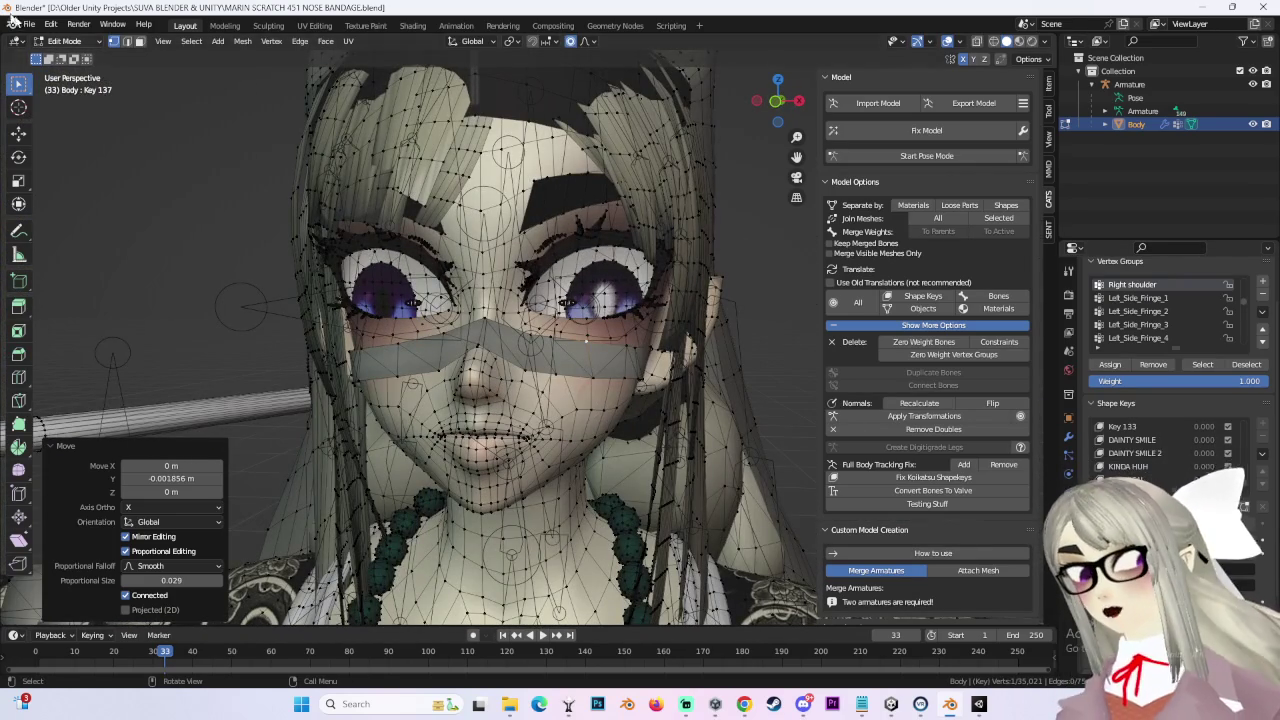
pyautogui.hotkey('ctrl', 's')
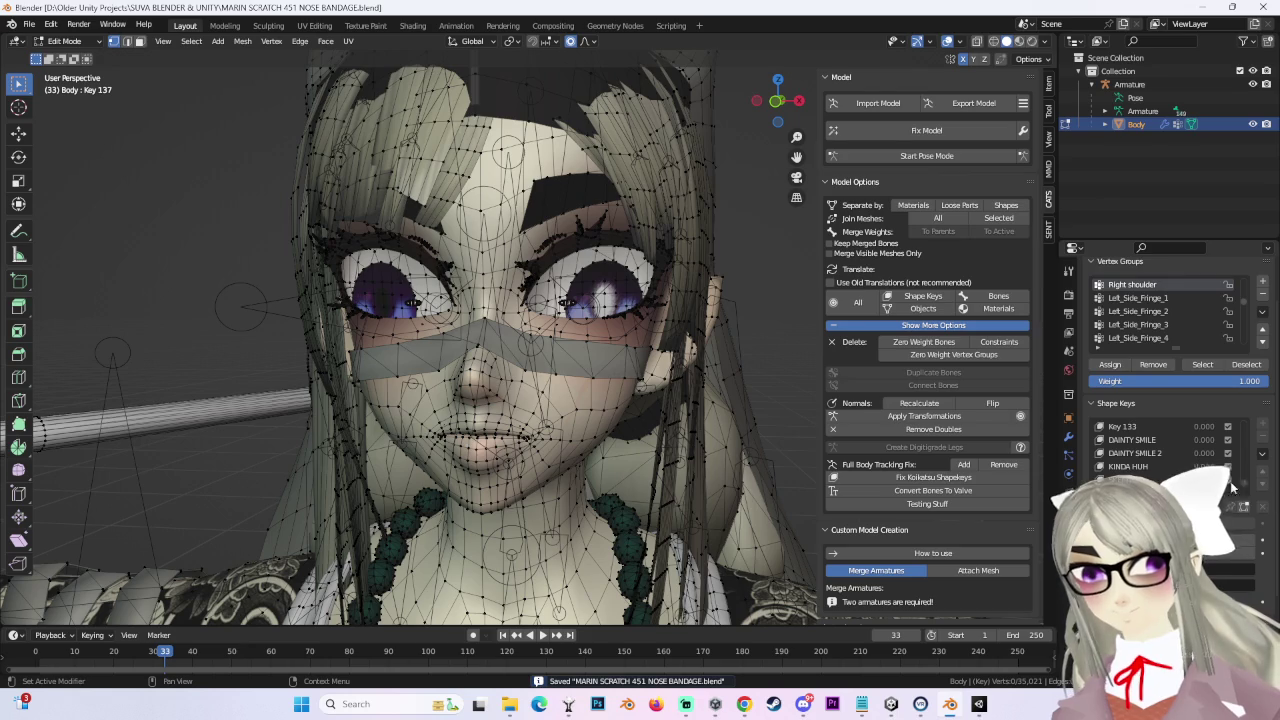
# Step: In Unity's scene, expand MARIN IV and select the MARIN REDO 61 HYPER VISEMES (14) avatar and its Body mesh
pyautogui.click(980, 706)
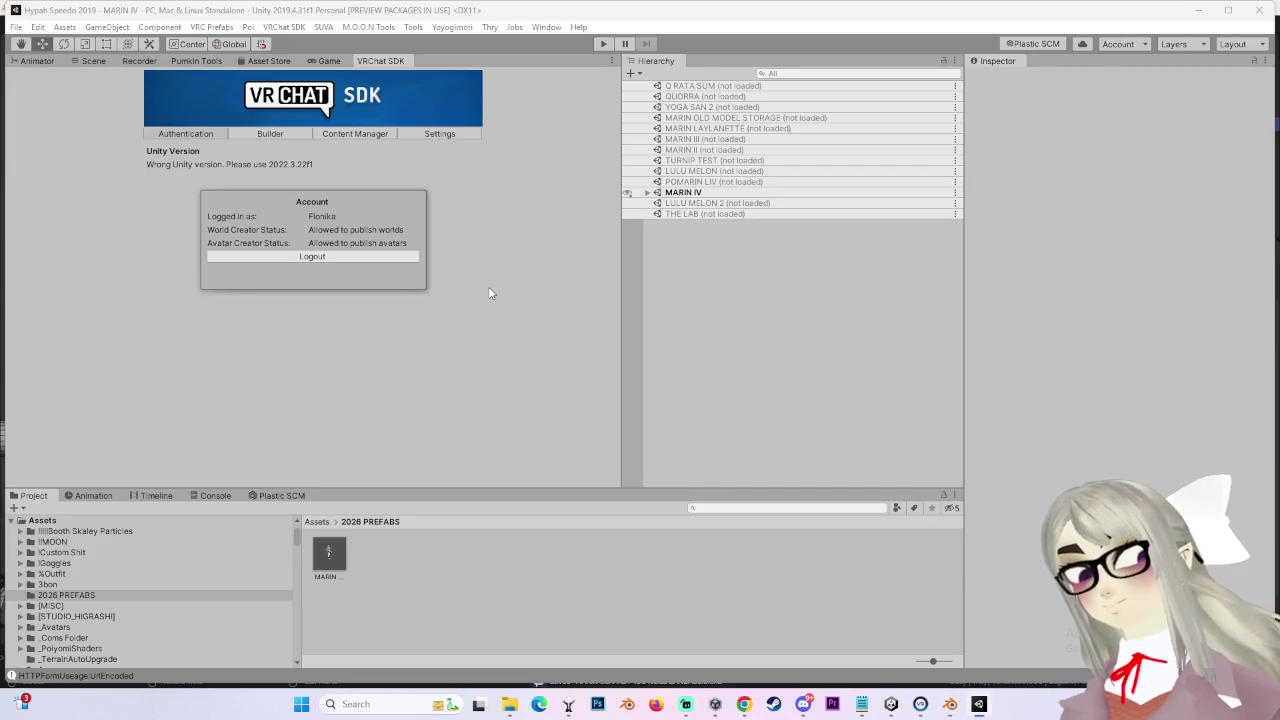
pyautogui.click(99, 62)
pyautogui.moveTo(387, 298); pyautogui.dragTo(249, 293, button='right')
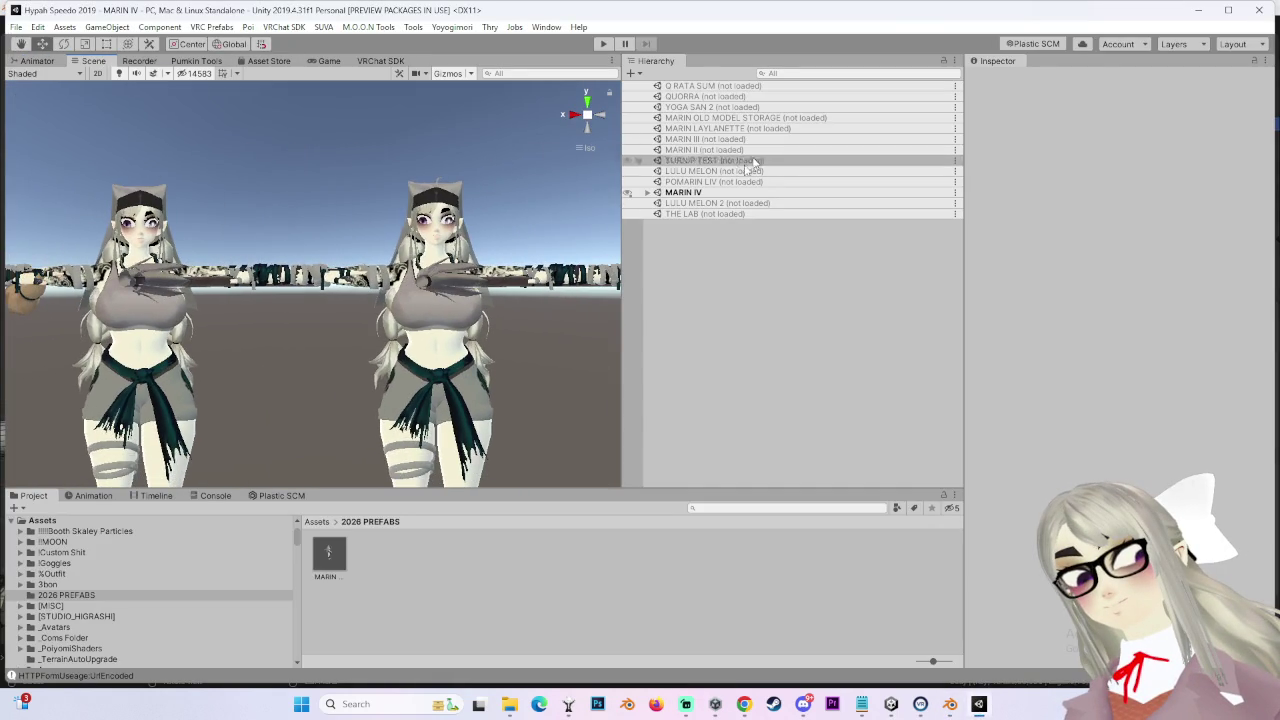
pyautogui.click(647, 192)
pyautogui.scroll(-5, 680, 240)
pyautogui.scroll(-5, 700, 290)
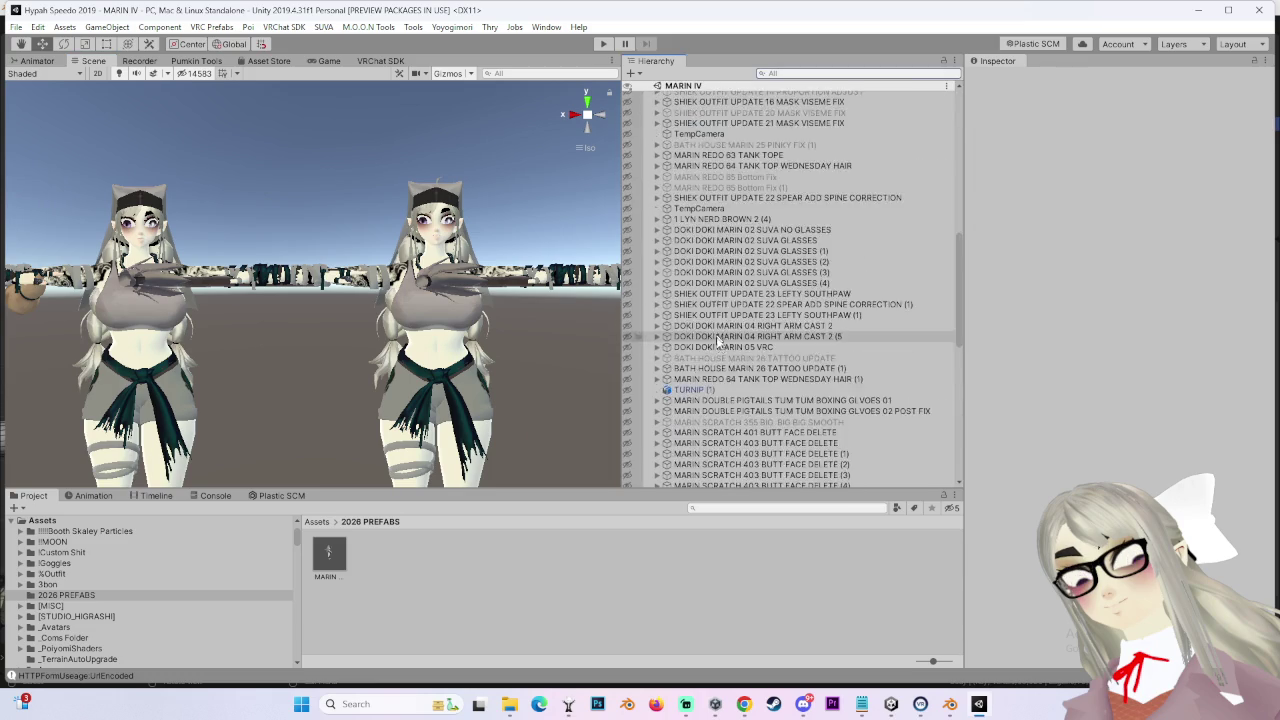
pyautogui.scroll(-5, 717, 325)
pyautogui.scroll(-5, 716, 345)
pyautogui.click(690, 460)
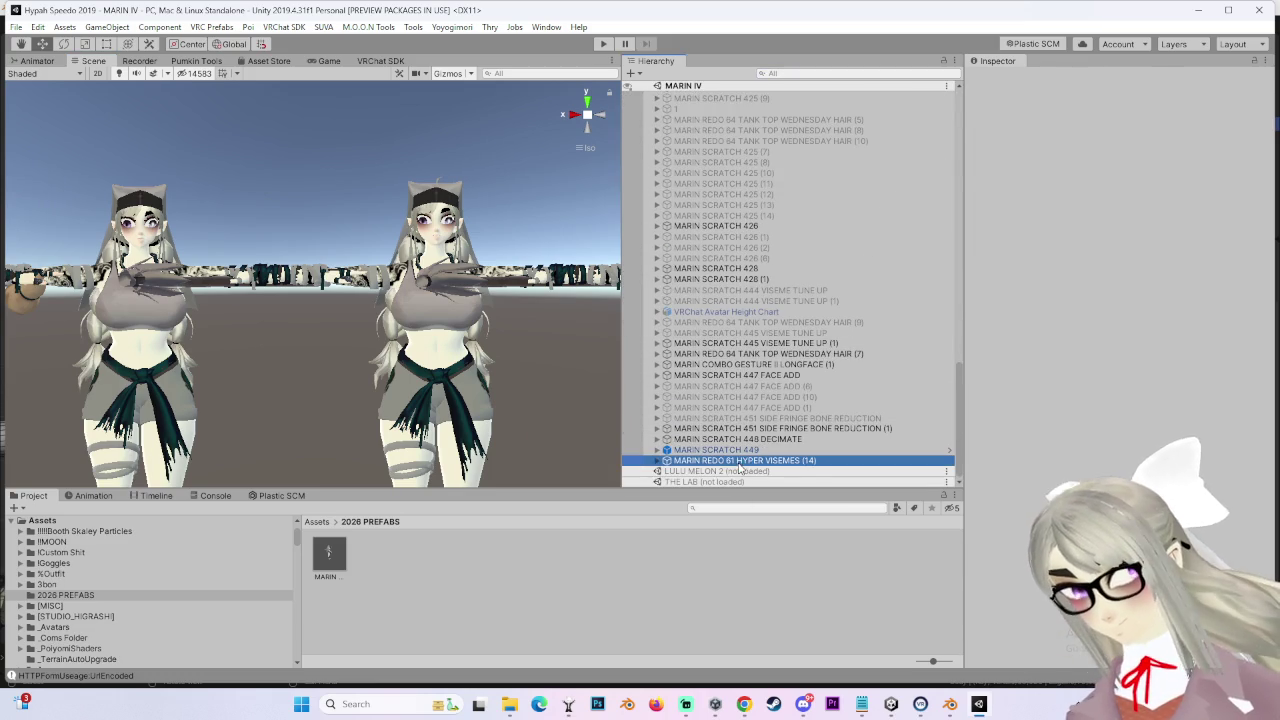
pyautogui.click(657, 460)
pyautogui.scroll(-3, 700, 420)
pyautogui.click(740, 362)
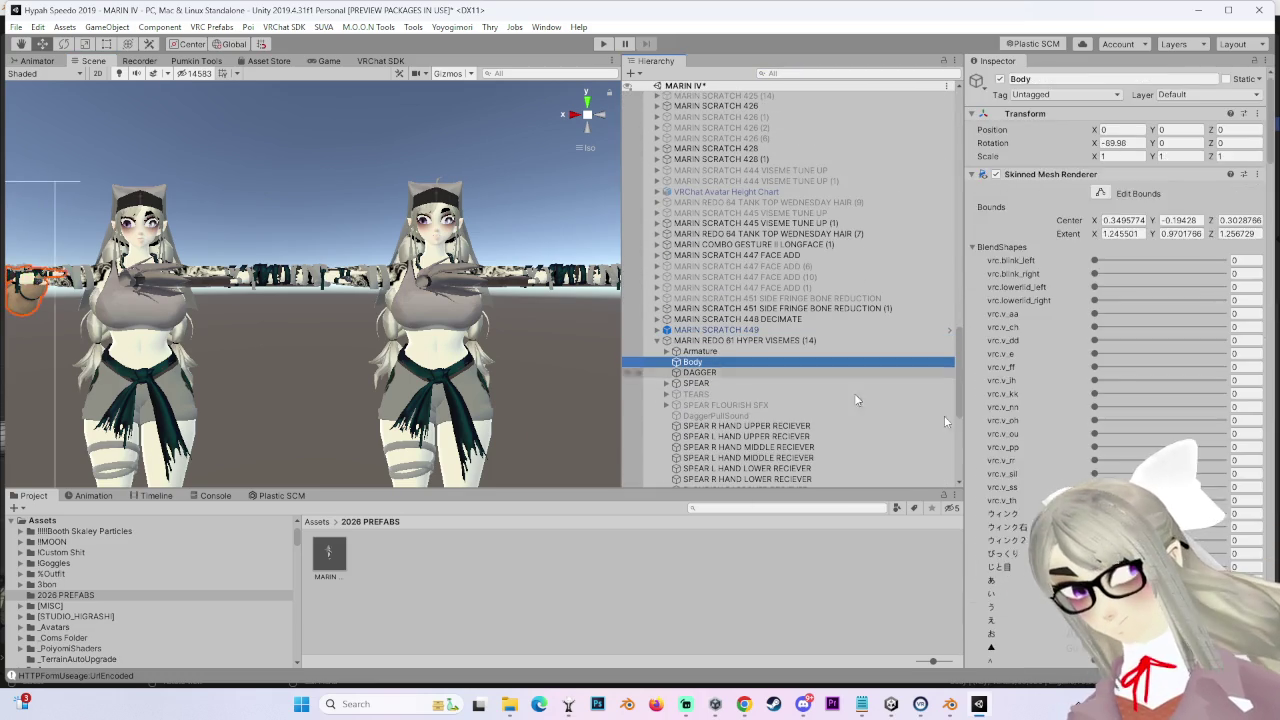
# Step: Reselect the avatar and locate its FX controller, MARIN LOW EYES SPEAR REDO, in the Project
pyautogui.scroll(-10, 1040, 400)
pyautogui.scroll(-5, 1040, 485)
pyautogui.scroll(-10, 1040, 485)
pyautogui.scroll(-10, 1025, 495)
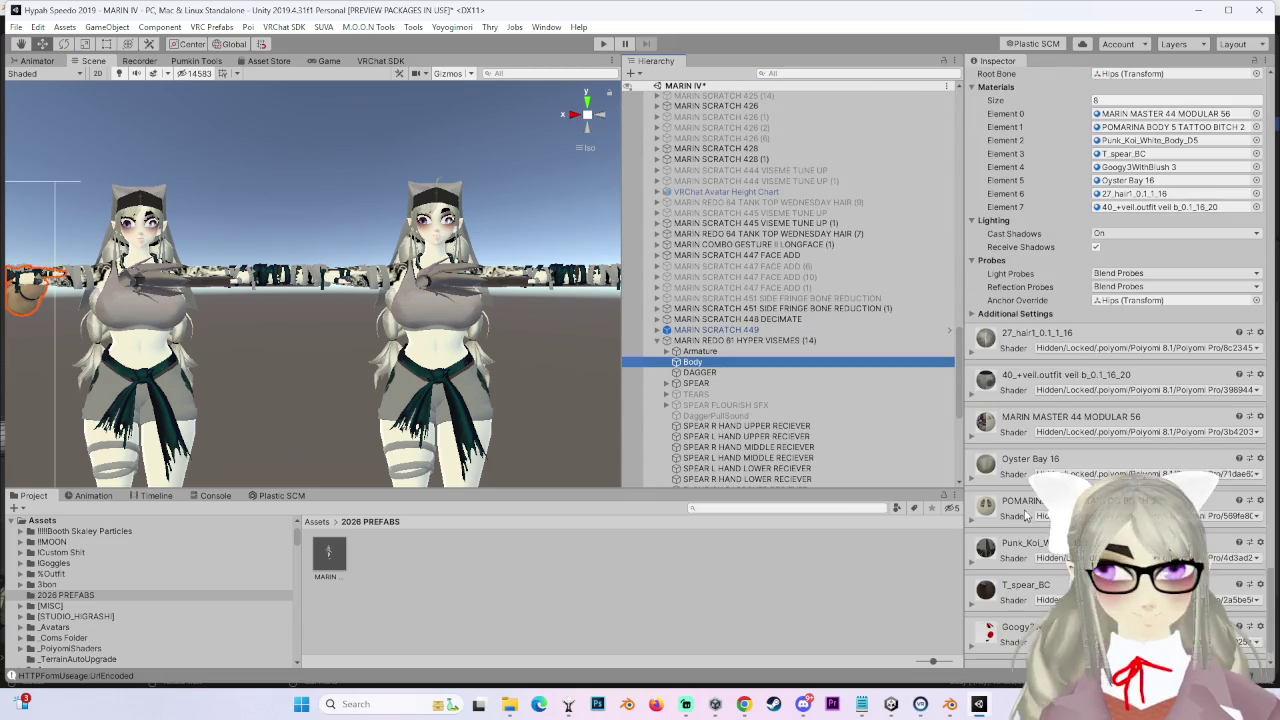
pyautogui.scroll(-1, 1017, 502)
pyautogui.scroll(1, 484, 341)
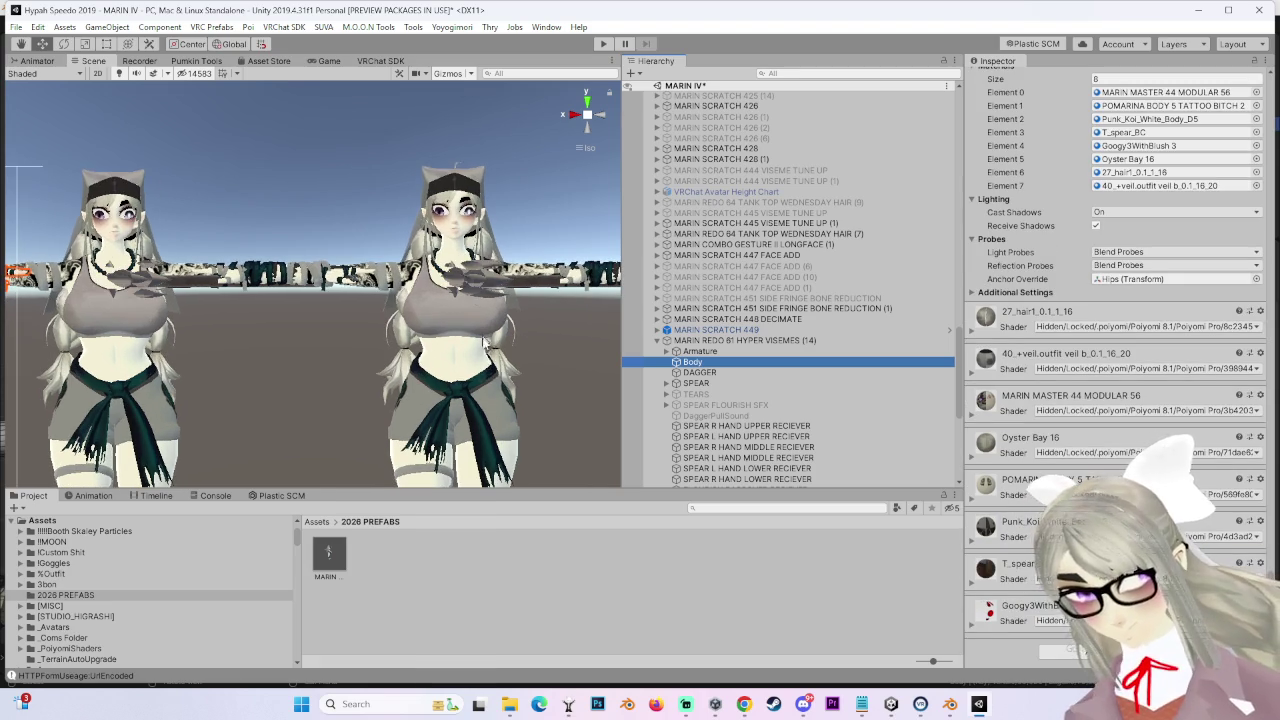
pyautogui.scroll(-3, 315, 300)
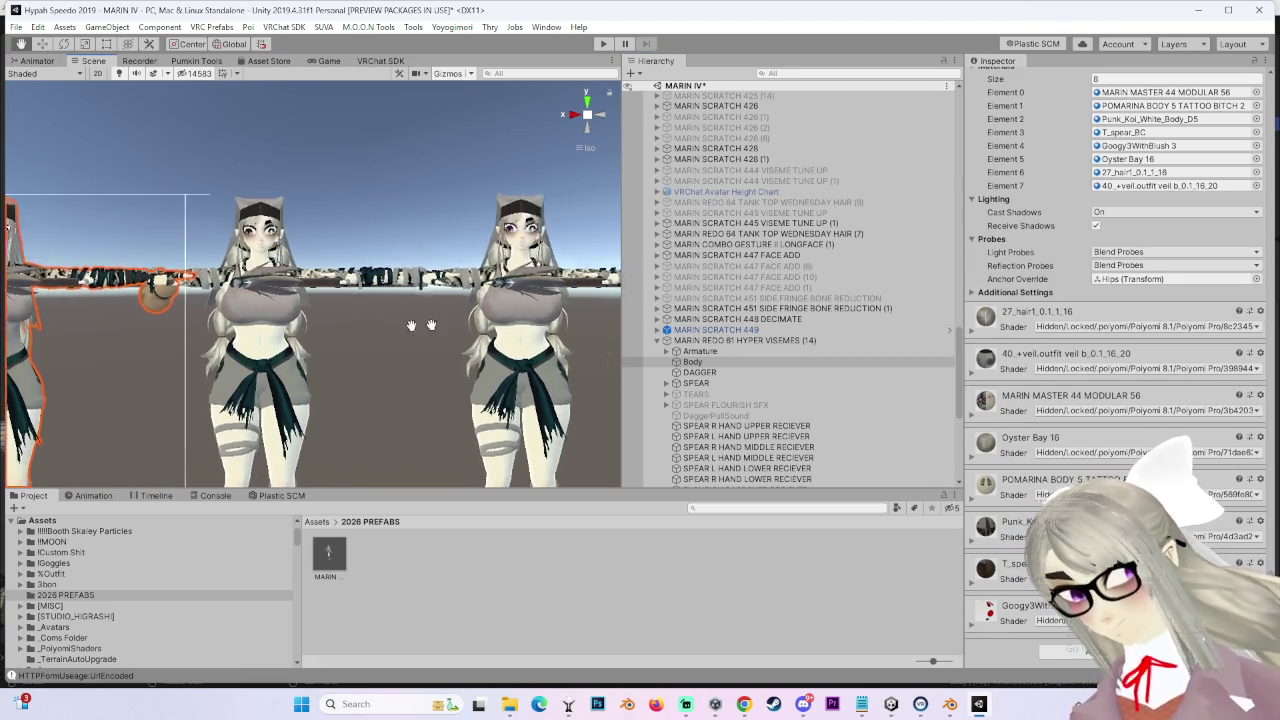
pyautogui.click(770, 341)
pyautogui.click(1150, 287)
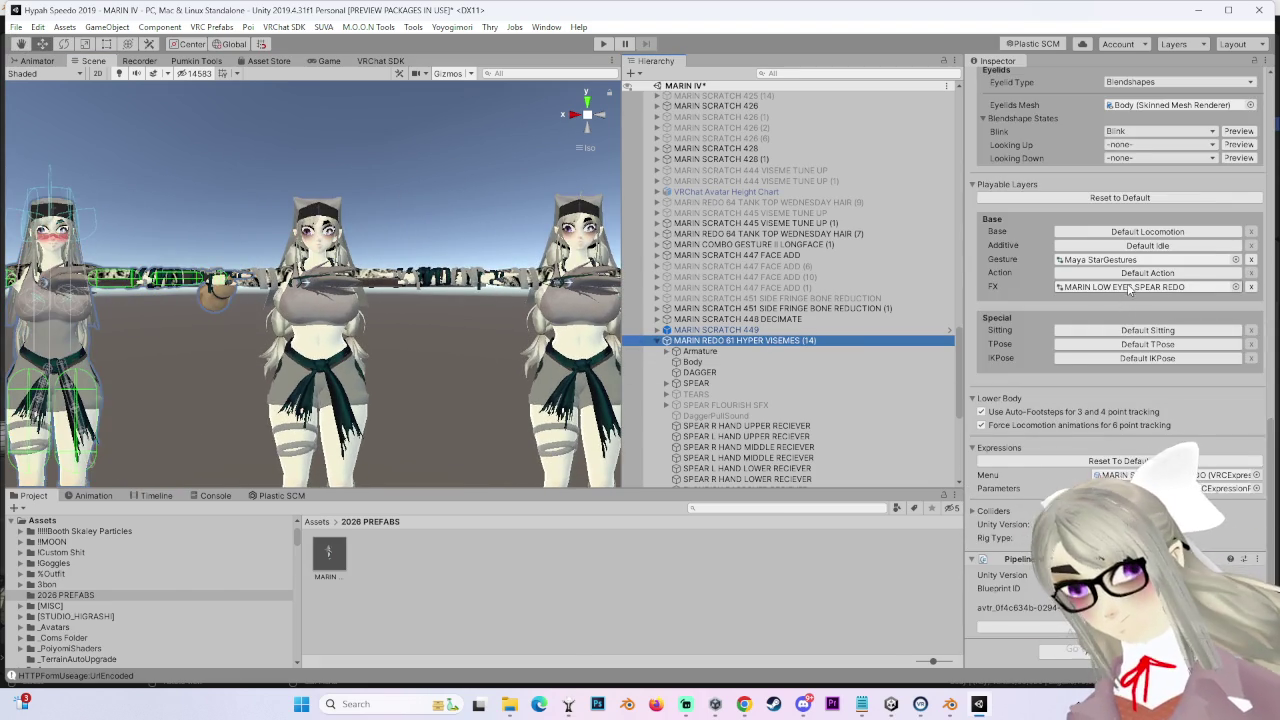
pyautogui.click(468, 588)
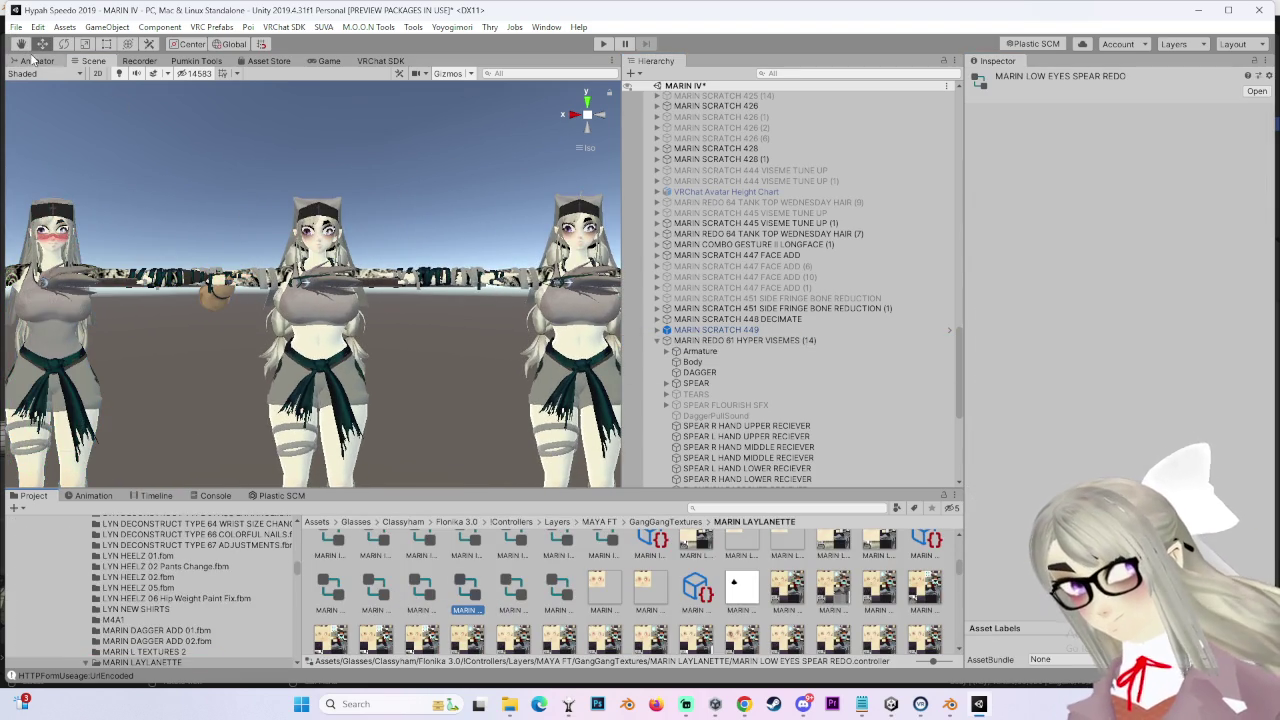
# Step: In the Animator, open the FACIAL BANDAGES layer and select the FACE BANDAGES ON state
pyautogui.click(38, 61)
pyautogui.scroll(-3, 150, 300)
pyautogui.scroll(-5, 153, 321)
pyautogui.scroll(-3, 160, 345)
pyautogui.scroll(-3, 160, 357)
pyautogui.scroll(-3, 110, 375)
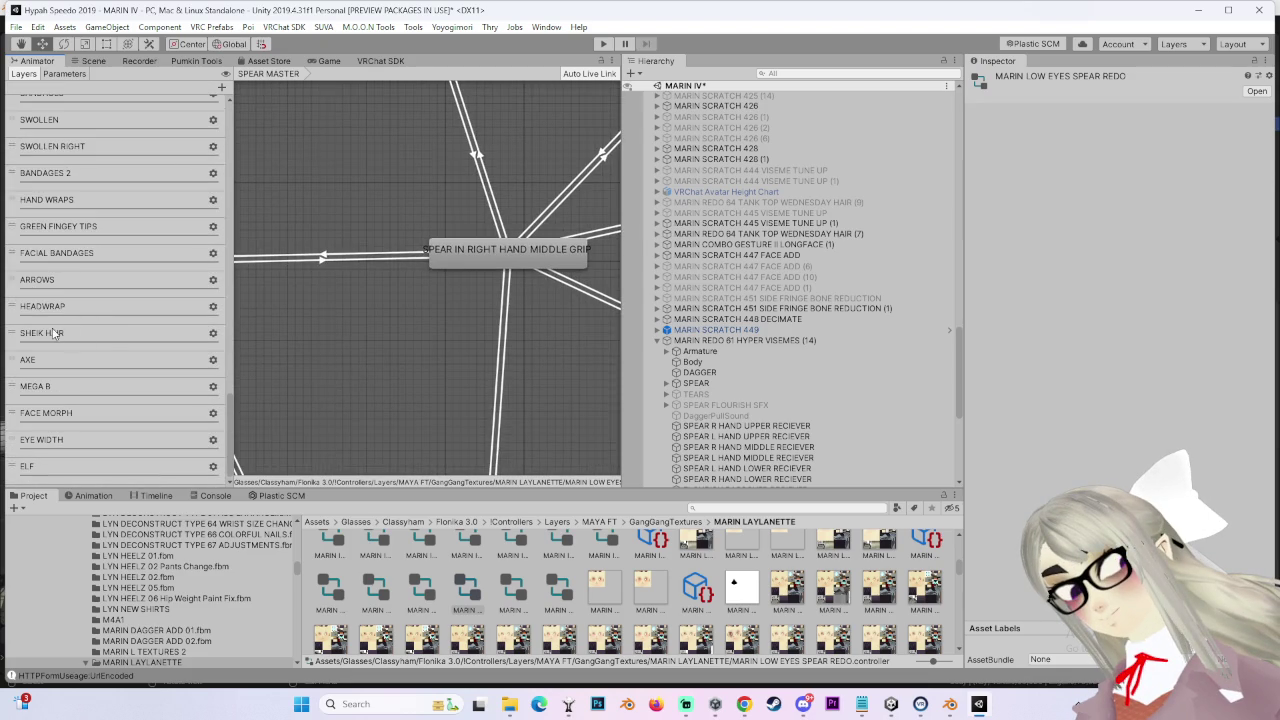
pyautogui.click(75, 256)
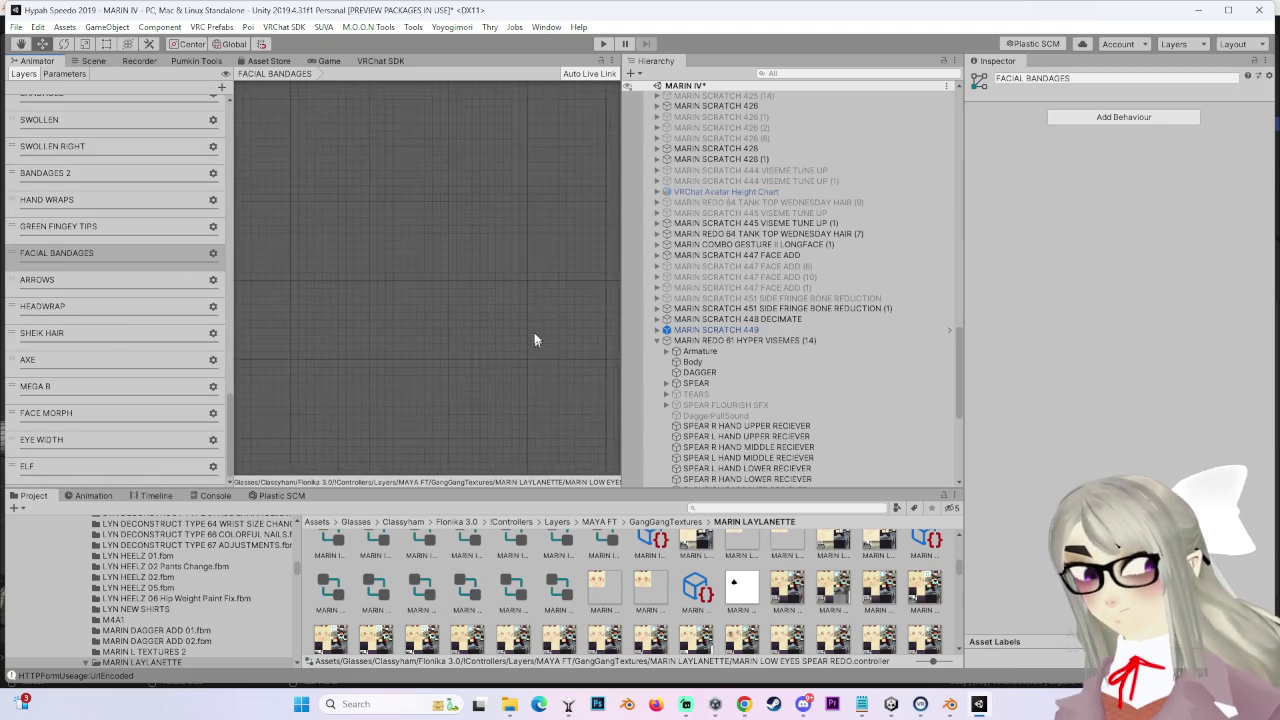
pyautogui.scroll(5, 494, 349)
pyautogui.scroll(5, 446, 368)
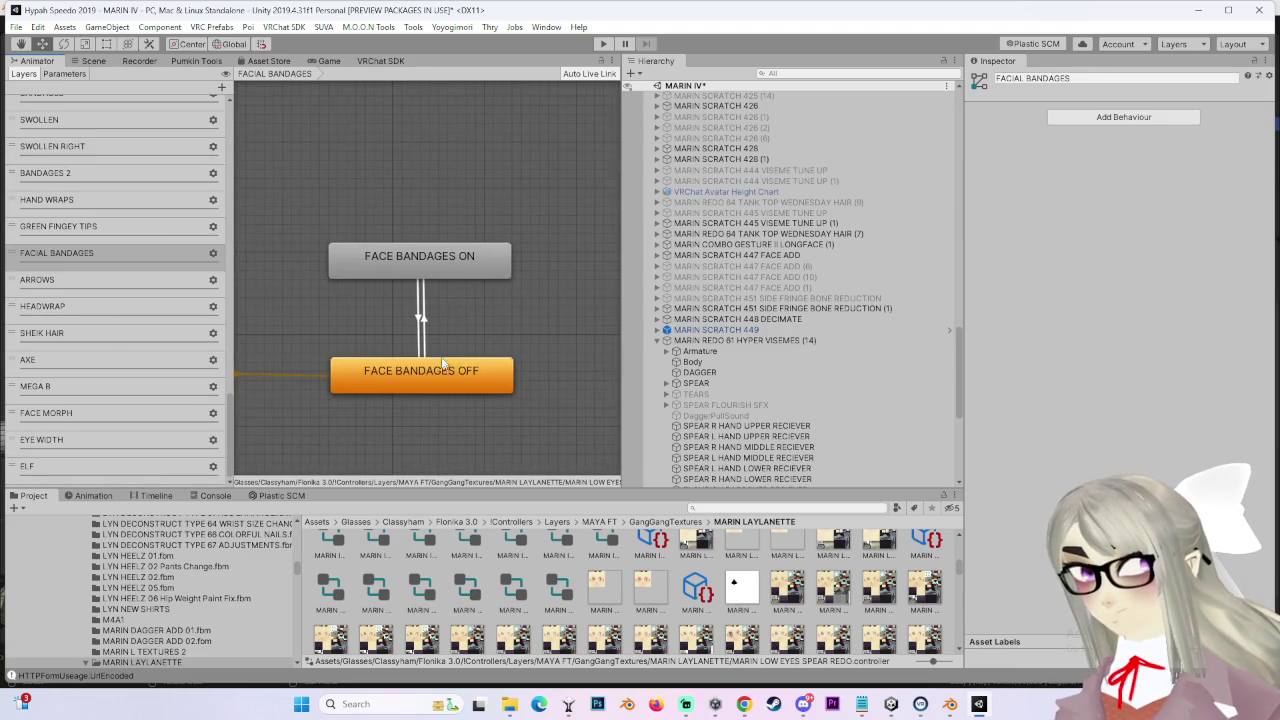
pyautogui.click(441, 374)
pyautogui.click(421, 320)
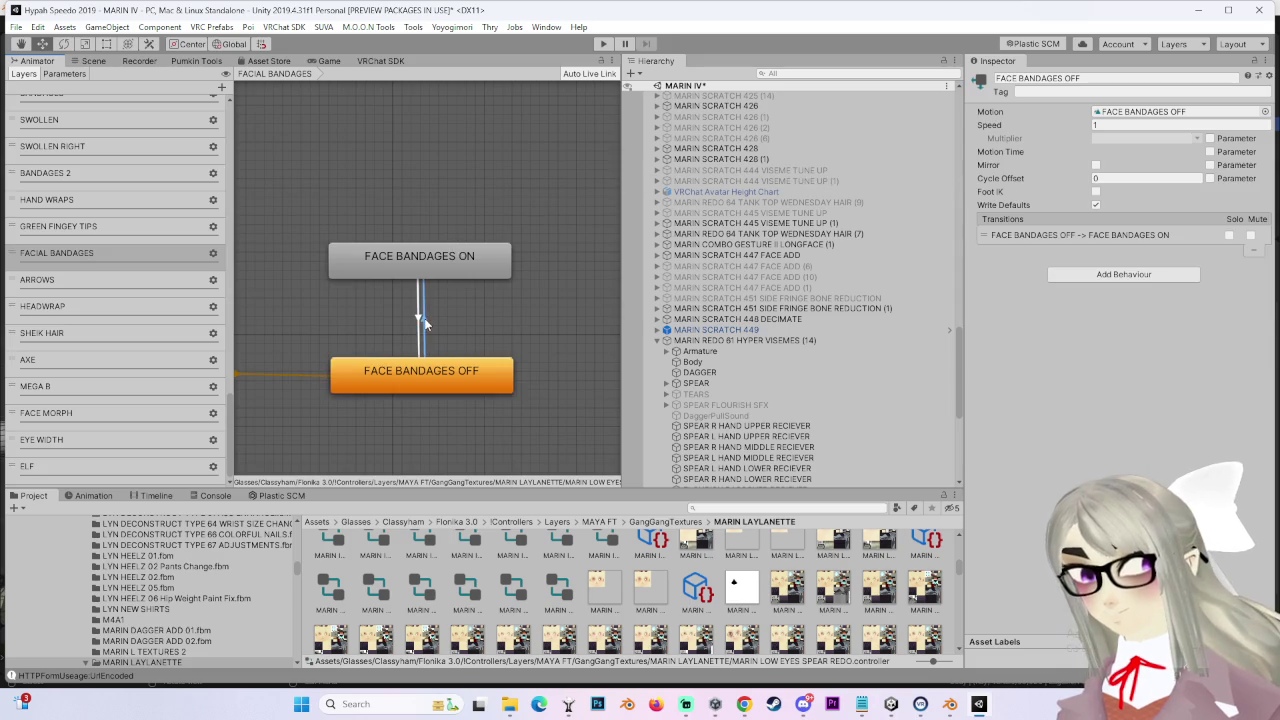
pyautogui.click(460, 270)
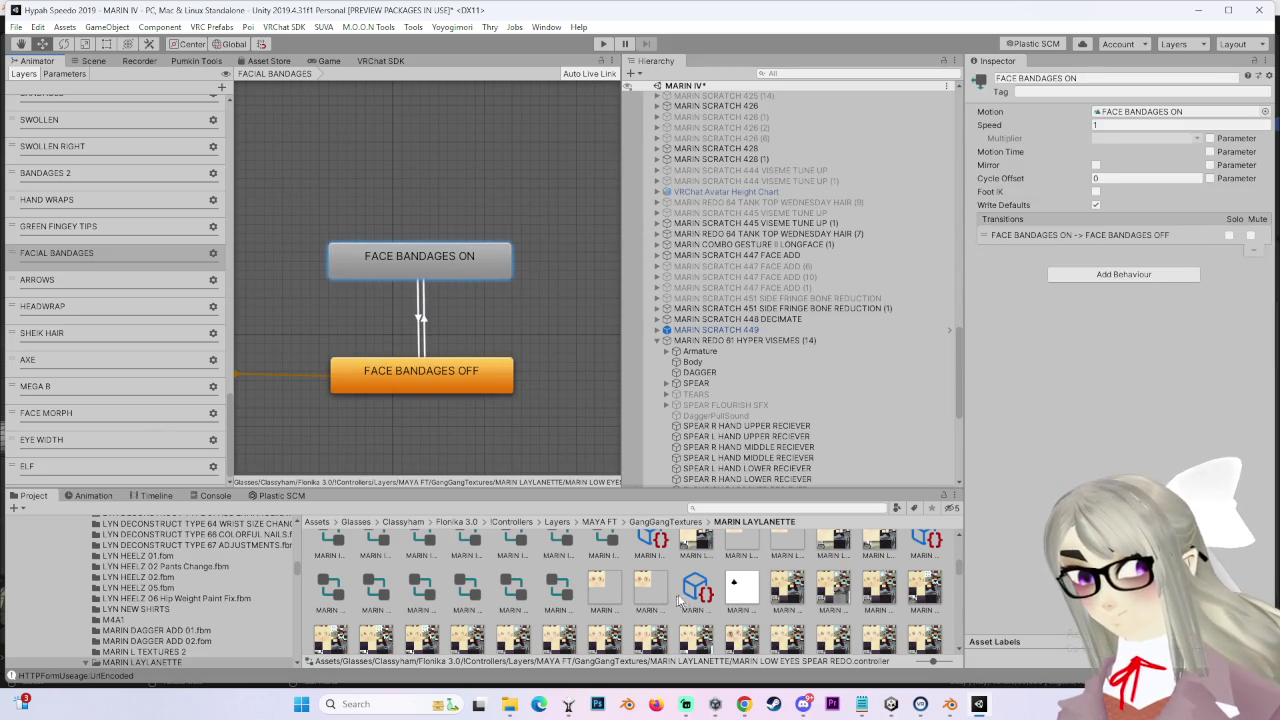
# Step: Confirm the FACE BANDAGES ON clip keys Body's FACE OWIE BANDAGES HIDE at 0, then return to Scene
pyautogui.click(1145, 111)
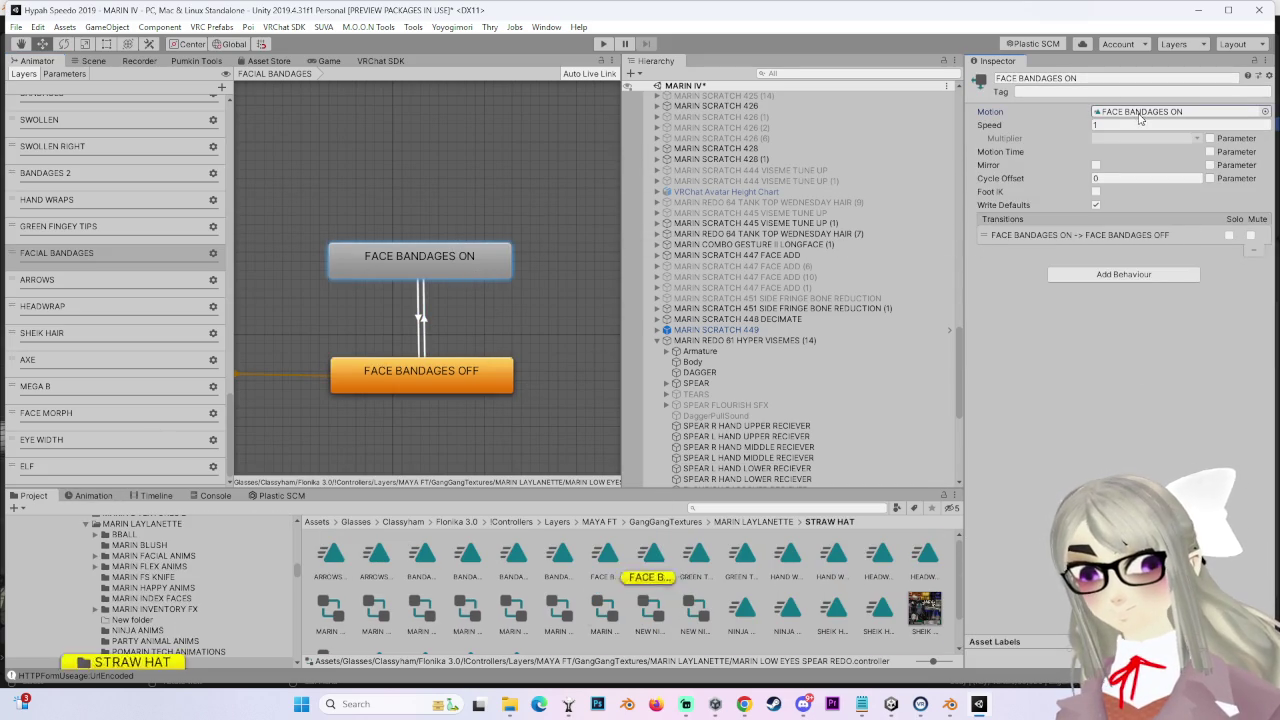
pyautogui.click(662, 576)
pyautogui.click(92, 495)
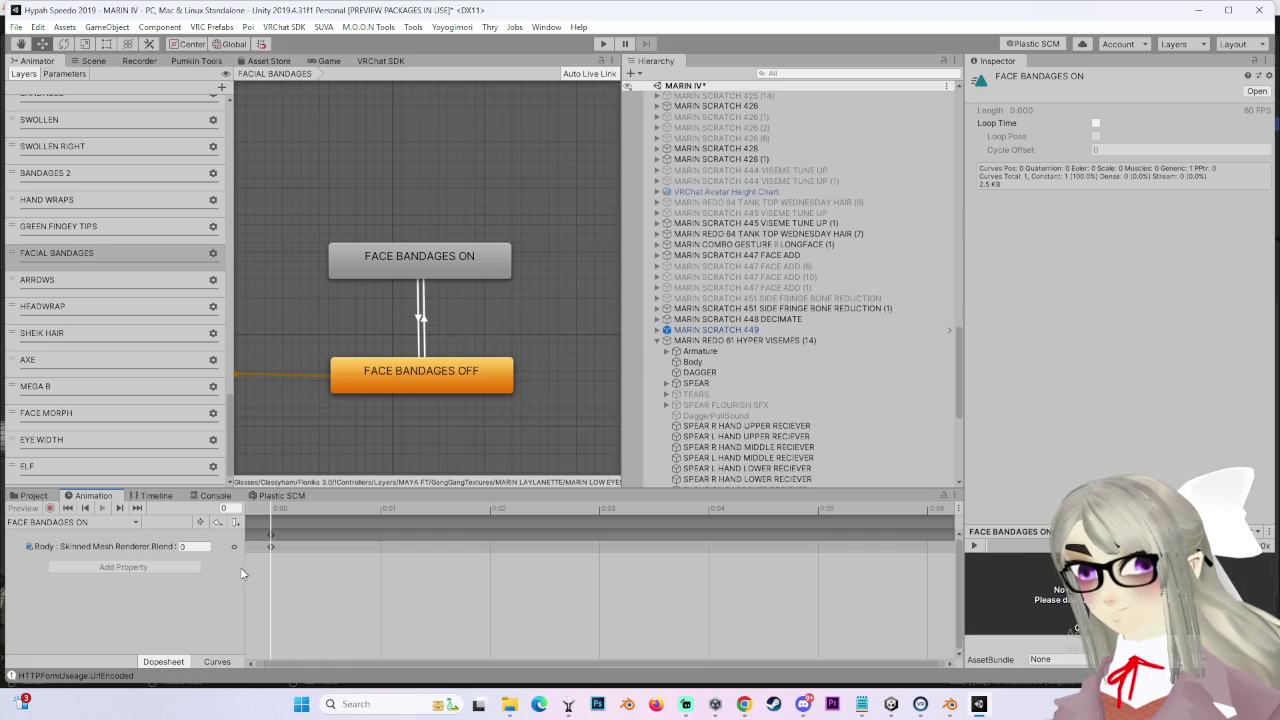
pyautogui.moveTo(241, 573); pyautogui.dragTo(437, 570)
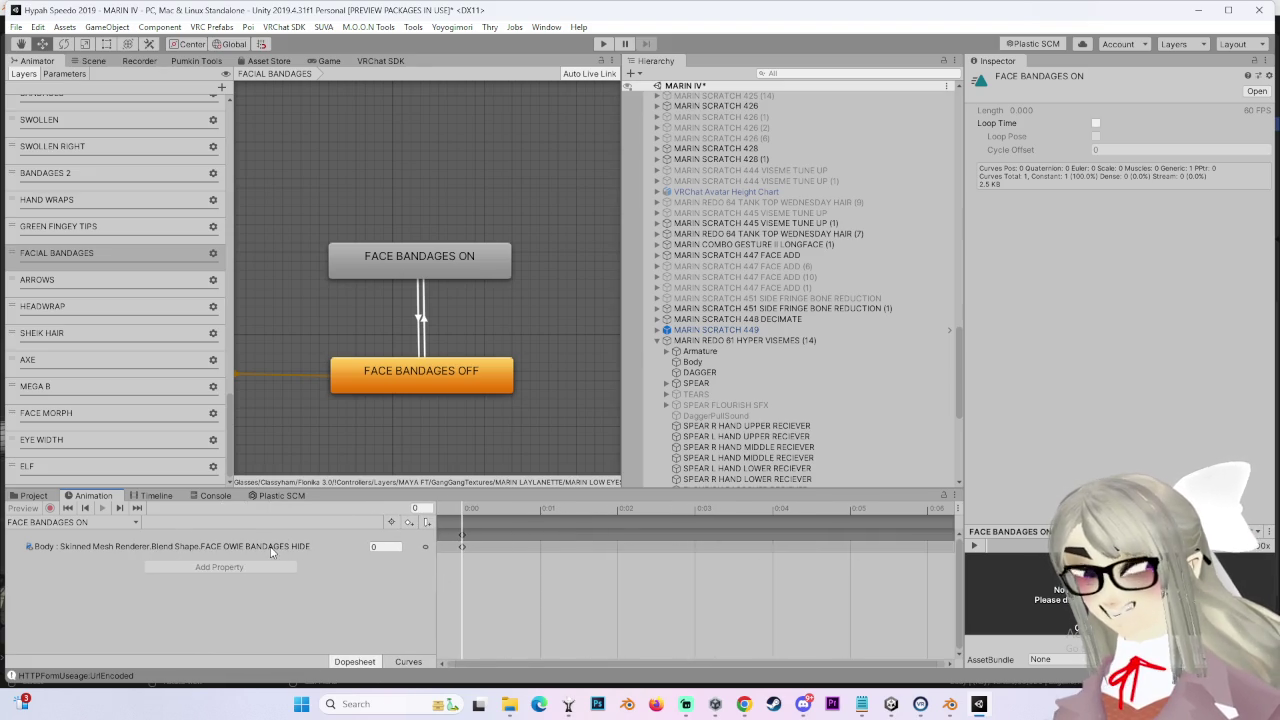
pyautogui.click(93, 61)
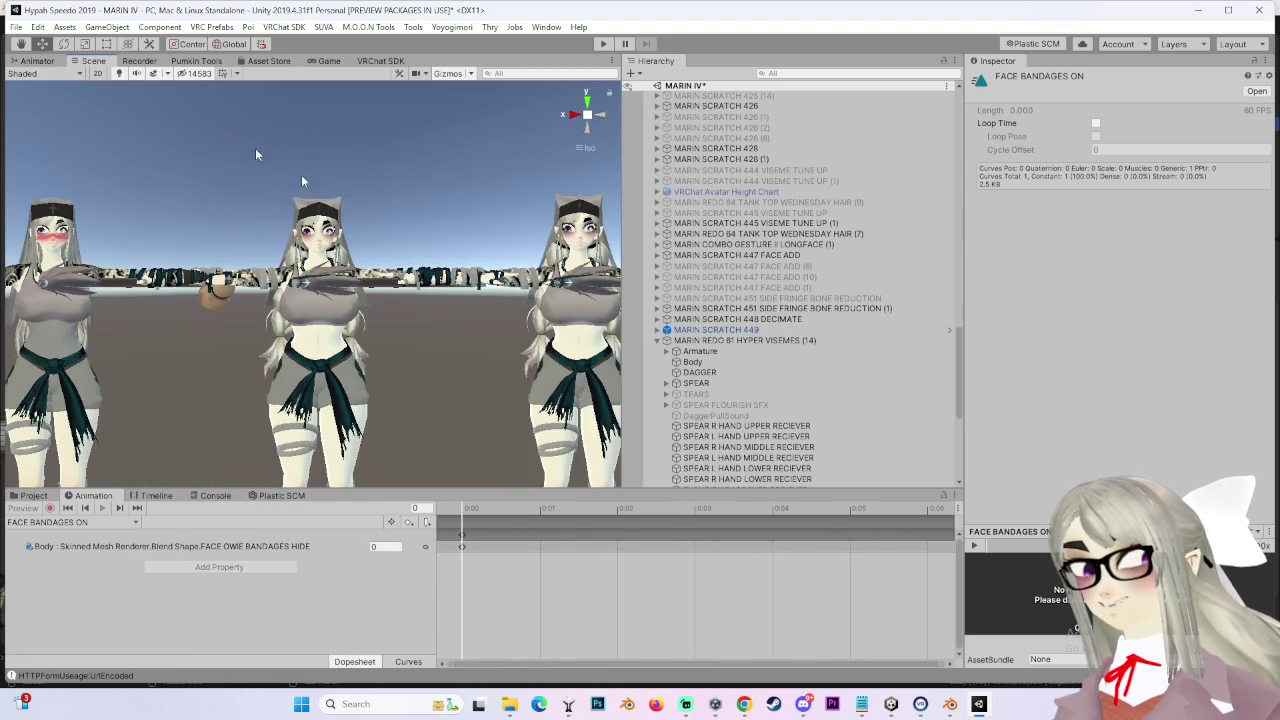
# Step: Frame the MARIN REDO 61 HYPER VISEMES avatar and zoom in on its Head bone
pyautogui.click(745, 340)
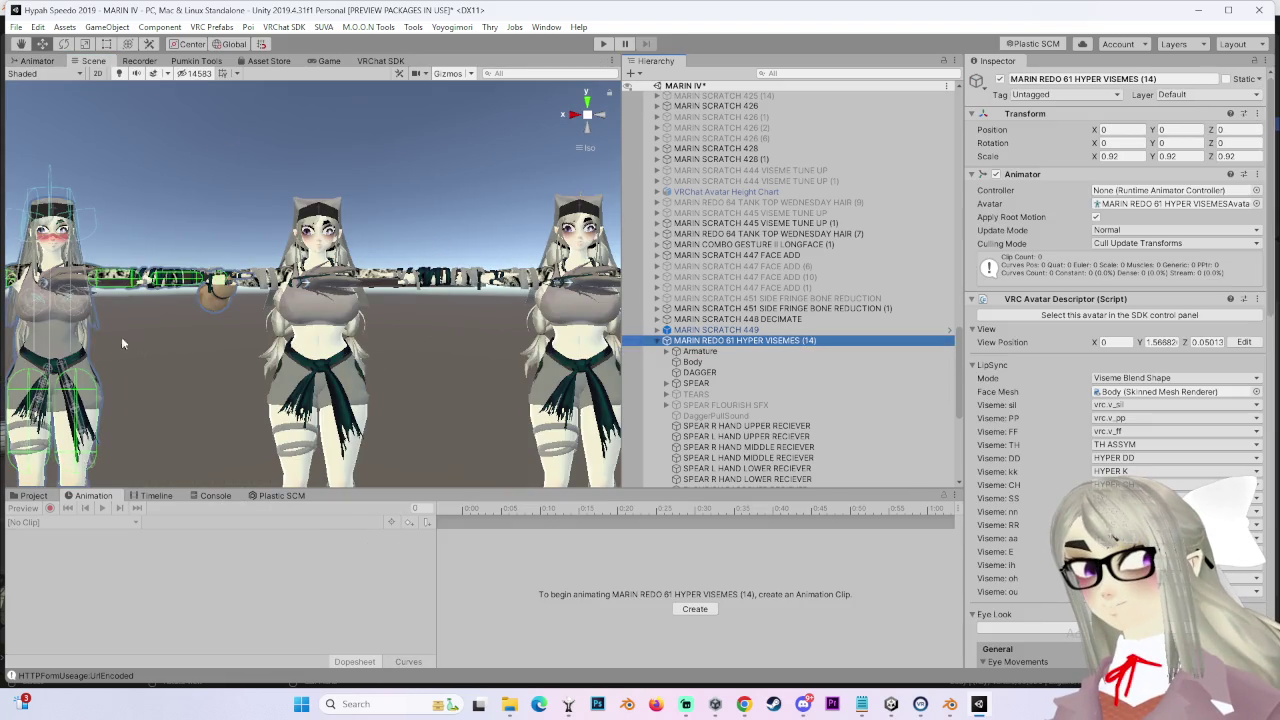
pyautogui.press('f')
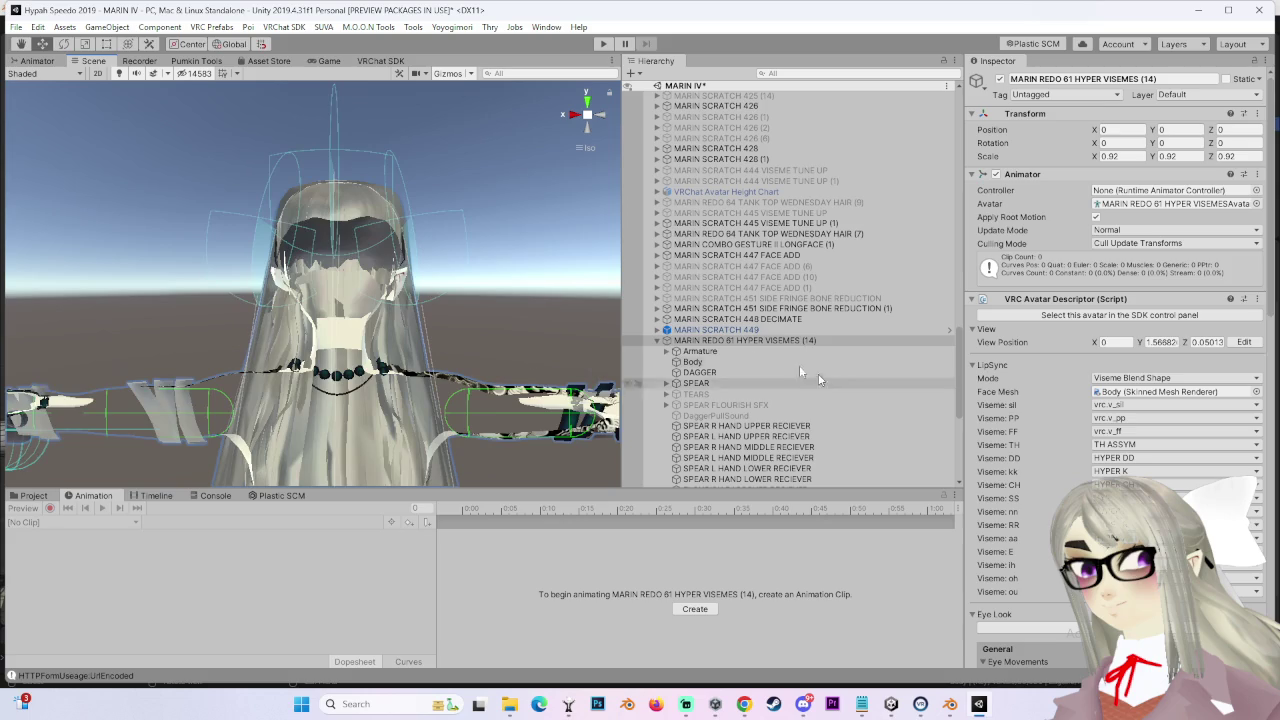
pyautogui.click(667, 351)
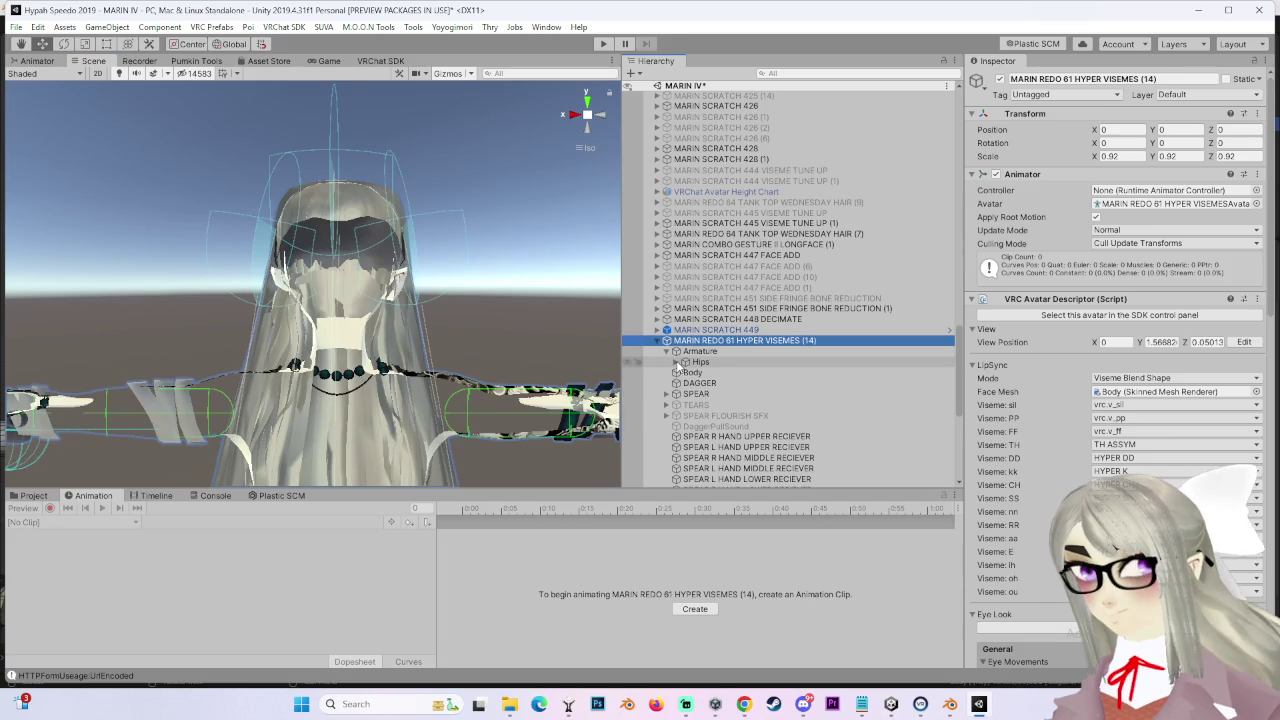
pyautogui.click(677, 362)
pyautogui.click(686, 447)
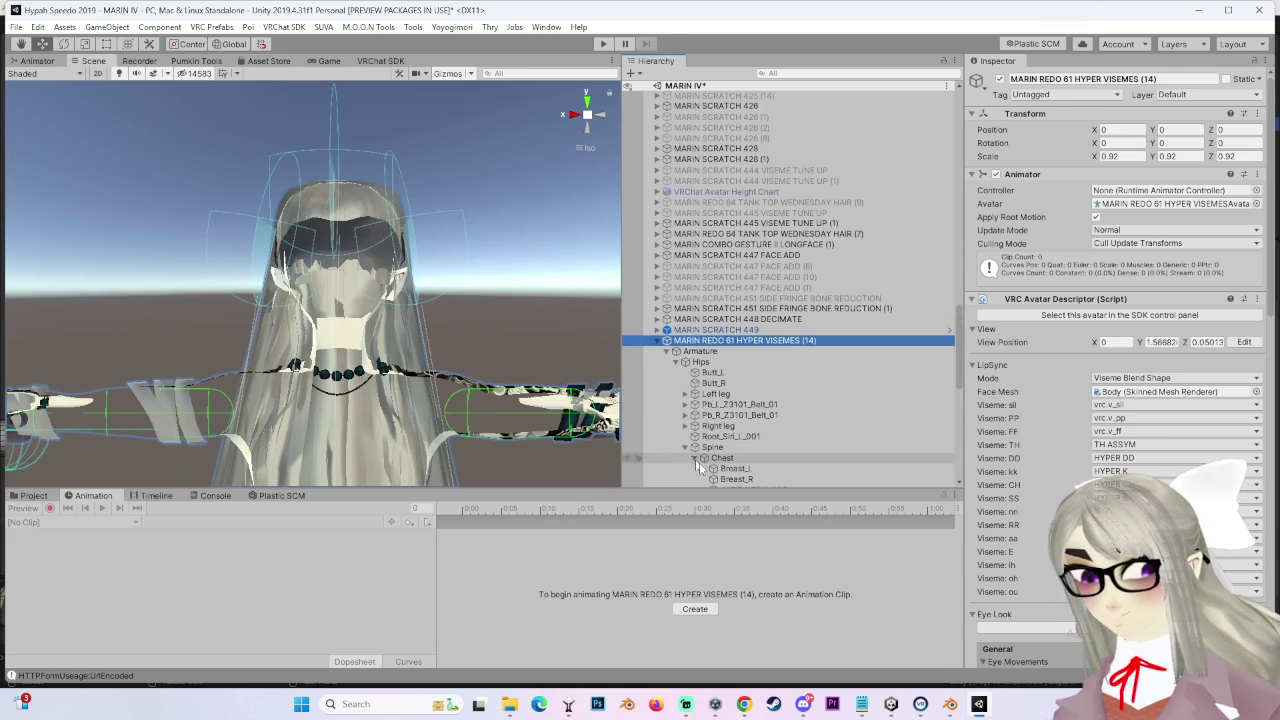
pyautogui.click(693, 457)
pyautogui.scroll(-2, 693, 420)
pyautogui.click(704, 431)
pyautogui.doubleClick(739, 441)
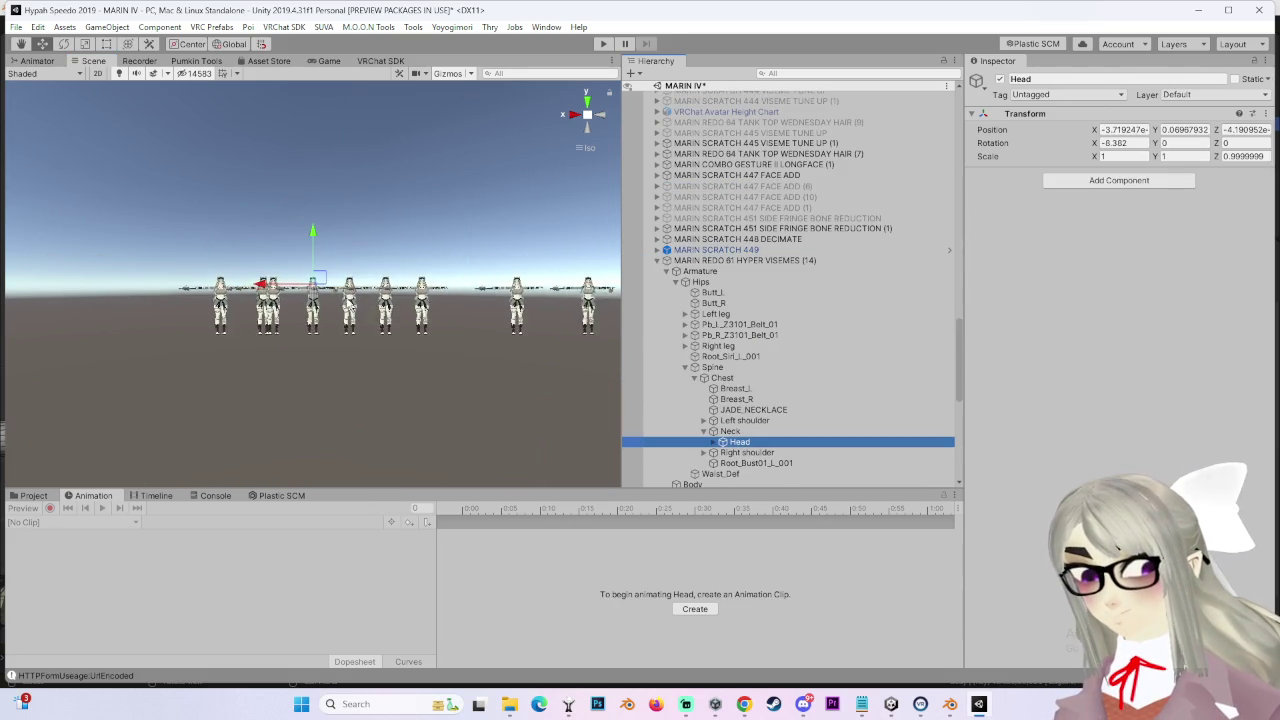
pyautogui.scroll(2, 350, 310)
pyautogui.scroll(2, 365, 302)
pyautogui.scroll(3, 385, 292)
pyautogui.scroll(3, 400, 284)
pyautogui.scroll(2, 410, 280)
pyautogui.scroll(2, 395, 302)
pyautogui.scroll(2, 406, 324)
pyautogui.scroll(3, 450, 283)
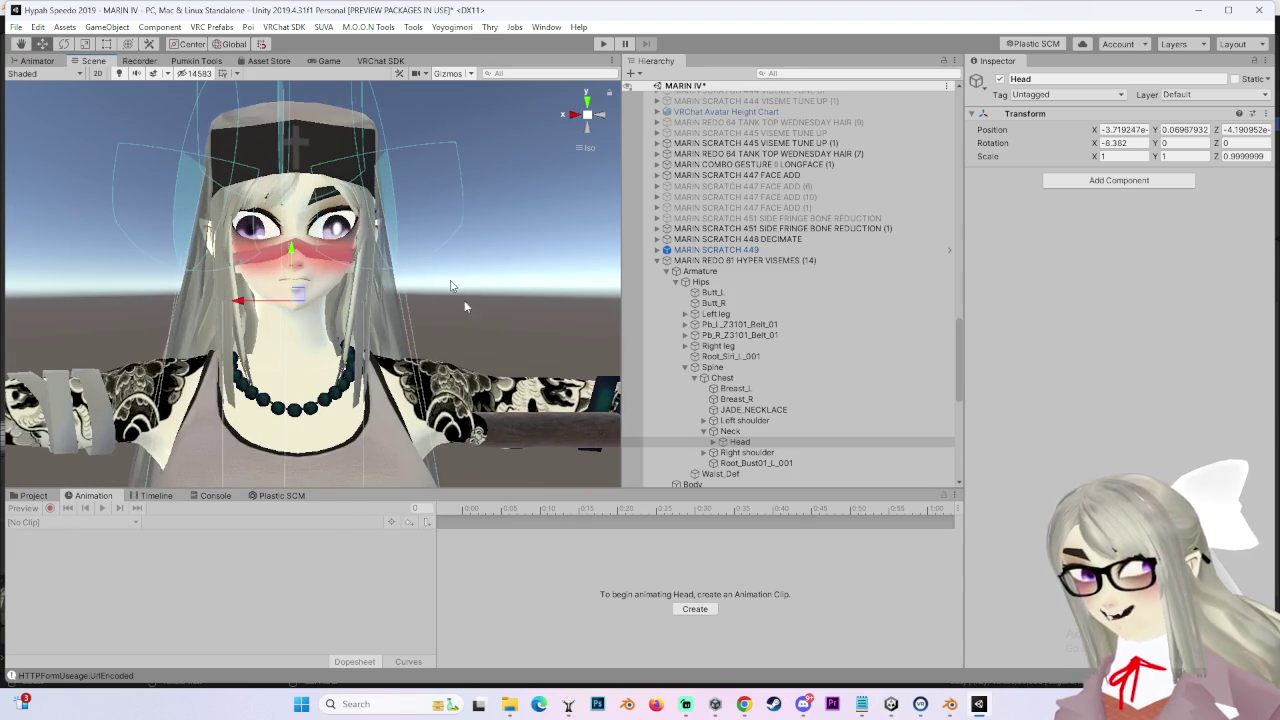
pyautogui.scroll(-2, 729, 460)
# Step: Preview the bandages by setting Body's FACE OWIE BANDAGES HIDE to 0, then undo back to 100
pyautogui.click(700, 404)
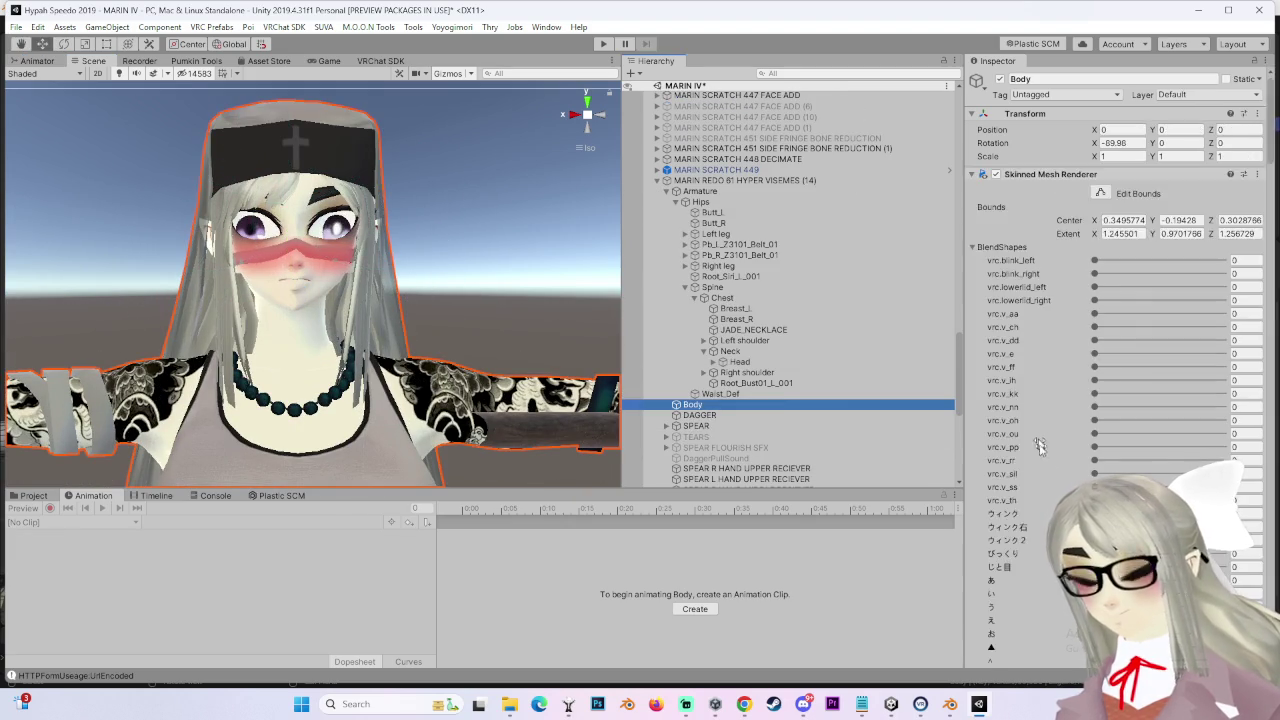
pyautogui.scroll(-5, 1040, 442)
pyautogui.scroll(-5, 1043, 443)
pyautogui.scroll(-2, 1120, 410)
pyautogui.scroll(-3, 1085, 414)
pyautogui.scroll(-3, 1052, 287)
pyautogui.scroll(-5, 1023, 296)
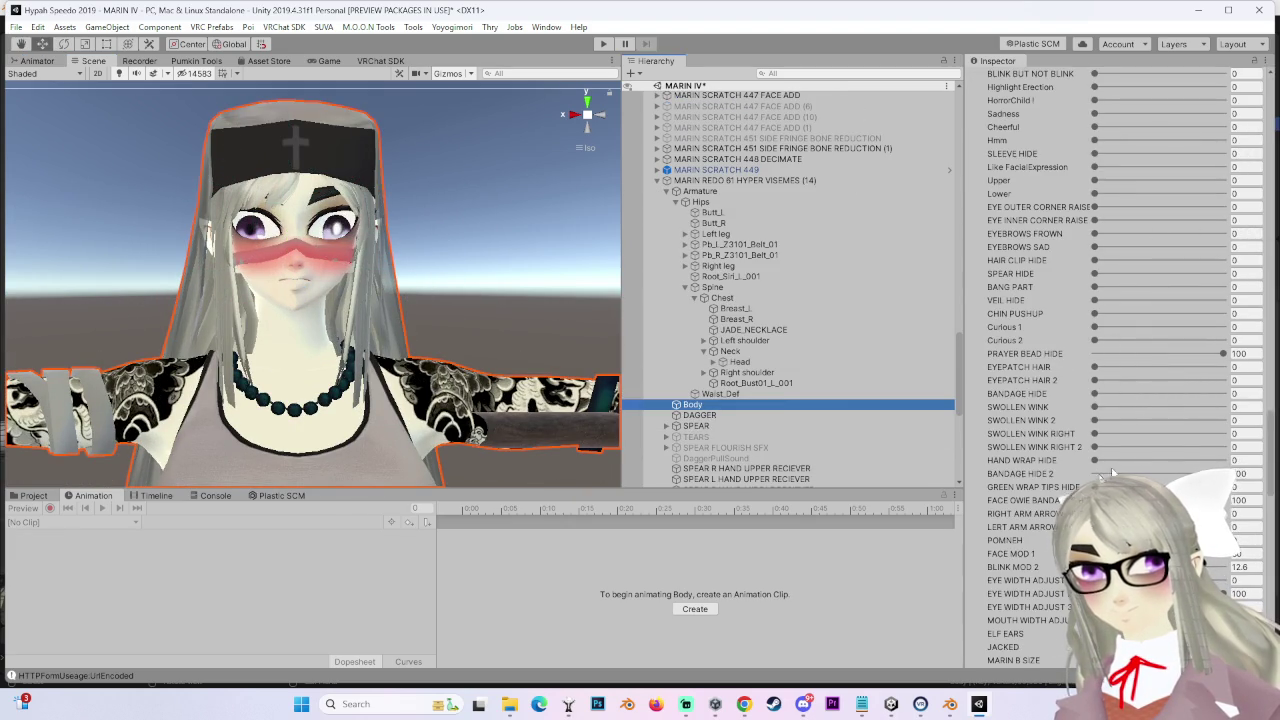
pyautogui.scroll(-3, 1178, 433)
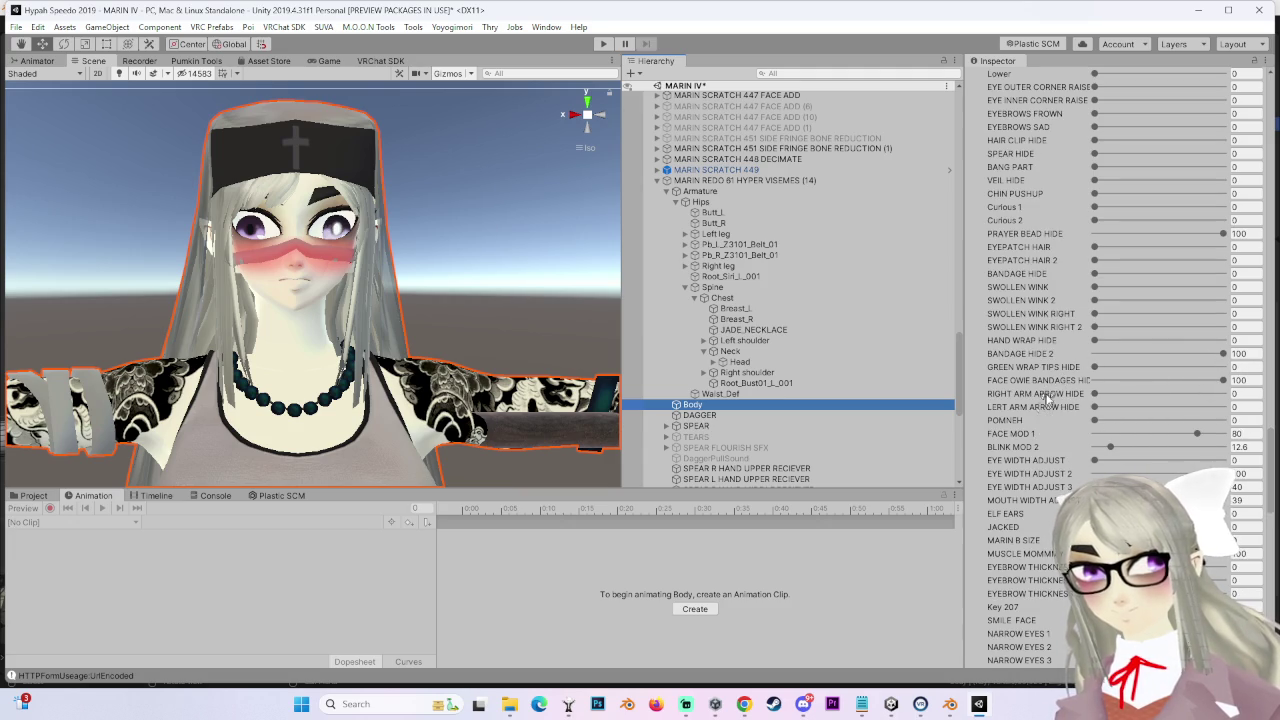
pyautogui.moveTo(1224, 383); pyautogui.dragTo(973, 361)
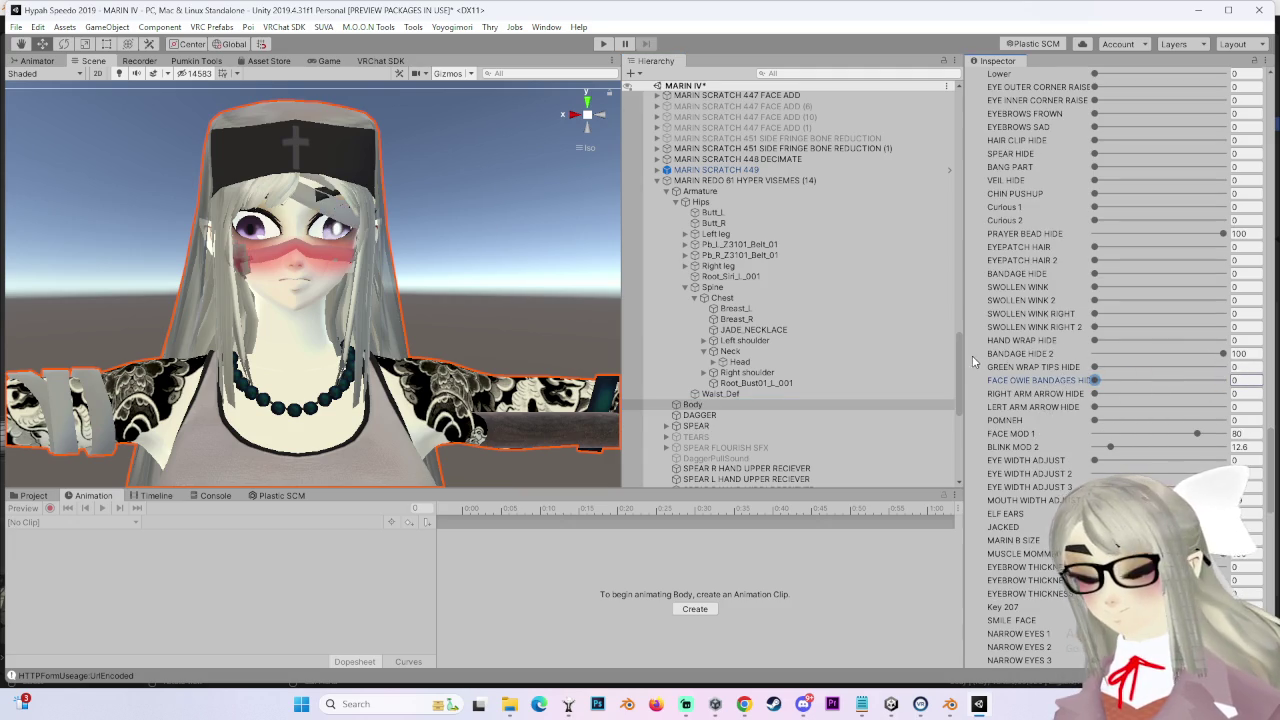
pyautogui.hotkey('ctrl', 'z')
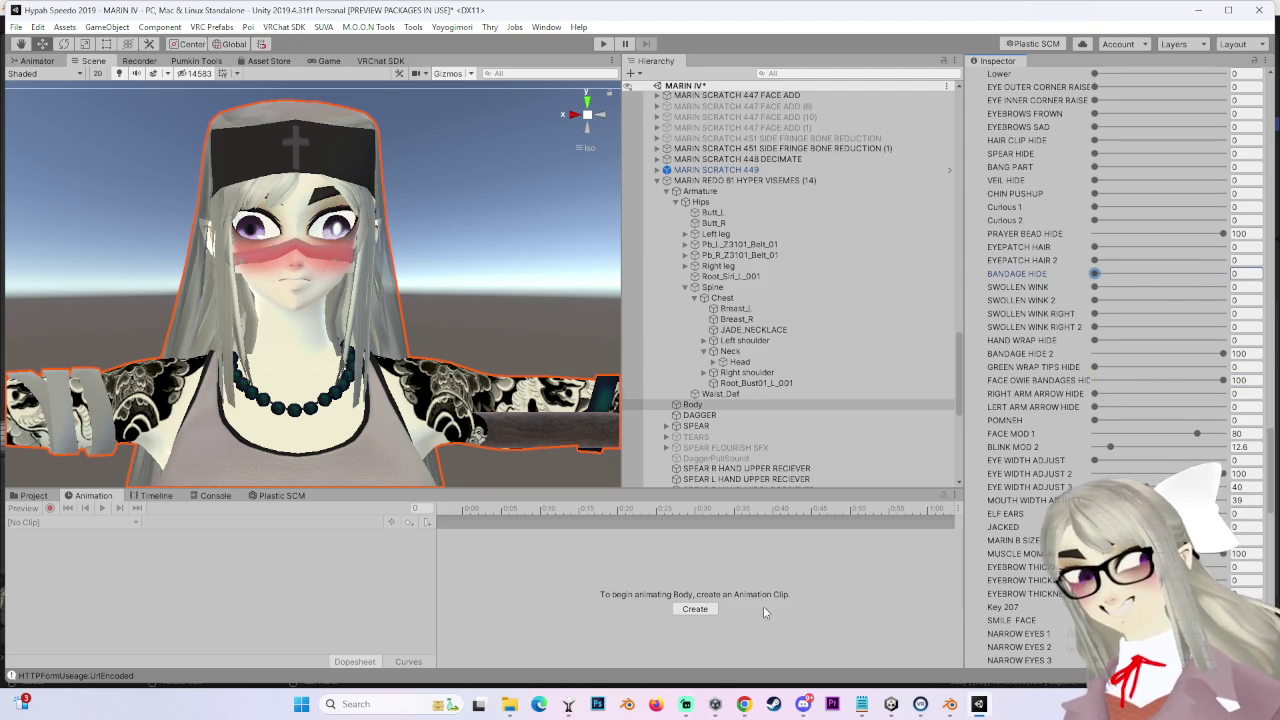
pyautogui.click(979, 706)
# Step: Return the Body to Object Mode and name the shape key below Key 137 BANDAGE HIDE
pyautogui.click(64, 41)
pyautogui.click(72, 56)
pyautogui.scroll(-10, 1160, 430)
pyautogui.moveTo(1247, 412); pyautogui.dragTo(1256, 507)
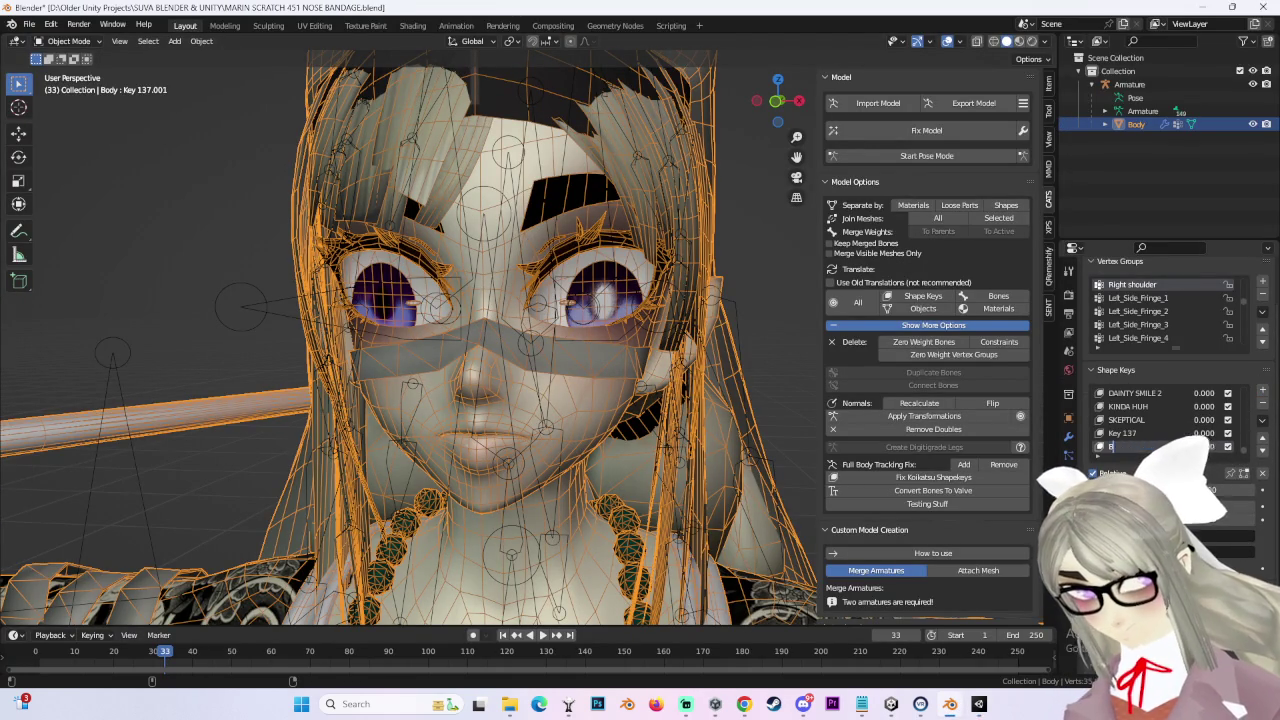
pyautogui.write('ANDAGE HIDE')
pyautogui.press('Return')
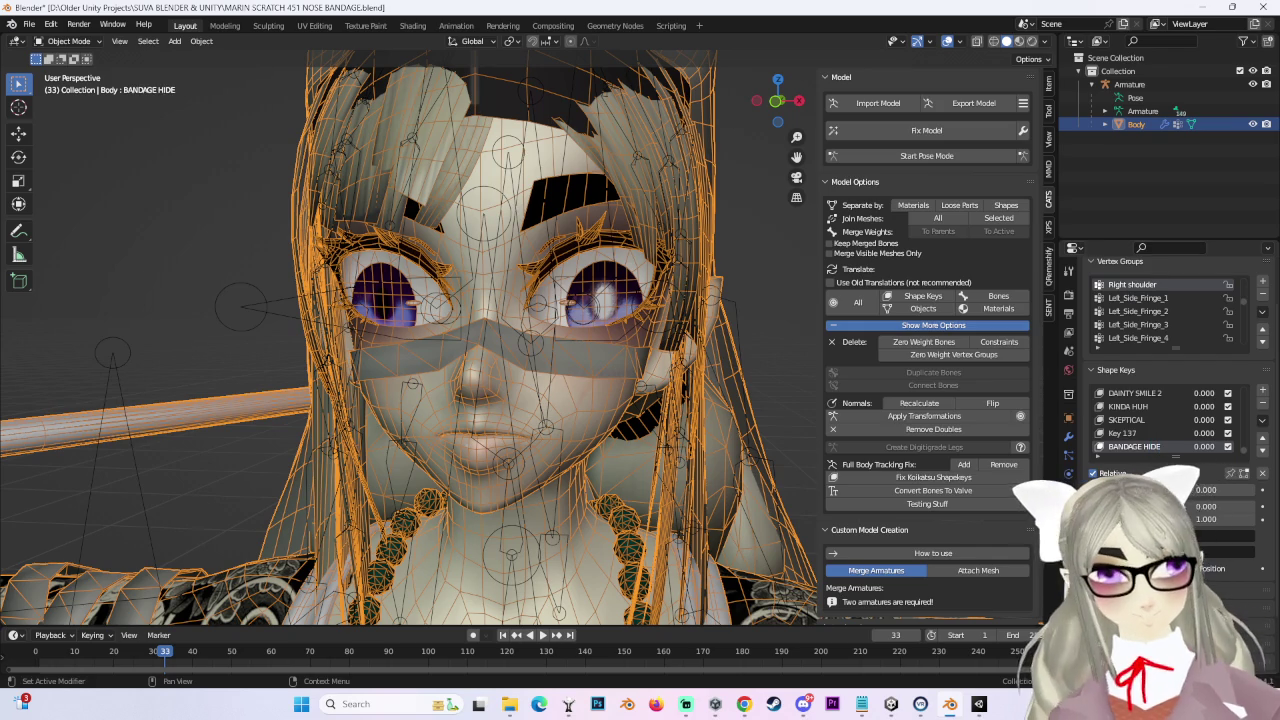
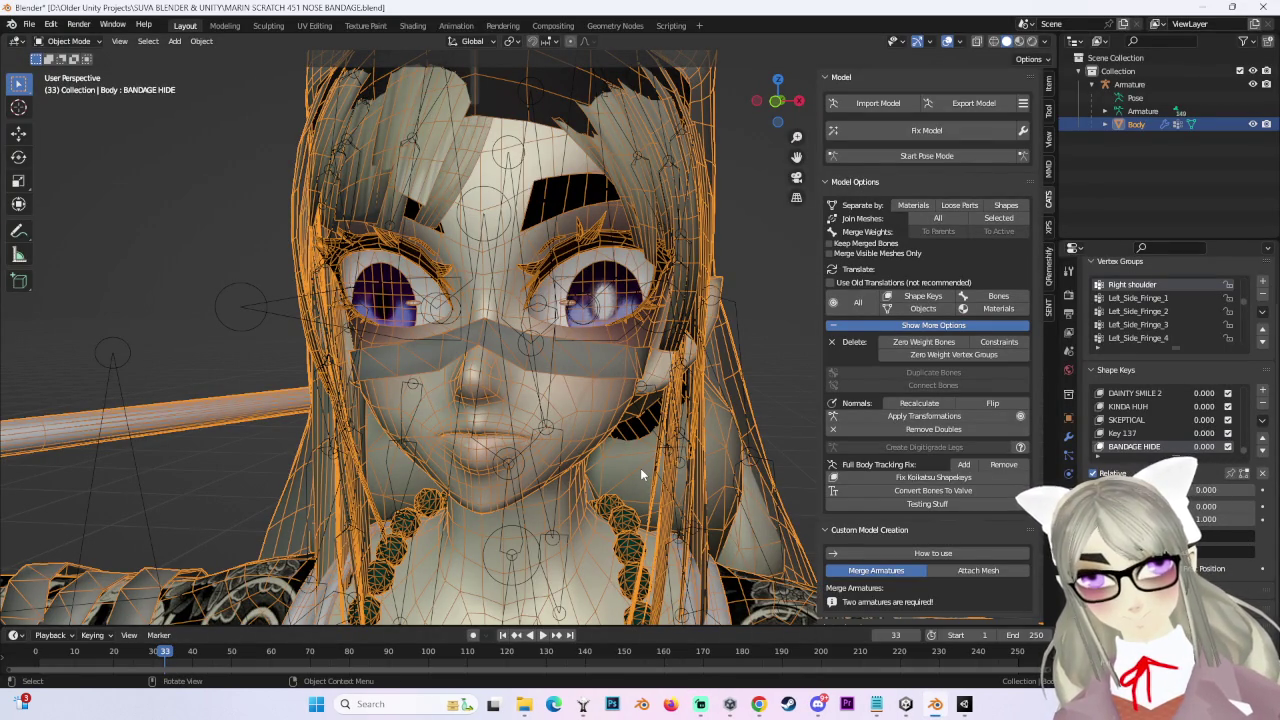
# Step: Select the whole nose bandage in Edit Mode and view the face from the front in X-ray
pyautogui.moveTo(562, 472); pyautogui.dragTo(600, 455, button='middle')
pyautogui.click(68, 41)
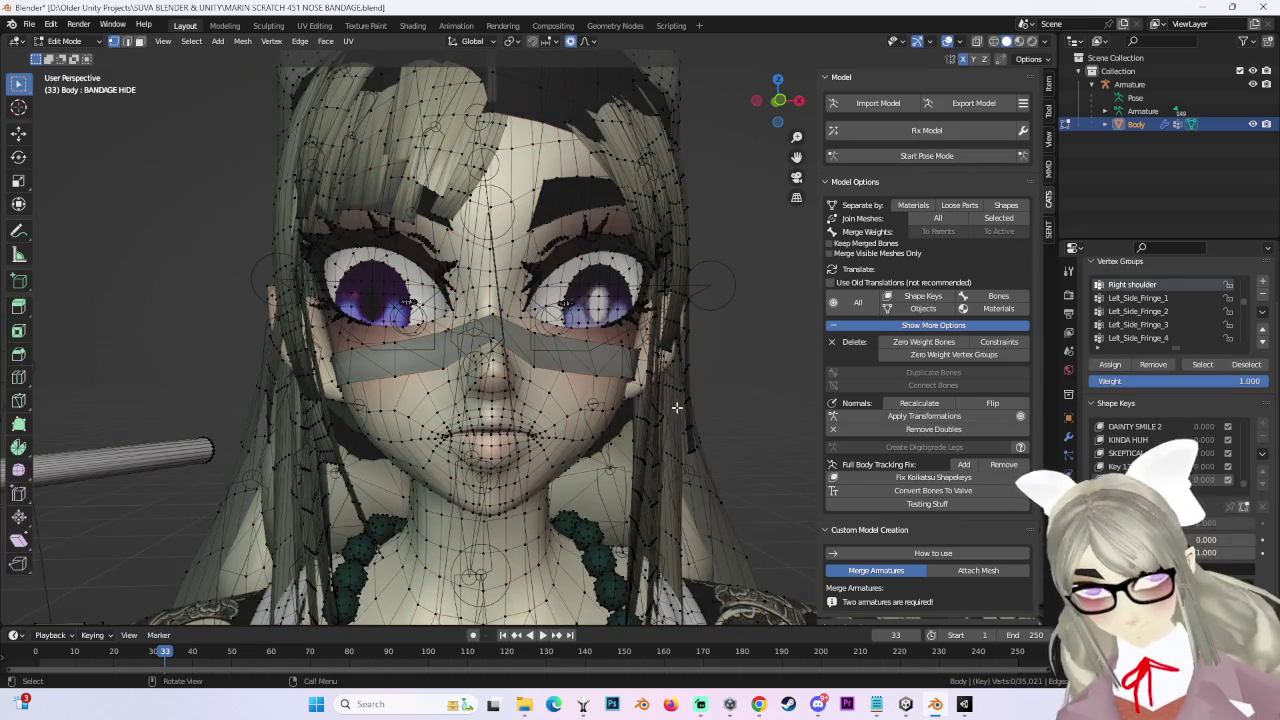
pyautogui.moveTo(676, 407); pyautogui.dragTo(363, 270, button='middle')
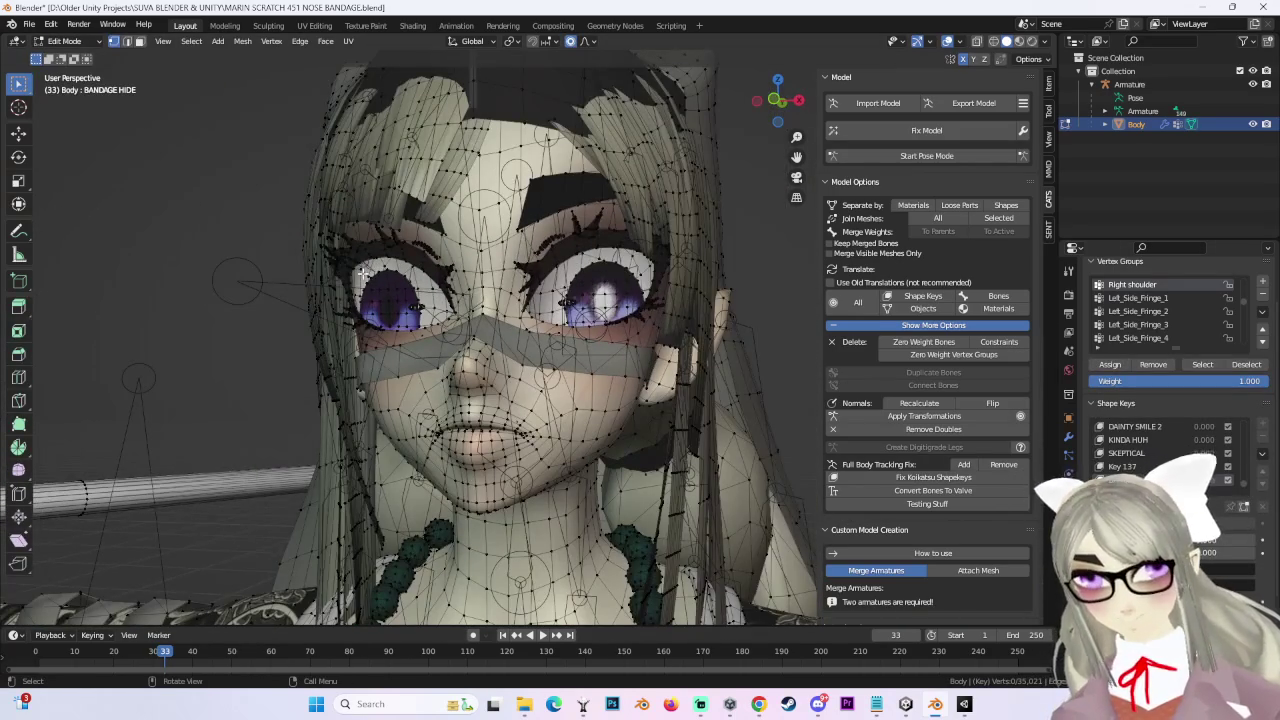
pyautogui.scroll(3, 646, 310)
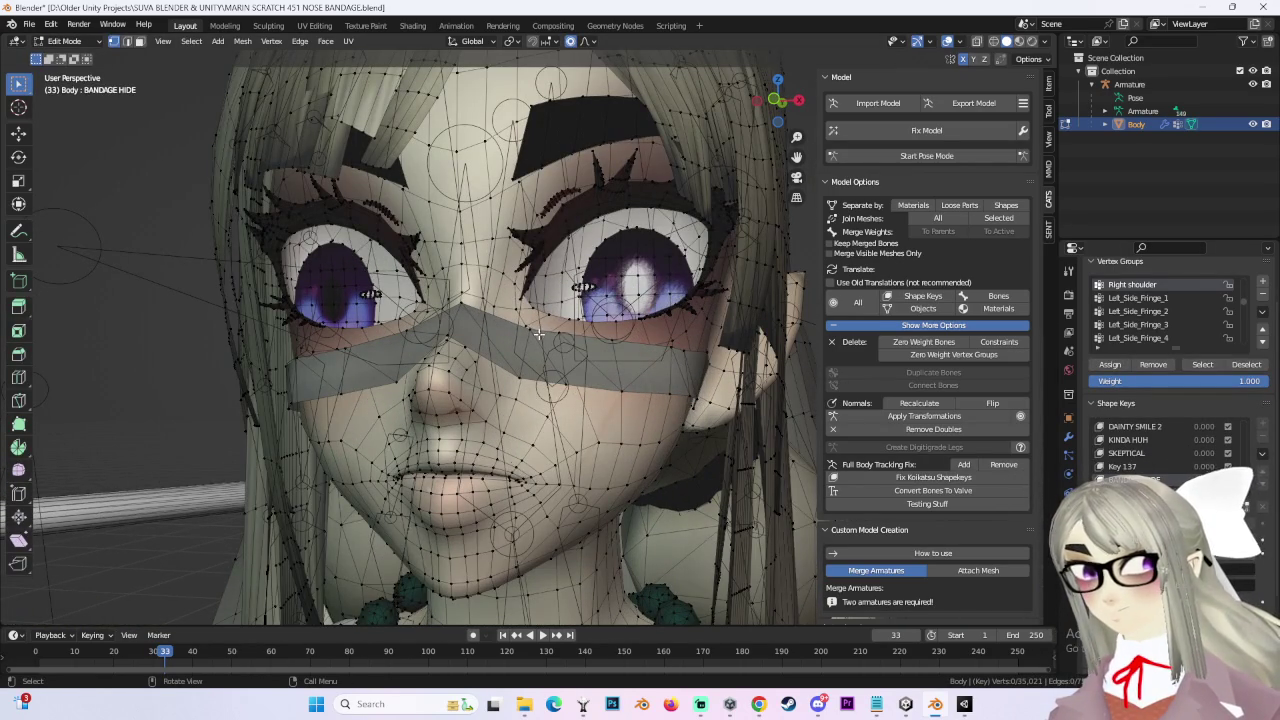
pyautogui.hotkey('ctrl', 'l')
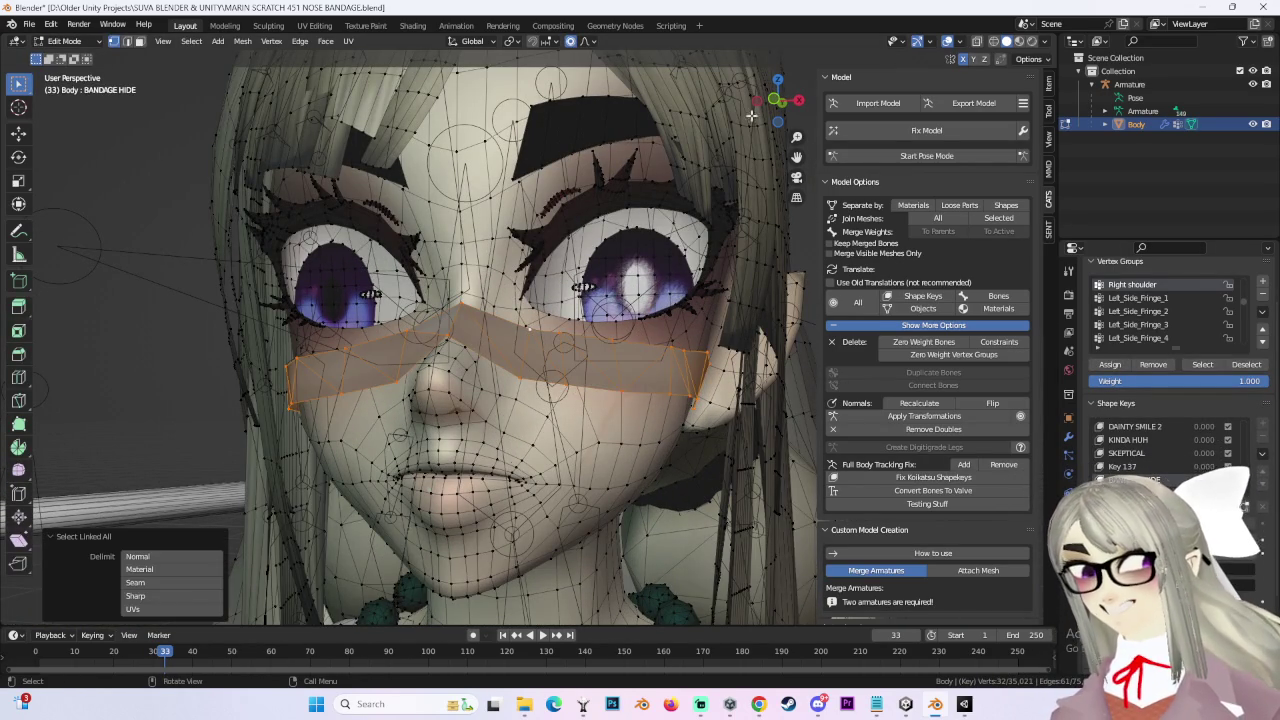
pyautogui.click(757, 101)
pyautogui.click(799, 101)
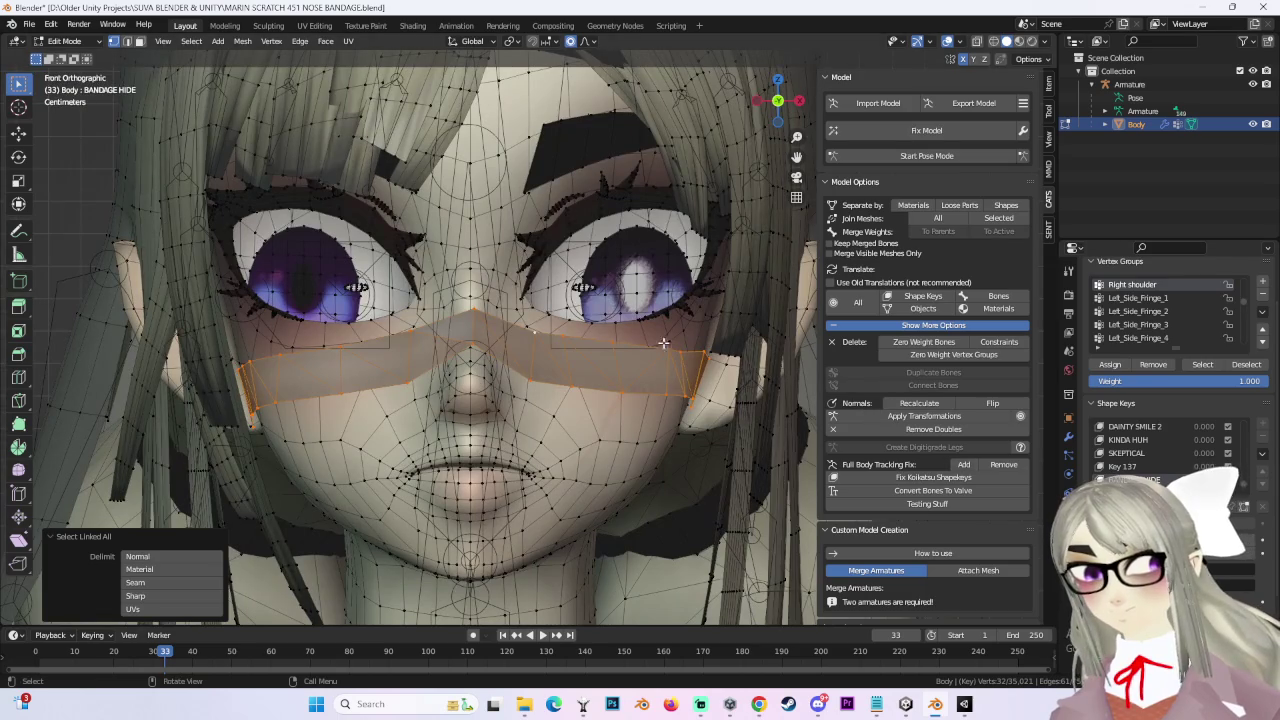
pyautogui.click(993, 41)
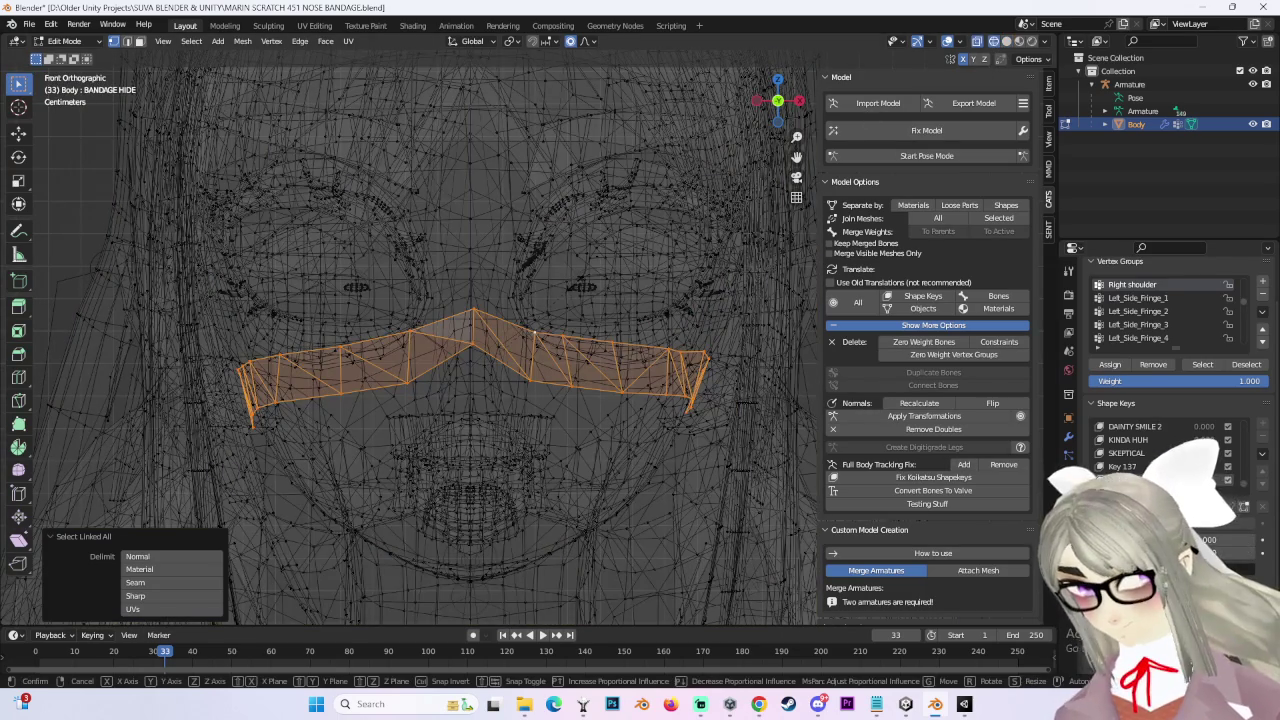
# Step: Scale the bandage to zero, then return to Object Mode with solid shading
pyautogui.press('s')
pyautogui.press('0')
pyautogui.press('Return')
pyautogui.hotkey('ctrl', 'z')
pyautogui.hotkey('ctrl', 'shift', 'z')
pyautogui.click(40, 41)
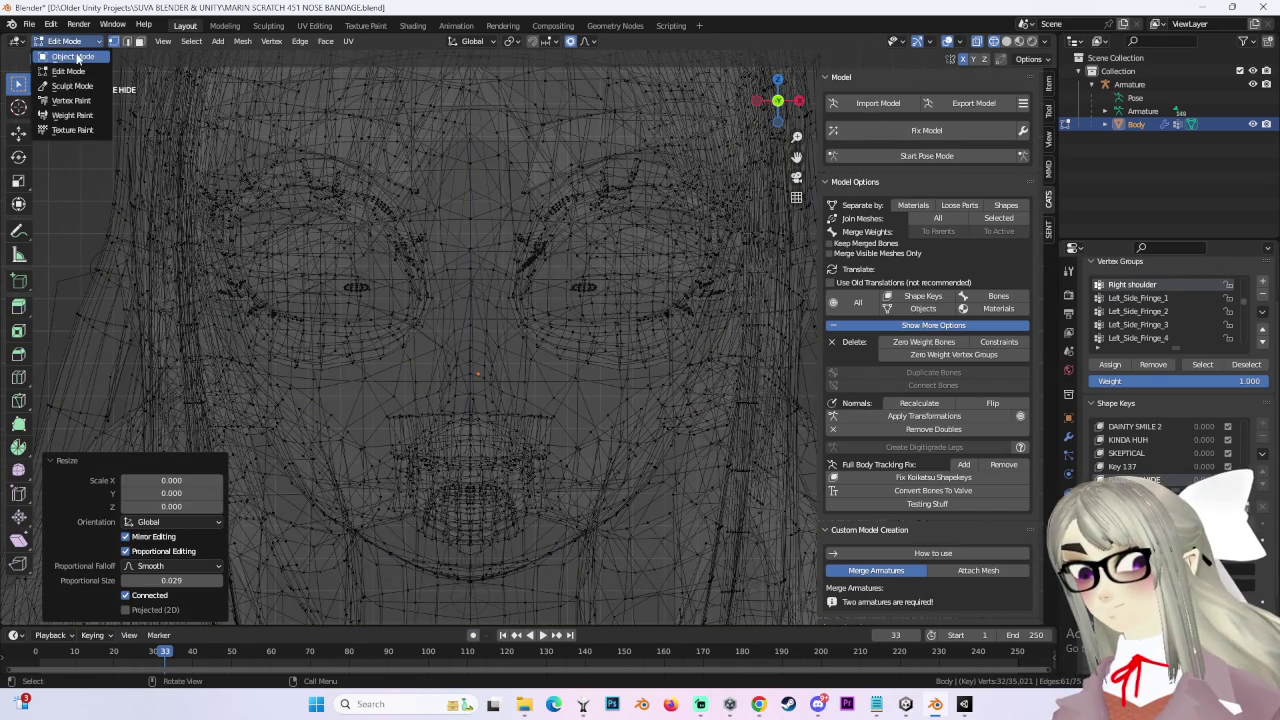
pyautogui.click(60, 50)
pyautogui.hotkey('shift', 'z')
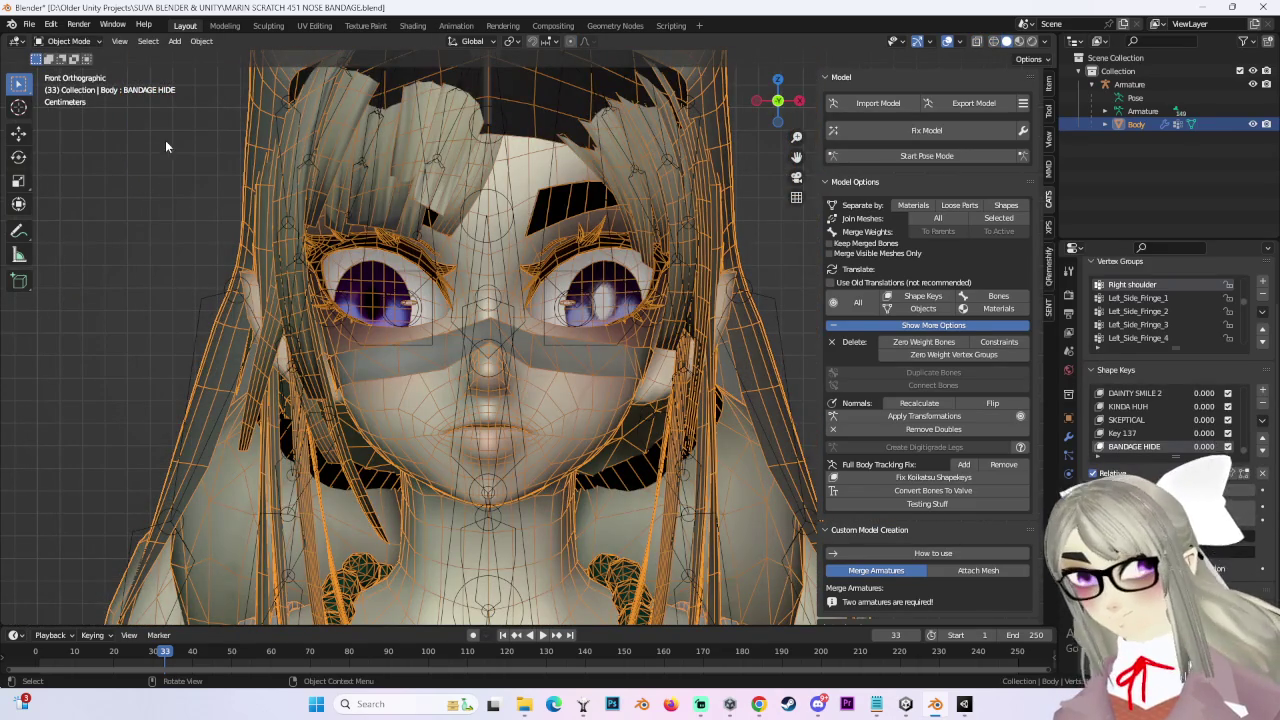
# Step: Return the body to Edit Mode and preview the EYEBROWS FORWARD shape key on the face
pyautogui.click(65, 41)
pyautogui.click(60, 74)
pyautogui.scroll(4, 1250, 476)
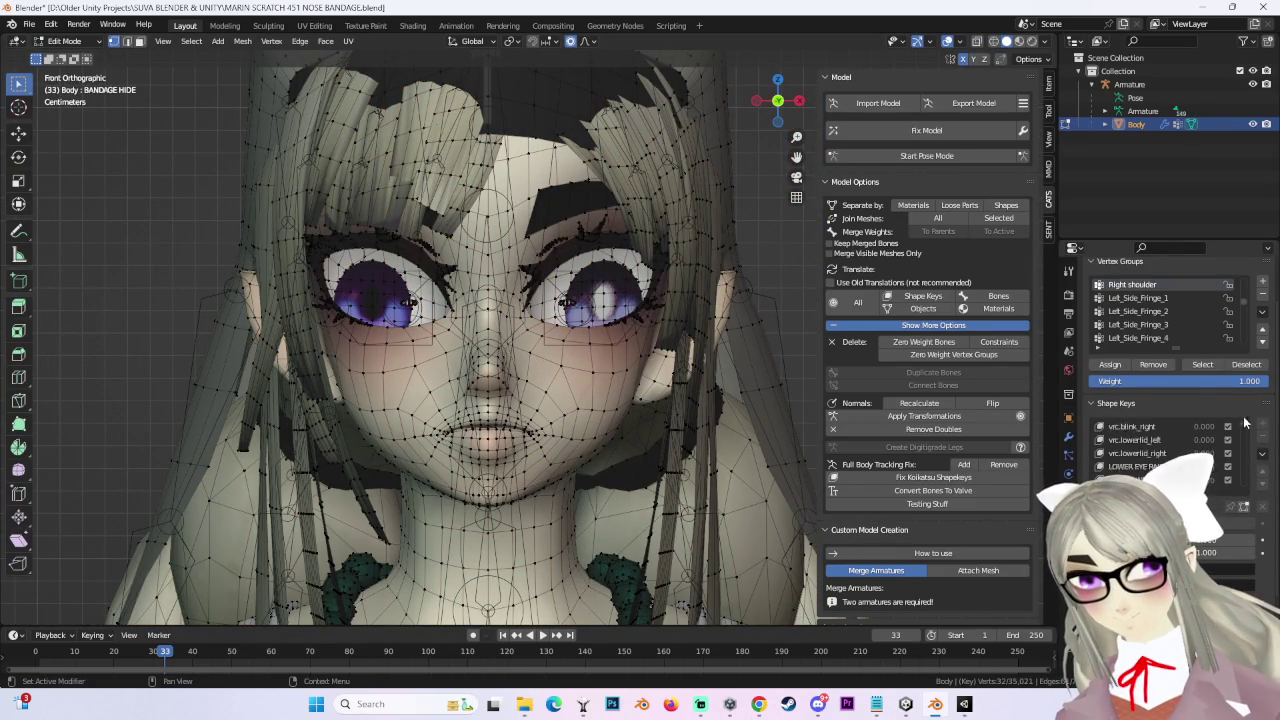
pyautogui.scroll(-5, 1128, 444)
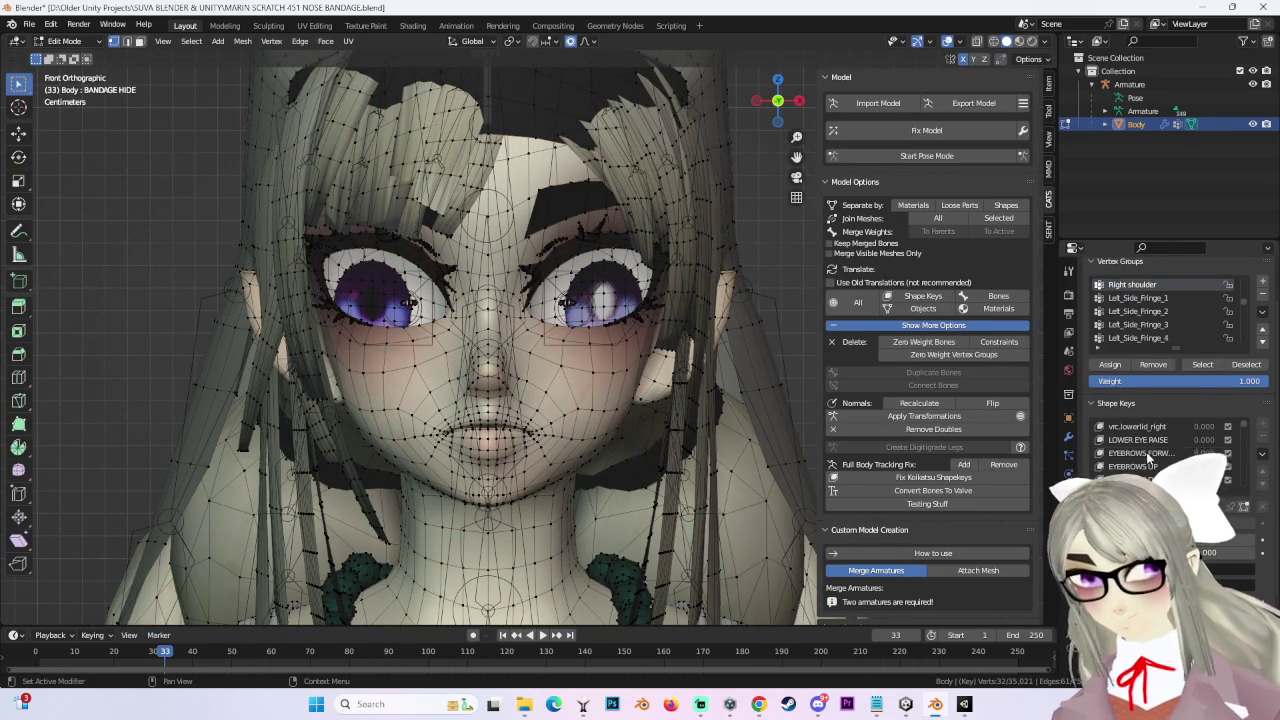
pyautogui.click(1140, 453)
pyautogui.moveTo(500, 350); pyautogui.dragTo(470, 330, button='middle')
# Step: Scroll down the shape key list and preview the STUMPED expression
pyautogui.keyDown('ctrl'); pyautogui.scroll(-5, 1124, 456); pyautogui.keyUp('ctrl')
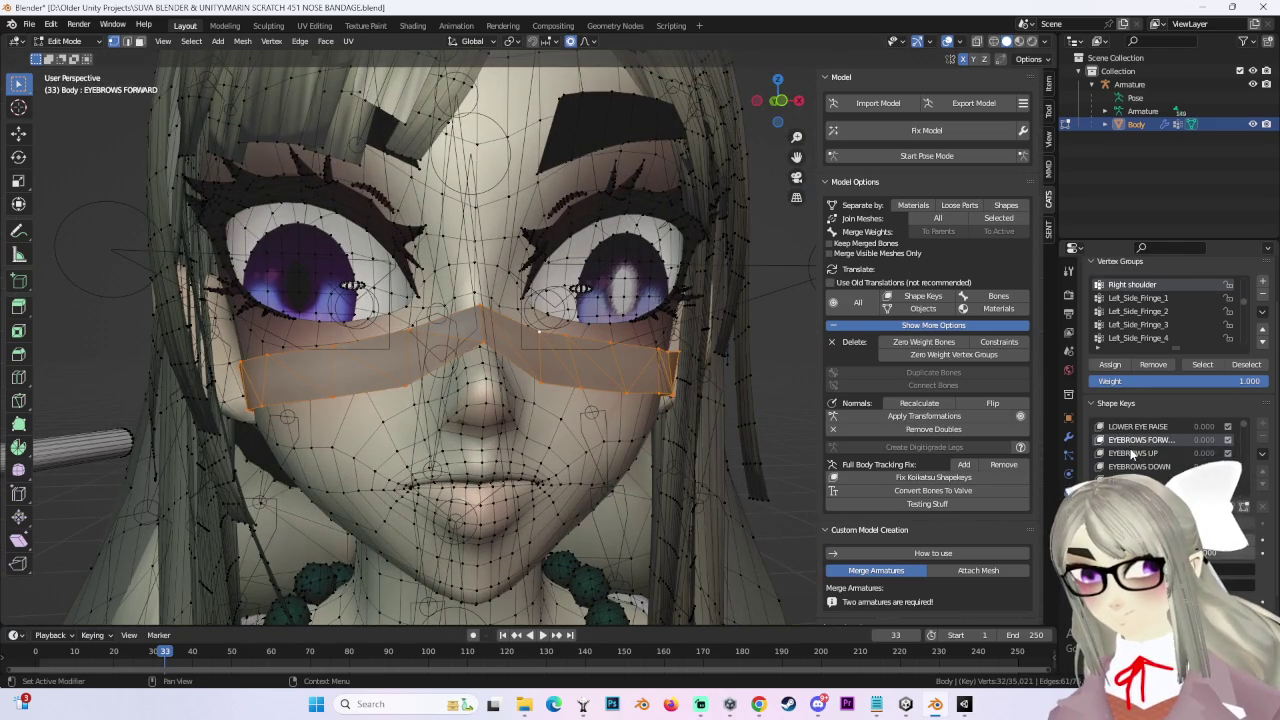
pyautogui.keyDown('ctrl'); pyautogui.scroll(-2, 1131, 455); pyautogui.keyUp('ctrl')
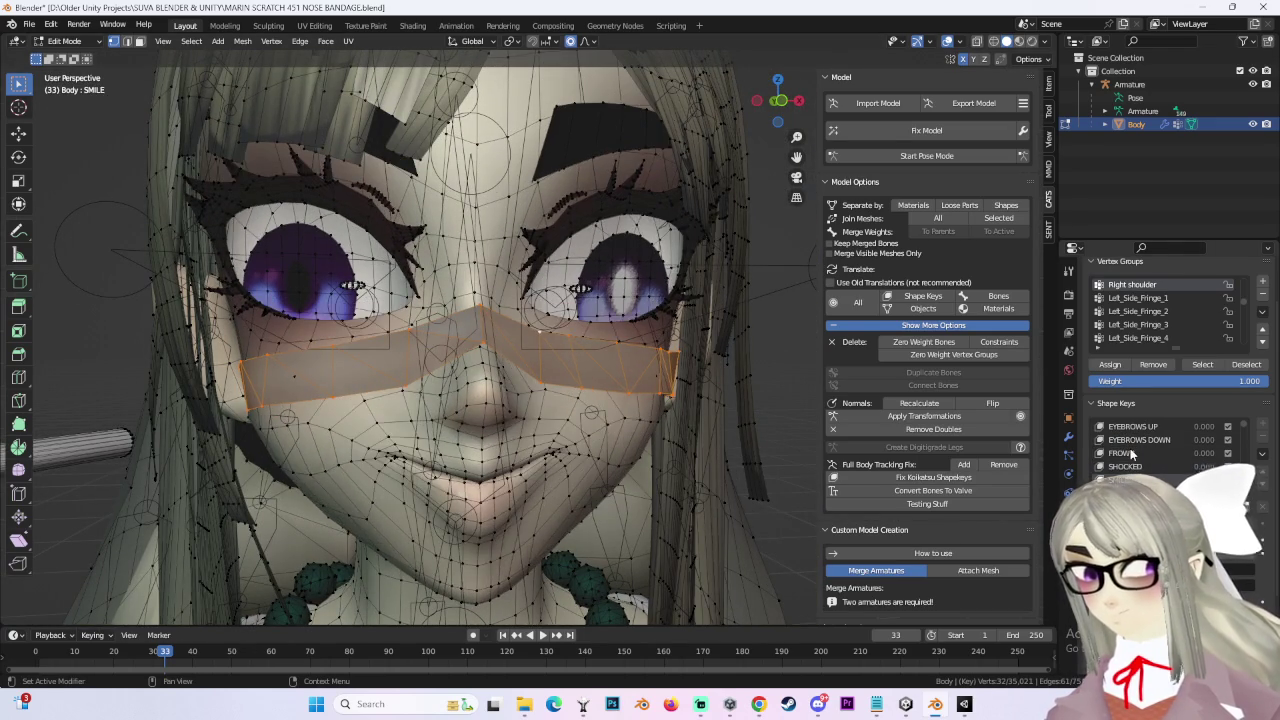
pyautogui.keyDown('ctrl'); pyautogui.scroll(-1, 1140, 456); pyautogui.keyUp('ctrl')
pyautogui.keyDown('ctrl'); pyautogui.scroll(-2, 1150, 458); pyautogui.keyUp('ctrl')
pyautogui.keyDown('ctrl'); pyautogui.scroll(-2, 1160, 459); pyautogui.keyUp('ctrl')
pyautogui.keyDown('ctrl'); pyautogui.scroll(-1, 1166, 455); pyautogui.keyUp('ctrl')
pyautogui.keyDown('ctrl'); pyautogui.scroll(-1, 1166, 455); pyautogui.keyUp('ctrl')
pyautogui.keyDown('ctrl'); pyautogui.scroll(-1, 1166, 455); pyautogui.keyUp('ctrl')
pyautogui.keyDown('ctrl'); pyautogui.scroll(-1, 1166, 455); pyautogui.keyUp('ctrl')
pyautogui.keyDown('ctrl'); pyautogui.scroll(-1, 1166, 455); pyautogui.keyUp('ctrl')
pyautogui.keyDown('ctrl'); pyautogui.scroll(-1, 1166, 455); pyautogui.keyUp('ctrl')
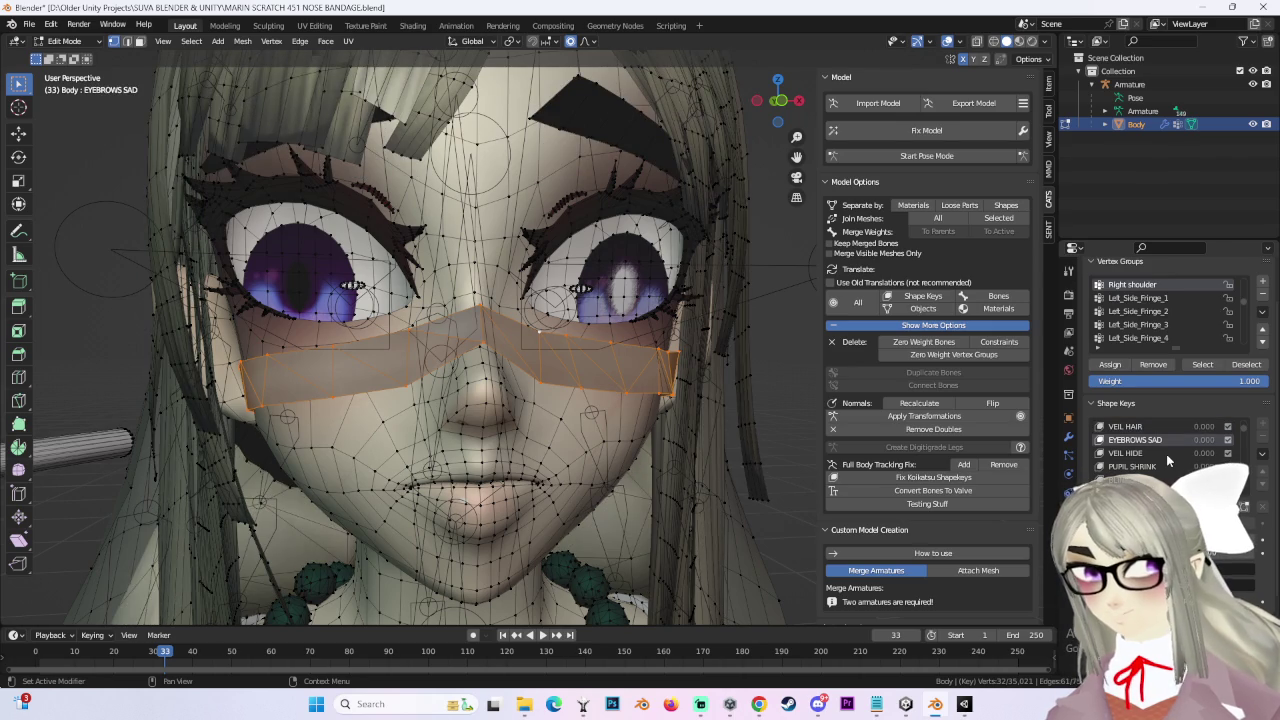
pyautogui.keyDown('ctrl'); pyautogui.scroll(-1, 1166, 456); pyautogui.keyUp('ctrl')
pyautogui.keyDown('ctrl'); pyautogui.scroll(-1, 1166, 456); pyautogui.keyUp('ctrl')
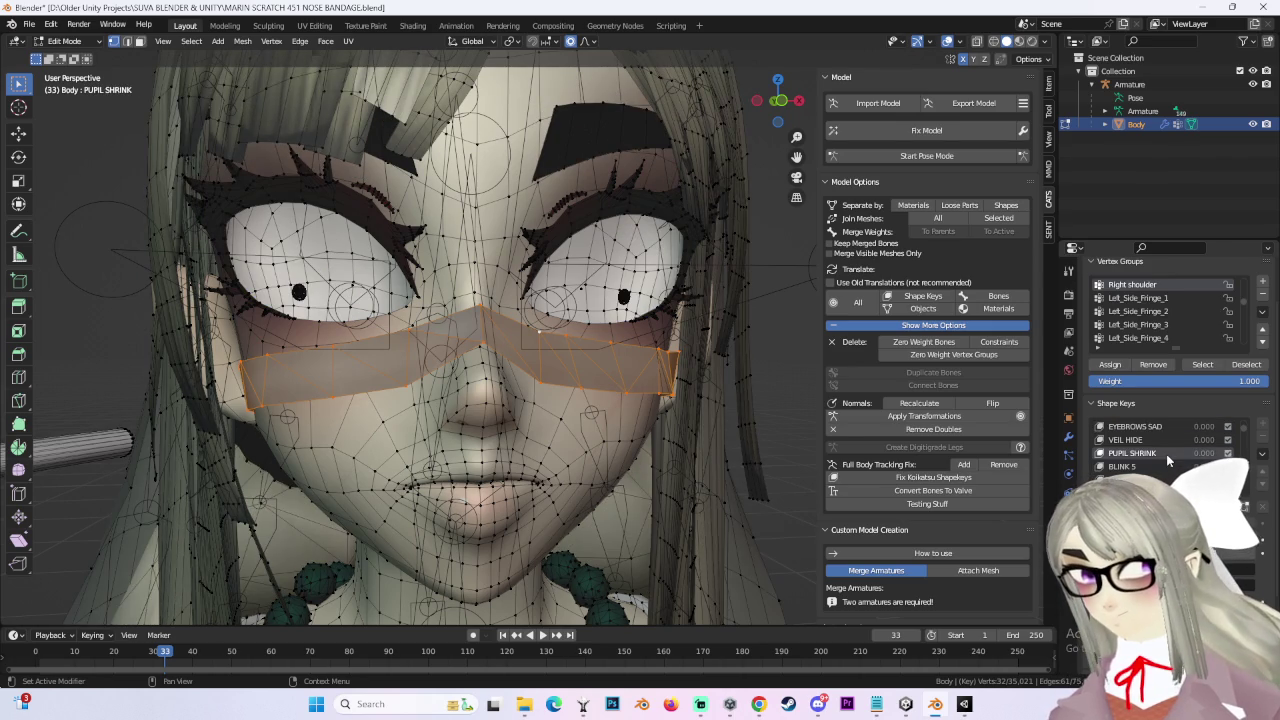
pyautogui.moveTo(640, 380)
pyautogui.mouseDown(button='middle')
pyautogui.moveTo(699, 382)
pyautogui.moveTo(675, 377)
pyautogui.mouseUp(button='middle')
pyautogui.keyDown('ctrl'); pyautogui.scroll(-1, 675, 377); pyautogui.keyUp('ctrl')
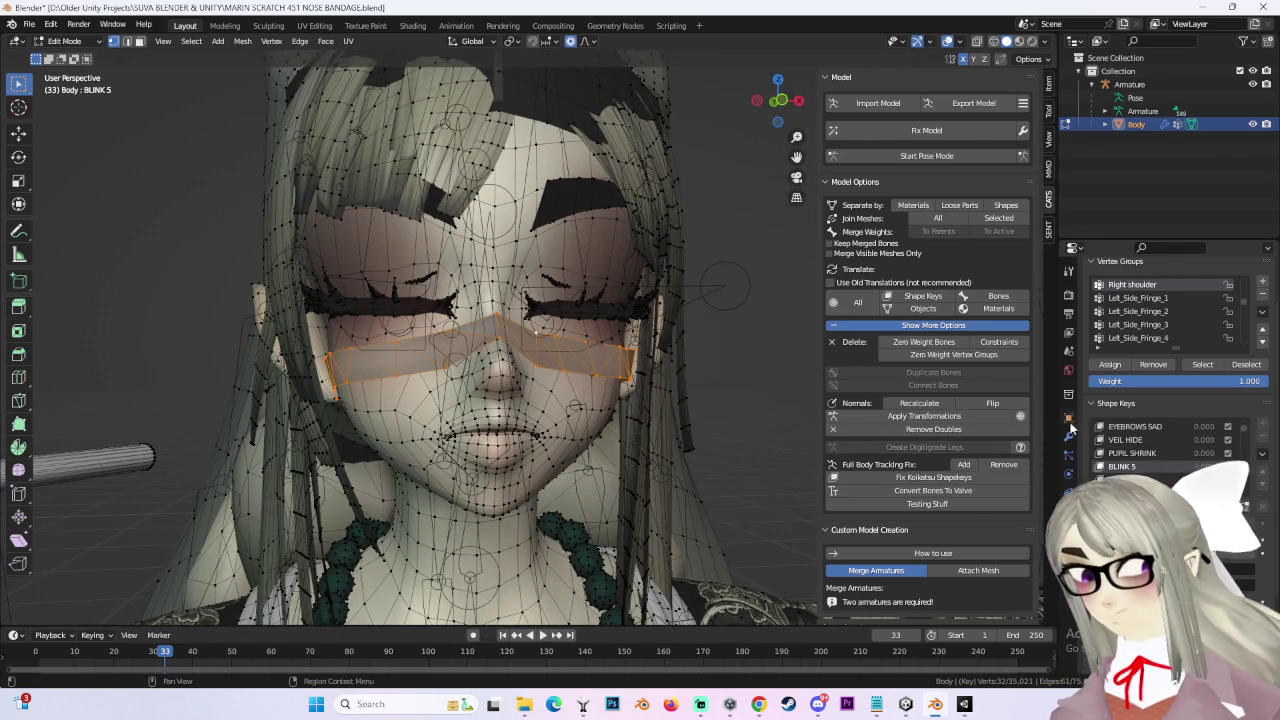
pyautogui.keyDown('ctrl'); pyautogui.scroll(-1, 1160, 454); pyautogui.keyUp('ctrl')
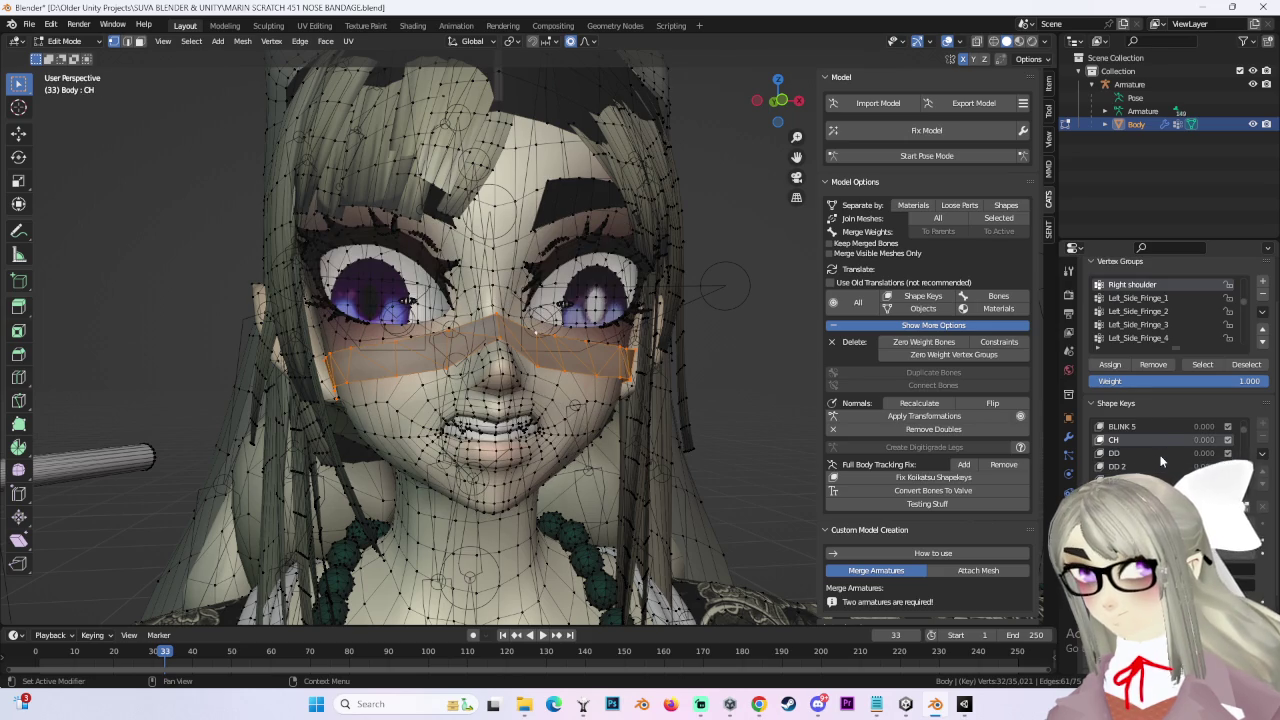
pyautogui.keyDown('ctrl'); pyautogui.scroll(-1, 1160, 460); pyautogui.keyUp('ctrl')
pyautogui.keyDown('ctrl'); pyautogui.scroll(-1, 1160, 460); pyautogui.keyUp('ctrl')
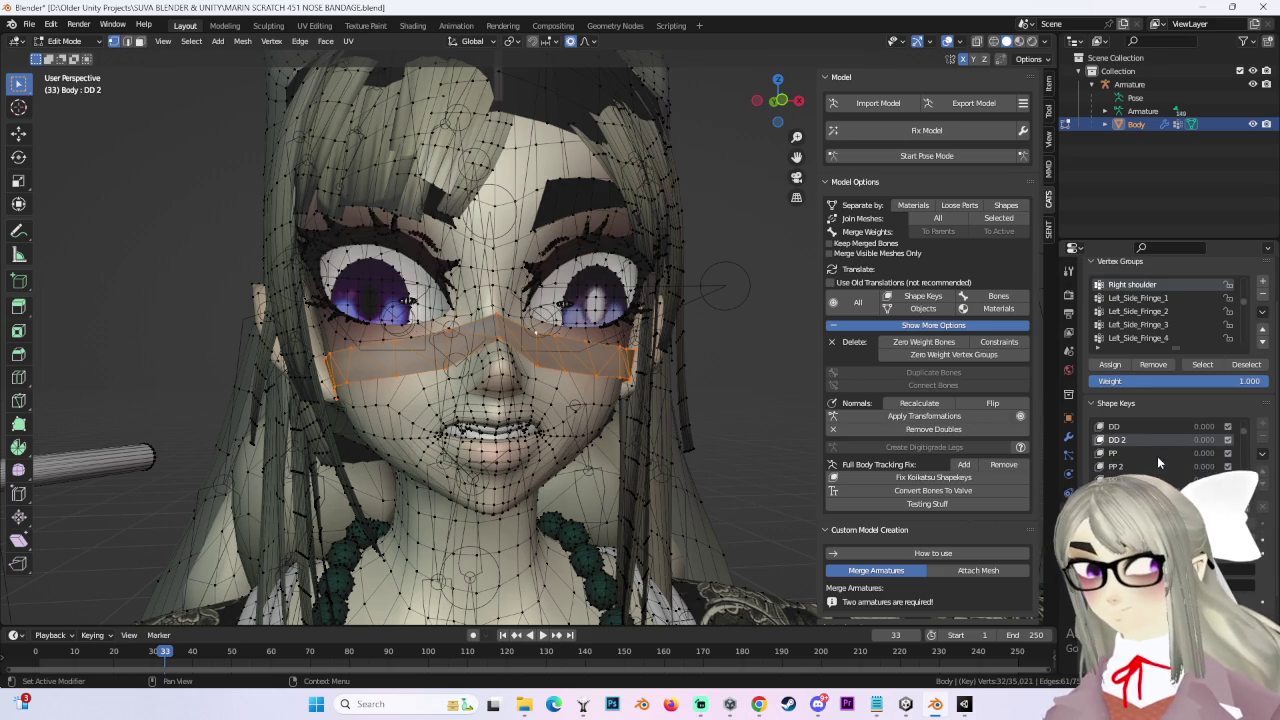
pyautogui.keyDown('ctrl'); pyautogui.scroll(-1, 1160, 460); pyautogui.keyUp('ctrl')
pyautogui.keyDown('ctrl'); pyautogui.scroll(-1, 1160, 460); pyautogui.keyUp('ctrl')
pyautogui.keyDown('ctrl'); pyautogui.scroll(-1, 1160, 462); pyautogui.keyUp('ctrl')
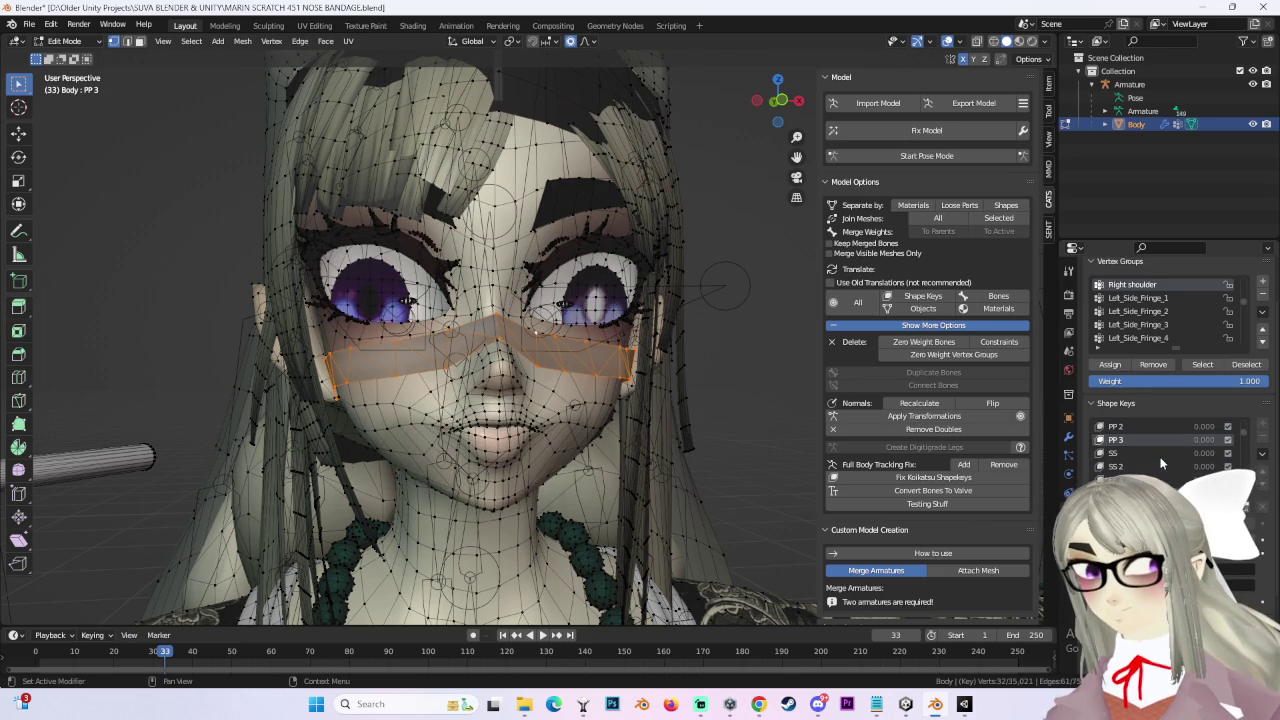
pyautogui.keyDown('ctrl'); pyautogui.scroll(-1, 1160, 462); pyautogui.keyUp('ctrl')
pyautogui.keyDown('ctrl'); pyautogui.scroll(-1, 1160, 462); pyautogui.keyUp('ctrl')
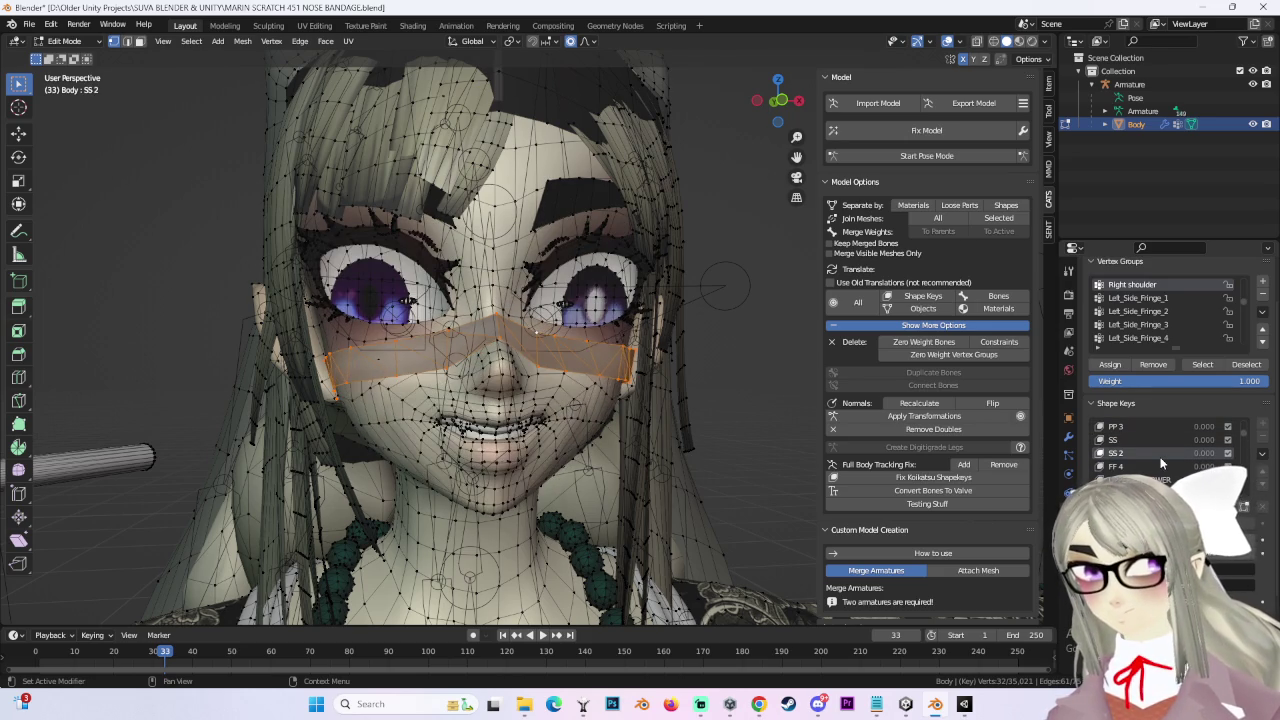
pyautogui.keyDown('ctrl'); pyautogui.scroll(-1, 1160, 462); pyautogui.keyUp('ctrl')
pyautogui.keyDown('ctrl'); pyautogui.scroll(-1, 1160, 463); pyautogui.keyUp('ctrl')
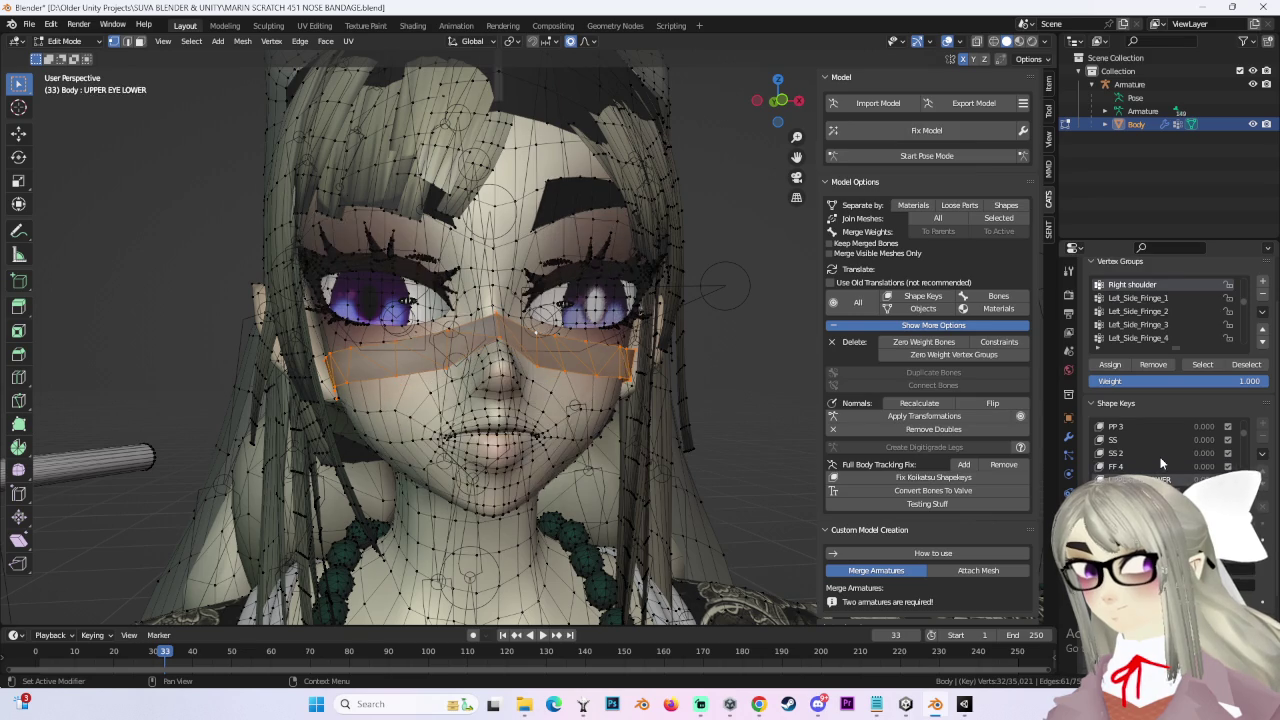
pyautogui.keyDown('ctrl'); pyautogui.scroll(-1, 1160, 463); pyautogui.keyUp('ctrl')
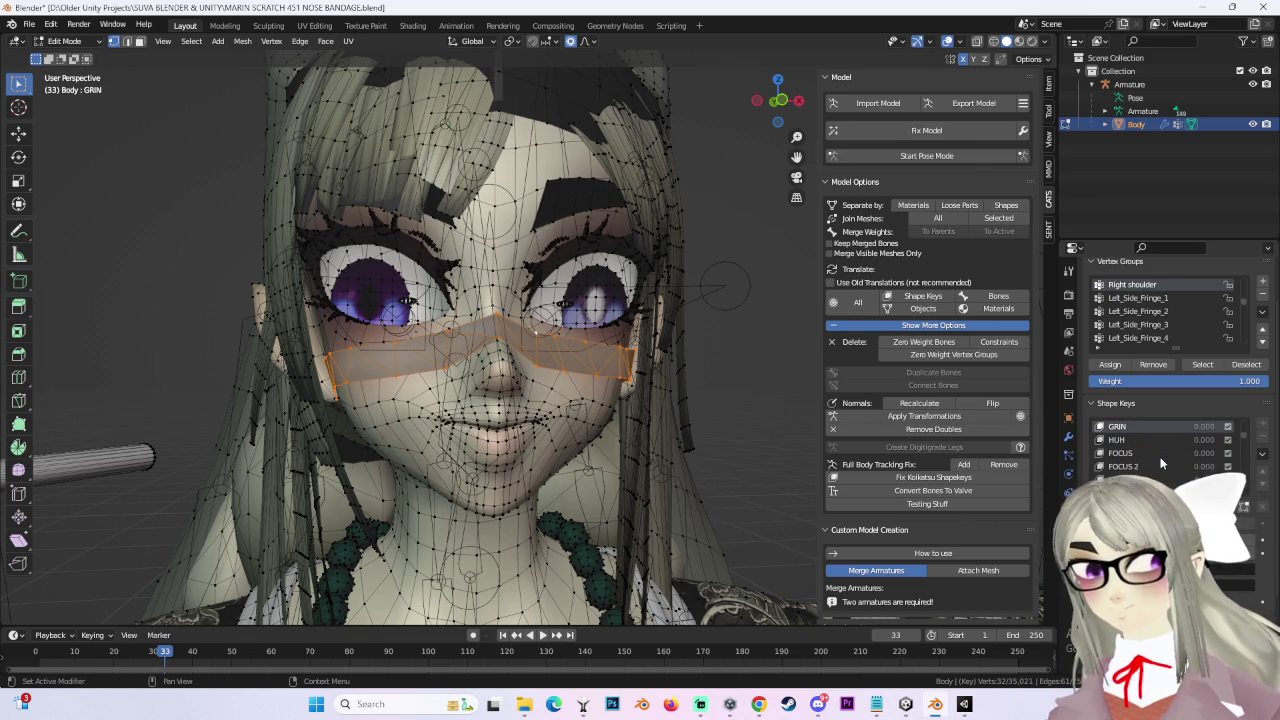
pyautogui.keyDown('ctrl'); pyautogui.scroll(-1, 1160, 463); pyautogui.keyUp('ctrl')
pyautogui.keyDown('ctrl'); pyautogui.scroll(-1, 1160, 462); pyautogui.keyUp('ctrl')
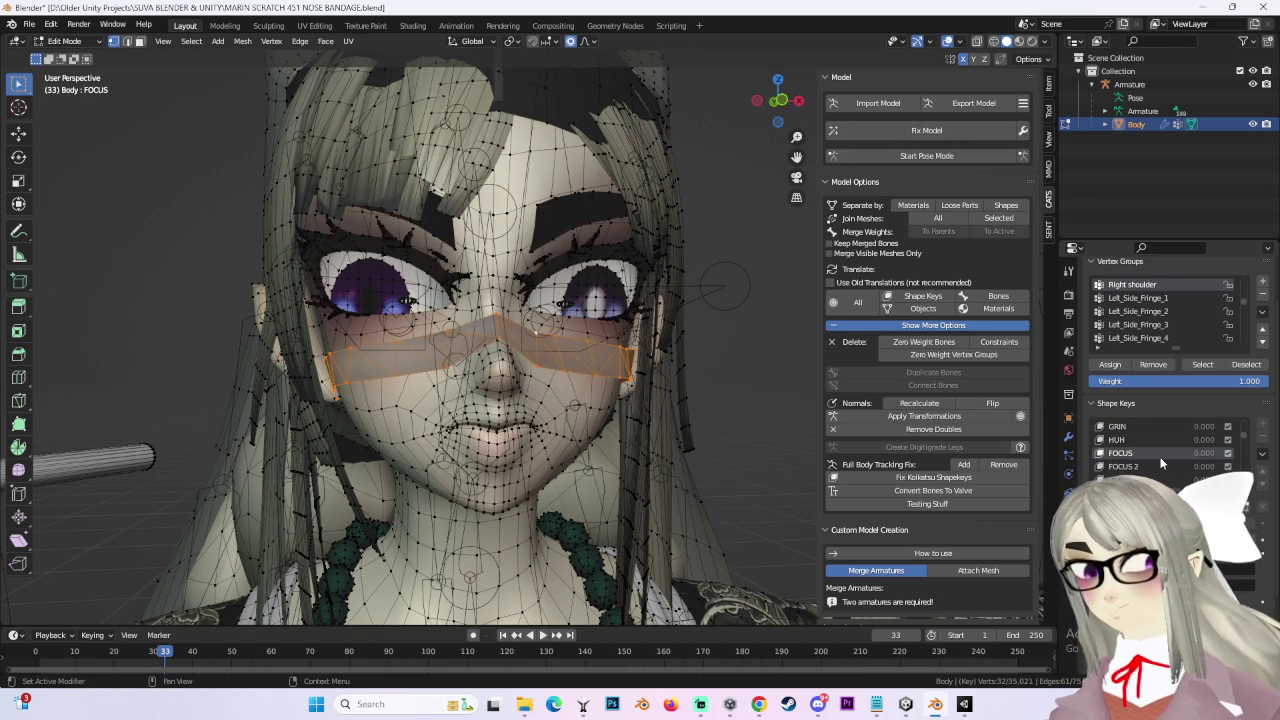
pyautogui.keyDown('ctrl'); pyautogui.scroll(-1, 1160, 462); pyautogui.keyUp('ctrl')
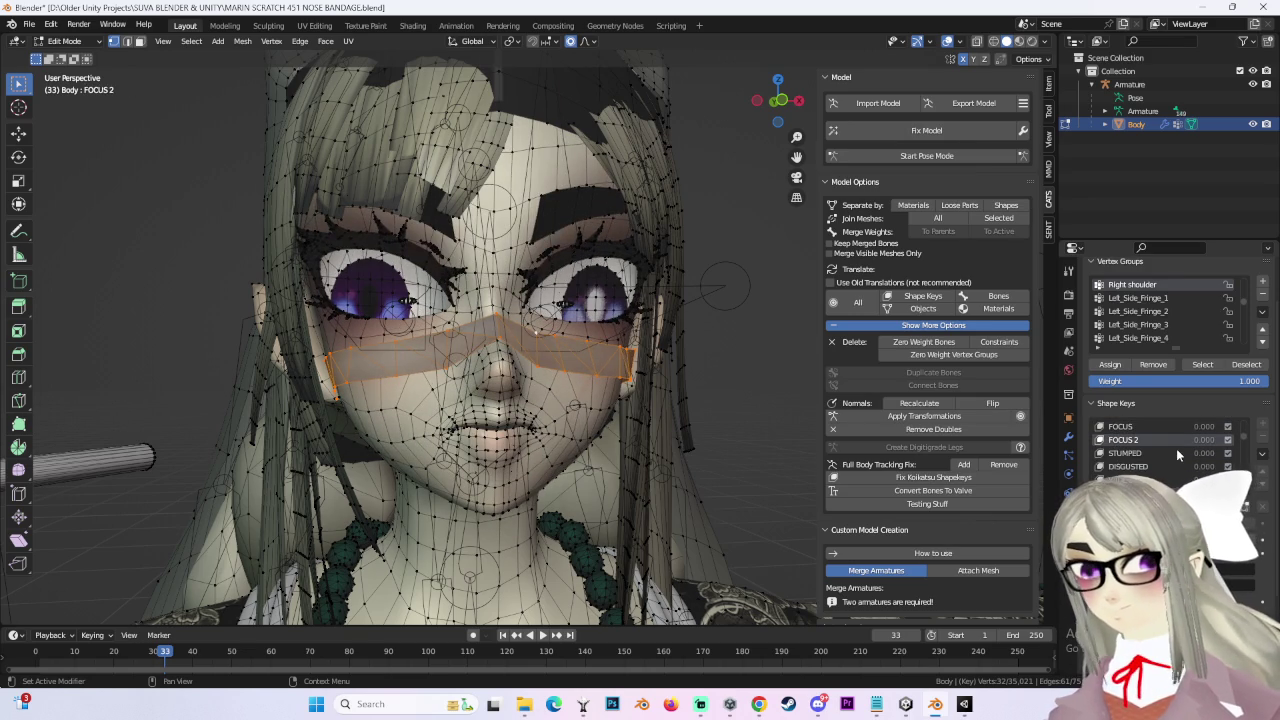
pyautogui.click(1176, 453)
# Step: Scroll the shape key list back up and deselect the bandage
pyautogui.keyDown('ctrl'); pyautogui.scroll(-1, 1176, 450); pyautogui.keyUp('ctrl')
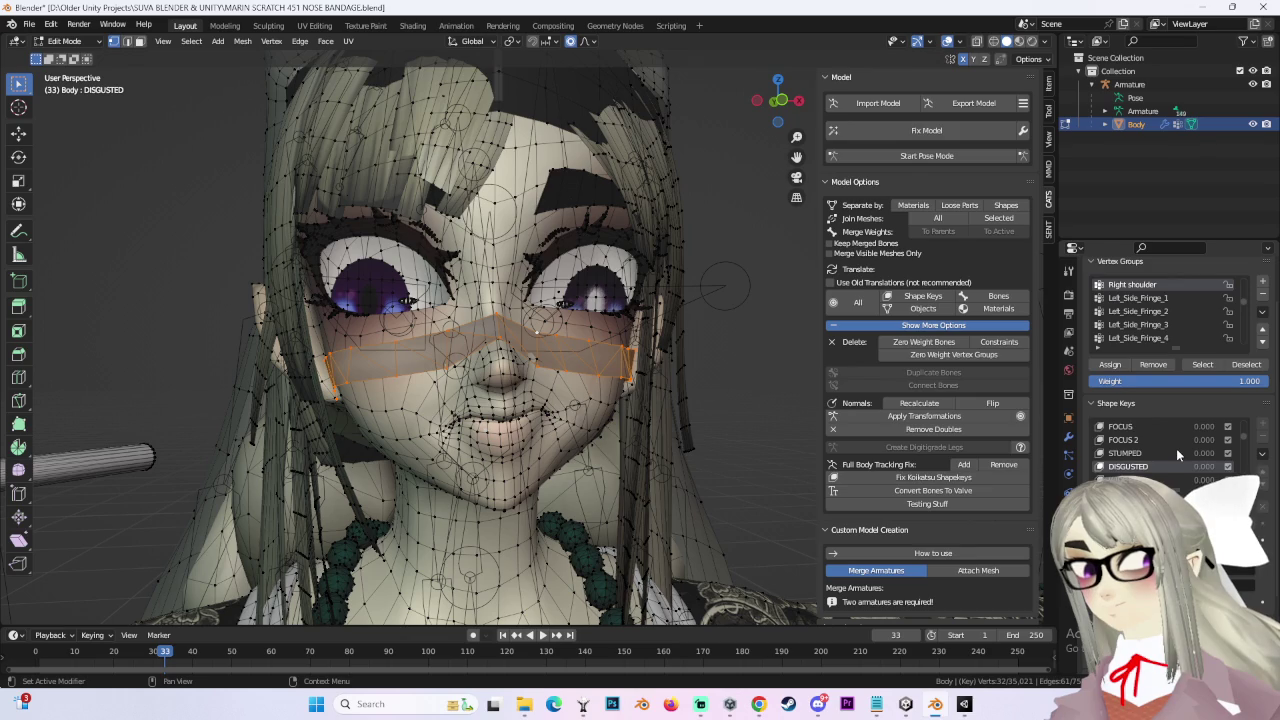
pyautogui.scroll(1, 534, 405)
pyautogui.scroll(3, 534, 405)
pyautogui.hotkey('alt', 'a')
# Step: Move the vertex beside the nose twice with proportional editing so the bandage fits
pyautogui.moveTo(651, 401)
pyautogui.mouseDown(button='middle')
pyautogui.moveTo(568, 363)
pyautogui.moveTo(550, 384)
pyautogui.mouseUp(button='middle')
pyautogui.press('g')
pyautogui.click(568, 365)
pyautogui.moveTo(430, 368); pyautogui.dragTo(510, 352, button='middle')
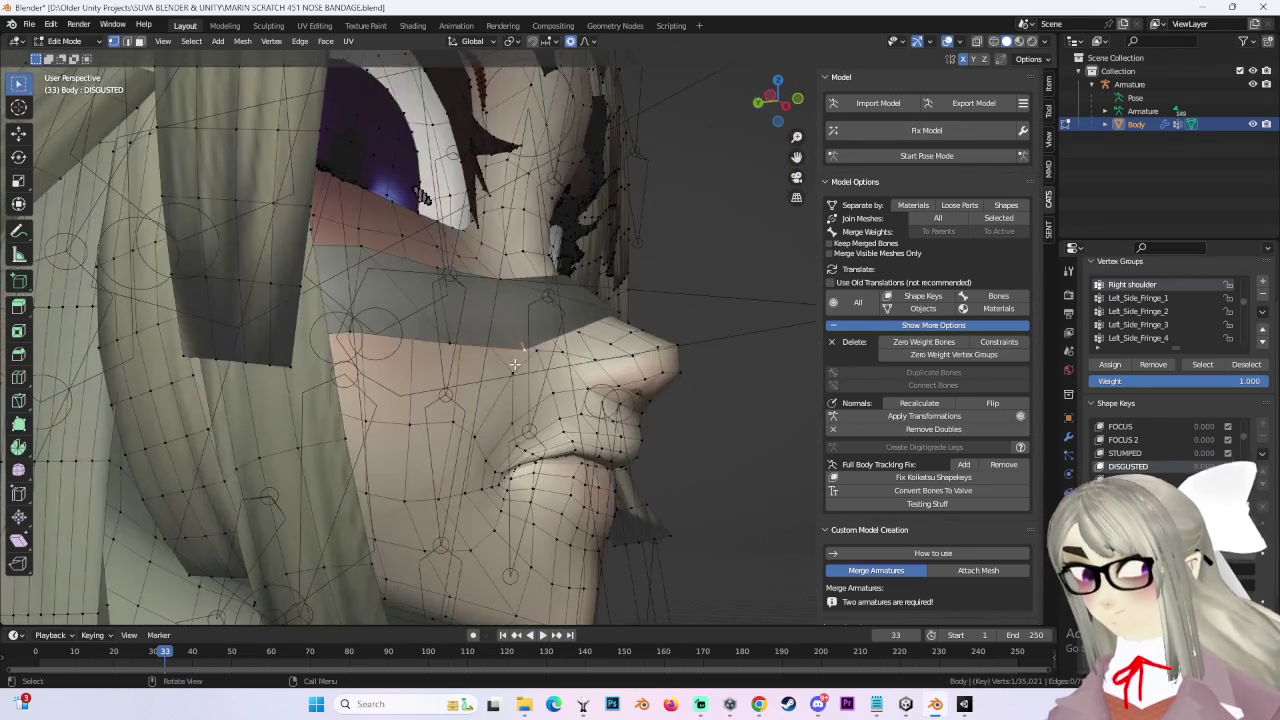
pyautogui.press('g')
pyautogui.click(517, 350)
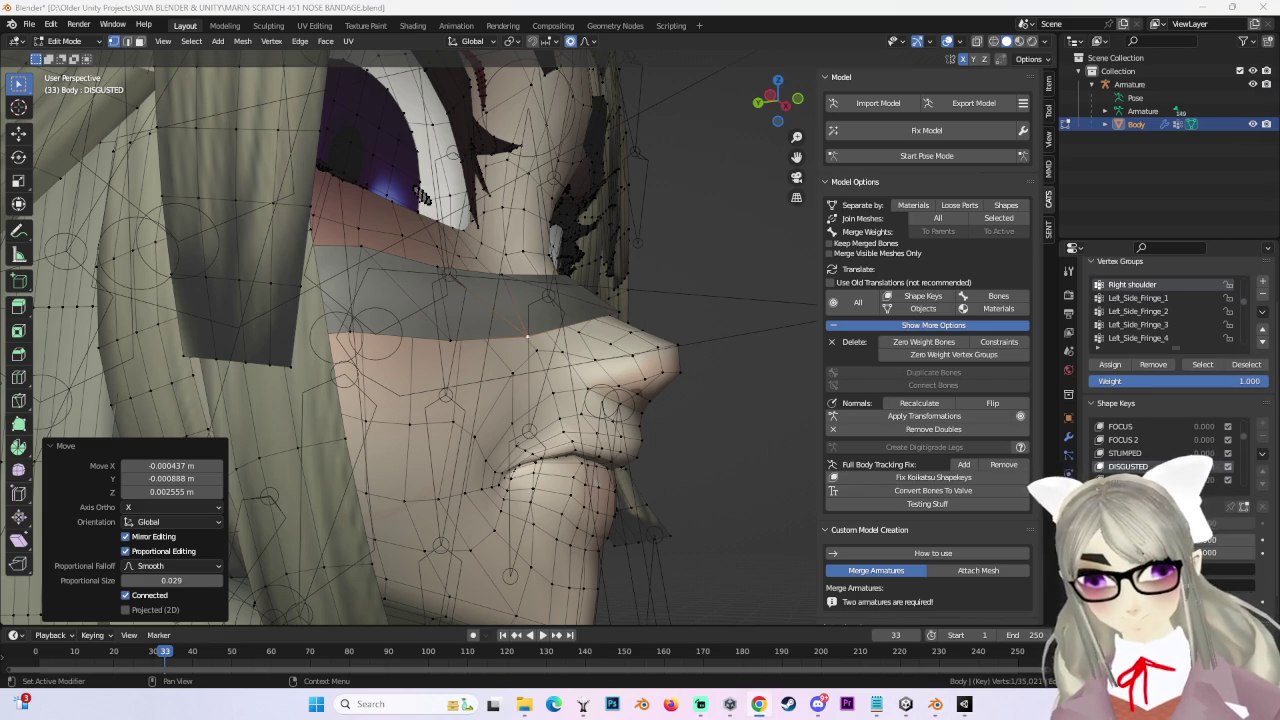
# Step: Preview the WIDE EYED shape key and view the face from the front
pyautogui.moveTo(520, 380); pyautogui.dragTo(722, 381, button='middle')
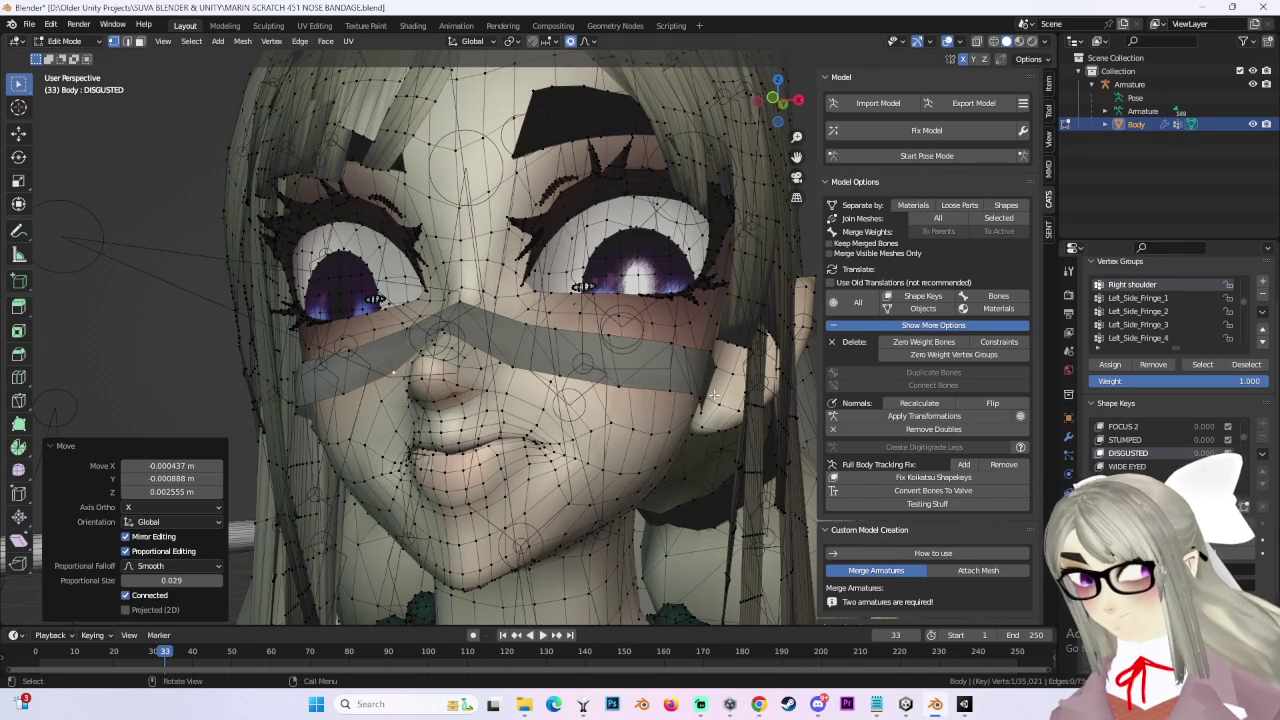
pyautogui.click(1127, 466)
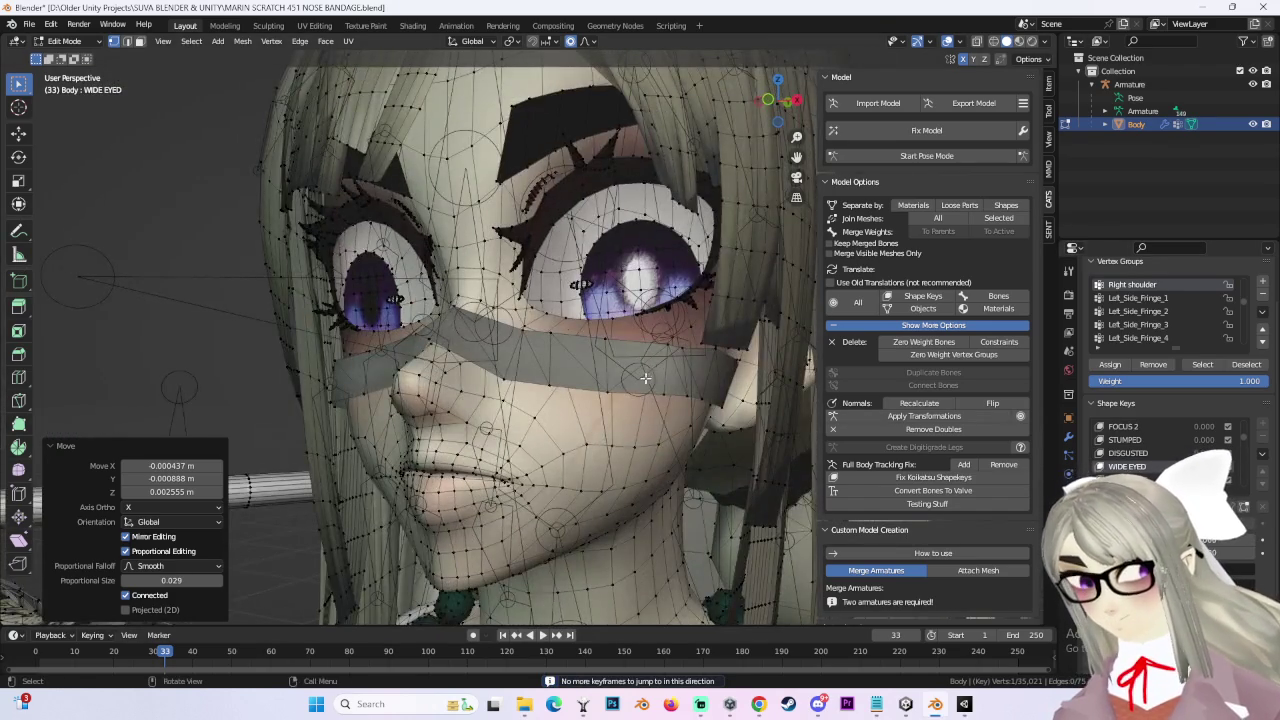
pyautogui.moveTo(560, 400)
pyautogui.mouseDown(button='middle')
pyautogui.moveTo(699, 396)
pyautogui.moveTo(705, 385)
pyautogui.mouseUp(button='middle')
pyautogui.scroll(-3, 1140, 450)
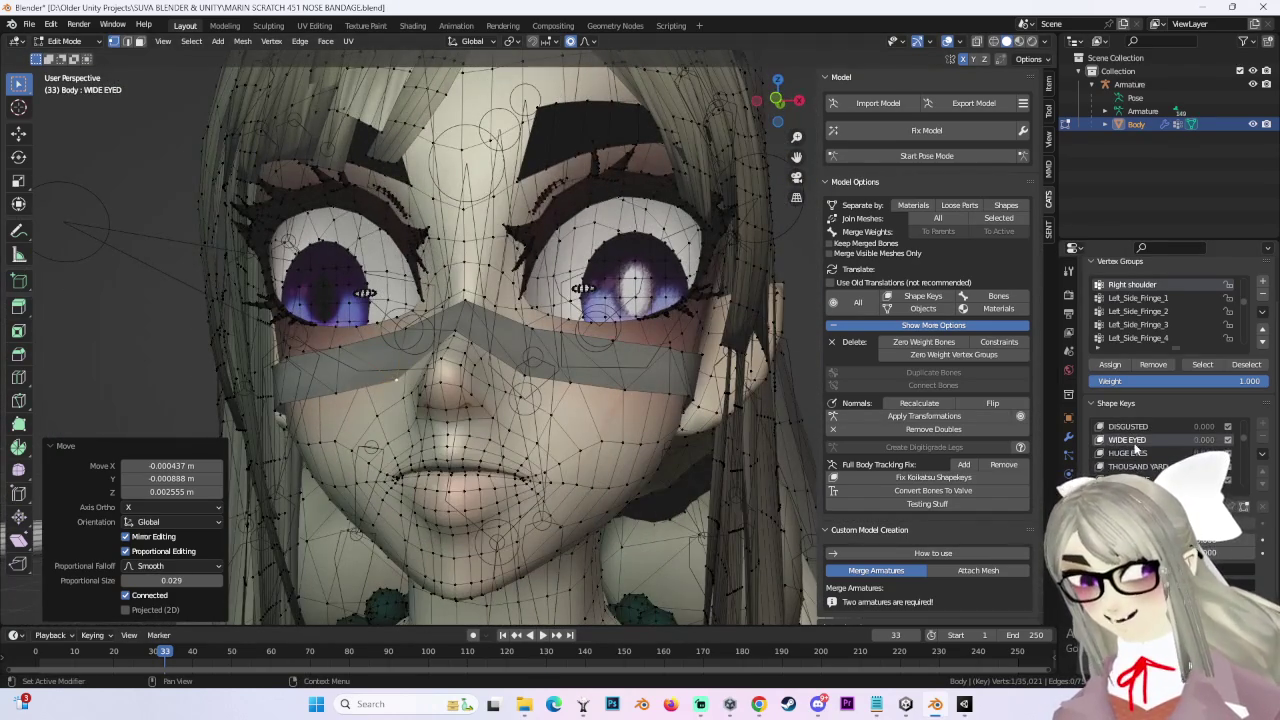
# Step: Preview the HUGE EYES, THOUSAND YARD STARE and TOES CLOSE shape keys
pyautogui.click(1127, 440)
pyautogui.click(1136, 453)
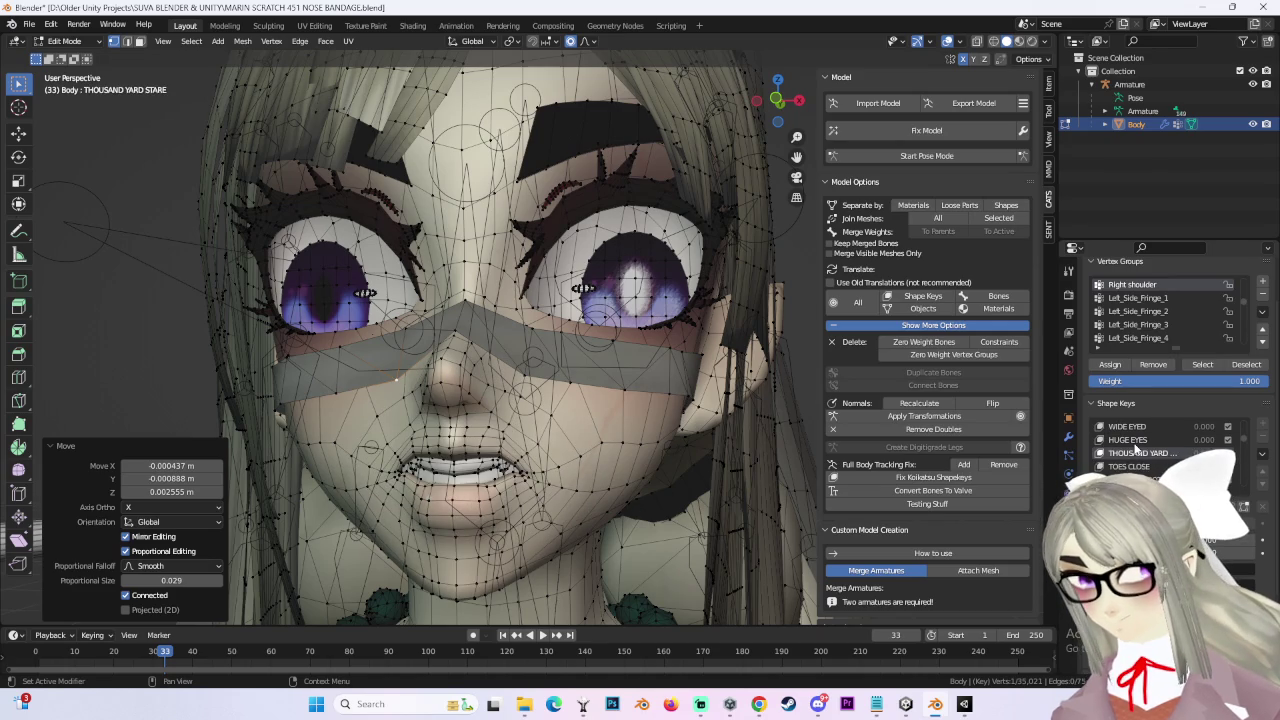
pyautogui.scroll(-1, 1136, 452)
pyautogui.click(1136, 453)
pyautogui.scroll(-3, 1136, 450)
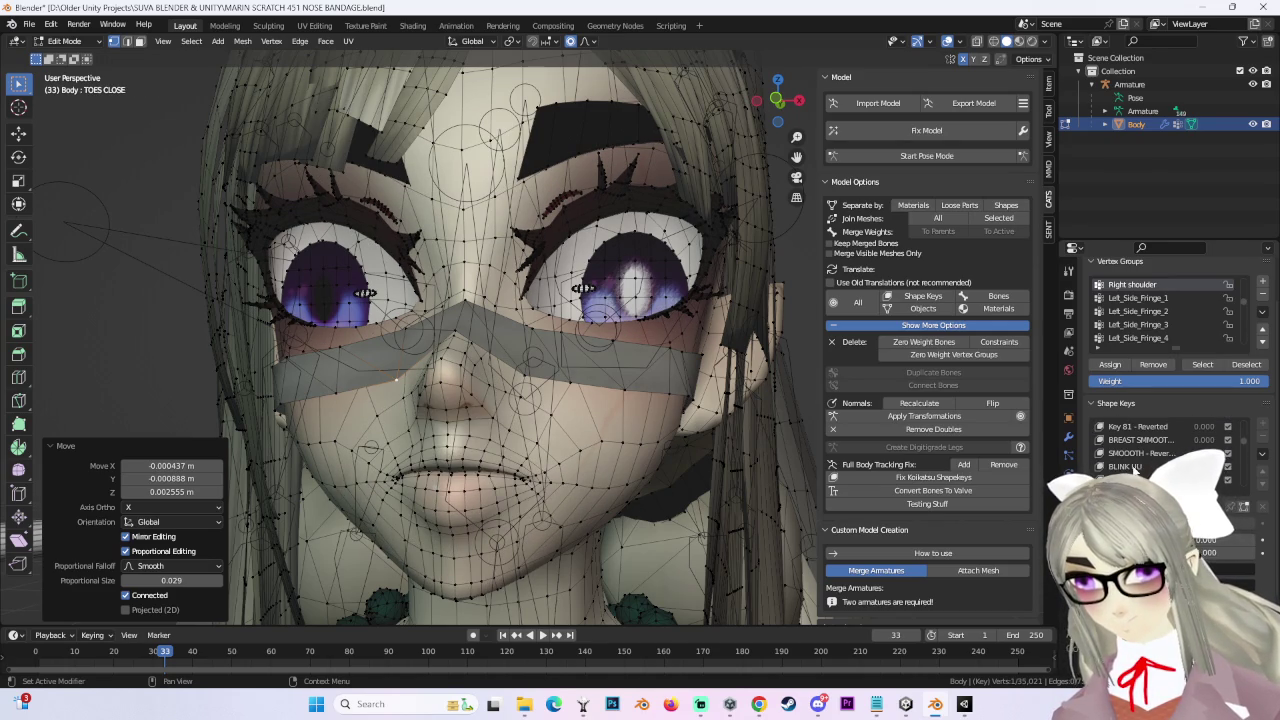
# Step: Preview the BLINK UU, EE and OO shape keys, zoomed in on the nose
pyautogui.click(1130, 466)
pyautogui.scroll(-1, 1114, 440)
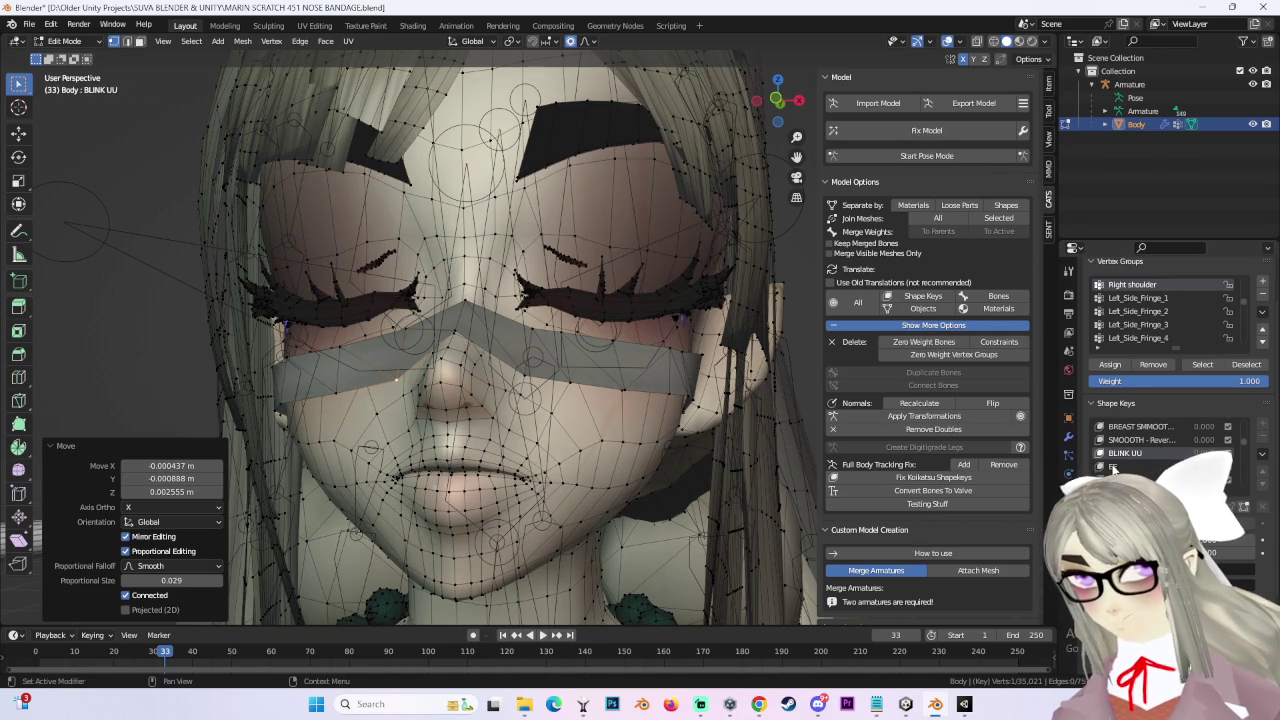
pyautogui.click(1113, 466)
pyautogui.press('KP_Decimal')
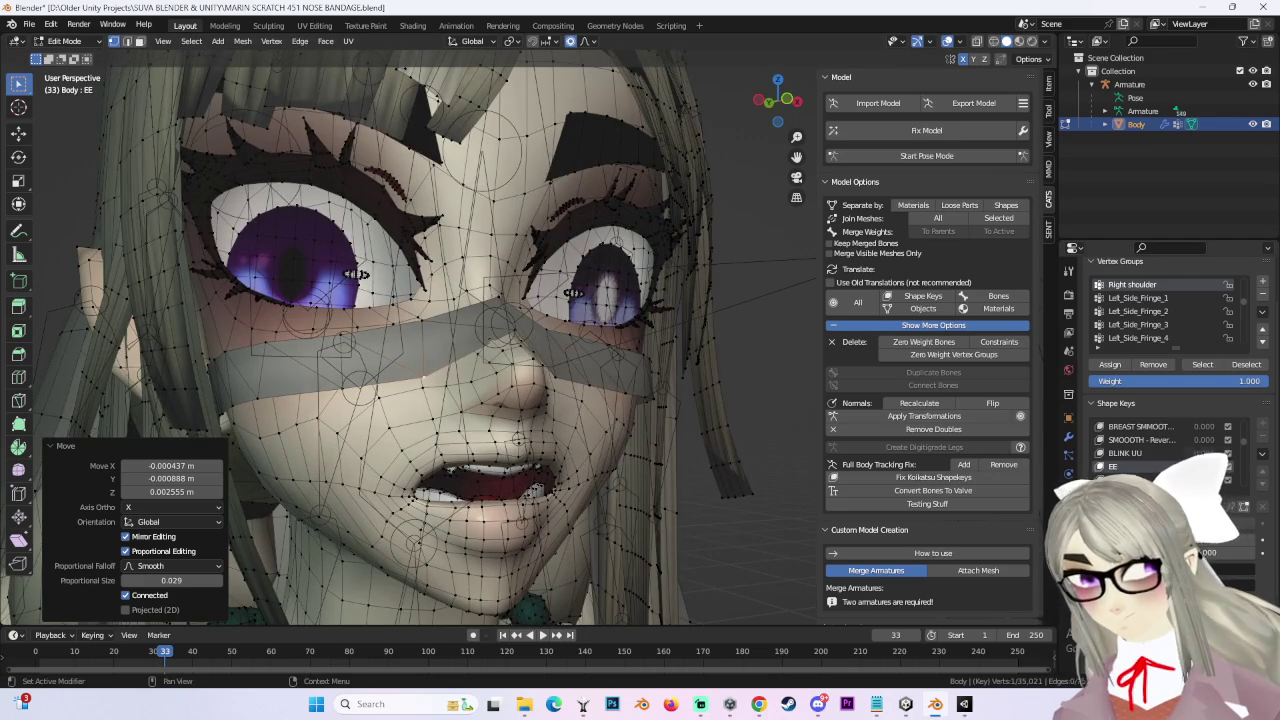
pyautogui.scroll(-1, 1113, 440)
pyautogui.click(1113, 466)
pyautogui.scroll(3, 518, 371)
pyautogui.scroll(-2, 518, 371)
pyautogui.scroll(4, 551, 380)
pyautogui.scroll(2, 582, 383)
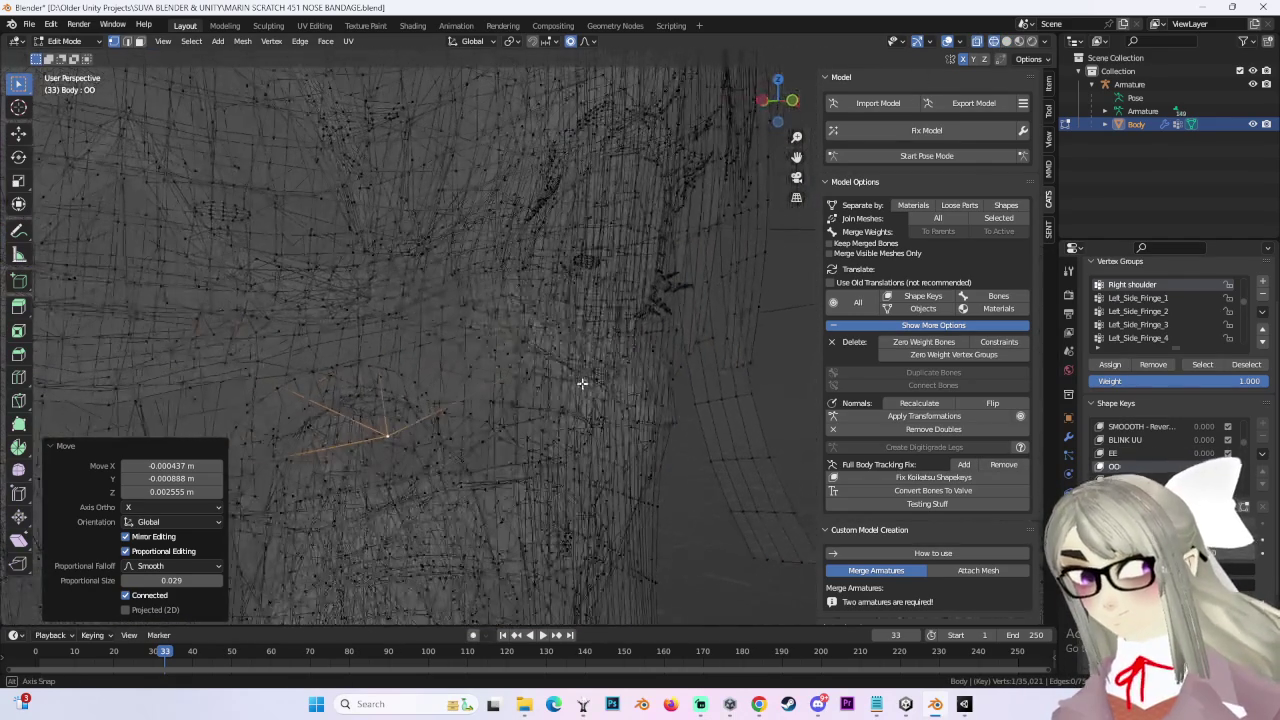
pyautogui.scroll(-2, 582, 383)
pyautogui.scroll(-3, 582, 383)
# Step: Move the nose bandage vertex in the OO shape key to keep the bandage on the nose
pyautogui.moveTo(600, 300)
pyautogui.mouseDown(button='middle')
pyautogui.moveTo(446, 293)
pyautogui.moveTo(470, 320)
pyautogui.mouseUp(button='middle')
pyautogui.press('g')
pyautogui.click(447, 293)
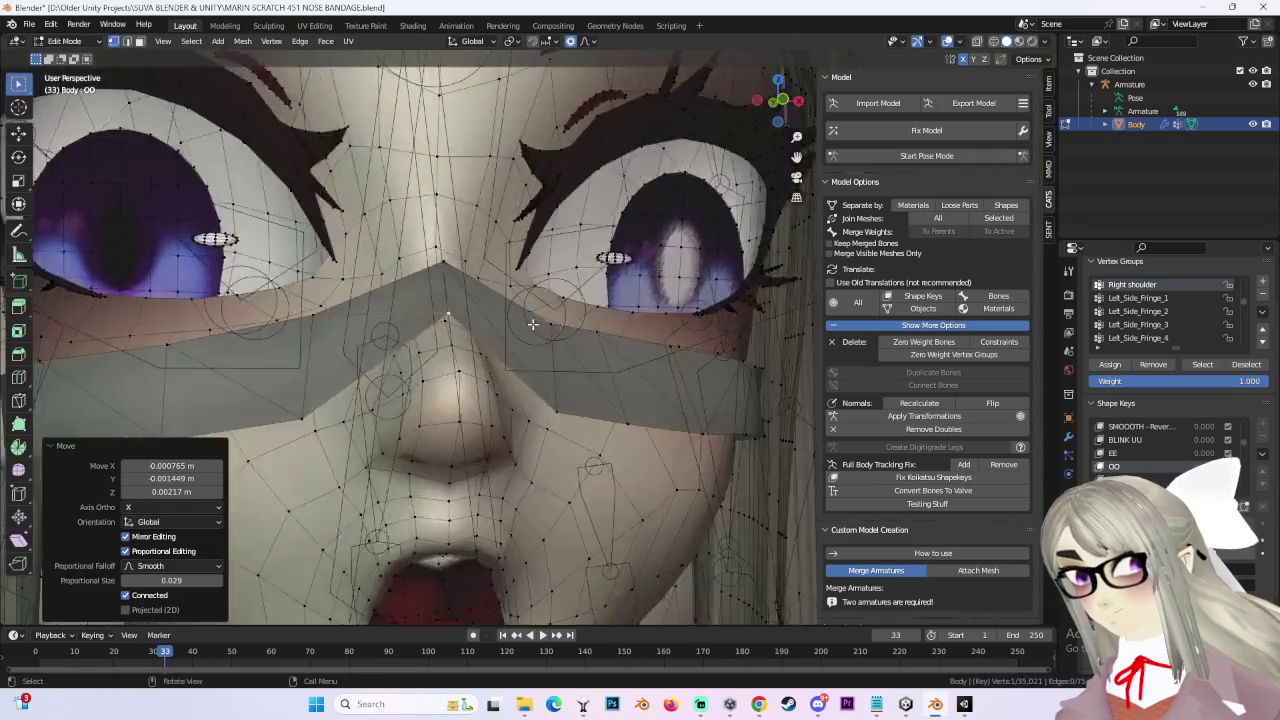
pyautogui.scroll(-2, 470, 325)
pyautogui.scroll(-1, 470, 330)
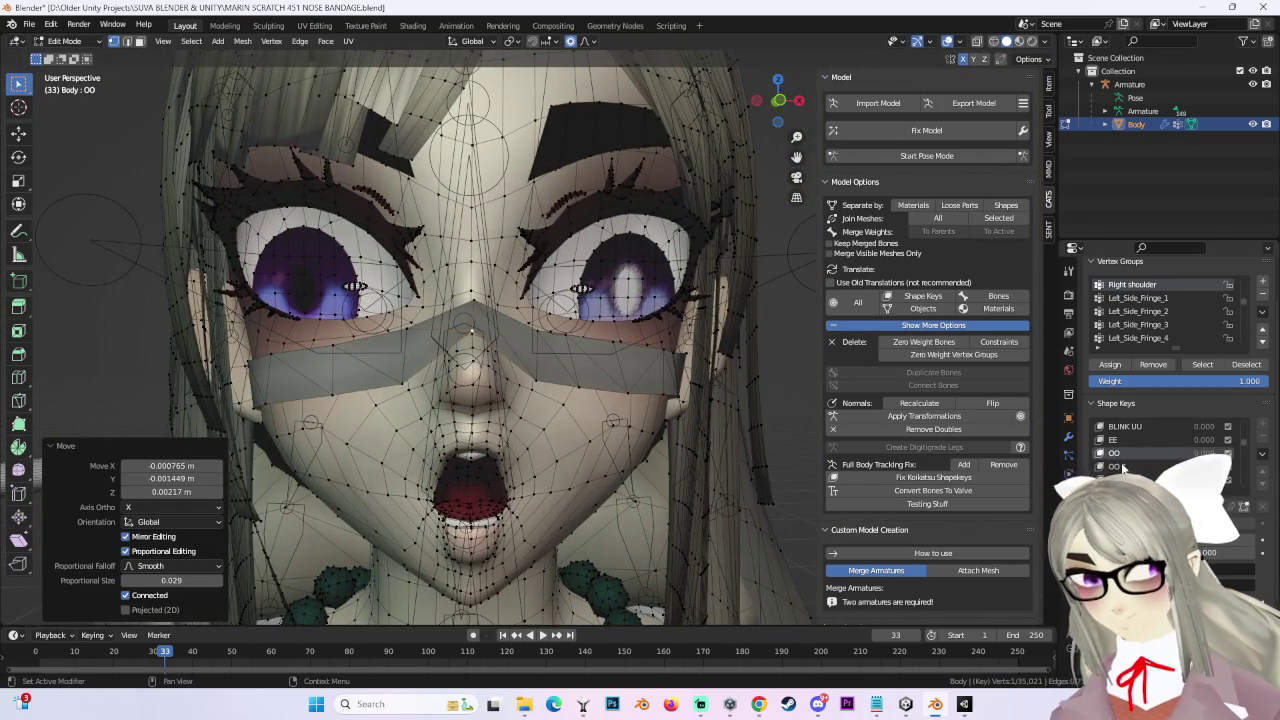
# Step: In the OO 3 shape key, nudge the bandage vertices twice to sit on the nose
pyautogui.click(1115, 466)
pyautogui.scroll(2, 470, 330)
pyautogui.moveTo(470, 340)
pyautogui.mouseDown(button='middle')
pyautogui.moveTo(490, 405)
pyautogui.moveTo(728, 375)
pyautogui.mouseUp(button='middle')
pyautogui.press('g')
pyautogui.click(495, 400)
pyautogui.scroll(3, 600, 395)
pyautogui.press('g')
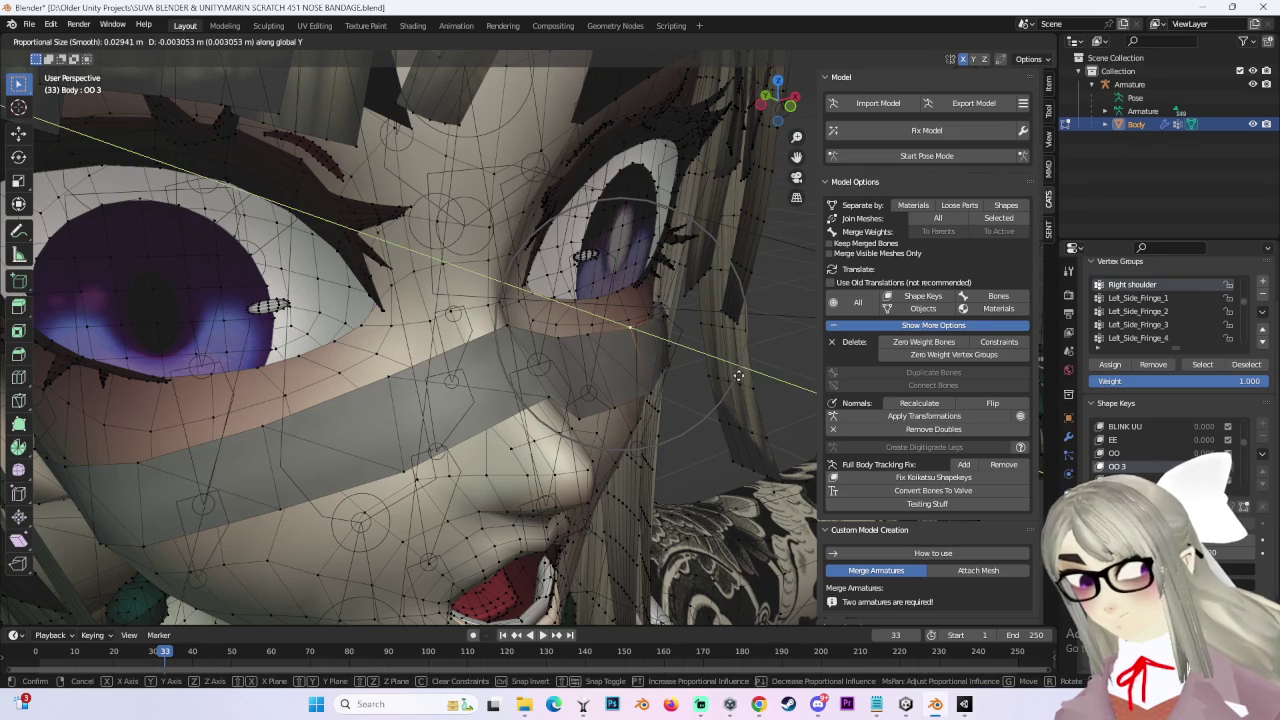
pyautogui.click(730, 372)
# Step: Shift the selected bandage vertices along the Y axis to refit the nose
pyautogui.moveTo(687, 447); pyautogui.dragTo(627, 325, button='middle')
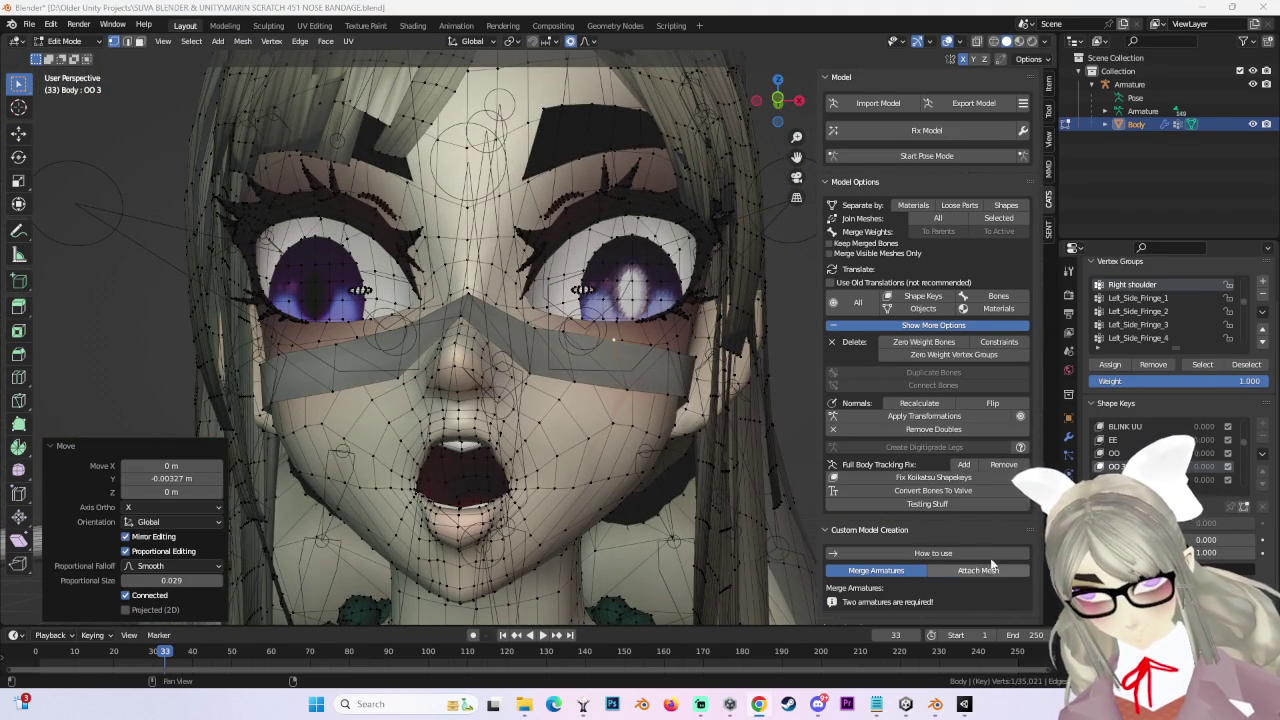
pyautogui.moveTo(613, 340); pyautogui.dragTo(680, 345, button='middle')
pyautogui.scroll(2, 680, 345)
pyautogui.scroll(-2, 680, 345)
pyautogui.press('g')
pyautogui.press('y')
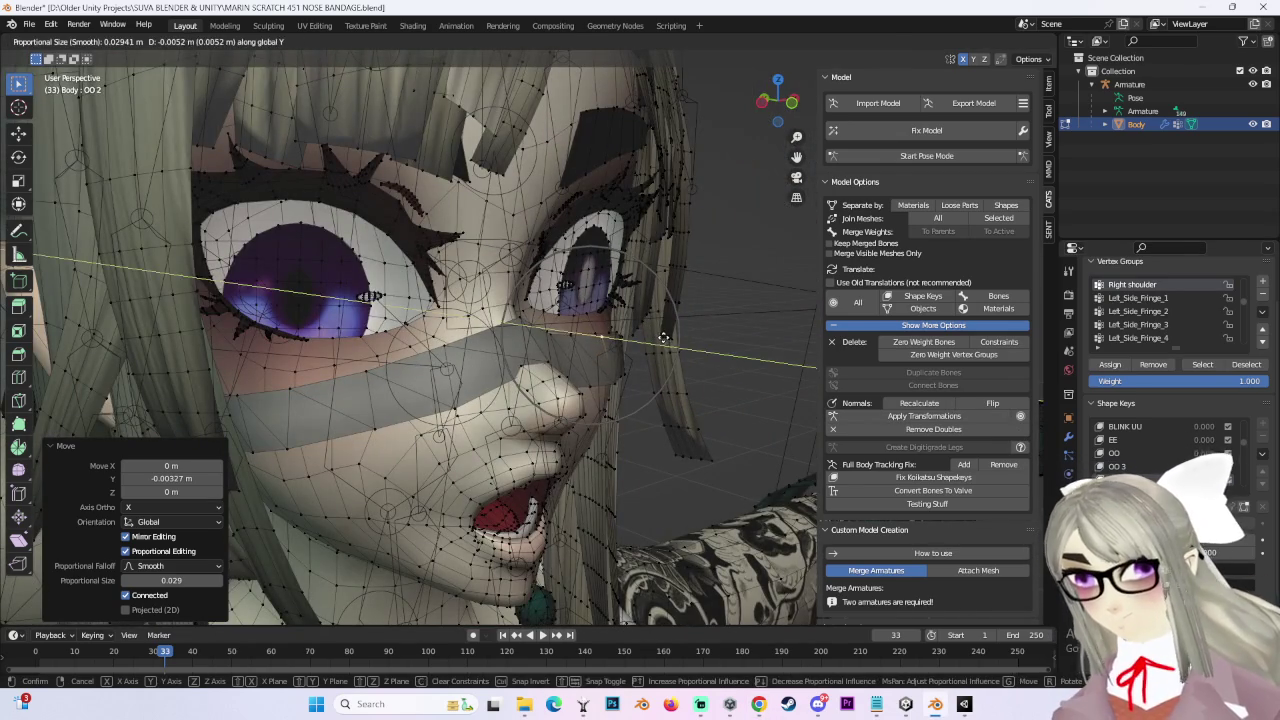
pyautogui.click(667, 359)
# Step: Nudge the bandage vertices once more, then preview the KK shape key
pyautogui.moveTo(667, 359)
pyautogui.mouseDown(button='middle')
pyautogui.moveTo(519, 362)
pyautogui.moveTo(547, 370)
pyautogui.mouseUp(button='middle')
pyautogui.press('g')
pyautogui.click(519, 362)
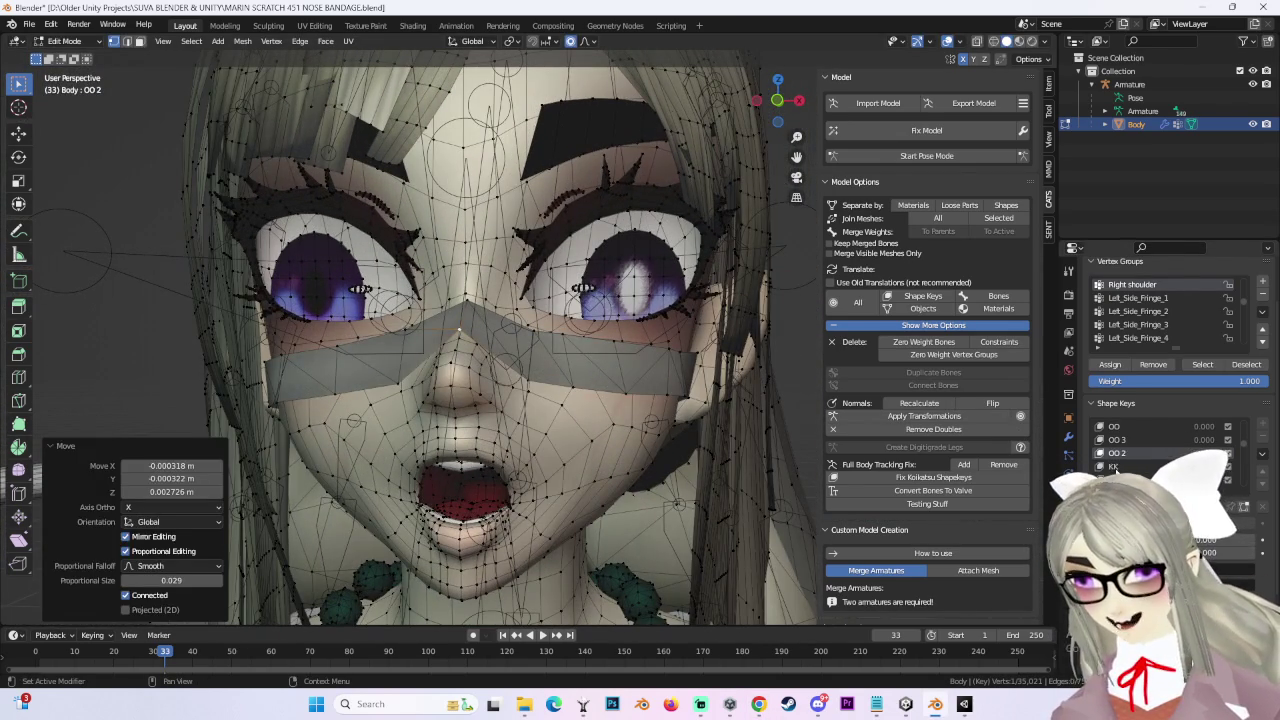
pyautogui.click(1113, 467)
pyautogui.moveTo(448, 370); pyautogui.dragTo(465, 393, button='middle')
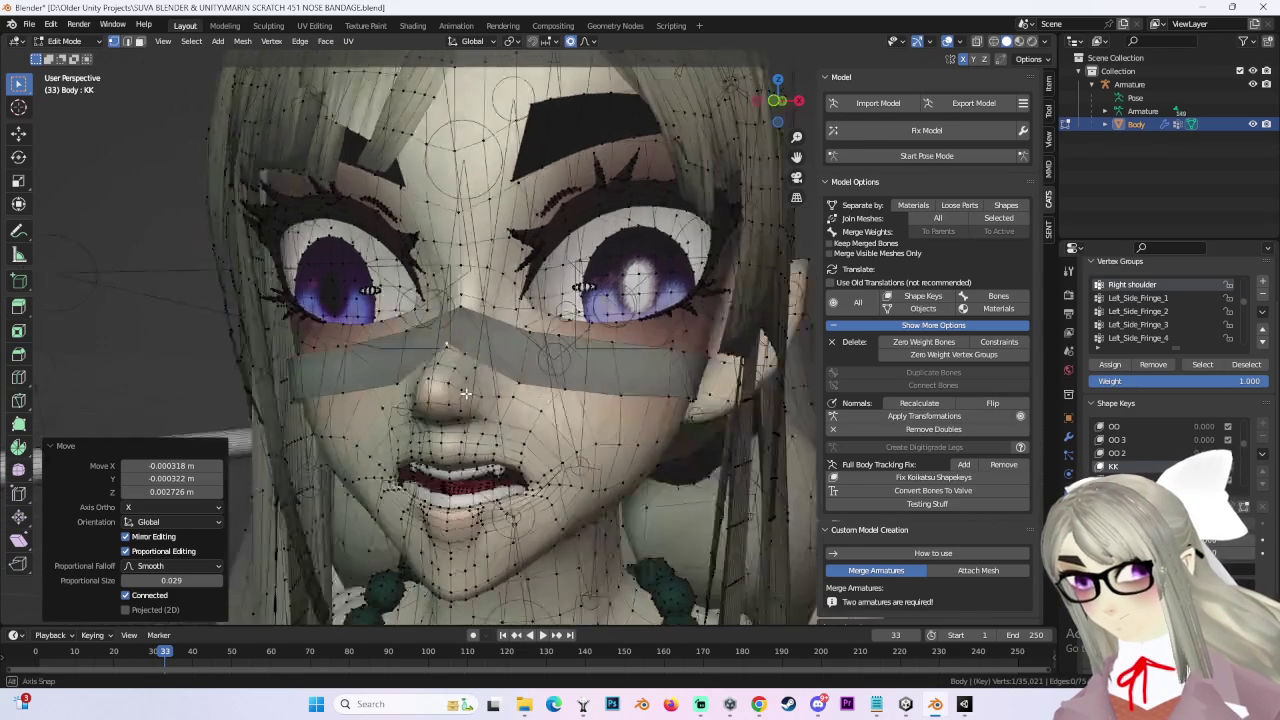
# Step: Make TH the edited shape key and shift the bandage vertices along Y twice
pyautogui.click(1123, 453)
pyautogui.click(1113, 466)
pyautogui.click(1113, 480)
pyautogui.moveTo(420, 380)
pyautogui.mouseDown(button='middle')
pyautogui.moveTo(639, 395)
pyautogui.moveTo(529, 348)
pyautogui.moveTo(466, 343)
pyautogui.moveTo(520, 364)
pyautogui.moveTo(600, 350)
pyautogui.moveTo(613, 262)
pyautogui.mouseUp(button='middle')
pyautogui.scroll(5, 437, 391)
pyautogui.press('g')
pyautogui.press('y')
pyautogui.click(591, 318)
pyautogui.press('g')
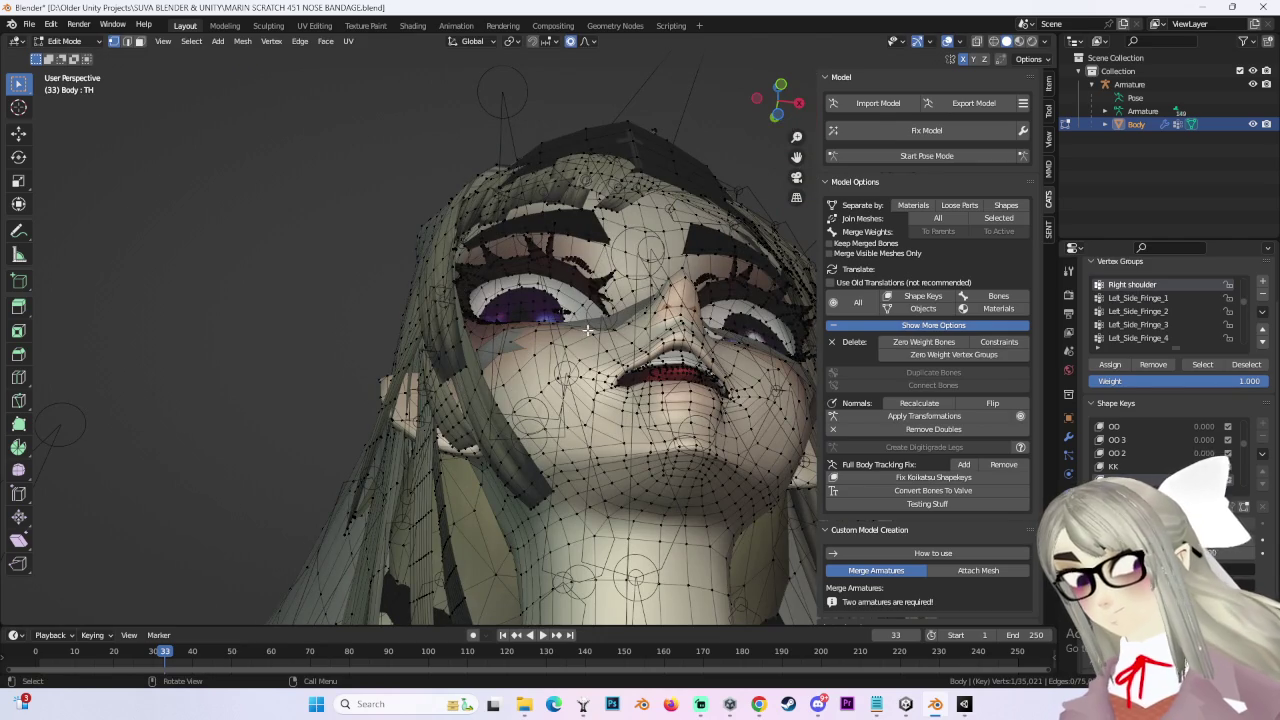
pyautogui.press('y')
pyautogui.click(590, 314)
# Step: Move the TH bandage vertices along Z to sit against the nose
pyautogui.moveTo(590, 314); pyautogui.dragTo(522, 307, button='middle')
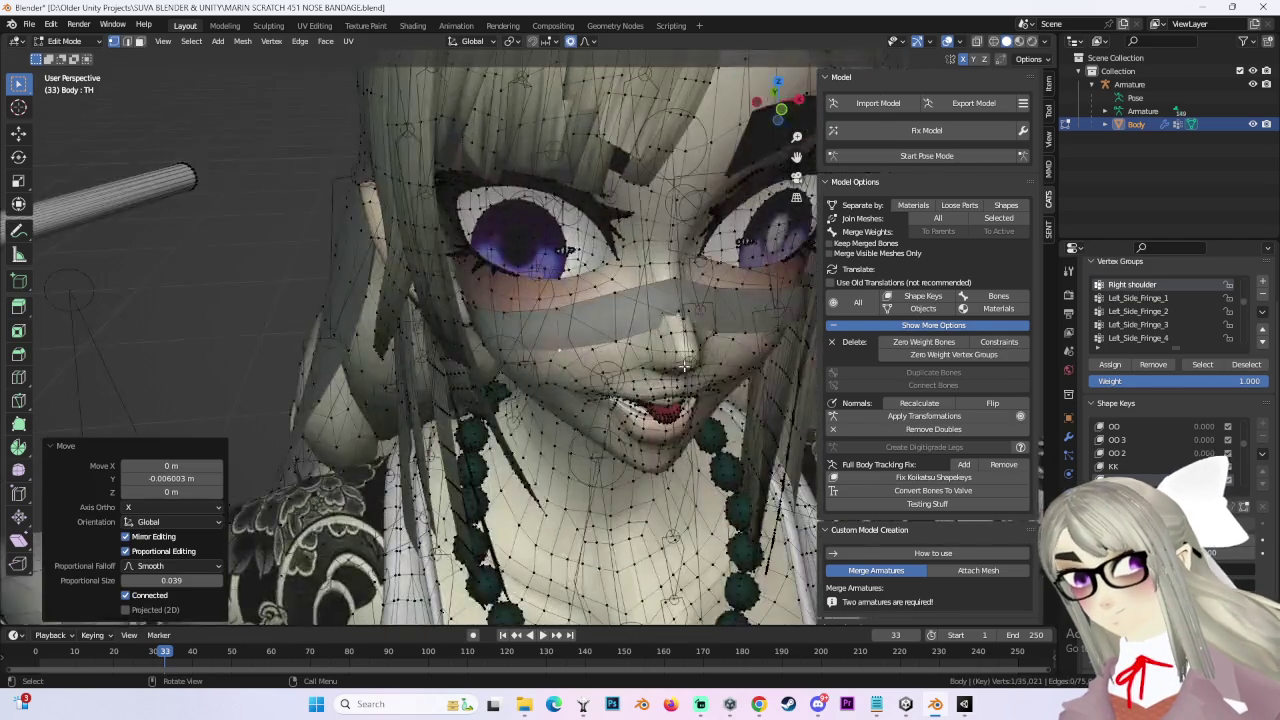
pyautogui.scroll(2, 522, 307)
pyautogui.scroll(3, 560, 340)
pyautogui.moveTo(591, 366)
pyautogui.mouseDown(button='middle')
pyautogui.moveTo(646, 369)
pyautogui.moveTo(559, 342)
pyautogui.moveTo(630, 376)
pyautogui.mouseUp(button='middle')
pyautogui.press('g')
pyautogui.press('z')
pyautogui.click(620, 339)
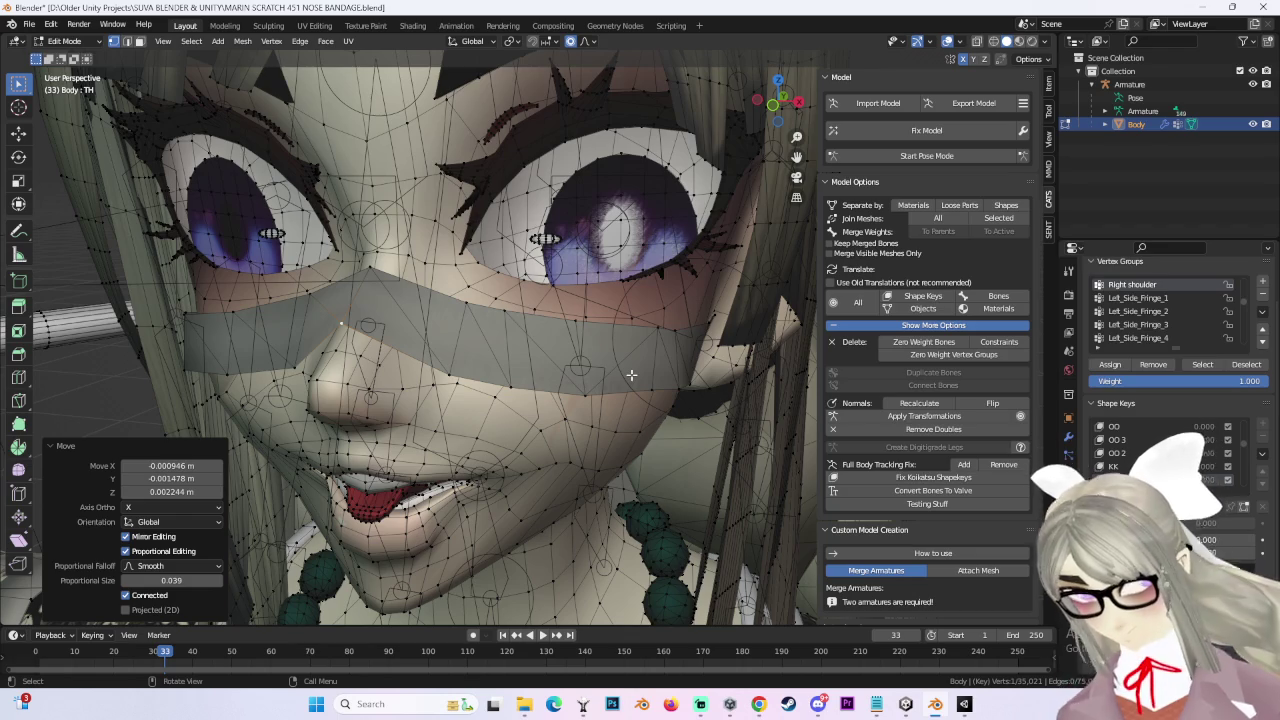
pyautogui.moveTo(625, 375)
pyautogui.mouseDown(button='middle')
pyautogui.moveTo(671, 323)
pyautogui.moveTo(663, 366)
pyautogui.moveTo(503, 381)
pyautogui.moveTo(835, 413)
pyautogui.mouseUp(button='middle')
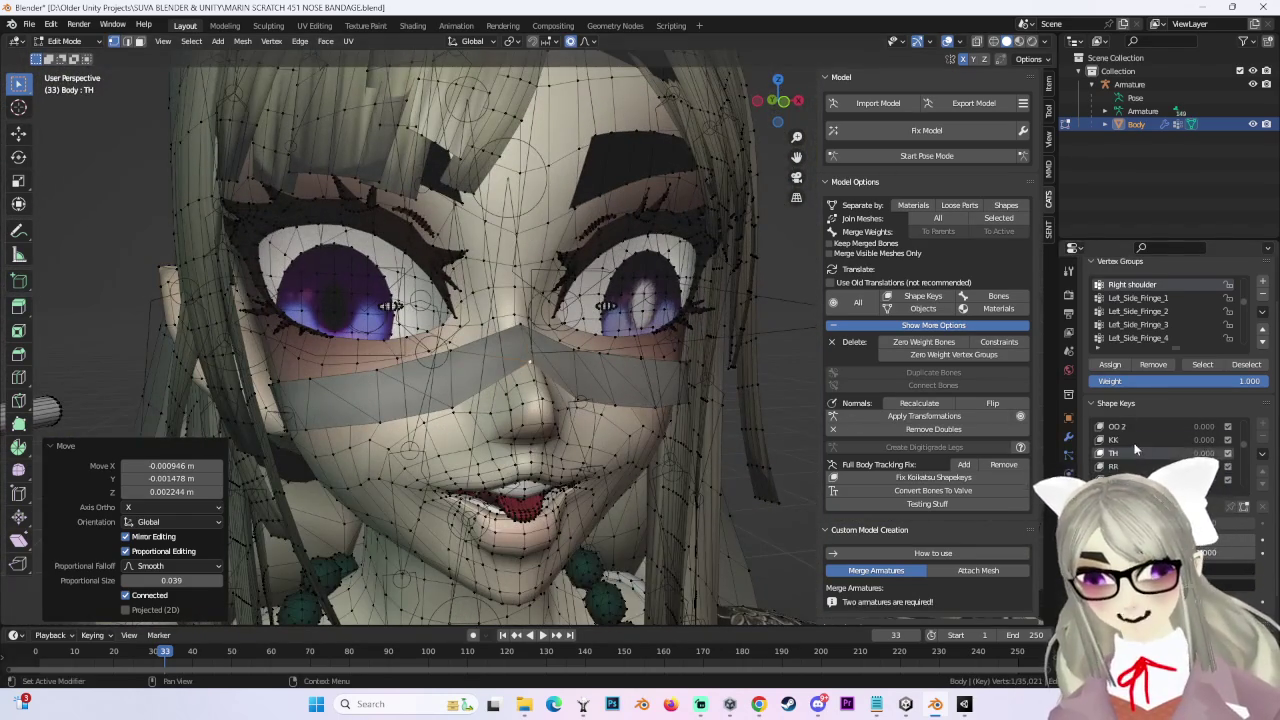
# Step: Check RR, then in IH proportionally move a cheek bandage vertex into place
pyautogui.click(1121, 441)
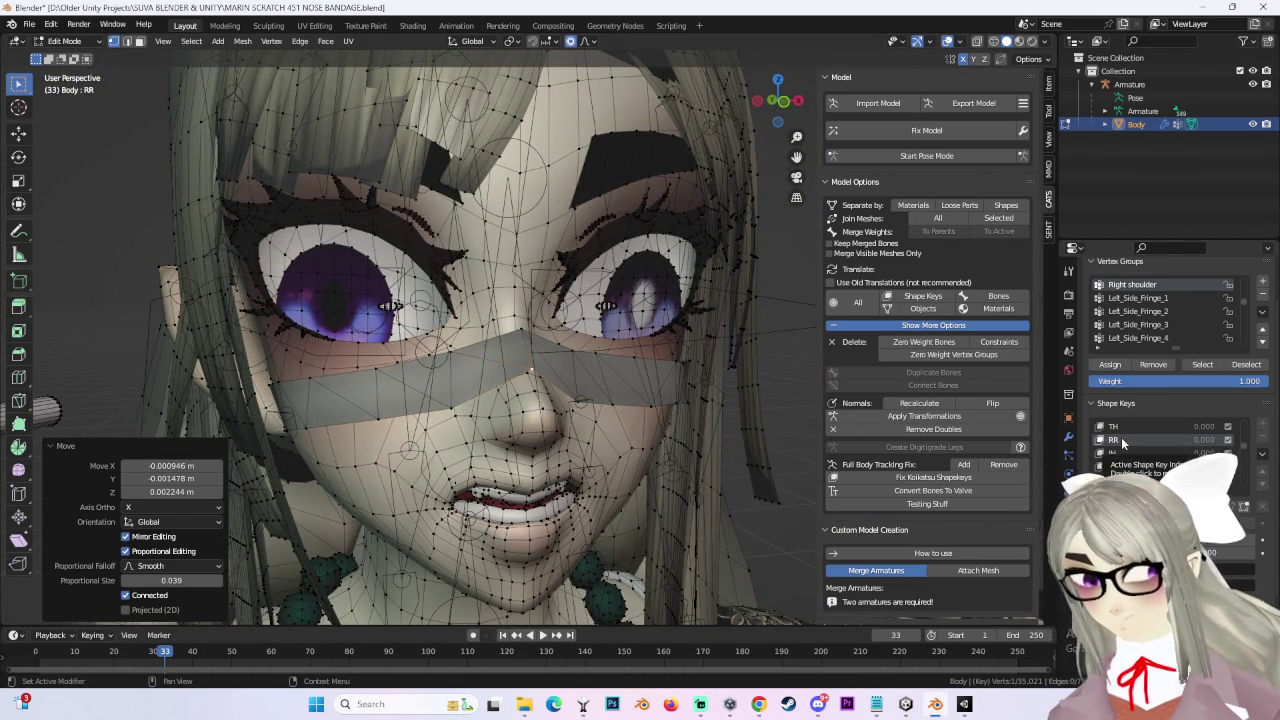
pyautogui.click(1113, 453)
pyautogui.scroll(3, 525, 432)
pyautogui.moveTo(525, 432)
pyautogui.mouseDown(button='middle')
pyautogui.moveTo(532, 368)
pyautogui.moveTo(436, 353)
pyautogui.mouseUp(button='middle')
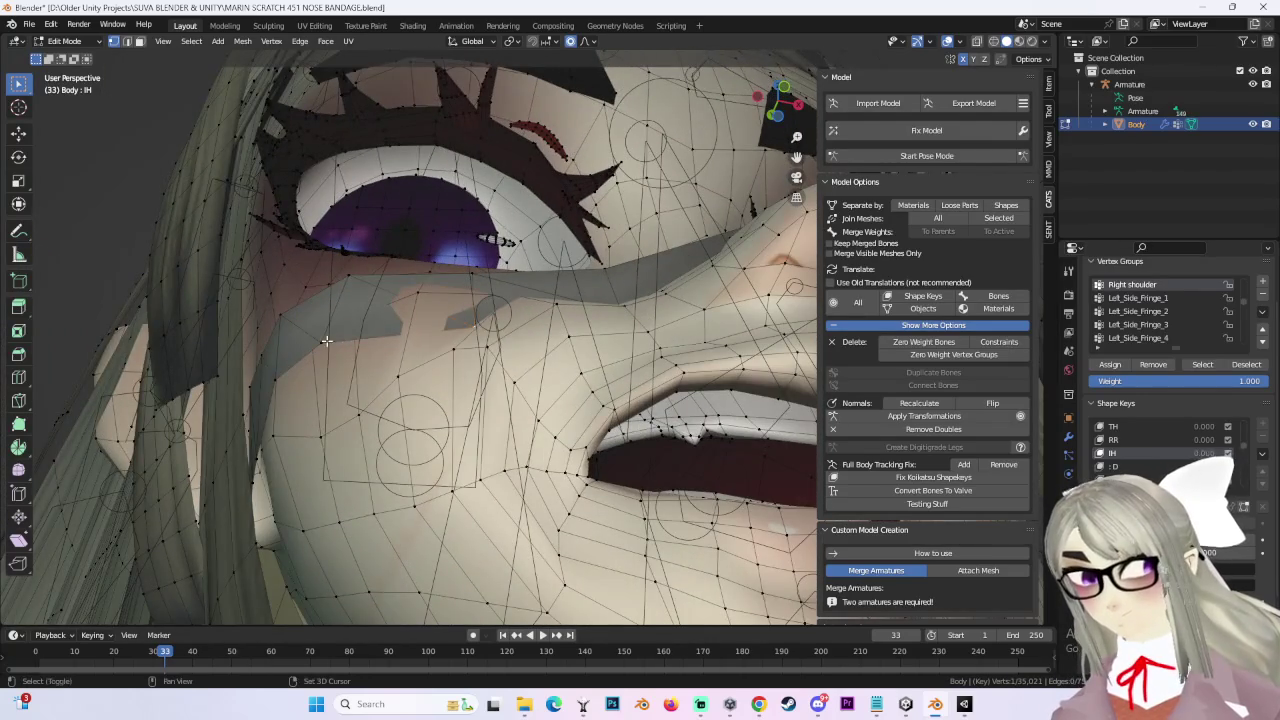
pyautogui.keyDown('shift'); pyautogui.click(326, 341); pyautogui.keyUp('shift')
pyautogui.moveTo(326, 341); pyautogui.dragTo(480, 330, button='middle')
pyautogui.press('g')
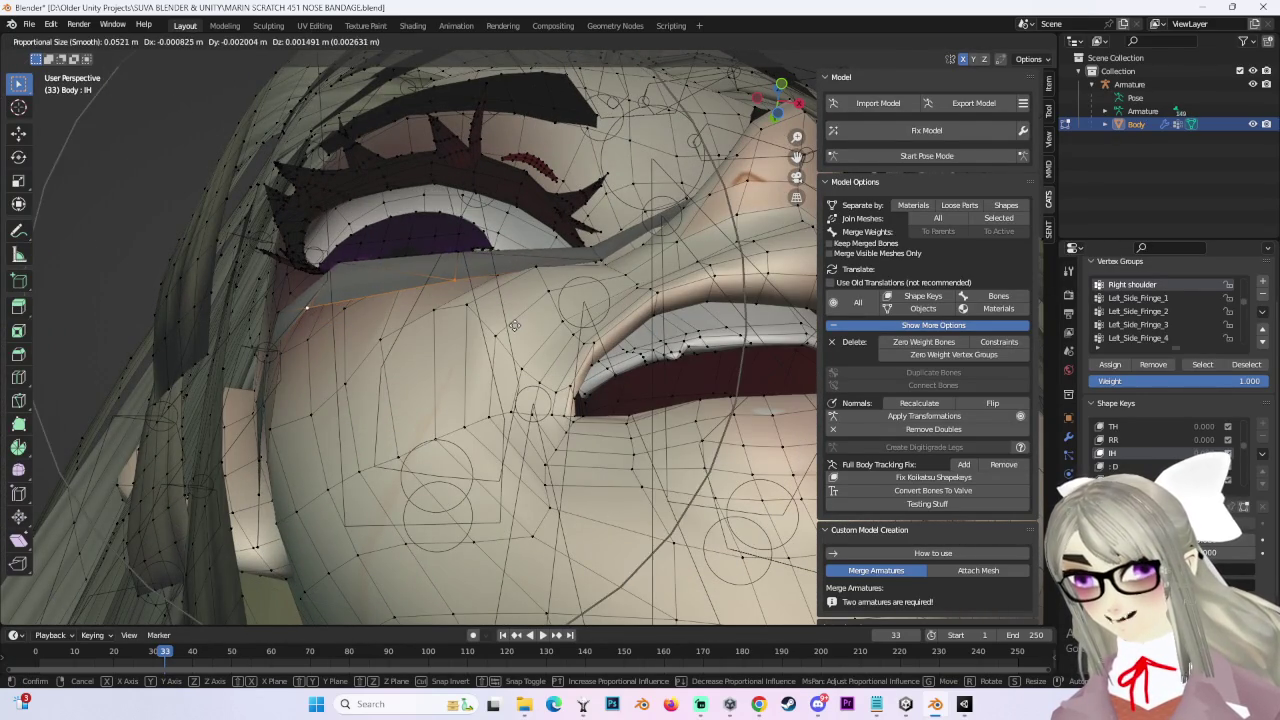
pyautogui.click(514, 326)
# Step: Preview the :D shape key and nudge a bandage vertex to keep it fitted
pyautogui.moveTo(514, 326)
pyautogui.mouseDown(button='middle')
pyautogui.moveTo(524, 403)
pyautogui.moveTo(667, 398)
pyautogui.mouseUp(button='middle')
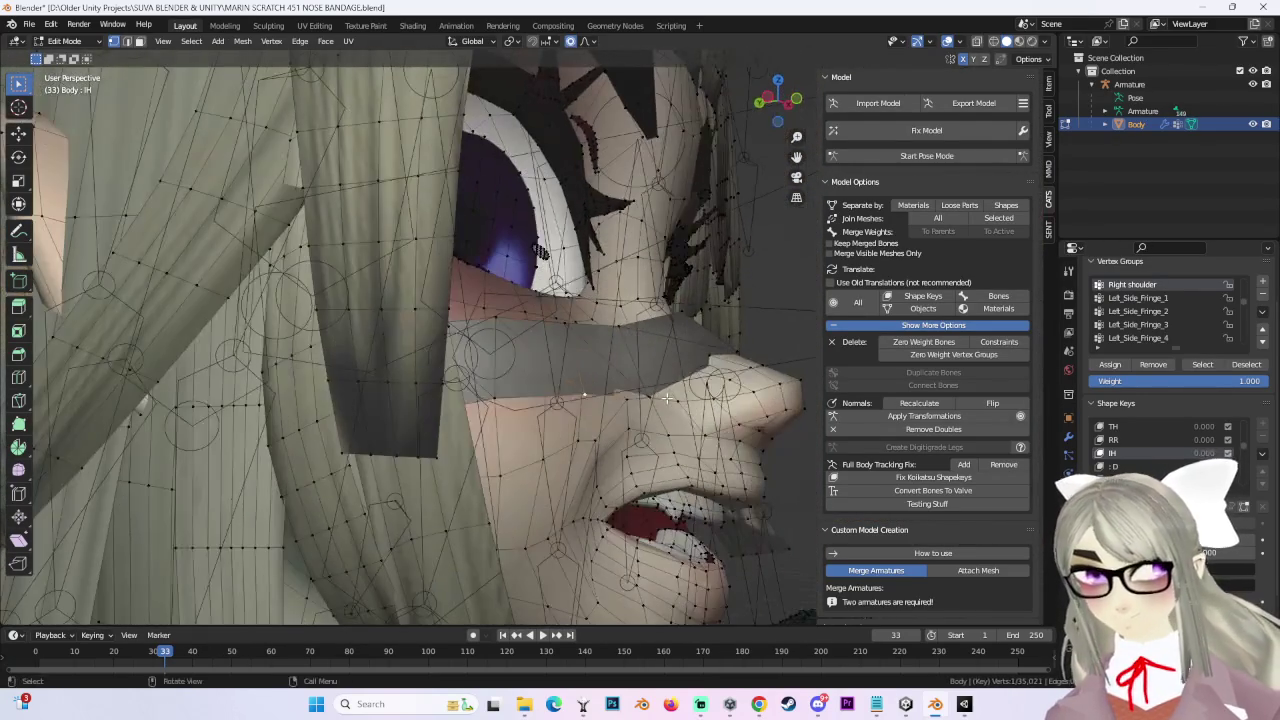
pyautogui.moveTo(667, 398); pyautogui.dragTo(668, 400)
pyautogui.moveTo(668, 400)
pyautogui.mouseDown(button='middle')
pyautogui.moveTo(595, 328)
pyautogui.moveTo(565, 342)
pyautogui.mouseUp(button='middle')
pyautogui.moveTo(564, 341); pyautogui.dragTo(565, 342)
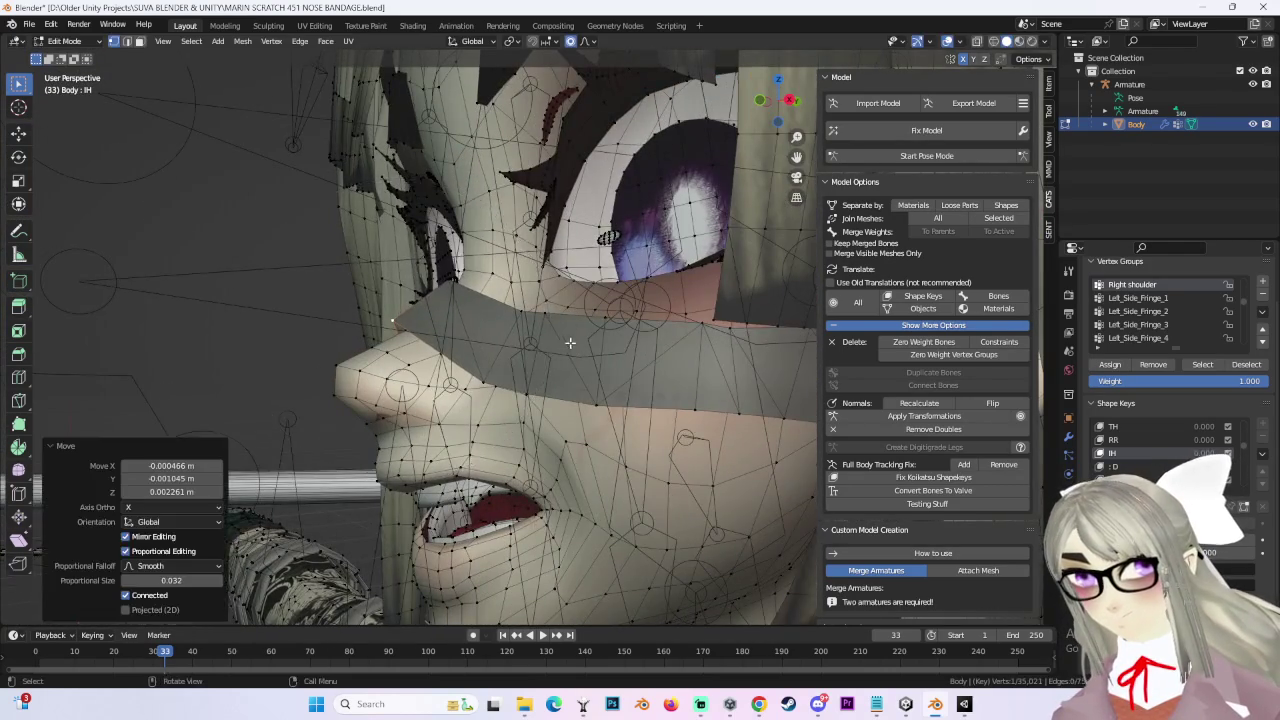
pyautogui.moveTo(565, 342); pyautogui.dragTo(698, 361, button='middle')
pyautogui.click(1113, 466)
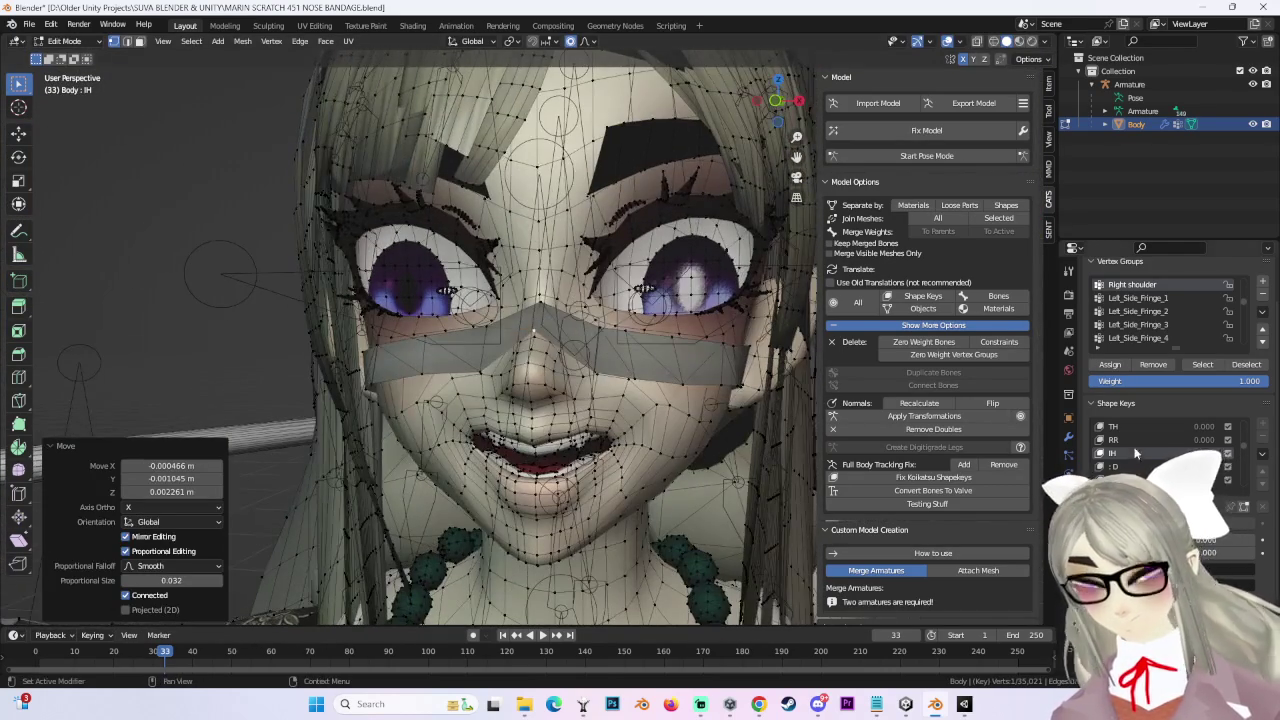
pyautogui.moveTo(624, 381)
pyautogui.mouseDown(button='middle')
pyautogui.moveTo(521, 396)
pyautogui.moveTo(434, 310)
pyautogui.moveTo(453, 366)
pyautogui.moveTo(314, 348)
pyautogui.mouseUp(button='middle')
pyautogui.keyDown('ctrl'); pyautogui.scroll(-1, 1158, 453); pyautogui.keyUp('ctrl')
pyautogui.press('g')
pyautogui.click(434, 310)
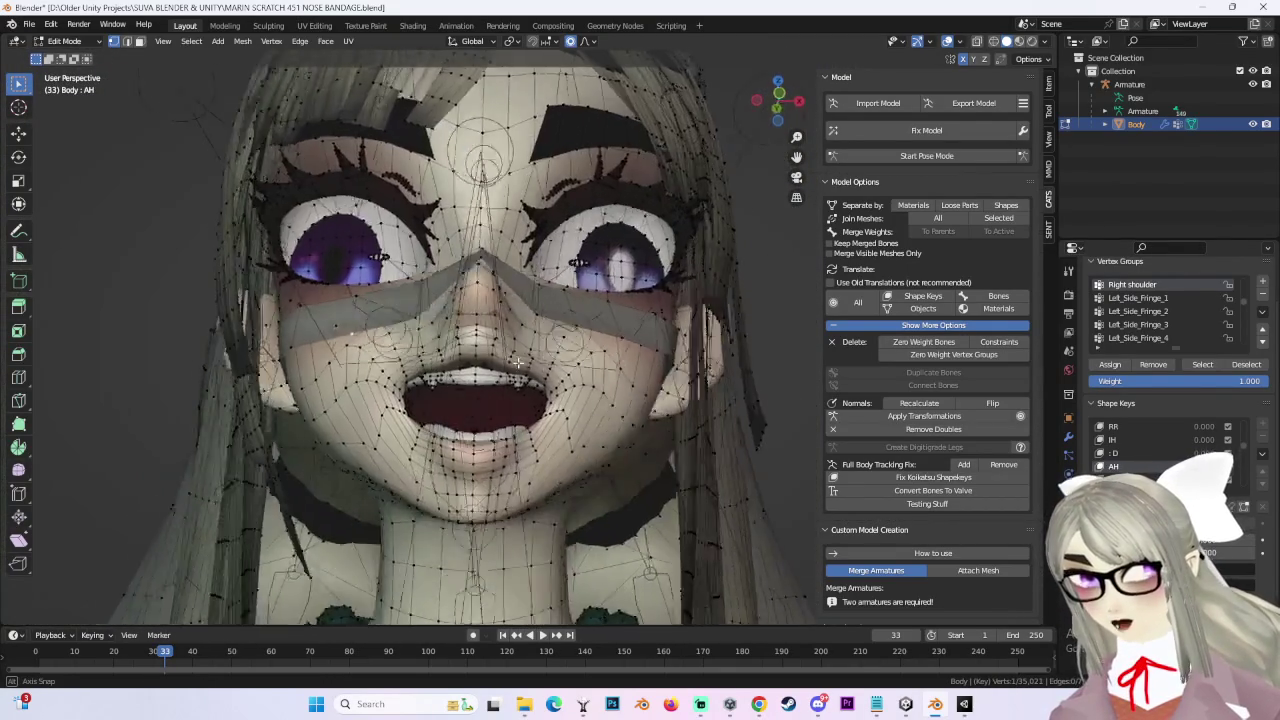
# Step: Redo a bandage vertex move after cancelling the first attempt
pyautogui.press('g')
pyautogui.rightClick(314, 348)
pyautogui.moveTo(402, 324)
pyautogui.mouseDown(button='middle')
pyautogui.moveTo(410, 300)
pyautogui.moveTo(458, 364)
pyautogui.moveTo(614, 380)
pyautogui.moveTo(660, 356)
pyautogui.moveTo(690, 400)
pyautogui.mouseUp(button='middle')
pyautogui.press('g')
pyautogui.click(410, 300)
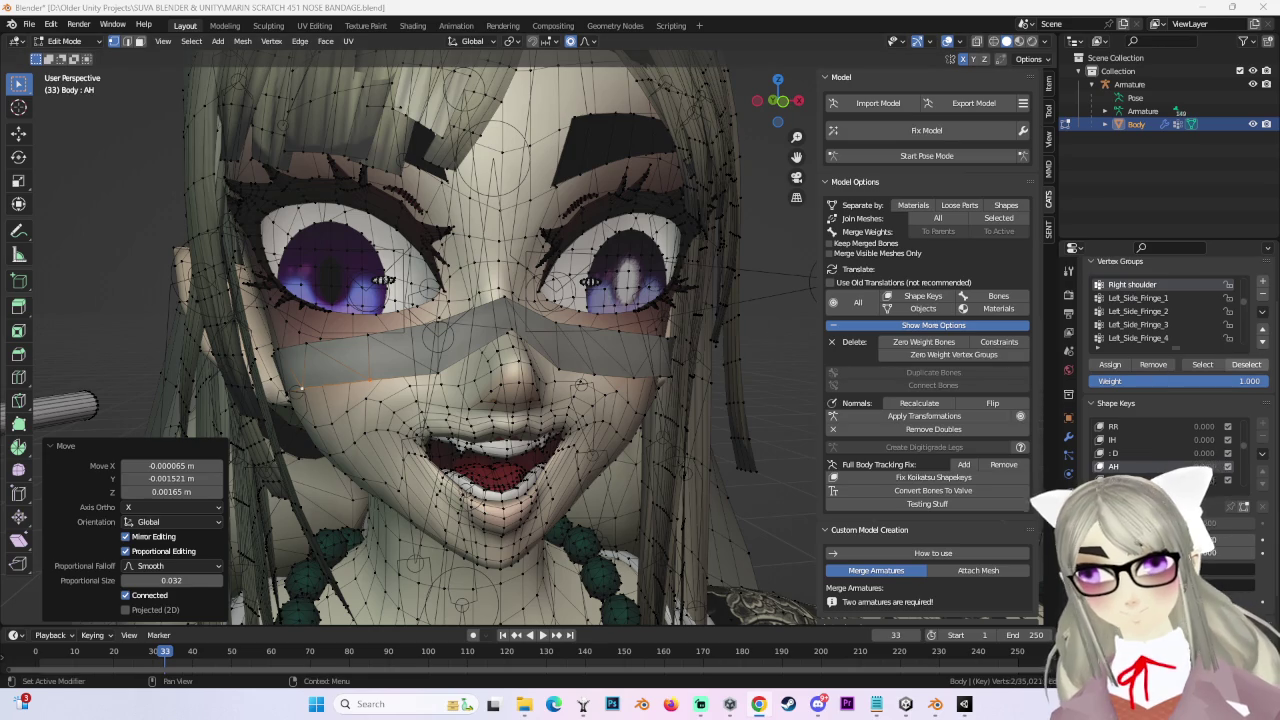
pyautogui.moveTo(664, 422); pyautogui.dragTo(713, 417, button='middle')
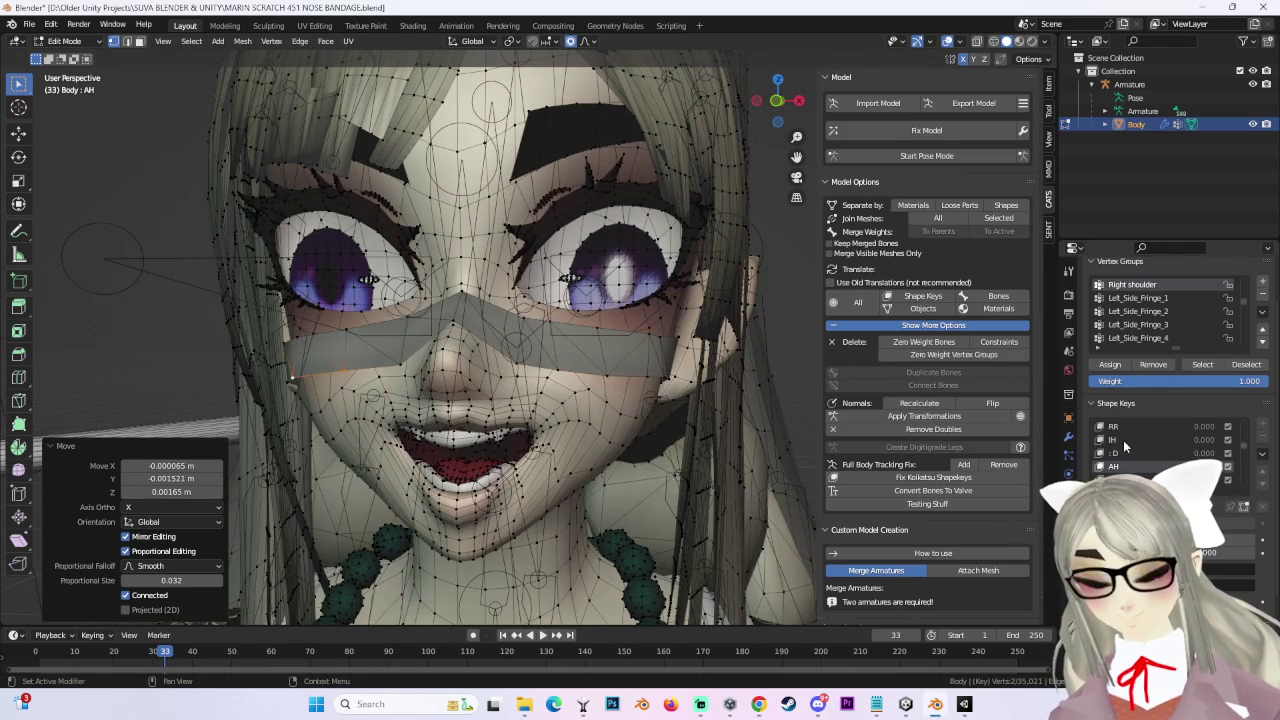
# Step: Switch to AA 2 and proportionally move the bandage vertices to fit the face
pyautogui.press('Down')
pyautogui.moveTo(458, 326)
pyautogui.mouseDown(button='middle')
pyautogui.moveTo(465, 364)
pyautogui.moveTo(591, 368)
pyautogui.mouseUp(button='middle')
pyautogui.click(461, 358)
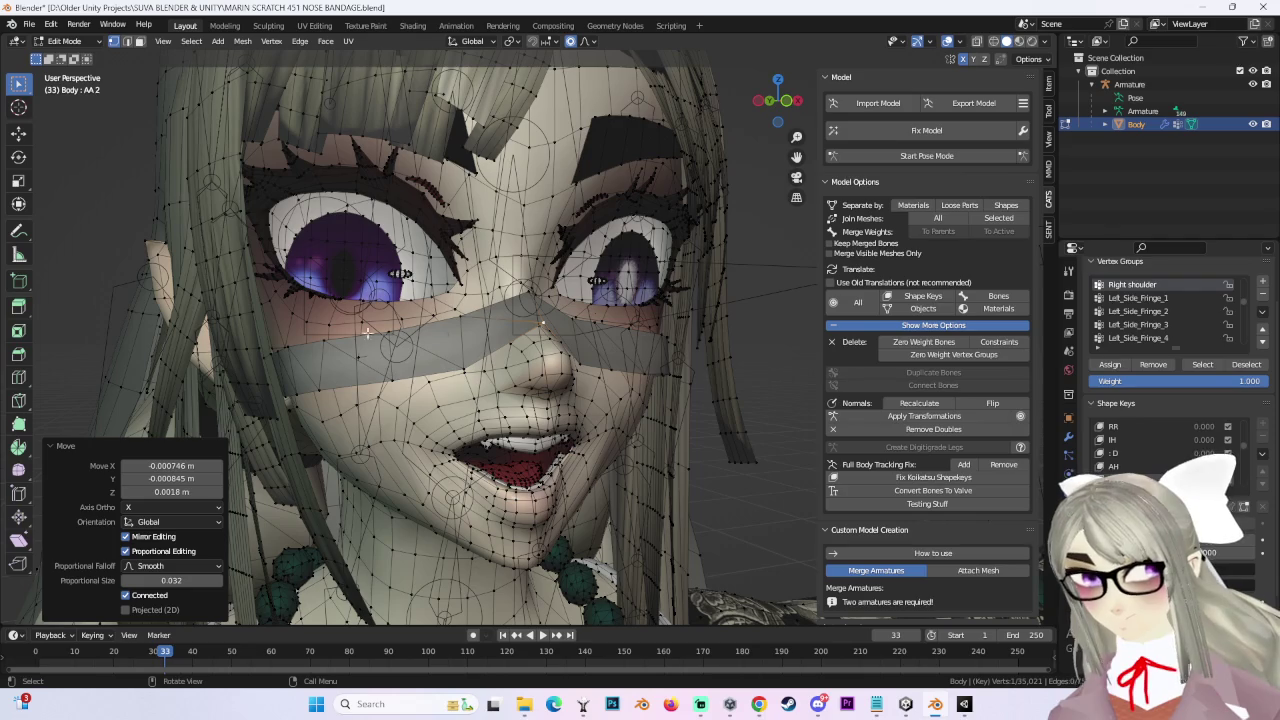
pyautogui.moveTo(399, 369)
pyautogui.mouseDown(button='middle')
pyautogui.moveTo(481, 371)
pyautogui.moveTo(333, 261)
pyautogui.mouseUp(button='middle')
pyautogui.click(488, 371)
pyautogui.press('g')
pyautogui.click(370, 243)
pyautogui.press('g')
pyautogui.click(401, 241)
pyautogui.moveTo(401, 241); pyautogui.dragTo(630, 407, button='middle')
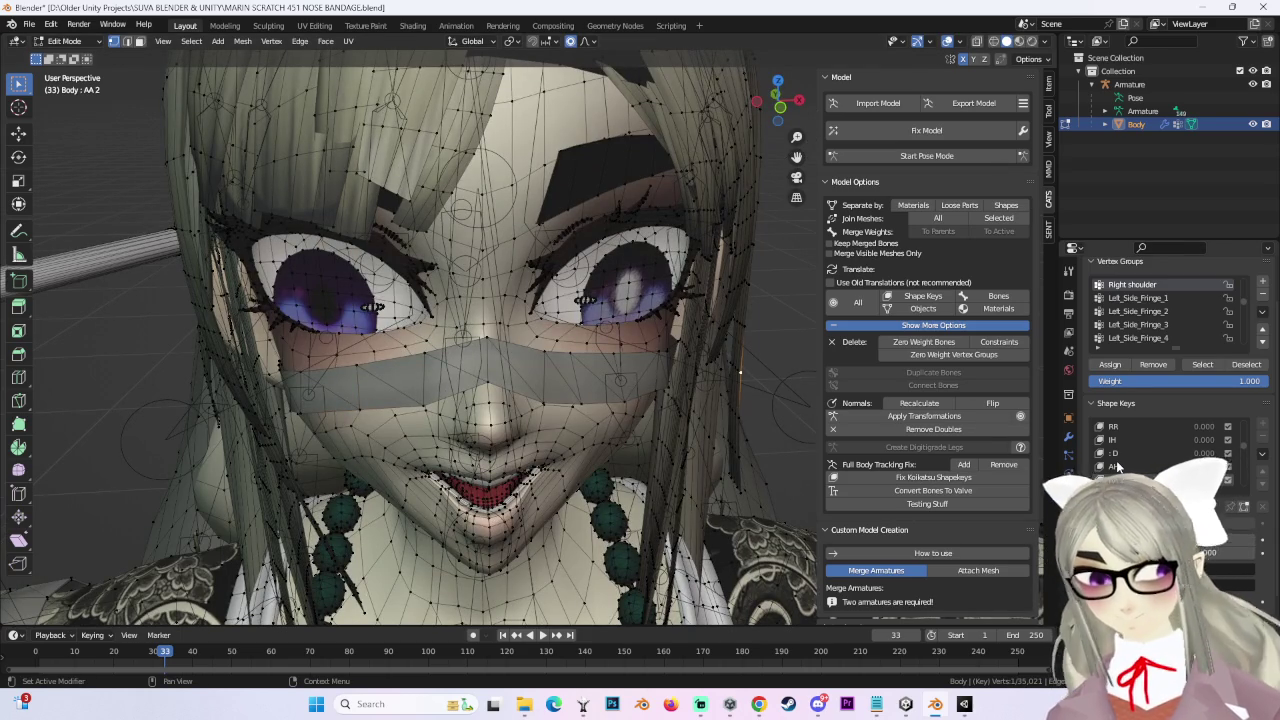
# Step: Review the :D, IH, RR, IH and AA 2 mouth shapes on the bandaged face
pyautogui.click(1113, 453)
pyautogui.moveTo(557, 337); pyautogui.dragTo(547, 320, button='middle')
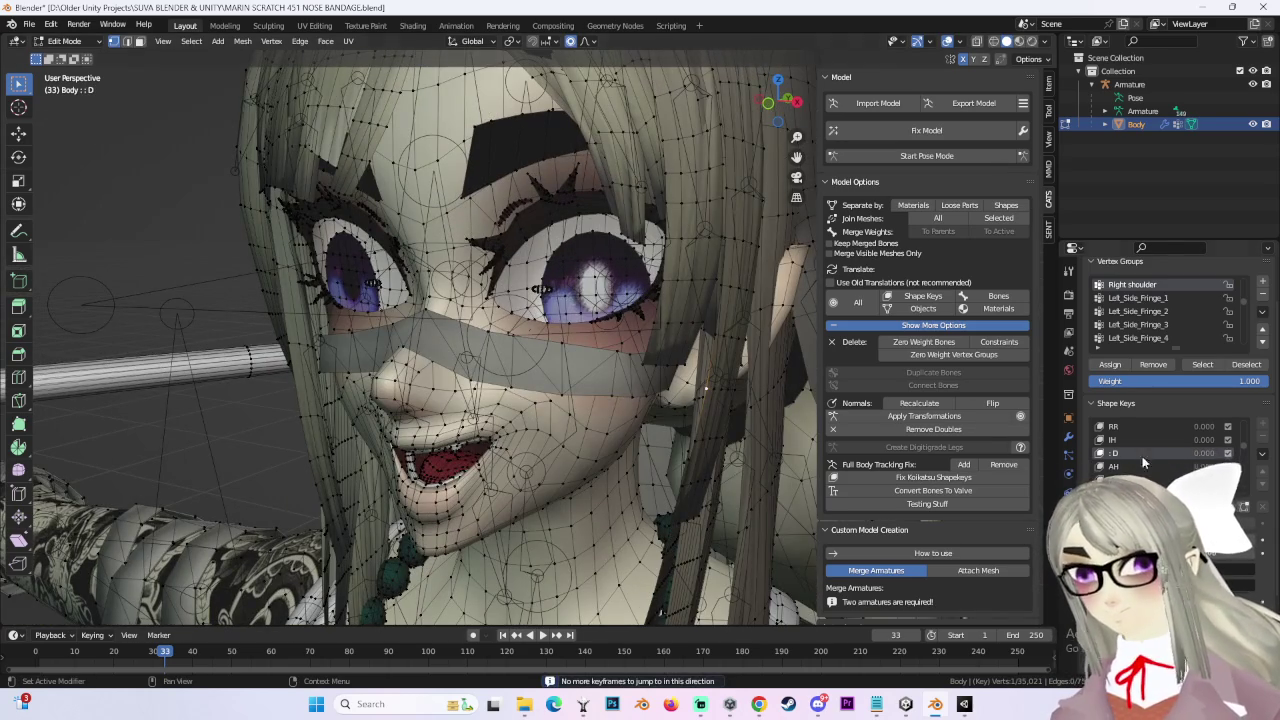
pyautogui.click(1113, 440)
pyautogui.moveTo(600, 380)
pyautogui.mouseDown(button='middle')
pyautogui.moveTo(621, 379)
pyautogui.moveTo(414, 360)
pyautogui.mouseUp(button='middle')
pyautogui.click(1113, 426)
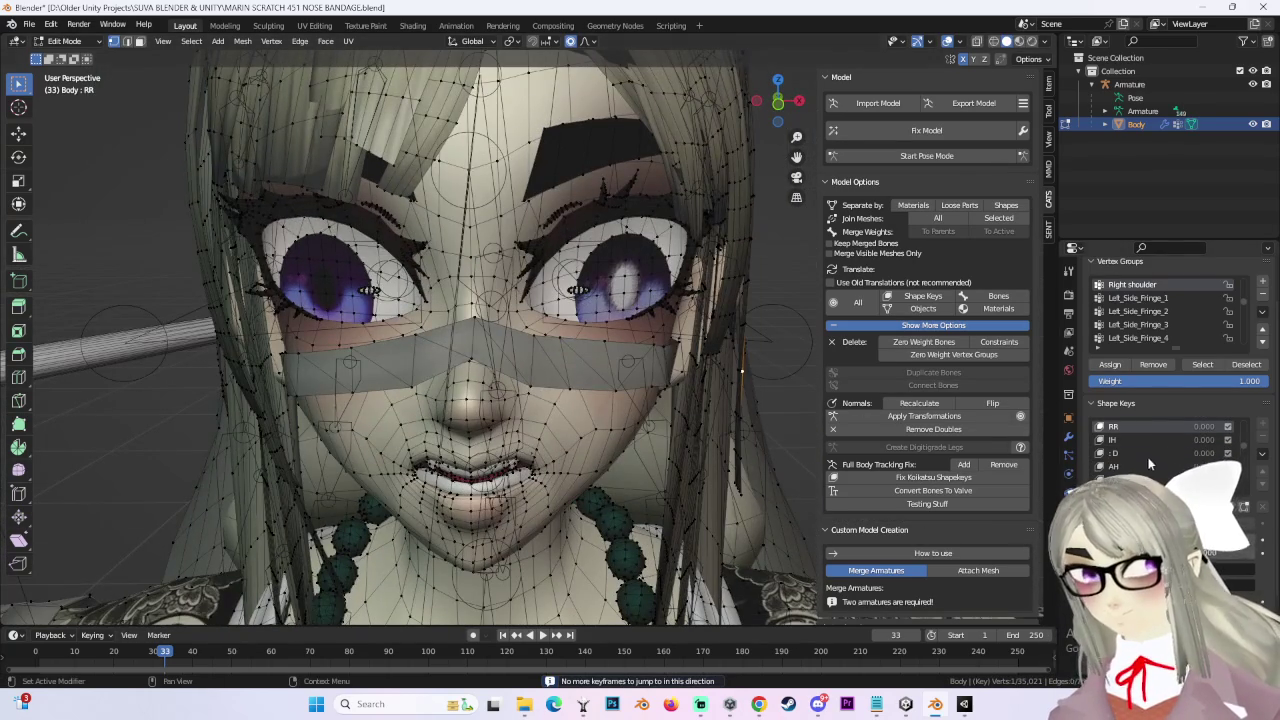
pyautogui.click(1157, 450)
pyautogui.scroll(1, 1154, 450)
pyautogui.click(1154, 450)
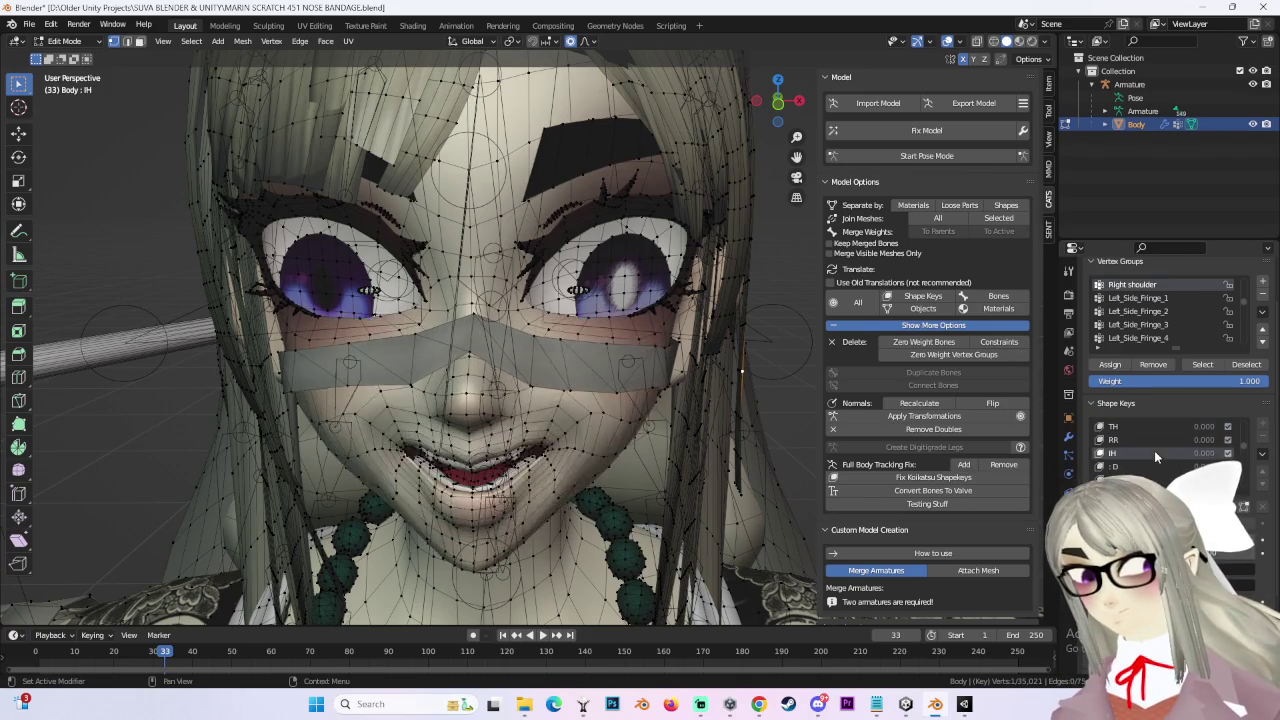
pyautogui.scroll(-1, 1154, 450)
pyautogui.click(1150, 479)
pyautogui.moveTo(600, 380)
pyautogui.mouseDown(button='middle')
pyautogui.moveTo(480, 362)
pyautogui.moveTo(560, 380)
pyautogui.mouseUp(button='middle')
pyautogui.scroll(-3, 1130, 445)
# Step: In the AA 3 shape key, nudge the bandage vertices with four proportional moves
pyautogui.click(1131, 452)
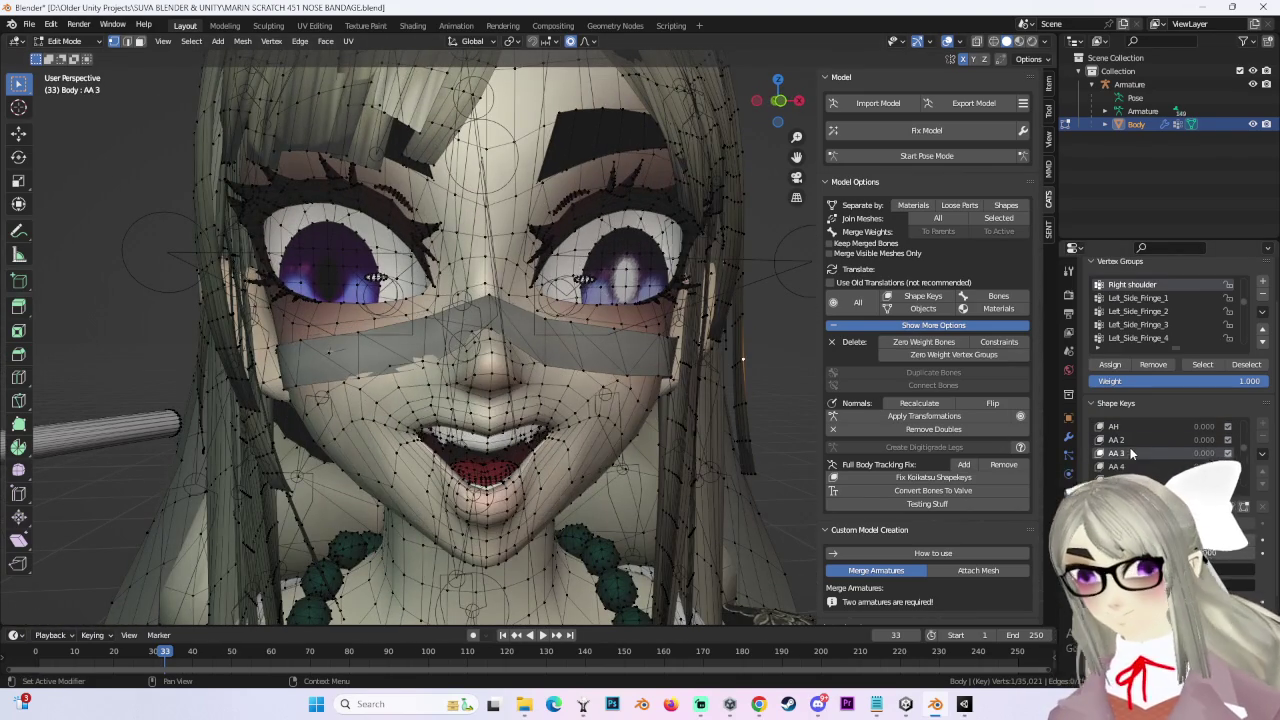
pyautogui.moveTo(371, 373)
pyautogui.mouseDown(button='middle')
pyautogui.moveTo(590, 412)
pyautogui.moveTo(491, 340)
pyautogui.moveTo(449, 347)
pyautogui.moveTo(530, 322)
pyautogui.moveTo(553, 369)
pyautogui.moveTo(545, 348)
pyautogui.mouseUp(button='middle')
pyautogui.press('g')
pyautogui.click(594, 414)
pyautogui.press('g')
pyautogui.click(449, 347)
pyautogui.press('g')
pyautogui.click(515, 326)
pyautogui.press('g')
pyautogui.click(530, 322)
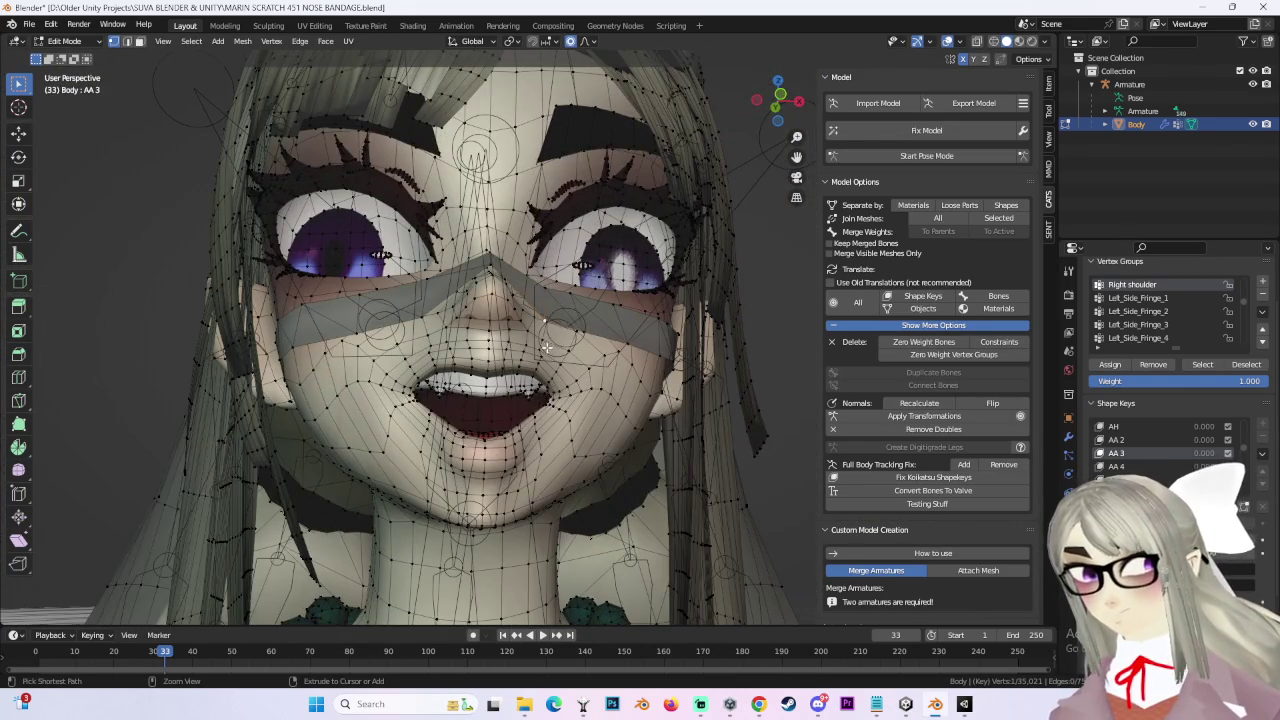
pyautogui.scroll(3, 516, 272)
pyautogui.scroll(2, 516, 272)
pyautogui.moveTo(516, 272)
pyautogui.mouseDown(button='middle')
pyautogui.moveTo(405, 355)
pyautogui.moveTo(538, 288)
pyautogui.mouseUp(button='middle')
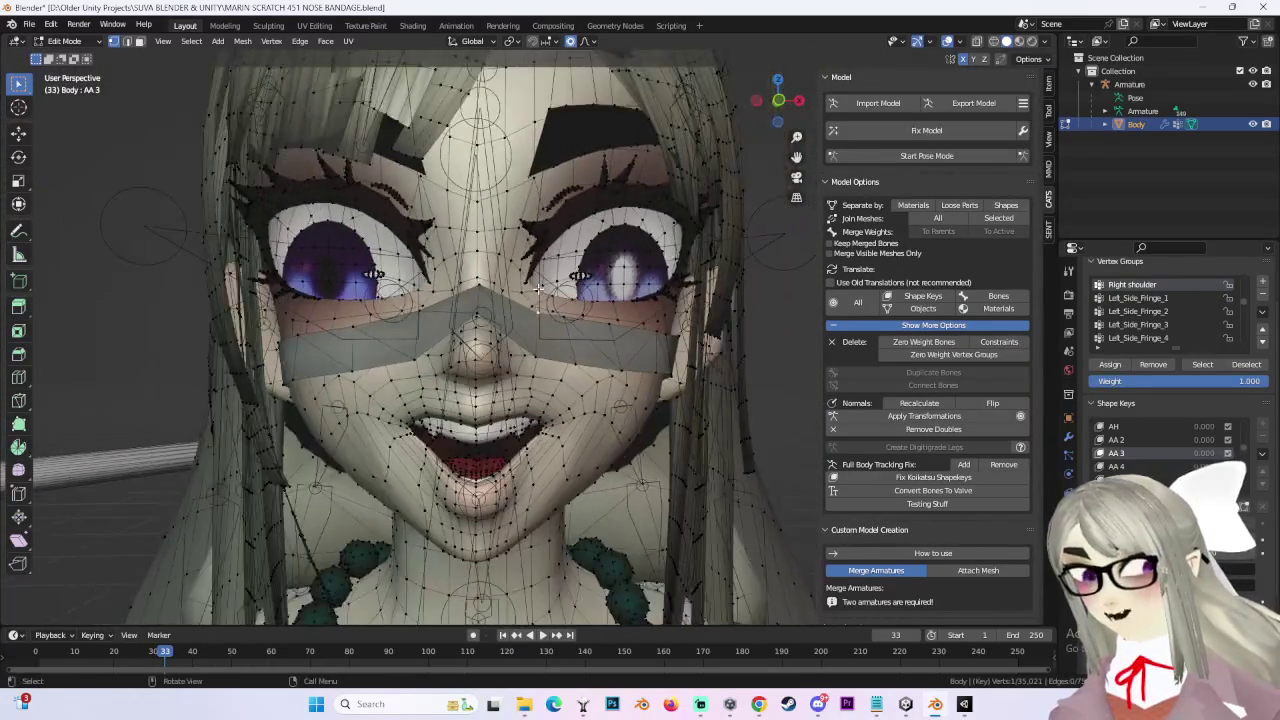
# Step: Switch to AA 4 and make two small bandage vertex moves
pyautogui.click(1130, 466)
pyautogui.moveTo(510, 368); pyautogui.dragTo(531, 375, button='middle')
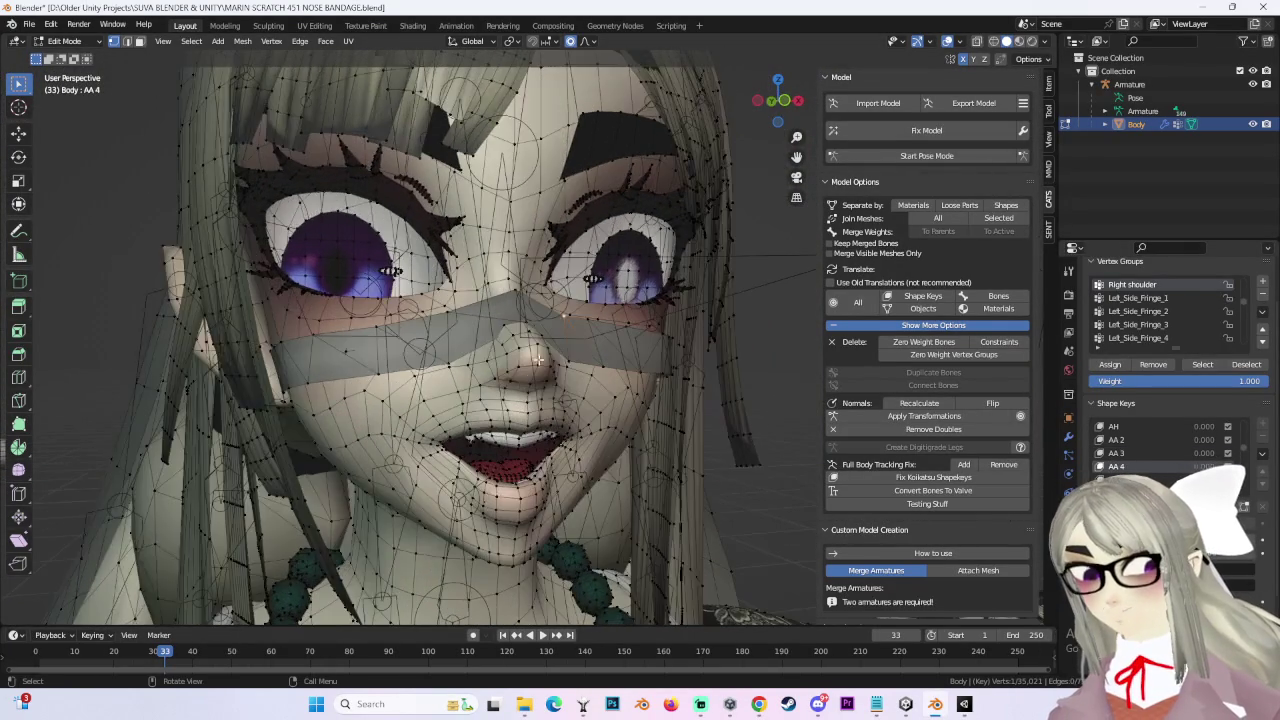
pyautogui.moveTo(525, 321)
pyautogui.mouseDown(button='middle')
pyautogui.moveTo(651, 338)
pyautogui.moveTo(566, 342)
pyautogui.mouseUp(button='middle')
pyautogui.press('g')
pyautogui.click(653, 333)
pyautogui.press('g')
pyautogui.click(566, 336)
# Step: Move the selected AA 4 vertices along Z, then redo the adjustment along X
pyautogui.keyDown('shift'); pyautogui.click(404, 362); pyautogui.keyUp('shift')
pyautogui.press('g')
pyautogui.press('z')
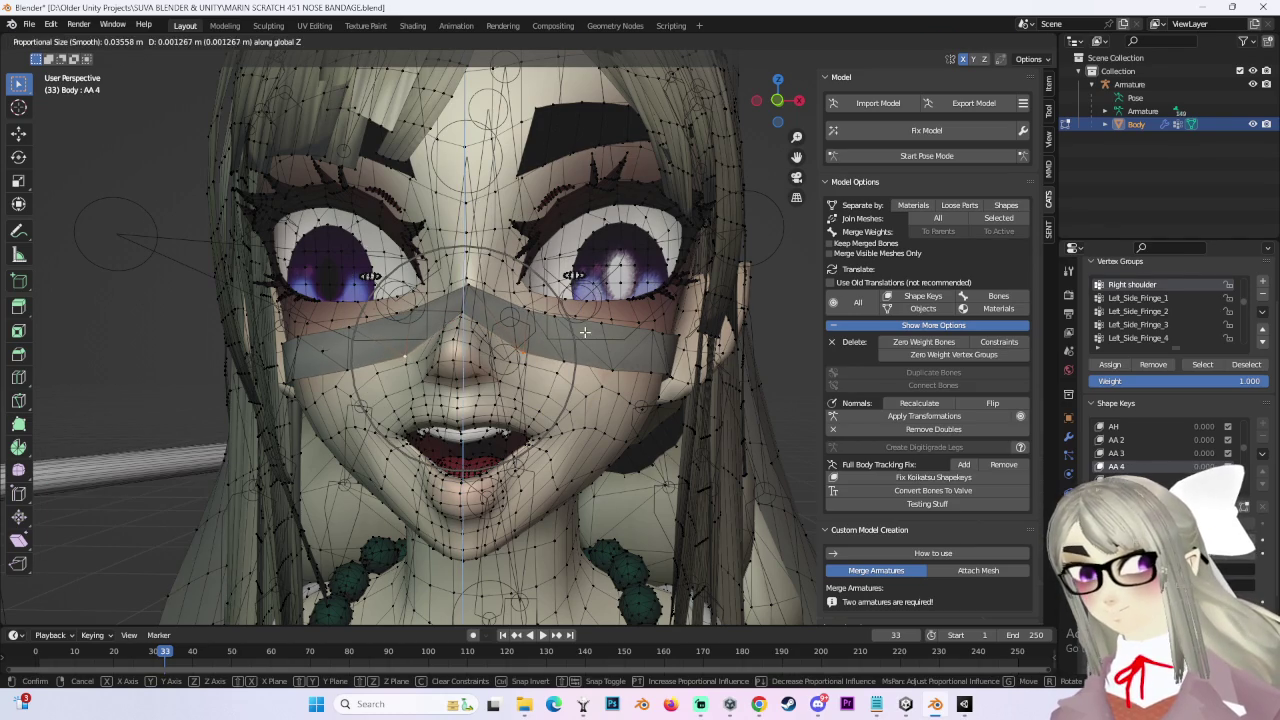
pyautogui.click(585, 332)
pyautogui.moveTo(585, 332); pyautogui.dragTo(598, 354, button='middle')
pyautogui.hotkey('ctrl', 'z')
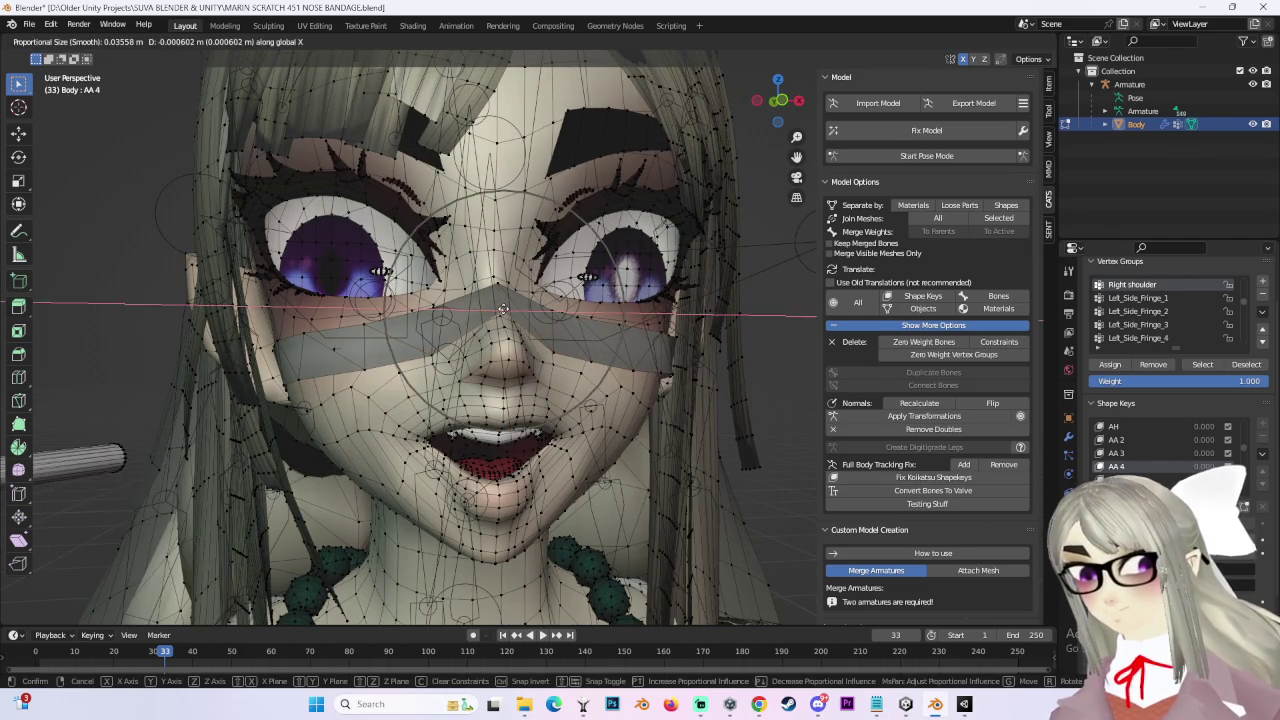
pyautogui.press('g')
pyautogui.press('x')
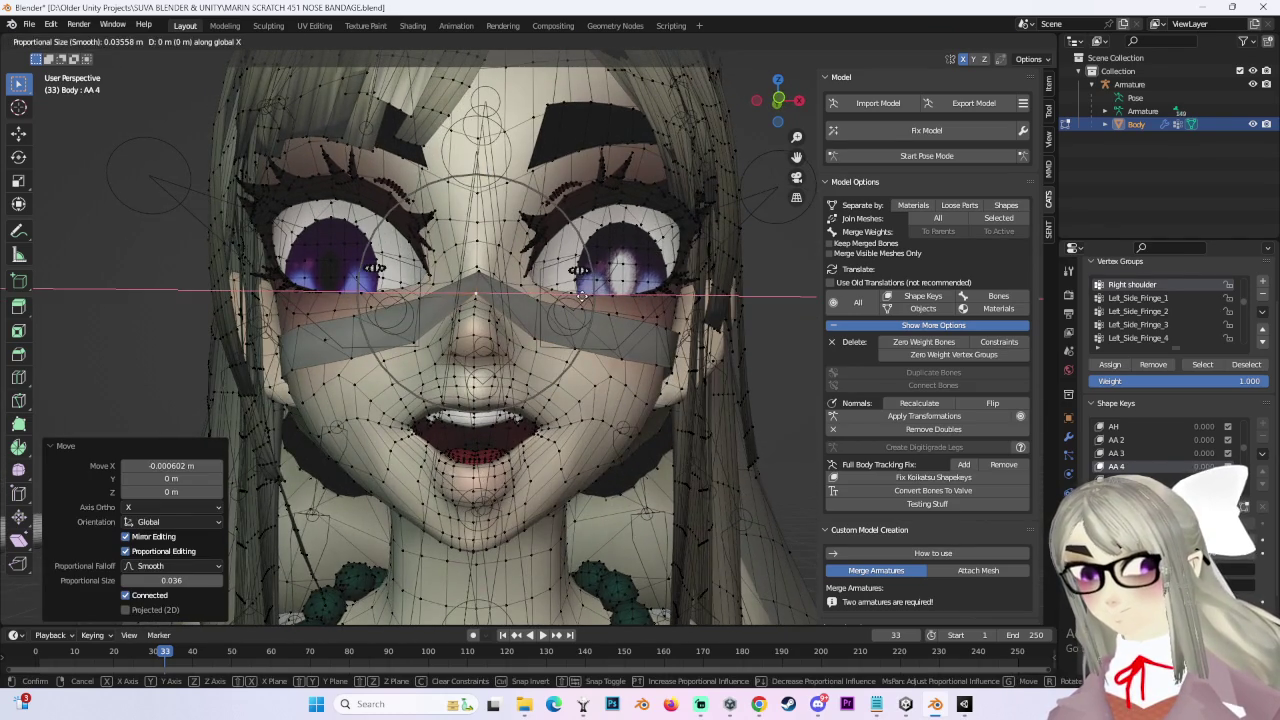
pyautogui.click(583, 296)
pyautogui.moveTo(583, 296); pyautogui.dragTo(832, 418, button='middle')
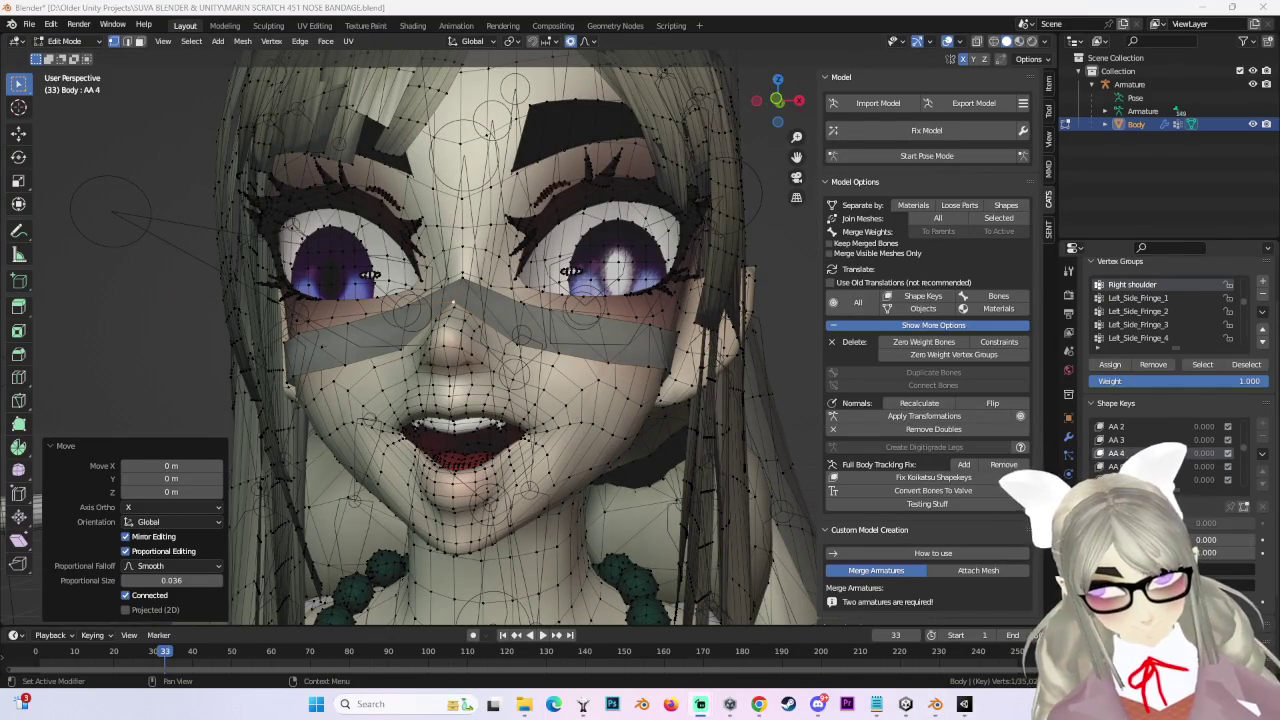
pyautogui.click(1140, 466)
# Step: In AA CUTE, make two vertical moves of the bandage vertices
pyautogui.press('g')
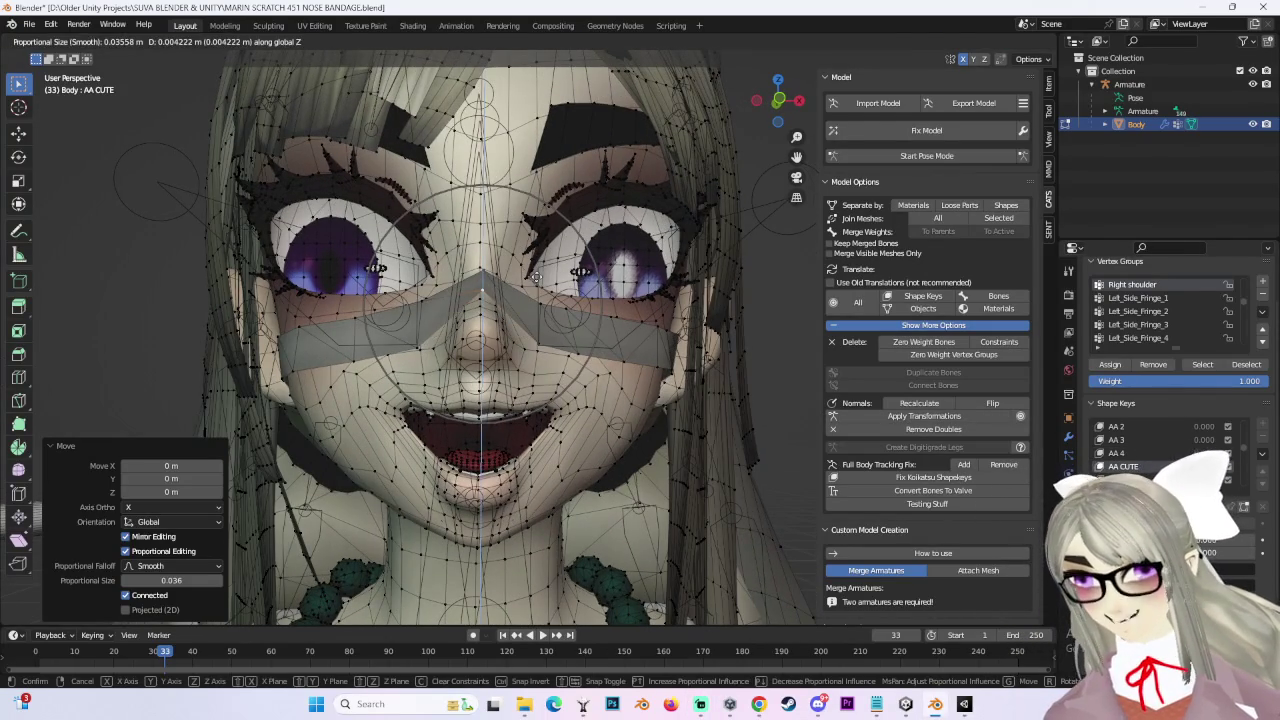
pyautogui.rightClick(537, 278)
pyautogui.moveTo(420, 348); pyautogui.dragTo(610, 340, button='middle')
pyautogui.moveTo(484, 342)
pyautogui.mouseDown(button='middle')
pyautogui.moveTo(567, 341)
pyautogui.moveTo(628, 361)
pyautogui.moveTo(592, 353)
pyautogui.mouseUp(button='middle')
pyautogui.press('g')
pyautogui.click(585, 347)
pyautogui.press('g')
pyautogui.click(620, 356)
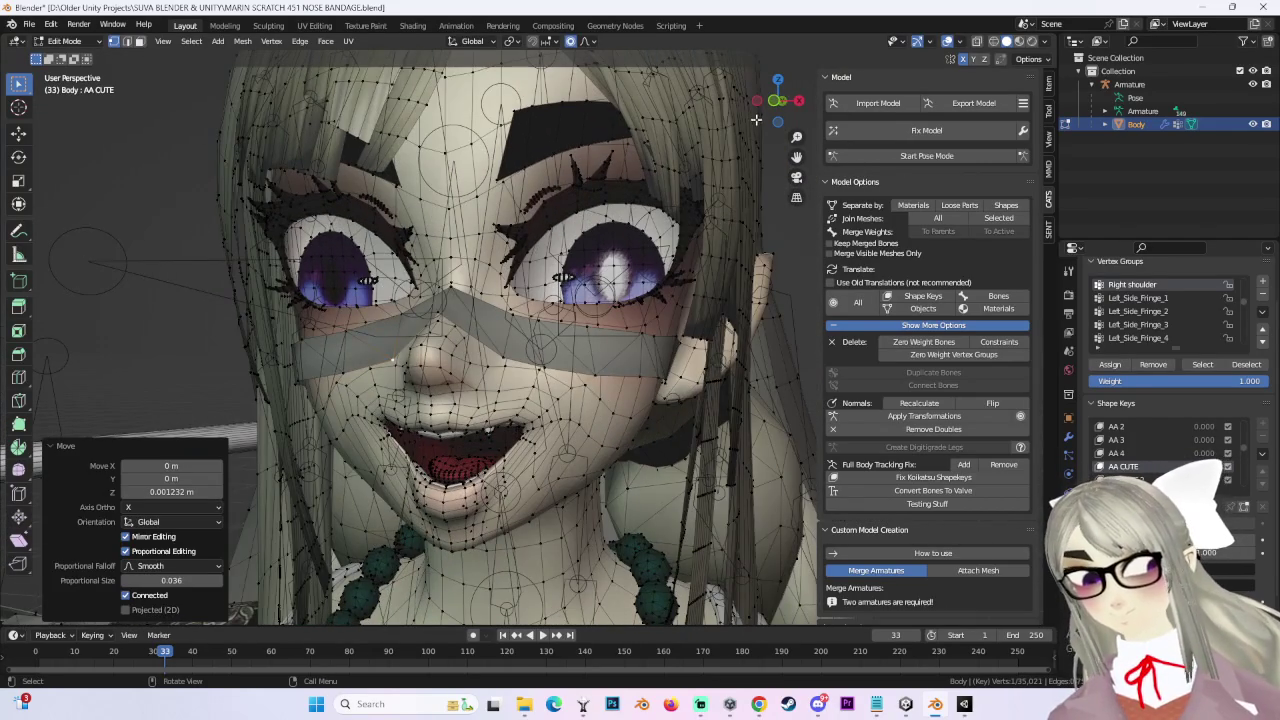
# Step: From the front view, reposition the bandage vertices around the mouth side
pyautogui.press('KP_1')
pyautogui.scroll(2, 443, 373)
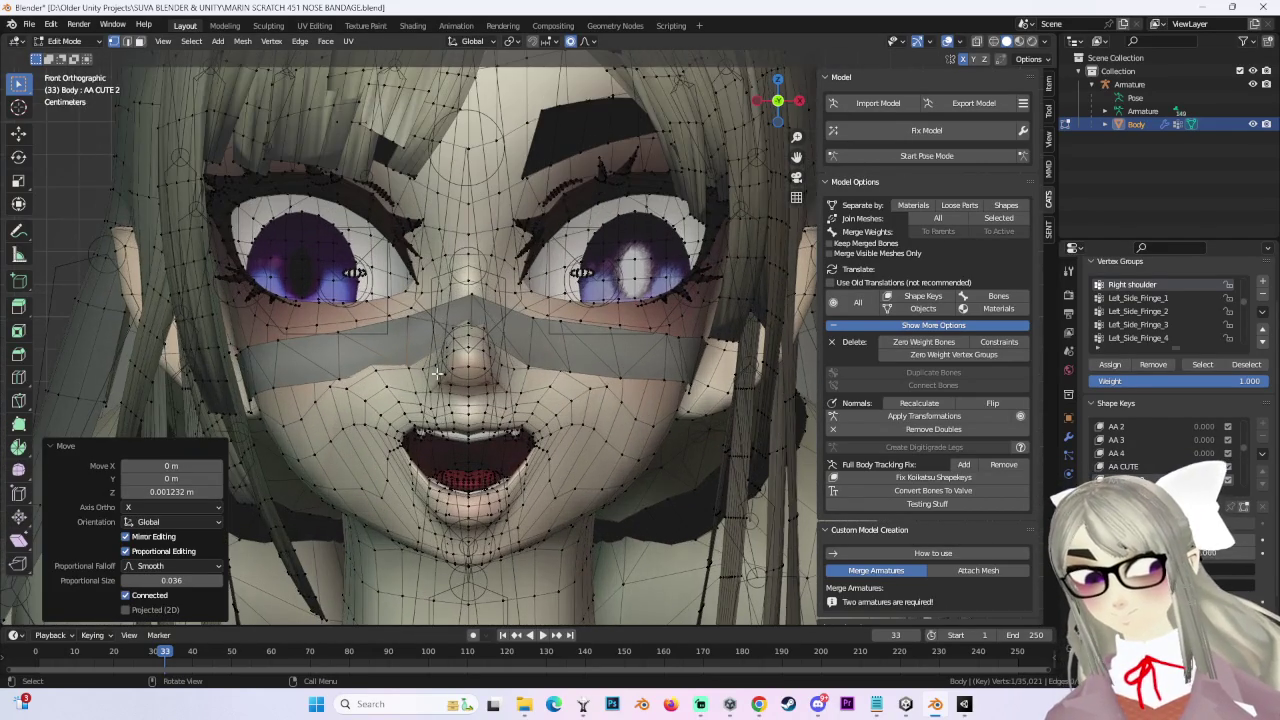
pyautogui.moveTo(401, 362)
pyautogui.mouseDown(button='middle')
pyautogui.moveTo(560, 370)
pyautogui.moveTo(534, 329)
pyautogui.moveTo(515, 335)
pyautogui.moveTo(456, 304)
pyautogui.moveTo(530, 280)
pyautogui.moveTo(500, 280)
pyautogui.moveTo(511, 291)
pyautogui.moveTo(651, 290)
pyautogui.moveTo(541, 273)
pyautogui.moveTo(525, 291)
pyautogui.mouseUp(button='middle')
pyautogui.scroll(4, 580, 370)
pyautogui.scroll(3, 599, 372)
pyautogui.scroll(-4, 599, 372)
pyautogui.scroll(-1, 518, 342)
pyautogui.press('g')
pyautogui.click(457, 297)
# Step: Make another bandage vertex move, then raise the vertices along Z
pyautogui.scroll(3, 547, 271)
pyautogui.press('g')
pyautogui.click(511, 291)
pyautogui.press('g')
pyautogui.press('z')
pyautogui.click(651, 290)
# Step: In AA CUTE 3, raise the bandage vertices about 0.0016 m along Z and shift along X
pyautogui.click(1126, 479)
pyautogui.press('g')
pyautogui.press('z')
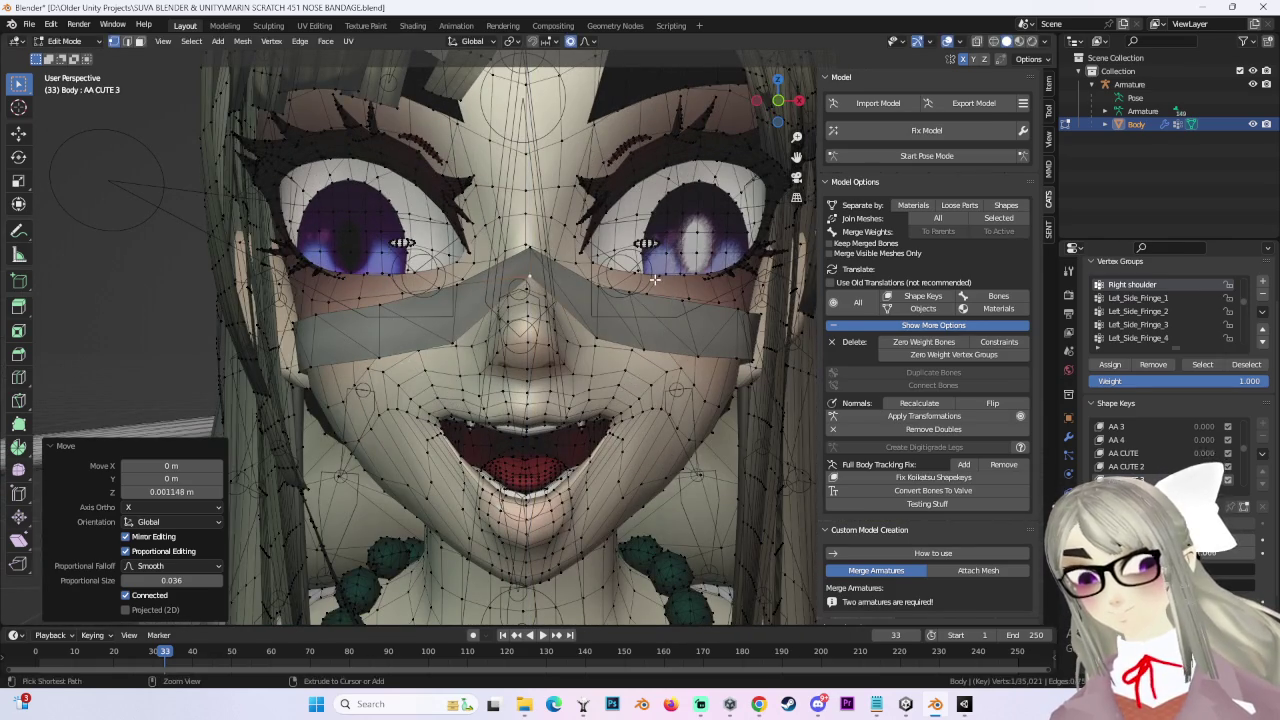
pyautogui.press('g')
pyautogui.press('x')
pyautogui.click(650, 283)
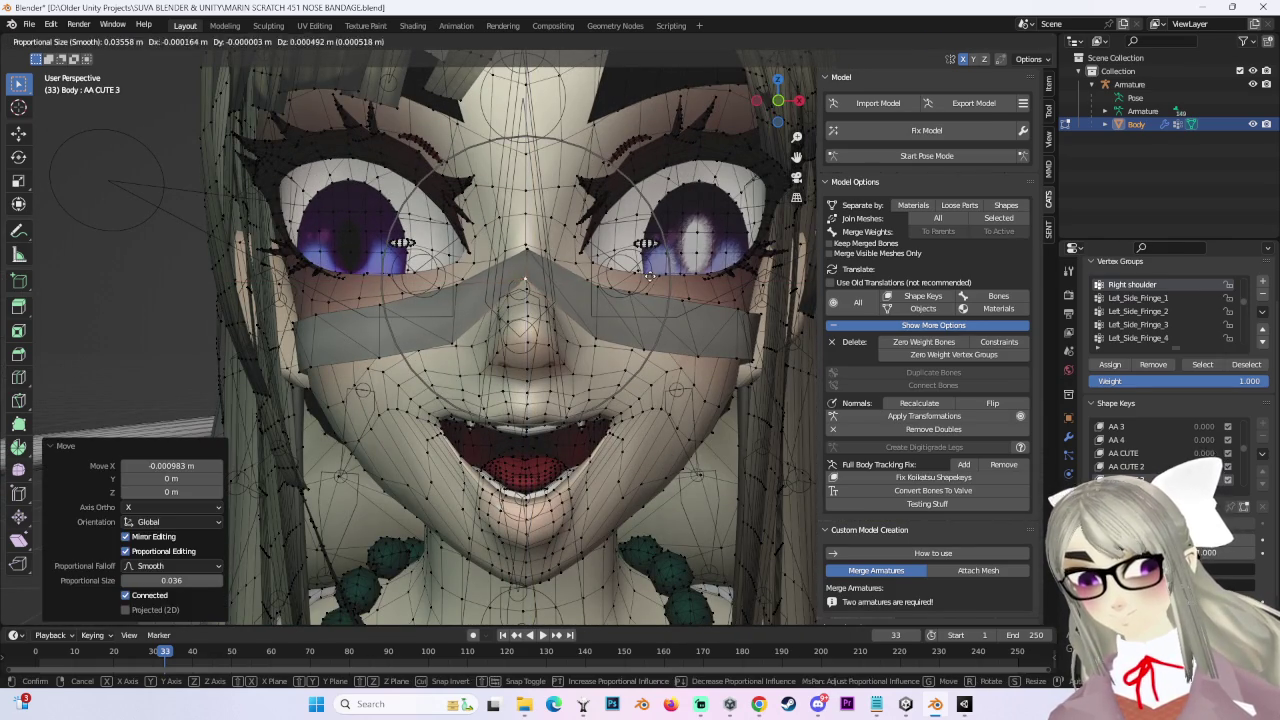
pyautogui.click(599, 325)
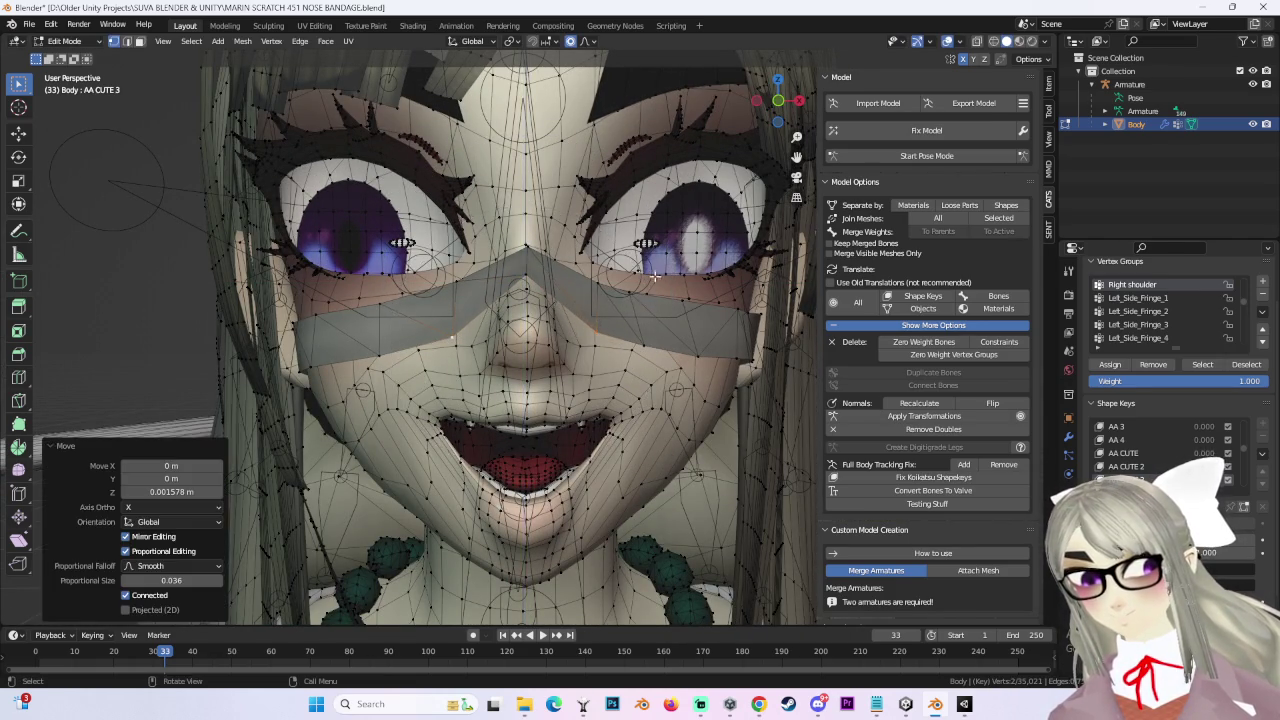
pyautogui.moveTo(599, 325); pyautogui.dragTo(599, 280, button='middle')
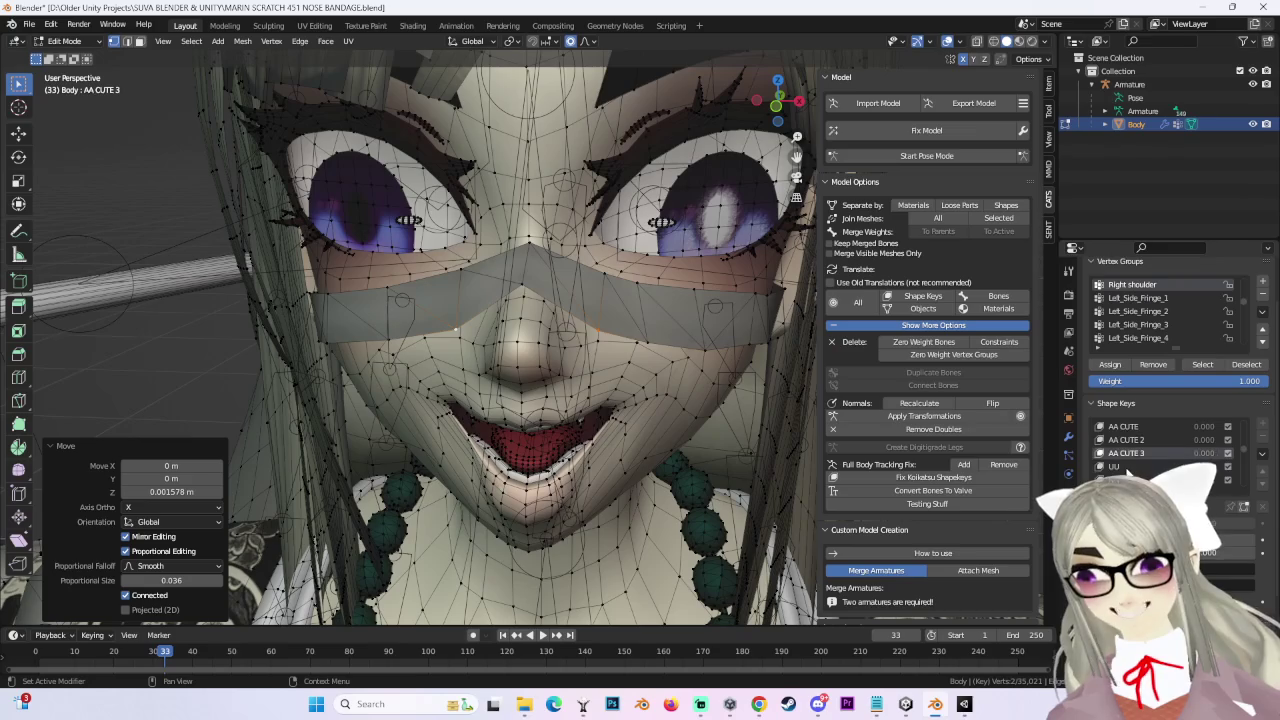
pyautogui.click(1113, 466)
pyautogui.moveTo(560, 390)
pyautogui.mouseDown(button='middle')
pyautogui.moveTo(473, 392)
pyautogui.moveTo(551, 403)
pyautogui.moveTo(537, 394)
pyautogui.moveTo(594, 343)
pyautogui.moveTo(737, 423)
pyautogui.moveTo(690, 412)
pyautogui.moveTo(680, 369)
pyautogui.moveTo(586, 363)
pyautogui.mouseUp(button='middle')
# Step: From a side view, nudge the nose bandage vertices back along Y for the UU and NN shape keys (about -0.0018 m in NN)
pyautogui.scroll(2, 594, 343)
pyautogui.scroll(3, 571, 339)
pyautogui.scroll(2, 749, 334)
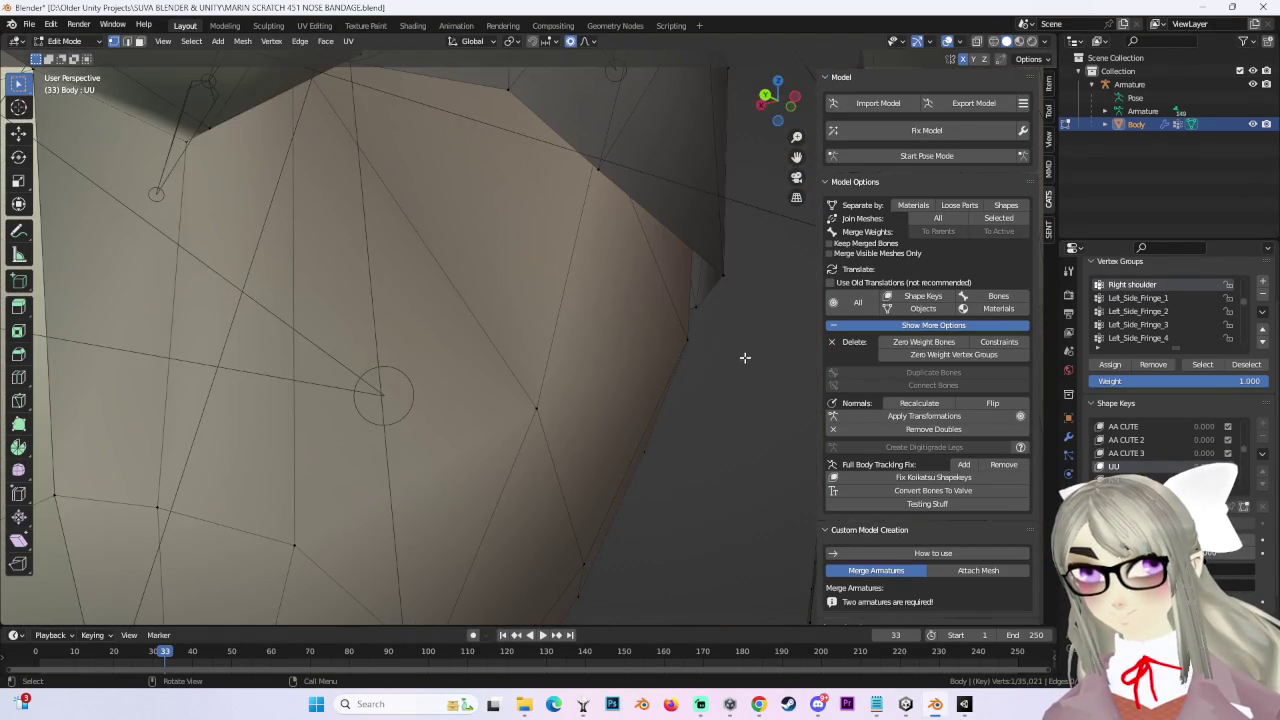
pyautogui.scroll(-2, 744, 352)
pyautogui.moveTo(751, 343)
pyautogui.mouseDown(button='middle')
pyautogui.moveTo(663, 400)
pyautogui.moveTo(624, 355)
pyautogui.moveTo(522, 331)
pyautogui.mouseUp(button='middle')
pyautogui.scroll(-2, 663, 400)
pyautogui.press('g')
pyautogui.click(679, 385)
pyautogui.press('g')
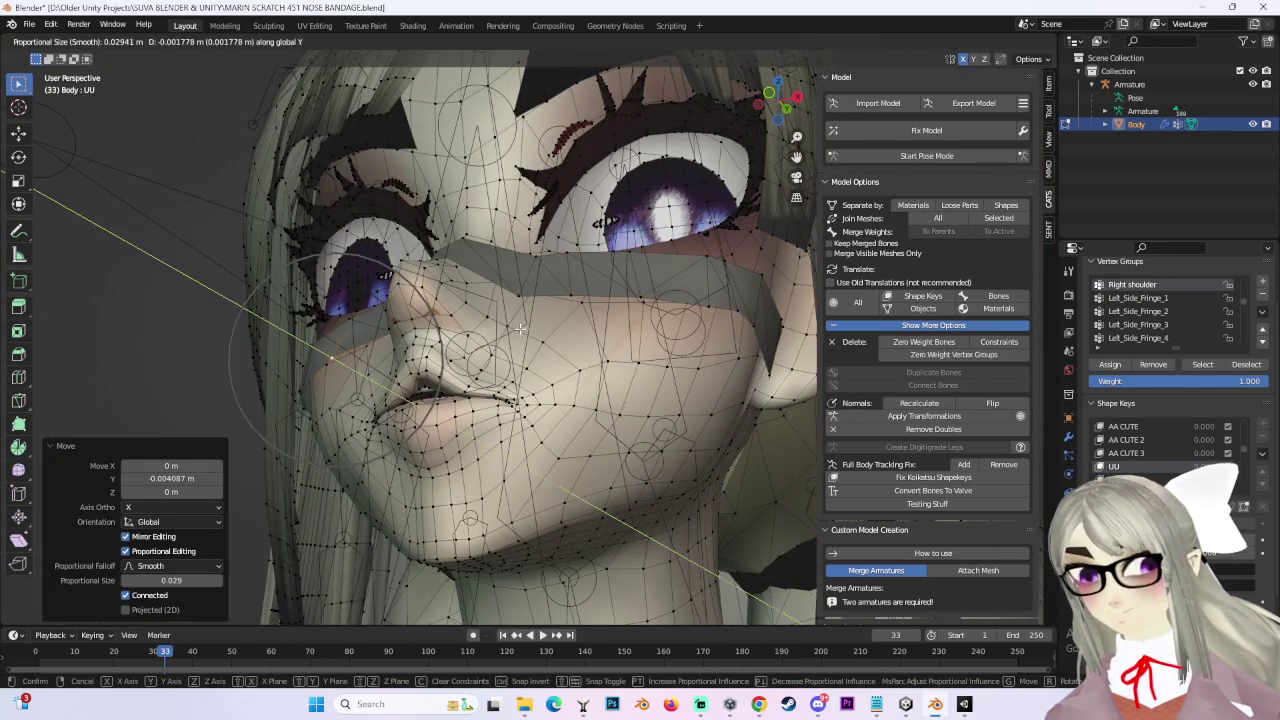
pyautogui.click(520, 328)
# Step: From the front, shift the bandage vertices about -0.0071 m along Y for the FF shape key
pyautogui.moveTo(571, 280)
pyautogui.mouseDown(button='middle')
pyautogui.moveTo(337, 191)
pyautogui.moveTo(608, 214)
pyautogui.moveTo(637, 361)
pyautogui.moveTo(677, 363)
pyautogui.moveTo(415, 302)
pyautogui.moveTo(626, 320)
pyautogui.mouseUp(button='middle')
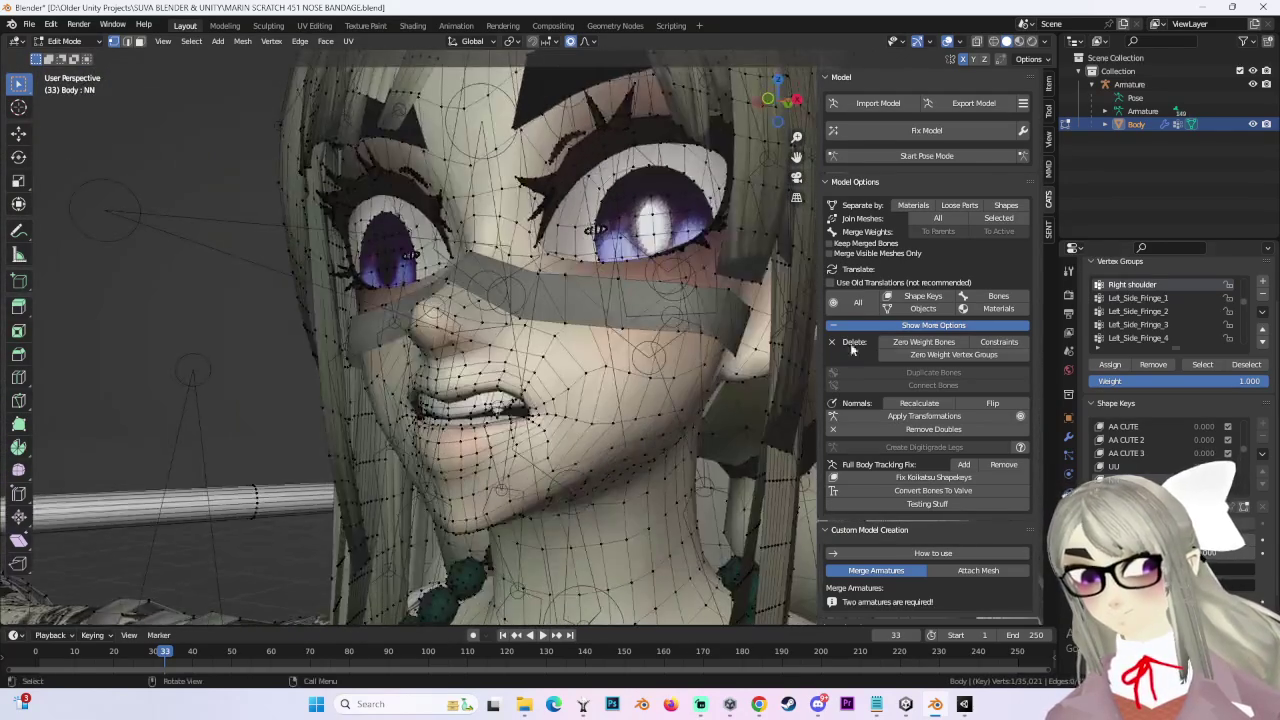
pyautogui.moveTo(528, 368); pyautogui.dragTo(448, 344, button='middle')
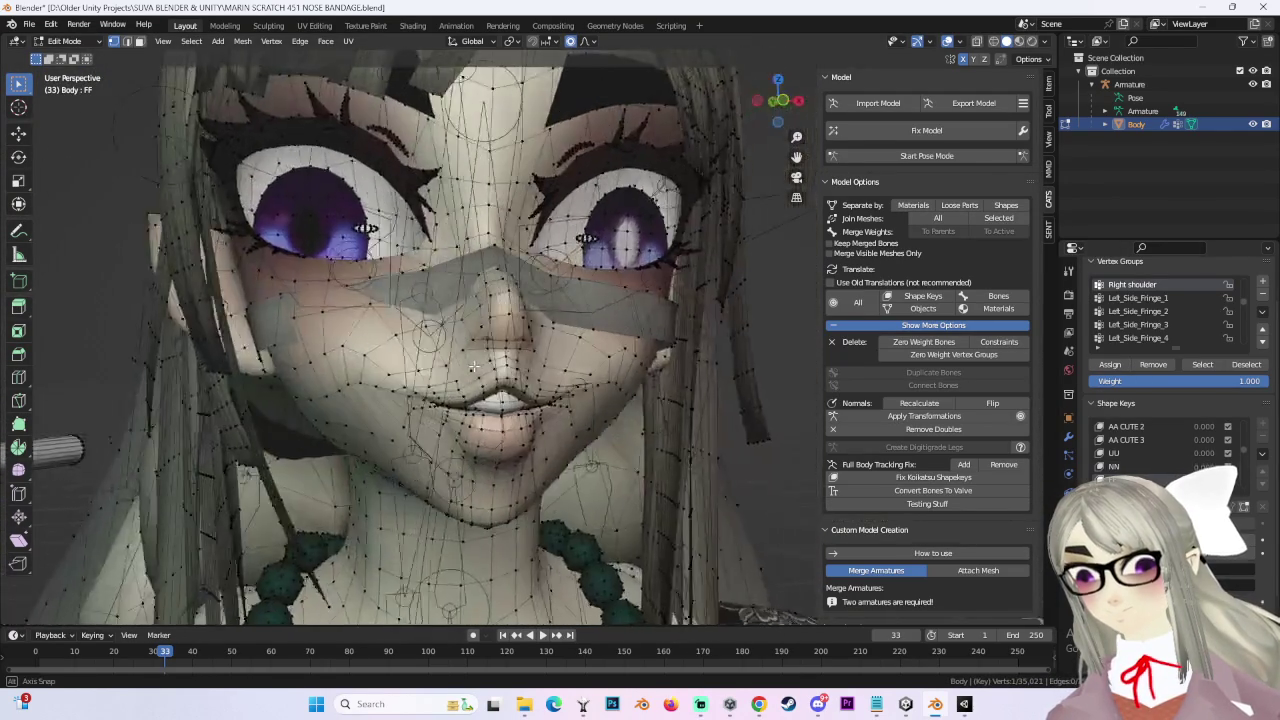
pyautogui.press('g')
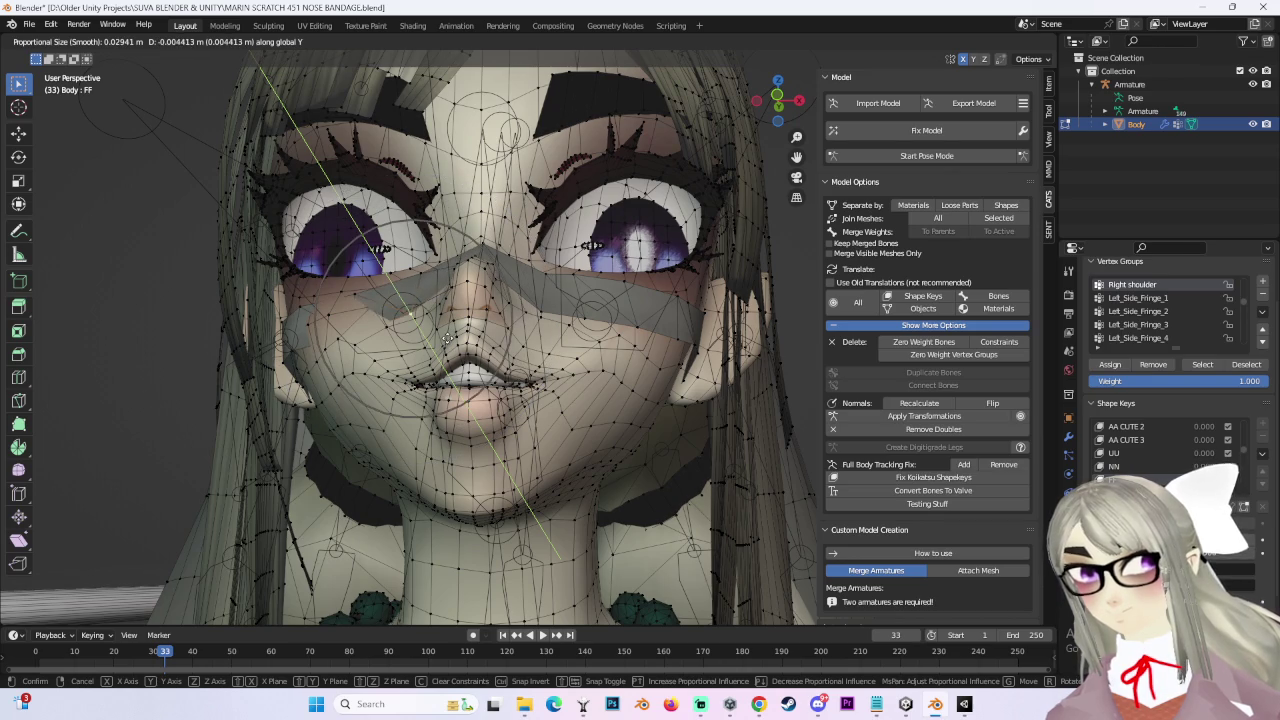
pyautogui.click(446, 336)
# Step: Display the head in wireframe shading to inspect the bandage fit
pyautogui.moveTo(446, 336)
pyautogui.mouseDown(button='middle')
pyautogui.moveTo(497, 317)
pyautogui.moveTo(546, 368)
pyautogui.mouseUp(button='middle')
pyautogui.scroll(3, 474, 301)
pyautogui.click(993, 41)
pyautogui.moveTo(480, 417)
pyautogui.mouseDown(button='middle')
pyautogui.moveTo(618, 398)
pyautogui.moveTo(985, 101)
pyautogui.mouseUp(button='middle')
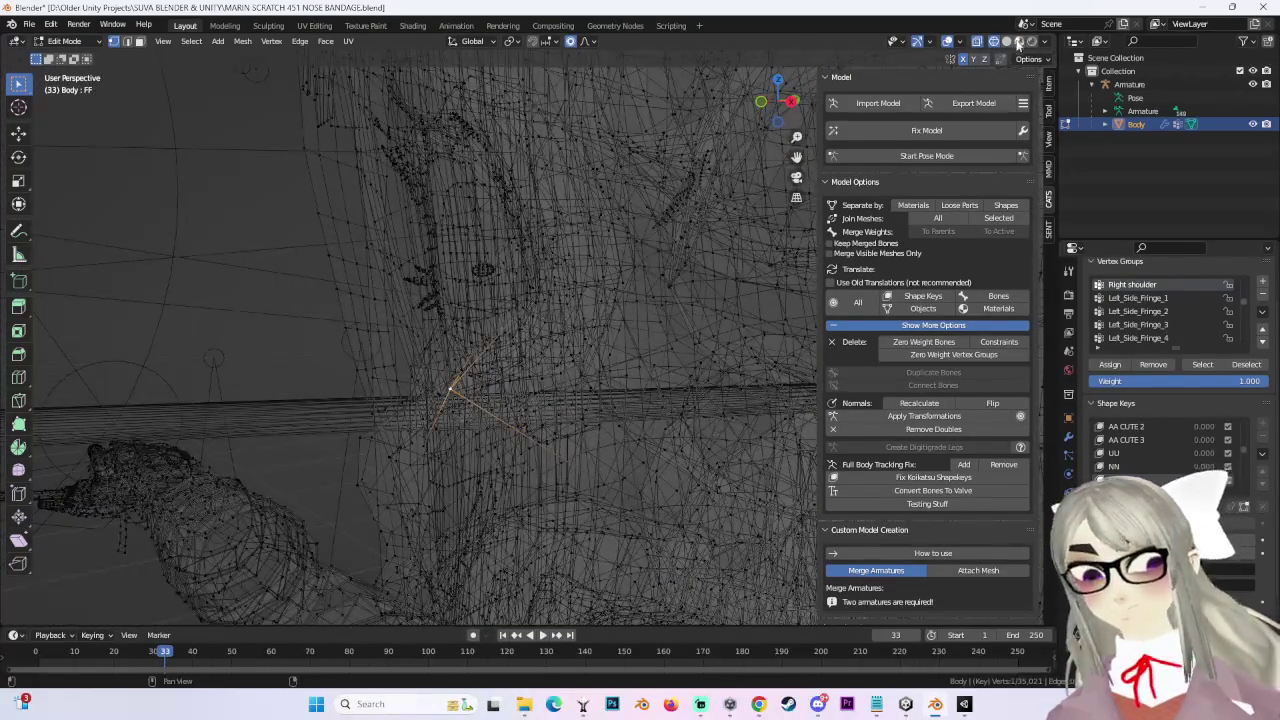
# Step: In solid shading, lift the FF bandage edge by 0.000139 m on Z, cancelling a second move
pyautogui.click(1016, 44)
pyautogui.moveTo(706, 280); pyautogui.dragTo(502, 308, button='middle')
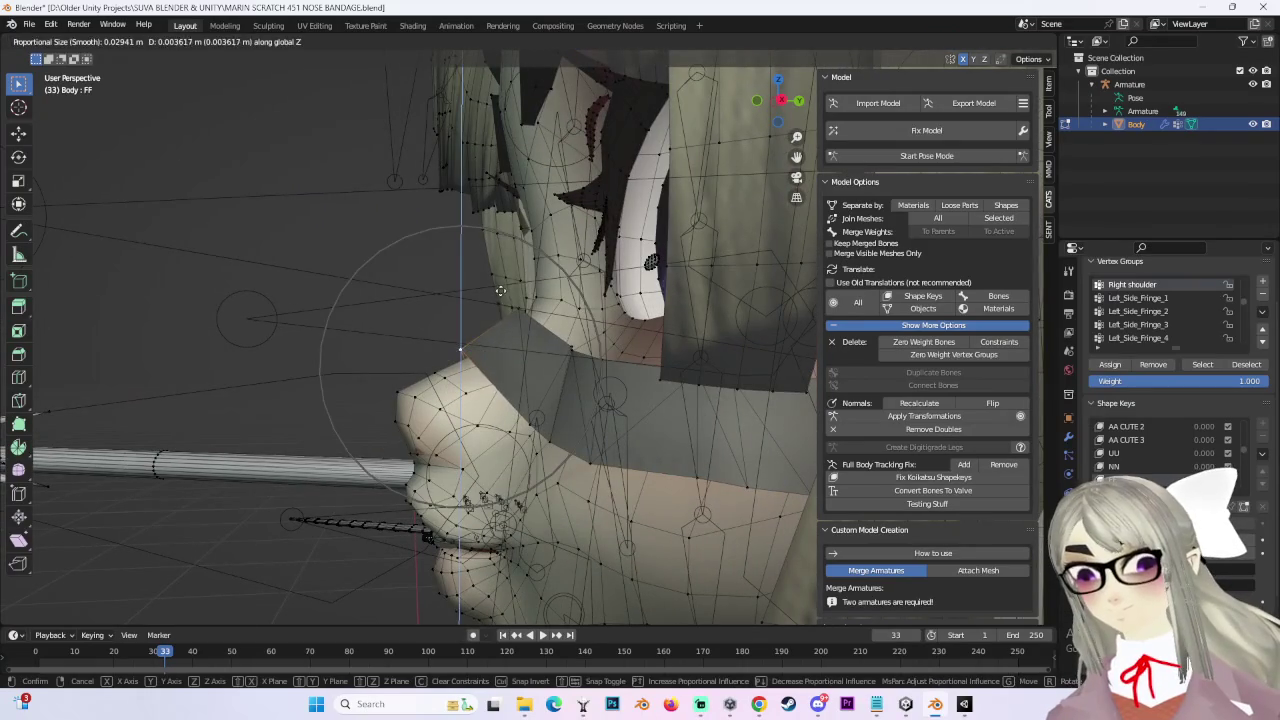
pyautogui.click(500, 292)
pyautogui.press('g')
pyautogui.press('Escape')
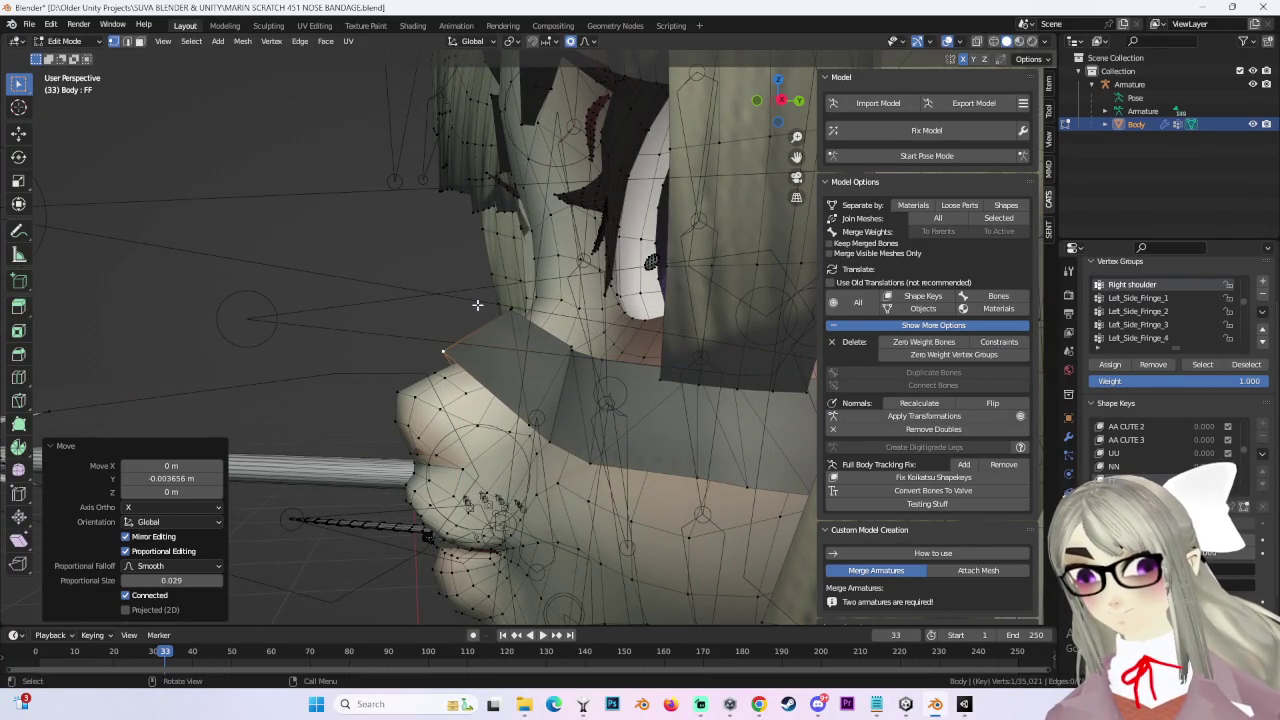
# Step: Check the bandage in wireframe from front and side, then return to solid shading
pyautogui.moveTo(469, 302)
pyautogui.mouseDown(button='middle')
pyautogui.moveTo(506, 322)
pyautogui.moveTo(463, 341)
pyautogui.mouseUp(button='middle')
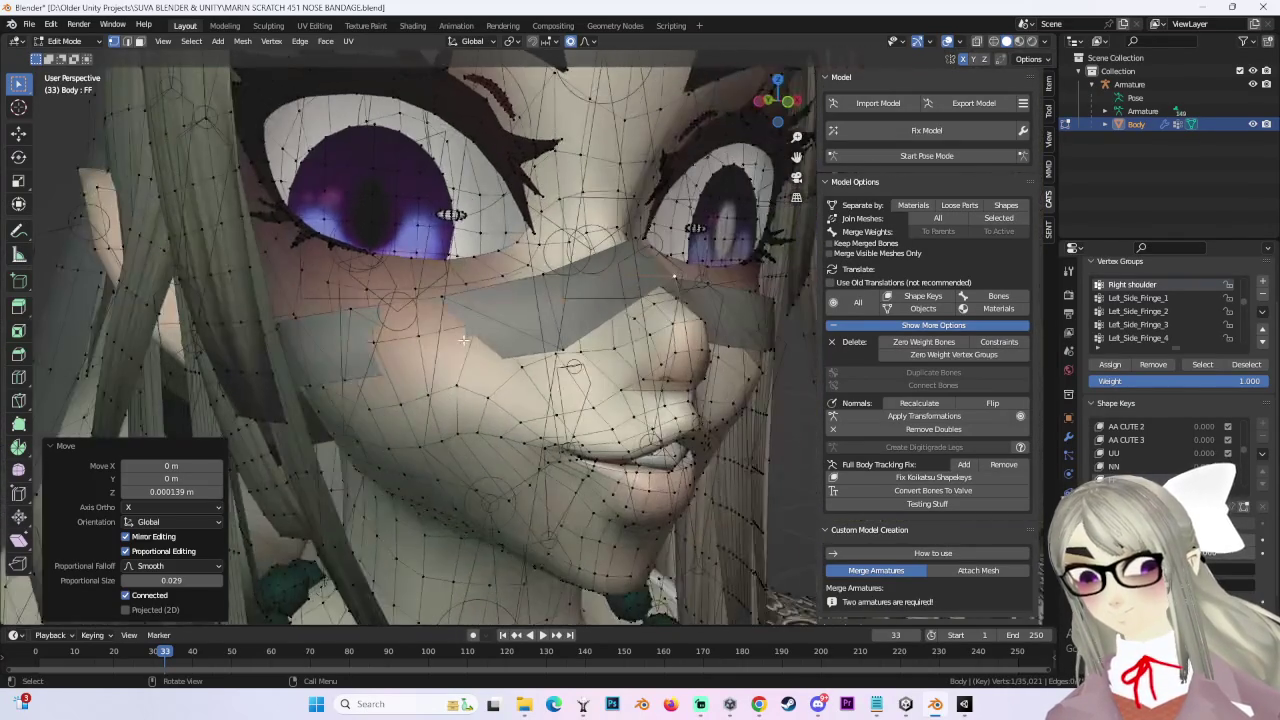
pyautogui.click(993, 41)
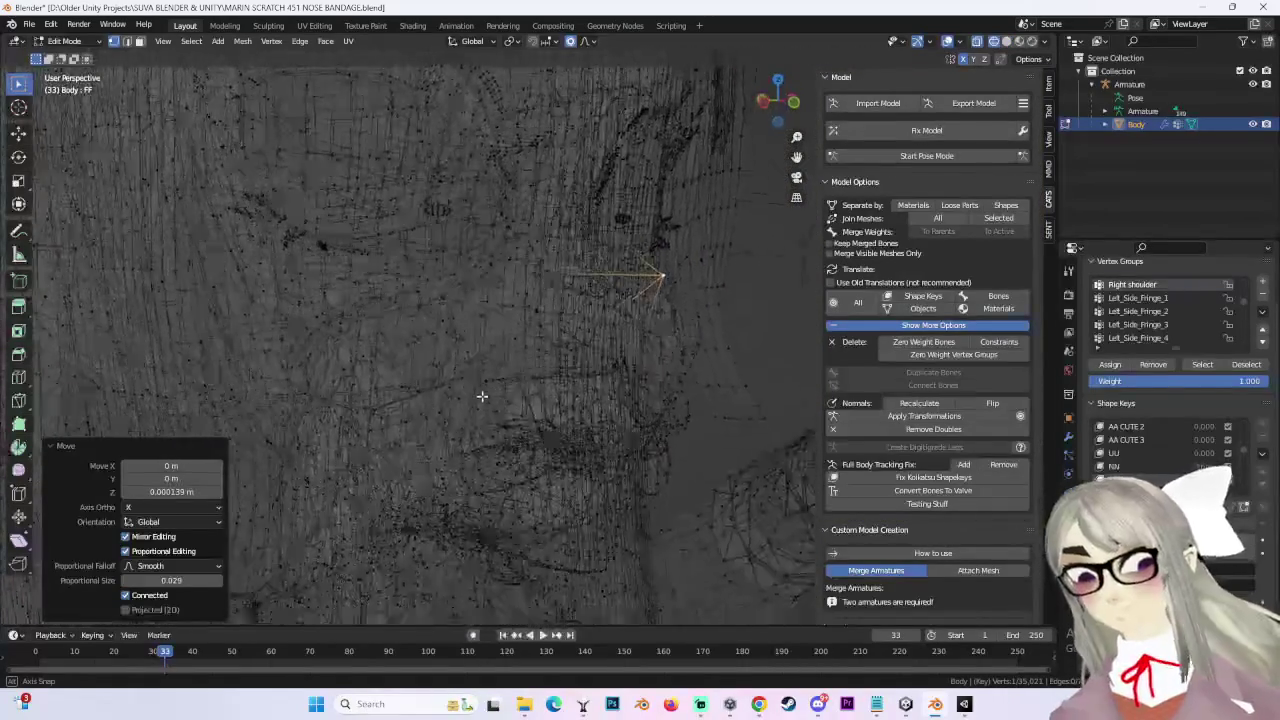
pyautogui.moveTo(437, 347)
pyautogui.mouseDown(button='middle')
pyautogui.moveTo(486, 337)
pyautogui.moveTo(557, 349)
pyautogui.moveTo(491, 337)
pyautogui.moveTo(529, 343)
pyautogui.moveTo(496, 334)
pyautogui.moveTo(529, 323)
pyautogui.moveTo(509, 346)
pyautogui.moveTo(445, 368)
pyautogui.moveTo(471, 357)
pyautogui.moveTo(509, 374)
pyautogui.moveTo(391, 363)
pyautogui.moveTo(362, 381)
pyautogui.moveTo(354, 406)
pyautogui.moveTo(331, 403)
pyautogui.moveTo(345, 398)
pyautogui.mouseUp(button='middle')
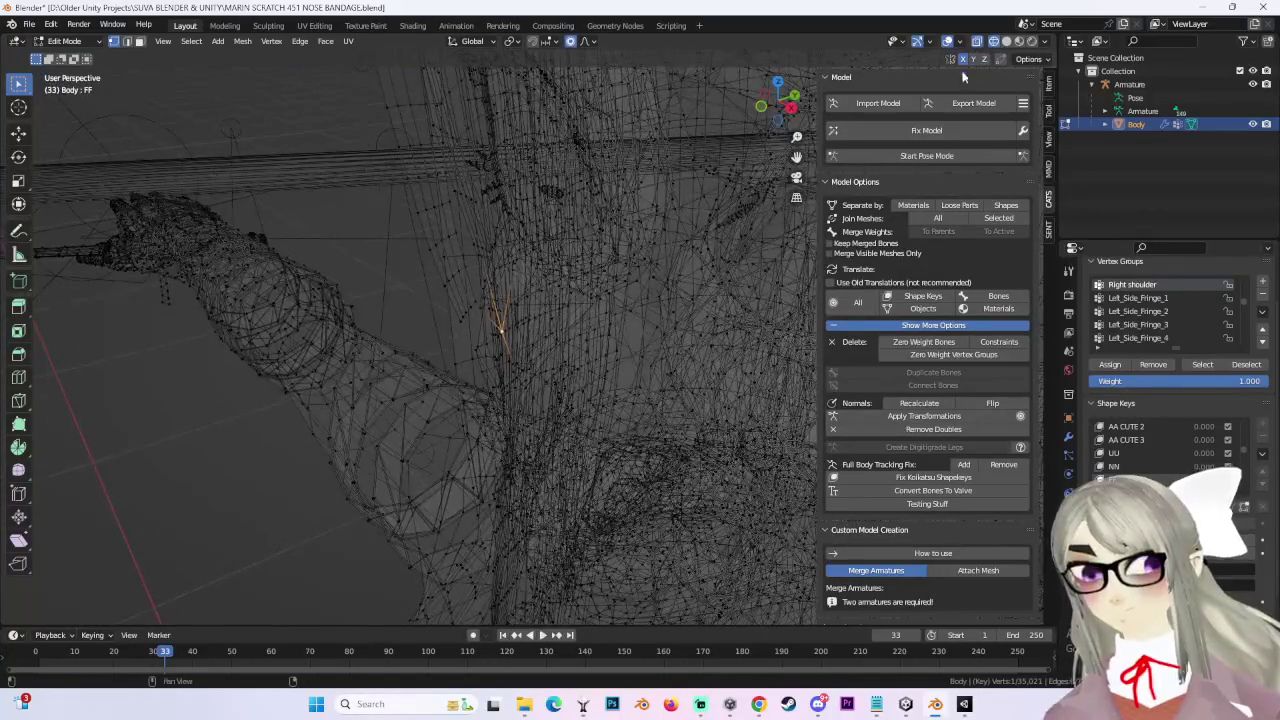
pyautogui.click(1008, 41)
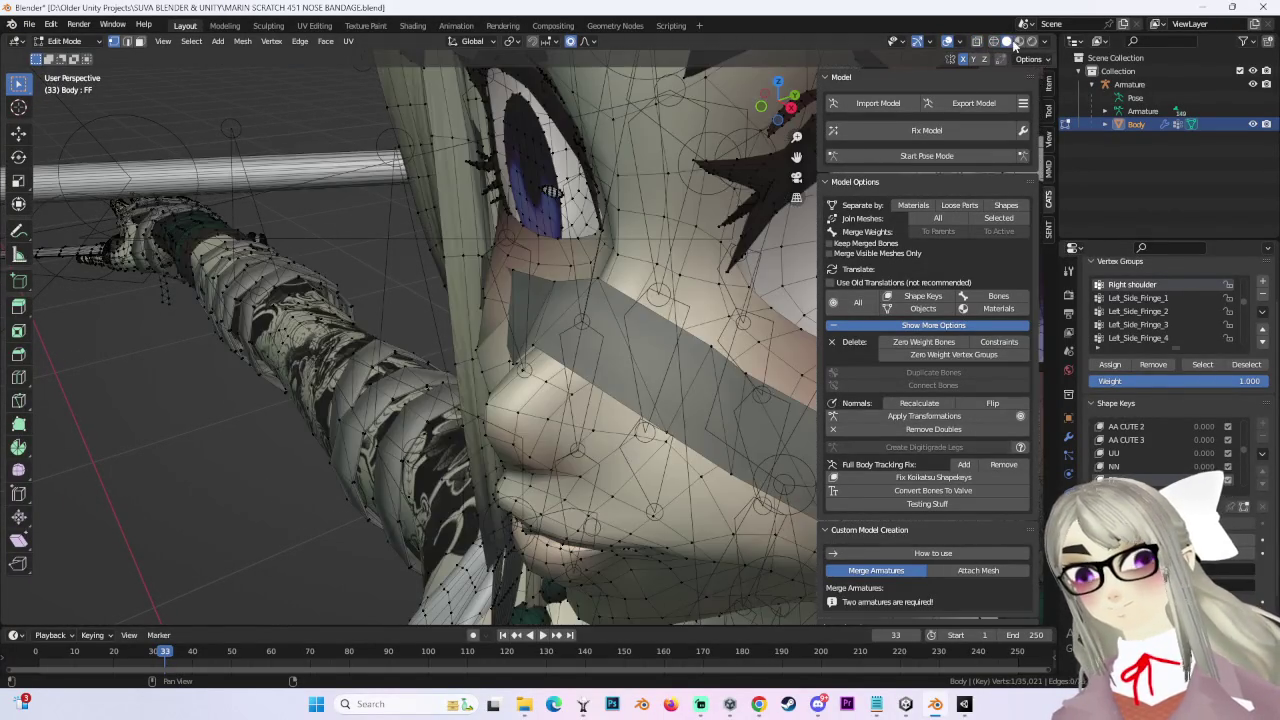
# Step: Nudge the bandage vertices several times on the FF shape key, checking the fit from different angles
pyautogui.press('g')
pyautogui.moveTo(573, 228)
pyautogui.mouseDown(button='middle')
pyautogui.moveTo(589, 179)
pyautogui.moveTo(573, 205)
pyautogui.mouseUp(button='middle')
pyautogui.click(567, 163)
pyautogui.scroll(-3, 545, 304)
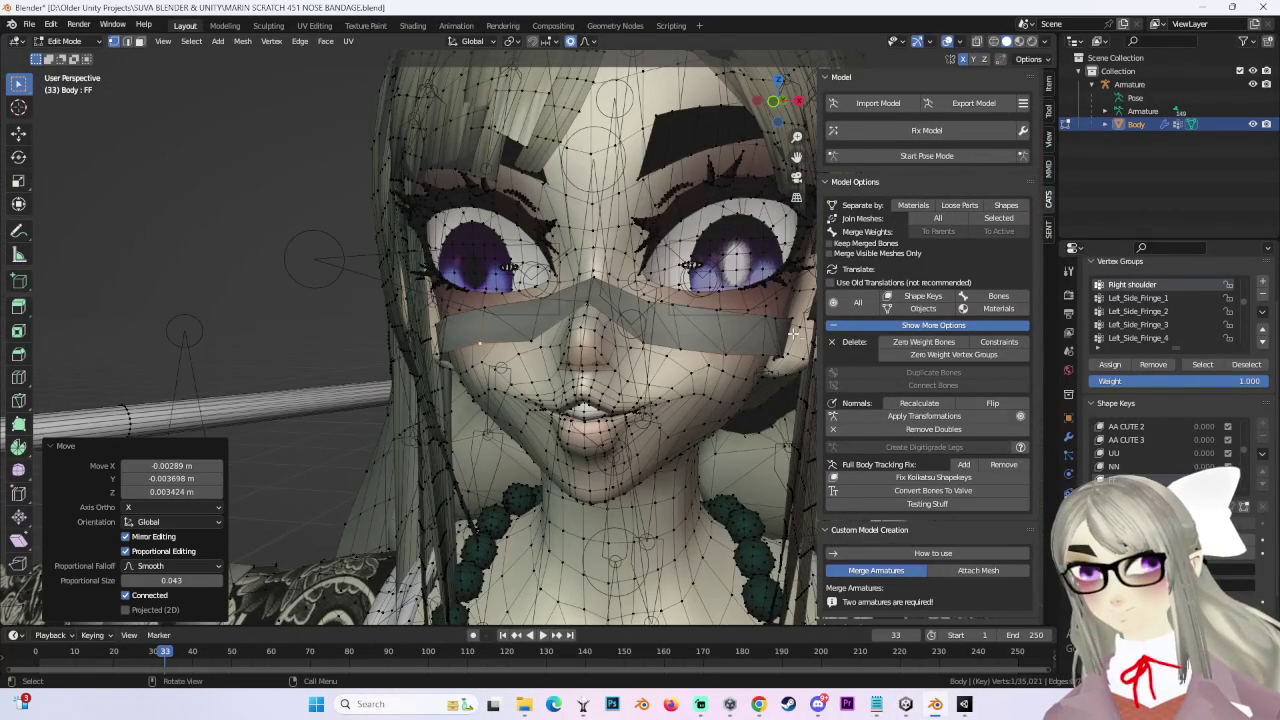
pyautogui.moveTo(481, 350)
pyautogui.mouseDown(button='middle')
pyautogui.moveTo(443, 300)
pyautogui.moveTo(557, 366)
pyautogui.moveTo(466, 295)
pyautogui.moveTo(502, 276)
pyautogui.moveTo(530, 346)
pyautogui.mouseUp(button='middle')
pyautogui.press('g')
pyautogui.click(443, 300)
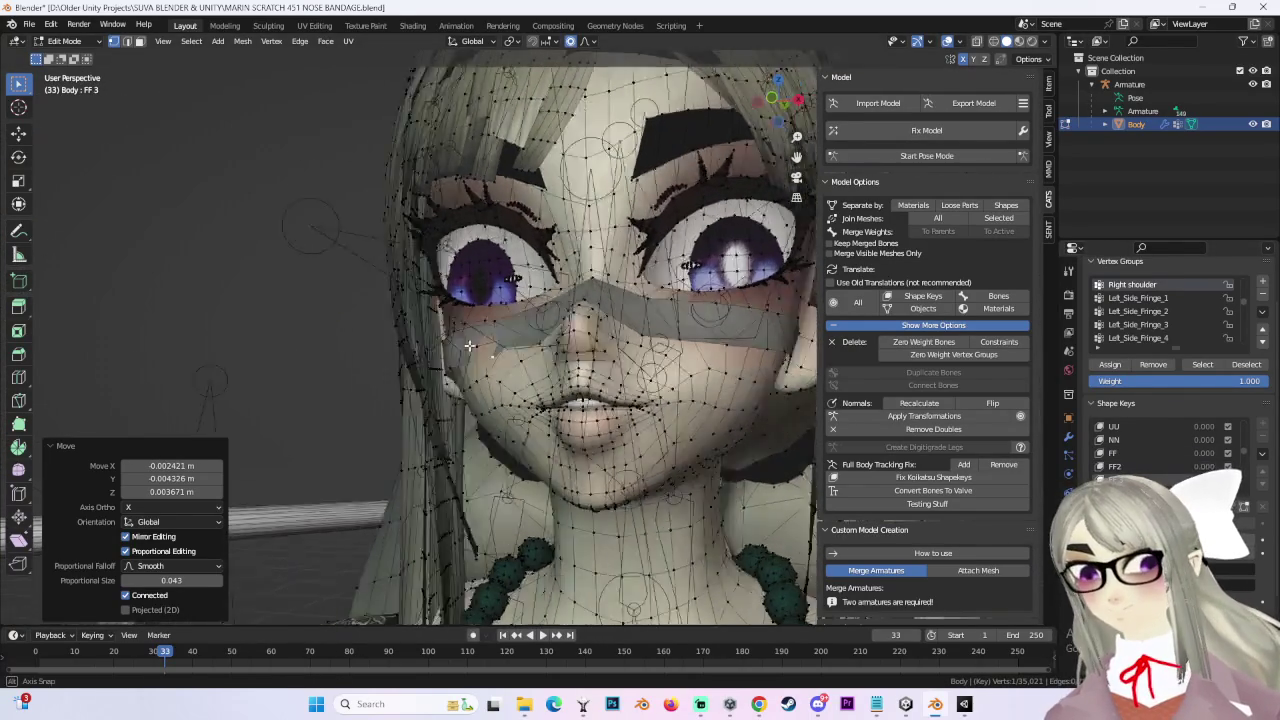
pyautogui.press('g')
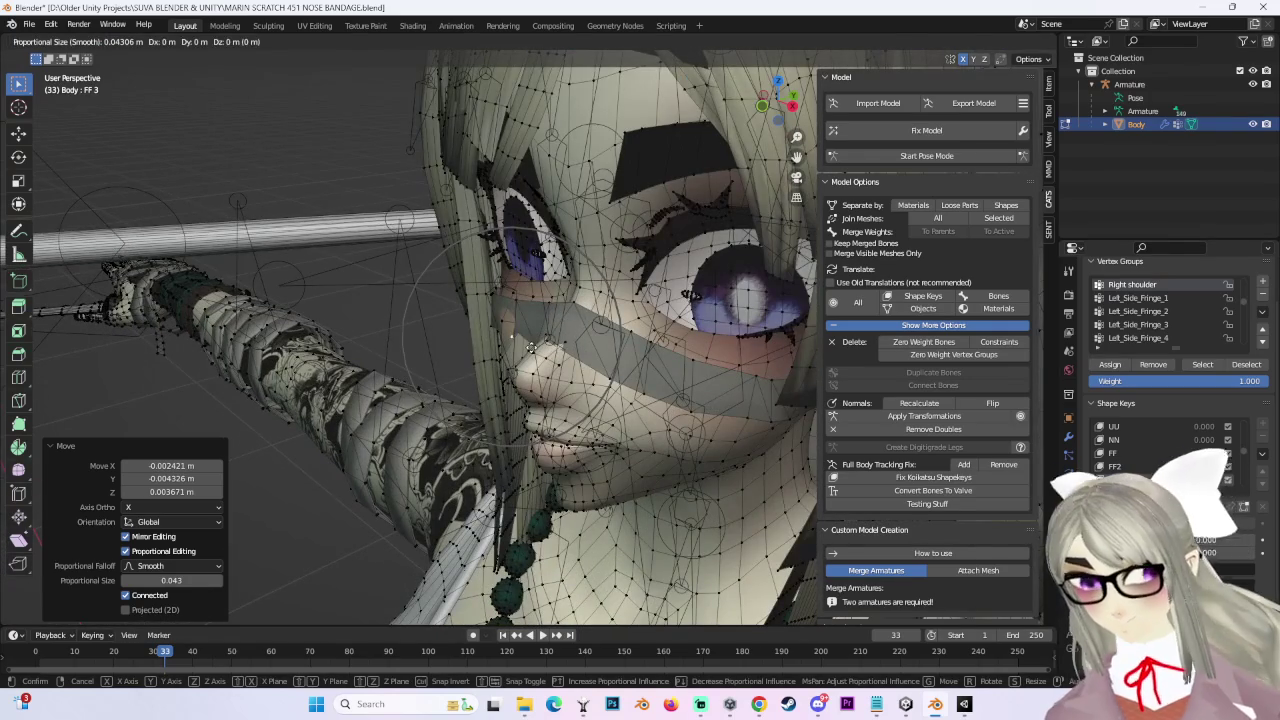
pyautogui.click(517, 348)
pyautogui.moveTo(517, 348)
pyautogui.mouseDown(button='middle')
pyautogui.moveTo(560, 325)
pyautogui.moveTo(760, 340)
pyautogui.mouseUp(button='middle')
pyautogui.press('g')
pyautogui.click(580, 328)
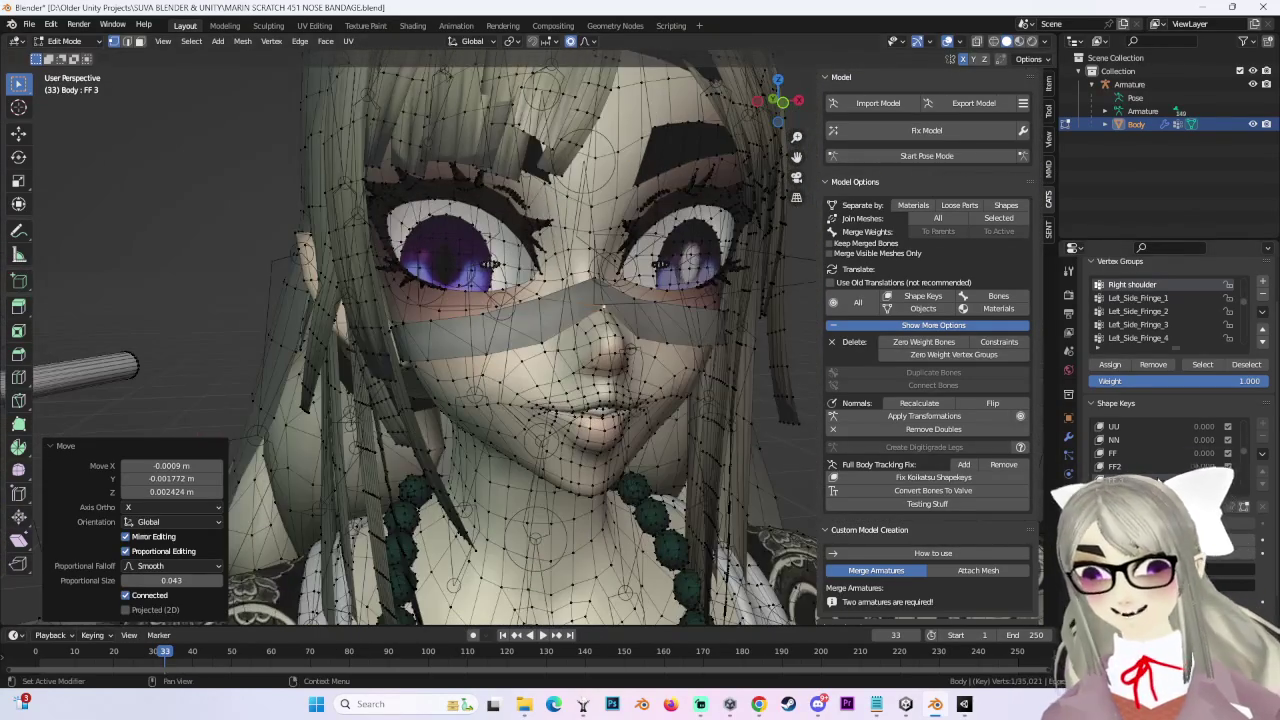
# Step: Refit the bandage on the FF 5 shape key with two vertex moves
pyautogui.click(1115, 467)
pyautogui.moveTo(600, 330)
pyautogui.mouseDown(button='middle')
pyautogui.moveTo(549, 345)
pyautogui.moveTo(609, 352)
pyautogui.mouseUp(button='middle')
pyautogui.press('g')
pyautogui.click(549, 345)
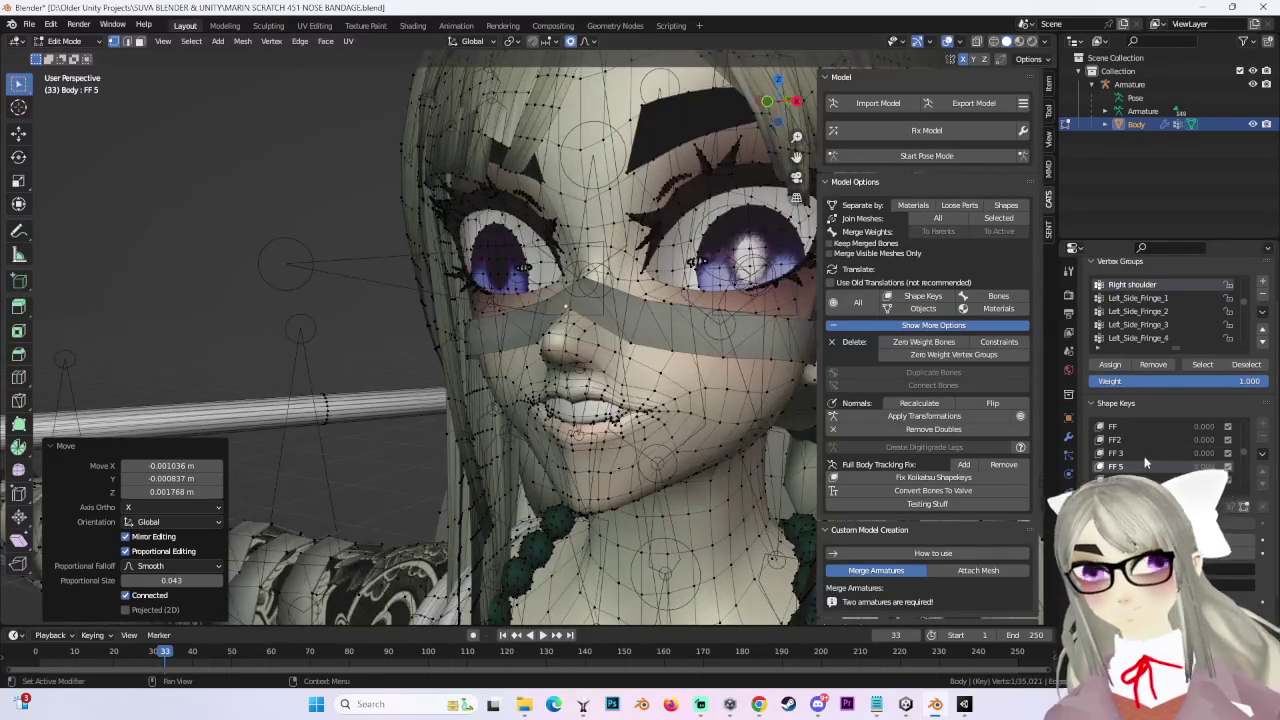
pyautogui.press('g')
pyautogui.moveTo(521, 324)
pyautogui.mouseDown(button='middle')
pyautogui.moveTo(495, 312)
pyautogui.moveTo(641, 319)
pyautogui.mouseUp(button='middle')
pyautogui.click(493, 313)
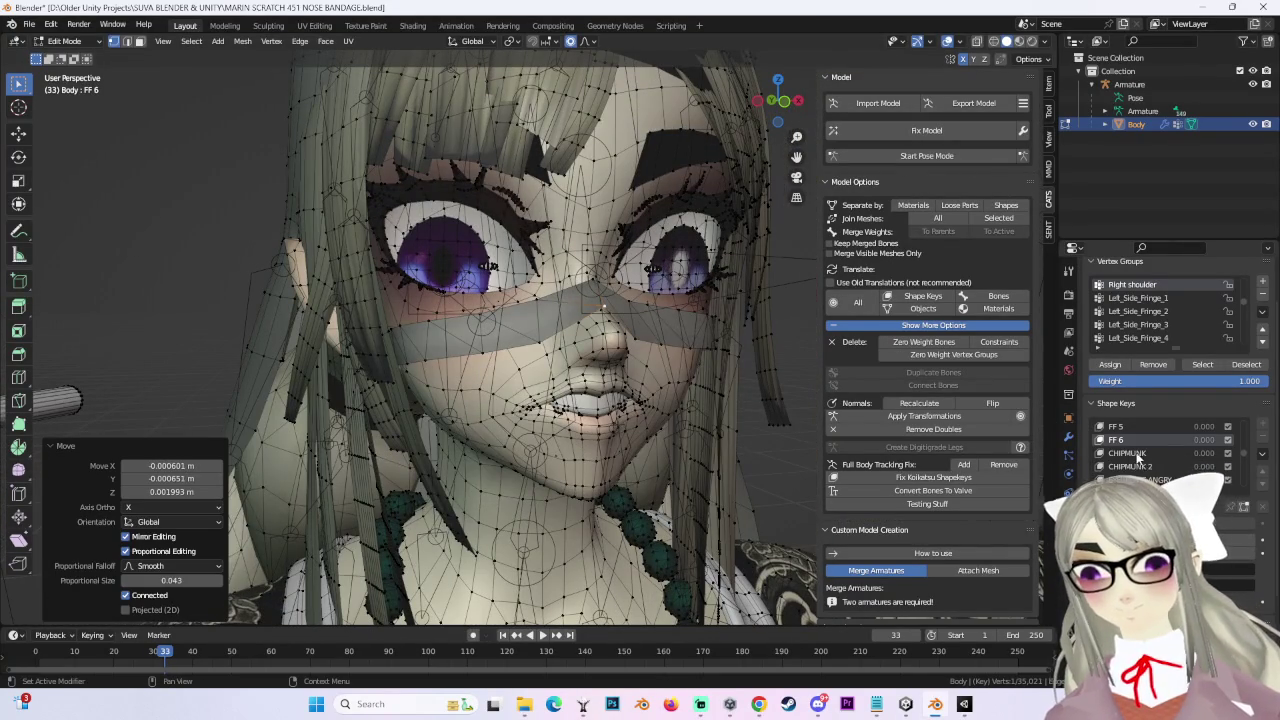
# Step: Move the bandage vertices on the CHIPMUNK shape key
pyautogui.click(1127, 453)
pyautogui.moveTo(660, 365)
pyautogui.mouseDown(button='middle')
pyautogui.moveTo(548, 370)
pyautogui.moveTo(579, 306)
pyautogui.mouseUp(button='middle')
pyautogui.press('g')
pyautogui.click(592, 365)
pyautogui.click(566, 347)
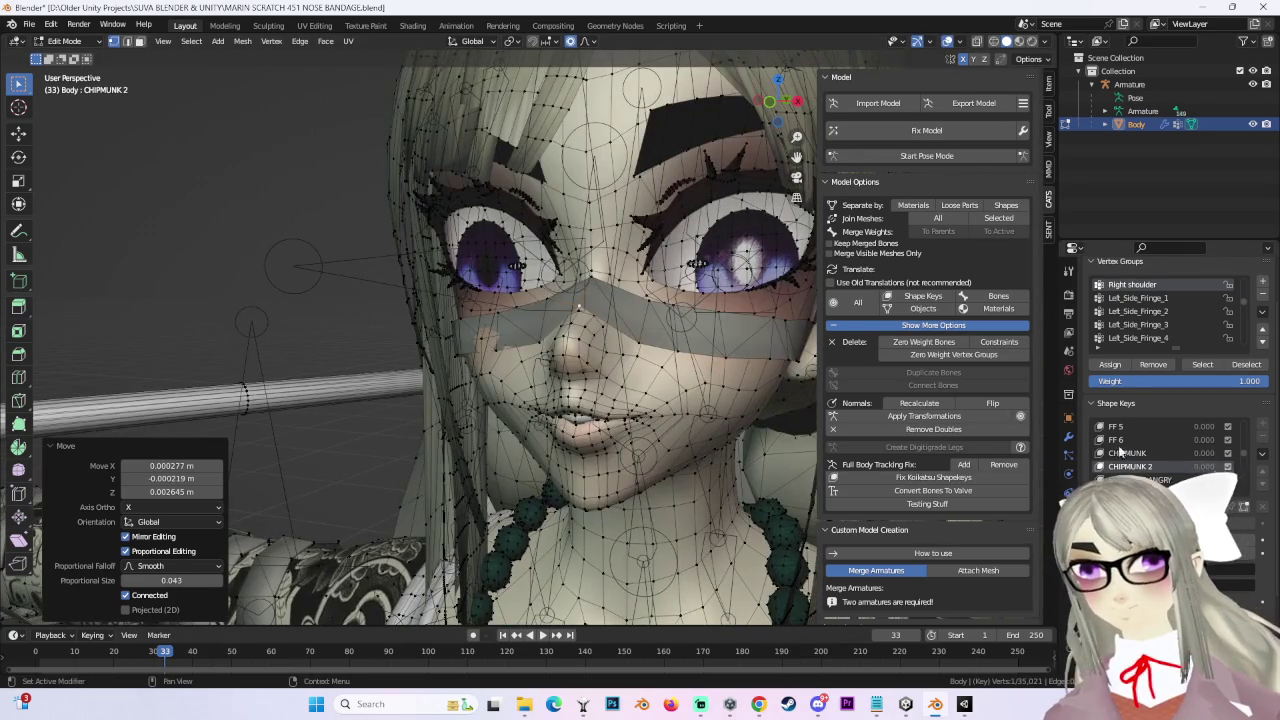
# Step: Inspect the CHIPMUNK mesh close-up, then shift its bandage along Y and nudge it once more
pyautogui.click(1128, 453)
pyautogui.scroll(2, 394, 380)
pyautogui.scroll(2, 500, 390)
pyautogui.scroll(2, 600, 400)
pyautogui.scroll(3, 628, 407)
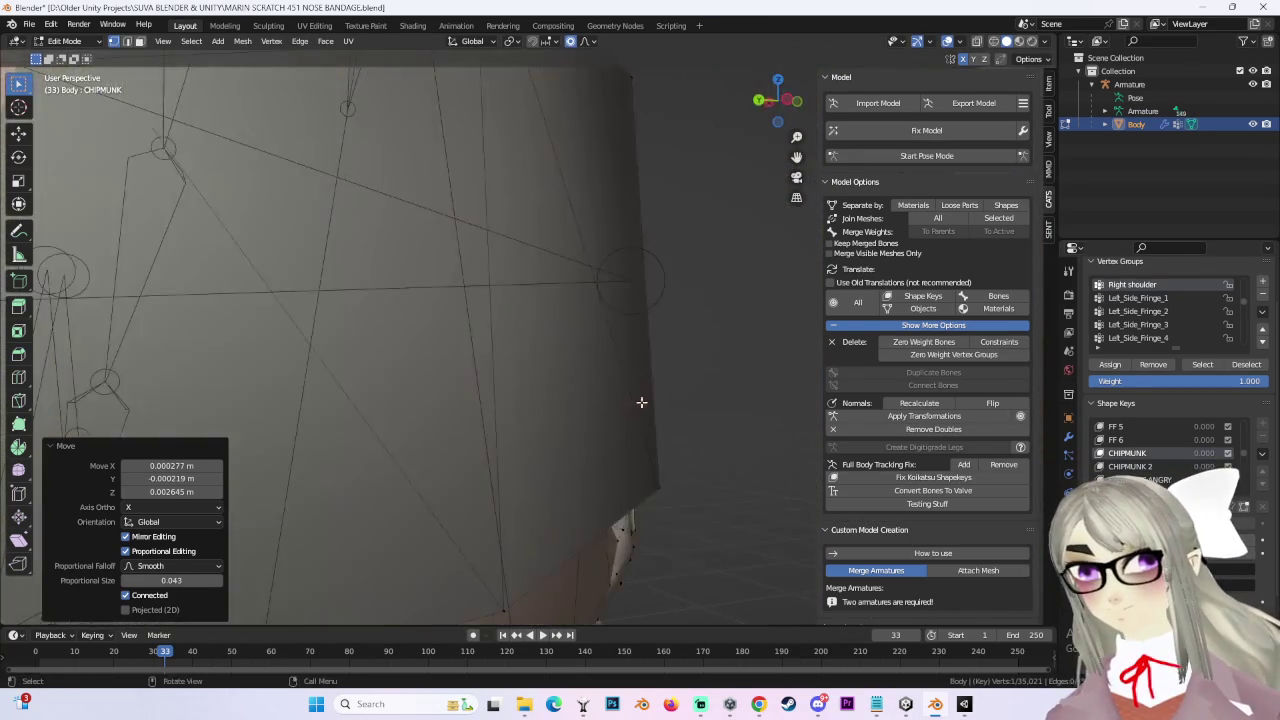
pyautogui.scroll(-3, 628, 407)
pyautogui.moveTo(666, 400)
pyautogui.mouseDown(button='middle')
pyautogui.moveTo(649, 352)
pyautogui.moveTo(975, 33)
pyautogui.mouseUp(button='middle')
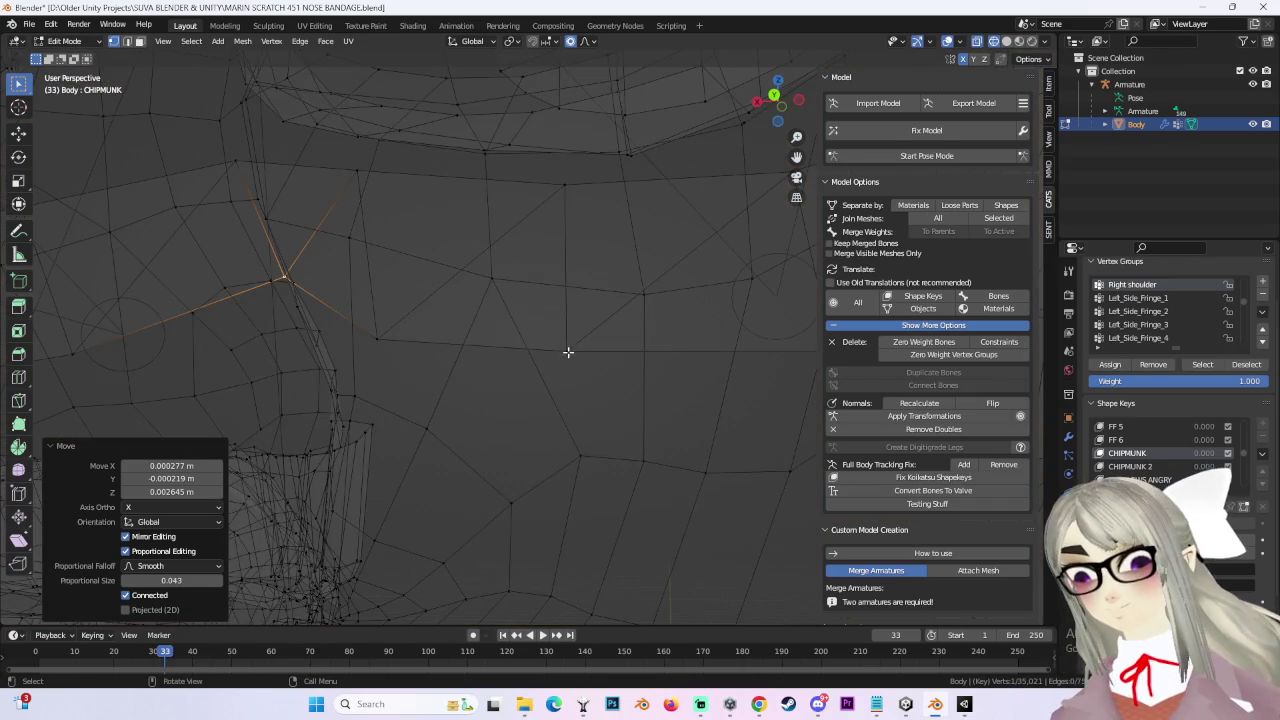
pyautogui.scroll(-8, 566, 354)
pyautogui.moveTo(566, 354)
pyautogui.mouseDown(button='middle')
pyautogui.moveTo(547, 372)
pyautogui.moveTo(587, 319)
pyautogui.mouseUp(button='middle')
pyautogui.press('g')
pyautogui.press('y')
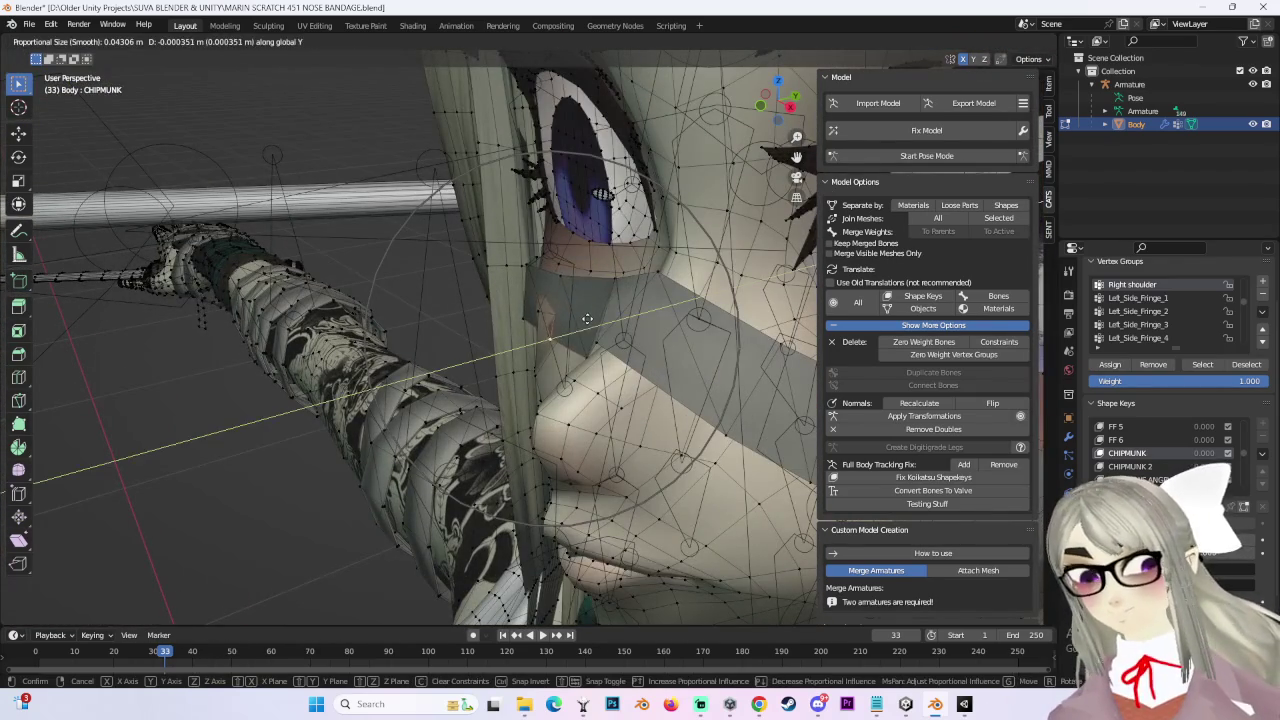
pyautogui.click(575, 320)
pyautogui.scroll(5, 575, 320)
pyautogui.moveTo(575, 320)
pyautogui.mouseDown(button='middle')
pyautogui.moveTo(541, 365)
pyautogui.moveTo(563, 363)
pyautogui.moveTo(557, 200)
pyautogui.mouseUp(button='middle')
pyautogui.press('g')
pyautogui.click(541, 365)
# Step: Nudge the CHIPMUNK 2 bandage by about -0.0023 m on Y and 0.0011 m on Z
pyautogui.click(1130, 466)
pyautogui.press('g')
pyautogui.click(565, 340)
pyautogui.scroll(-1, 557, 200)
pyautogui.scroll(-1, 560, 250)
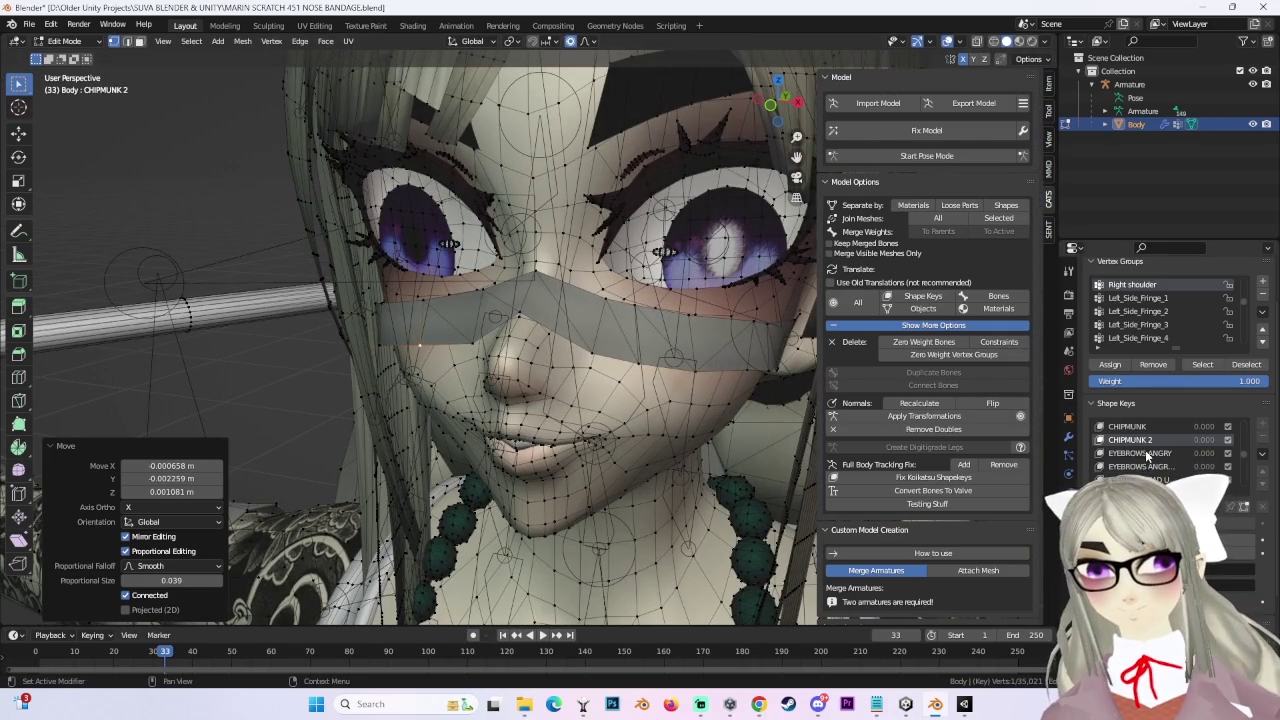
# Step: Raise the nose bandage about 0.0036 m on Z in the SCARED shape key
pyautogui.click(1140, 453)
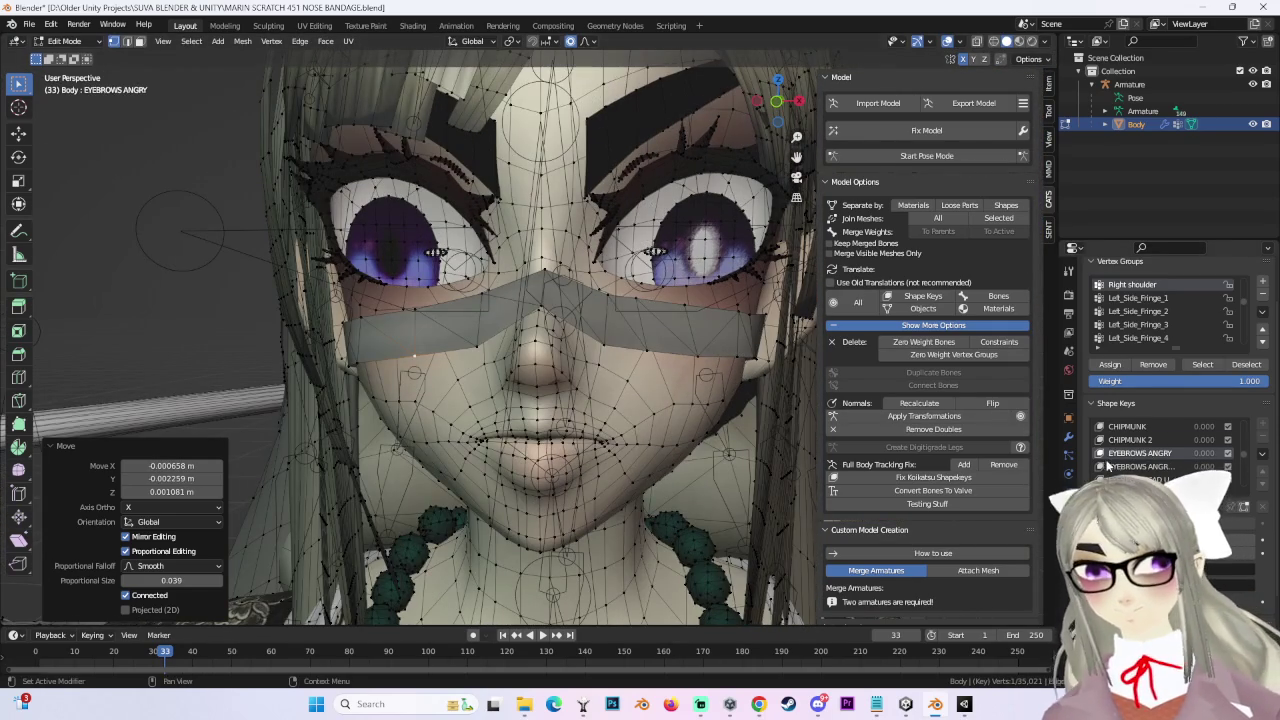
pyautogui.click(1130, 453)
pyautogui.moveTo(484, 368)
pyautogui.mouseDown(button='middle')
pyautogui.moveTo(520, 368)
pyautogui.moveTo(480, 368)
pyautogui.moveTo(544, 322)
pyautogui.mouseUp(button='middle')
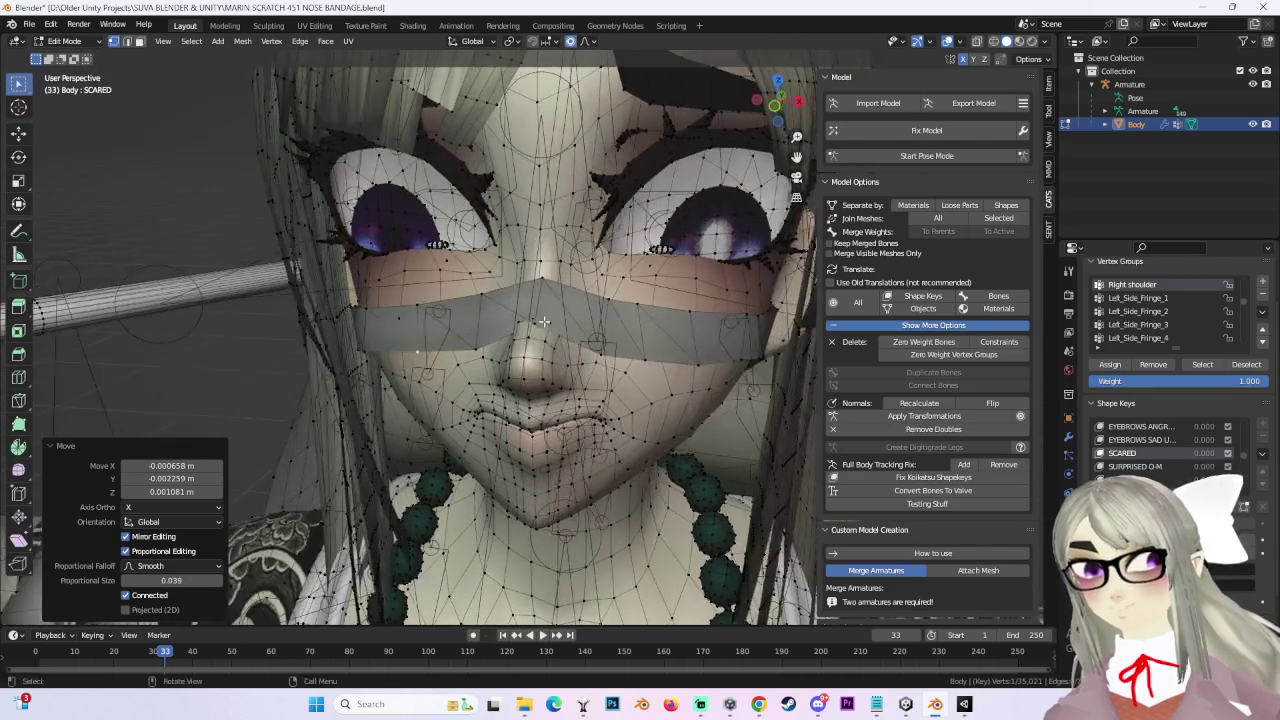
pyautogui.keyDown('shift'); pyautogui.click(476, 347); pyautogui.keyUp('shift')
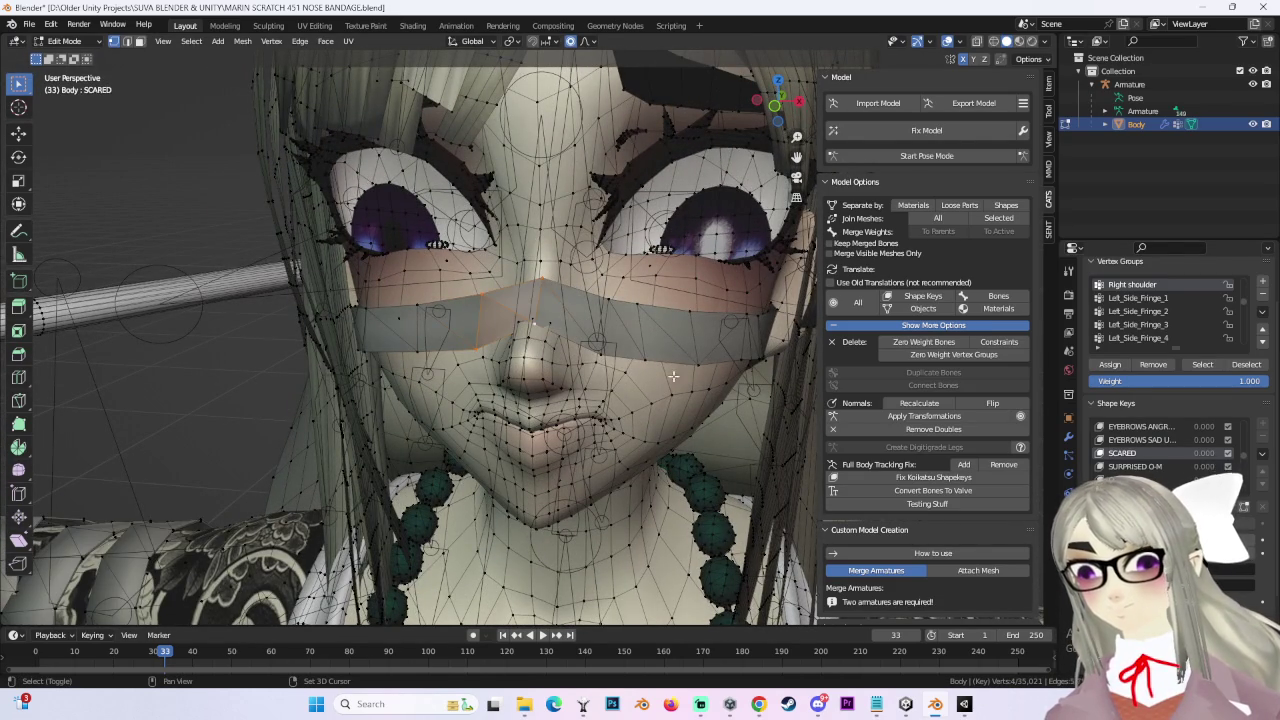
pyautogui.moveTo(605, 300)
pyautogui.mouseDown(button='middle')
pyautogui.moveTo(580, 315)
pyautogui.moveTo(629, 331)
pyautogui.mouseUp(button='middle')
pyautogui.press('g')
pyautogui.press('z')
pyautogui.click(573, 337)
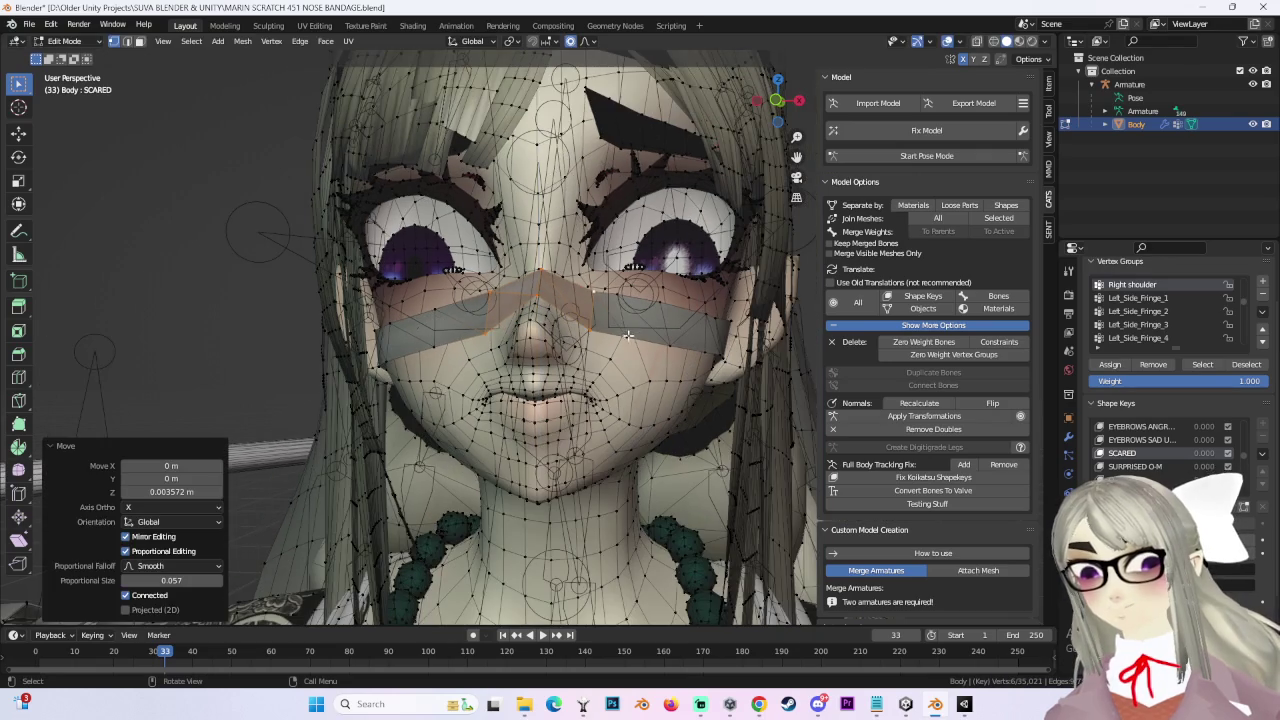
pyautogui.moveTo(720, 375)
pyautogui.mouseDown(button='middle')
pyautogui.moveTo(697, 353)
pyautogui.moveTo(655, 378)
pyautogui.mouseUp(button='middle')
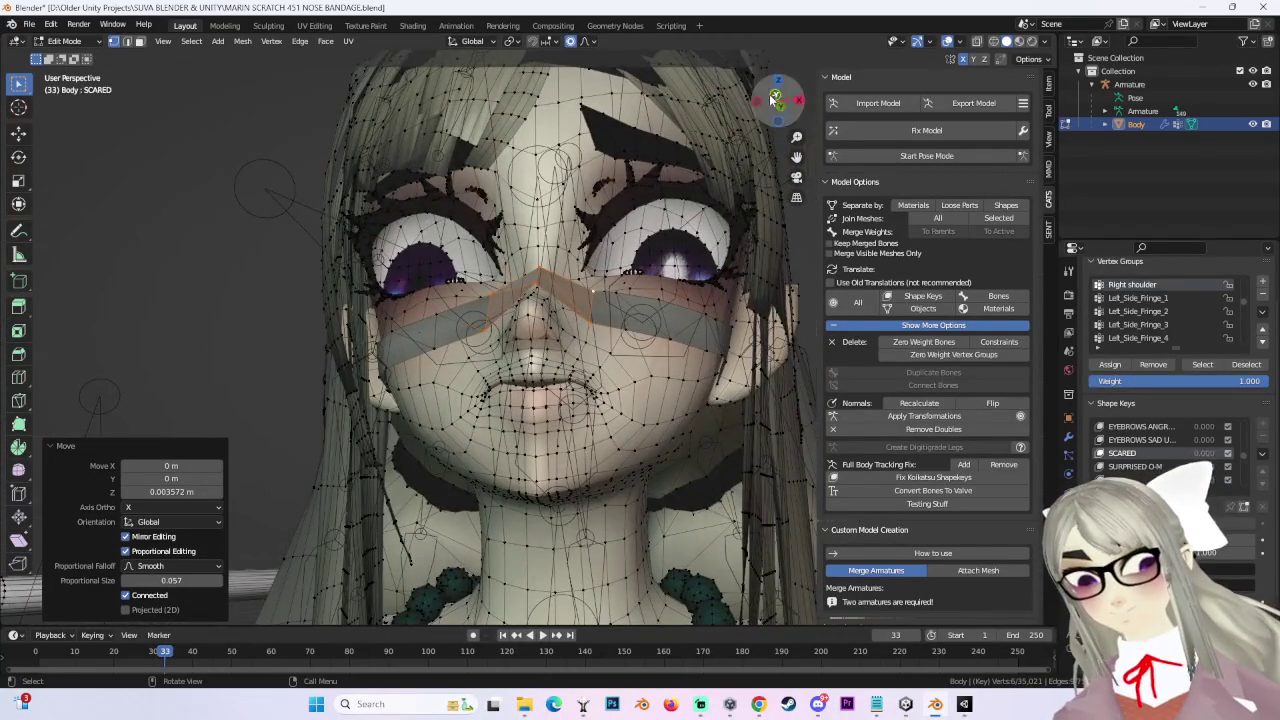
# Step: Raise the SURPRISED O-M bandage on Z in two moves, the last by 0.004451 m
pyautogui.click(1135, 466)
pyautogui.click(1125, 453)
pyautogui.click(1135, 467)
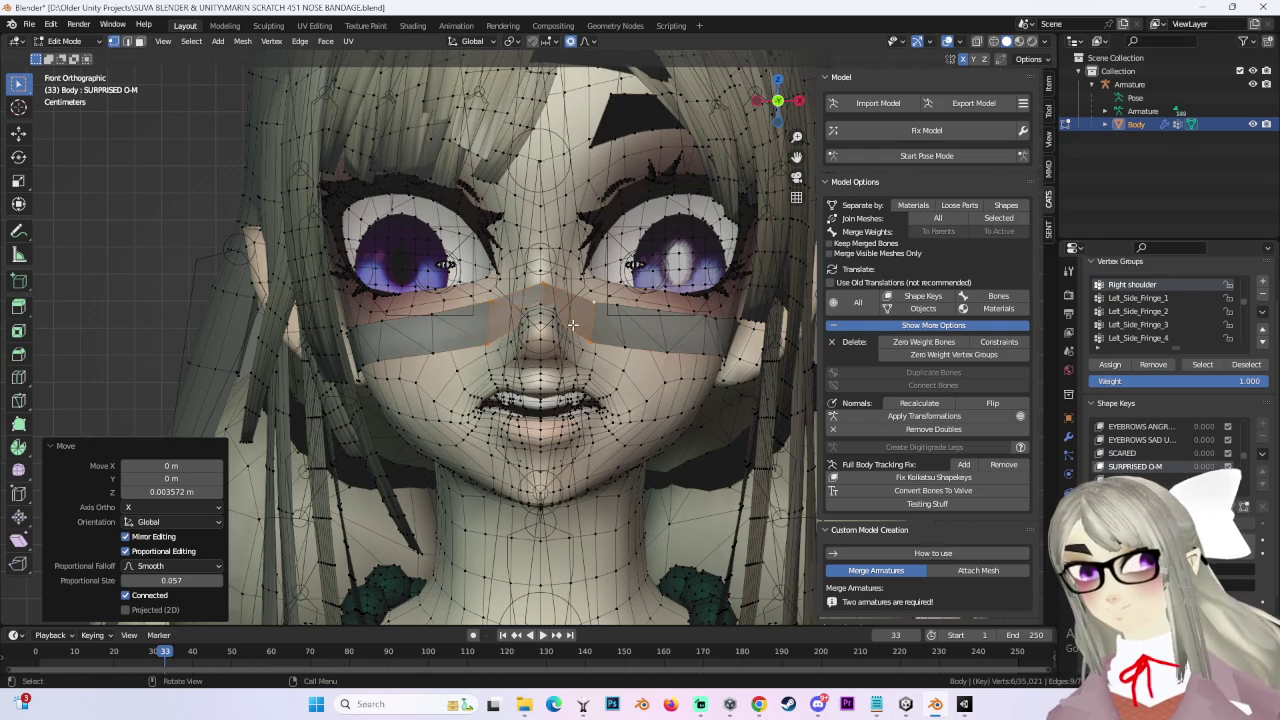
pyautogui.press('g')
pyautogui.press('z')
pyautogui.click(577, 310)
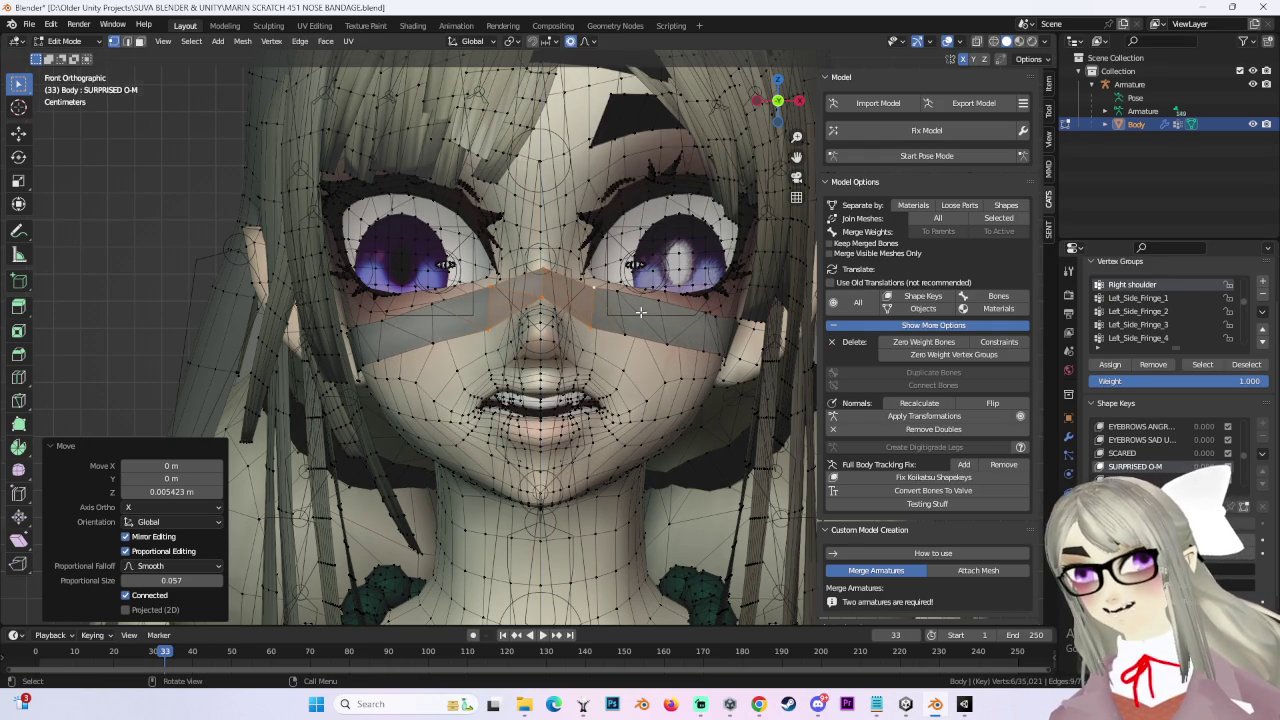
pyautogui.scroll(2, 640, 312)
pyautogui.press('g')
pyautogui.press('z')
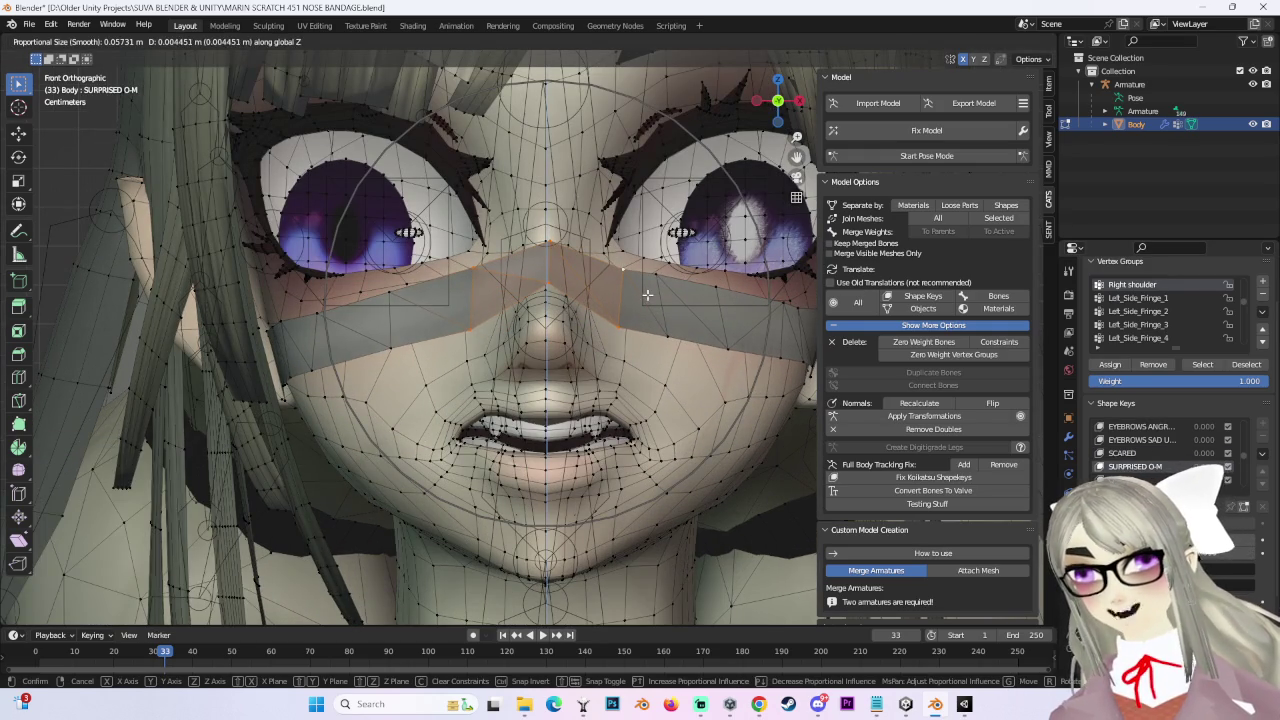
pyautogui.click(647, 295)
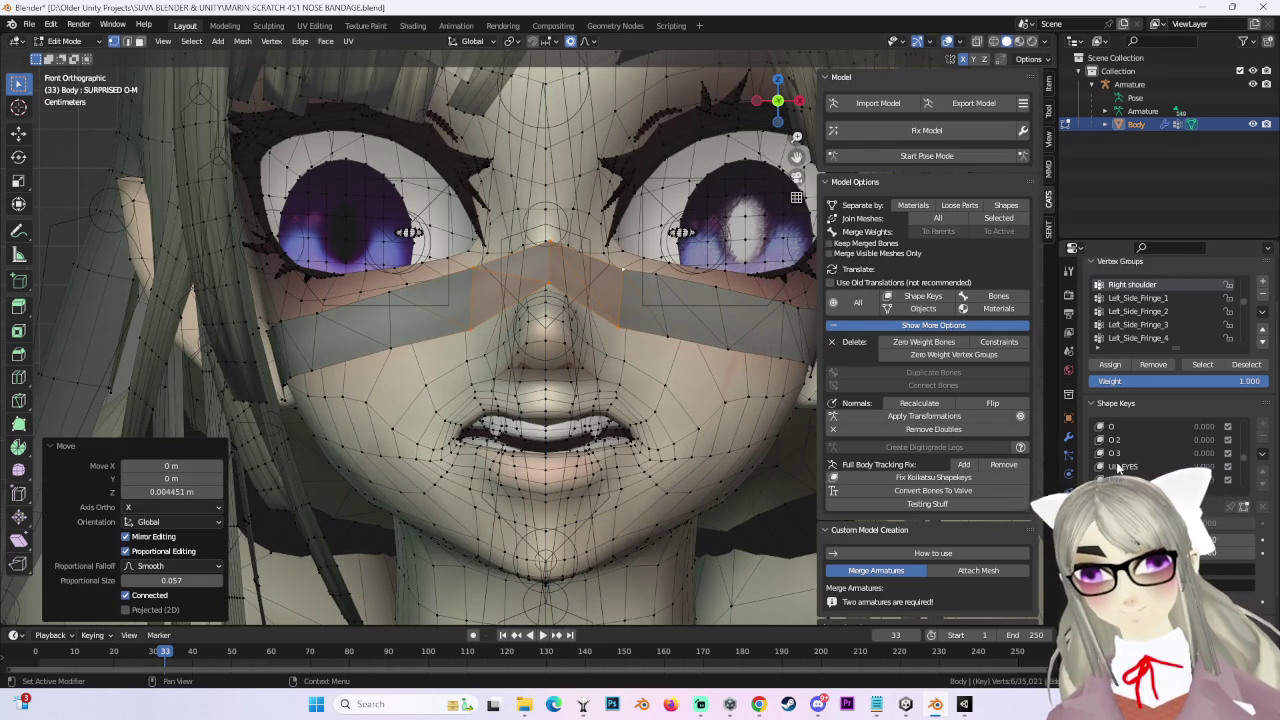
# Step: Shift the bandage sideways along X twice in the UU EYES shape key
pyautogui.click(1120, 466)
pyautogui.press('g')
pyautogui.press('x')
pyautogui.click(1010, 408)
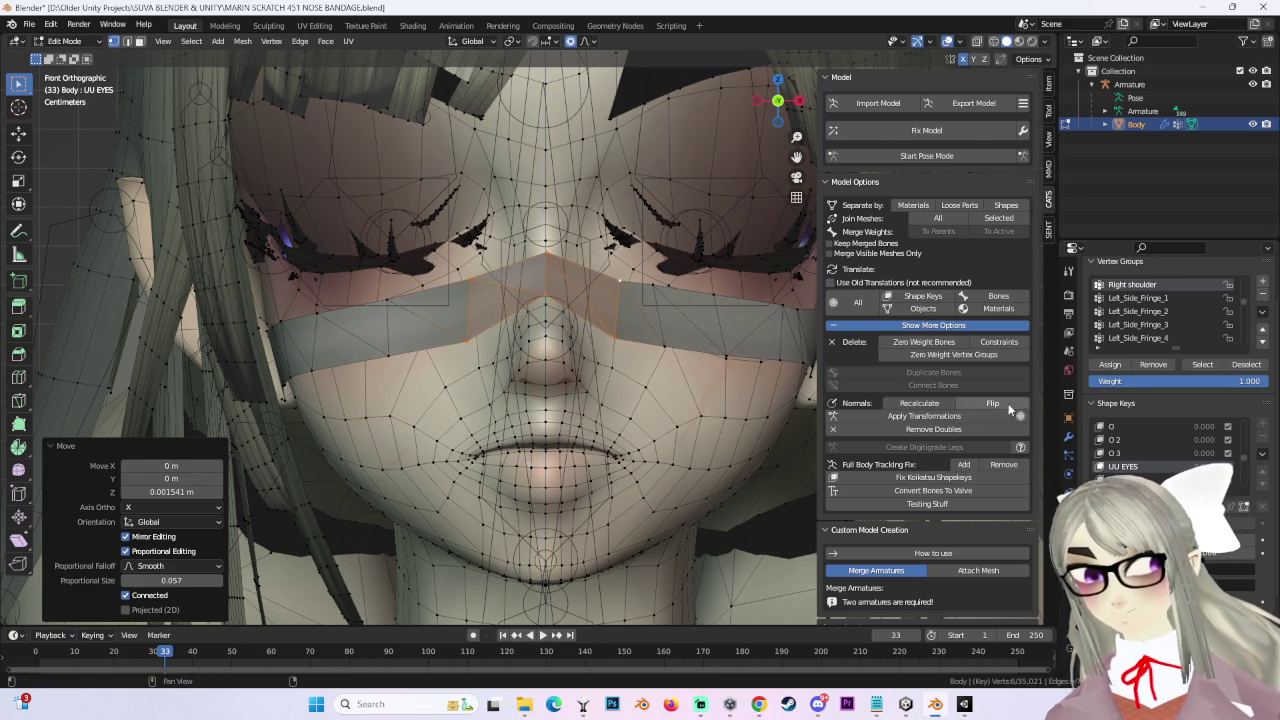
pyautogui.press('g')
pyautogui.press('x')
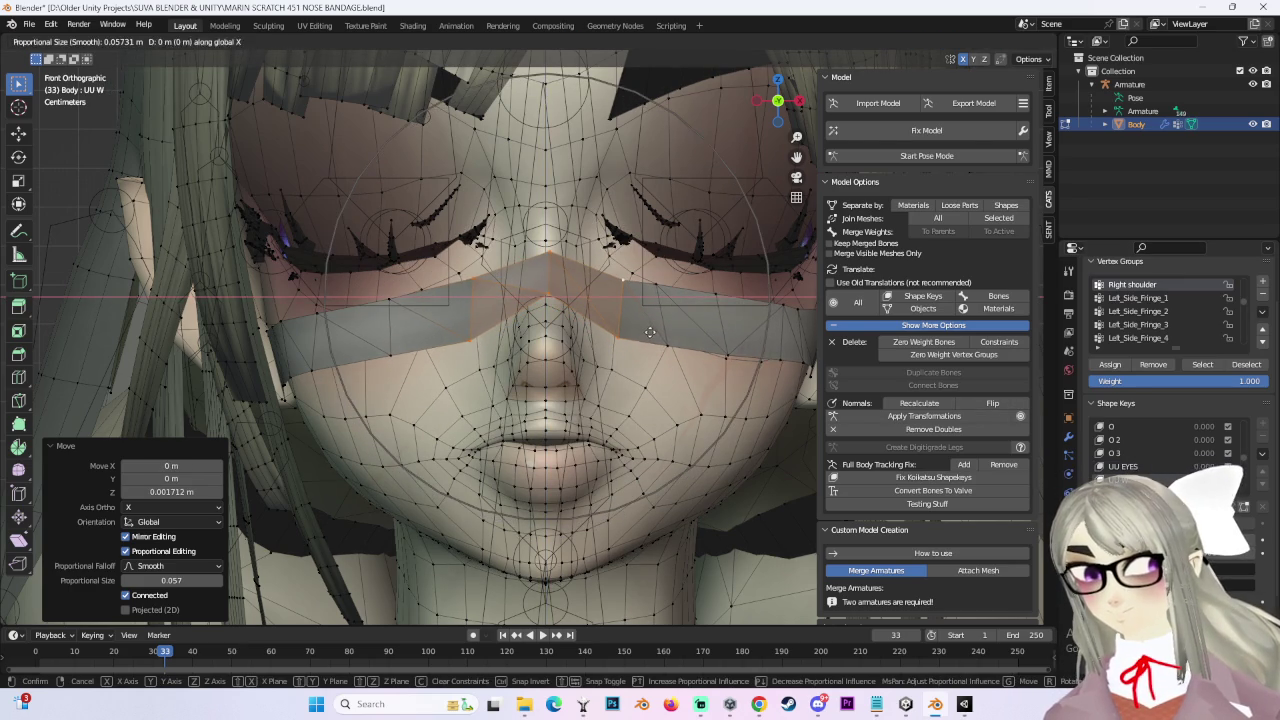
pyautogui.click(648, 332)
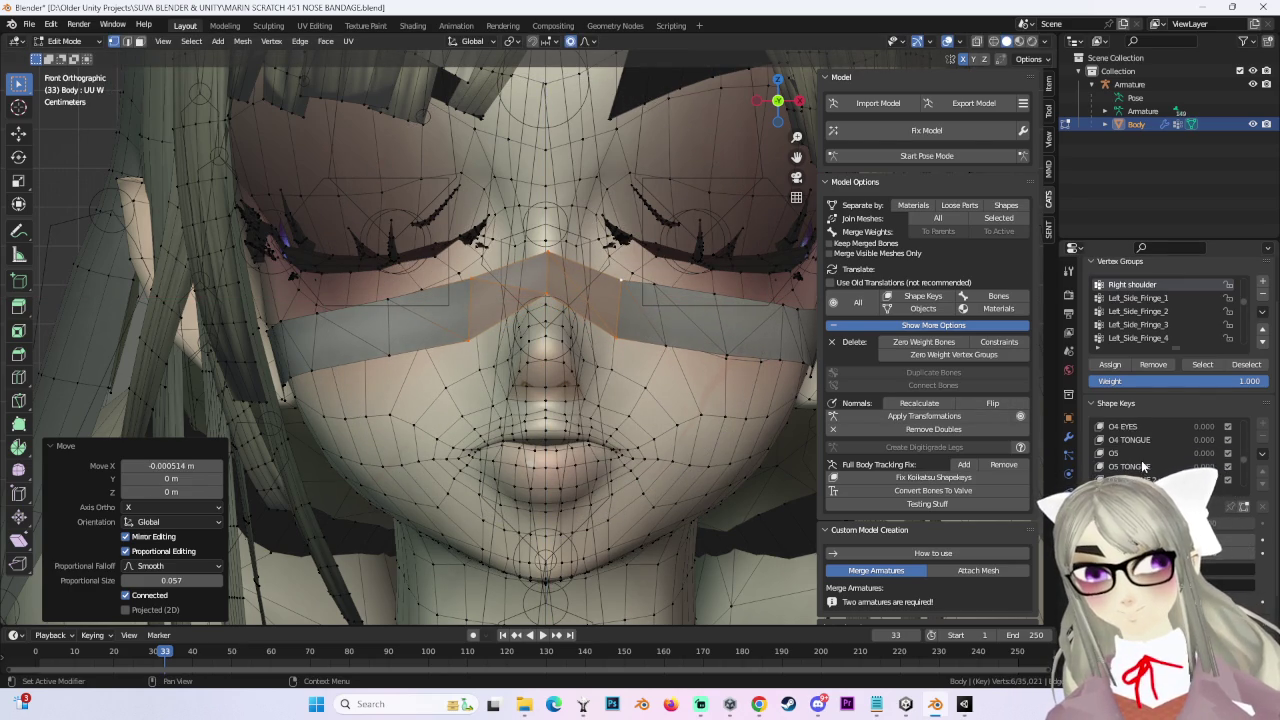
# Step: Raise the bandage vertically in the BLINK Winc shape key
pyautogui.click(1140, 467)
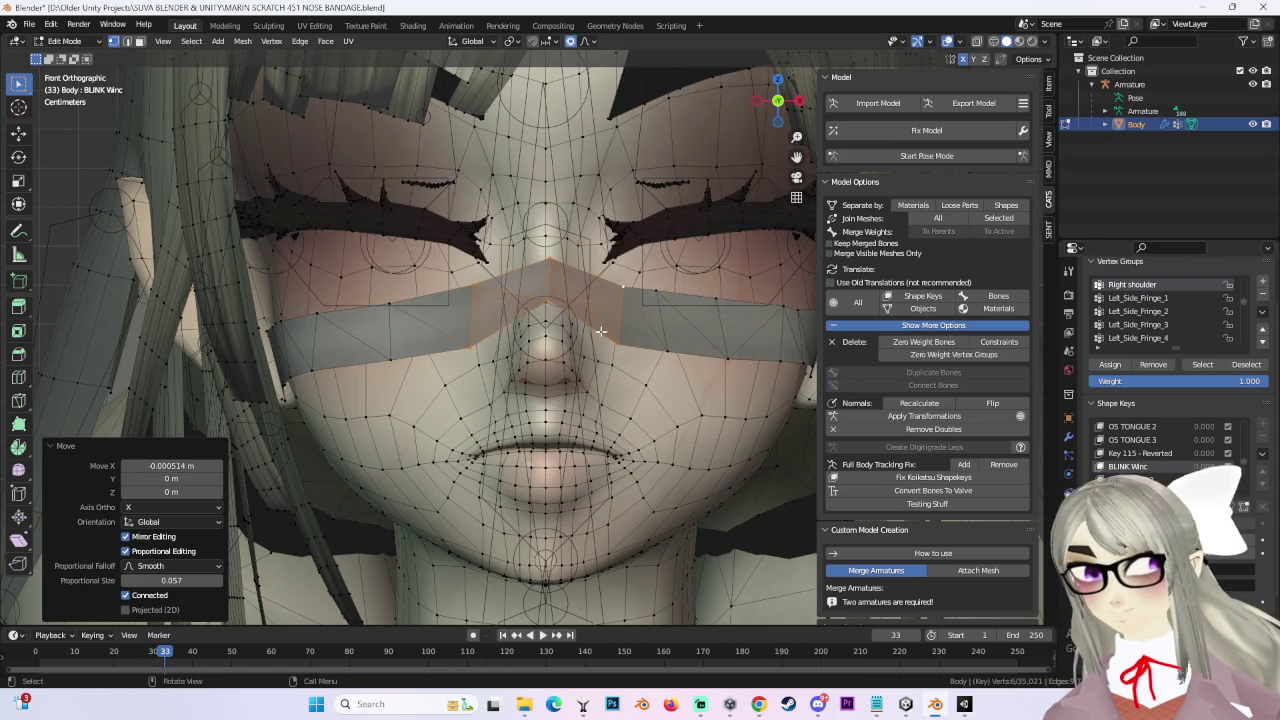
pyautogui.press('g')
pyautogui.press('z')
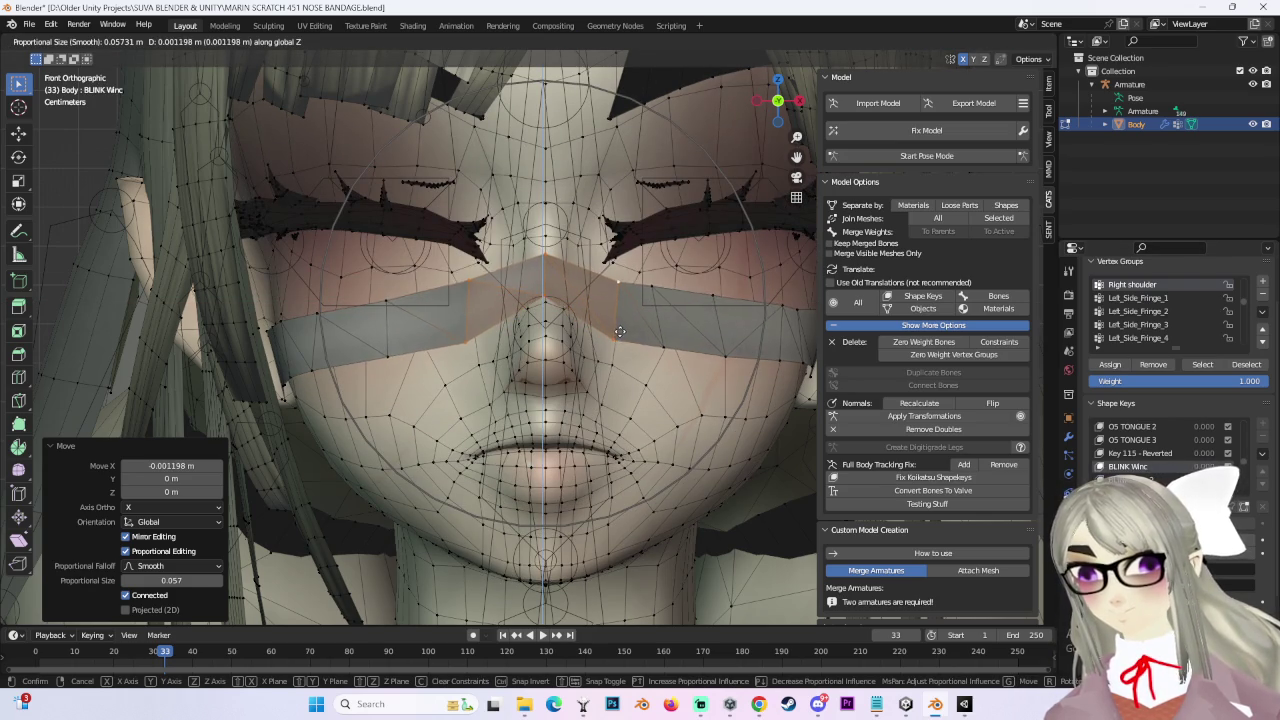
pyautogui.click(620, 331)
# Step: Shift the BLINK Winc 2 bandage along X and raise it about 0.001 m on Z
pyautogui.click(1130, 480)
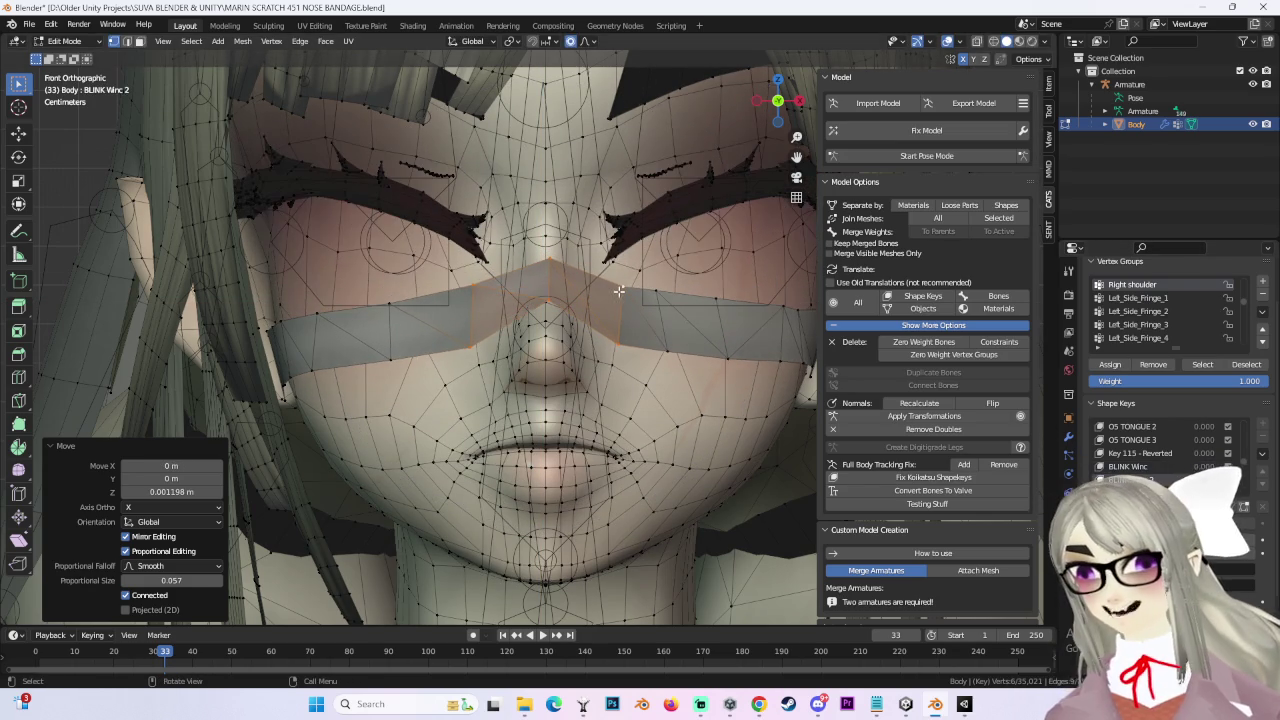
pyautogui.press('g')
pyautogui.press('x')
pyautogui.click(616, 289)
pyautogui.press('g')
pyautogui.press('z')
pyautogui.click(617, 285)
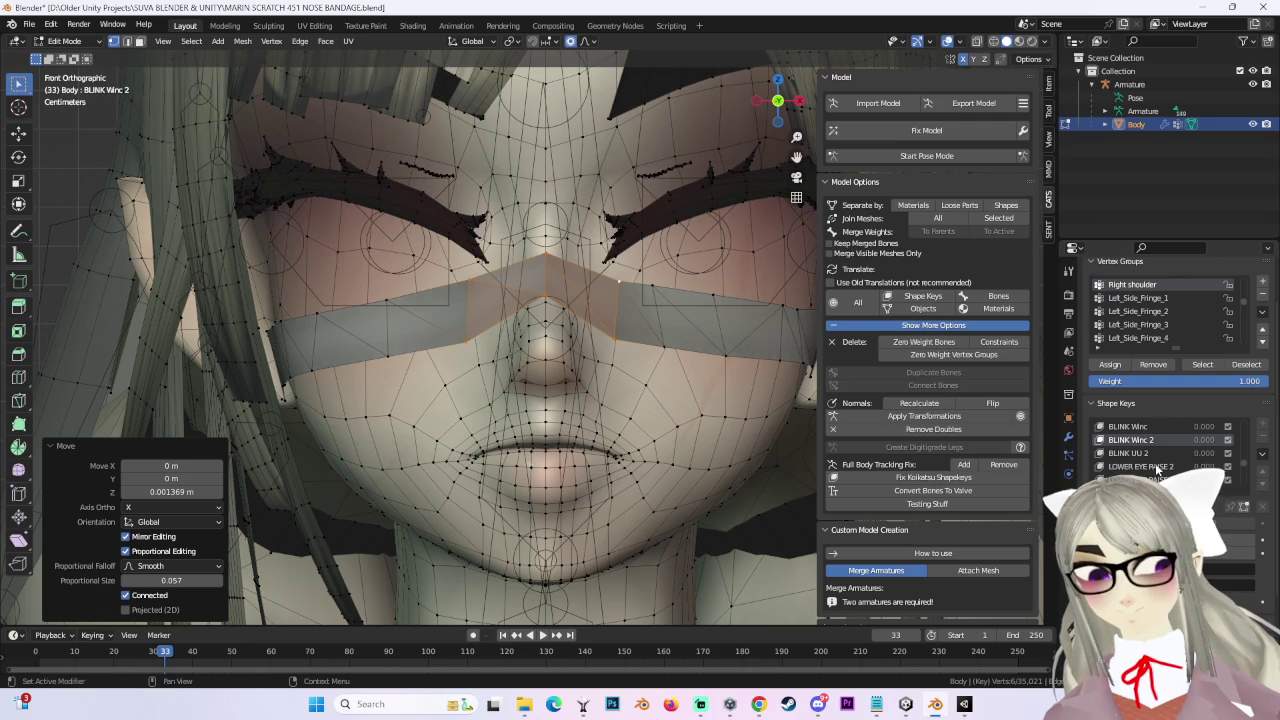
# Step: Raise the BLINK UU 2 bandage about 0.001 m on Z
pyautogui.click(1135, 453)
pyautogui.press('g')
pyautogui.press('z')
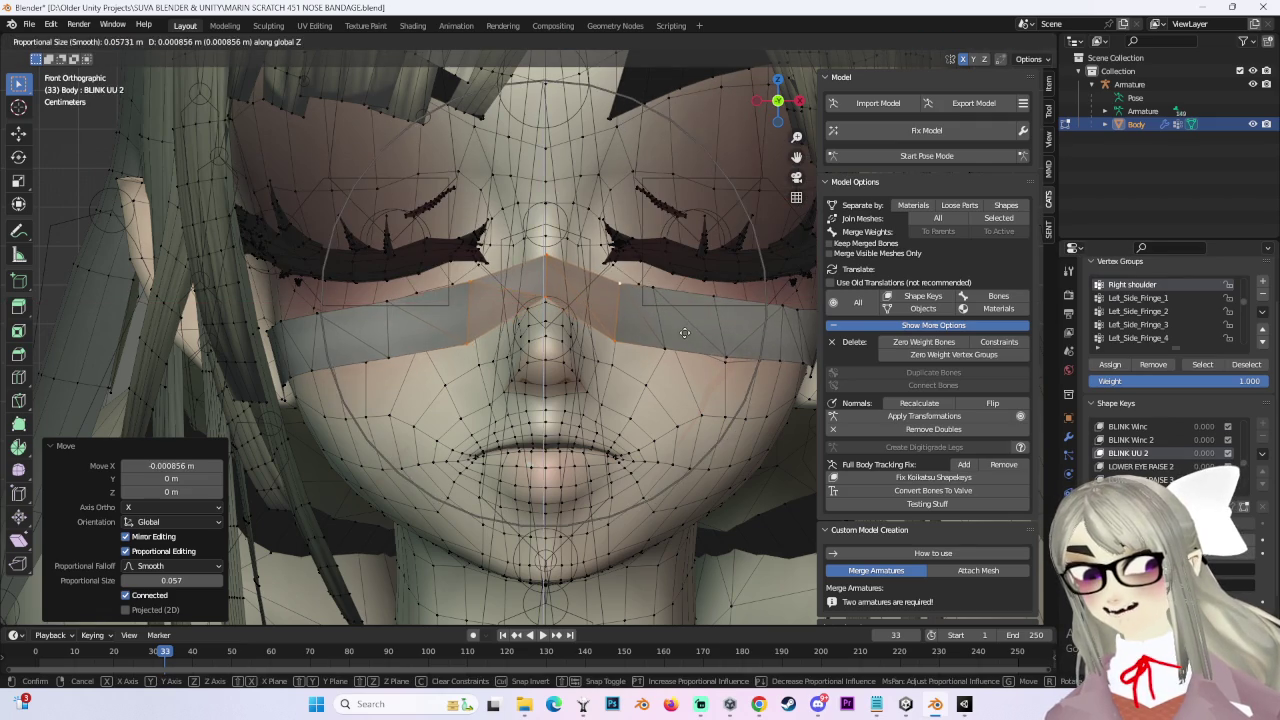
pyautogui.click(684, 335)
pyautogui.moveTo(663, 323); pyautogui.dragTo(614, 300, button='middle')
# Step: Check the bandage under LOWER EYE RAISE 2 and 4, UPPER EYE RAISE 2 and 3, SMILE 2 and 3
pyautogui.scroll(-1, 1222, 462)
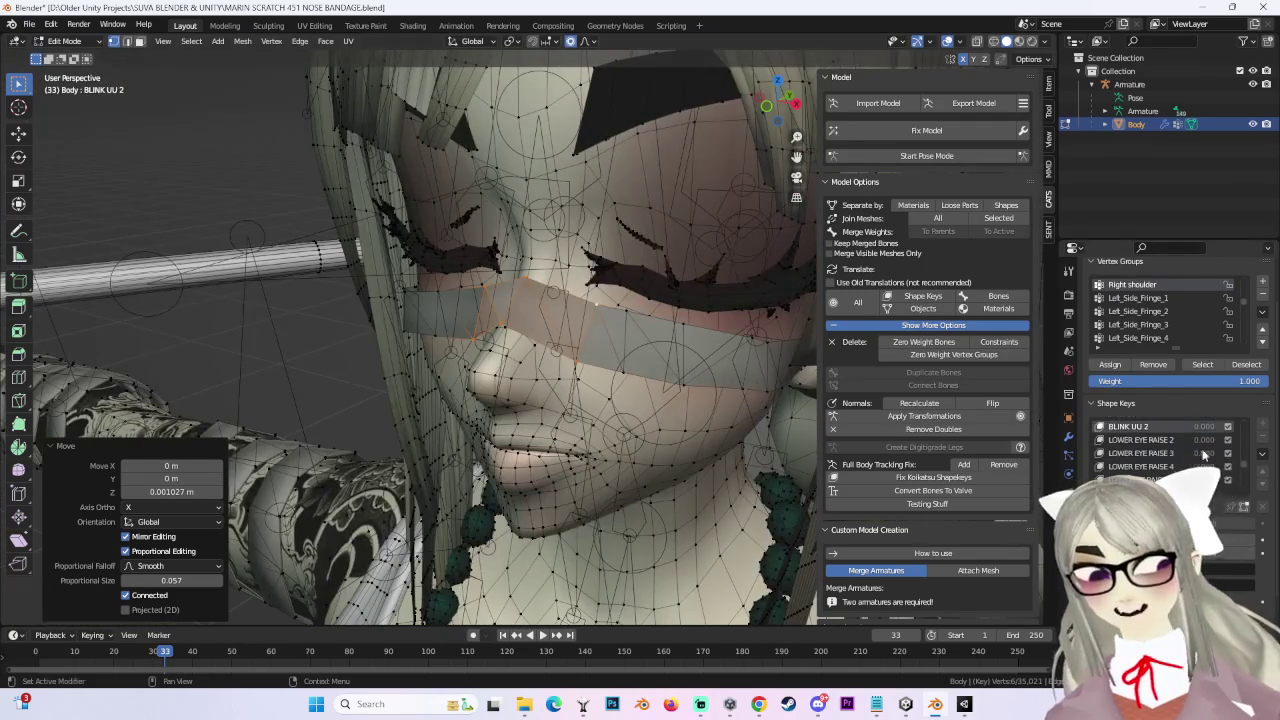
pyautogui.click(1140, 440)
pyautogui.moveTo(520, 315)
pyautogui.mouseDown(button='middle')
pyautogui.moveTo(621, 274)
pyautogui.moveTo(955, 383)
pyautogui.mouseUp(button='middle')
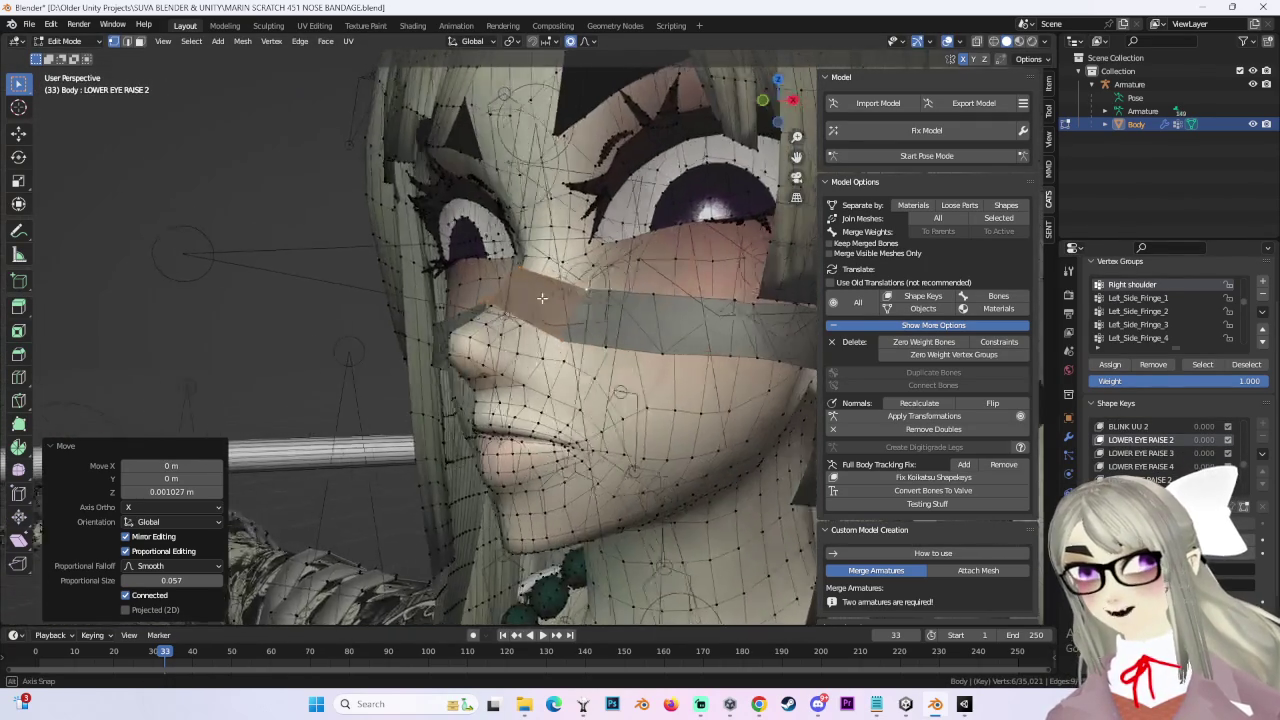
pyautogui.click(1140, 466)
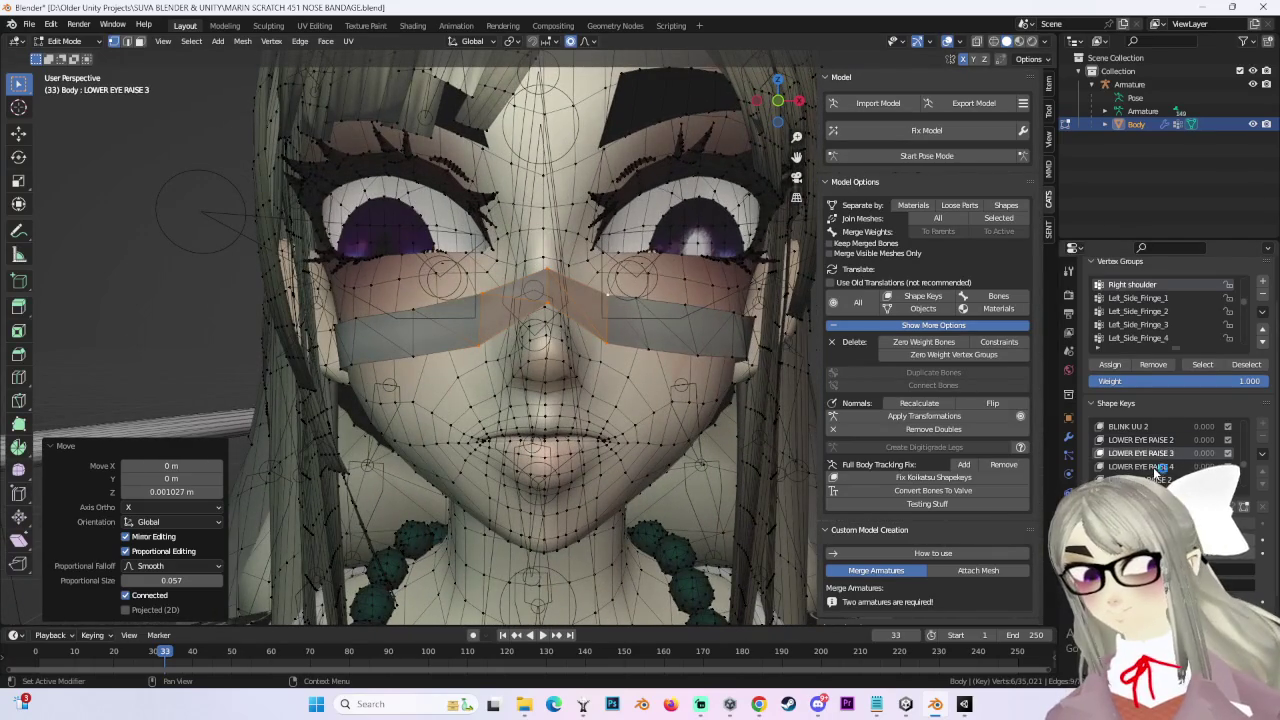
pyautogui.scroll(-2, 1155, 466)
pyautogui.click(1152, 455)
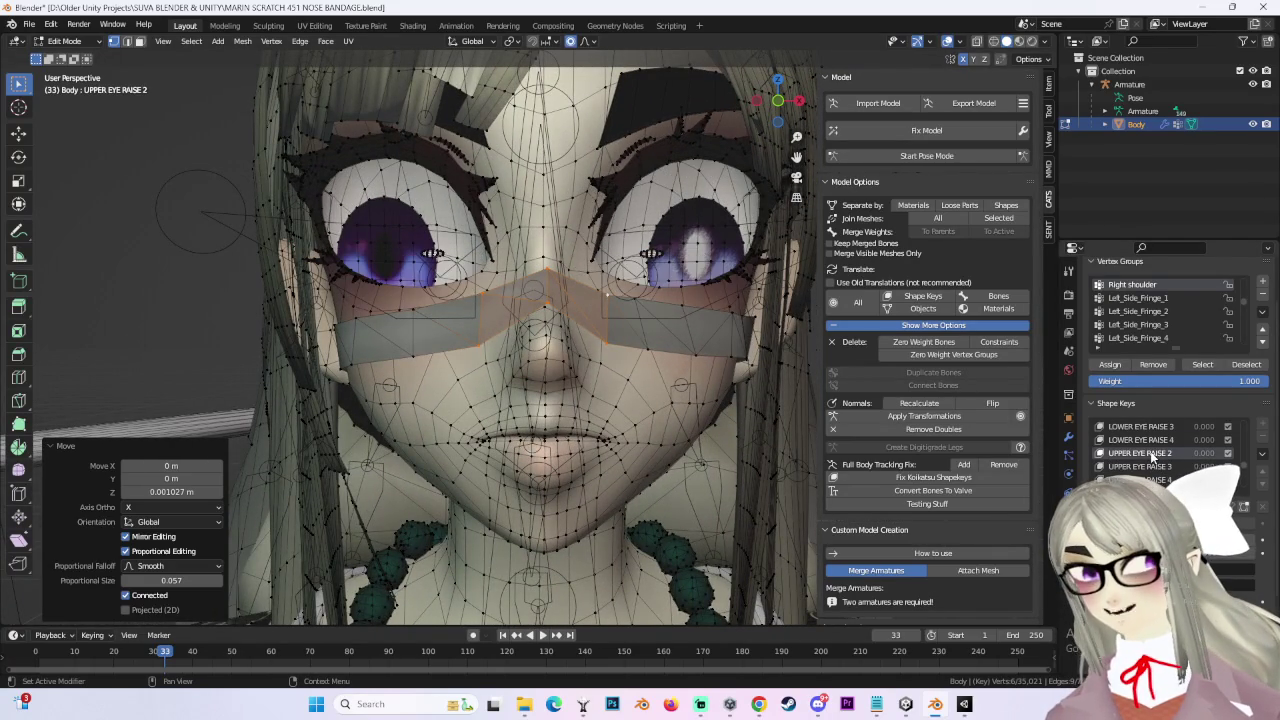
pyautogui.click(1150, 466)
pyautogui.scroll(-2, 1150, 466)
pyautogui.click(1150, 466)
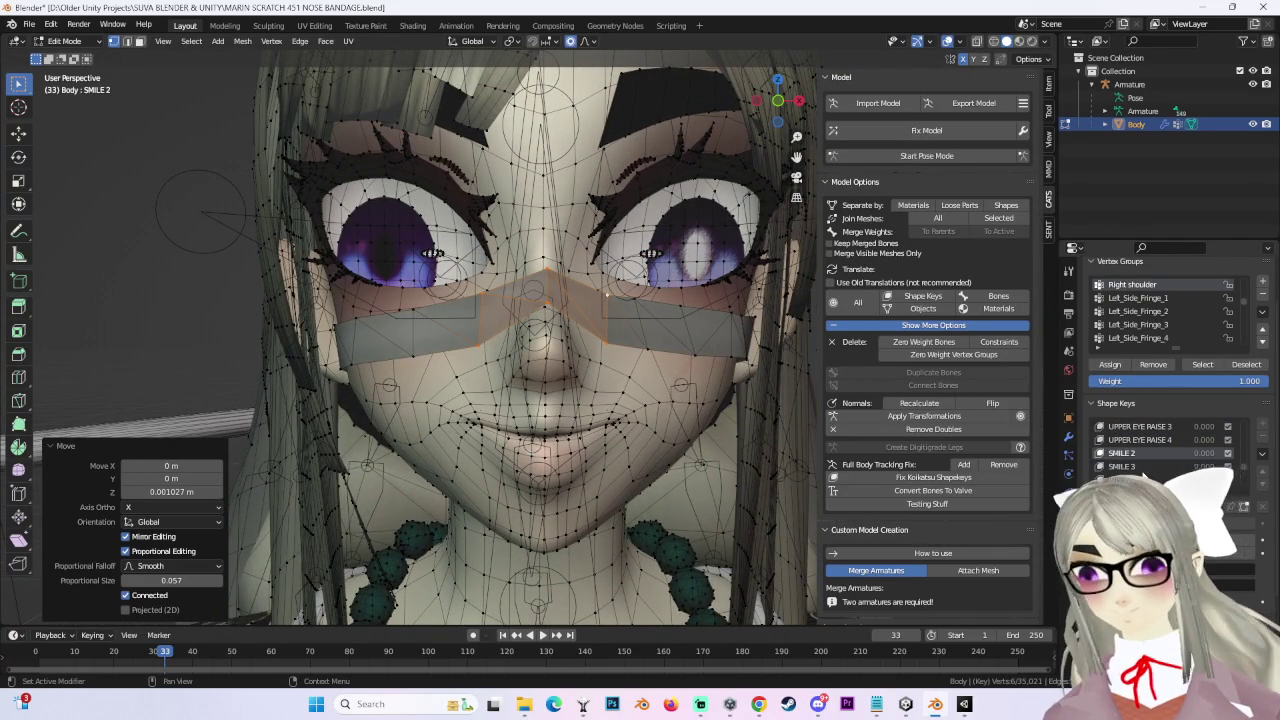
pyautogui.scroll(-1, 1150, 466)
pyautogui.click(1150, 466)
pyautogui.scroll(-2, 1141, 459)
pyautogui.scroll(-2, 1141, 459)
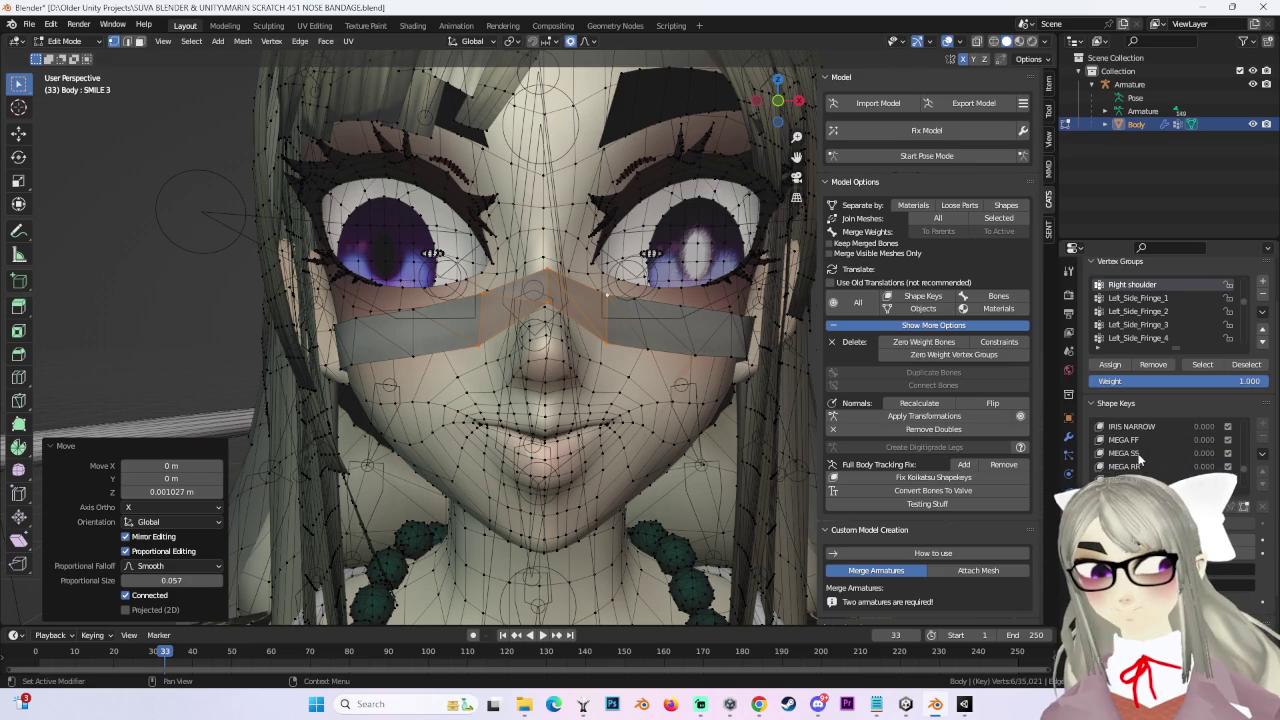
# Step: Inspect the bandage under the MEGA FF, SS, RR, KK and EE mouth shapes
pyautogui.click(1136, 443)
pyautogui.moveTo(535, 316); pyautogui.dragTo(560, 330, button='middle')
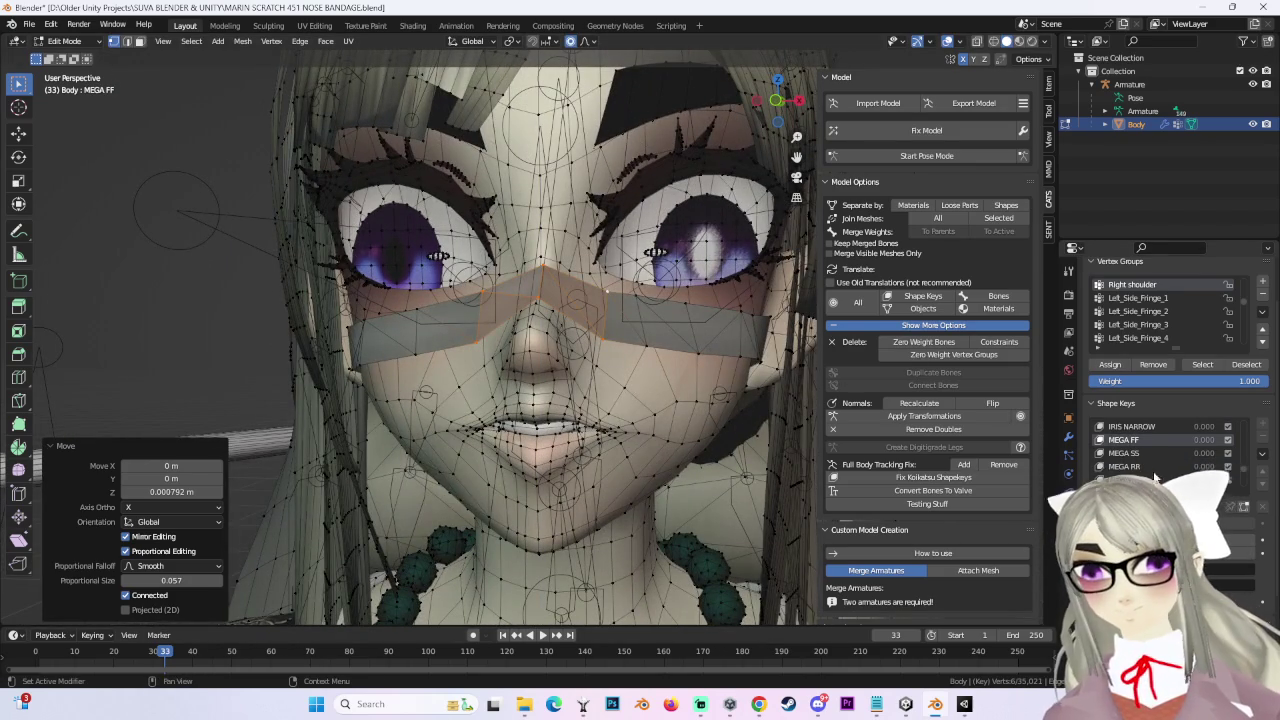
pyautogui.click(1131, 456)
pyautogui.moveTo(640, 335); pyautogui.dragTo(652, 343, button='middle')
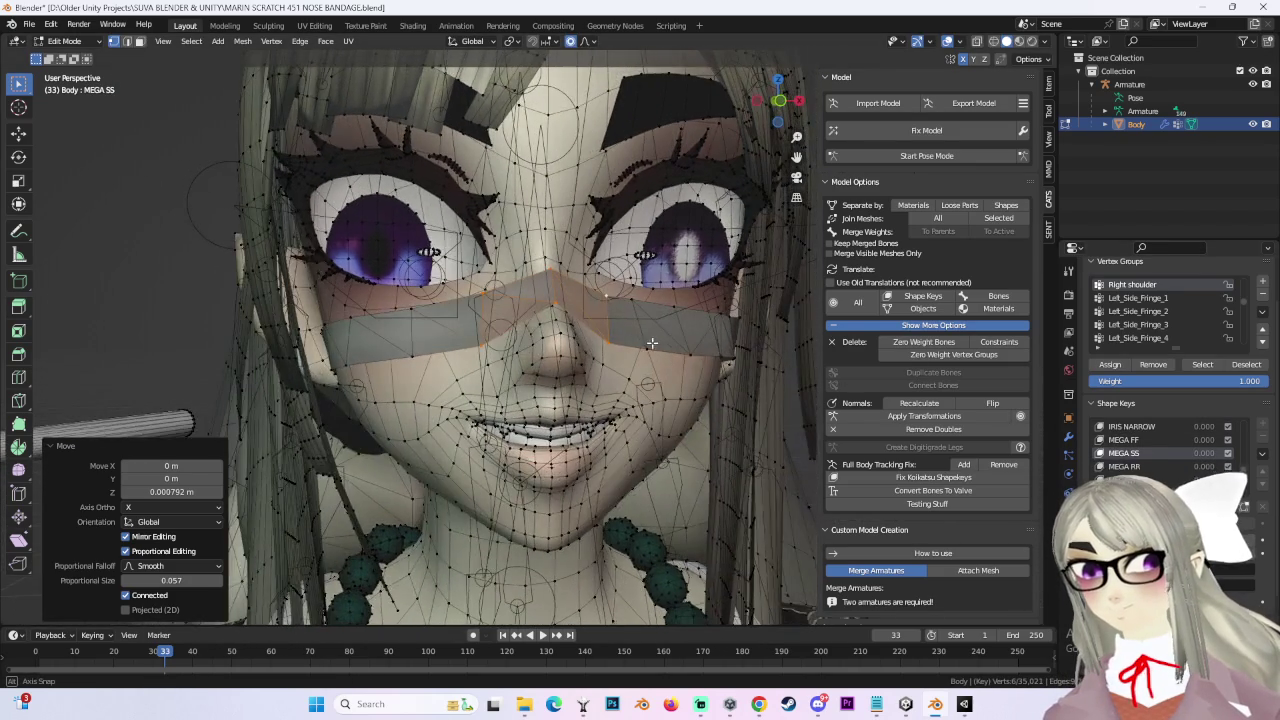
pyautogui.click(1124, 466)
pyautogui.scroll(-1, 1127, 468)
pyautogui.click(1127, 466)
pyautogui.scroll(-1, 1130, 470)
pyautogui.click(1124, 466)
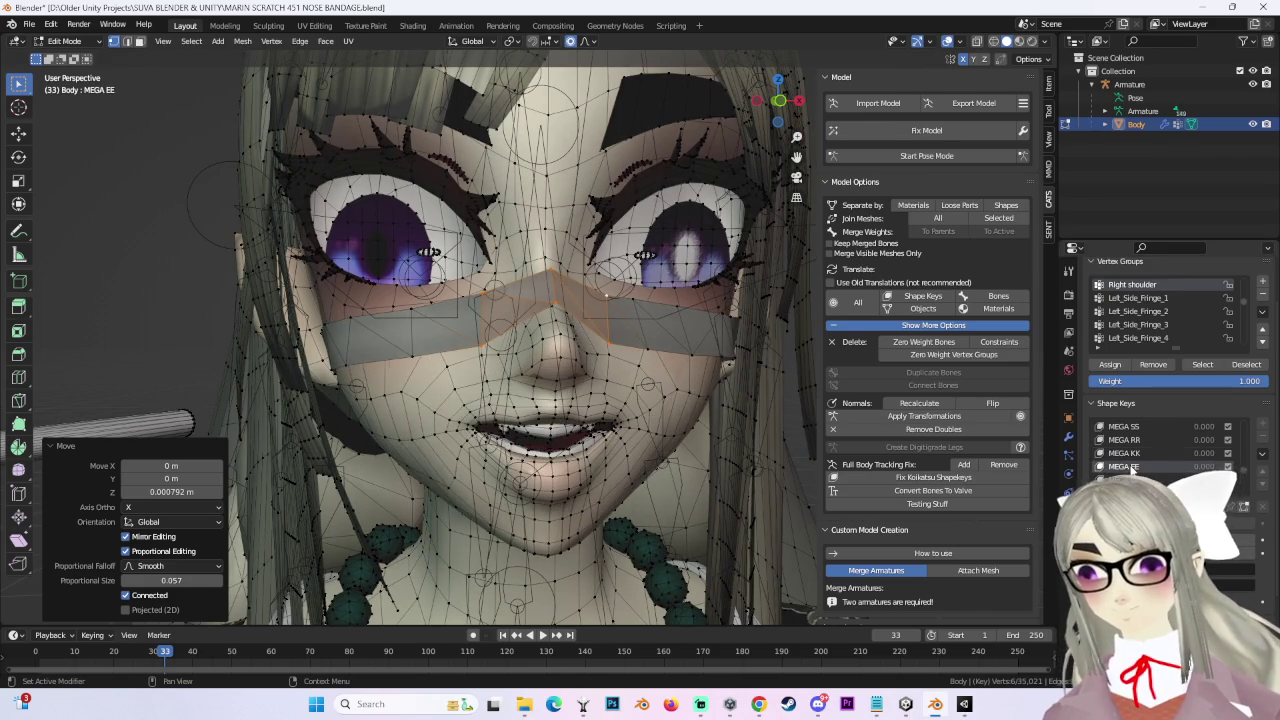
# Step: Nudge the bandage vertices along Z in the MEGA EE shape key
pyautogui.moveTo(640, 350)
pyautogui.mouseDown(button='middle')
pyautogui.moveTo(586, 346)
pyautogui.moveTo(556, 320)
pyautogui.mouseUp(button='middle')
pyautogui.press('g')
pyautogui.press('z')
pyautogui.click(554, 320)
# Step: Shift the bandage vertices slightly in the MEGA OO shape key, then preview MEGA UU
pyautogui.scroll(-1, 1130, 468)
pyautogui.click(1130, 466)
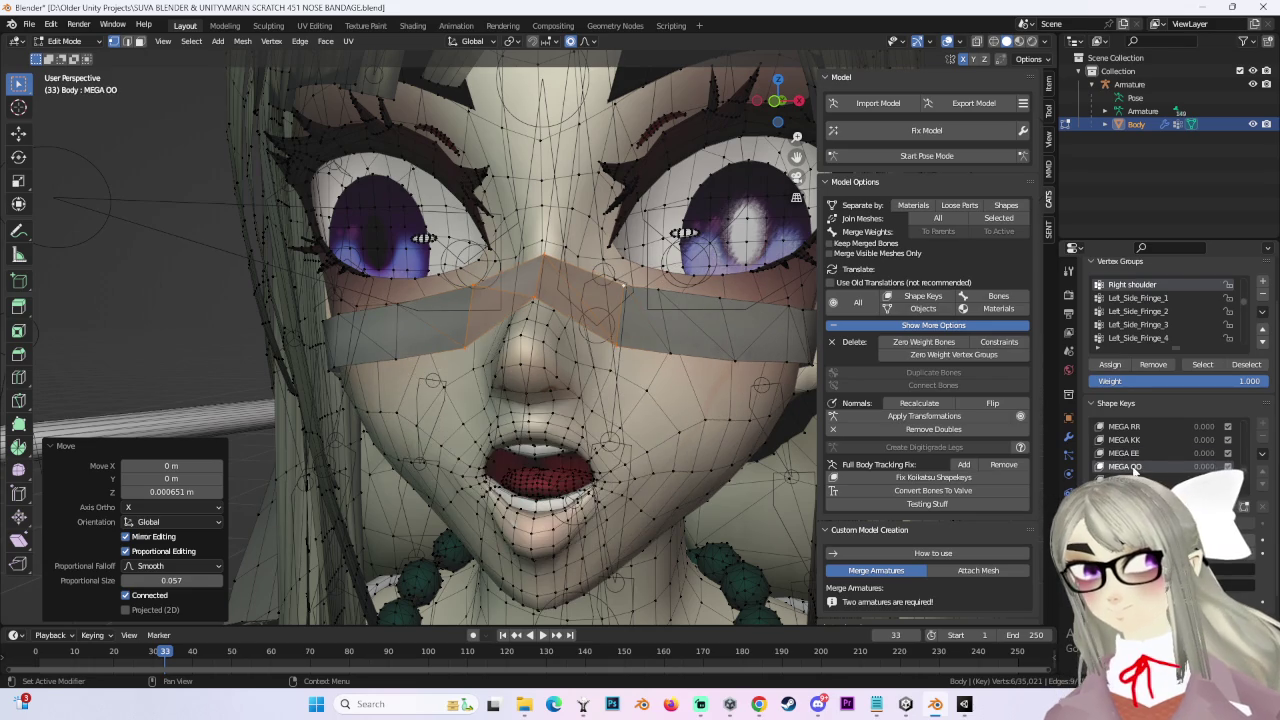
pyautogui.moveTo(640, 345); pyautogui.dragTo(631, 333, button='middle')
pyautogui.press('g')
pyautogui.press('z')
pyautogui.click(633, 334)
pyautogui.click(1130, 479)
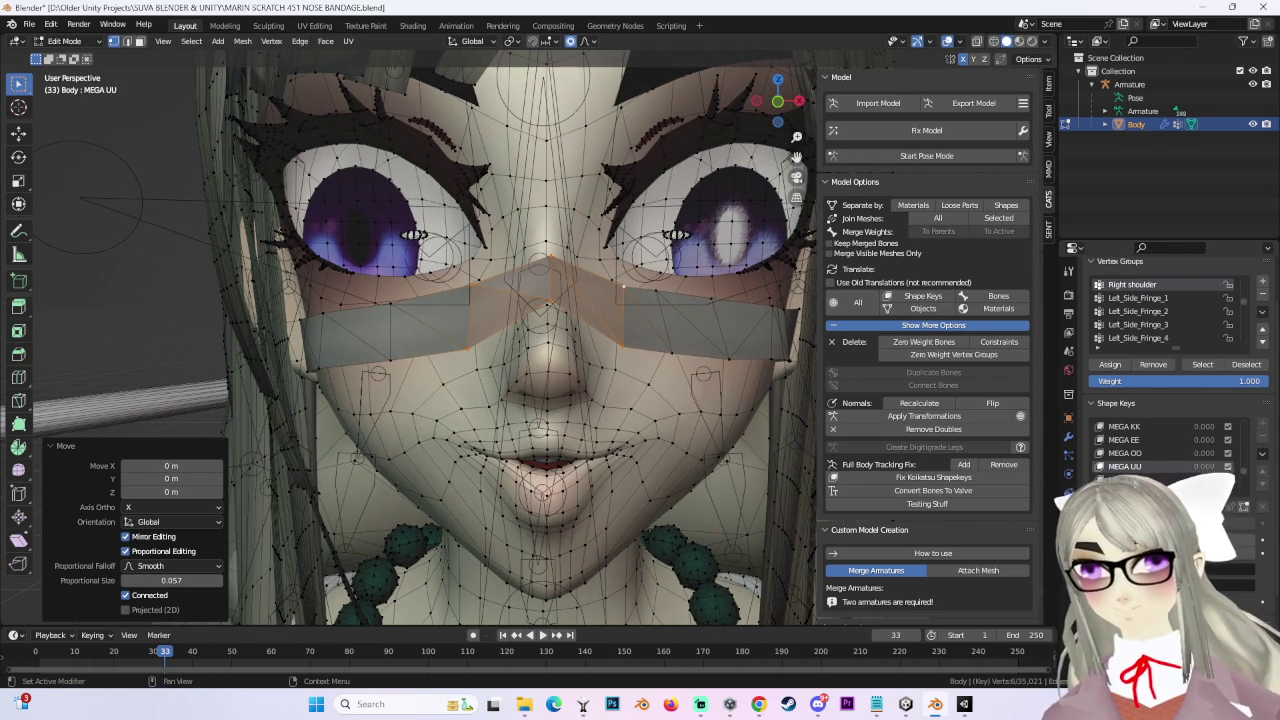
# Step: Preview MEGA KK 2, SMALL GRIN, SMALL FROWN and HUH 2, raising the bandage slightly on Z
pyautogui.click(1125, 480)
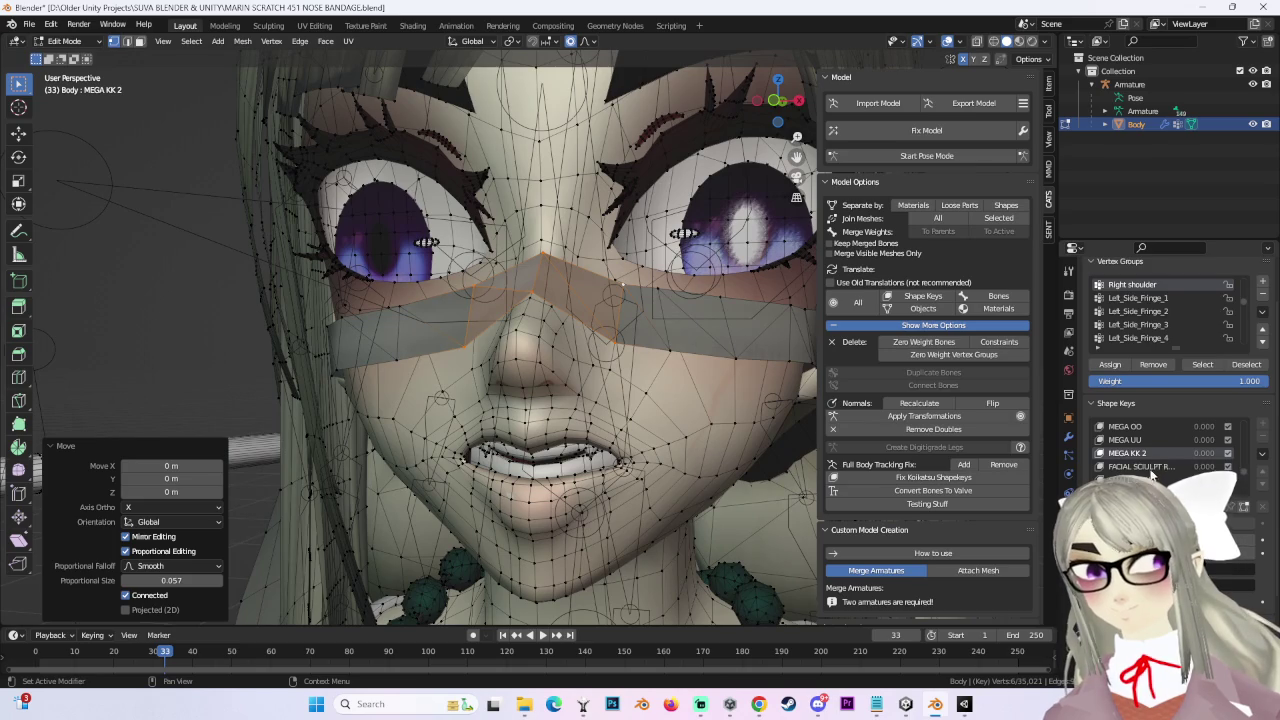
pyautogui.click(1130, 466)
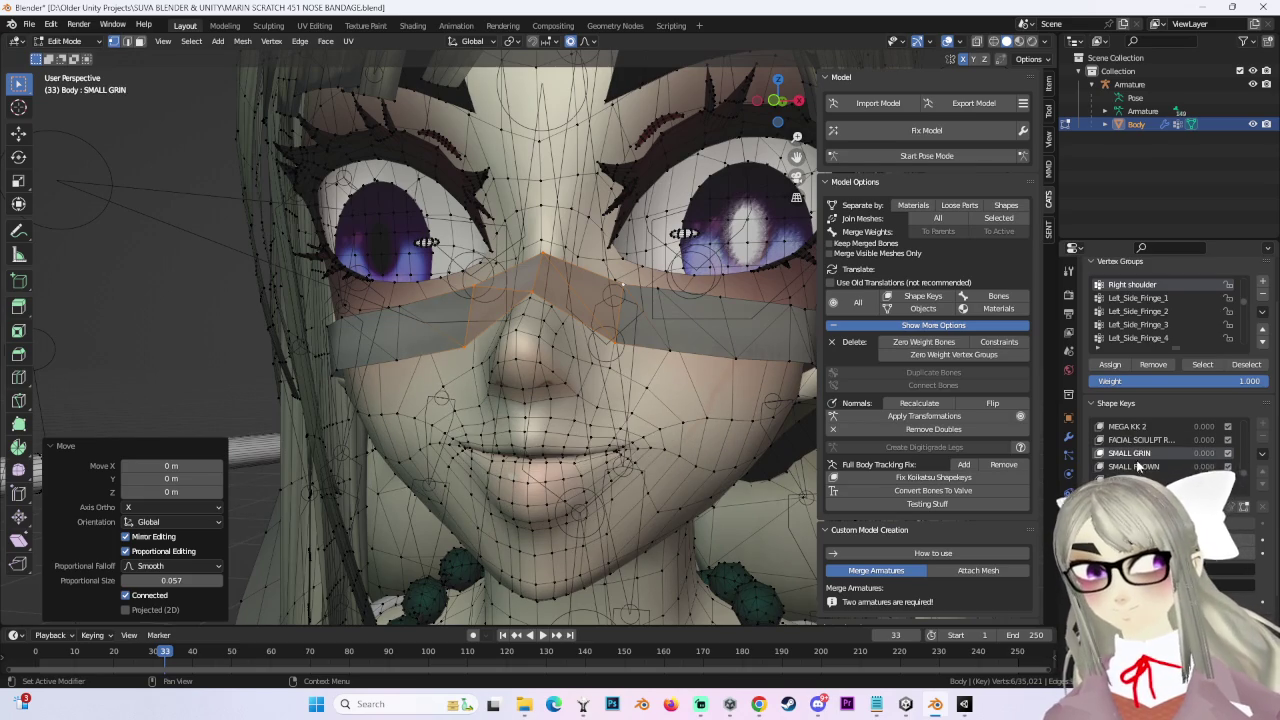
pyautogui.click(1137, 466)
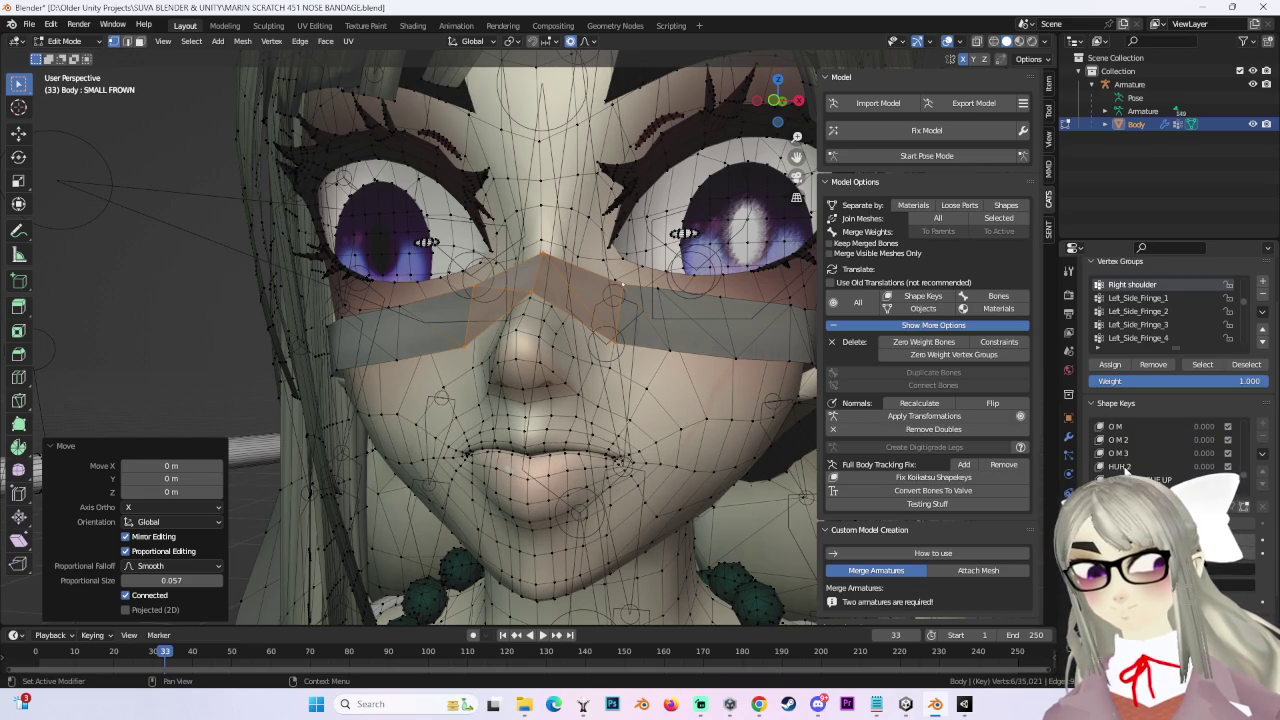
pyautogui.click(1120, 466)
pyautogui.moveTo(600, 400); pyautogui.dragTo(609, 388, button='middle')
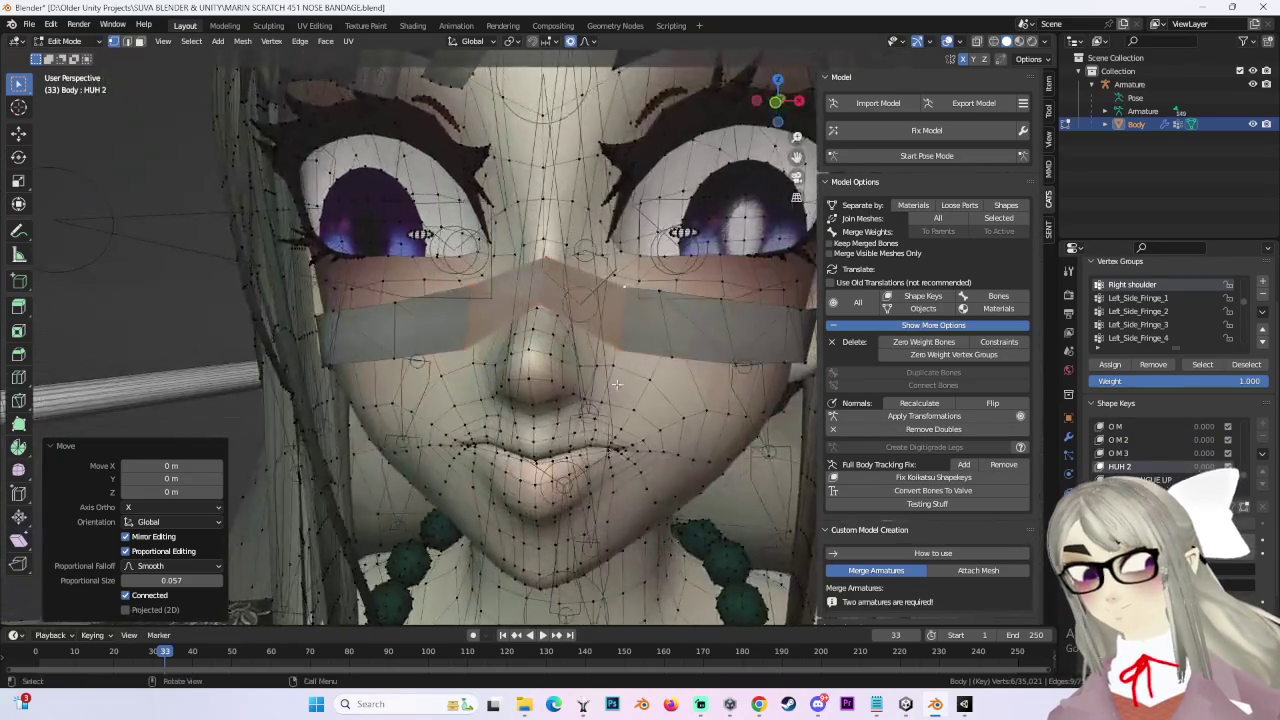
pyautogui.scroll(-2, 609, 388)
pyautogui.press('g')
pyautogui.press('z')
pyautogui.click(632, 376)
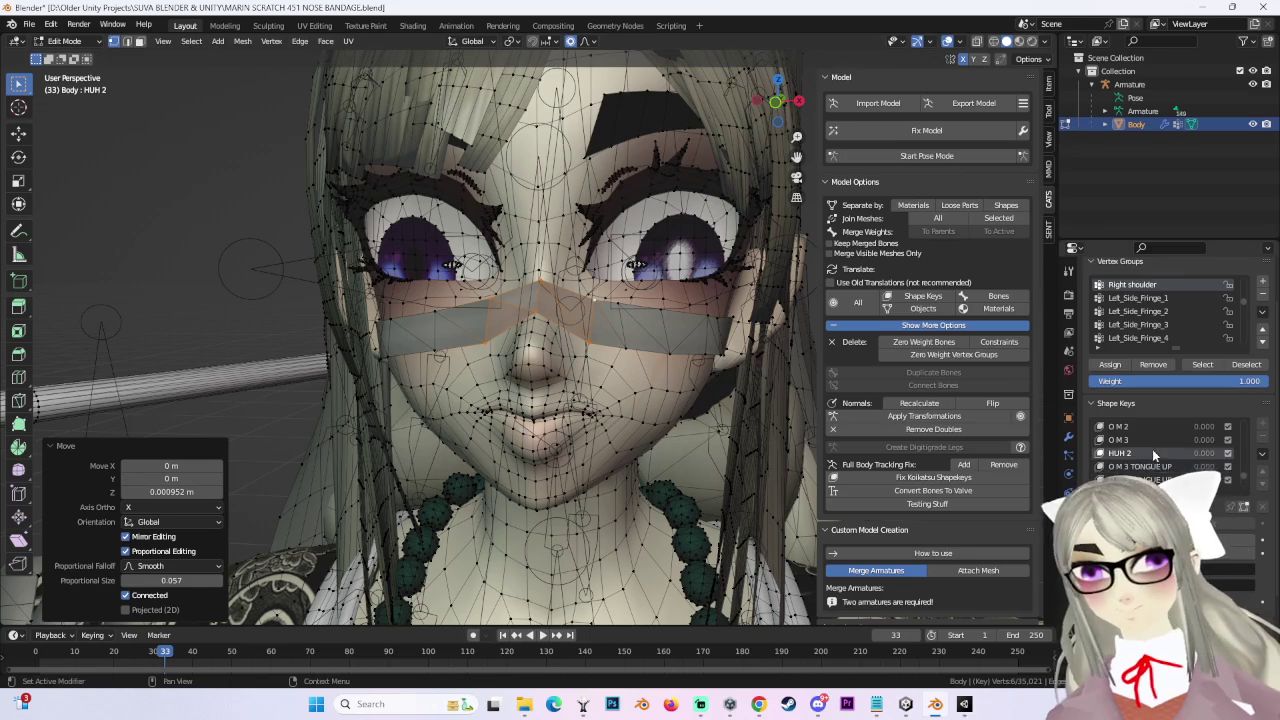
# Step: Check the bandage under MEGA IH 2, UNIMPRESSED, UPPER EYE NARROW, LOWER EYE SQUINT and UWU
pyautogui.scroll(-2, 1143, 471)
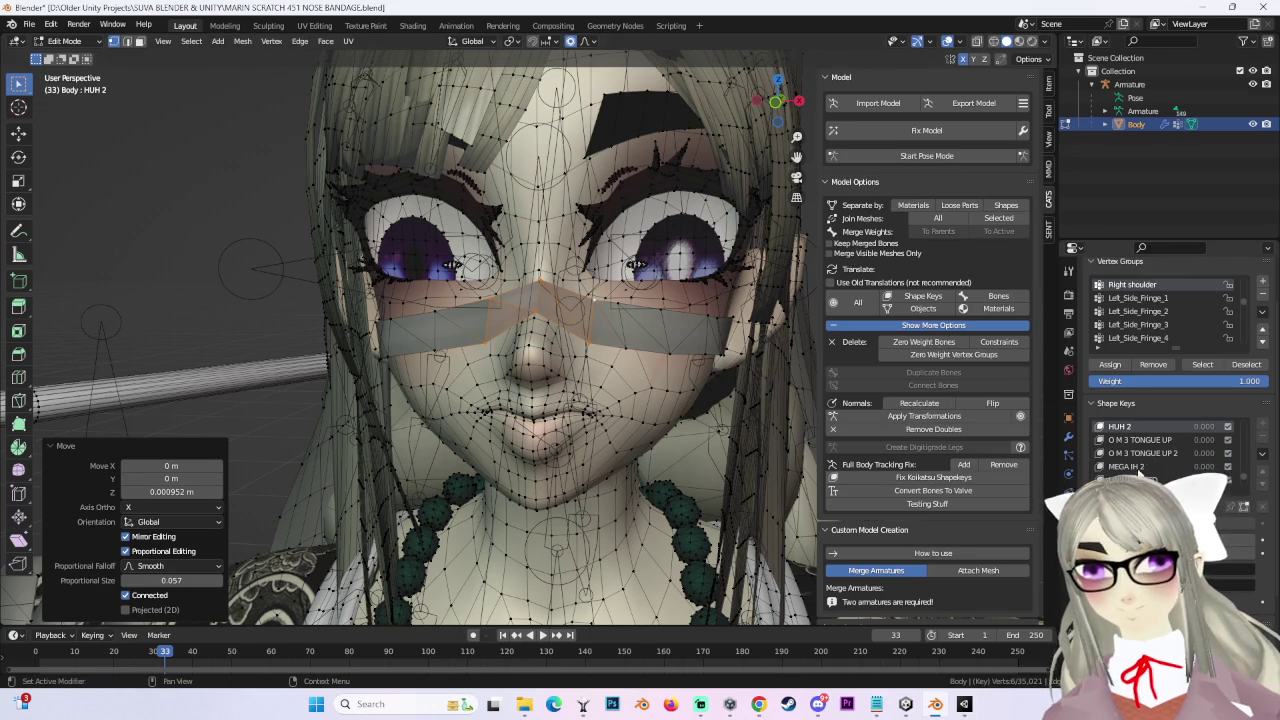
pyautogui.click(1126, 466)
pyautogui.scroll(2, 617, 332)
pyautogui.scroll(1, 617, 332)
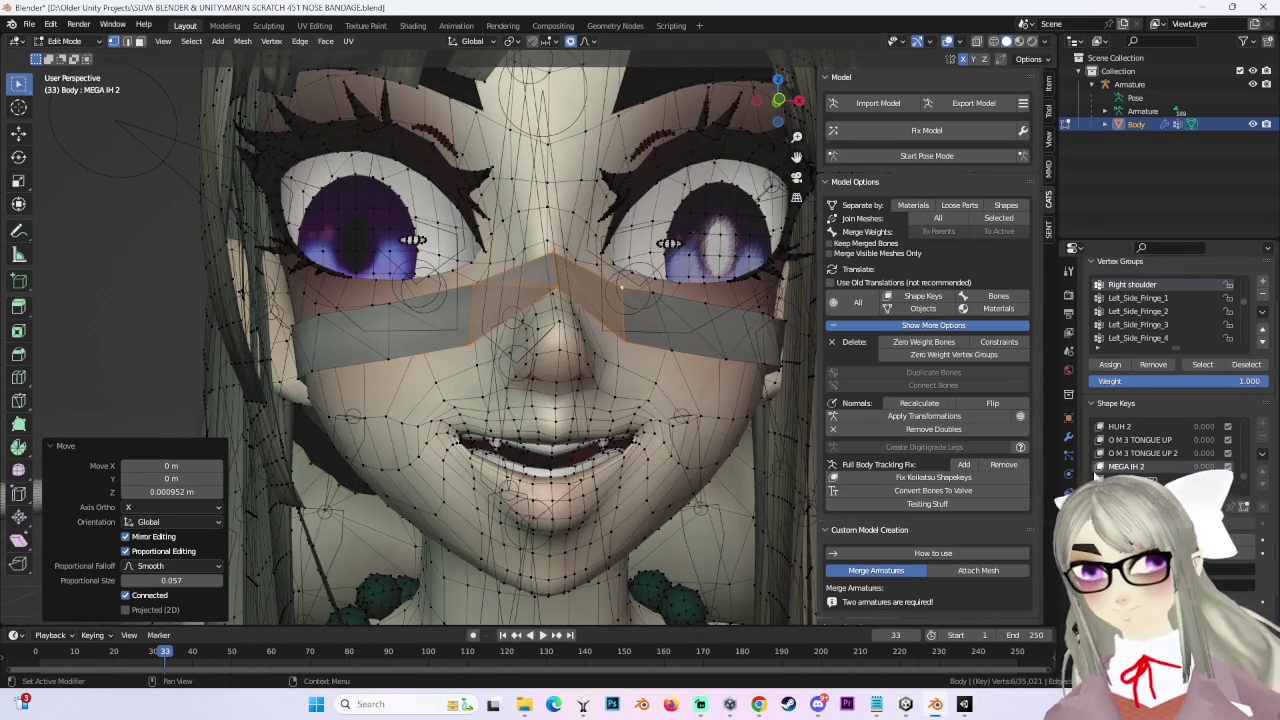
pyautogui.click(1130, 479)
pyautogui.scroll(-1, 560, 340)
pyautogui.scroll(-1, 560, 340)
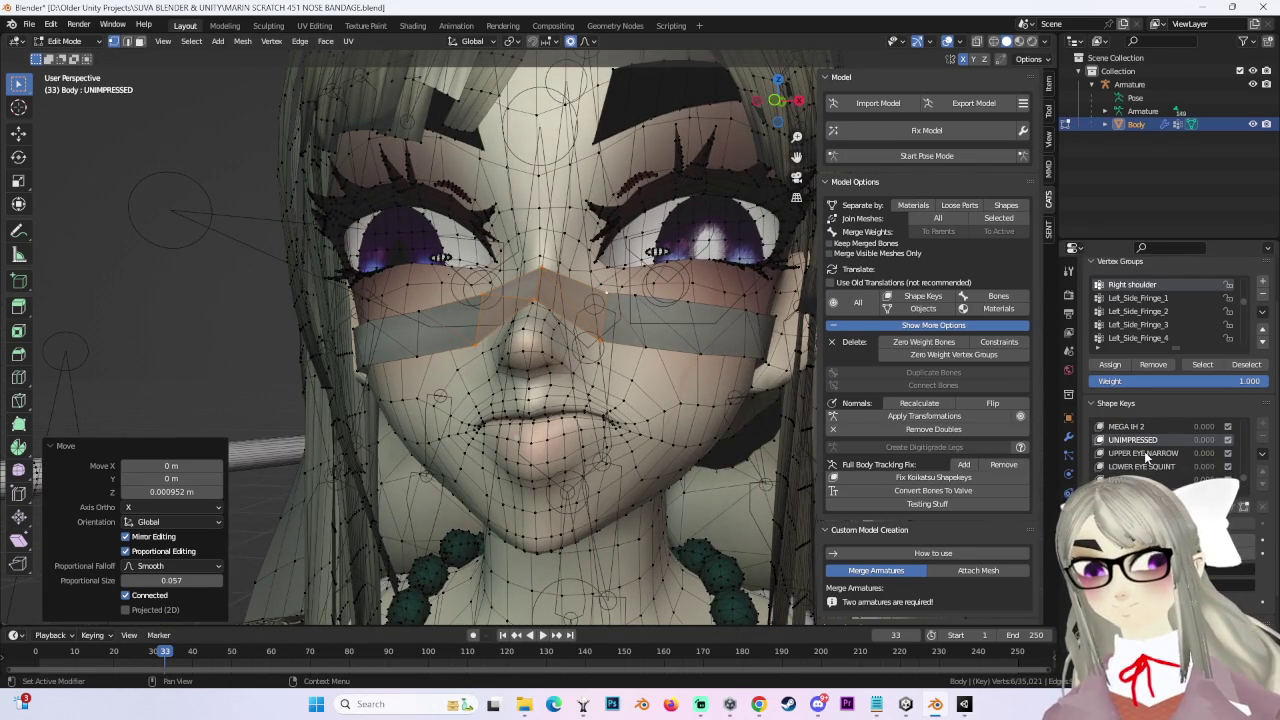
pyautogui.click(1143, 453)
pyautogui.click(1141, 467)
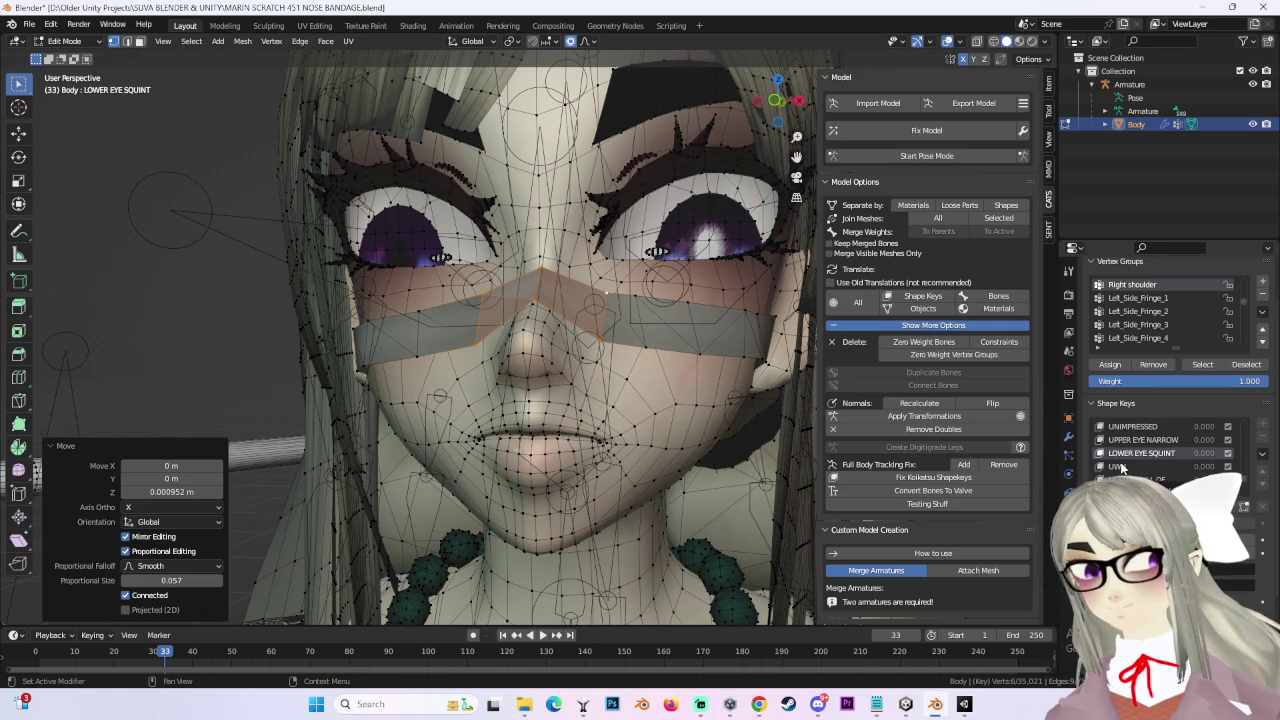
pyautogui.click(1122, 467)
# Step: Preview MOUTH FULL OF RICE, EYE NARROWING and BROCK BLINK, then raise the bandage vertices on Z
pyautogui.moveTo(623, 286); pyautogui.dragTo(1088, 437, button='middle')
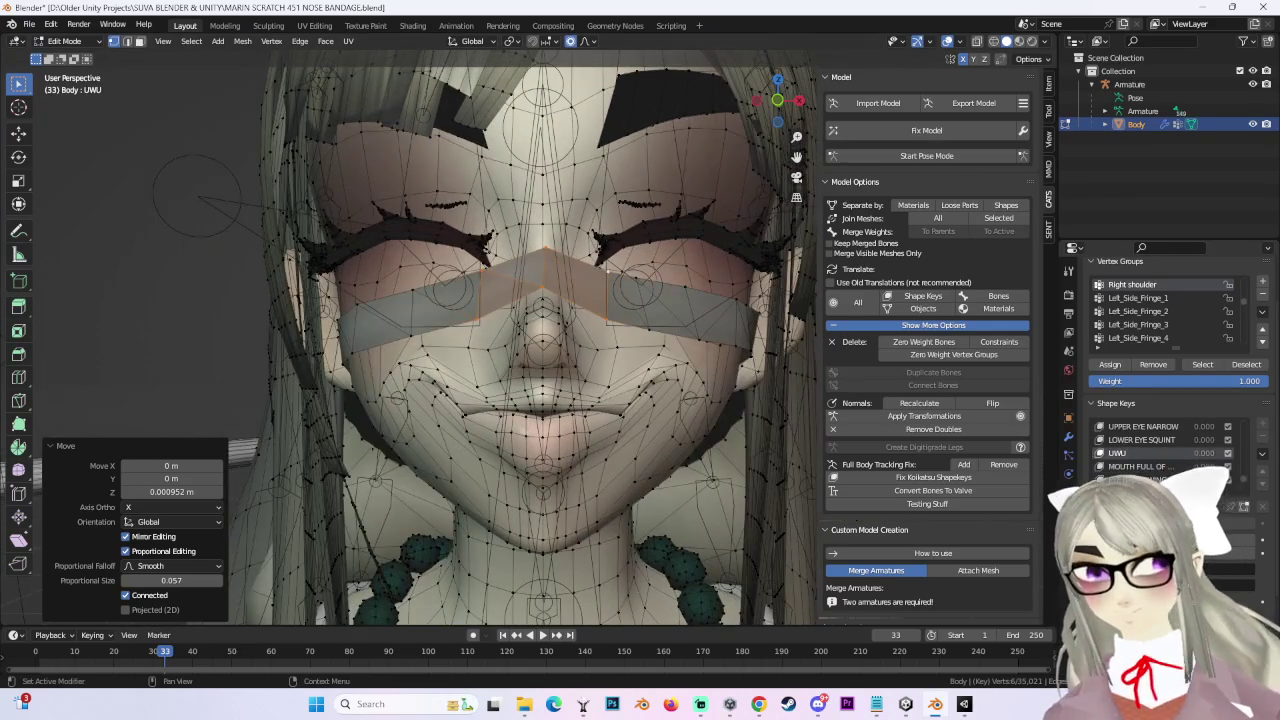
pyautogui.click(1152, 468)
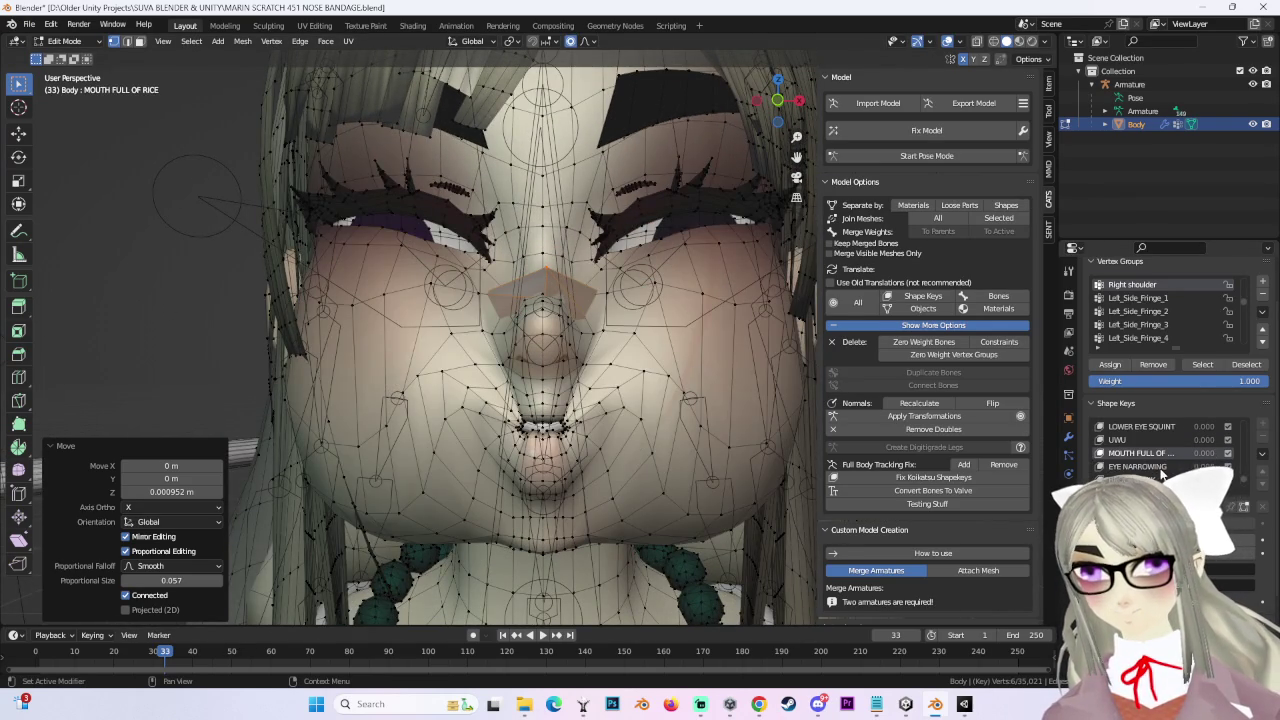
pyautogui.click(1161, 467)
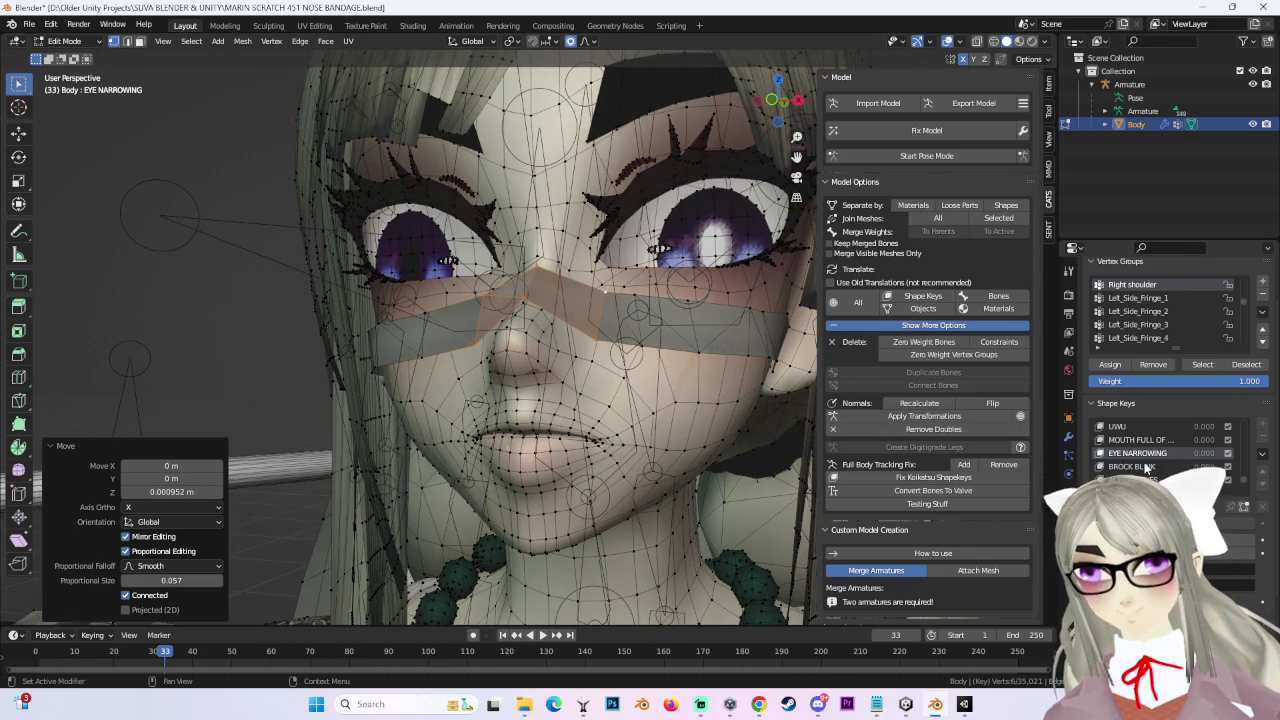
pyautogui.click(1148, 467)
pyautogui.moveTo(760, 560); pyautogui.dragTo(803, 601, button='middle')
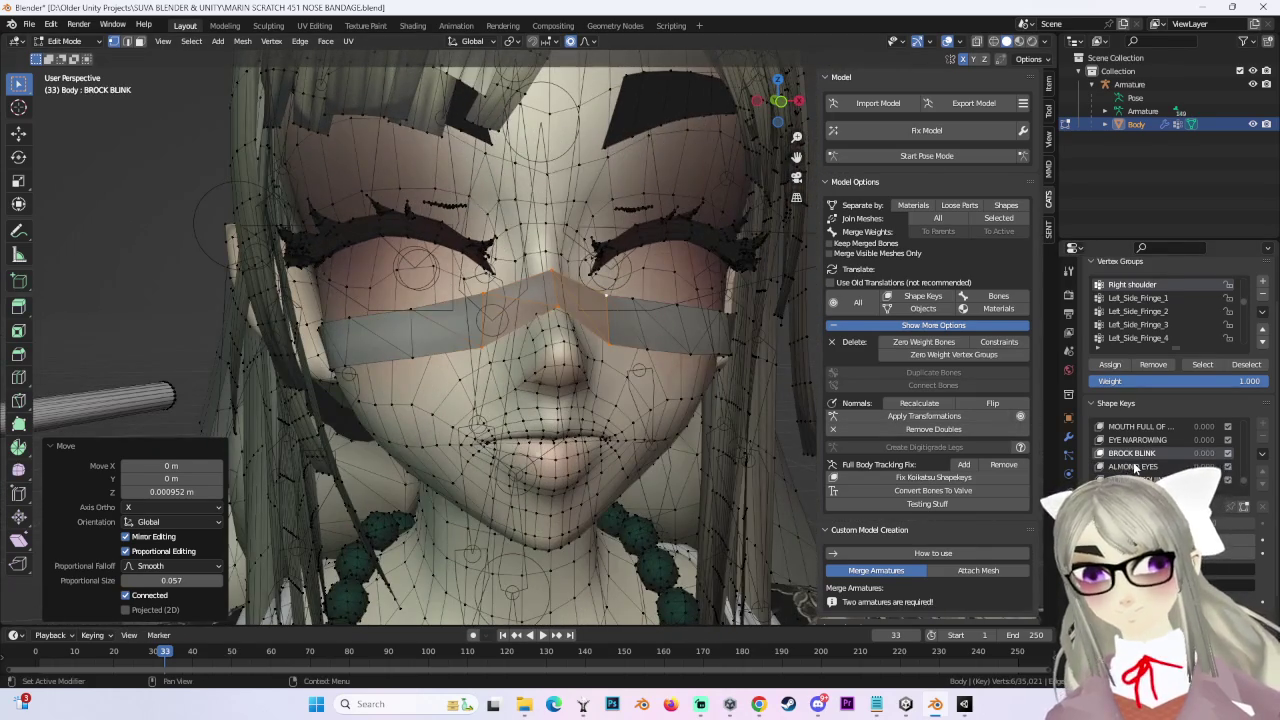
pyautogui.moveTo(640, 380); pyautogui.dragTo(692, 340, button='middle')
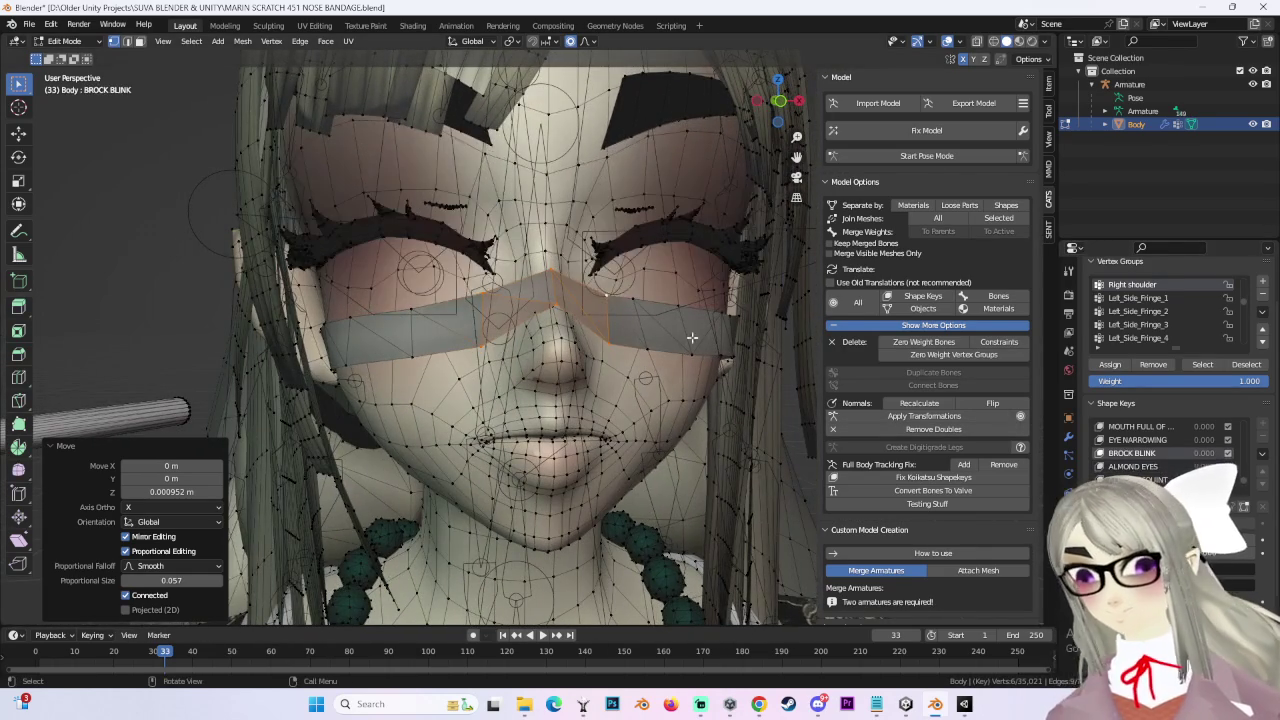
pyautogui.press('g')
pyautogui.press('z')
pyautogui.click(667, 328)
# Step: In ALMOND EYES, move the bandage vertices and shift them twice along X
pyautogui.click(1133, 466)
pyautogui.moveTo(620, 300)
pyautogui.mouseDown(button='middle')
pyautogui.moveTo(555, 320)
pyautogui.moveTo(545, 282)
pyautogui.mouseUp(button='middle')
pyautogui.scroll(4, 555, 320)
pyautogui.press('g')
pyautogui.click(550, 286)
pyautogui.press('g')
pyautogui.press('x')
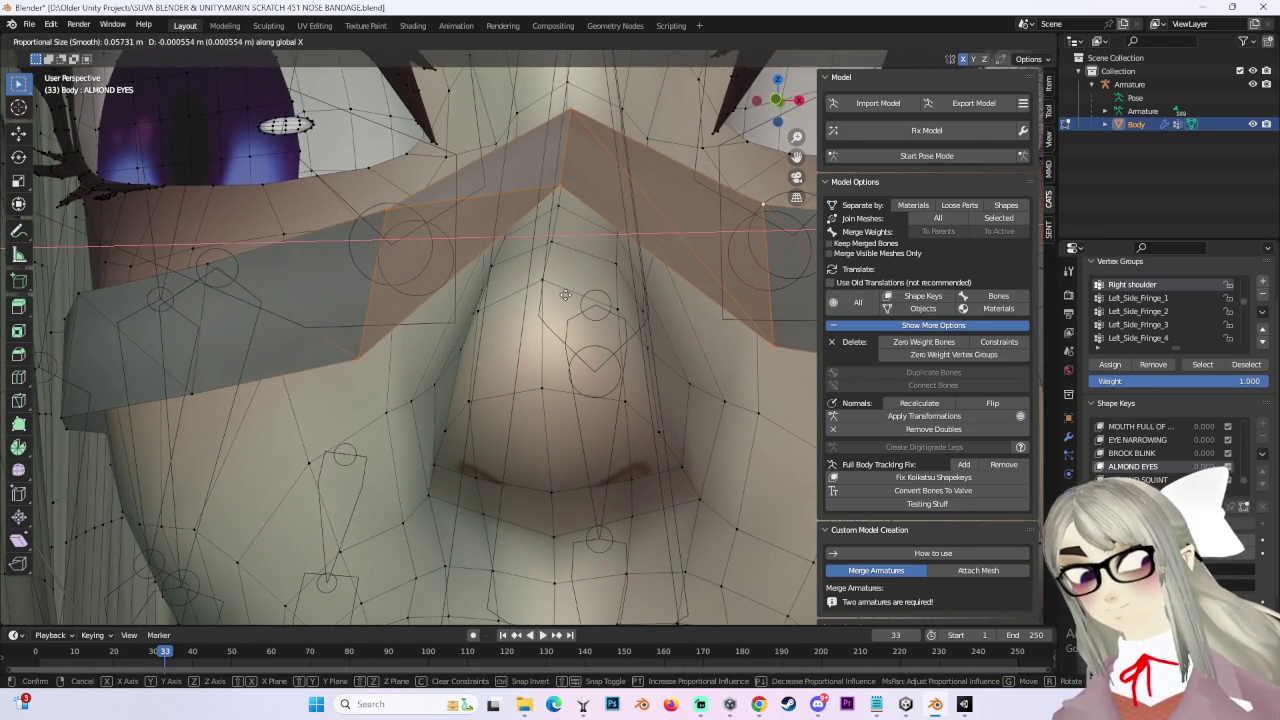
pyautogui.click(566, 295)
pyautogui.press('g')
pyautogui.press('x')
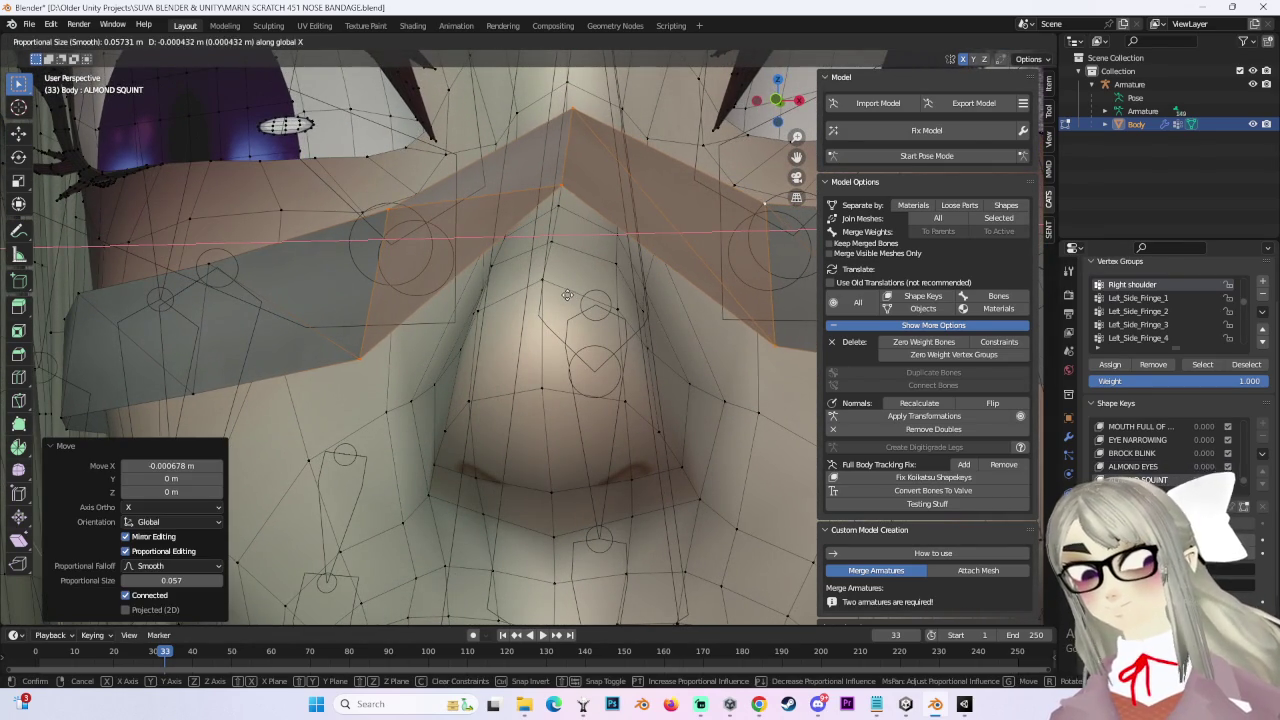
pyautogui.press('Return')
pyautogui.scroll(-3, 1147, 447)
pyautogui.click(1140, 440)
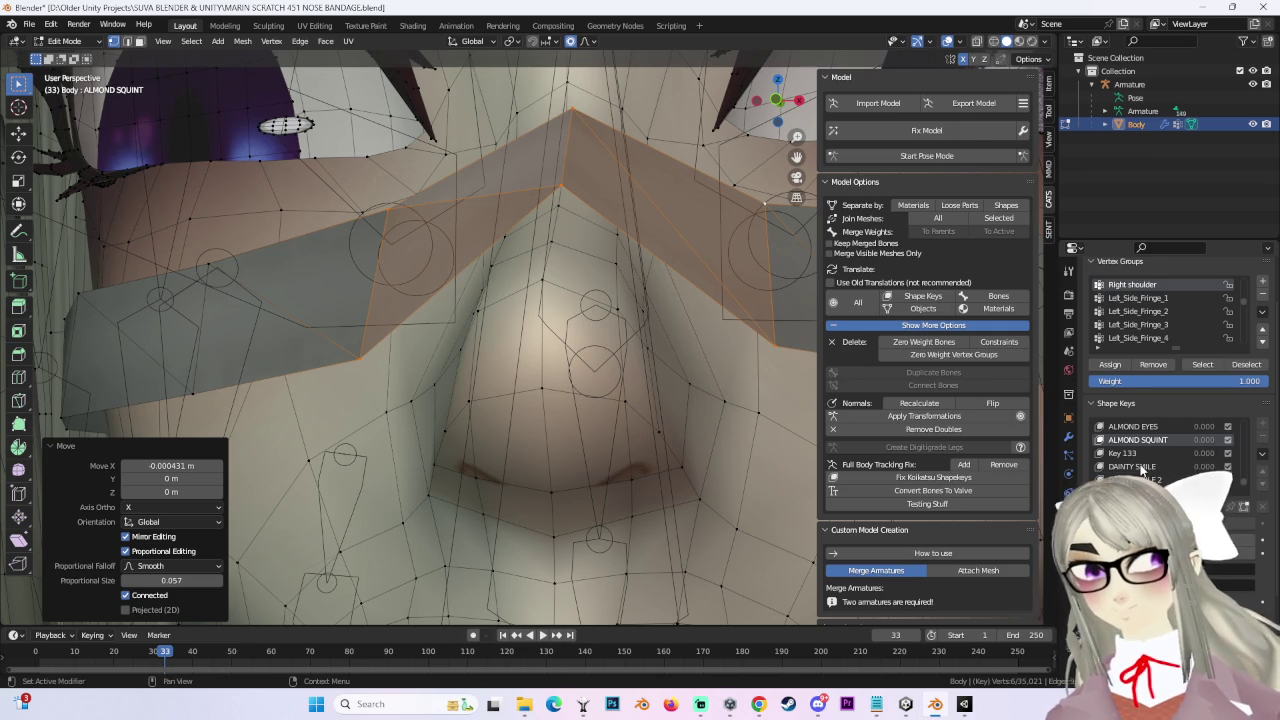
# Step: Check the bandage under the DAINTY SMILE, KINDA HUH and SKEPTICAL expressions
pyautogui.click(1143, 466)
pyautogui.press('KP_Decimal')
pyautogui.scroll(-1, 1118, 426)
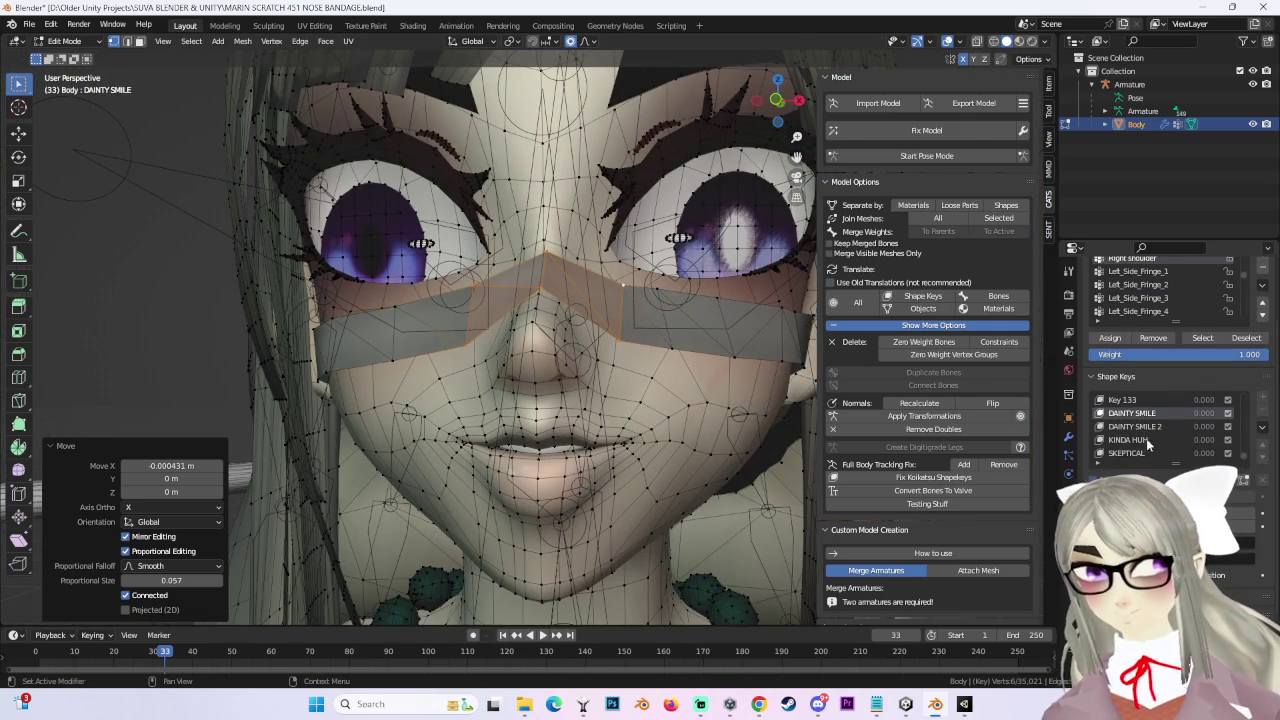
pyautogui.click(1128, 440)
pyautogui.moveTo(560, 300)
pyautogui.mouseDown(button='middle')
pyautogui.moveTo(585, 357)
pyautogui.moveTo(640, 420)
pyautogui.mouseUp(button='middle')
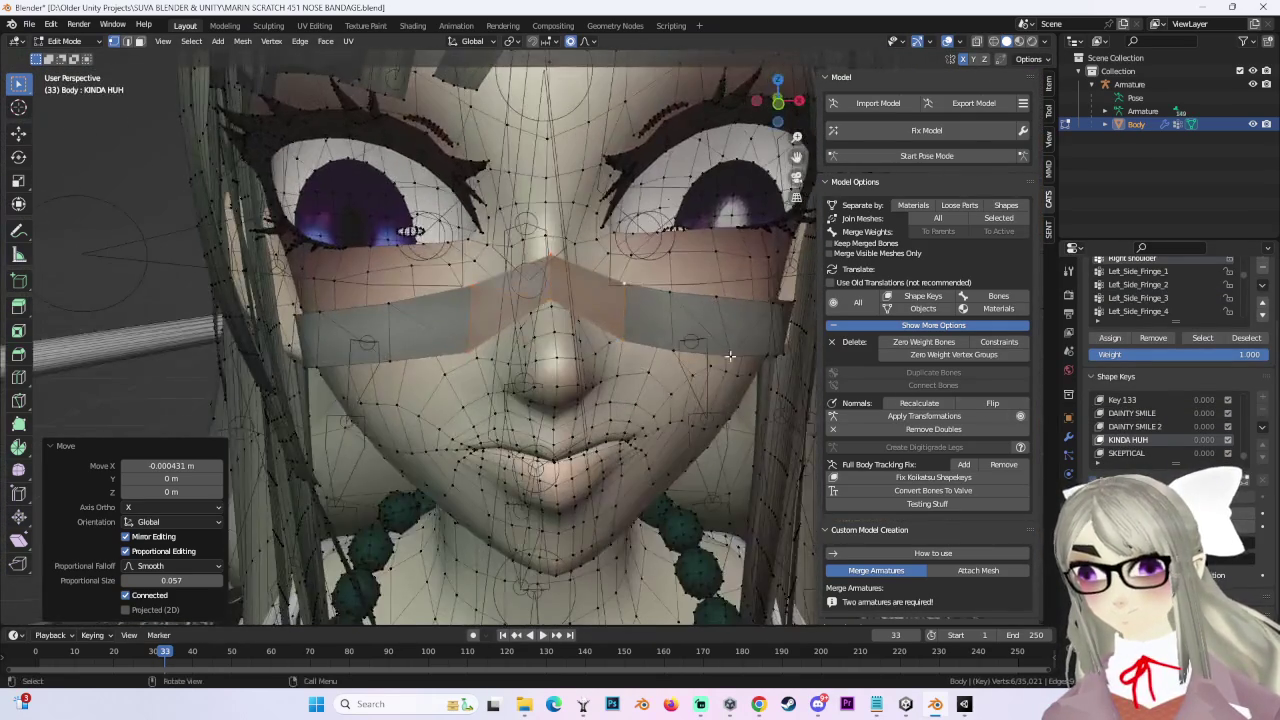
pyautogui.scroll(-1, 1172, 459)
pyautogui.click(1113, 440)
pyautogui.moveTo(640, 300)
pyautogui.mouseDown(button='middle')
pyautogui.moveTo(631, 257)
pyautogui.moveTo(680, 320)
pyautogui.mouseUp(button='middle')
pyautogui.scroll(-1, 1180, 425)
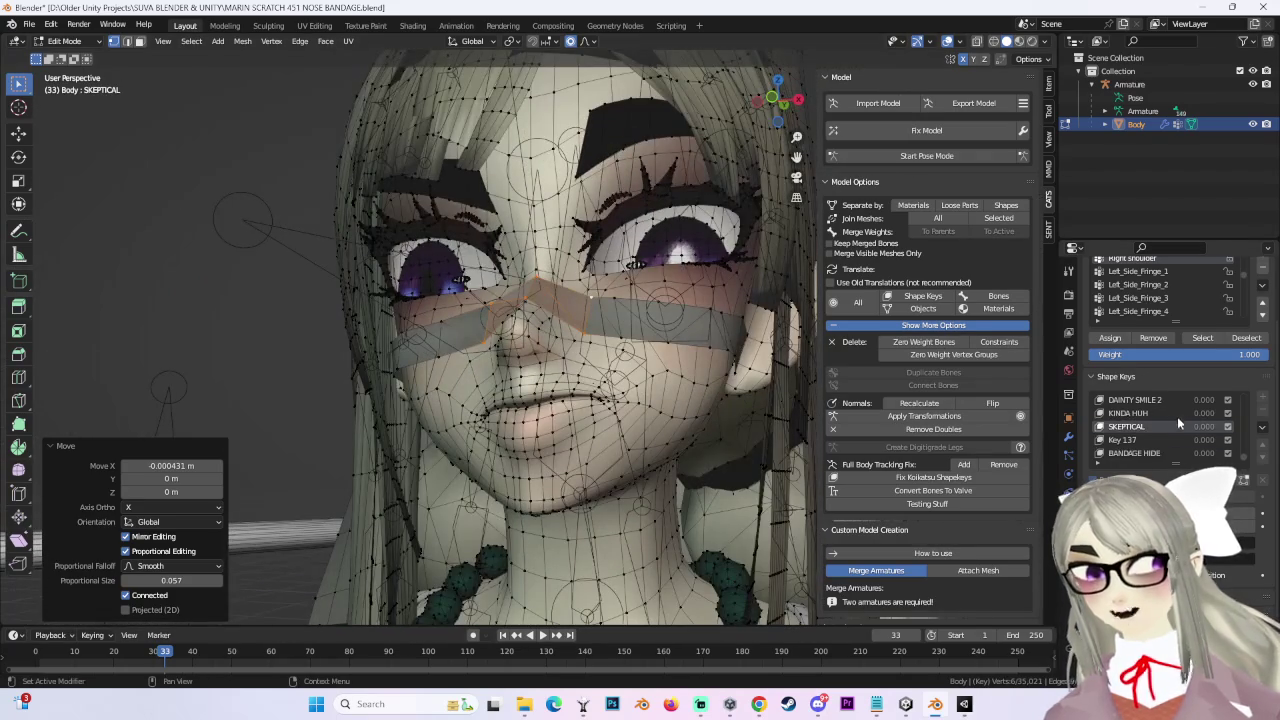
pyautogui.scroll(-2, 229, 214)
# Step: Compare BANDAGE HIDE, which hides the bandage, against Basis, which shows it, from the front
pyautogui.click(229, 214)
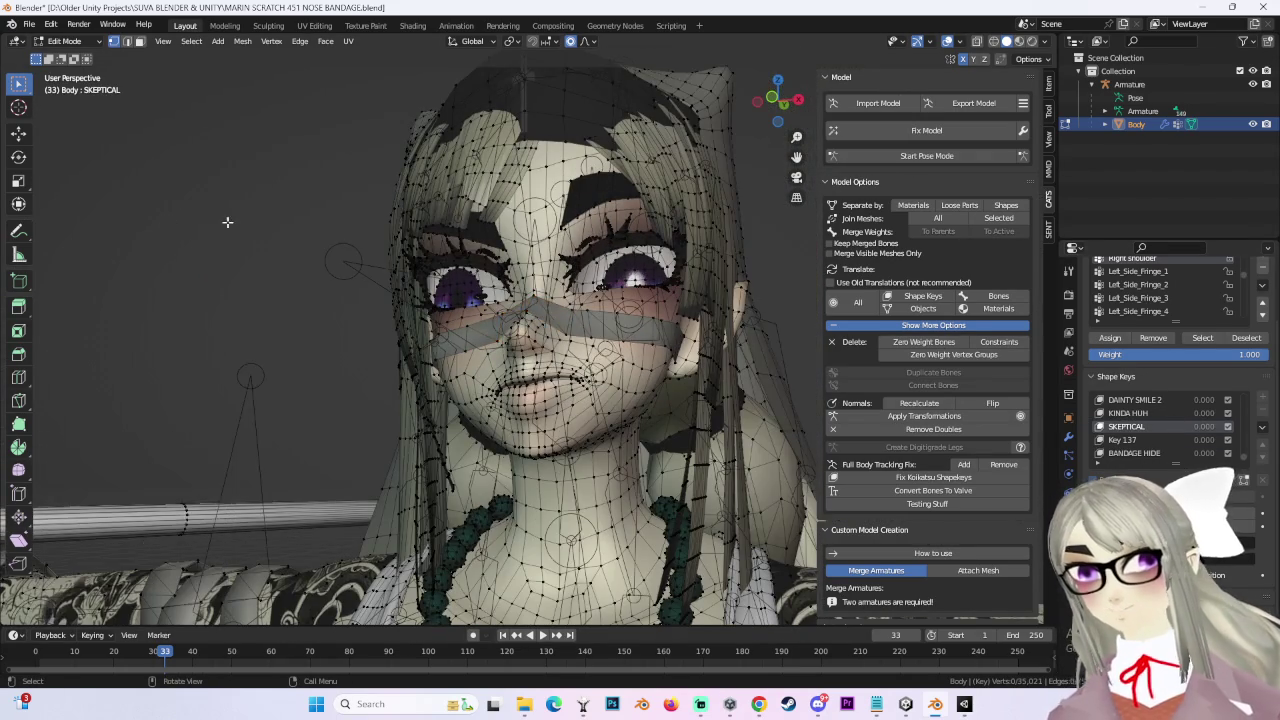
pyautogui.moveTo(229, 214); pyautogui.dragTo(269, 237, button='middle')
pyautogui.click(1134, 453)
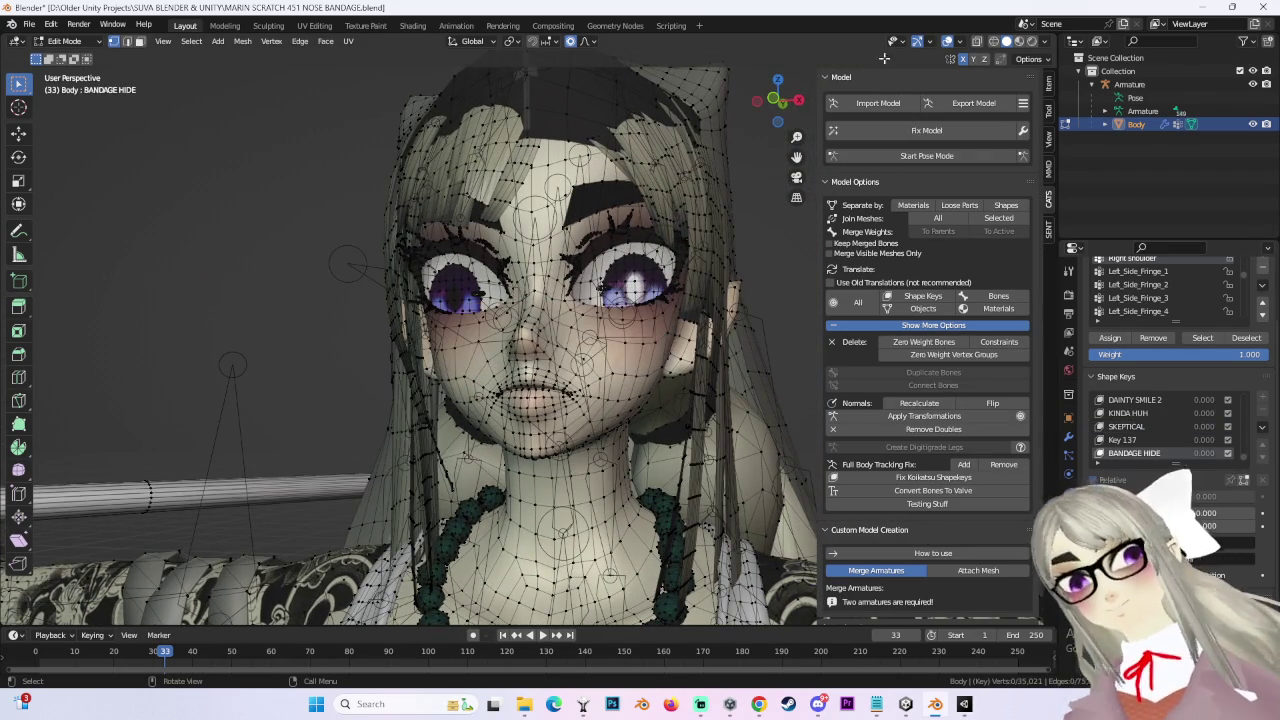
pyautogui.click(778, 102)
pyautogui.hotkey('shift', 'z')
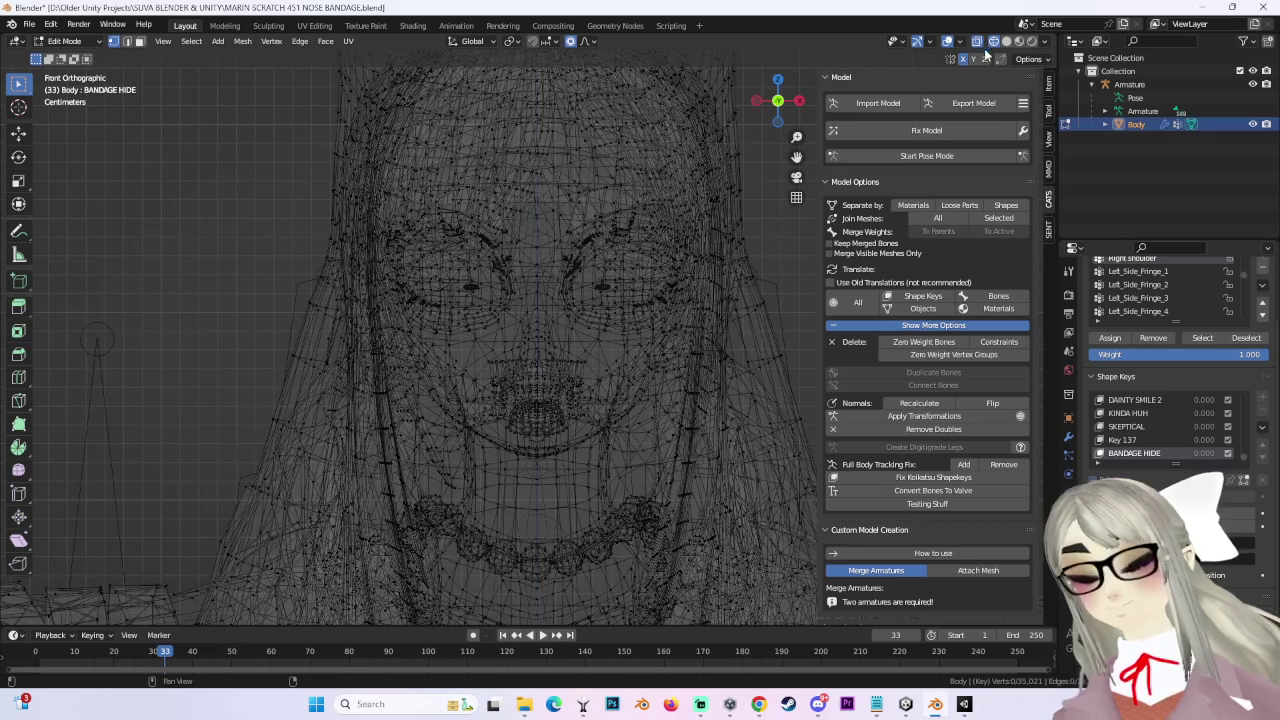
pyautogui.hotkey('shift', 'z')
pyautogui.scroll(2, 1247, 457)
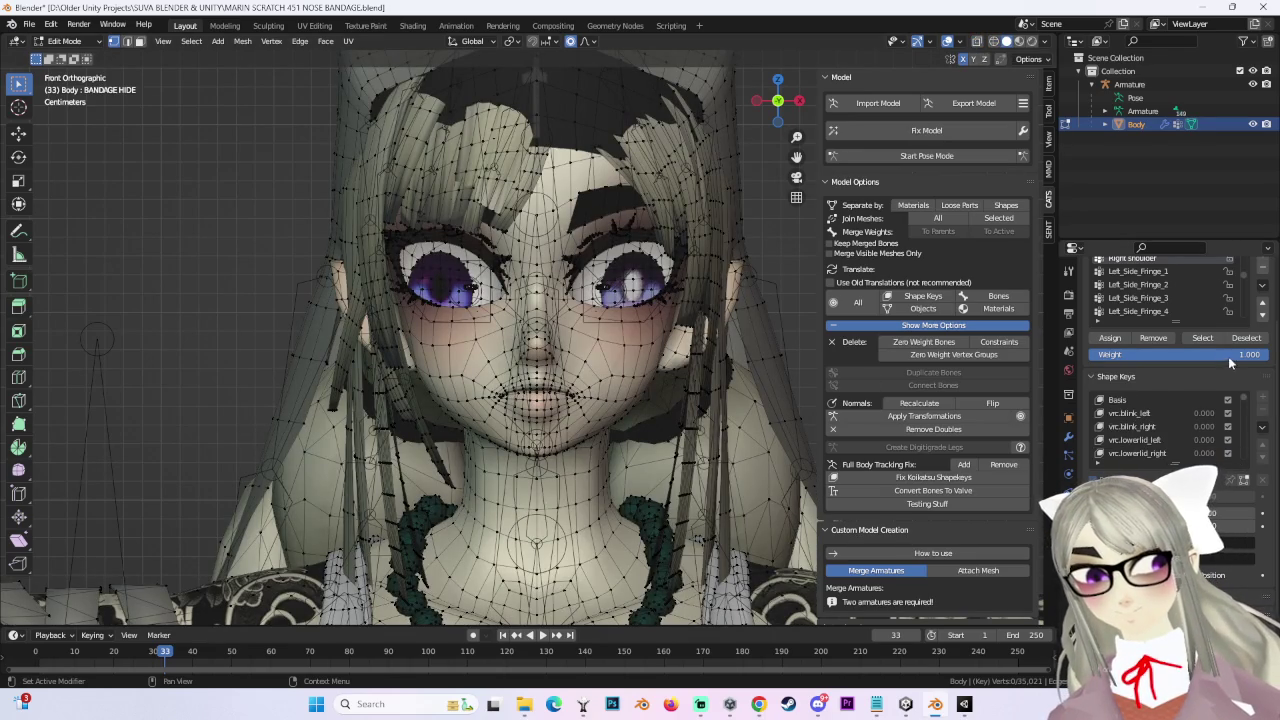
pyautogui.click(1117, 400)
pyautogui.scroll(3, 649, 326)
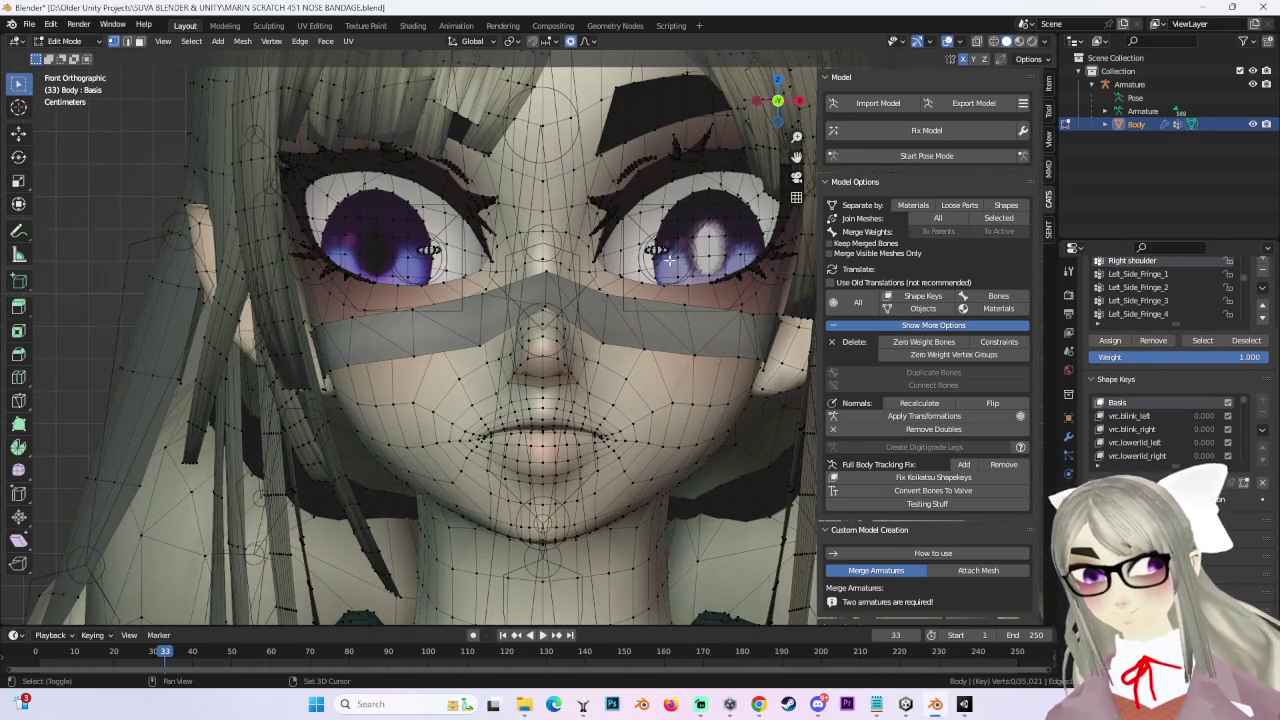
pyautogui.keyDown('shift'); pyautogui.moveTo(673, 262); pyautogui.dragTo(670, 322, button='middle'); pyautogui.keyUp('shift')
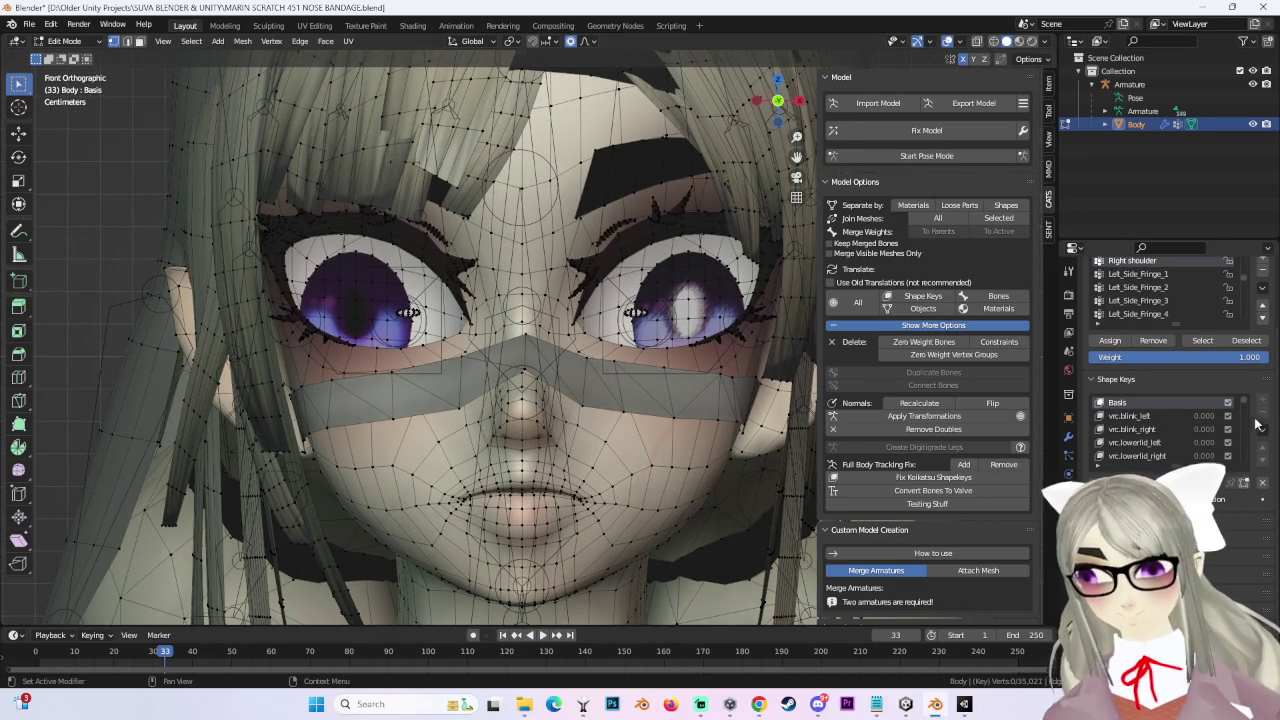
# Step: Make UU EYES the active shape key and orbit around the closed-eyed face
pyautogui.scroll(-10, 1255, 430)
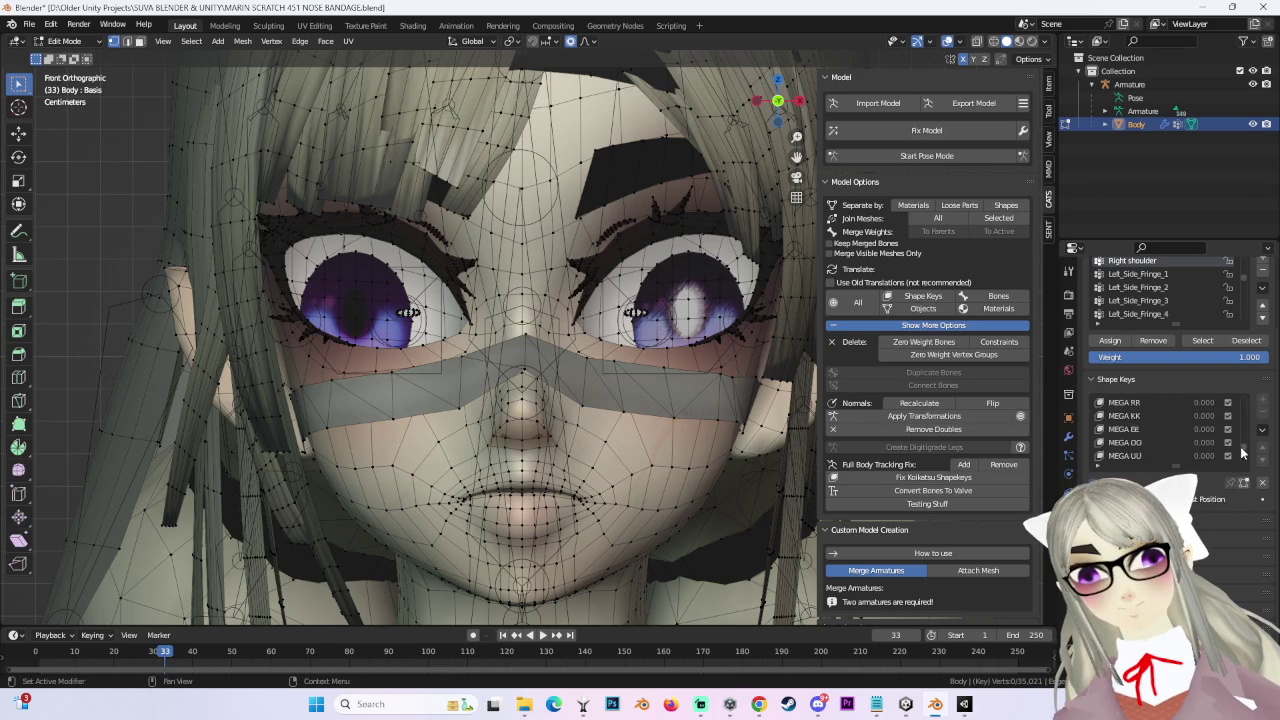
pyautogui.scroll(-5, 1243, 458)
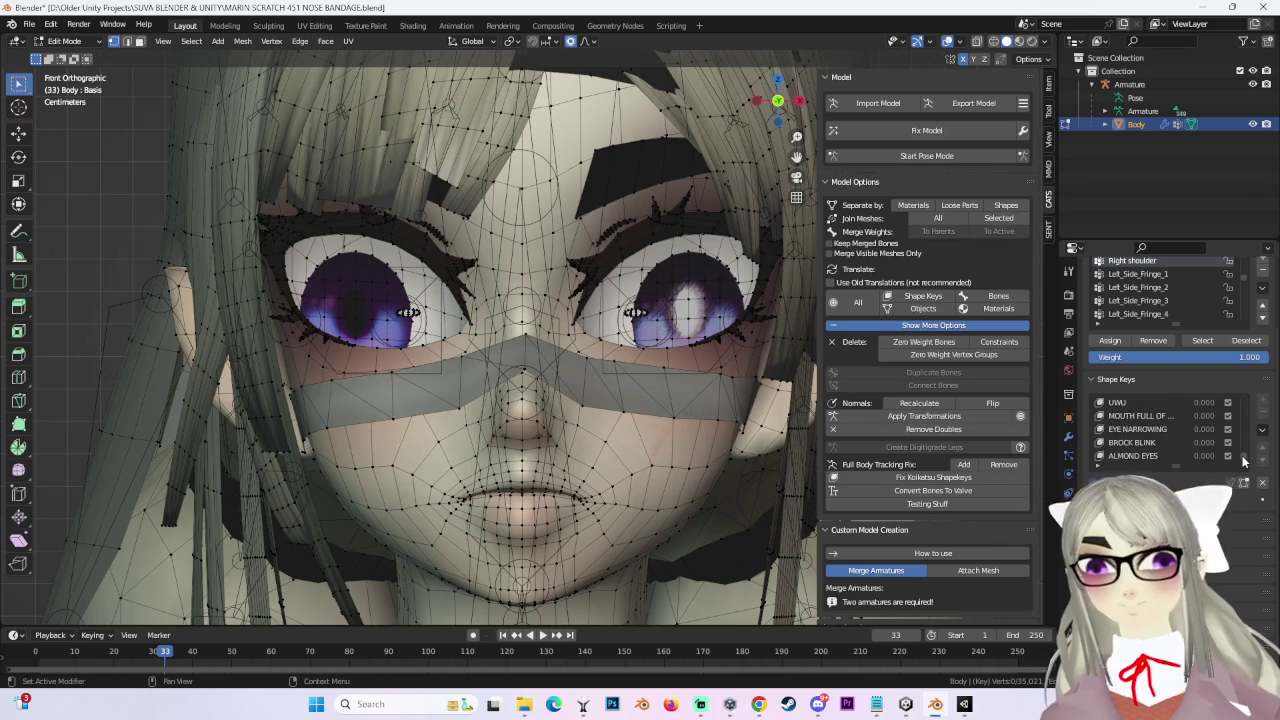
pyautogui.scroll(-3, 1243, 460)
pyautogui.scroll(-2, 1245, 456)
pyautogui.scroll(2, 1245, 455)
pyautogui.scroll(2, 1245, 450)
pyautogui.scroll(2, 1246, 444)
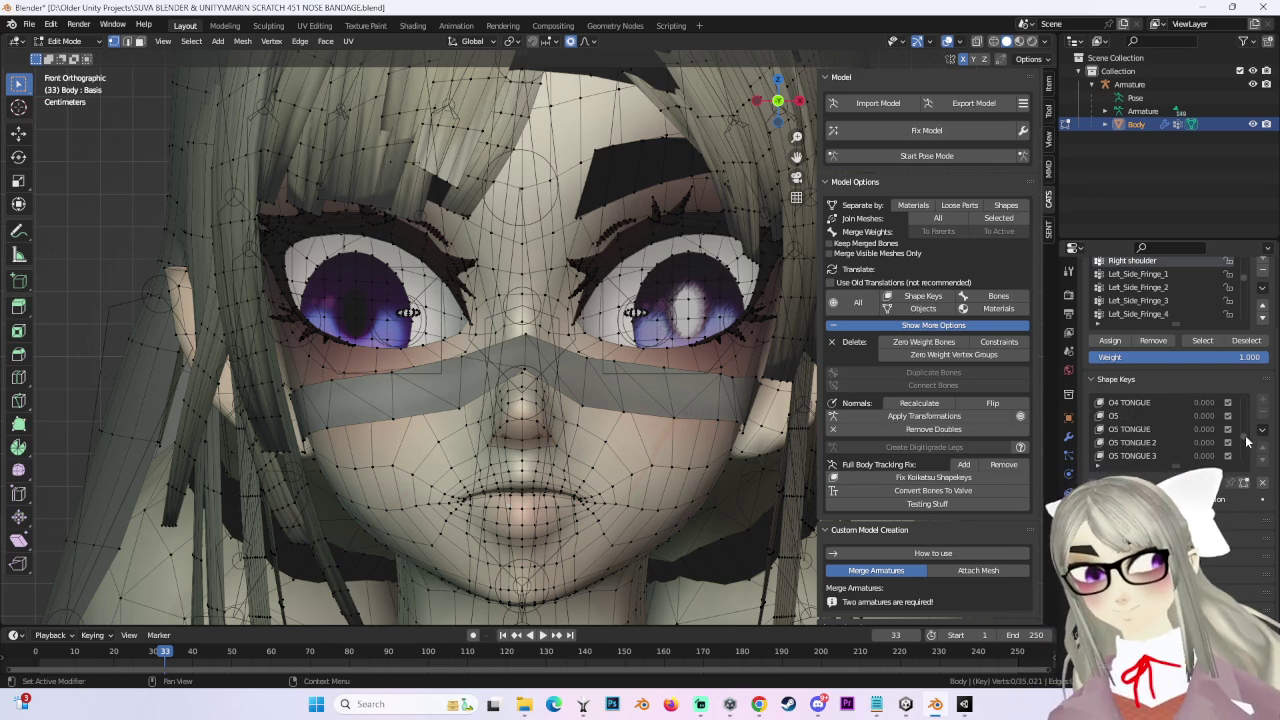
pyautogui.click(1140, 415)
pyautogui.moveTo(560, 300)
pyautogui.mouseDown(button='middle')
pyautogui.moveTo(597, 293)
pyautogui.moveTo(571, 376)
pyautogui.moveTo(579, 392)
pyautogui.moveTo(480, 300)
pyautogui.mouseUp(button='middle')
pyautogui.click(64, 41)
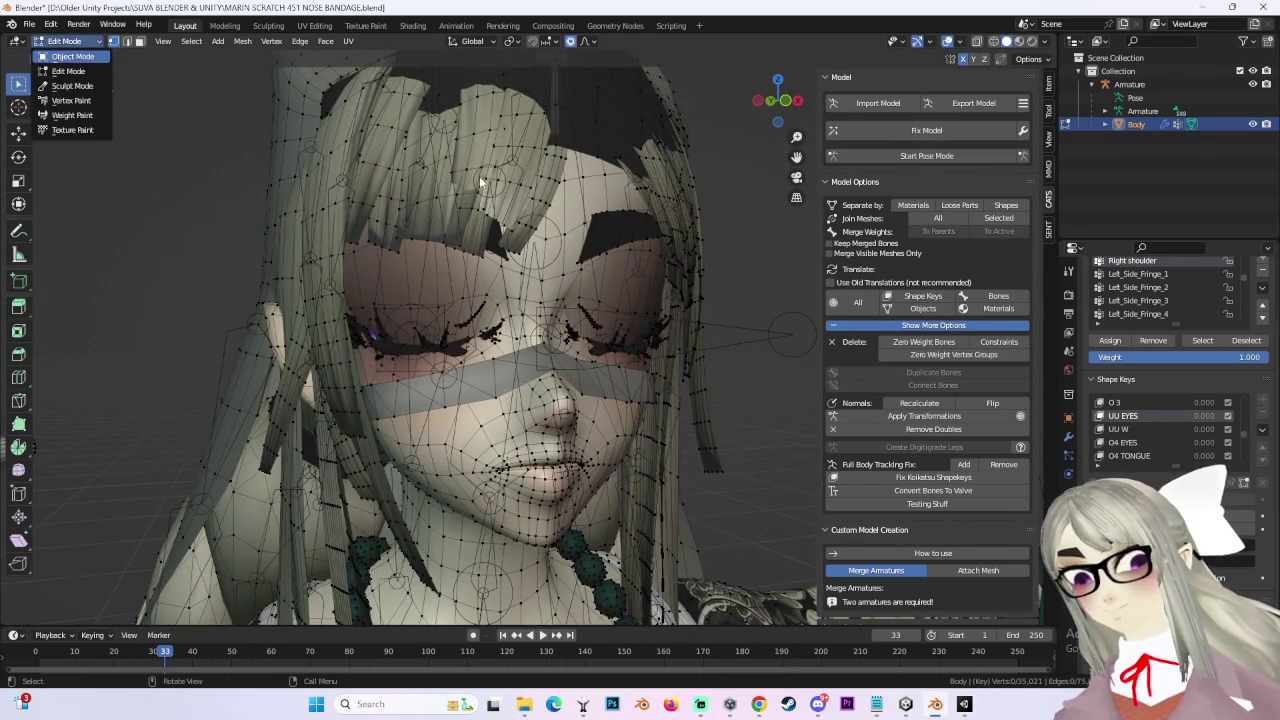
# Step: In Object Mode, set BLINK UU 2 to 1 and view the closed eyes from the front
pyautogui.click(72, 56)
pyautogui.moveTo(400, 300); pyautogui.dragTo(480, 320, button='middle')
pyautogui.scroll(-1, 1260, 390)
pyautogui.click(1261, 381)
pyautogui.scroll(-2, 1240, 395)
pyautogui.scroll(-2, 1200, 405)
pyautogui.scroll(-2, 1173, 414)
pyautogui.scroll(-3, 1171, 414)
pyautogui.scroll(5, 1149, 416)
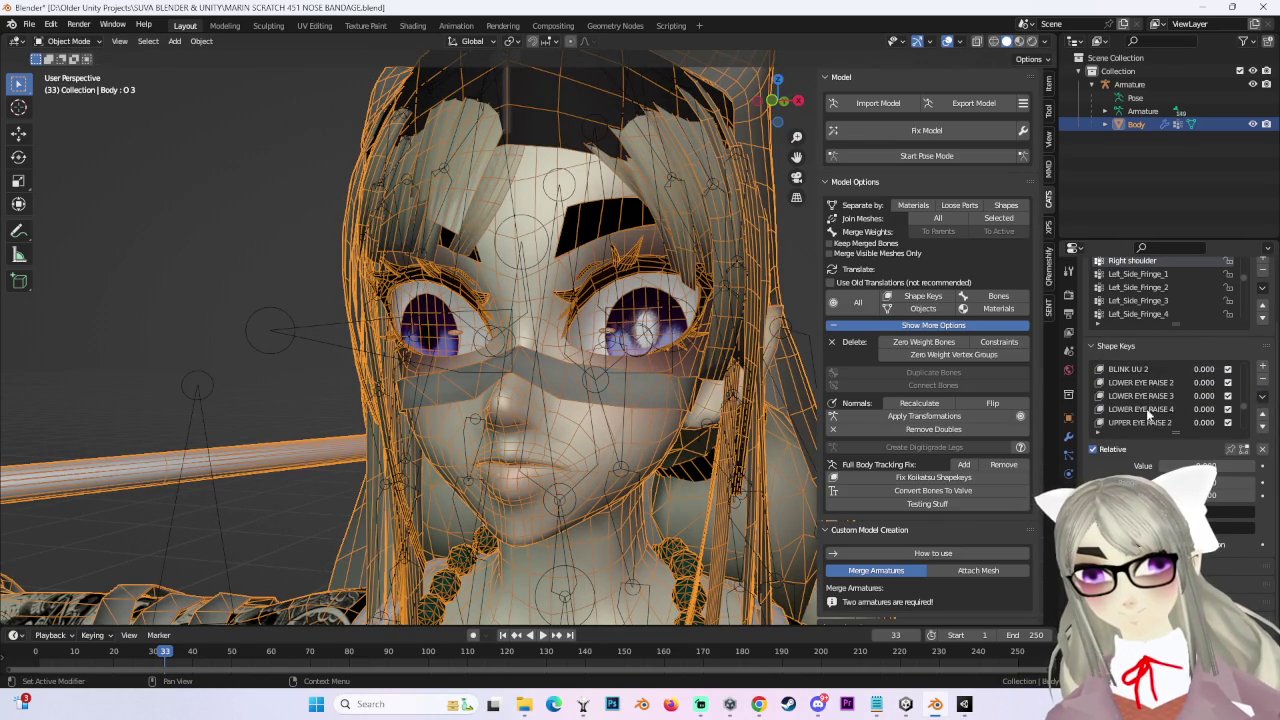
pyautogui.moveTo(1201, 412); pyautogui.dragTo(1230, 412)
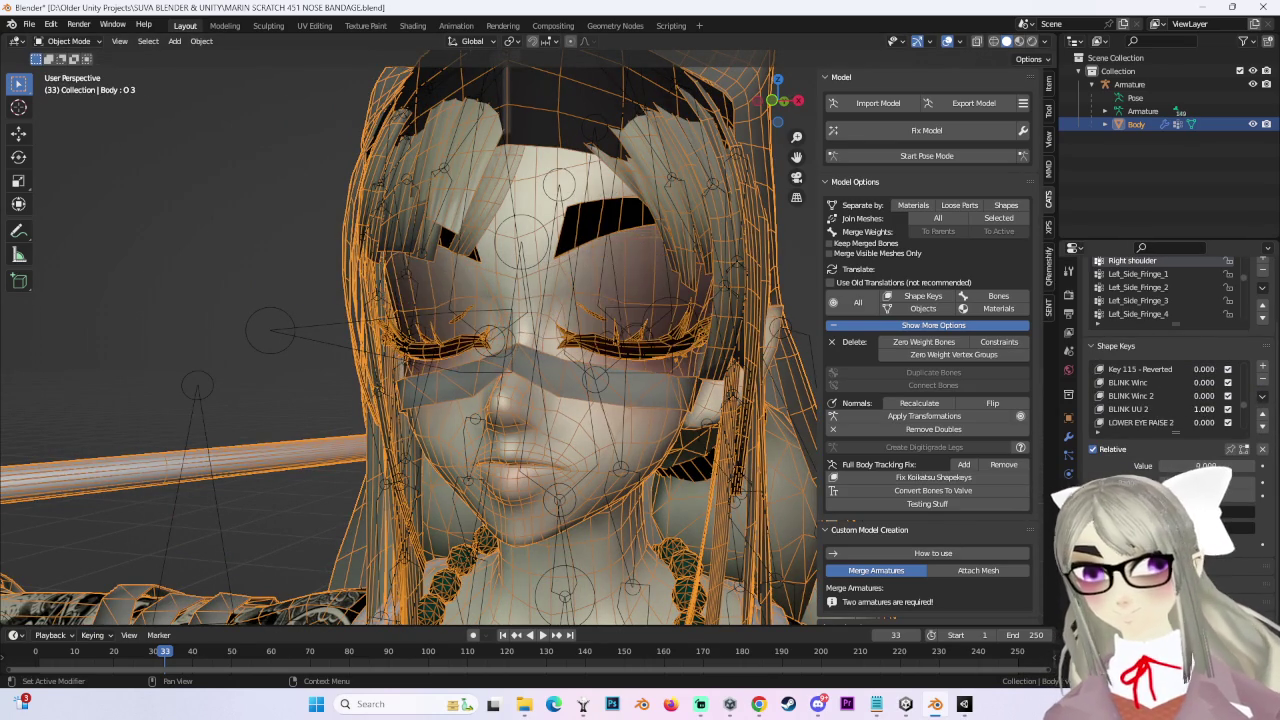
pyautogui.press('KP_1')
# Step: Deselect the body and drag BLINK UU 2 back to 0
pyautogui.scroll(2, 658, 416)
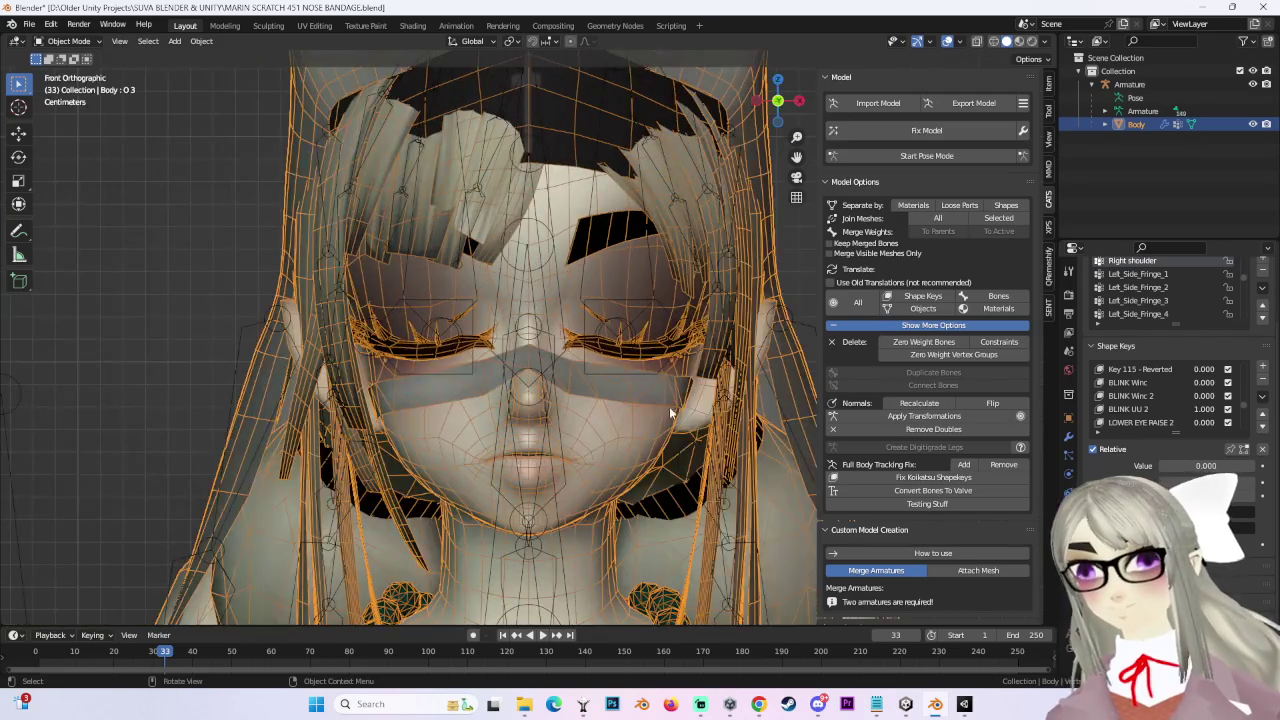
pyautogui.click(808, 318)
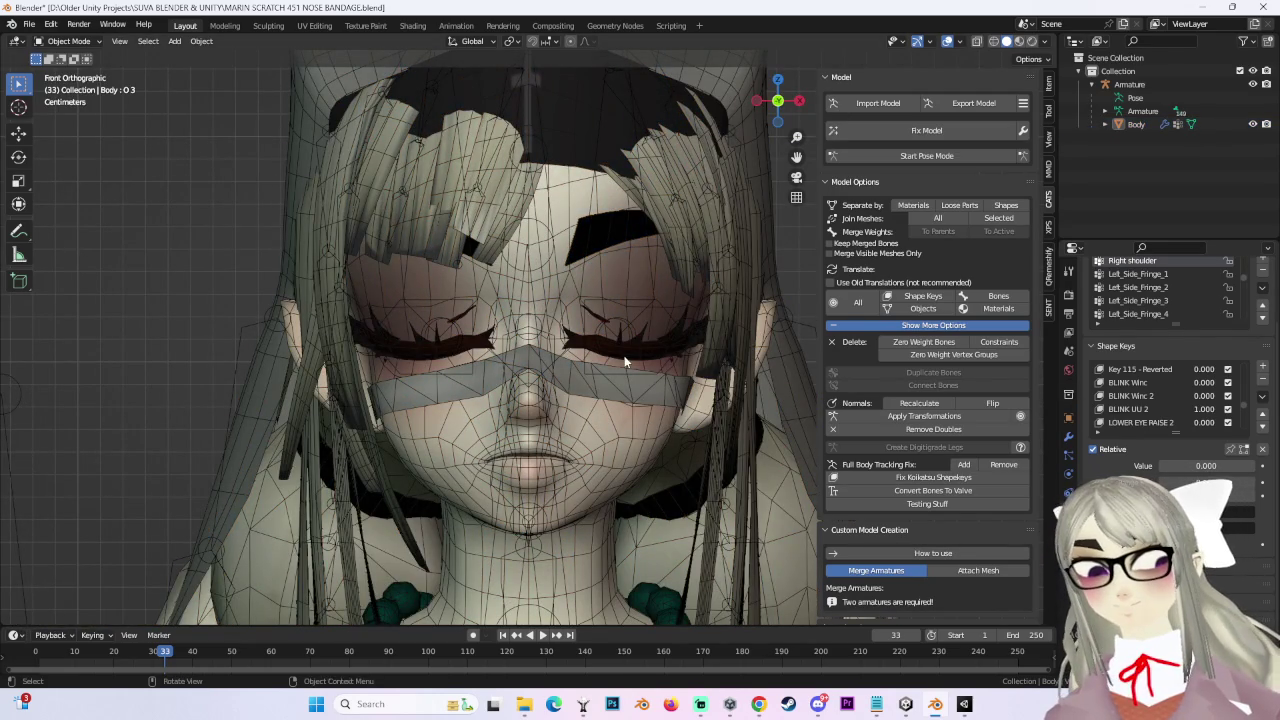
pyautogui.moveTo(1210, 413); pyautogui.dragTo(1180, 412)
pyautogui.scroll(-2, 1180, 412)
pyautogui.scroll(-2, 1180, 412)
pyautogui.scroll(-2, 1182, 410)
pyautogui.scroll(-2, 1184, 402)
pyautogui.scroll(-2, 1183, 400)
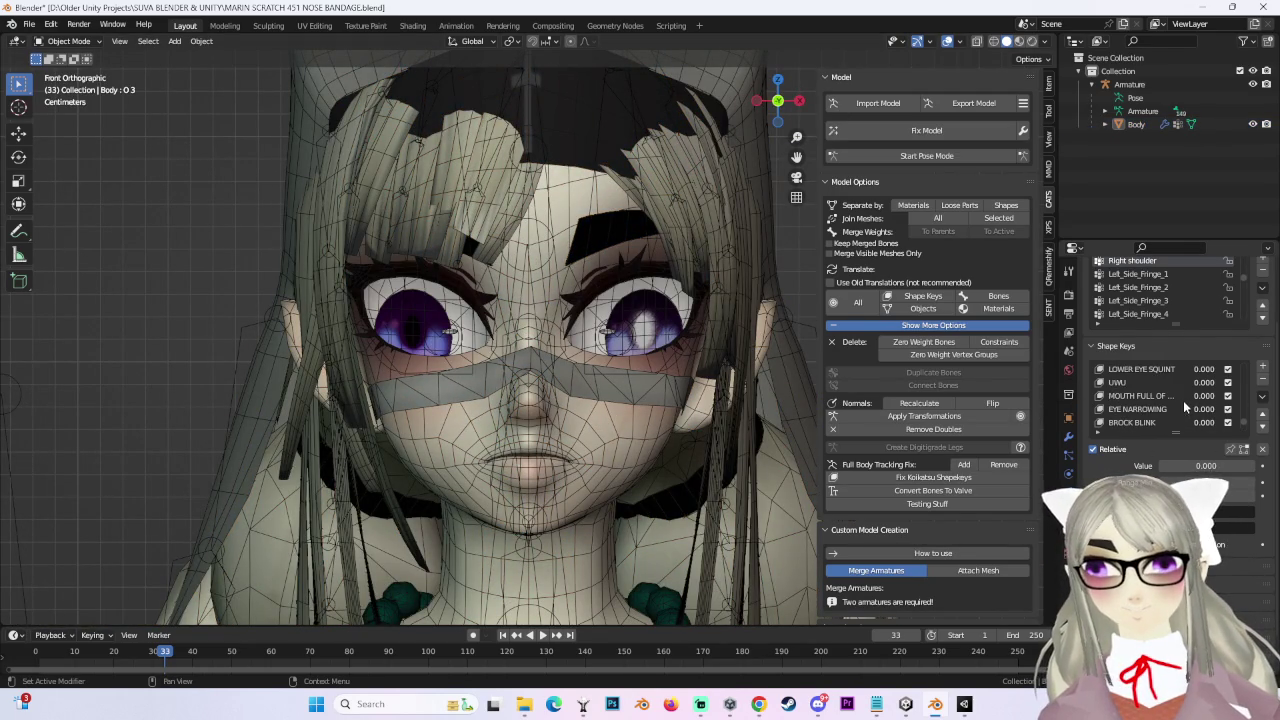
pyautogui.scroll(-2, 1183, 400)
pyautogui.click(30, 24)
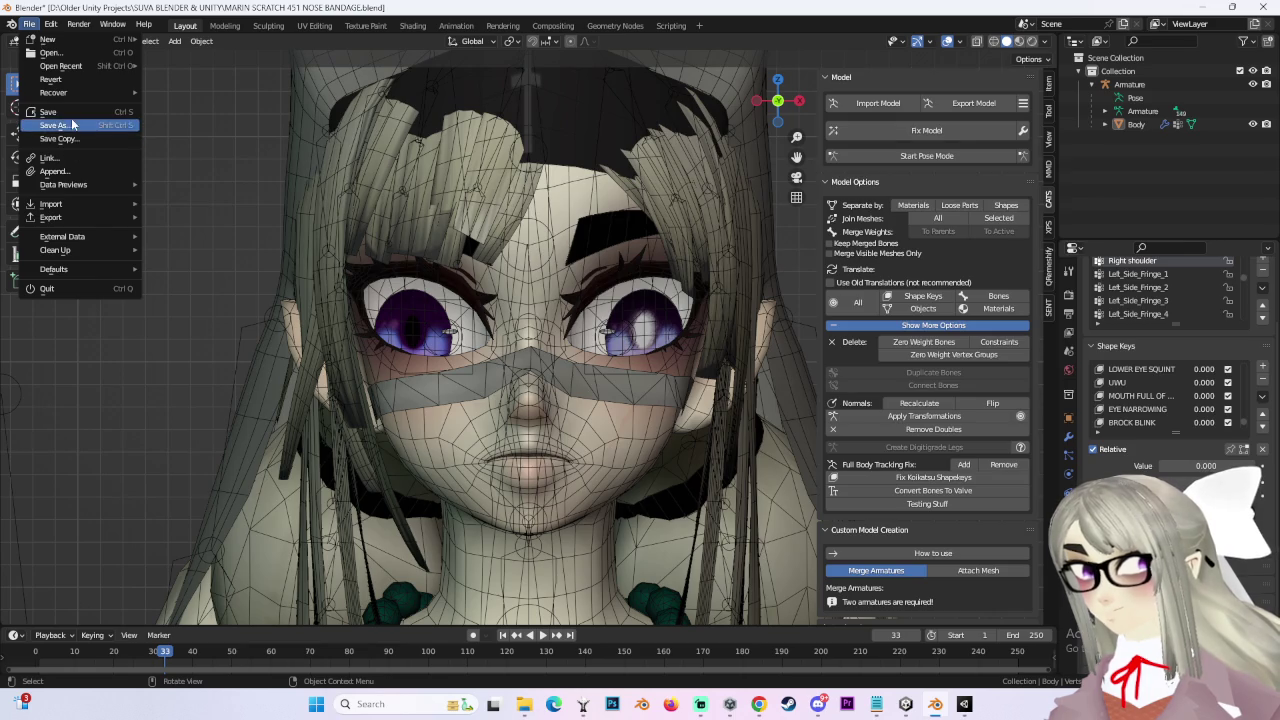
# Step: Save as MARIN SCRATCH 452 NOSE BANDAGE.blend, bumping the version from 451
pyautogui.click(72, 124)
pyautogui.click(338, 561)
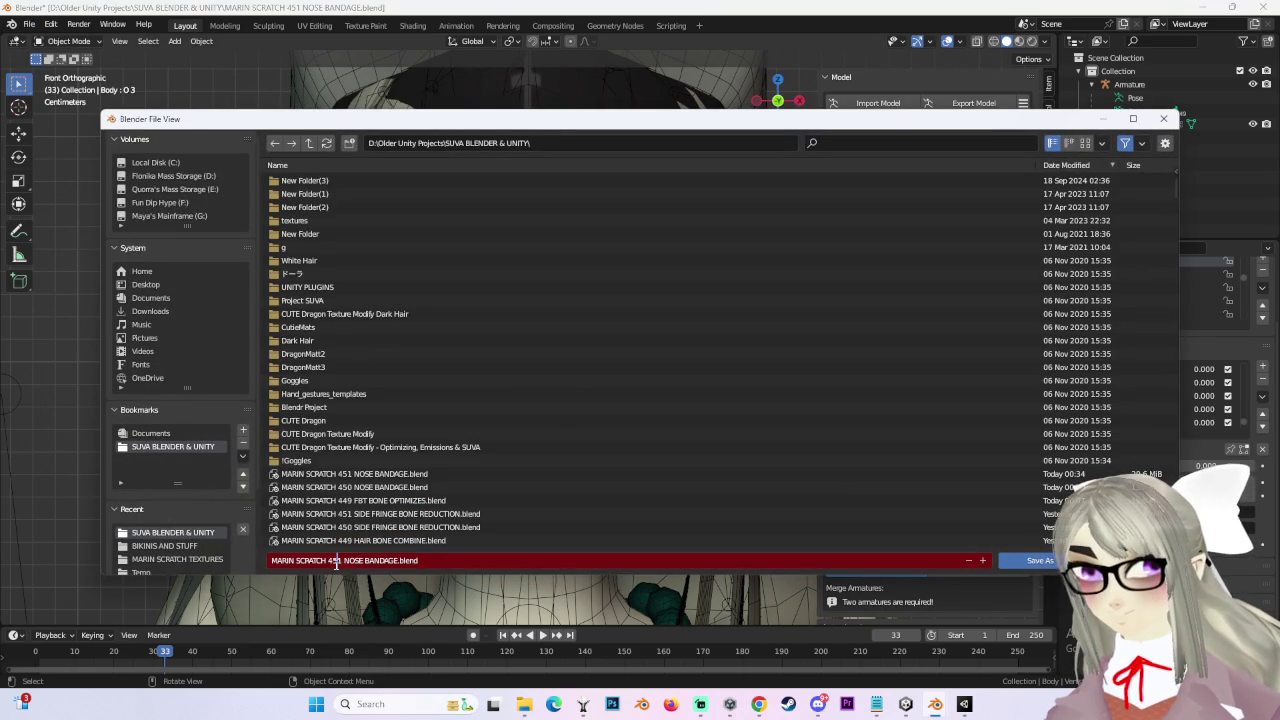
pyautogui.write('2')
pyautogui.click(1040, 560)
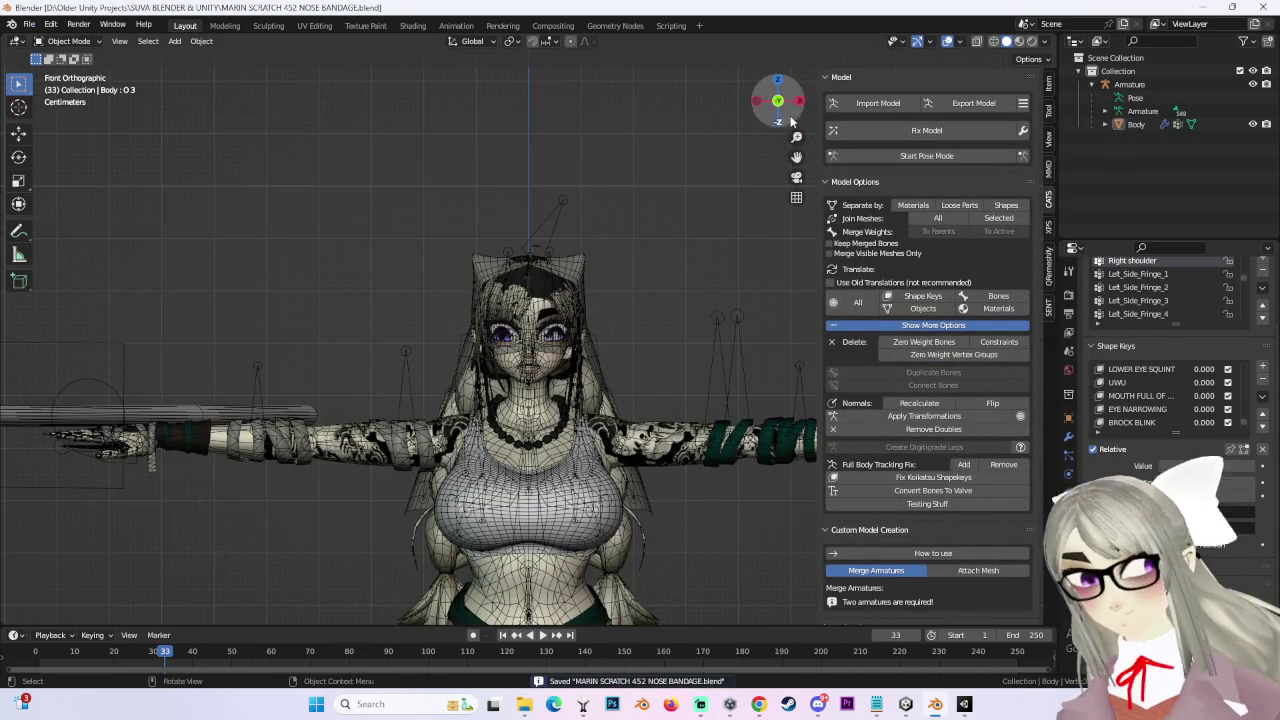
# Step: Orbit to a three-quarter front view and select the Armature
pyautogui.click(799, 100)
pyautogui.moveTo(693, 232)
pyautogui.mouseDown(button='middle')
pyautogui.moveTo(649, 363)
pyautogui.moveTo(617, 396)
pyautogui.moveTo(618, 300)
pyautogui.moveTo(648, 415)
pyautogui.moveTo(682, 299)
pyautogui.moveTo(600, 250)
pyautogui.moveTo(552, 188)
pyautogui.moveTo(640, 393)
pyautogui.mouseUp(button='middle')
pyautogui.scroll(5, 636, 421)
pyautogui.click(466, 479)
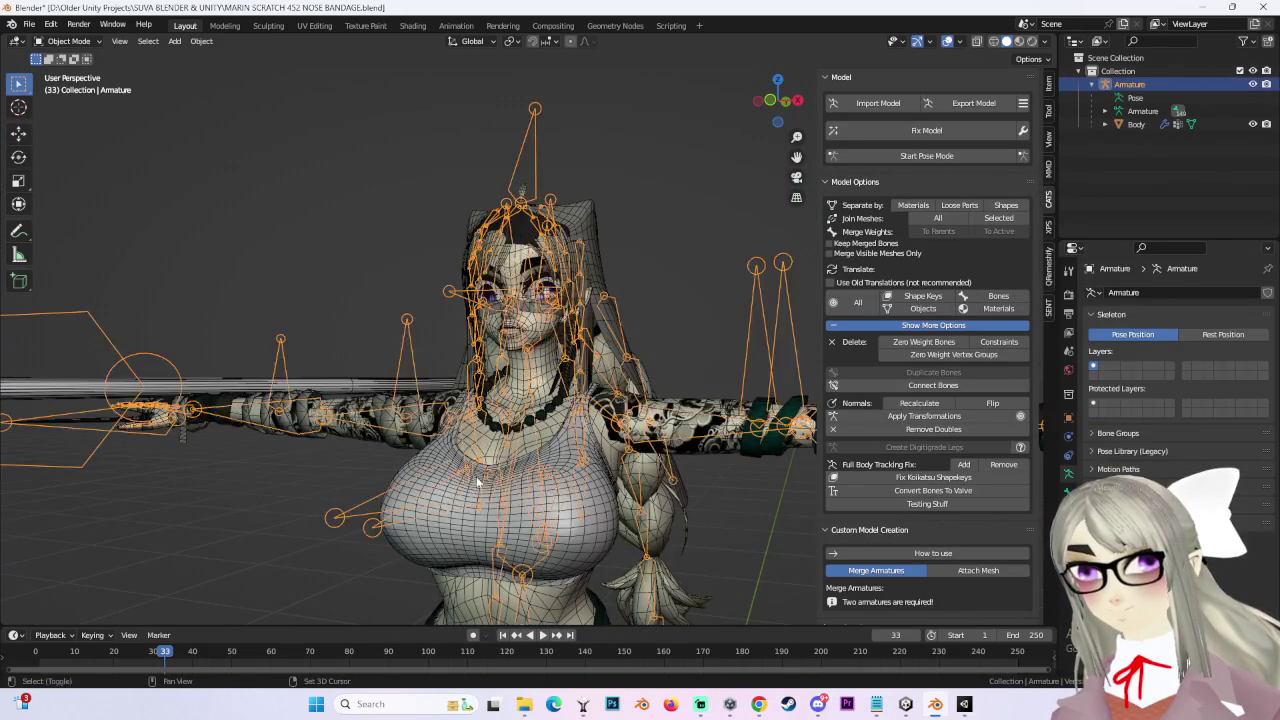
# Step: Put the armature in Edit Mode, select the Breast_R bone, and briefly test it in Pose Mode
pyautogui.scroll(3, 322, 178)
pyautogui.click(66, 41)
pyautogui.click(60, 63)
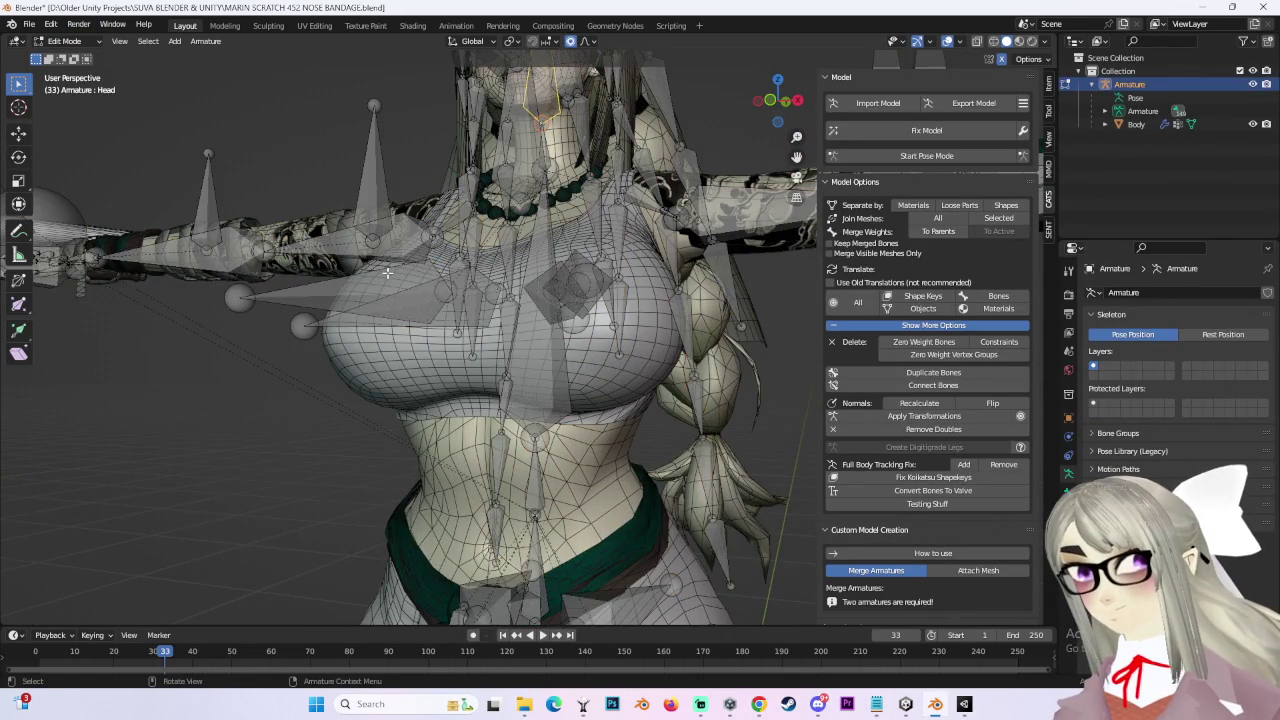
pyautogui.click(388, 274)
pyautogui.moveTo(388, 274)
pyautogui.mouseDown(button='middle')
pyautogui.moveTo(463, 337)
pyautogui.moveTo(520, 300)
pyautogui.mouseUp(button='middle')
pyautogui.click(460, 327)
pyautogui.click(927, 156)
pyautogui.click(485, 310)
pyautogui.hotkey('ctrl', 'z')
pyautogui.click(65, 41)
pyautogui.click(60, 63)
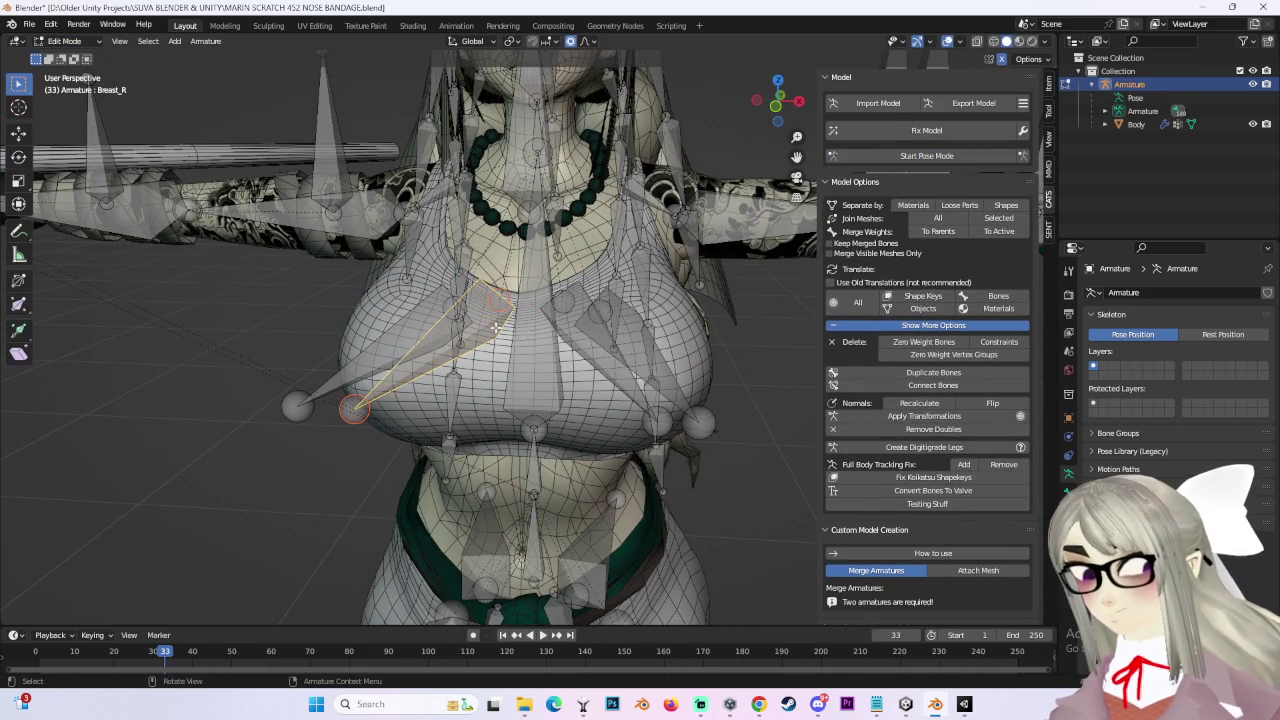
# Step: Add Breast_L to the selection and delete both breast bones
pyautogui.keyDown('shift'); pyautogui.click(619, 341); pyautogui.keyUp('shift')
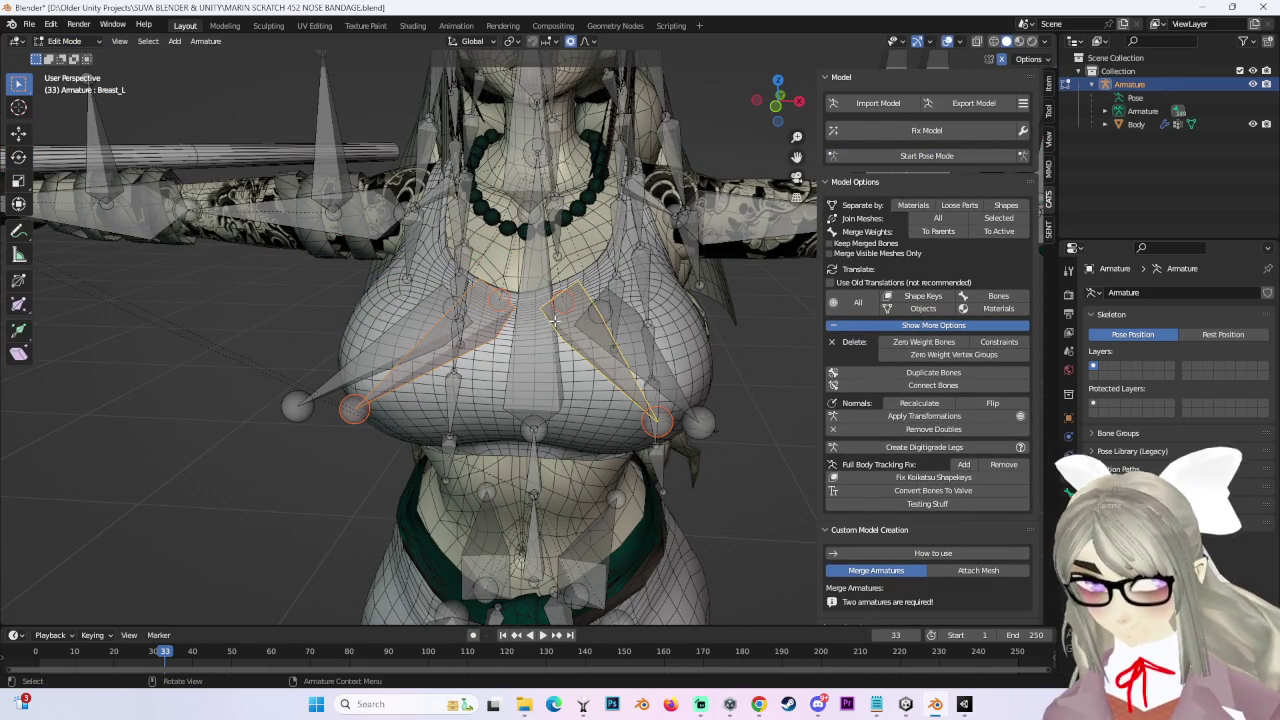
pyautogui.press('x')
pyautogui.click(554, 321)
pyautogui.moveTo(554, 321); pyautogui.dragTo(453, 455, button='middle')
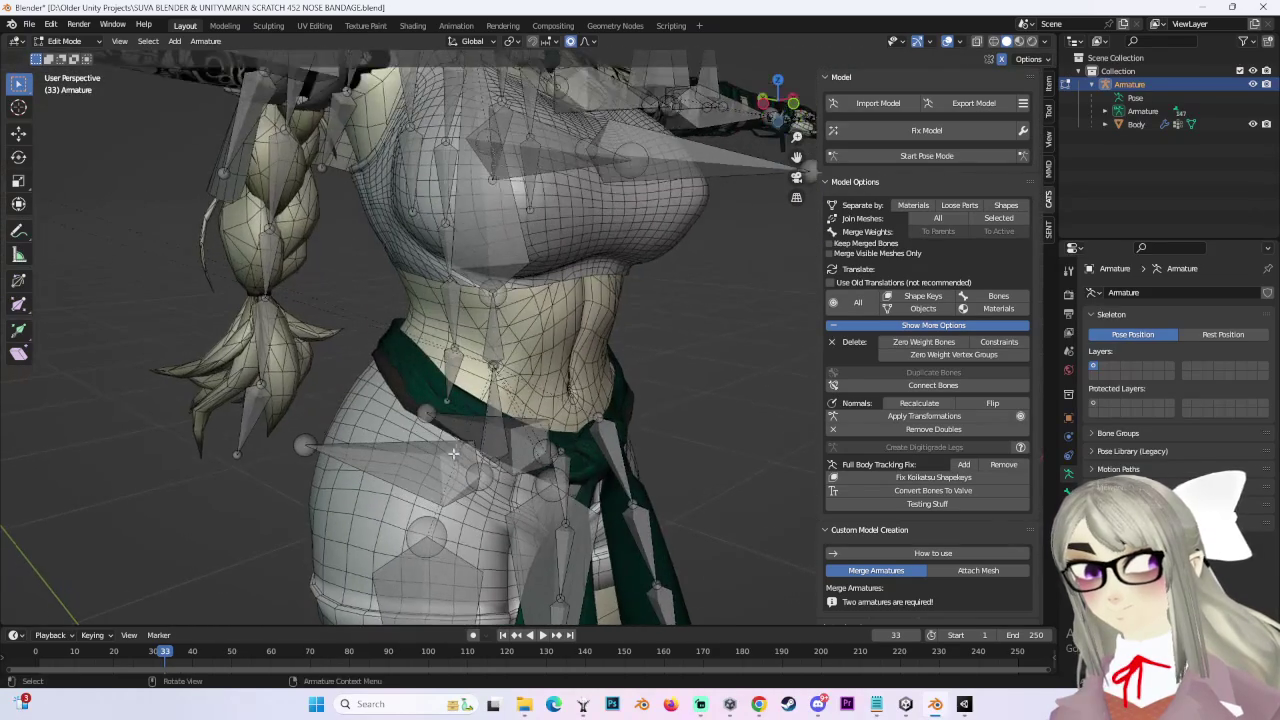
pyautogui.moveTo(592, 245)
pyautogui.mouseDown(button='middle')
pyautogui.moveTo(519, 292)
pyautogui.moveTo(560, 300)
pyautogui.mouseUp(button='middle')
# Step: Check the JADE_NECKLACE, LeftEye, Ahoge_1 and VEIL bones, then start the CATS model export
pyautogui.click(519, 292)
pyautogui.scroll(4, 560, 300)
pyautogui.click(543, 232)
pyautogui.moveTo(621, 391)
pyautogui.mouseDown(button='middle')
pyautogui.moveTo(590, 370)
pyautogui.moveTo(520, 200)
pyautogui.mouseUp(button='middle')
pyautogui.click(505, 110)
pyautogui.moveTo(505, 110)
pyautogui.mouseDown(button='middle')
pyautogui.moveTo(626, 383)
pyautogui.moveTo(657, 357)
pyautogui.mouseUp(button='middle')
pyautogui.click(480, 158)
pyautogui.scroll(-4, 779, 321)
pyautogui.moveTo(779, 321)
pyautogui.mouseDown(button='middle')
pyautogui.moveTo(749, 274)
pyautogui.moveTo(649, 315)
pyautogui.mouseUp(button='middle')
pyautogui.click(975, 103)
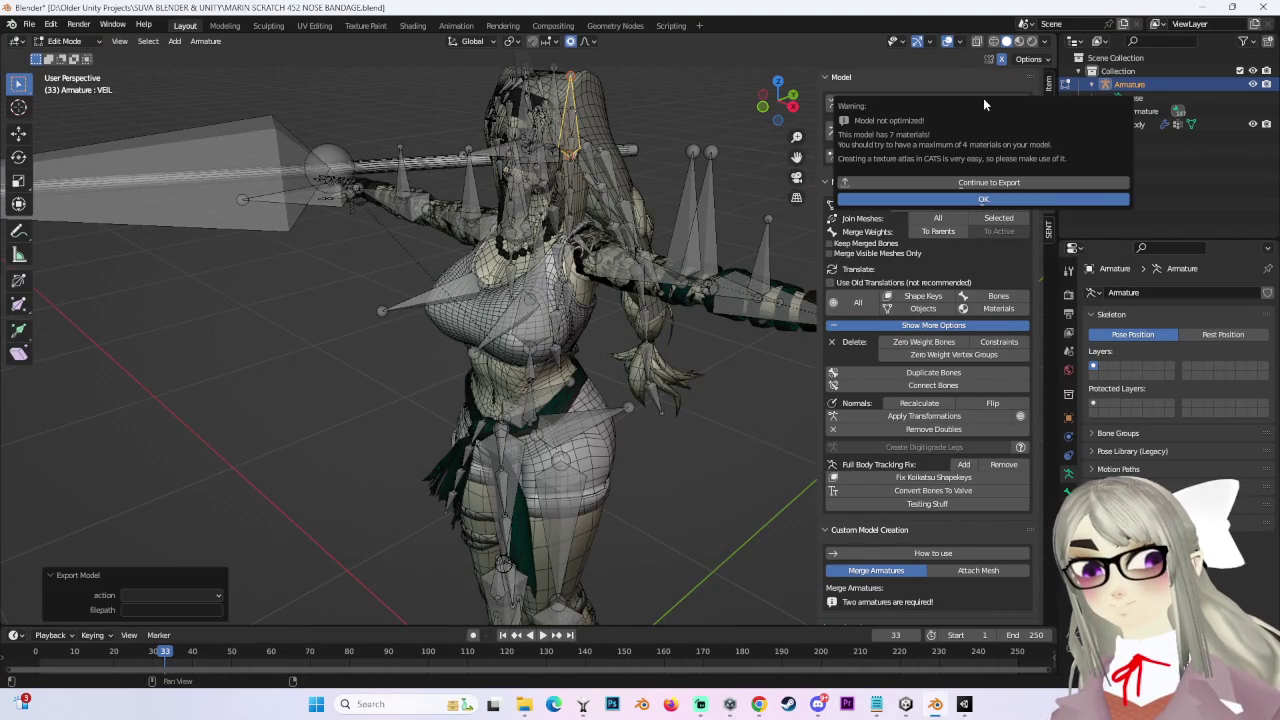
# Step: Dismiss the optimization warning and test-rotate the left arm bone in Pose Mode, cancelling back to T-pose
pyautogui.click(1018, 202)
pyautogui.click(927, 155)
pyautogui.click(600, 252)
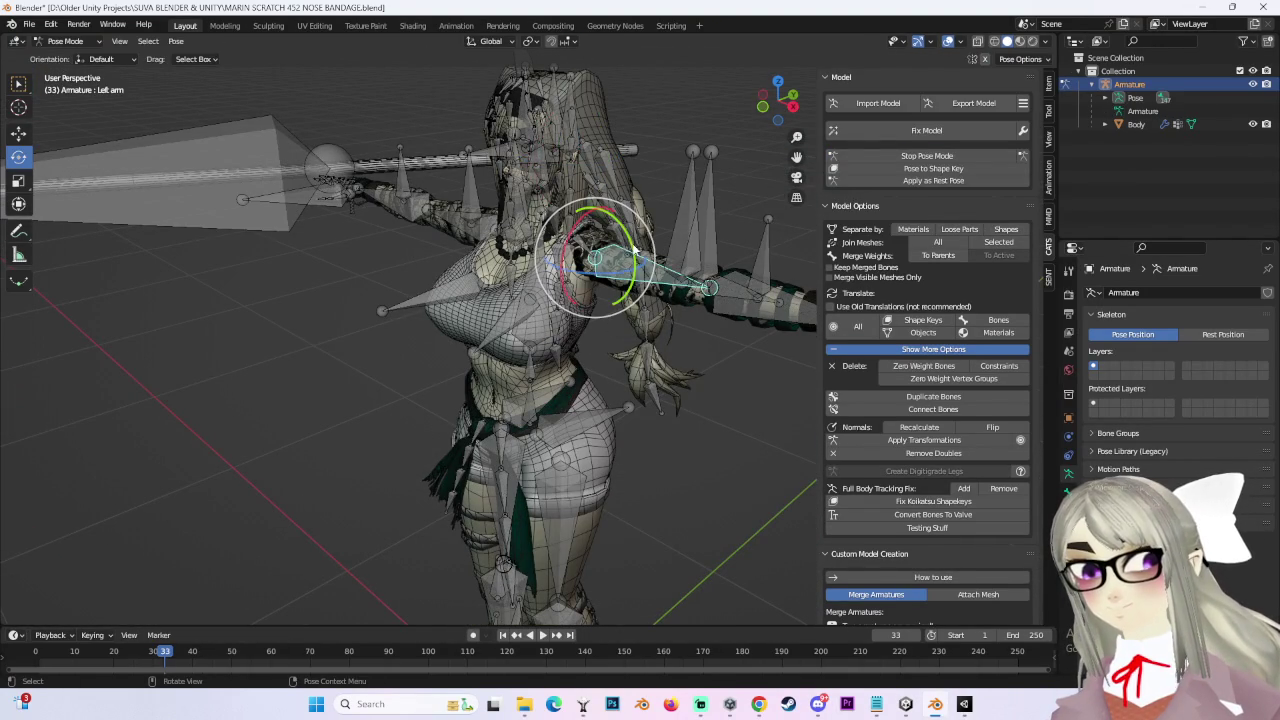
pyautogui.press('r')
pyautogui.press('Escape')
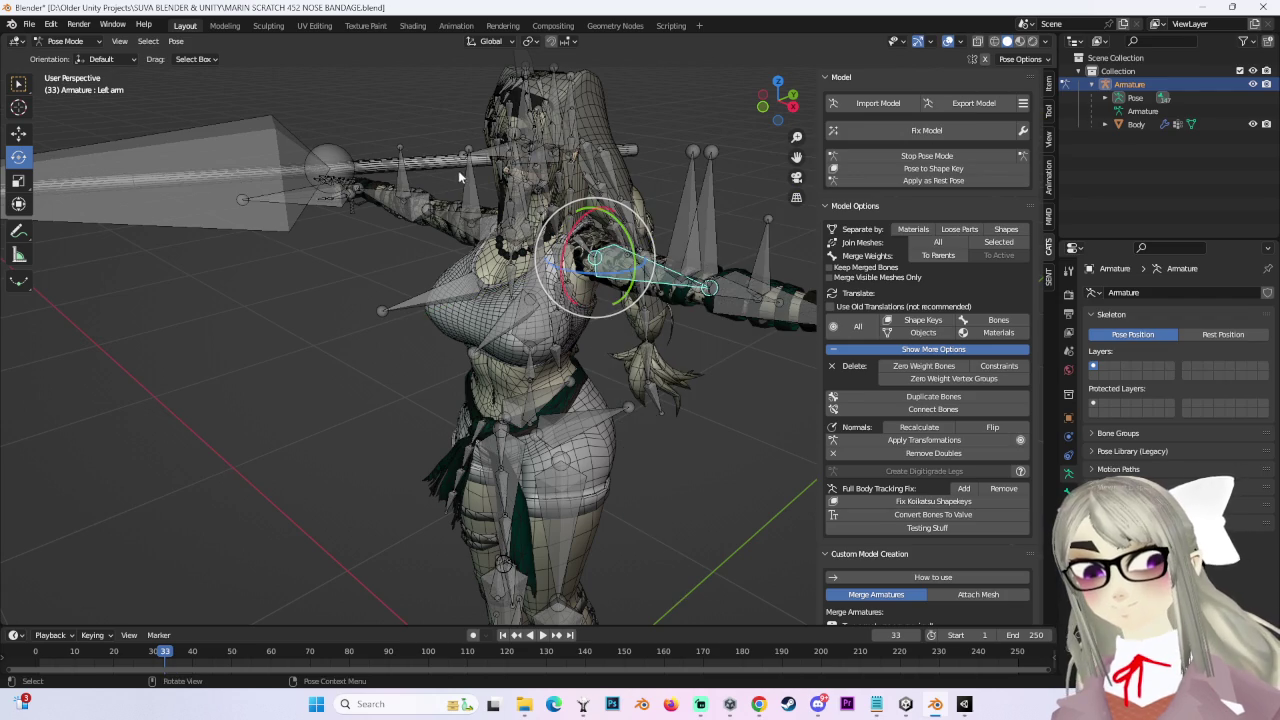
pyautogui.moveTo(560, 150); pyautogui.dragTo(652, 147, button='middle')
pyautogui.click(927, 155)
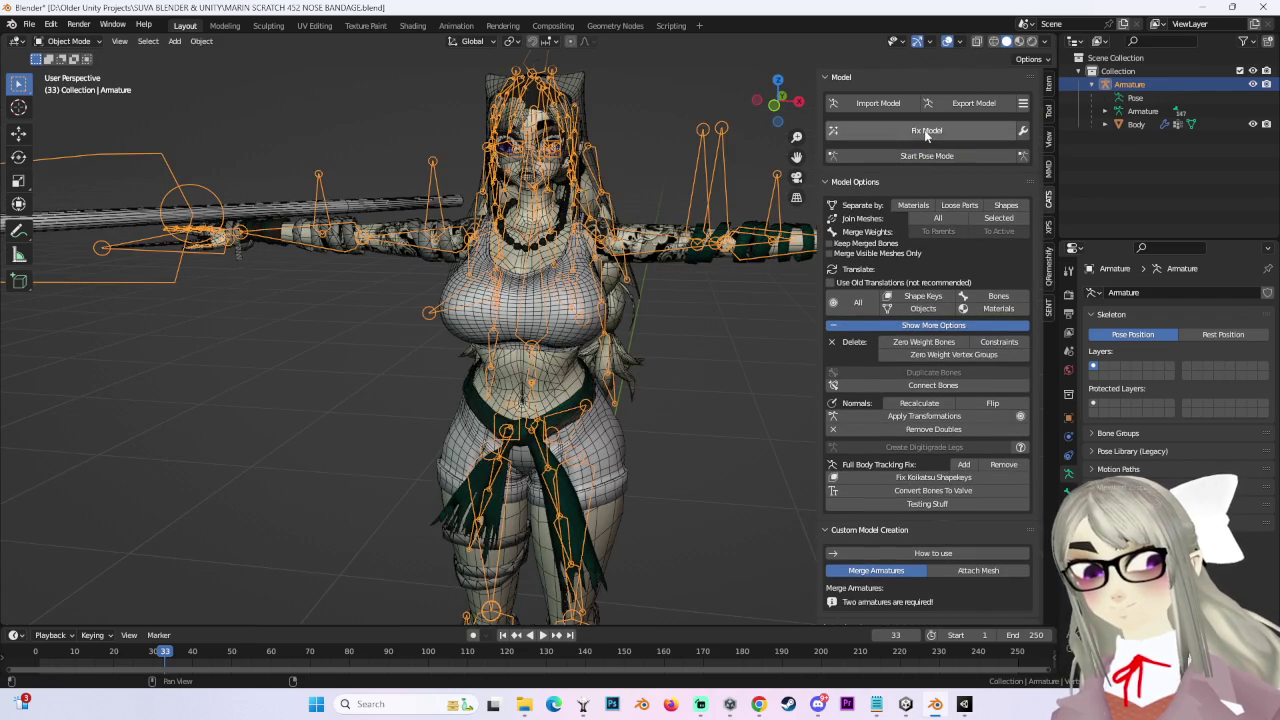
pyautogui.moveTo(560, 180)
pyautogui.mouseDown(button='middle')
pyautogui.moveTo(557, 292)
pyautogui.moveTo(560, 185)
pyautogui.mouseUp(button='middle')
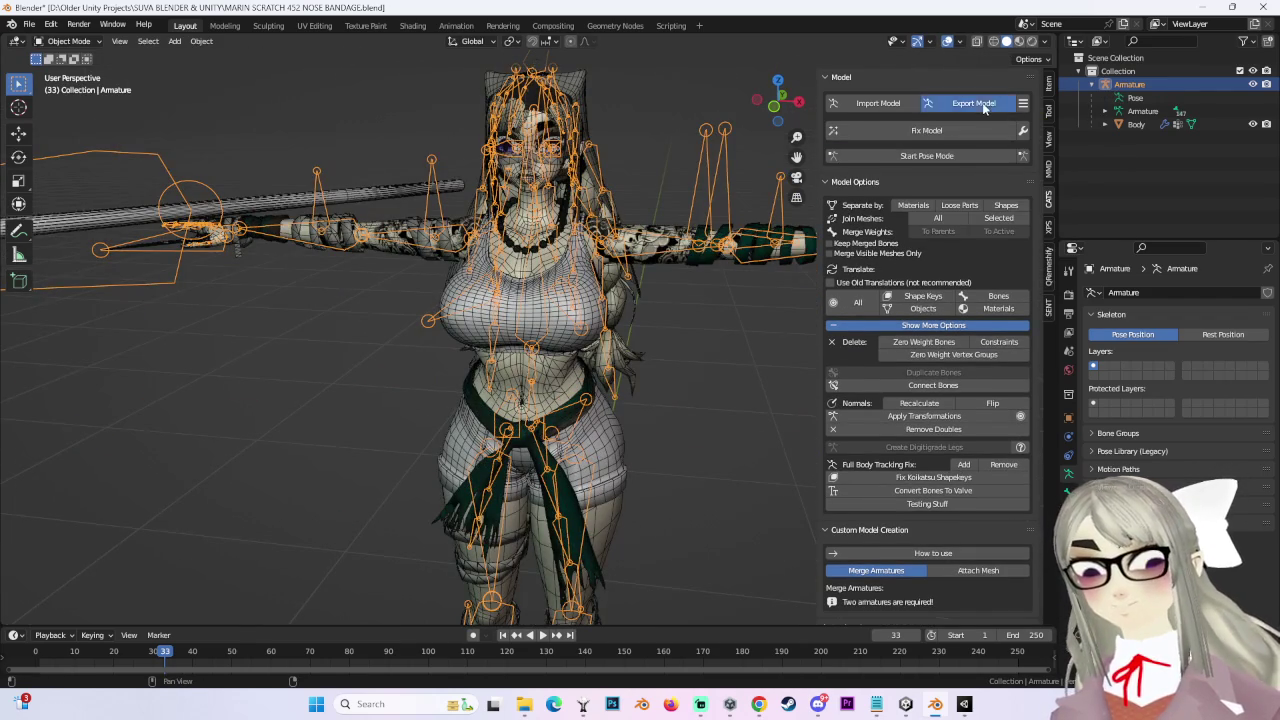
# Step: Export the model as MARIN SCRATCH 452 NOSE BANDAGE.fbx and bring up Unity
pyautogui.click(974, 103)
pyautogui.click(1010, 187)
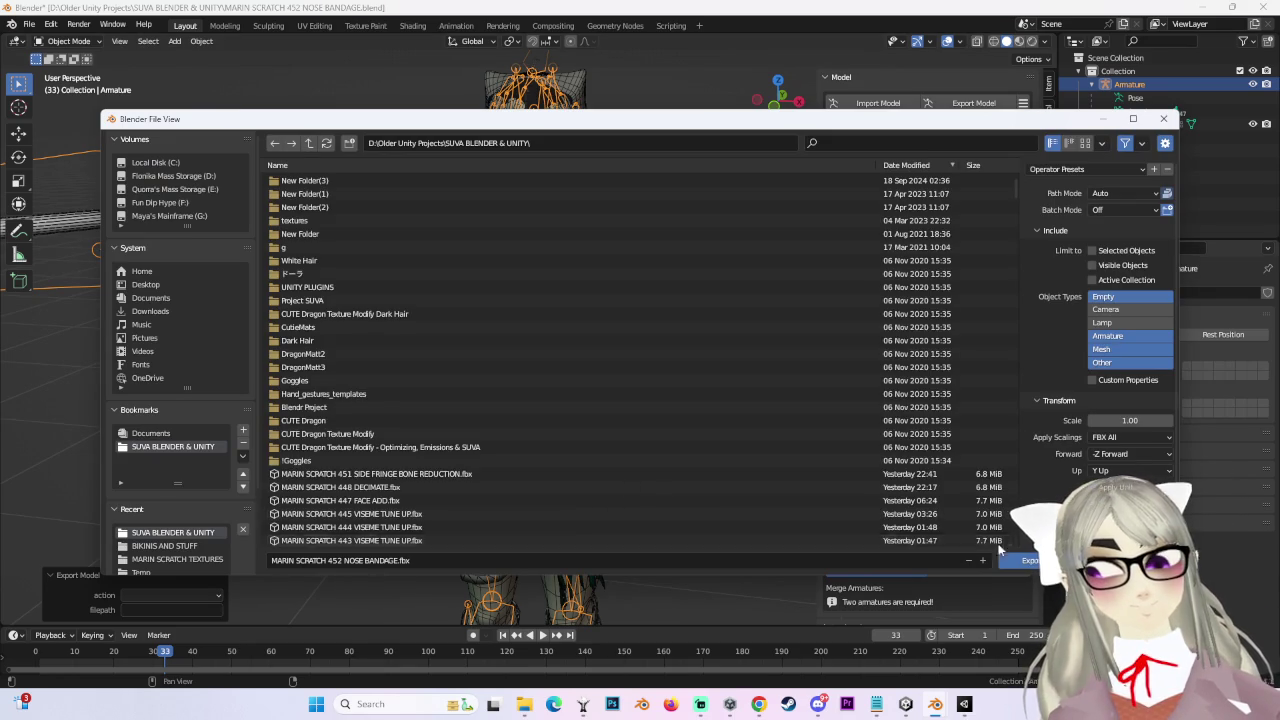
pyautogui.click(1032, 560)
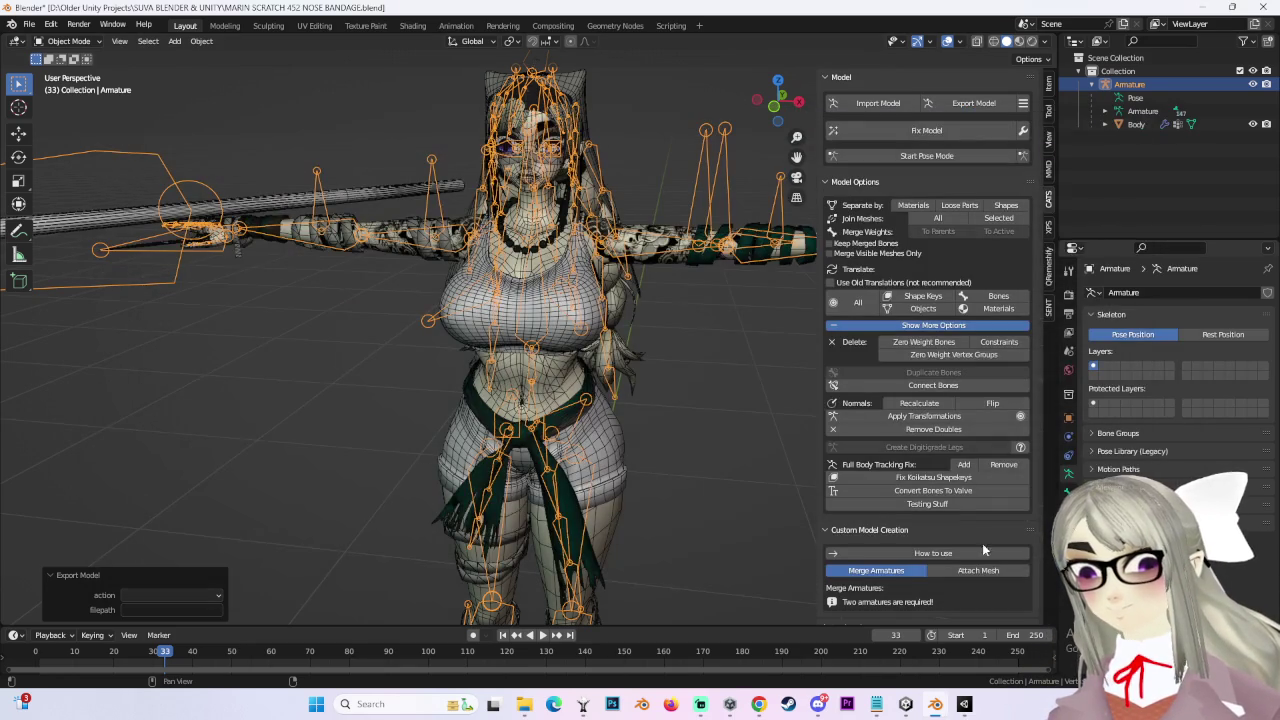
pyautogui.click(966, 705)
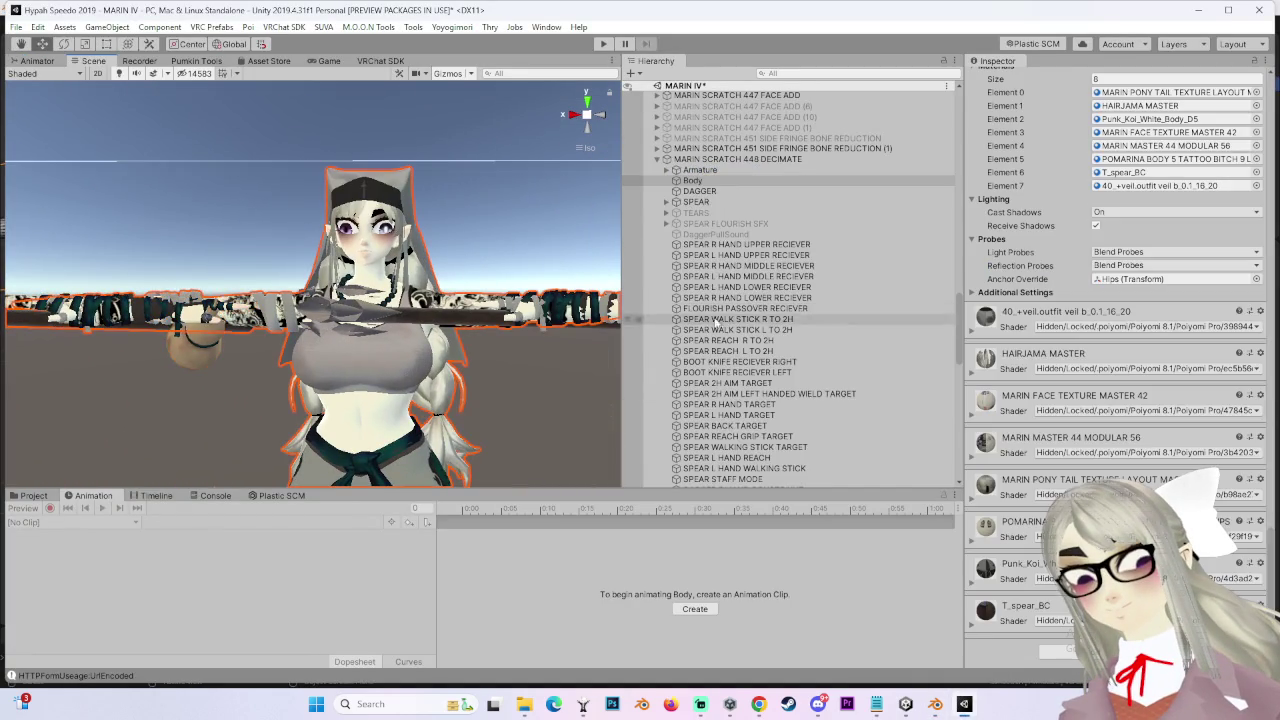
# Step: Locate the avatar's asset folder and drop the exported FBX into GangGangTextures
pyautogui.click(787, 159)
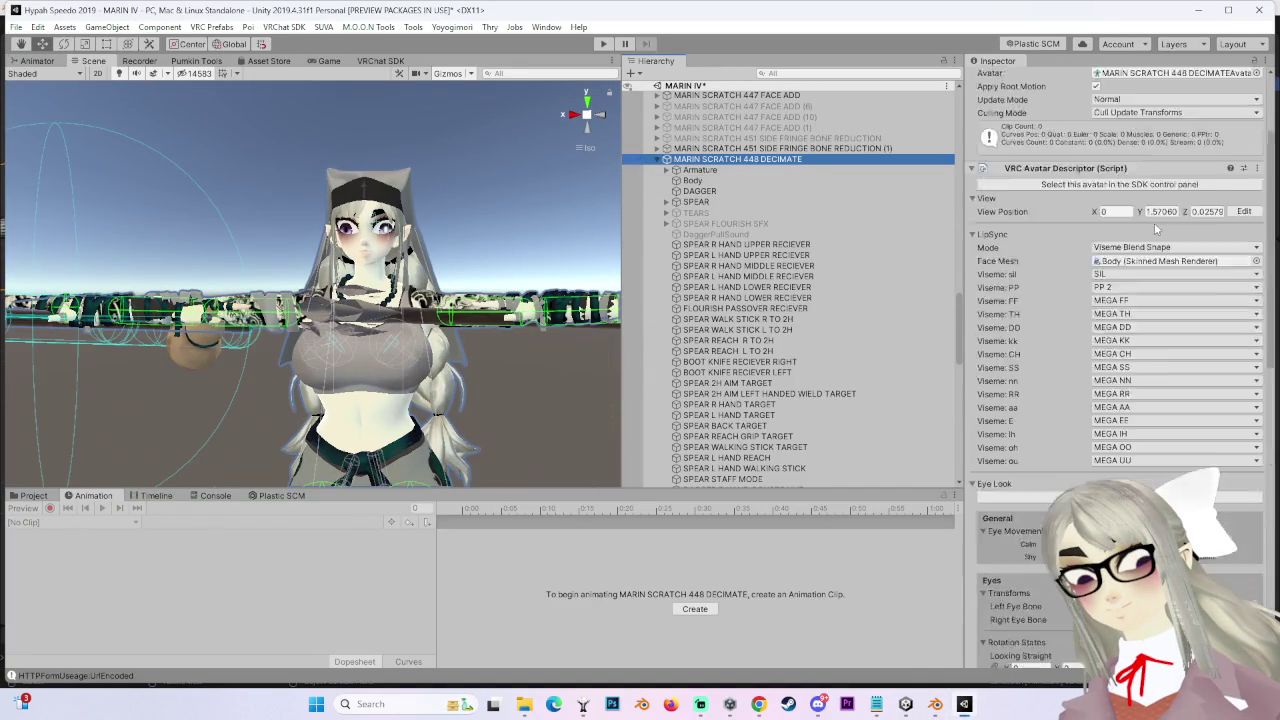
pyautogui.click(1165, 203)
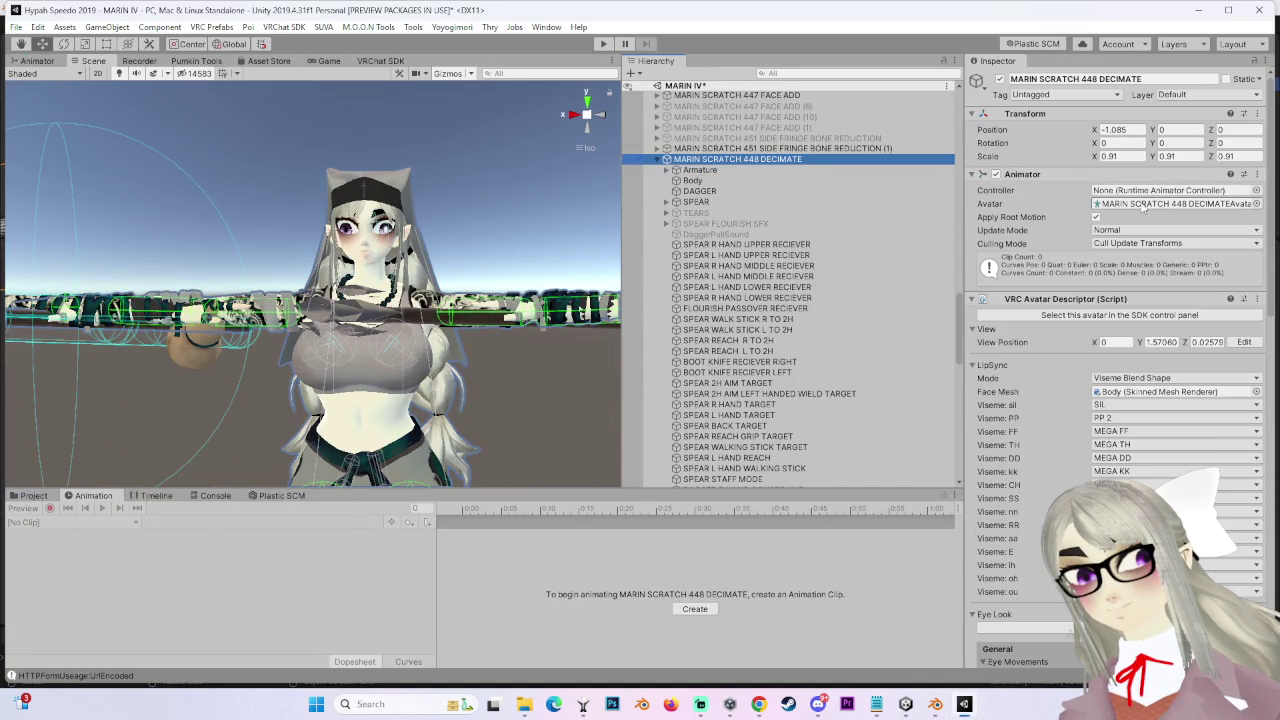
pyautogui.click(33, 495)
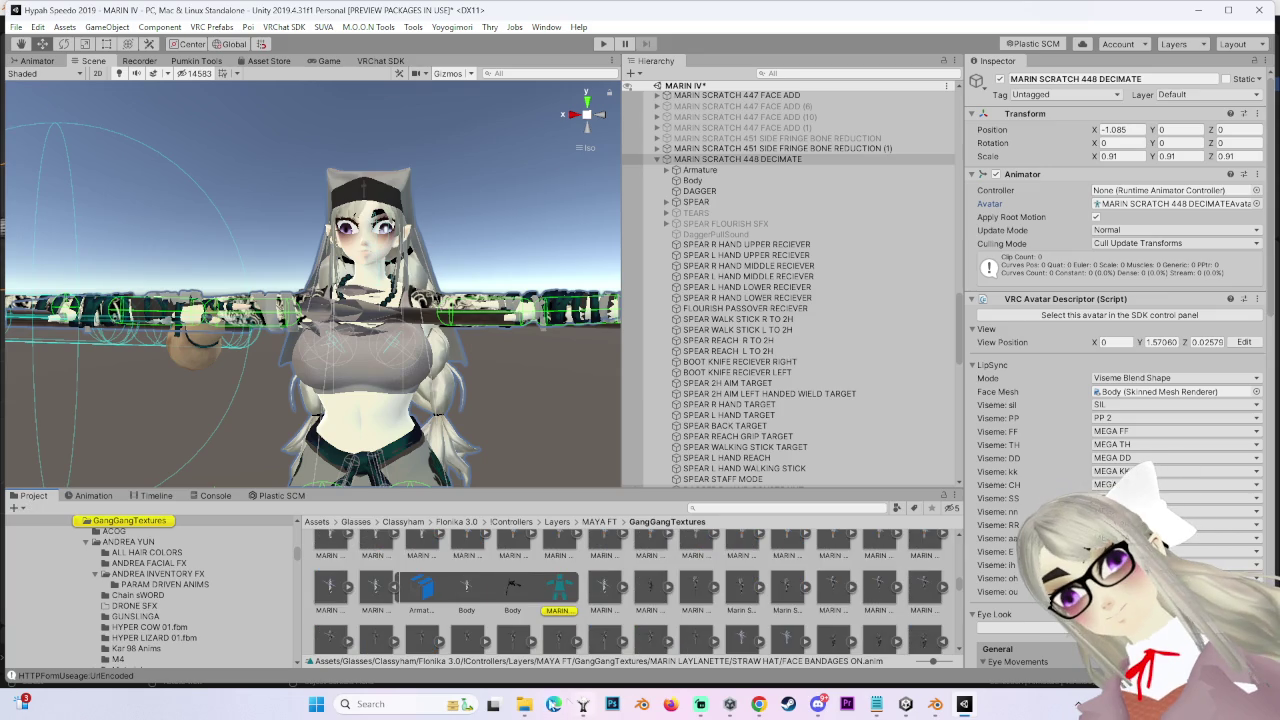
pyautogui.click(524, 703)
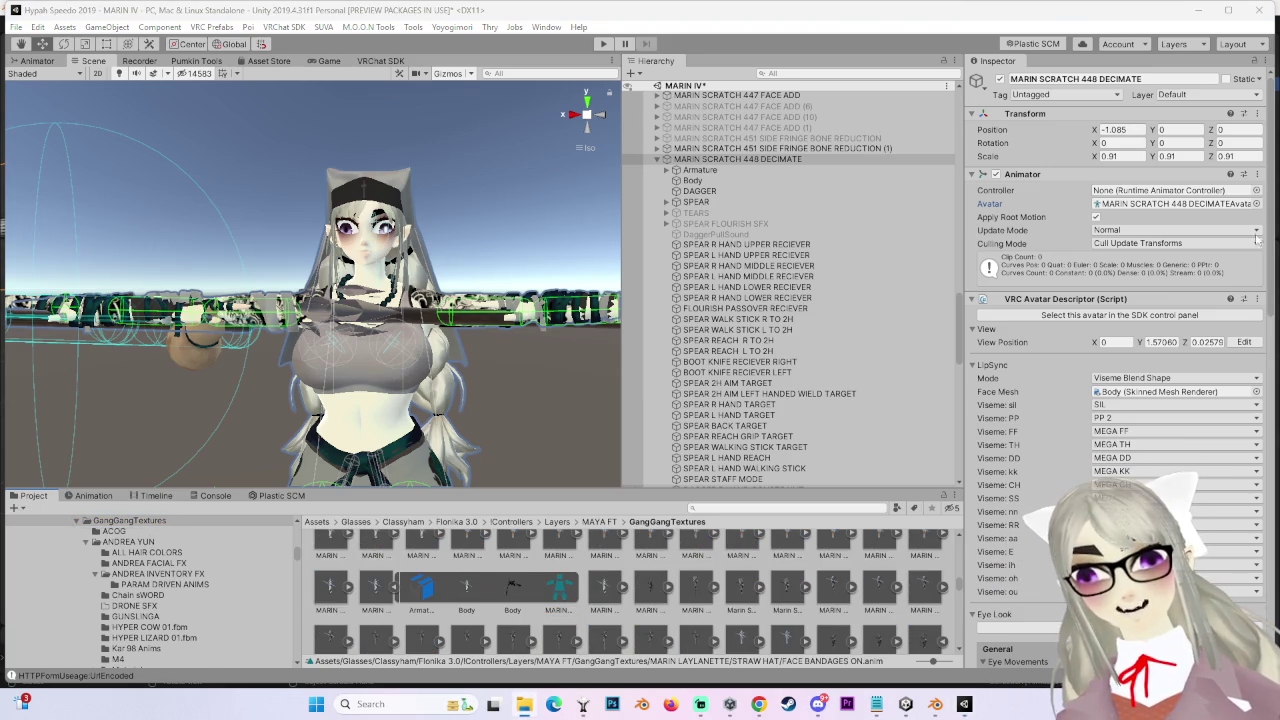
pyautogui.moveTo(586, 572); pyautogui.dragTo(588, 577)
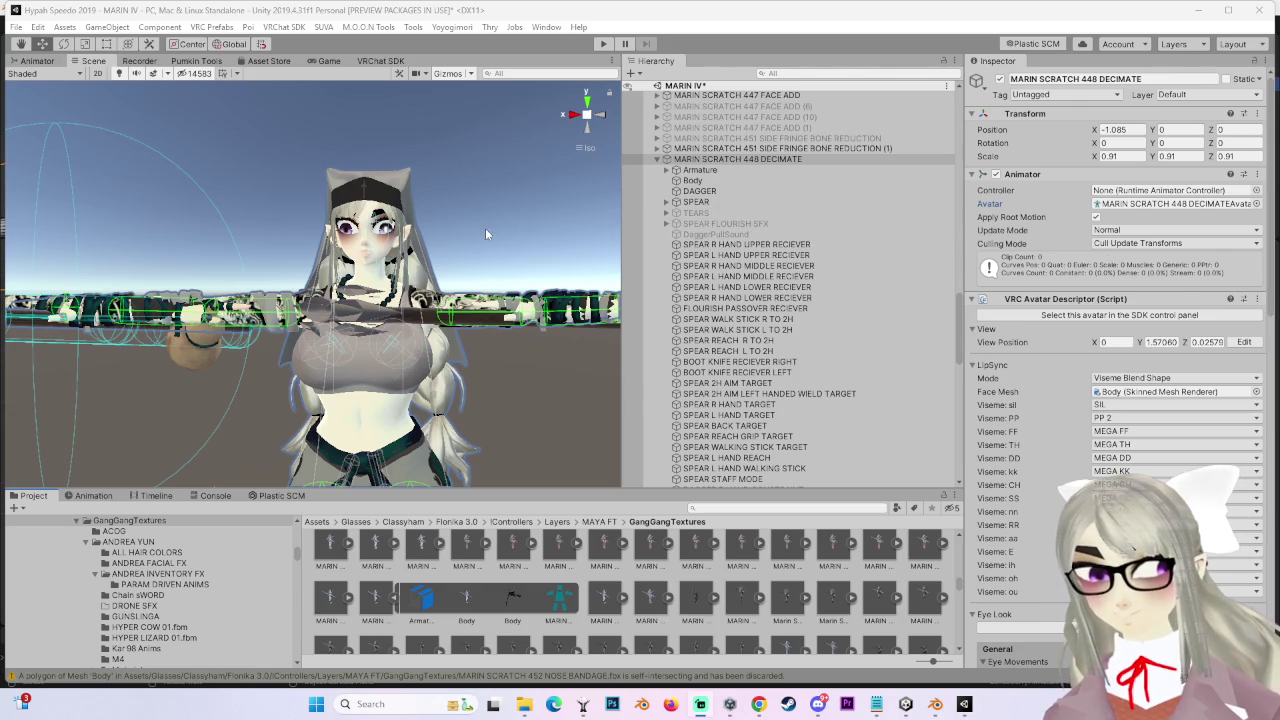
# Step: Set MARIN SCRATCH 452 NOSE BANDAGE materials to Use External Materials (Legacy), apply, and return to Blender
pyautogui.click(603, 598)
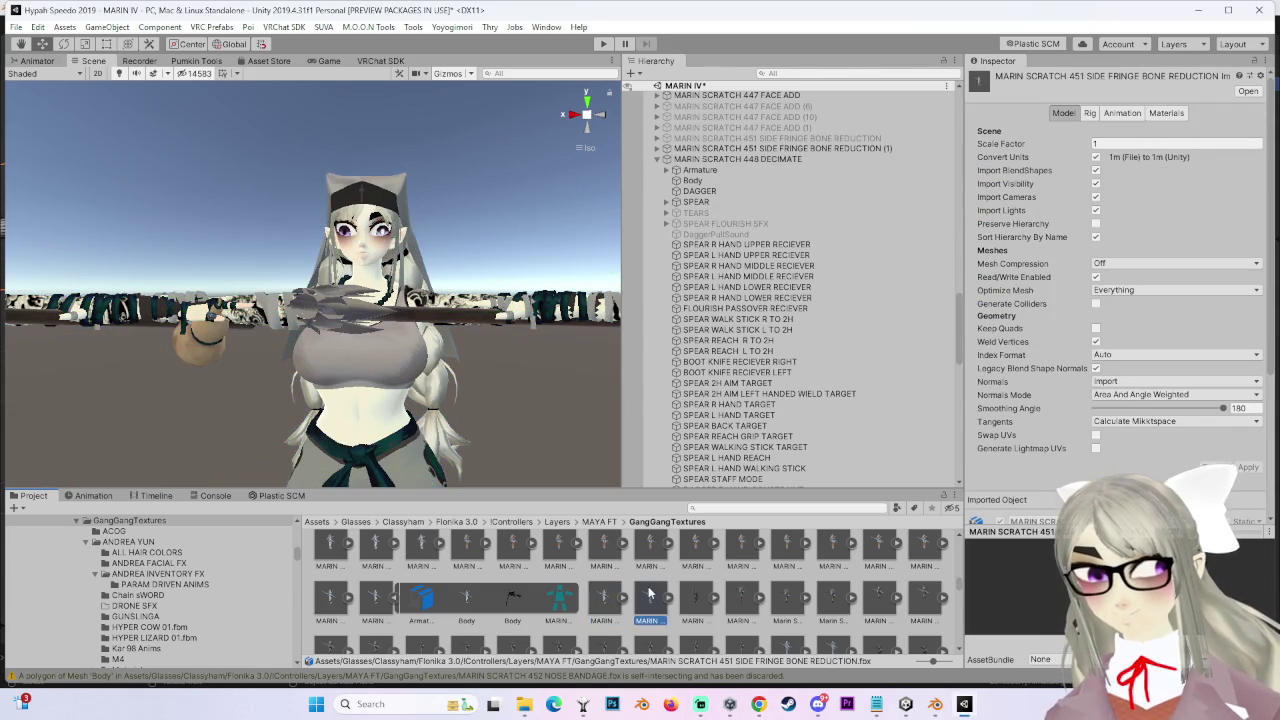
pyautogui.click(1166, 113)
pyautogui.click(1178, 158)
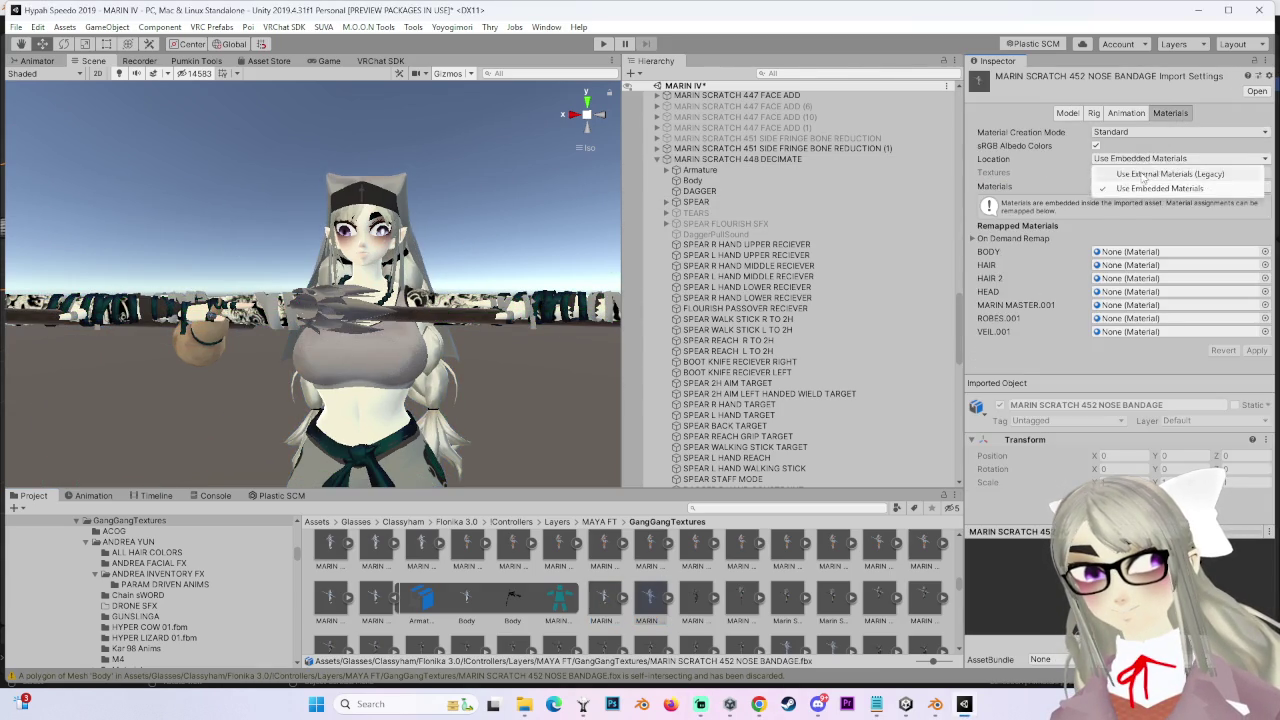
pyautogui.click(1150, 180)
pyautogui.click(1255, 250)
pyautogui.click(935, 704)
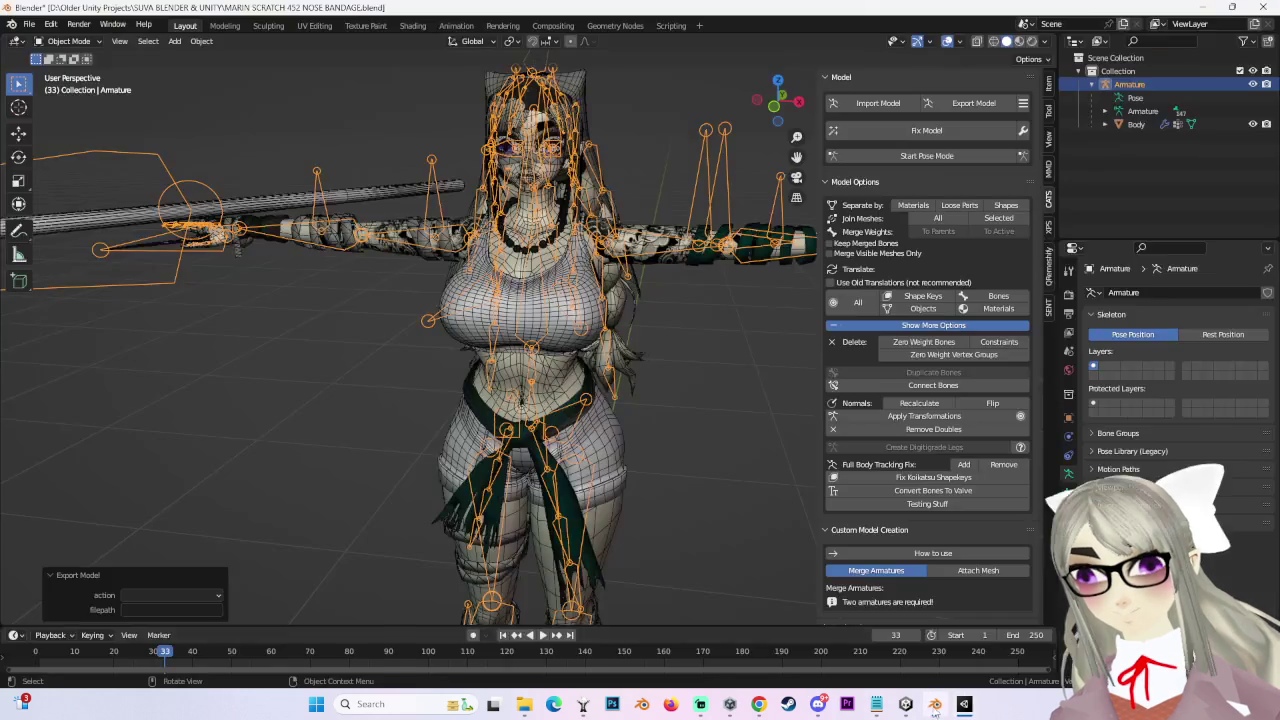
# Step: Select the Body mesh, show its material slots, and enter Edit Mode in front view
pyautogui.click(584, 300)
pyautogui.click(1068, 530)
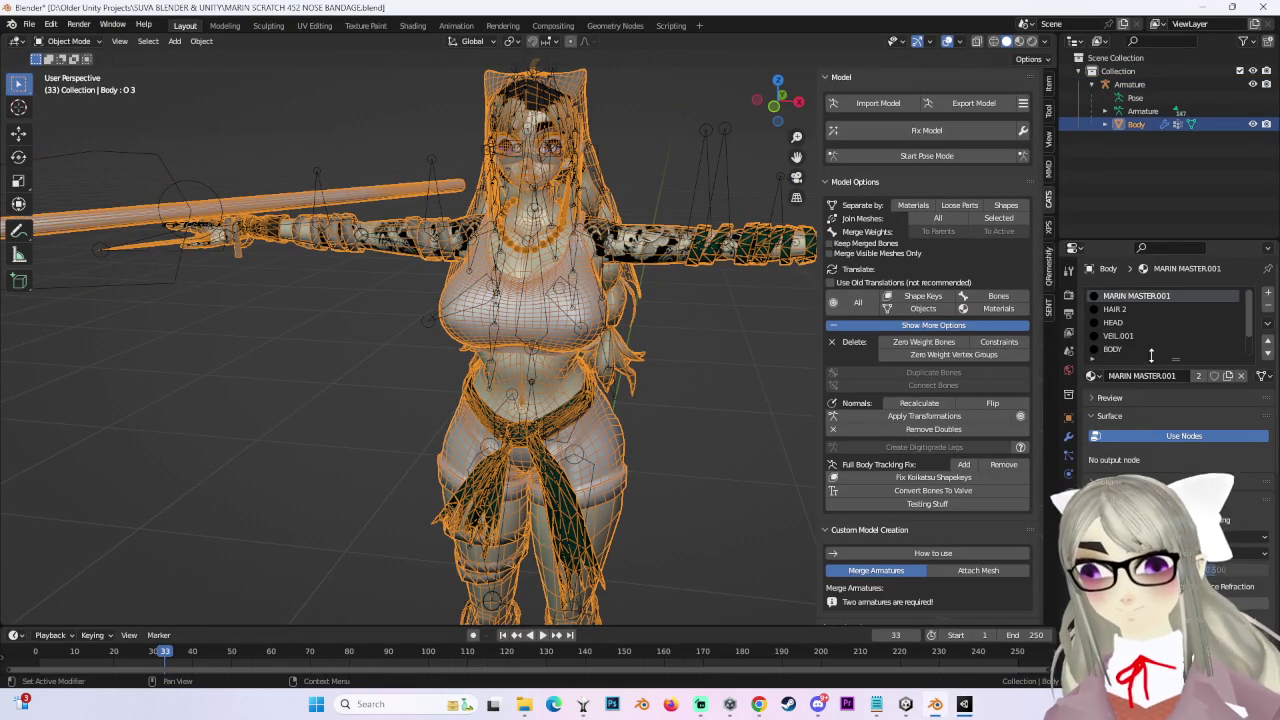
pyautogui.scroll(2, 1138, 335)
pyautogui.click(1130, 334)
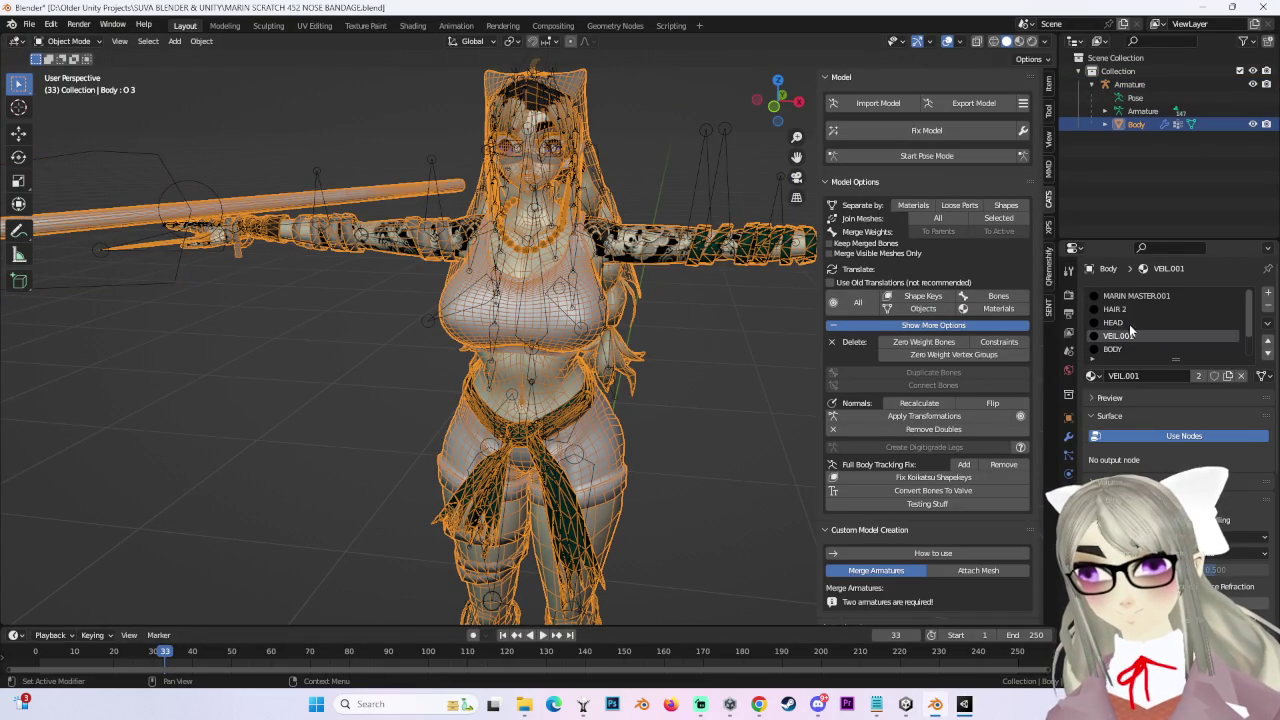
pyautogui.keyDown('ctrl'); pyautogui.scroll(2, 1113, 330); pyautogui.keyUp('ctrl')
pyautogui.keyDown('ctrl'); pyautogui.scroll(1, 1113, 325); pyautogui.keyUp('ctrl')
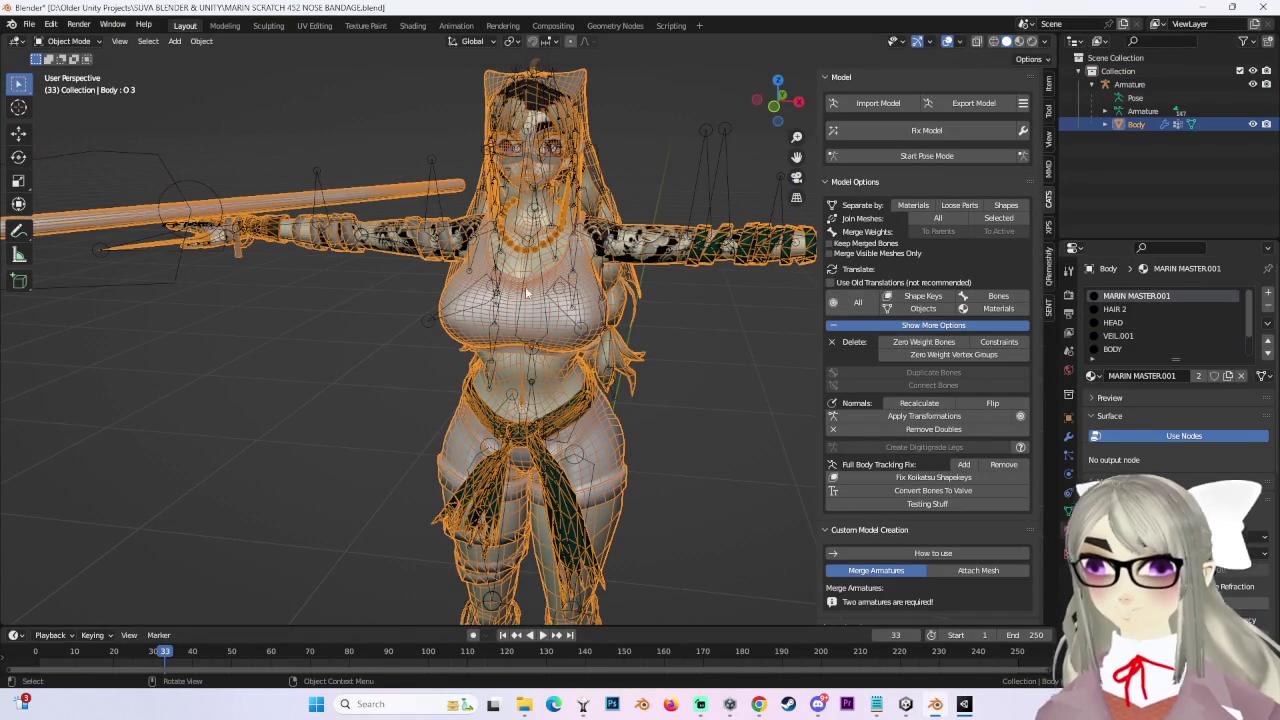
pyautogui.scroll(-2, 1173, 333)
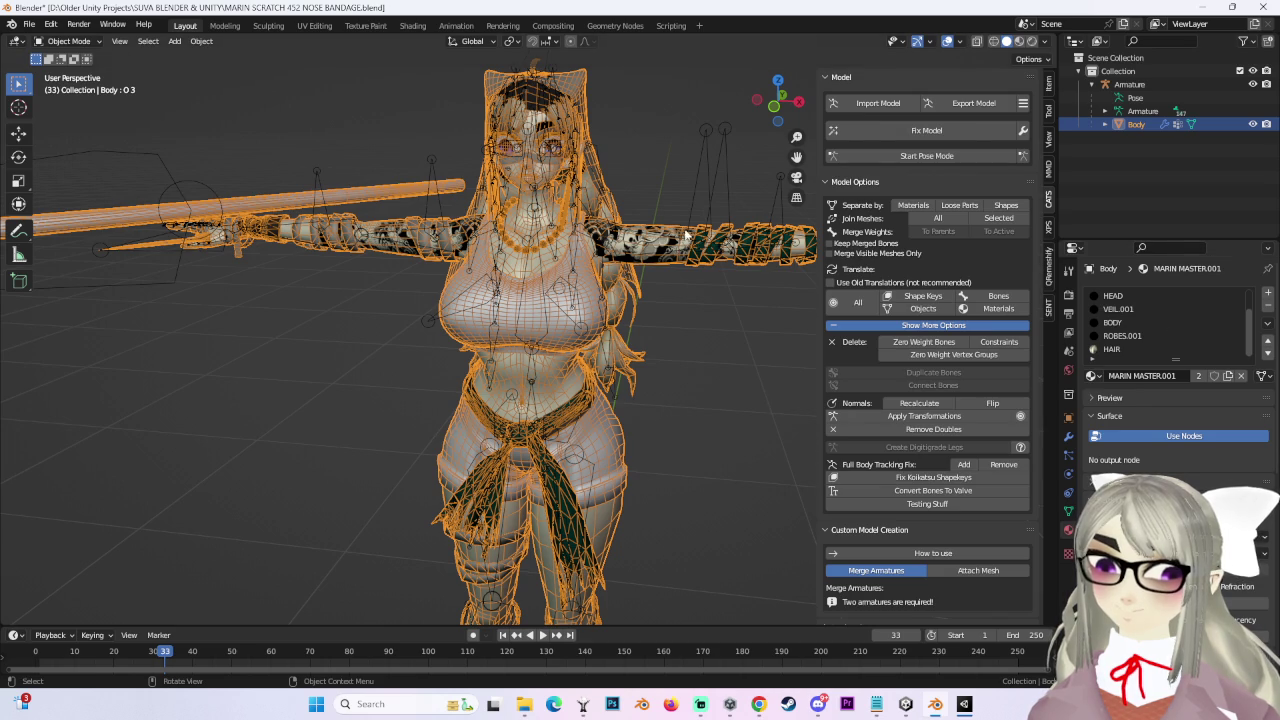
pyautogui.click(77, 43)
pyautogui.click(68, 71)
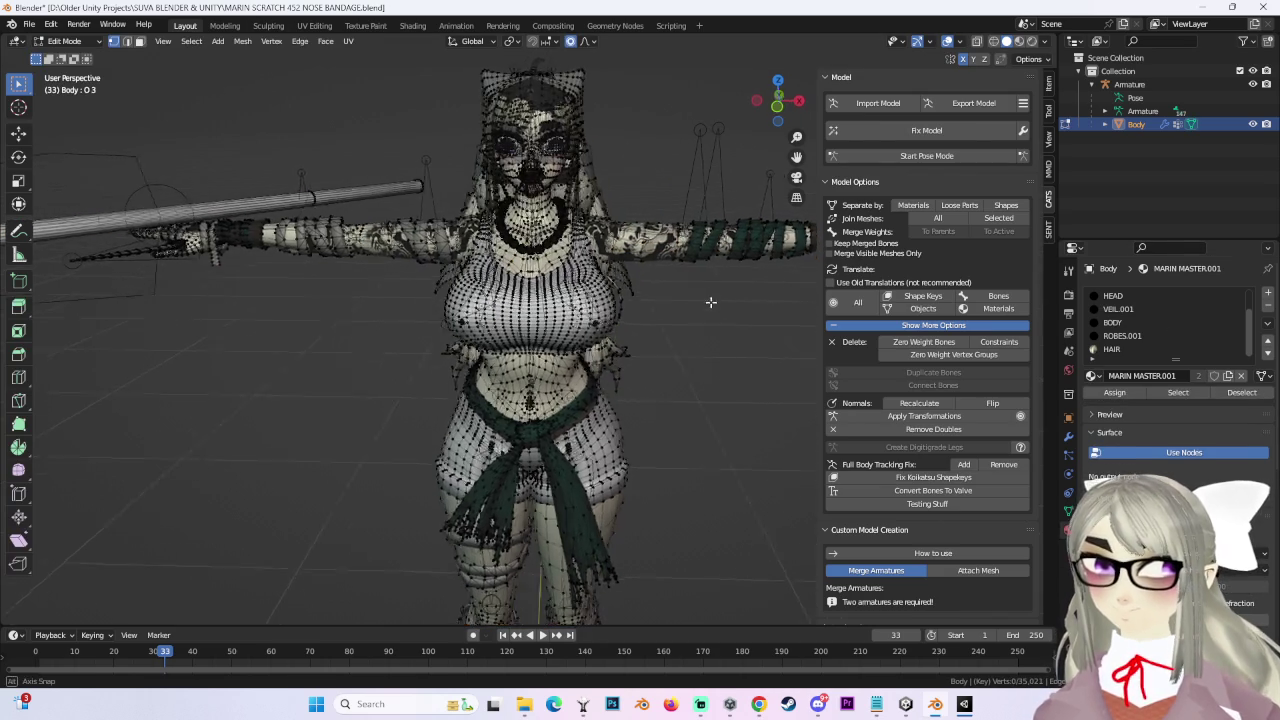
pyautogui.click(777, 106)
pyautogui.scroll(2, 630, 311)
pyautogui.scroll(-2, 630, 311)
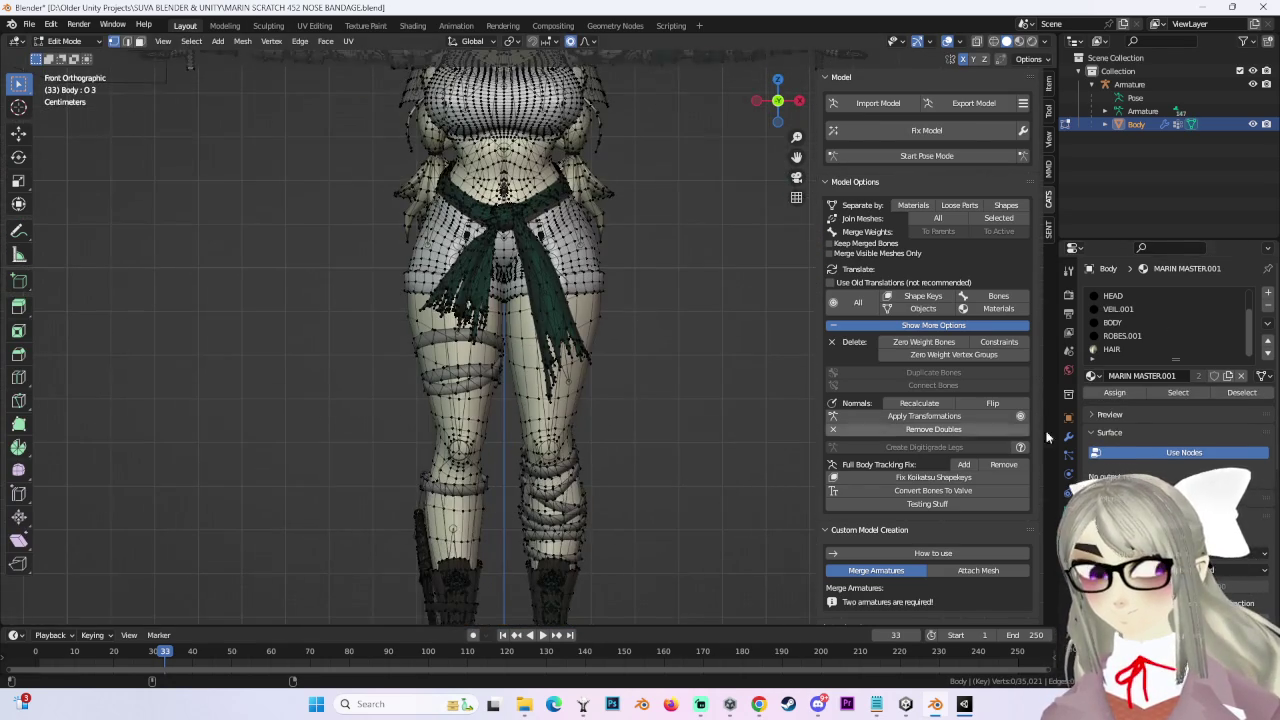
# Step: Select the faces assigned to the HAIR and HAIR 2 material slots
pyautogui.click(1112, 349)
pyautogui.click(1178, 392)
pyautogui.scroll(-3, 630, 195)
pyautogui.scroll(3, 630, 195)
pyautogui.moveTo(630, 195); pyautogui.dragTo(720, 260, button='middle')
pyautogui.scroll(2, 1131, 340)
pyautogui.click(1114, 309)
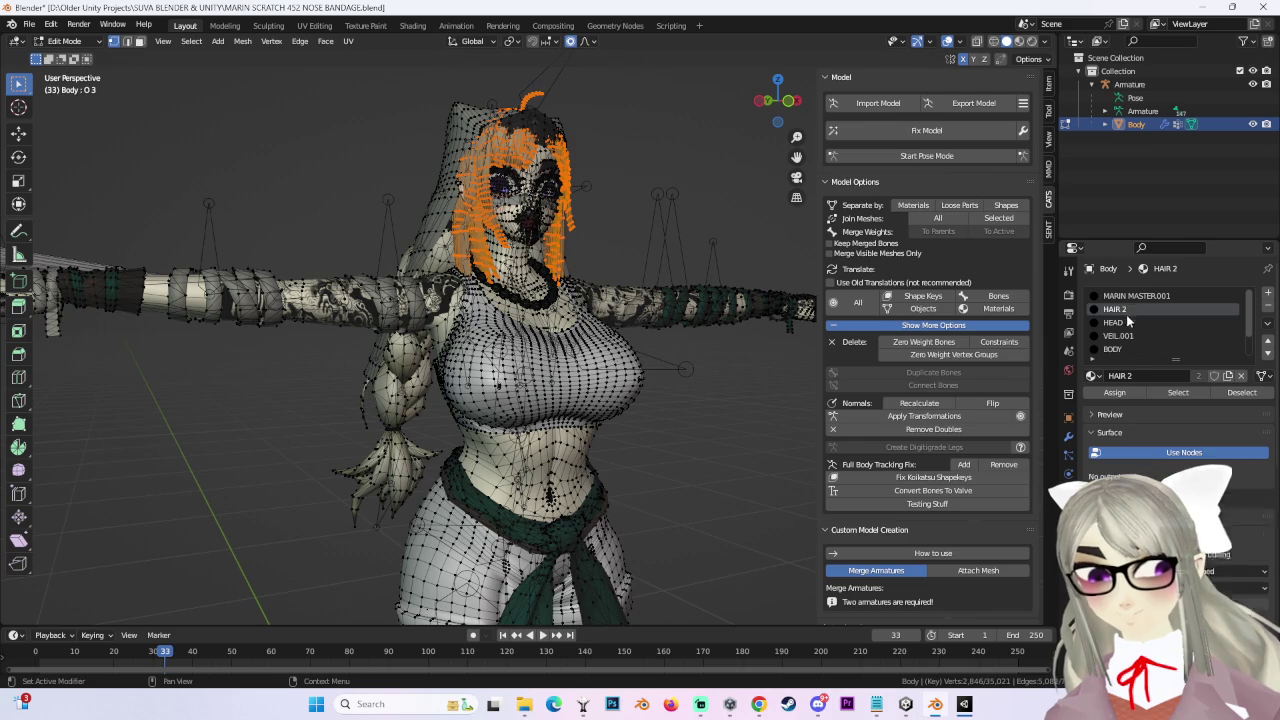
pyautogui.click(1178, 392)
# Step: Clear the selection and select the HEAD, BODY and VEIL.001 material faces
pyautogui.hotkey('alt', 'a')
pyautogui.click(1112, 322)
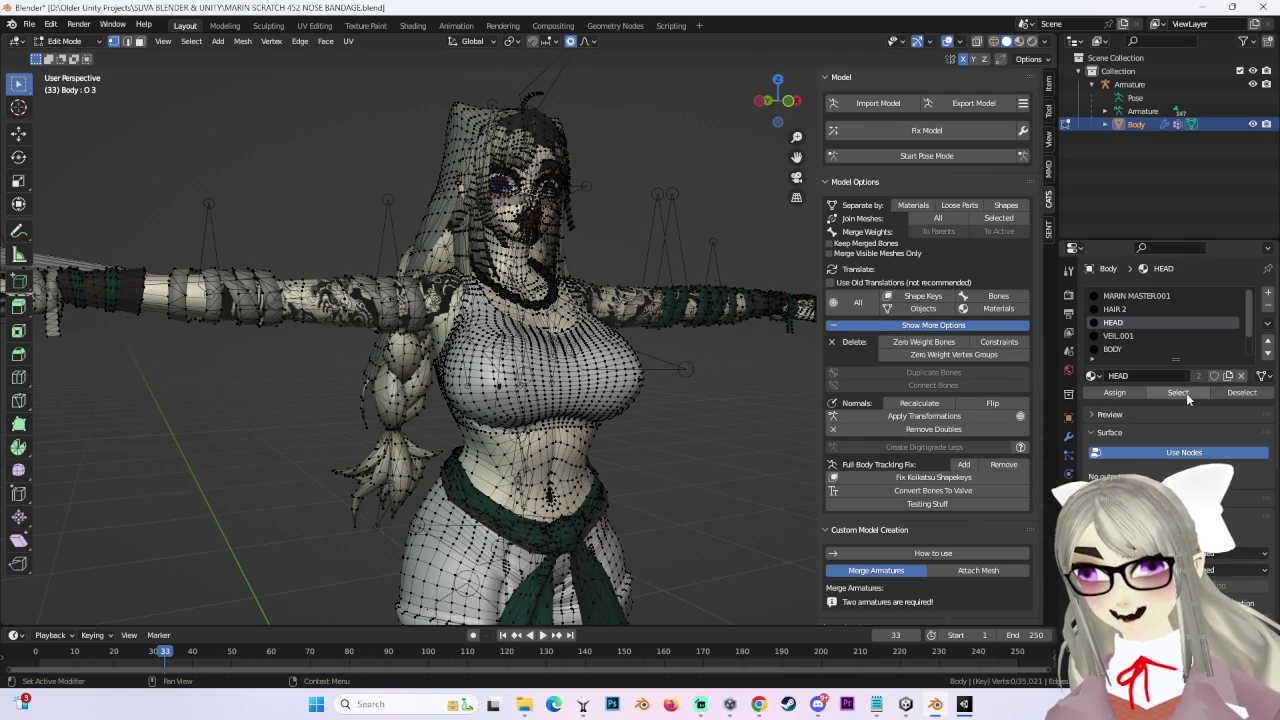
pyautogui.click(1178, 392)
pyautogui.click(1112, 349)
pyautogui.click(1186, 392)
pyautogui.click(1117, 336)
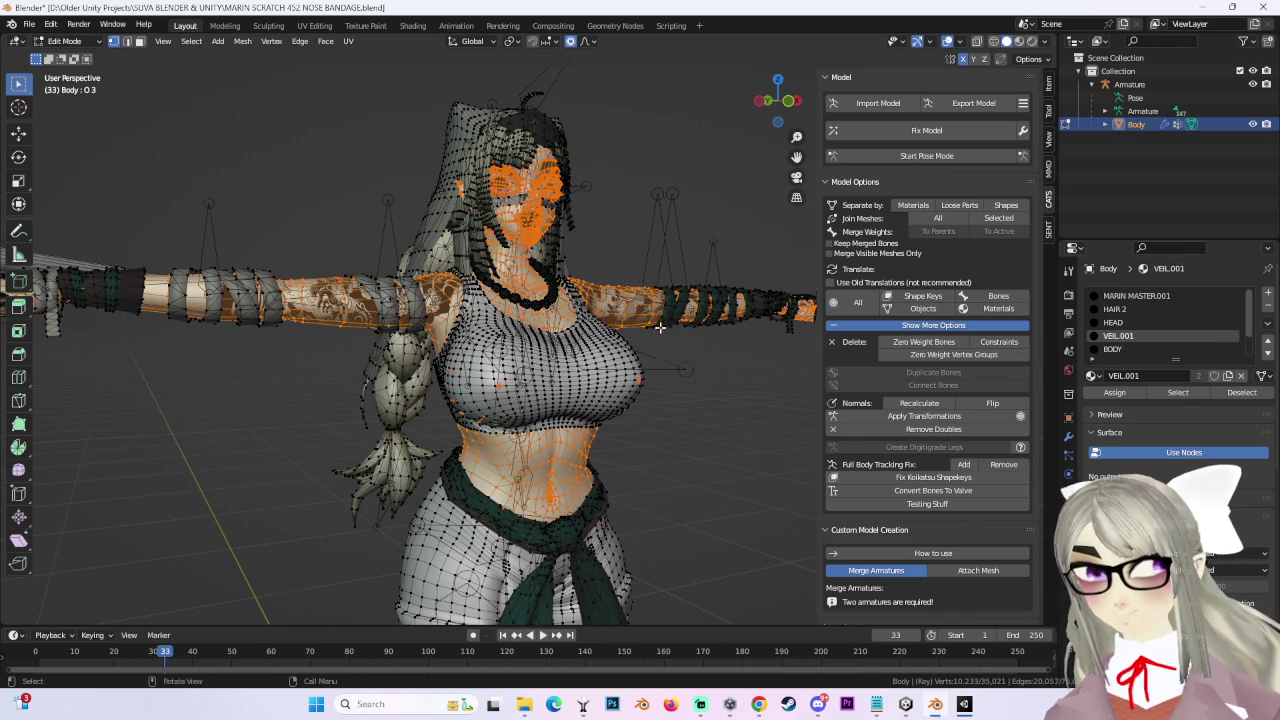
pyautogui.click(1165, 392)
# Step: Select the MARIN MASTER.001 faces and inspect the spear from several angles
pyautogui.click(1145, 296)
pyautogui.scroll(-3, 637, 374)
pyautogui.click(1196, 392)
pyautogui.scroll(-2, 1174, 310)
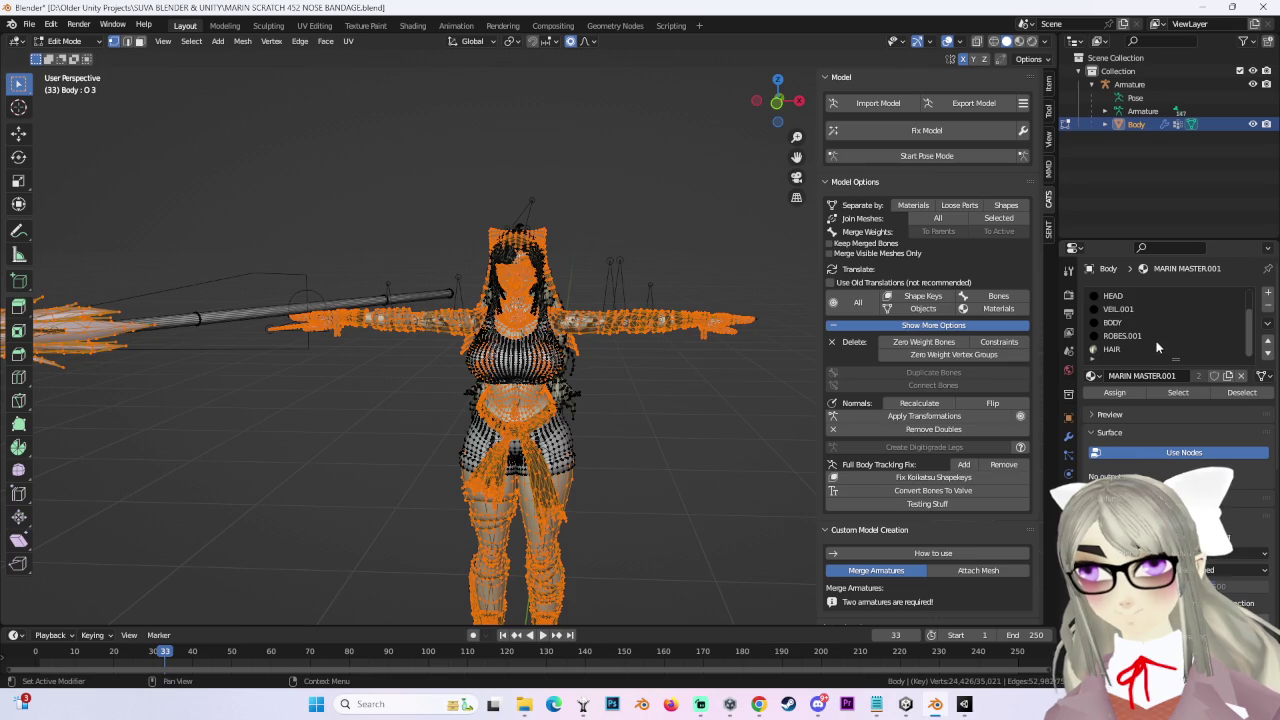
pyautogui.scroll(2, 1166, 343)
pyautogui.moveTo(660, 370); pyautogui.dragTo(674, 360, button='middle')
pyautogui.scroll(4, 571, 422)
pyautogui.moveTo(571, 422); pyautogui.dragTo(351, 400, button='middle')
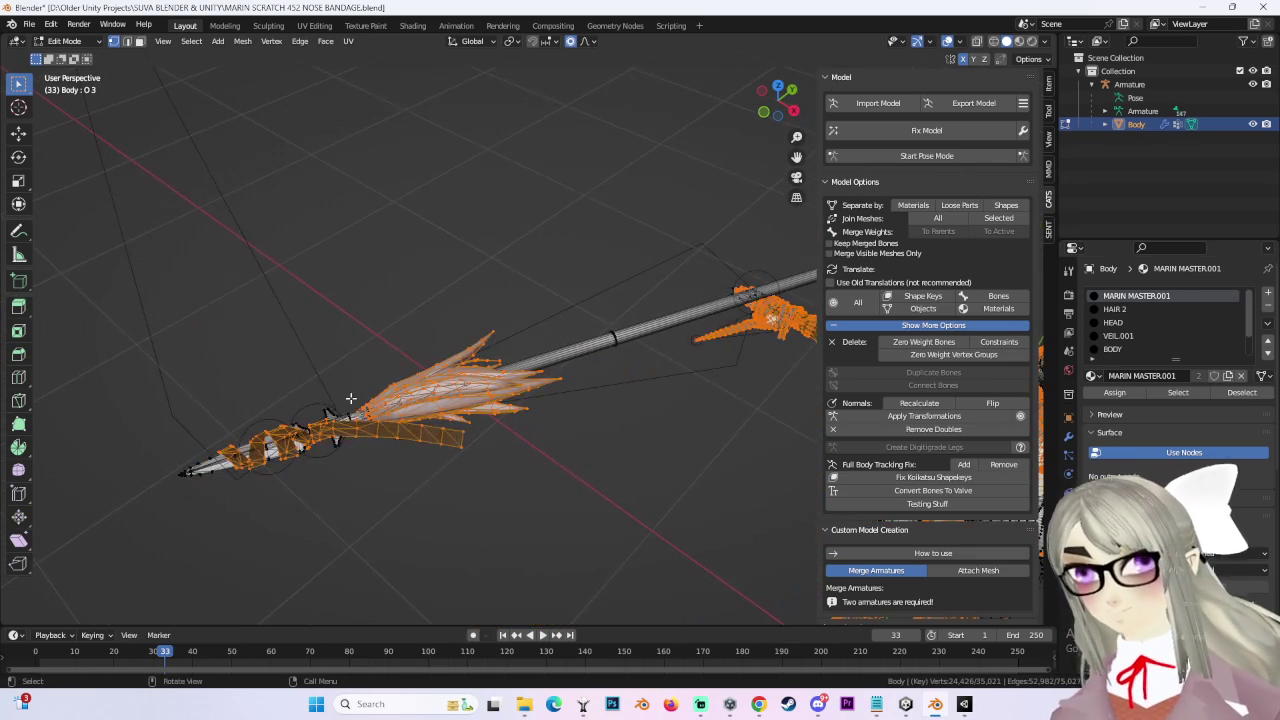
pyautogui.moveTo(449, 314); pyautogui.dragTo(764, 287, button='middle')
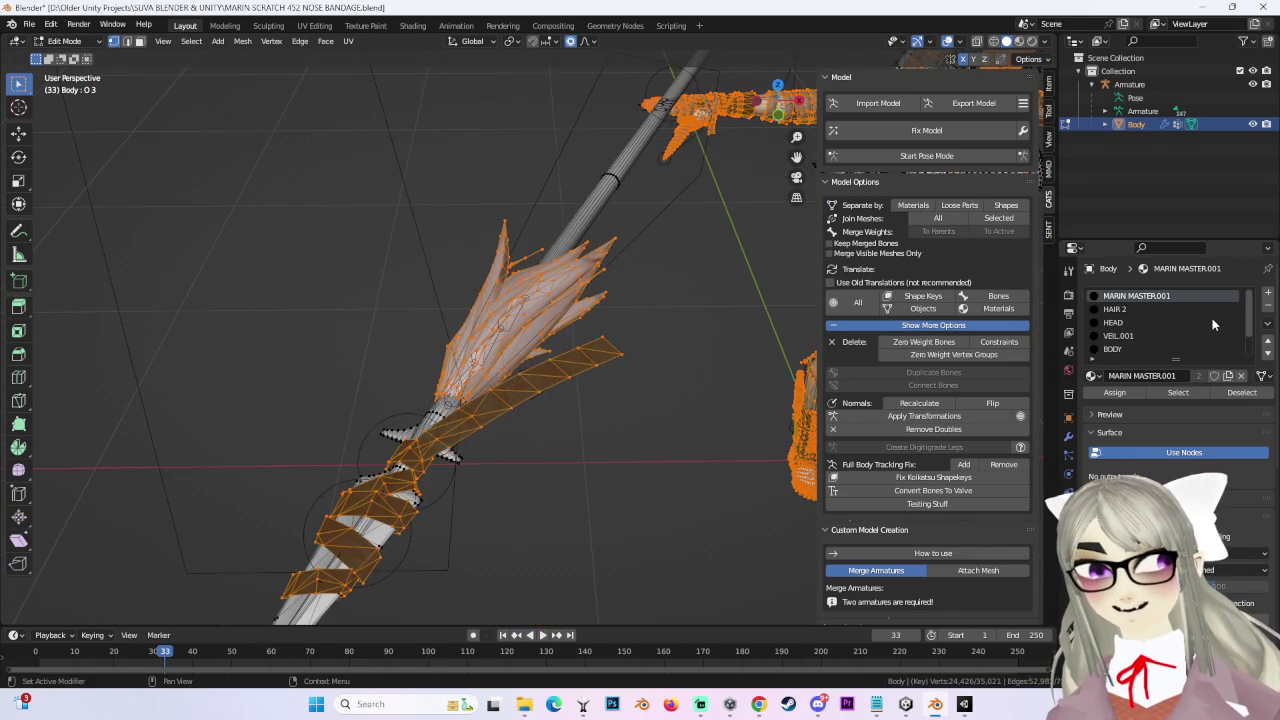
pyautogui.moveTo(671, 251)
pyautogui.mouseDown(button='middle')
pyautogui.moveTo(643, 191)
pyautogui.moveTo(730, 209)
pyautogui.moveTo(606, 241)
pyautogui.mouseUp(button='middle')
pyautogui.click(671, 191)
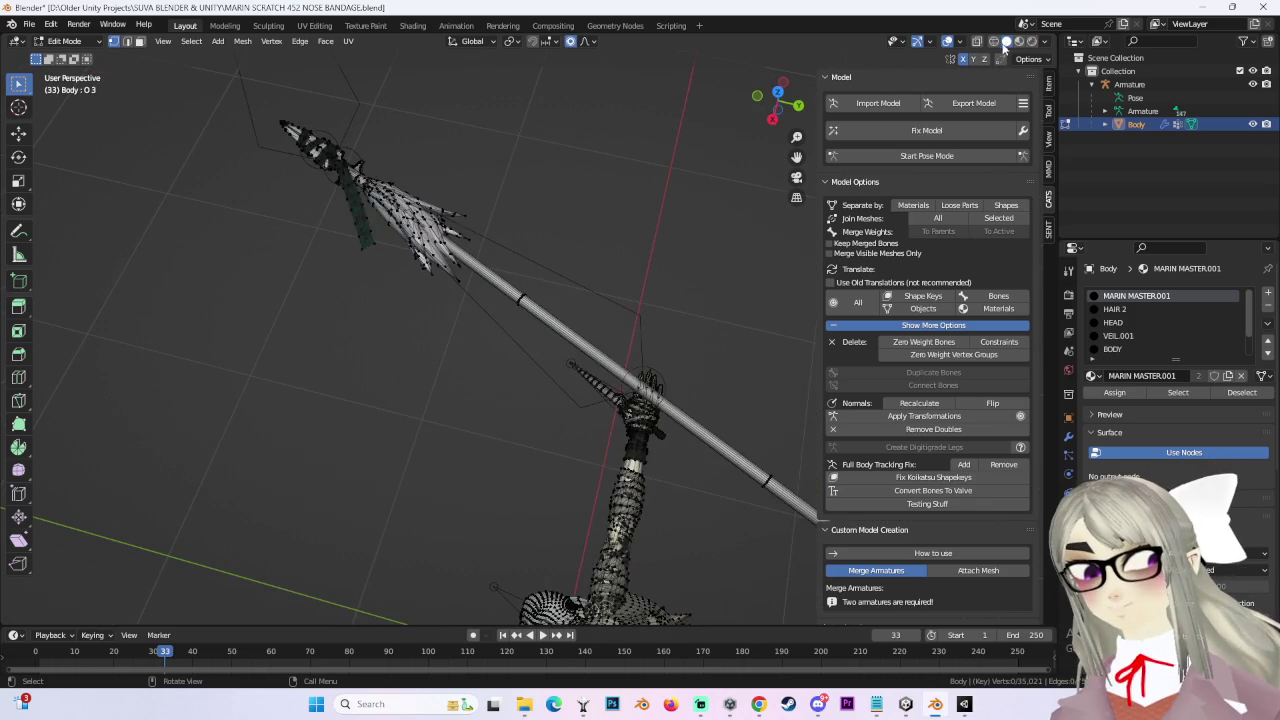
pyautogui.moveTo(680, 300); pyautogui.dragTo(596, 340, button='middle')
pyautogui.click(1178, 392)
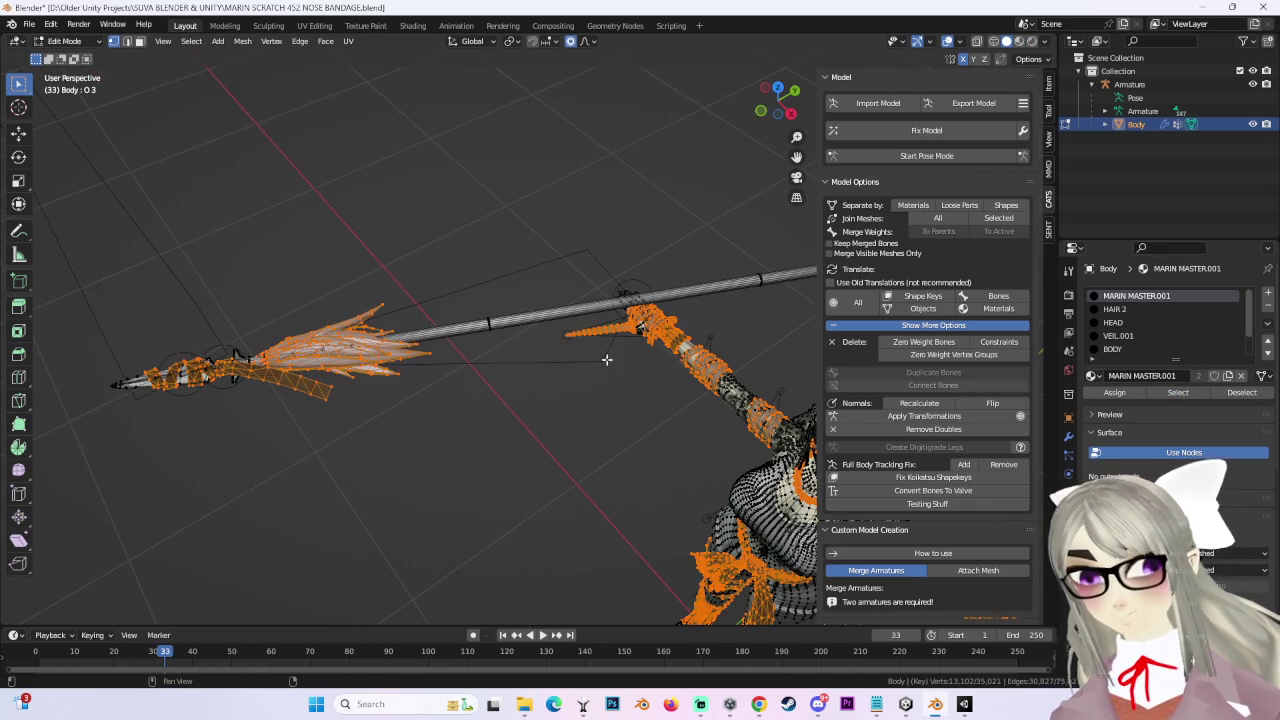
pyautogui.click(487, 303)
# Step: Check the HAIR and ROBES.001 slots, finding the spear shaft belongs to ROBES.001
pyautogui.click(1118, 336)
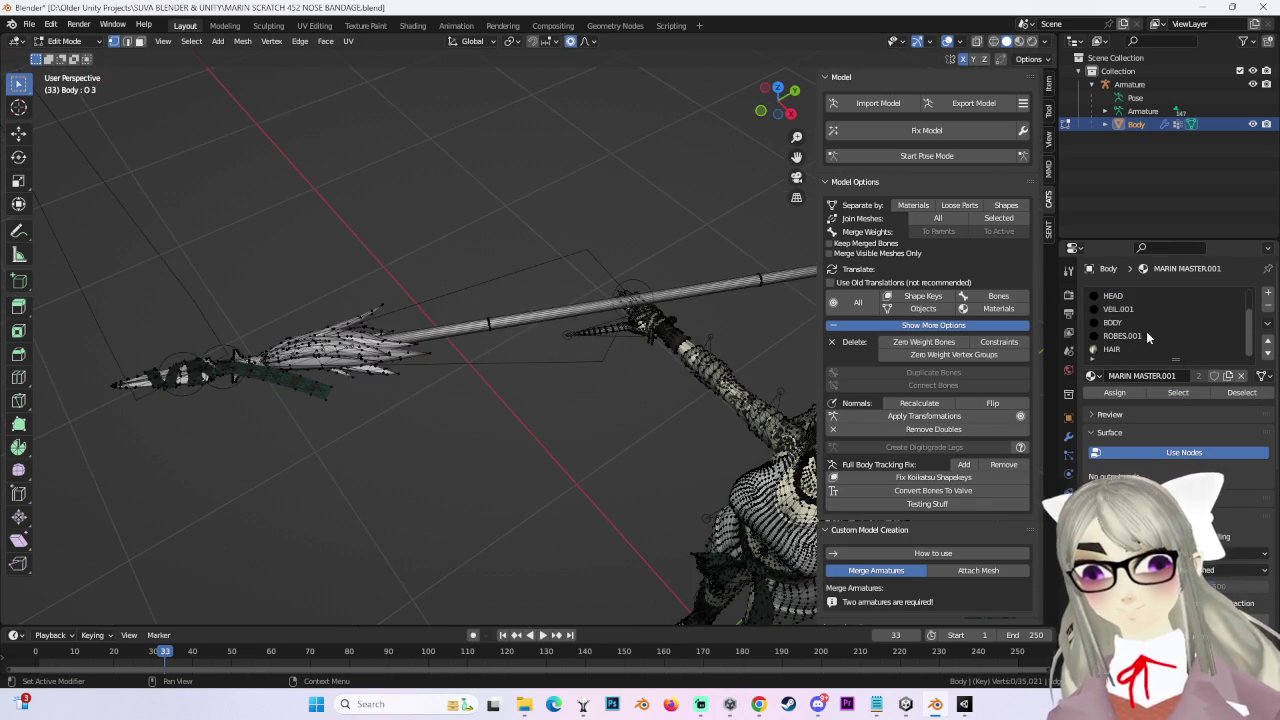
pyautogui.scroll(-2, 1146, 331)
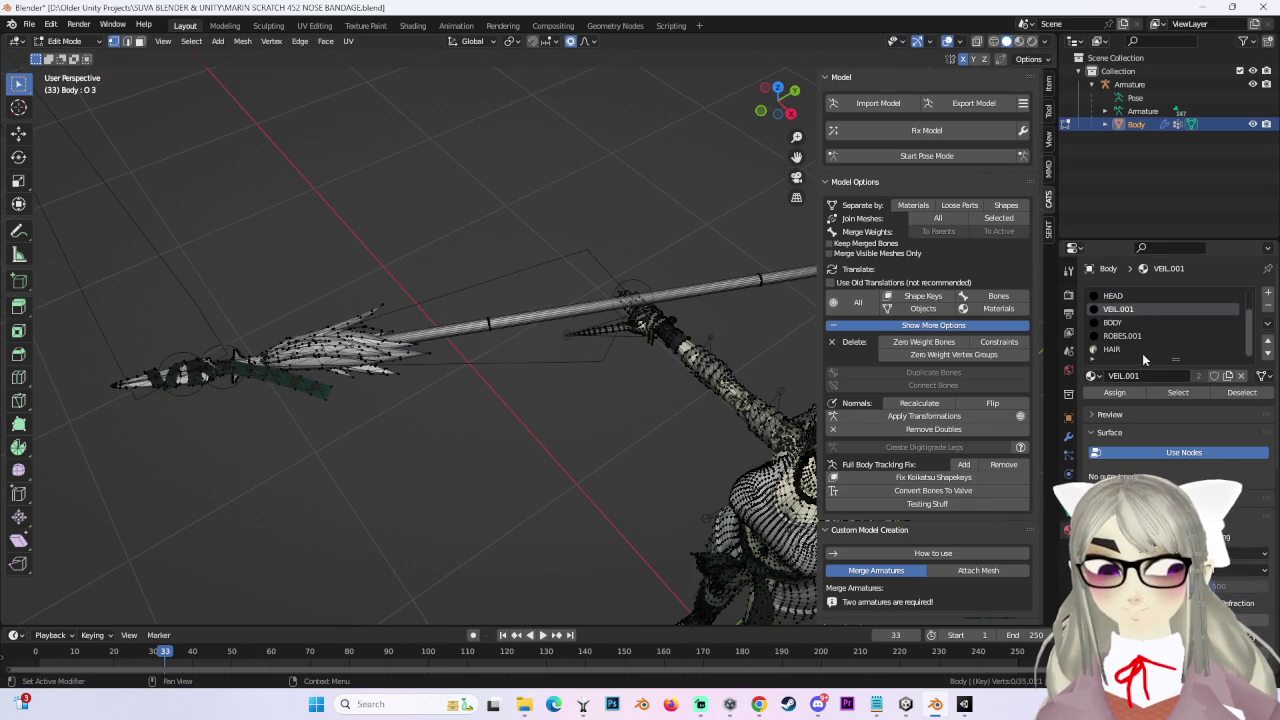
pyautogui.click(1143, 350)
pyautogui.click(1180, 393)
pyautogui.click(781, 335)
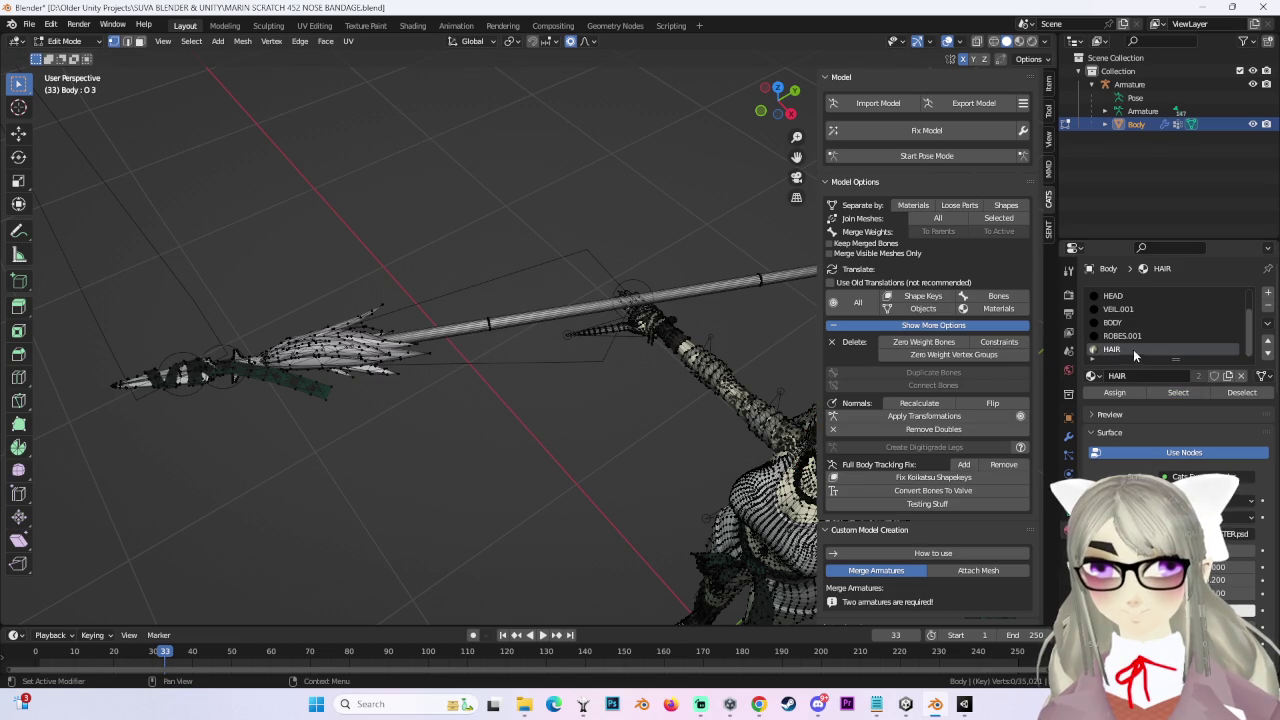
pyautogui.click(1122, 336)
pyautogui.click(1180, 393)
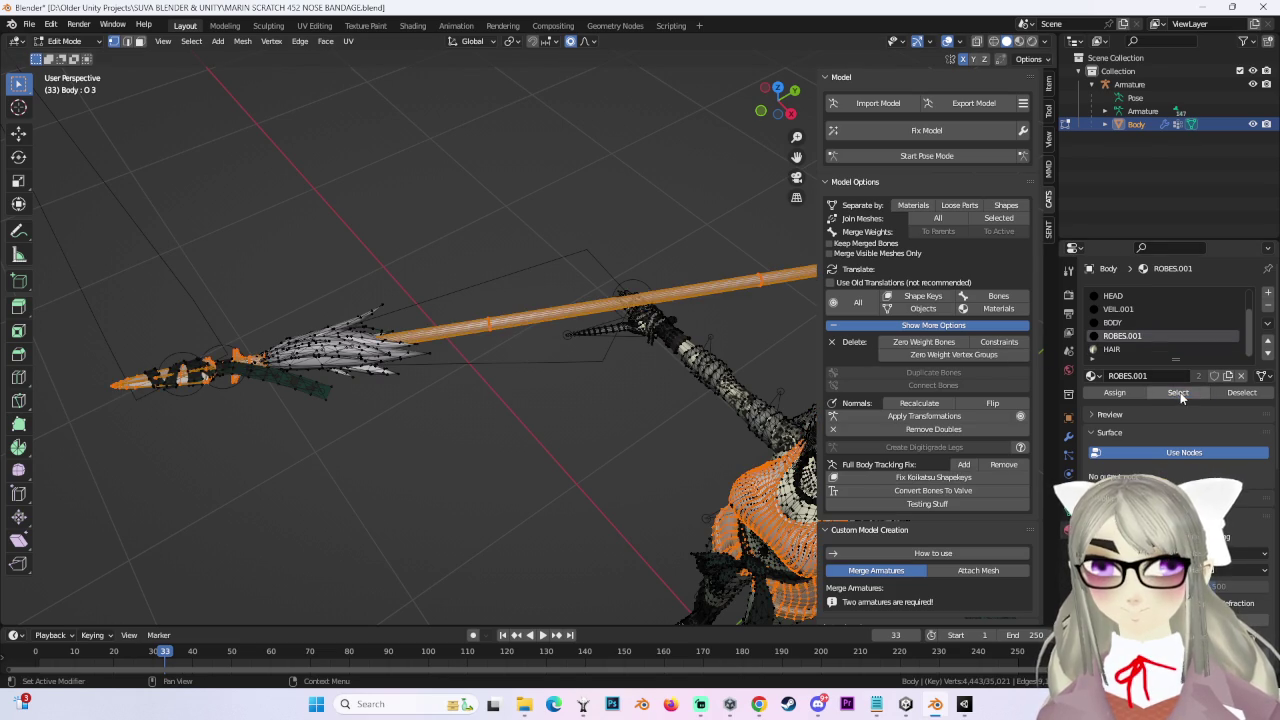
pyautogui.moveTo(520, 330); pyautogui.dragTo(590, 336, button='middle')
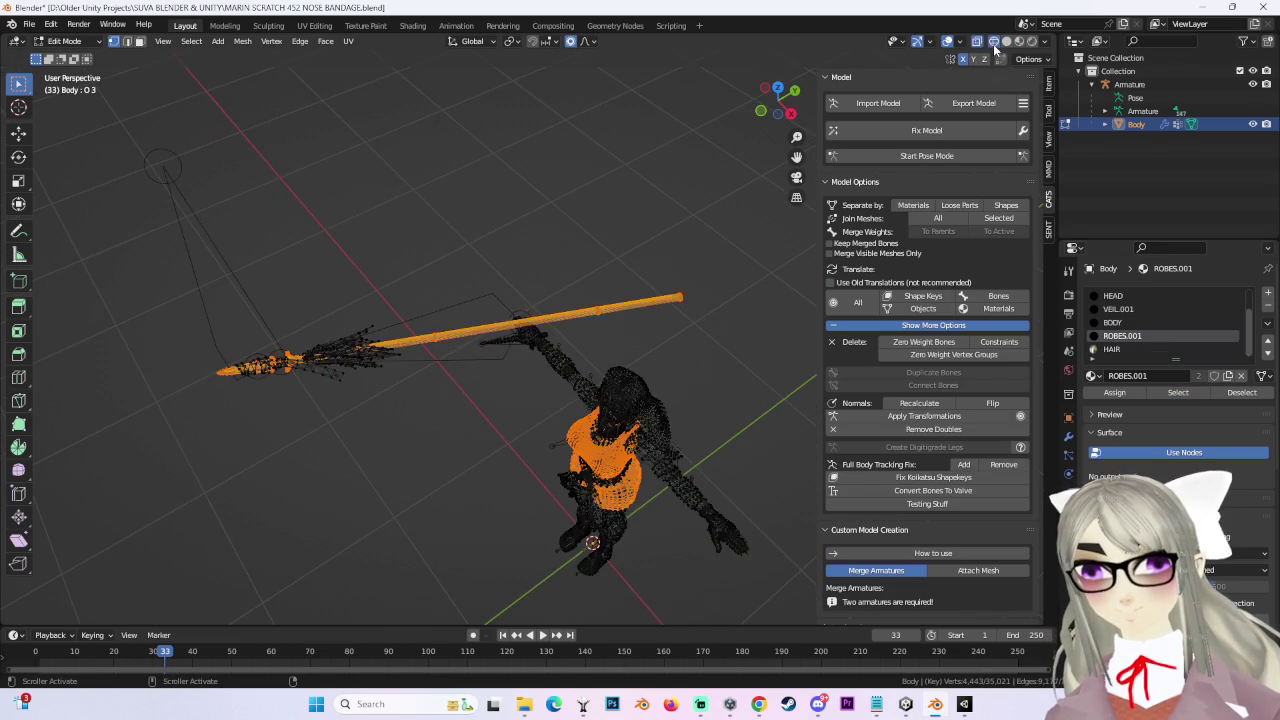
# Step: Add a new material slot named SPEAR and assign the spear geometry to it
pyautogui.moveTo(995, 48); pyautogui.dragTo(995, 45, button='middle')
pyautogui.hotkey('ctrl', 'z')
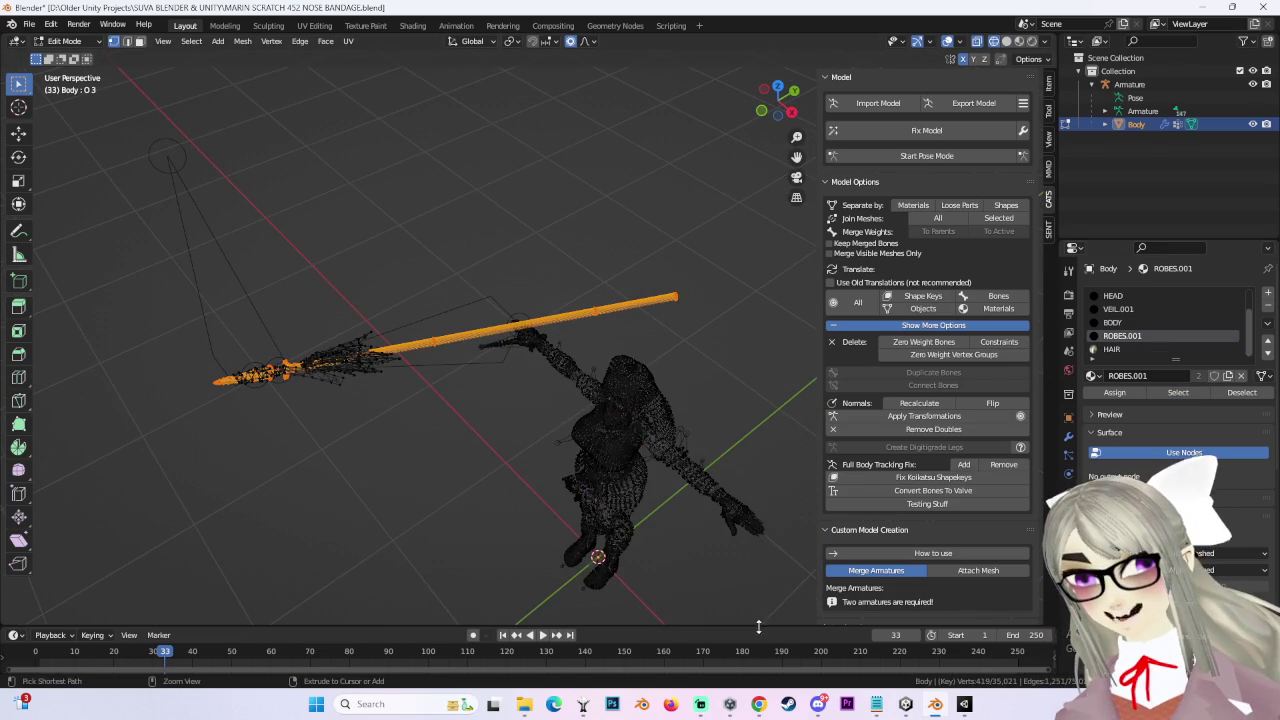
pyautogui.keyDown('shift'); pyautogui.moveTo(522, 372); pyautogui.dragTo(727, 444, button='middle'); pyautogui.keyUp('shift')
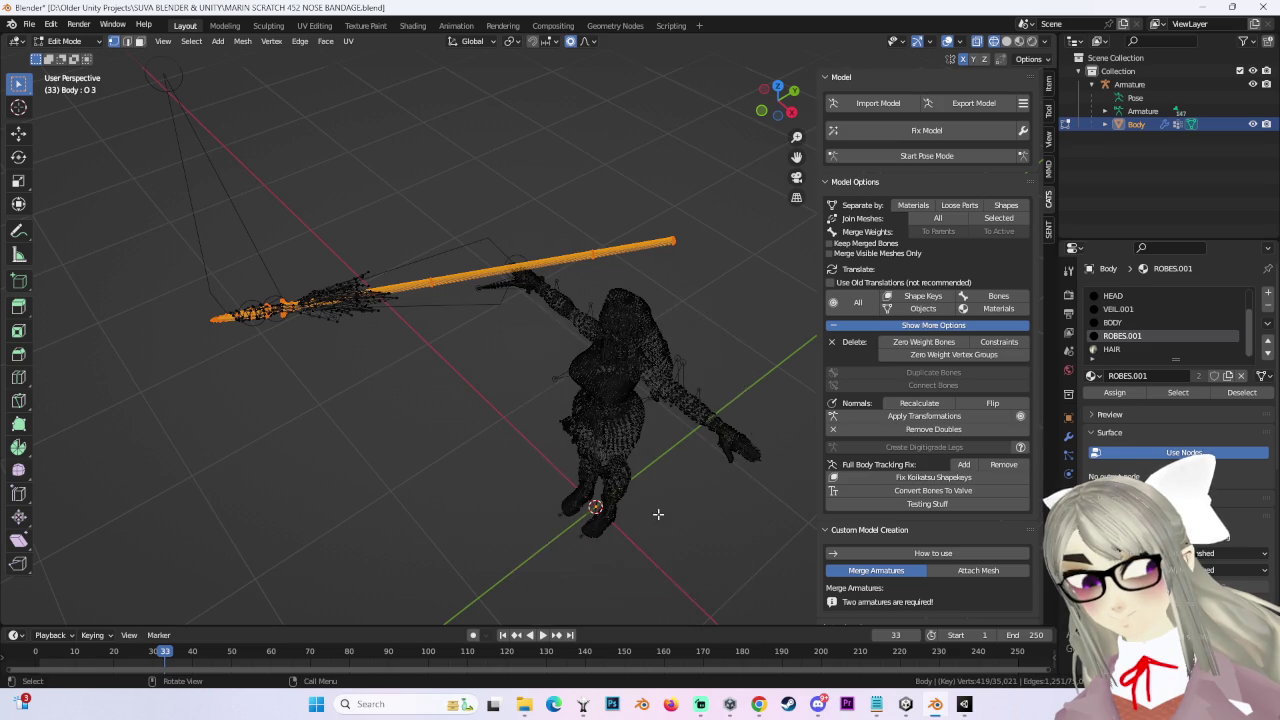
pyautogui.moveTo(729, 580); pyautogui.dragTo(1205, 405, button='middle')
pyautogui.click(1267, 293)
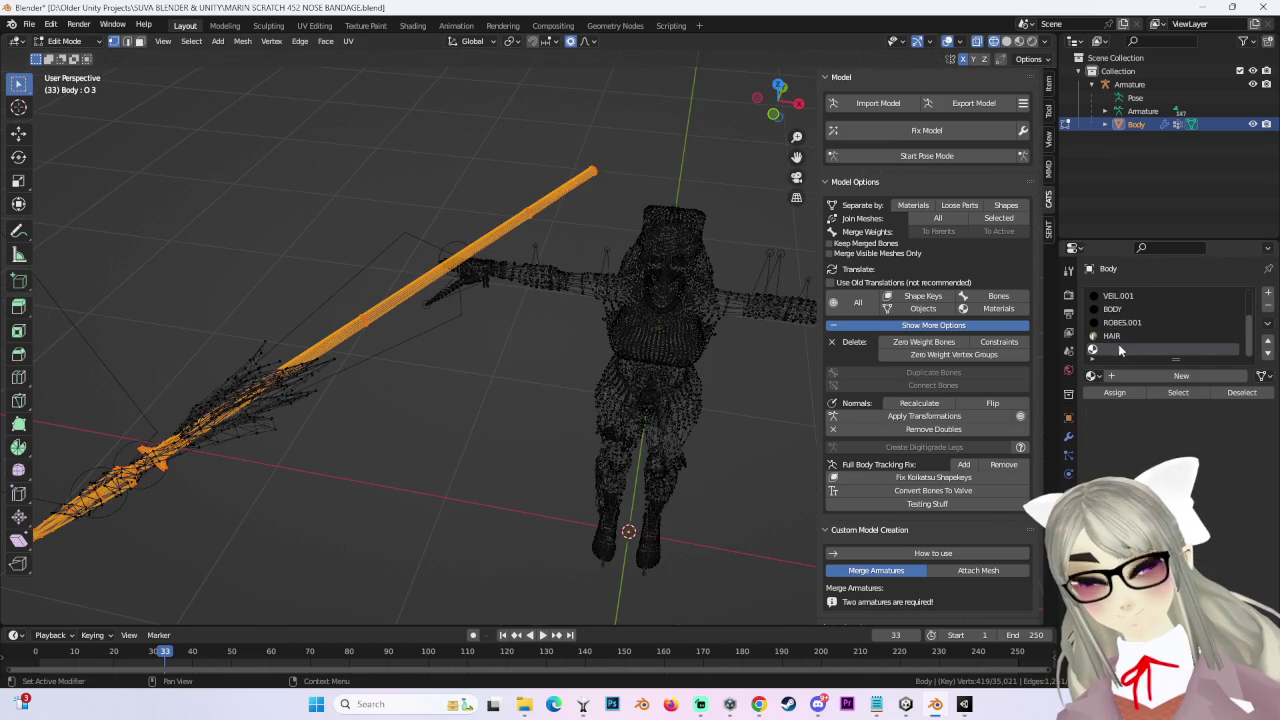
pyautogui.click(1181, 376)
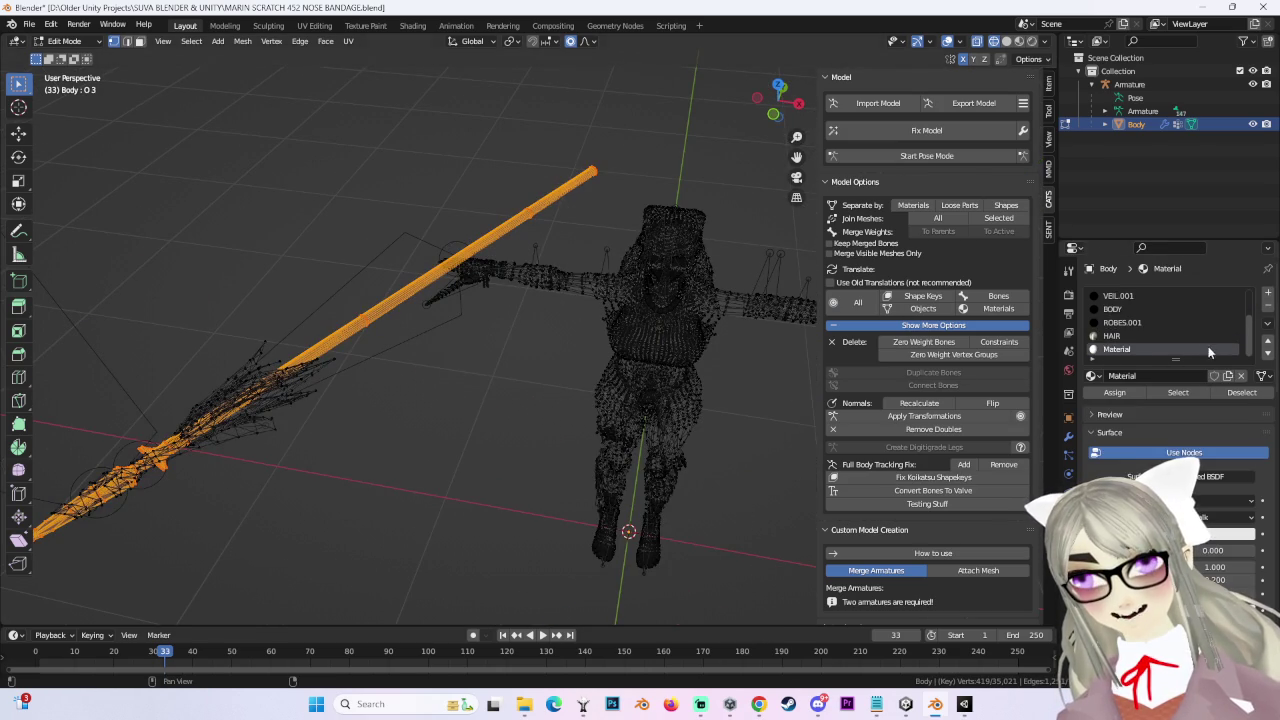
pyautogui.write('SPEAR')
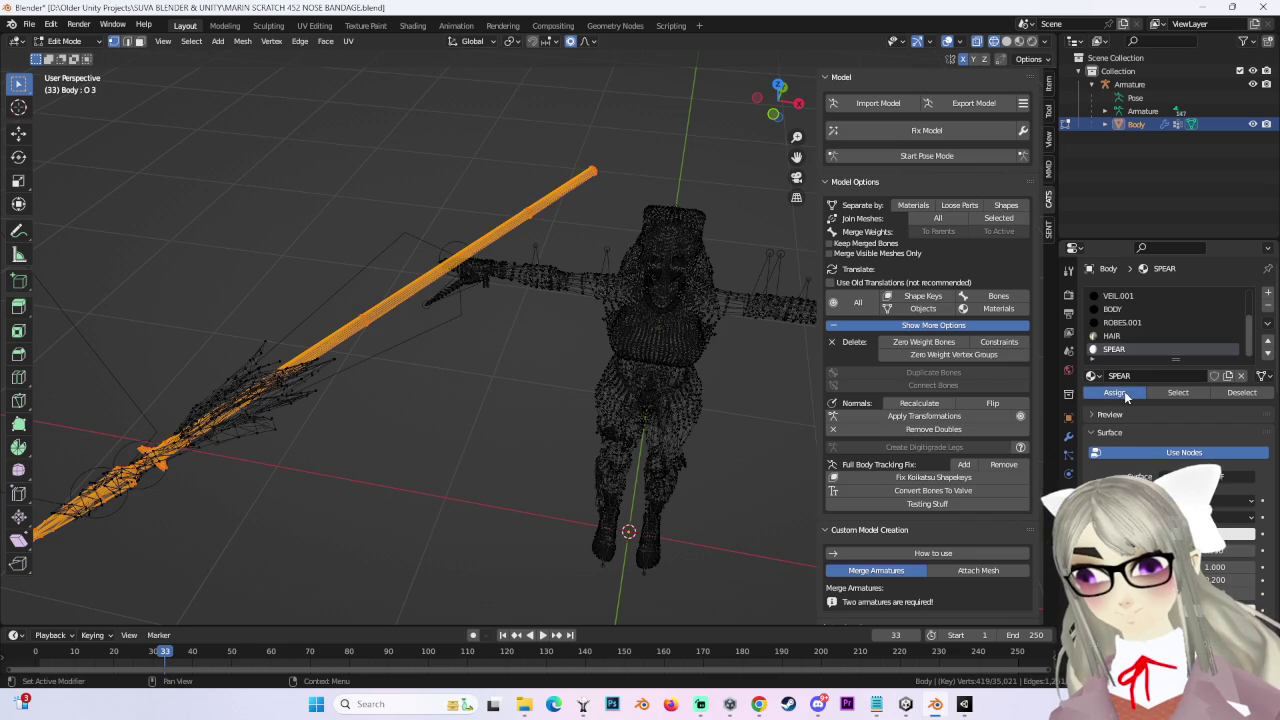
pyautogui.click(752, 454)
# Step: Toggle Object/Edit Mode and select the SPEAR material faces to verify the assignment
pyautogui.click(66, 41)
pyautogui.click(70, 44)
pyautogui.click(66, 41)
pyautogui.click(62, 68)
pyautogui.click(1176, 392)
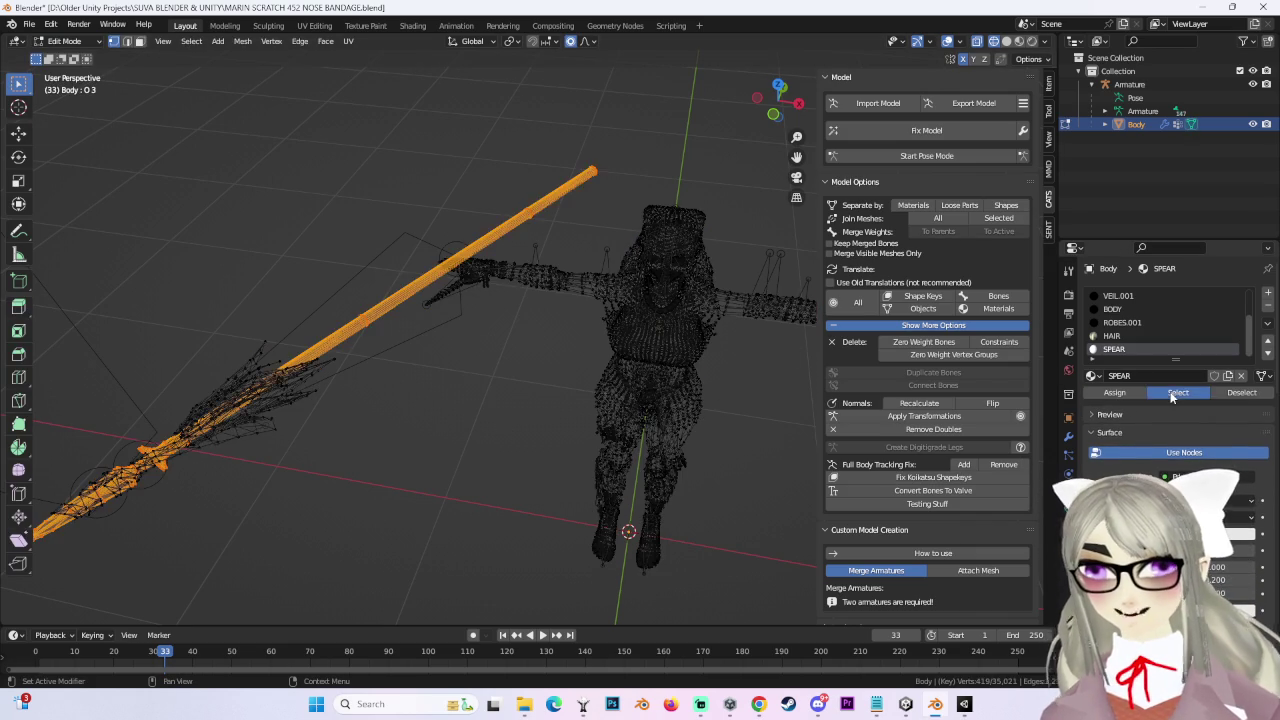
pyautogui.click(491, 437)
pyautogui.moveTo(491, 437); pyautogui.dragTo(492, 414, button='middle')
pyautogui.moveTo(610, 384); pyautogui.dragTo(660, 350, button='middle')
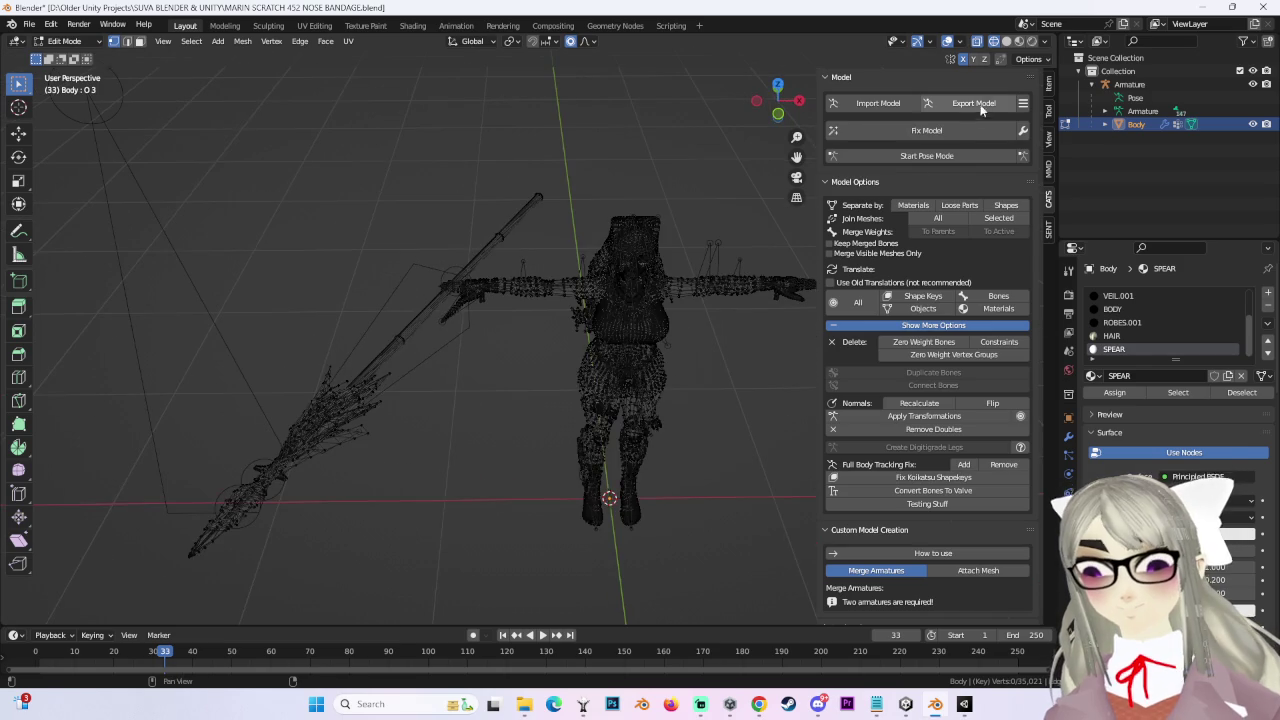
# Step: Export the model as MARIN SCRATCH 453 NOSE BANDAGE.fbx and switch back to Unity
pyautogui.click(973, 103)
pyautogui.click(957, 189)
pyautogui.click(334, 561)
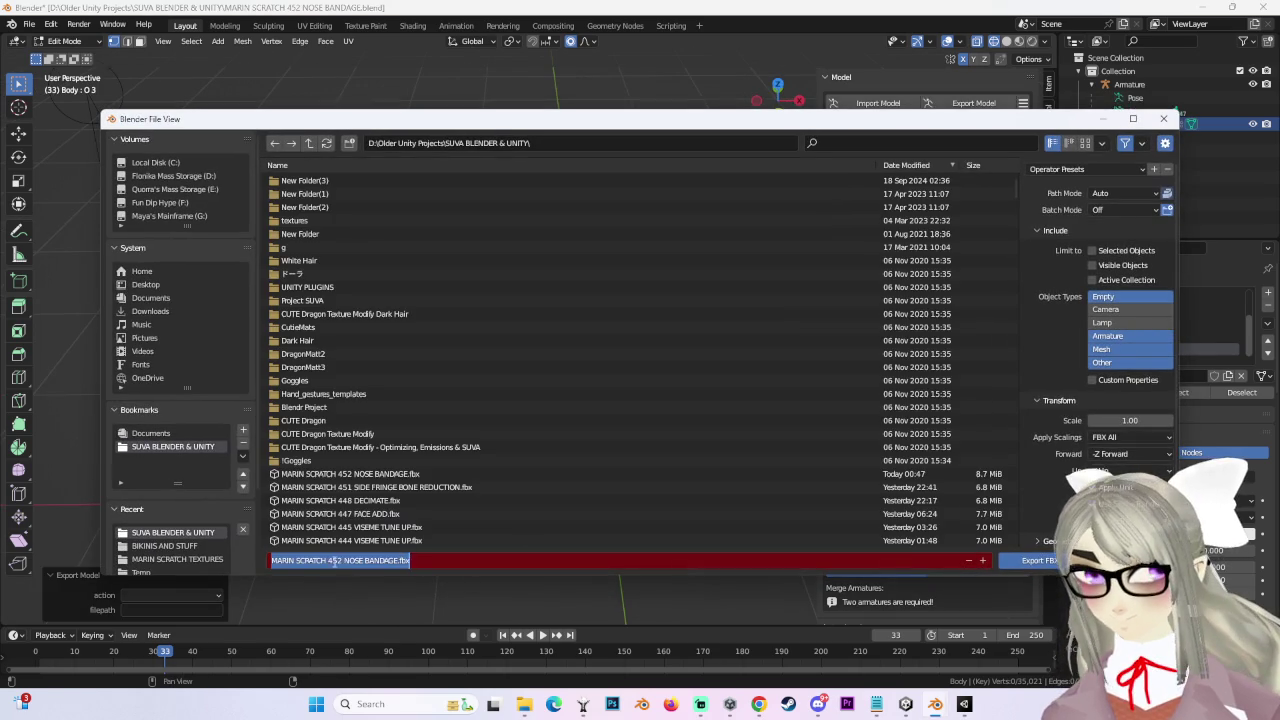
pyautogui.click(340, 561)
pyautogui.click(1012, 560)
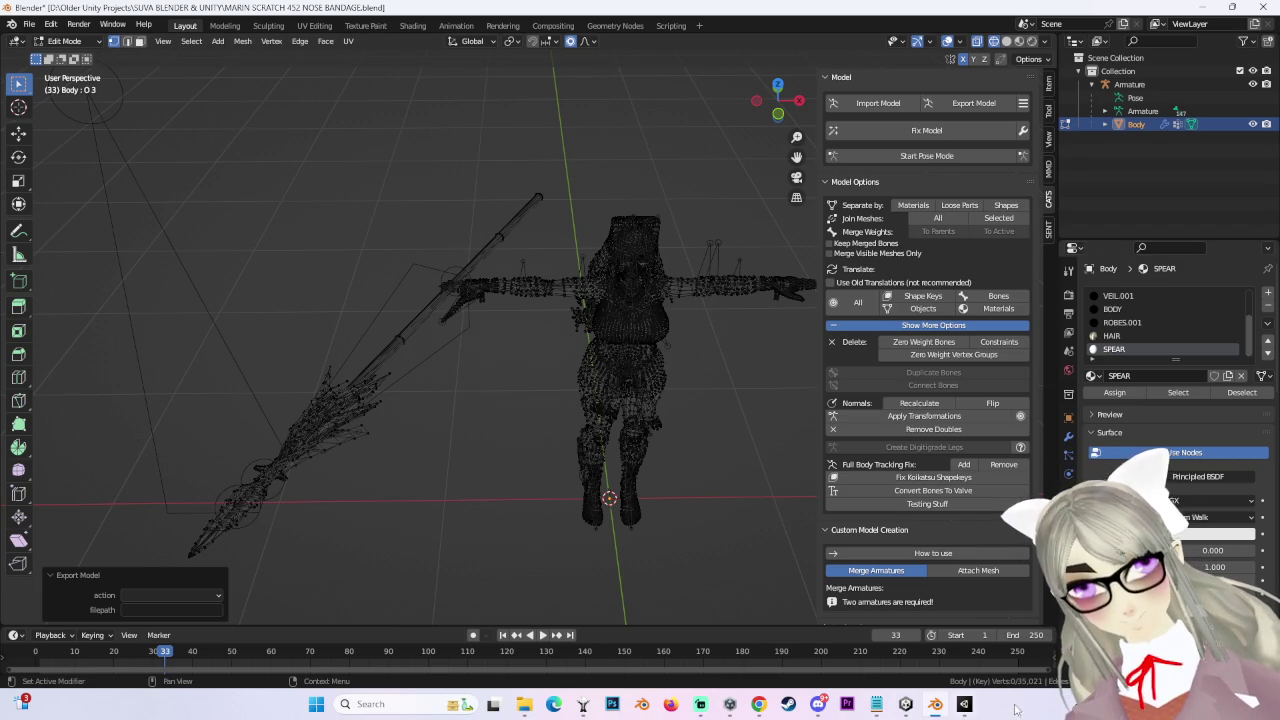
pyautogui.hotkey('alt', 'Tab')
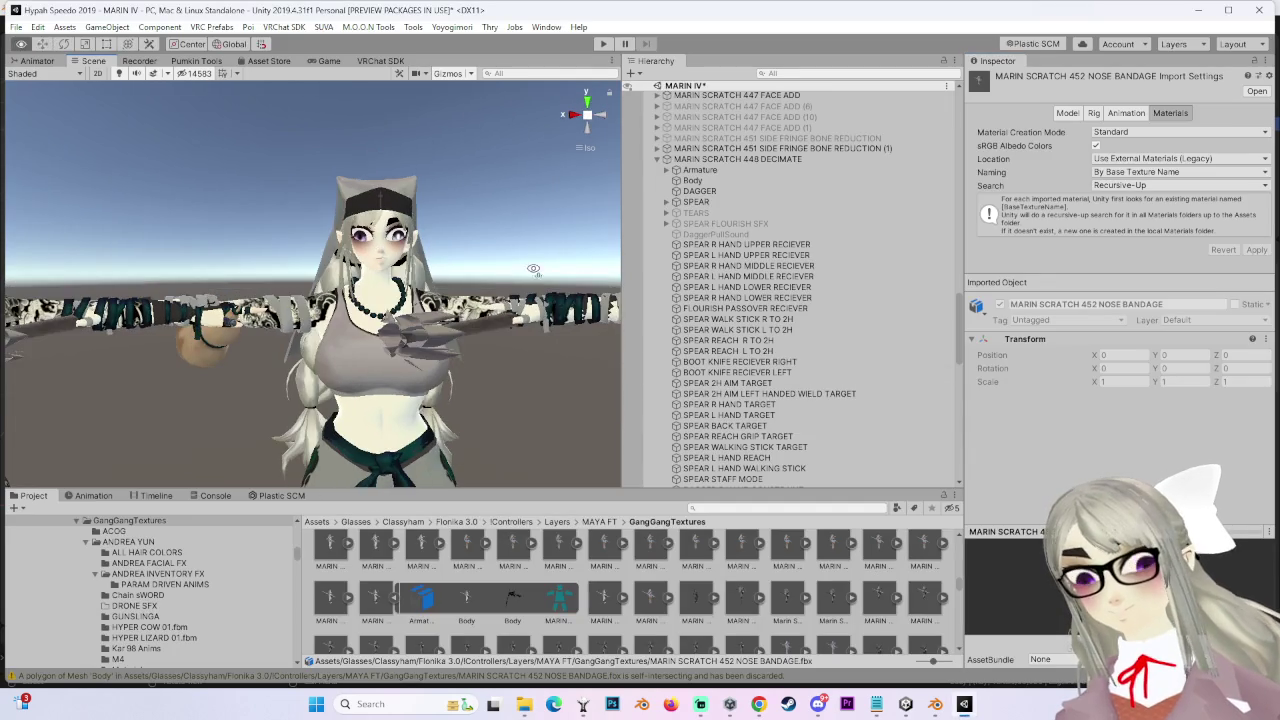
# Step: Ping the MARIN SCRATCH 448 DECIMATE avatar's source and select the MARIN SCRATCH 453 NOSE BANDAGE asset
pyautogui.scroll(3, 816, 400)
pyautogui.click(740, 279)
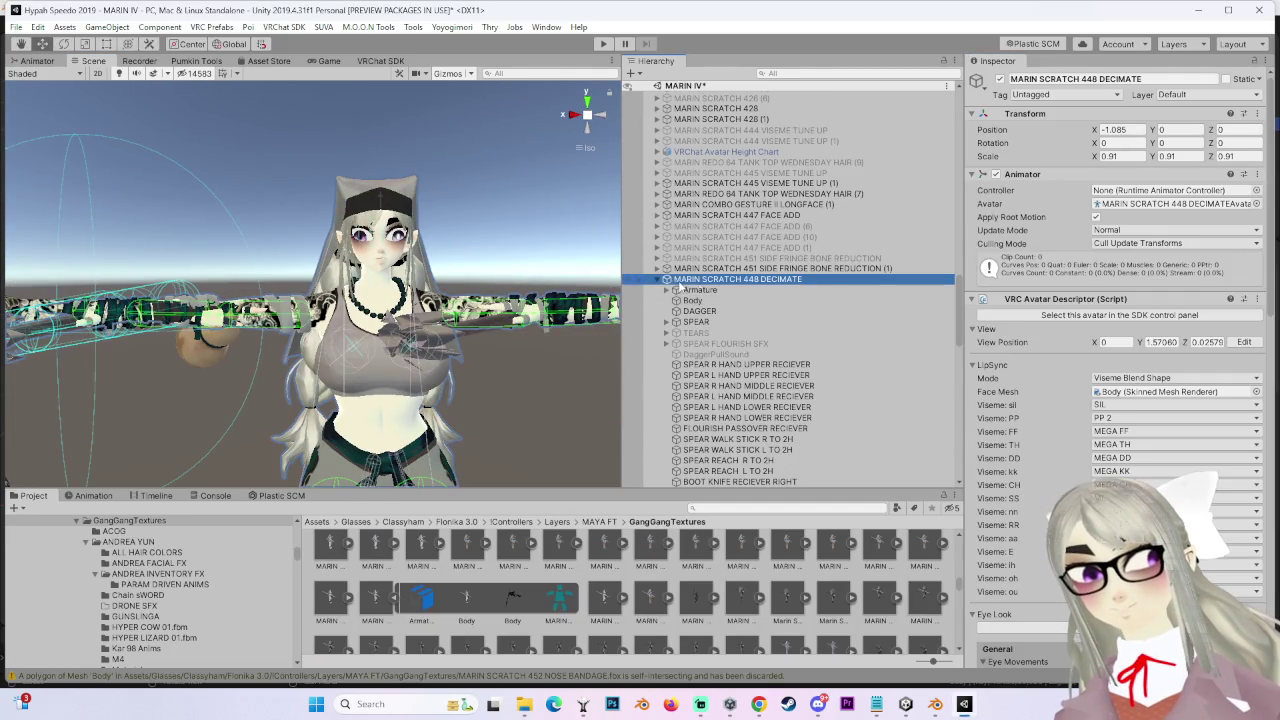
pyautogui.click(1140, 204)
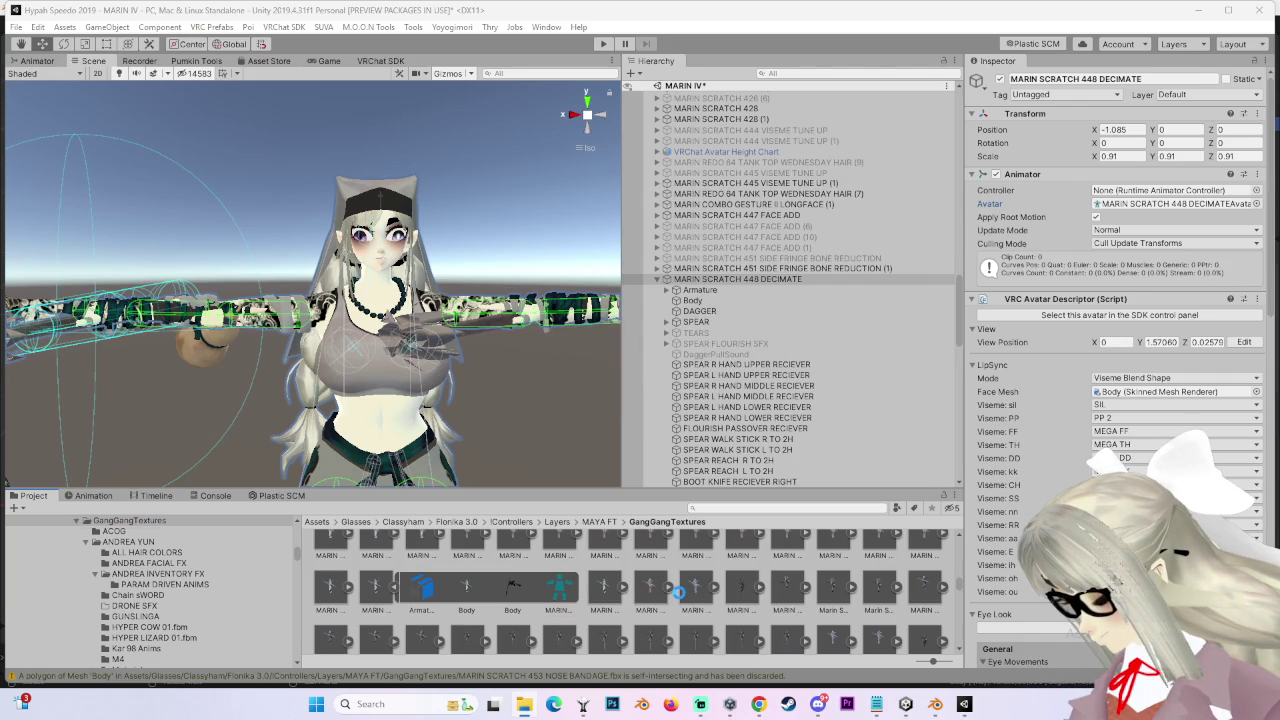
pyautogui.click(695, 588)
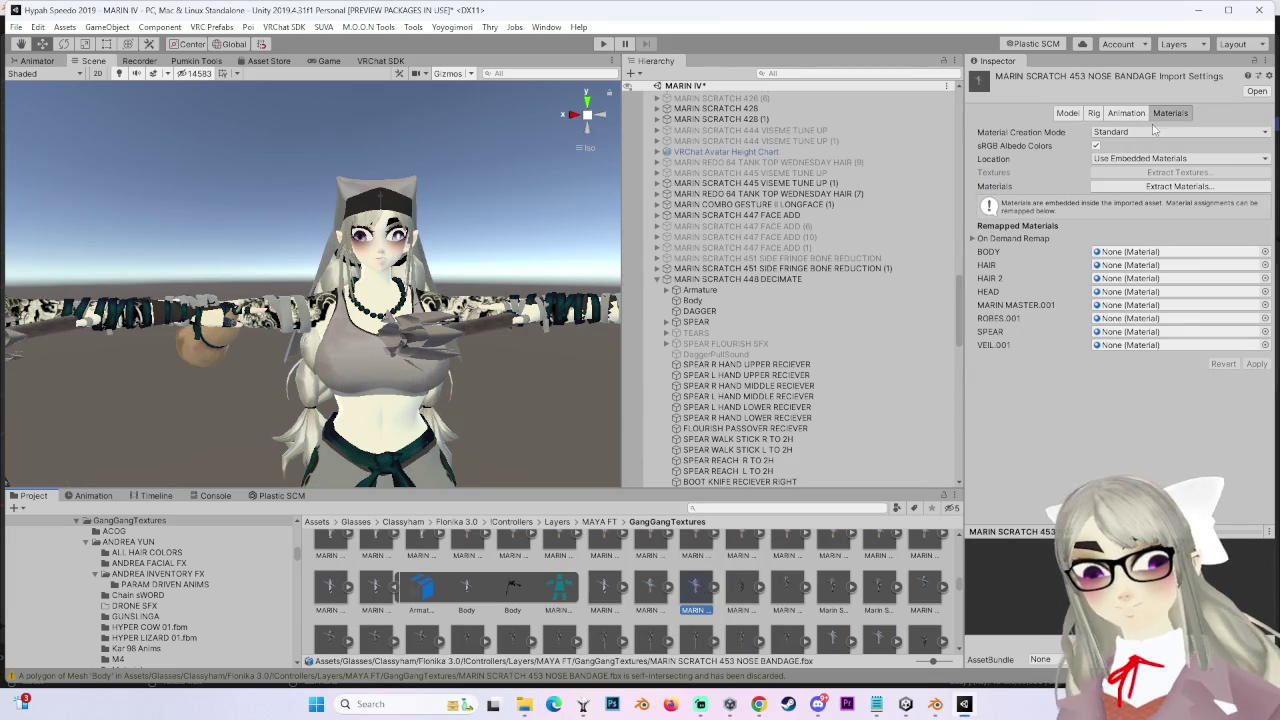
# Step: Keep Standard material creation, set Location to Use External Materials (Legacy), and apply
pyautogui.click(1150, 132)
pyautogui.click(1004, 145)
pyautogui.click(1178, 158)
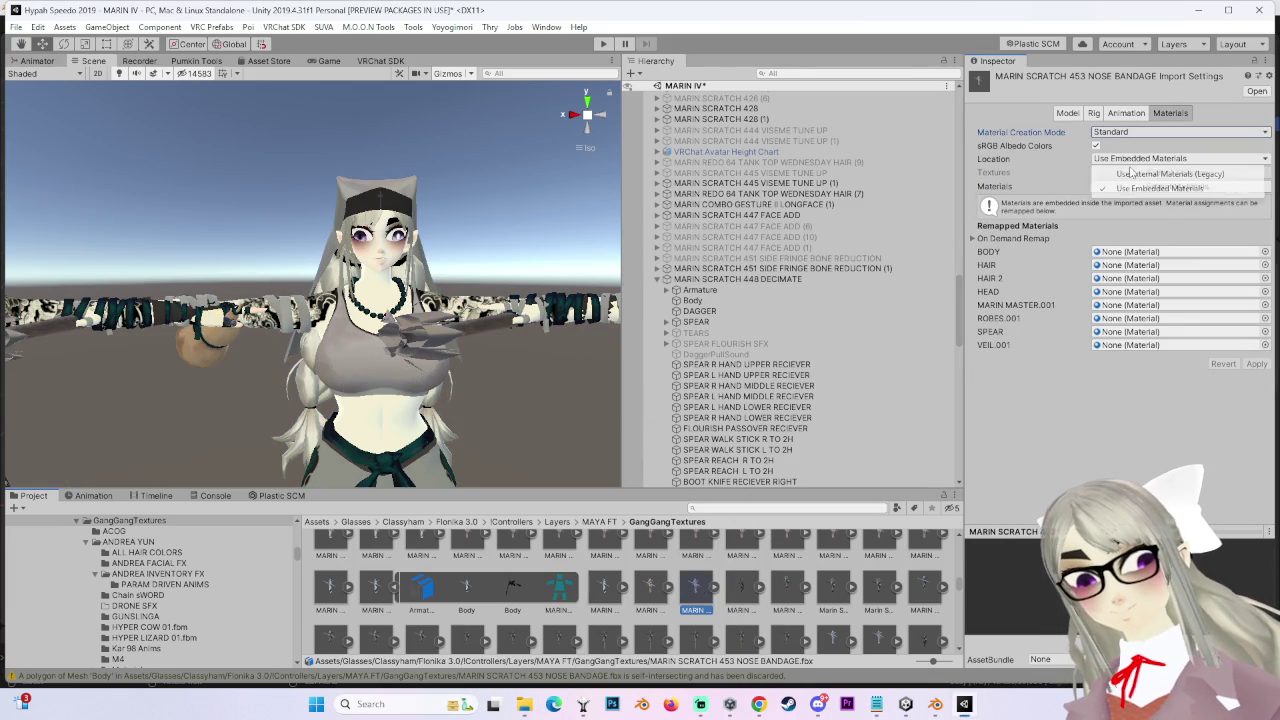
pyautogui.click(1150, 172)
pyautogui.click(1256, 250)
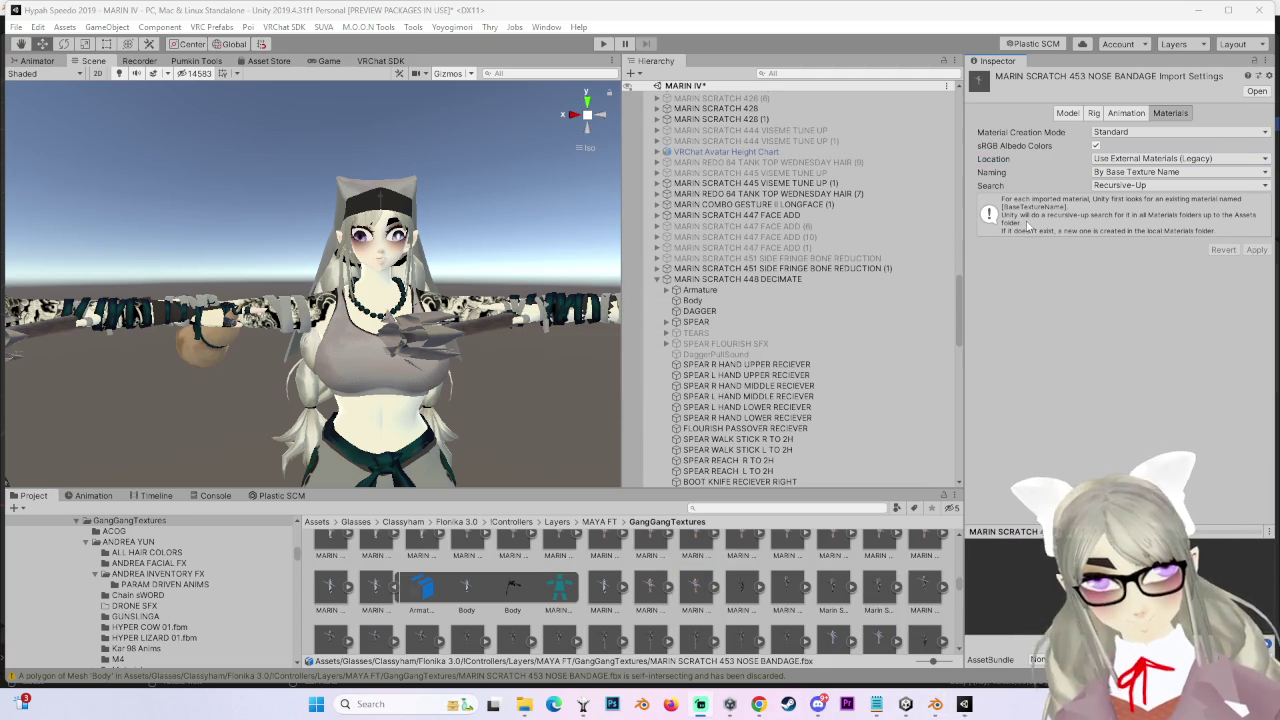
# Step: Set the rig's Animation Type to Humanoid, apply, and open the avatar bone mapping
pyautogui.click(1098, 113)
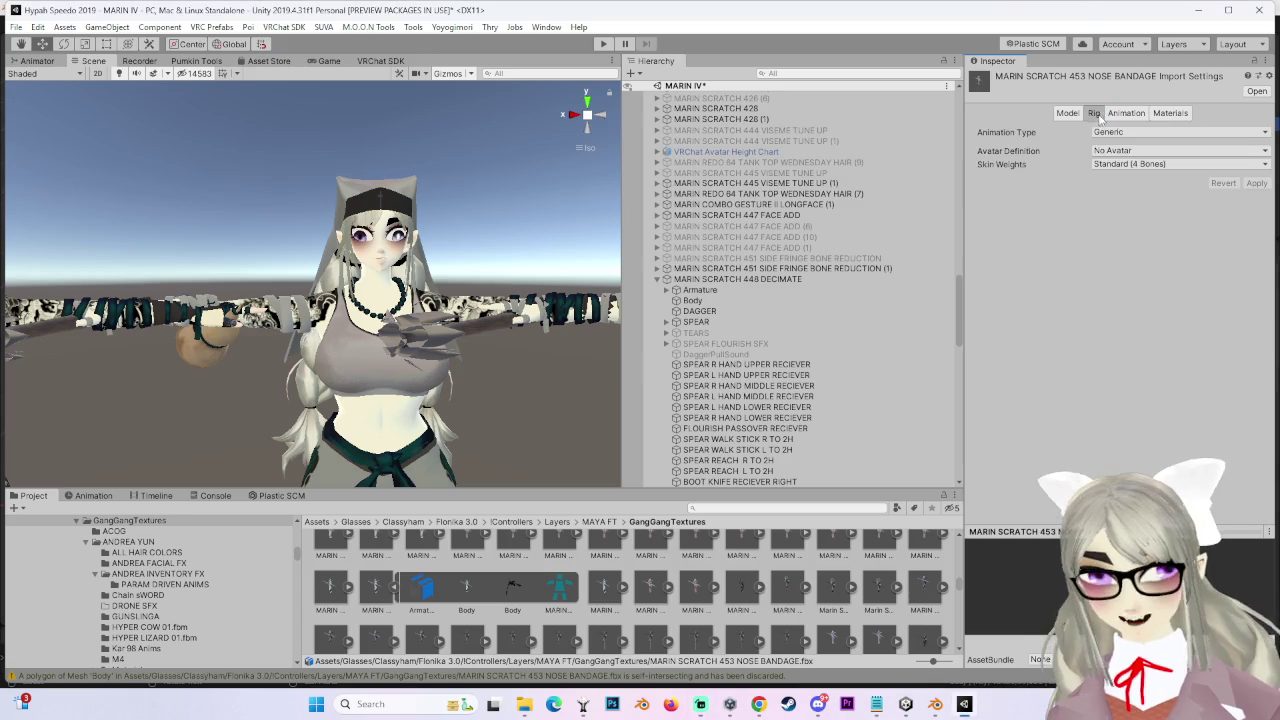
pyautogui.click(1180, 132)
pyautogui.click(1140, 194)
pyautogui.click(1243, 228)
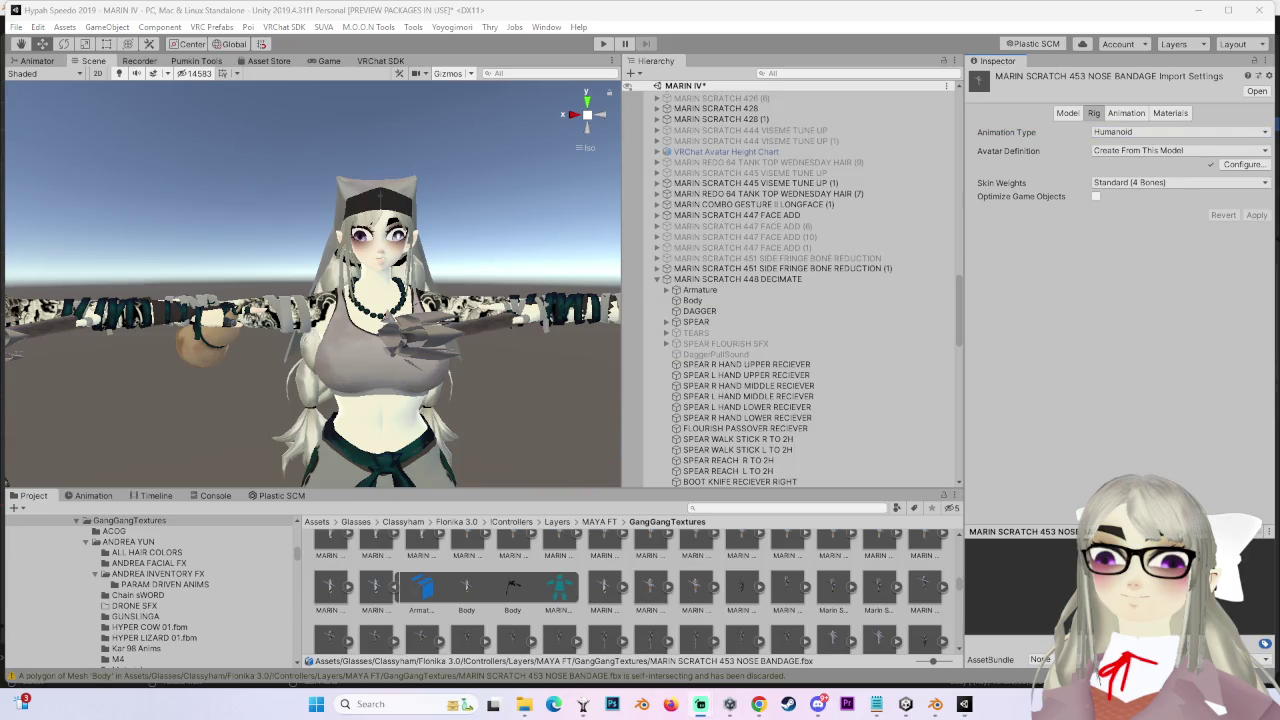
pyautogui.click(1243, 165)
pyautogui.click(624, 378)
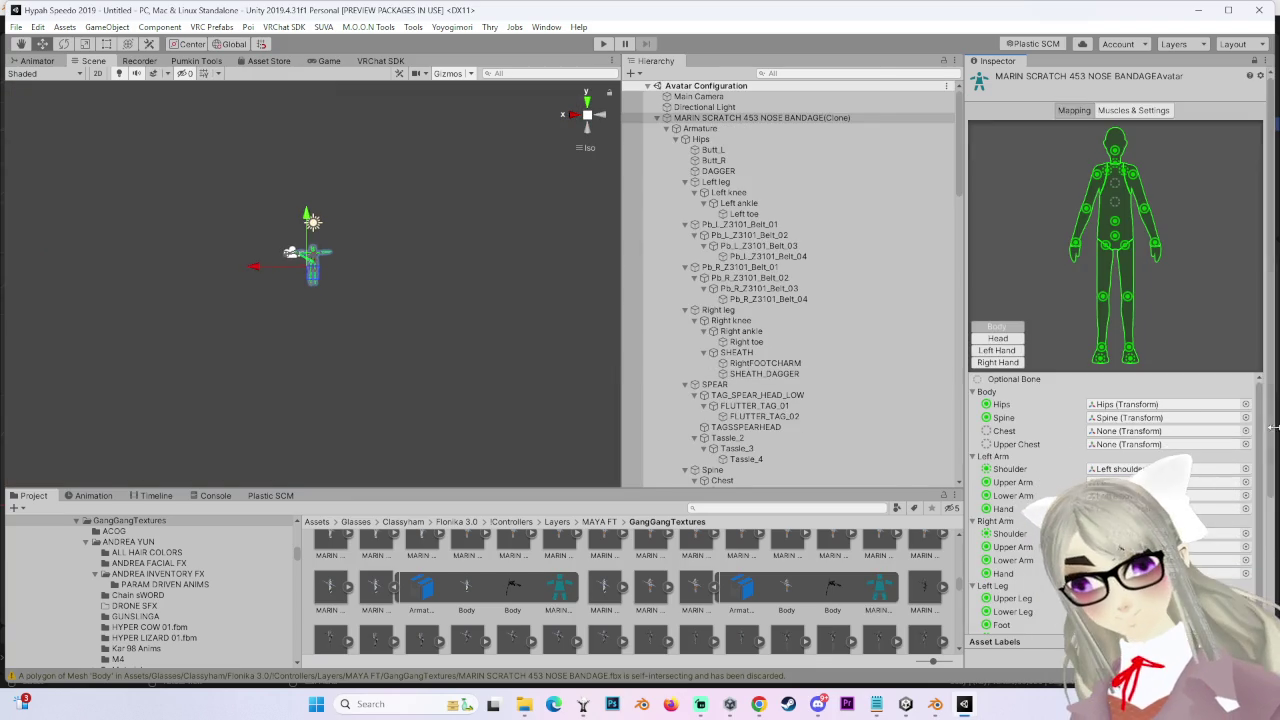
# Step: Assign the Chest transform to Unity's Chest bone, then bring up the Left Hand mapping view
pyautogui.click(1245, 431)
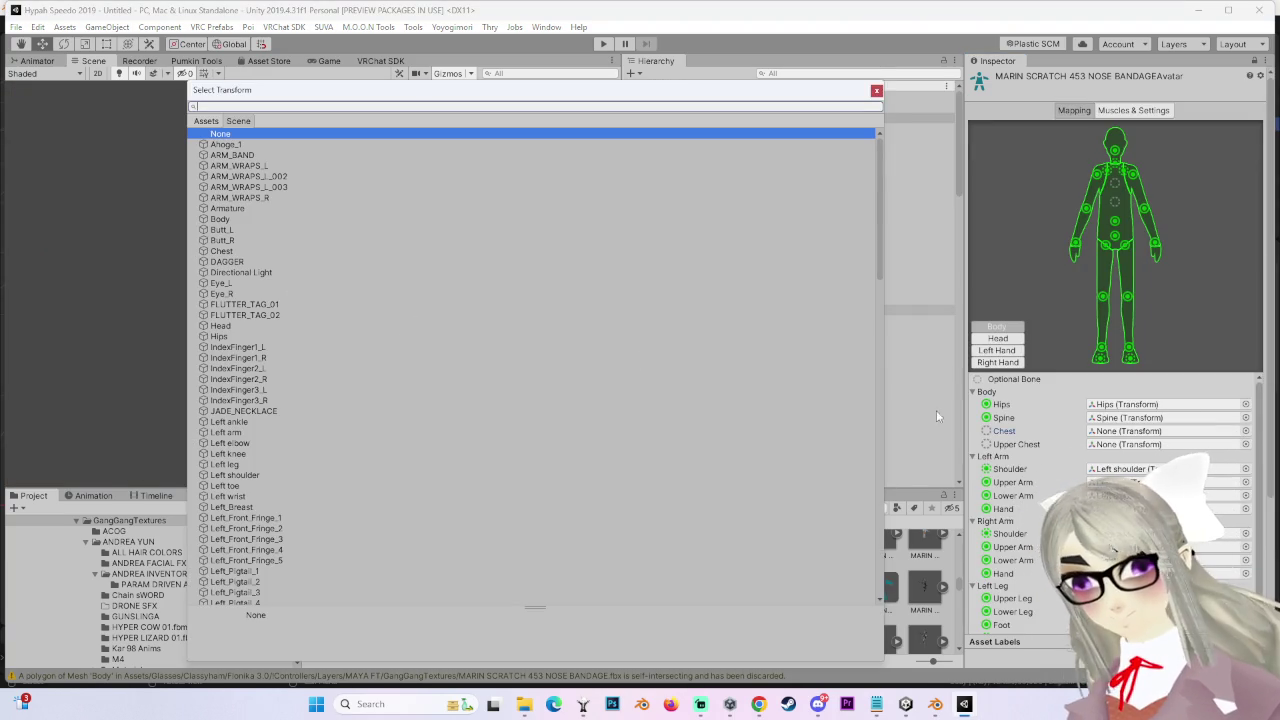
pyautogui.doubleClick(234, 251)
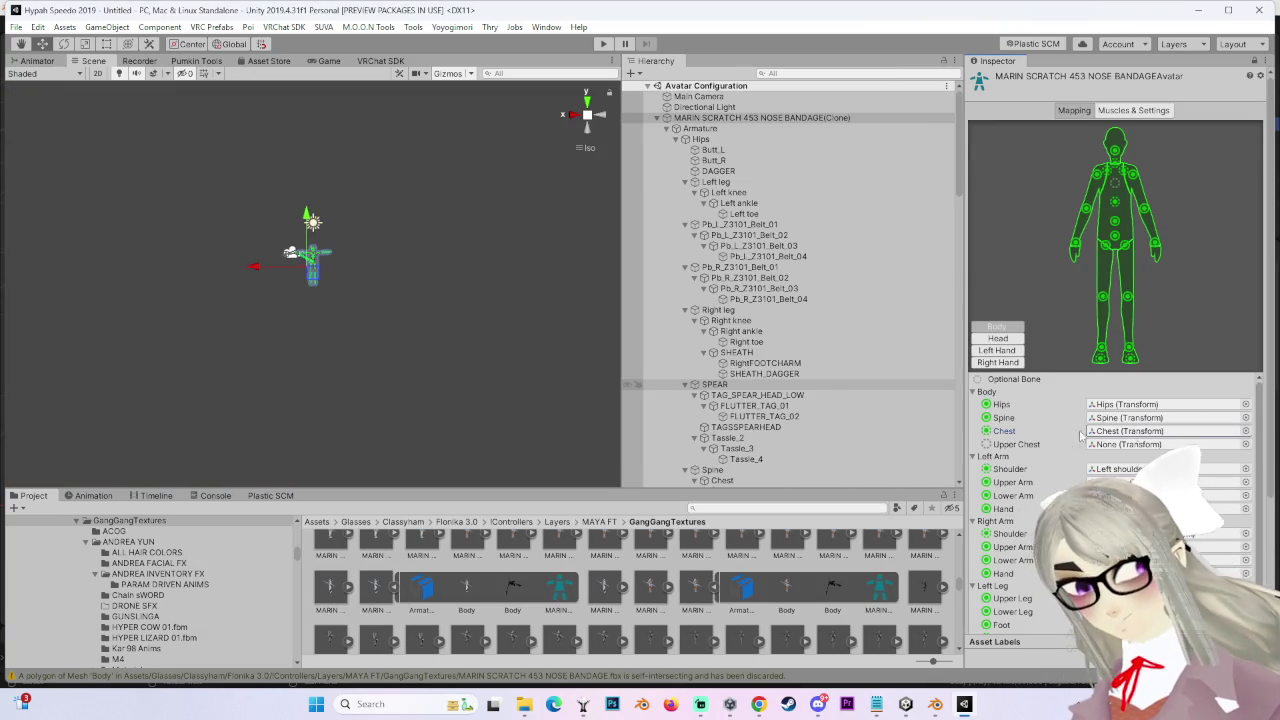
pyautogui.click(1016, 340)
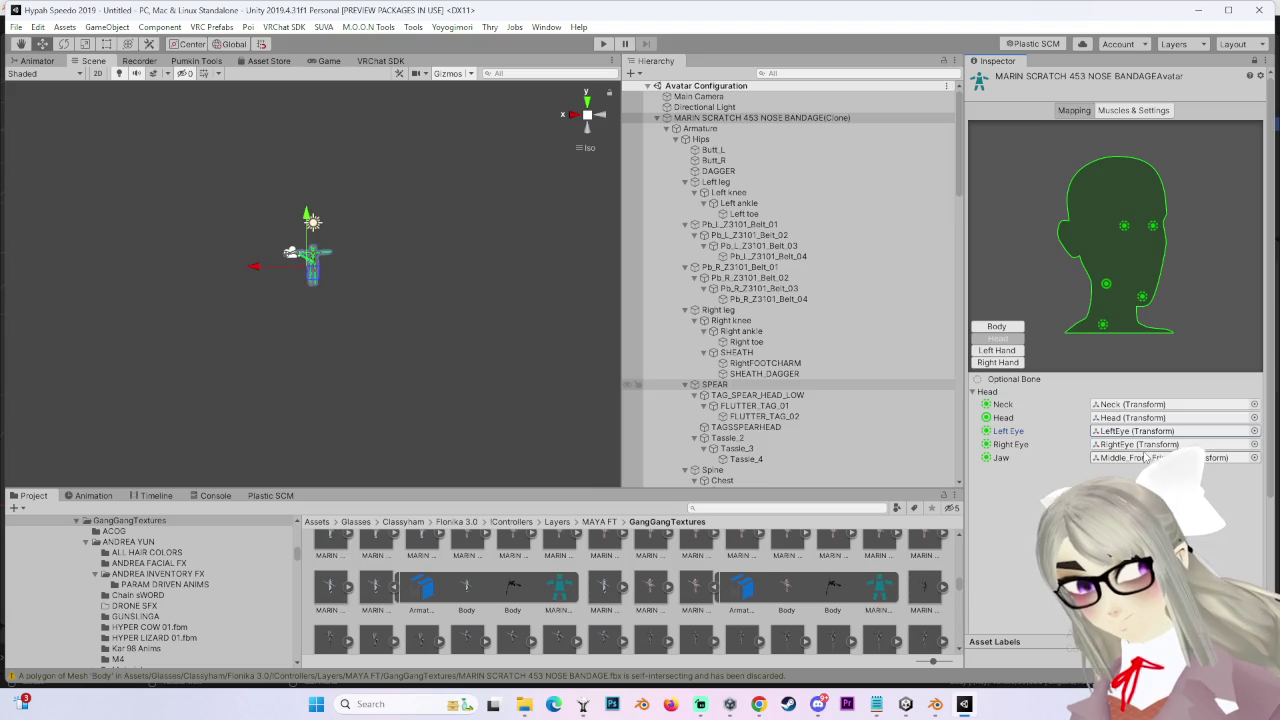
pyautogui.click(997, 350)
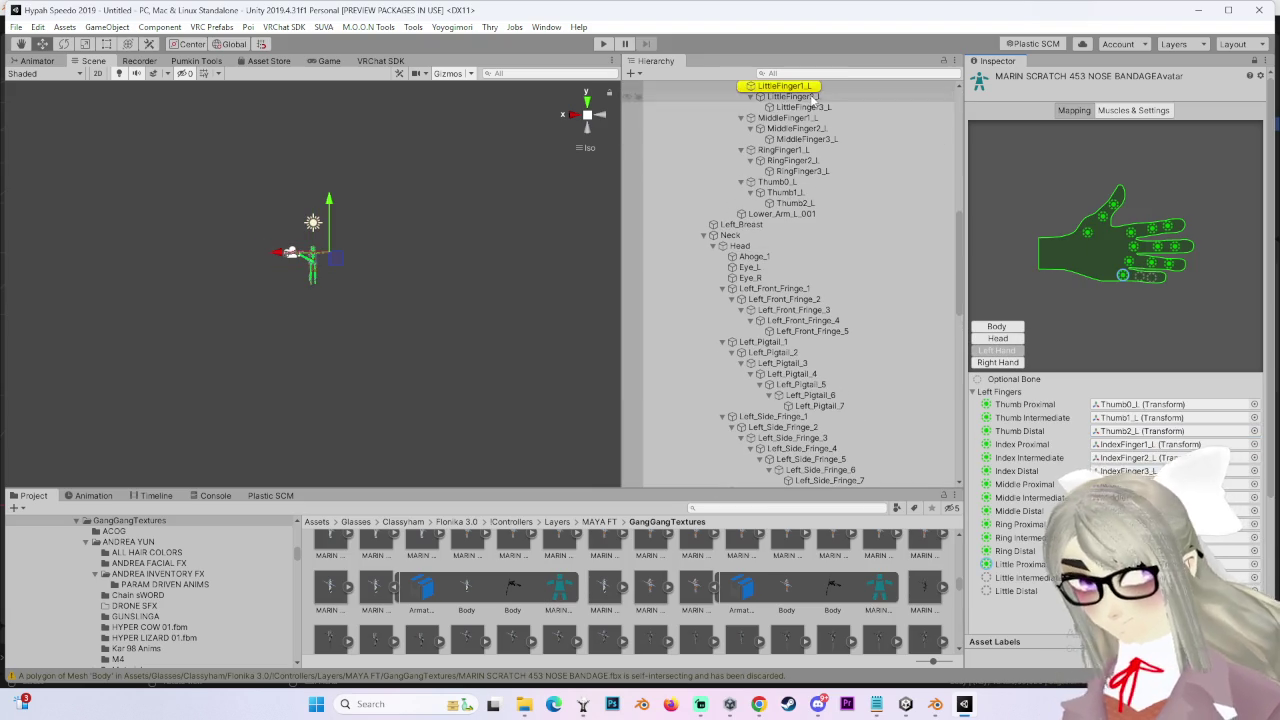
# Step: Map LittleFinger2_L and LittleFinger3_L to the left little intermediate and distal bones, then return to Blender's front view
pyautogui.moveTo(815, 100); pyautogui.dragTo(1160, 577)
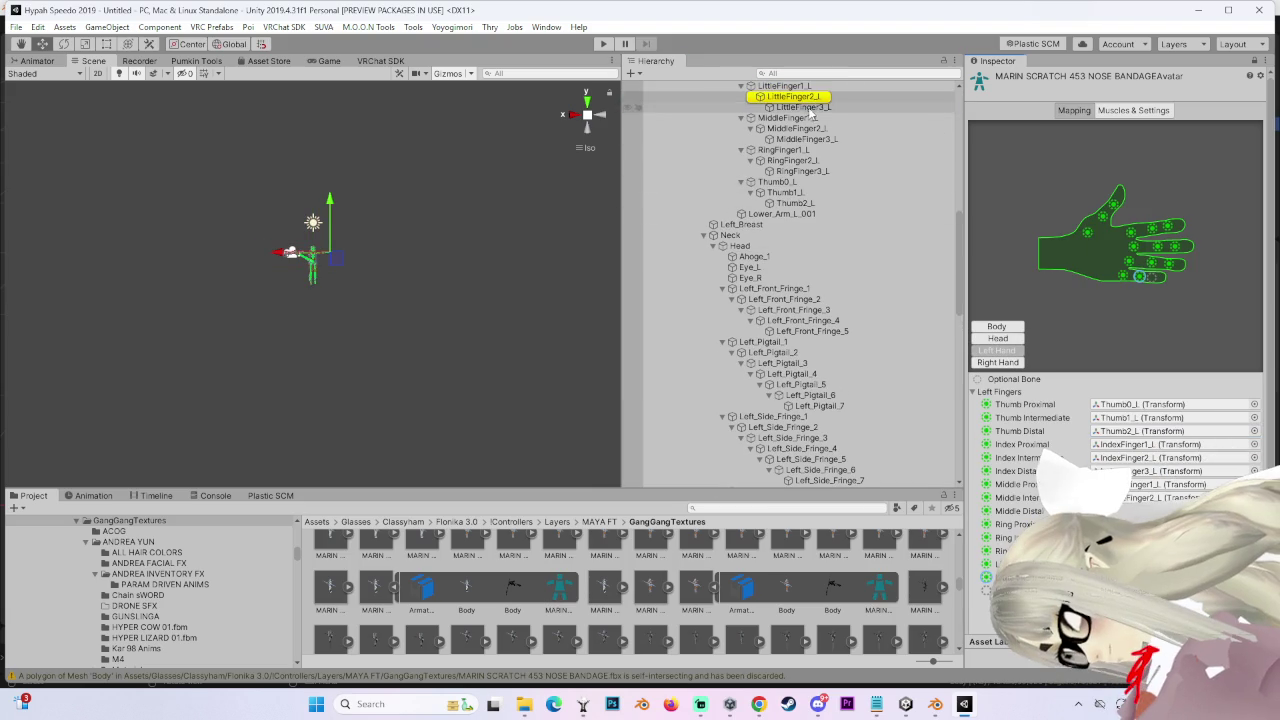
pyautogui.moveTo(803, 107); pyautogui.dragTo(1160, 591)
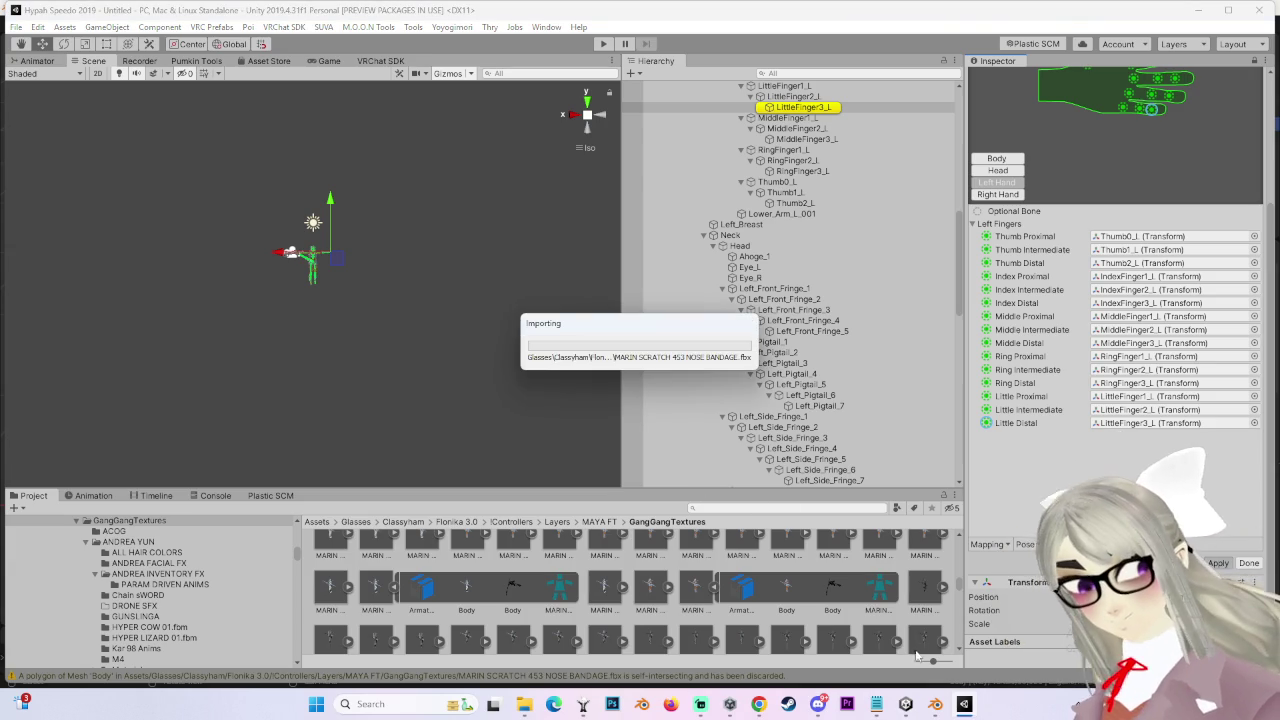
pyautogui.click(938, 700)
pyautogui.moveTo(738, 374); pyautogui.dragTo(674, 411, button='middle')
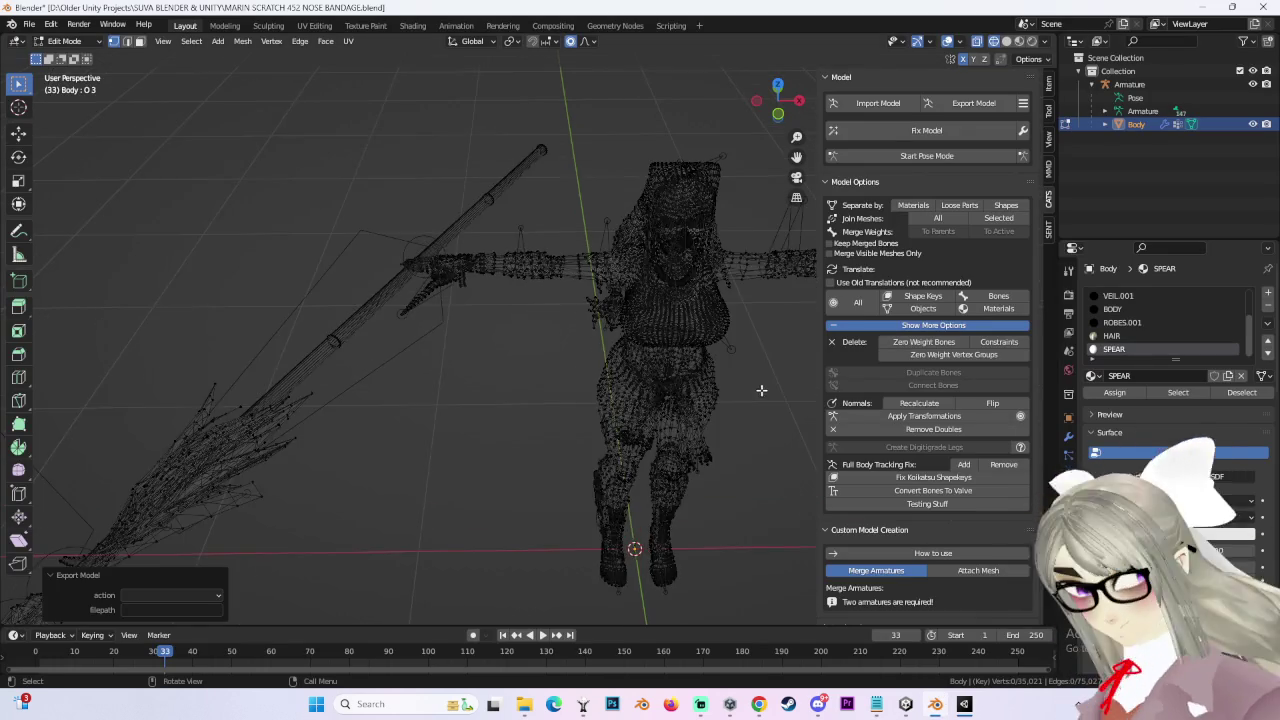
# Step: Save MARIN SCRATCH 452 NOSE BANDAGE.blend and quit Blender, confirming the save-changes prompt
pyautogui.click(28, 24)
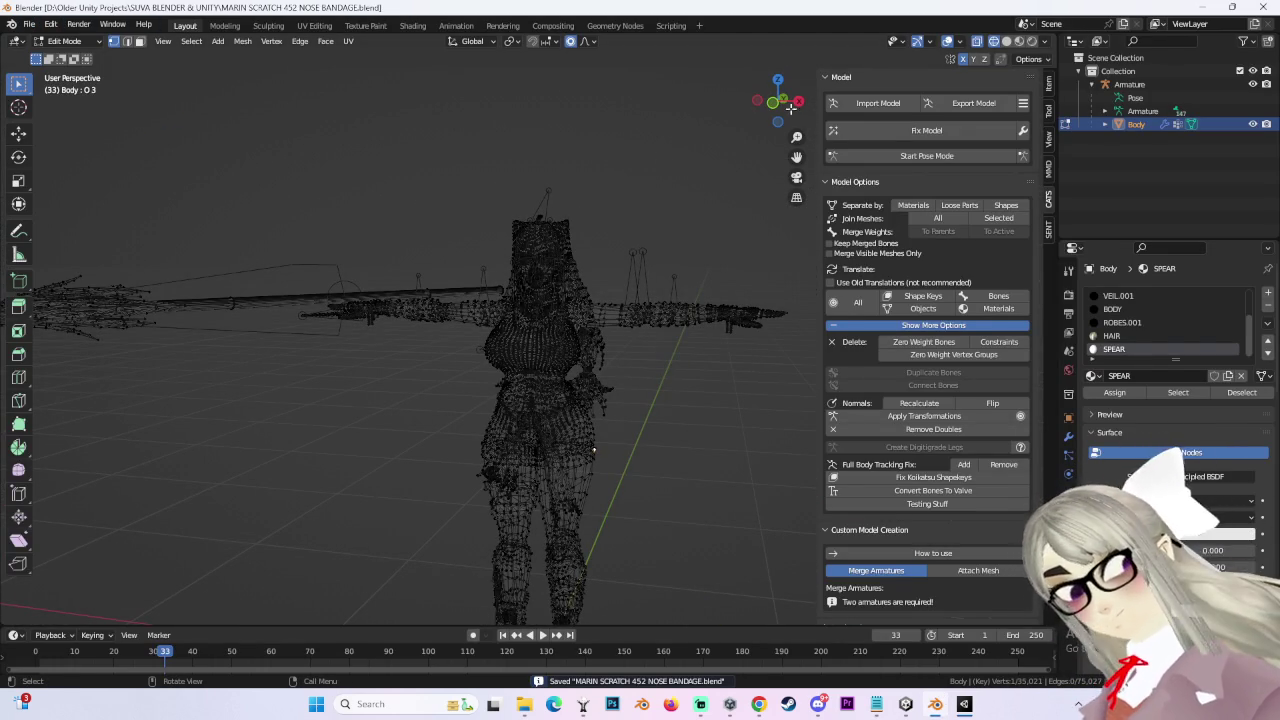
pyautogui.click(1264, 7)
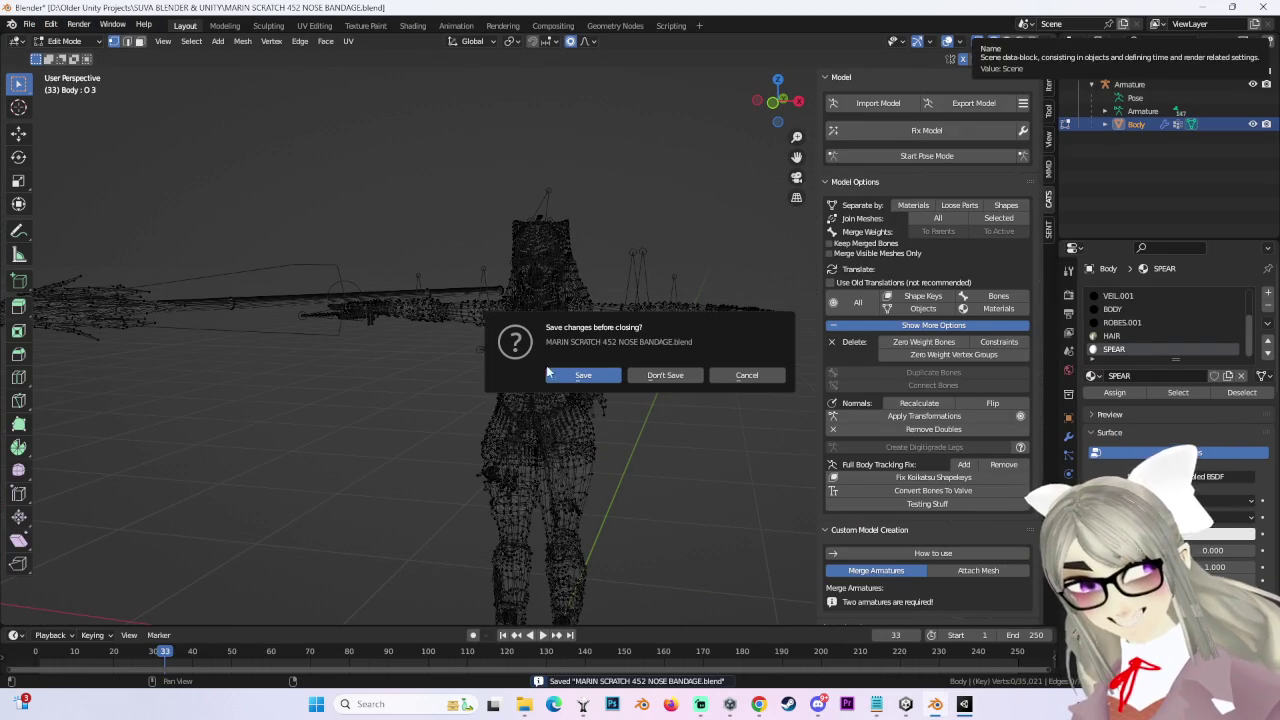
pyautogui.click(663, 374)
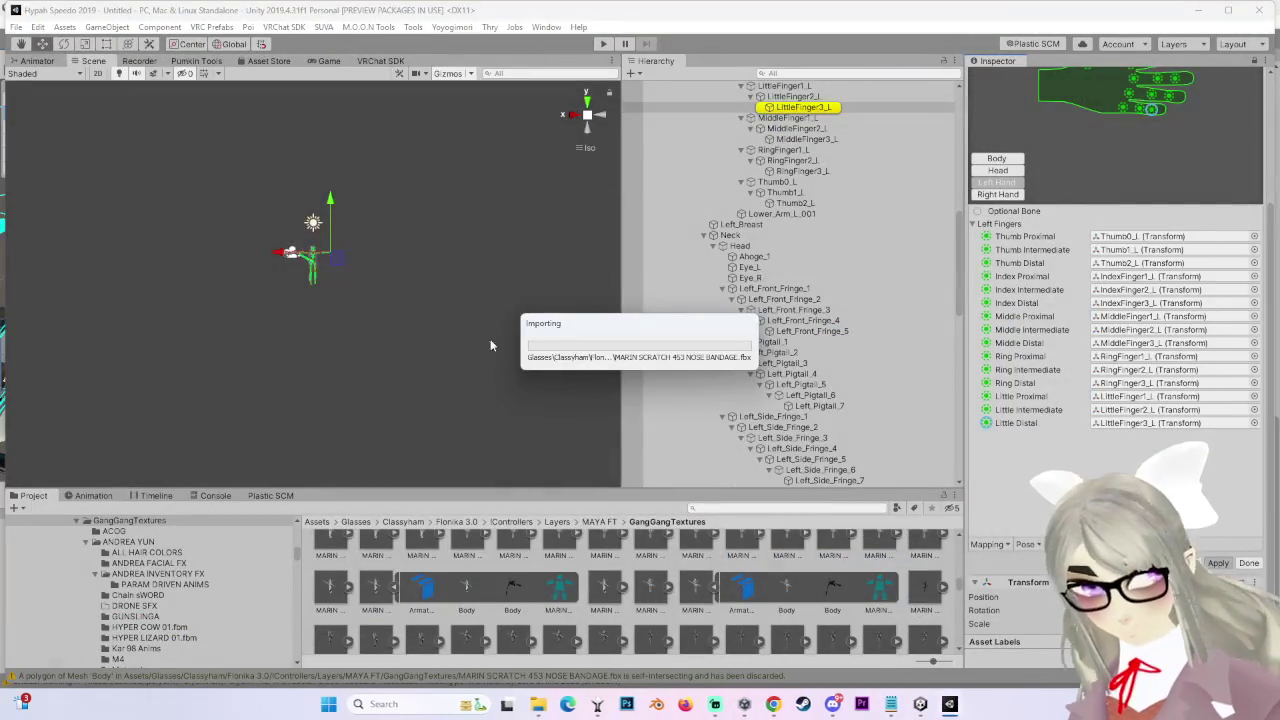
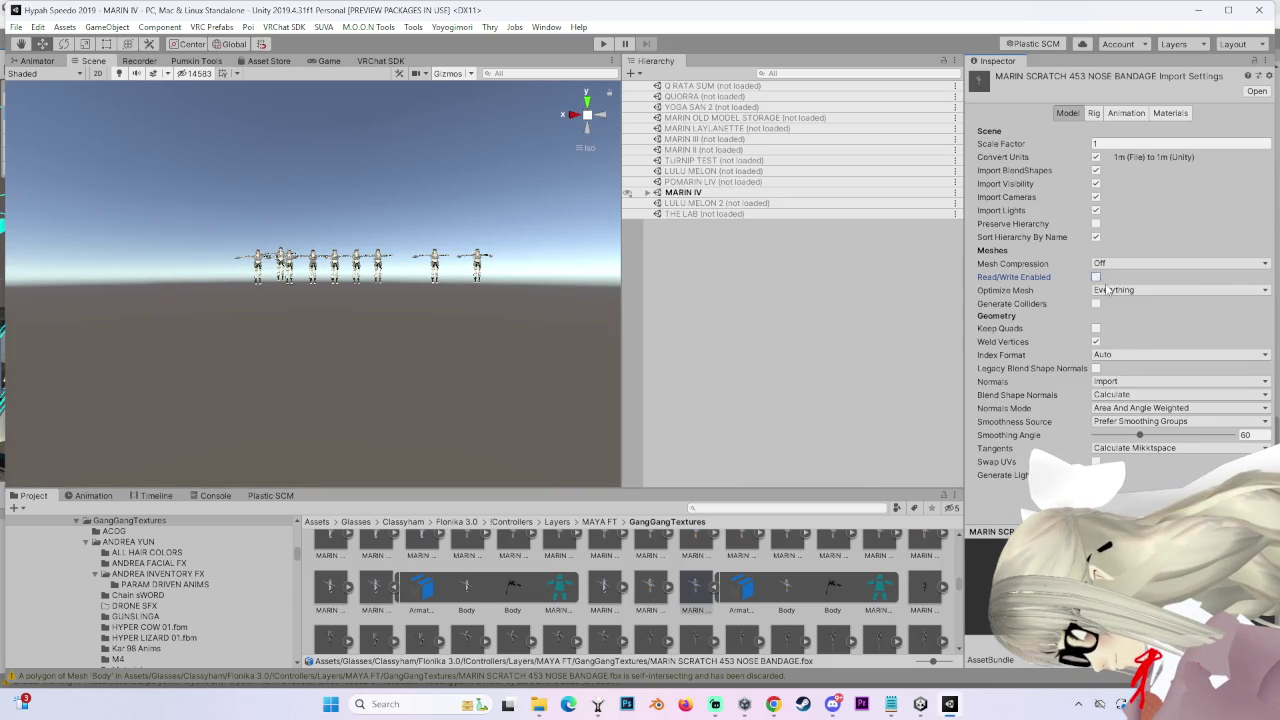
# Step: Enable Legacy Blend Shape Normals for MARIN SCRATCH 453 NOSE BANDAGE.fbx and drag the model into the MARIN IV scene
pyautogui.click(1096, 368)
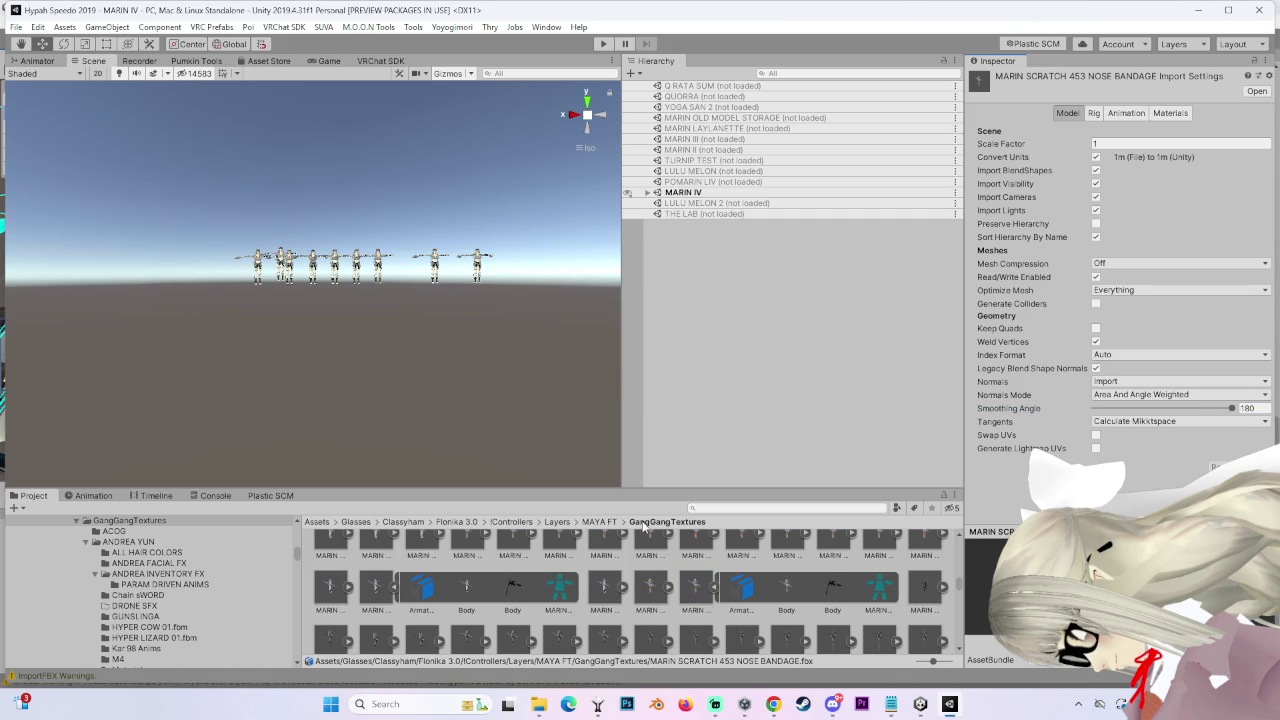
pyautogui.click(594, 586)
pyautogui.click(700, 592)
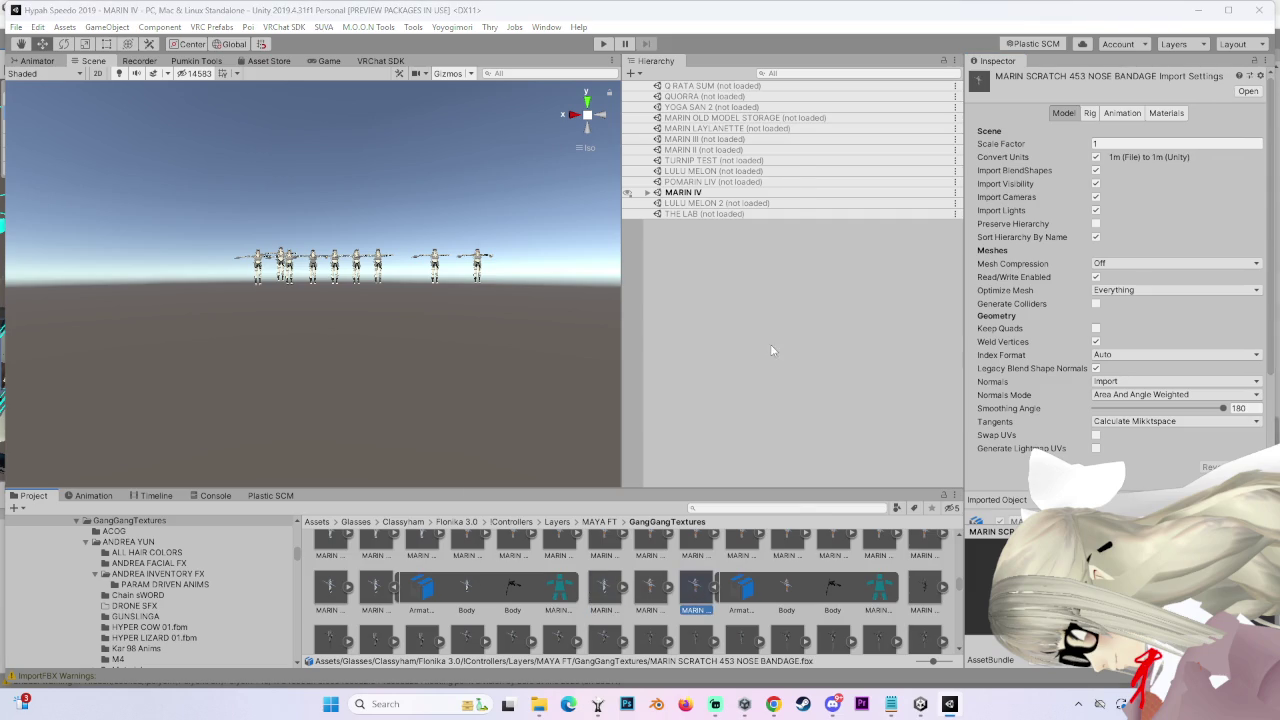
pyautogui.press('Escape')
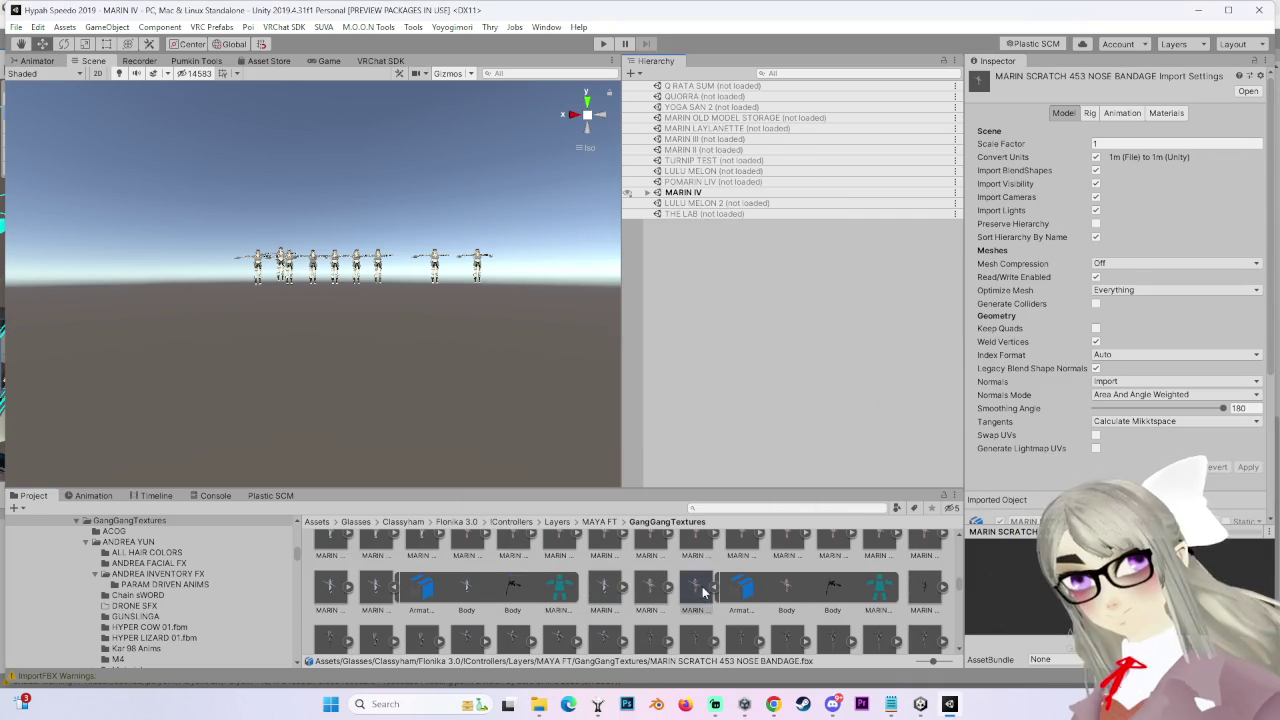
pyautogui.moveTo(703, 592); pyautogui.dragTo(689, 220)
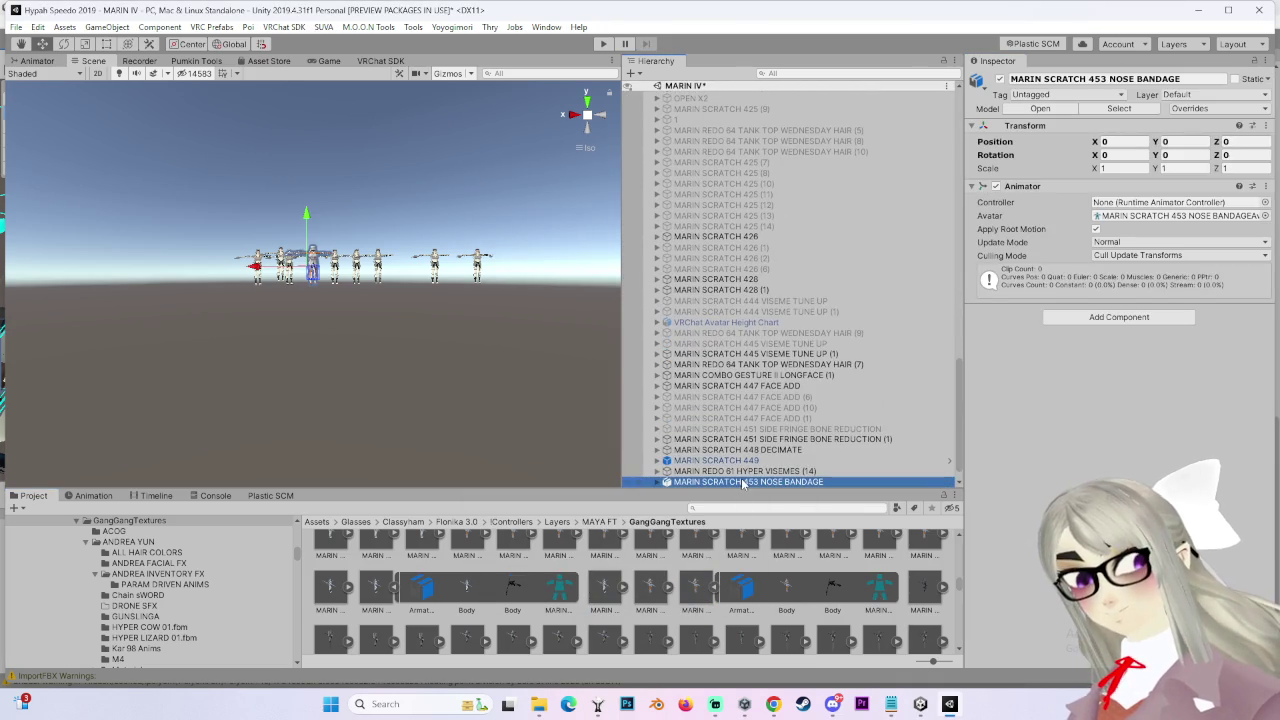
# Step: Frame the new NOSE BANDAGE avatar in the scene and select its Body mesh
pyautogui.doubleClick(741, 483)
pyautogui.rightClick(754, 485)
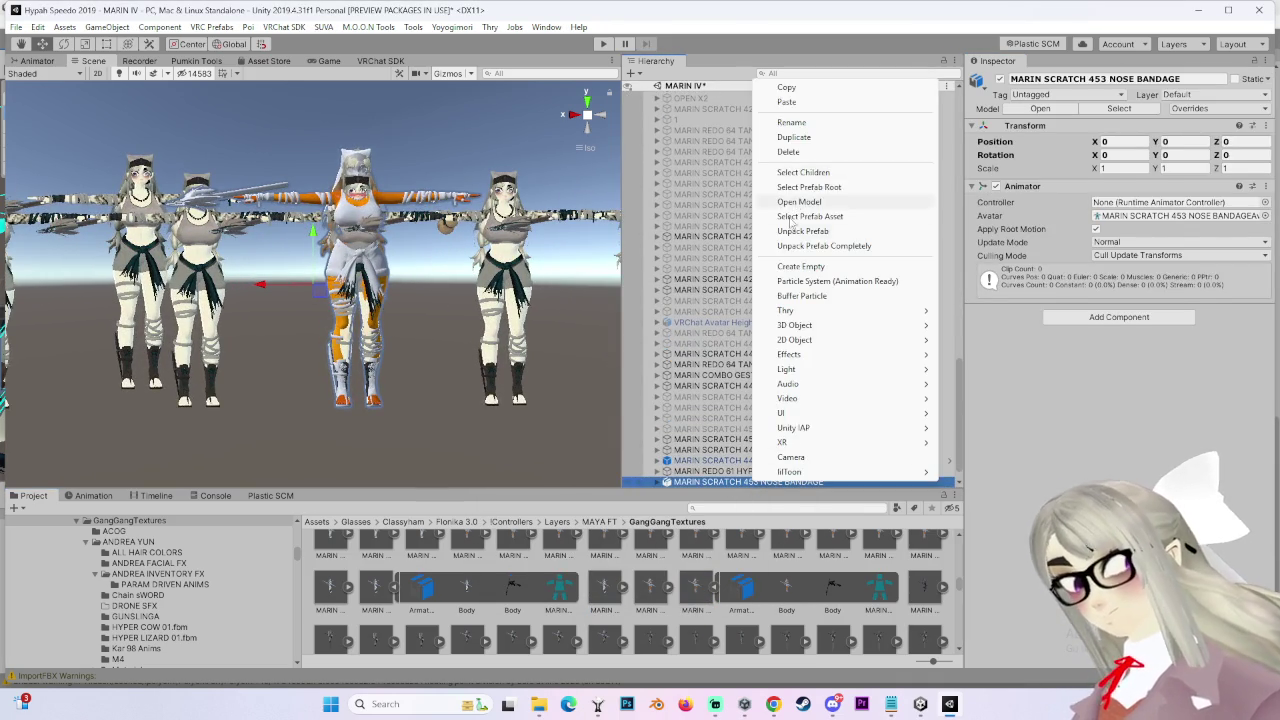
pyautogui.click(800, 231)
pyautogui.scroll(5, 448, 312)
pyautogui.click(375, 300)
pyautogui.doubleClick(779, 462)
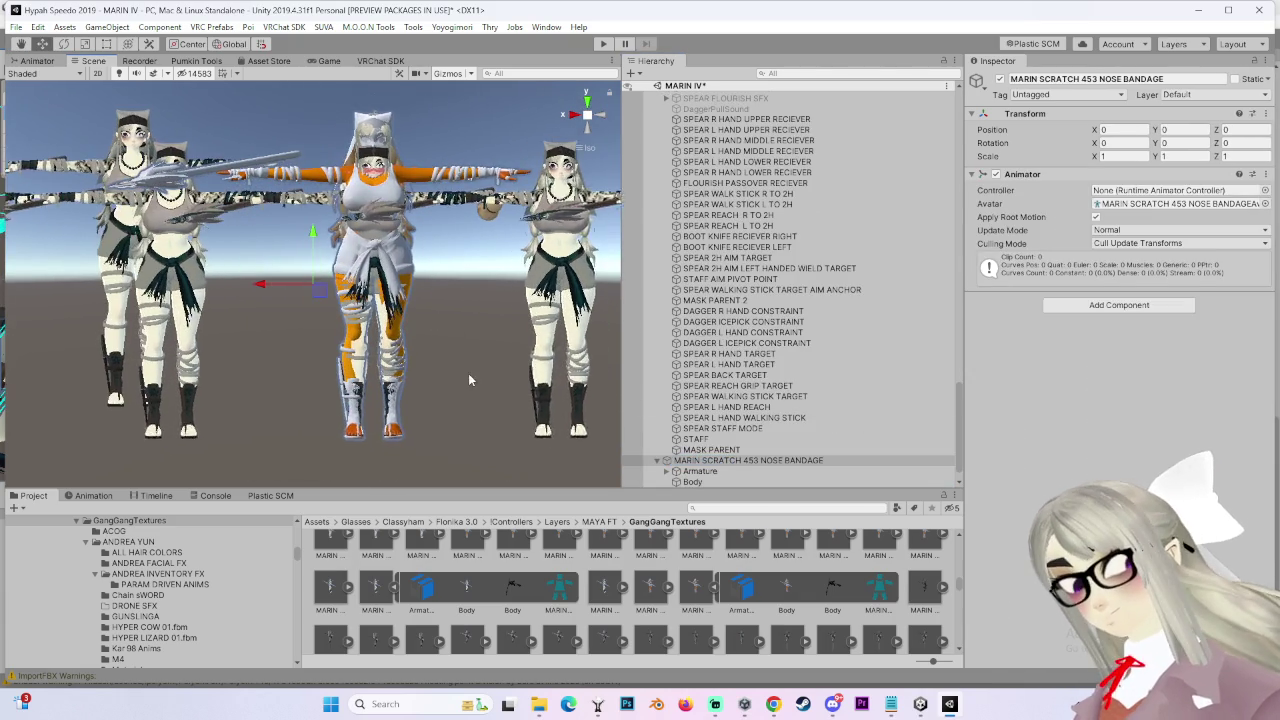
pyautogui.scroll(3, 800, 234)
pyautogui.scroll(3, 800, 234)
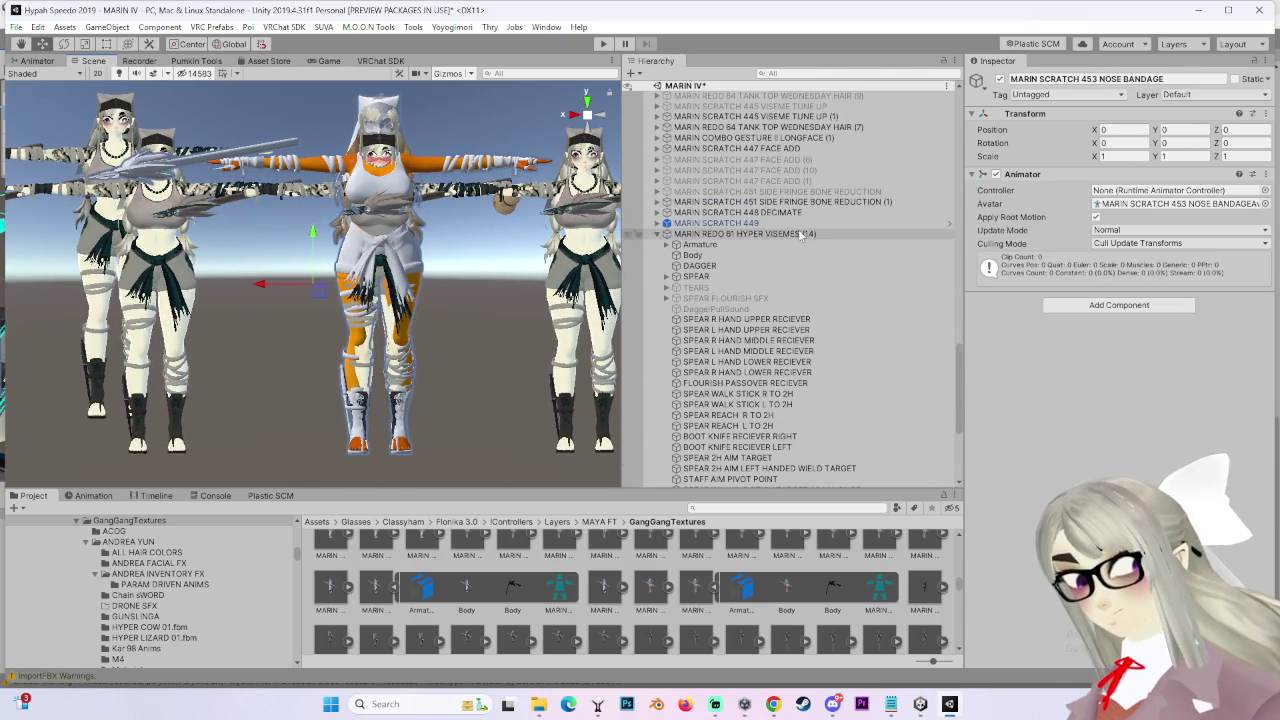
# Step: Inspect the NOSE BANDAGE Body's blendshapes, comparing against the HYPER VISEMES and 447 FACE ADD avatars
pyautogui.click(800, 234)
pyautogui.click(464, 308)
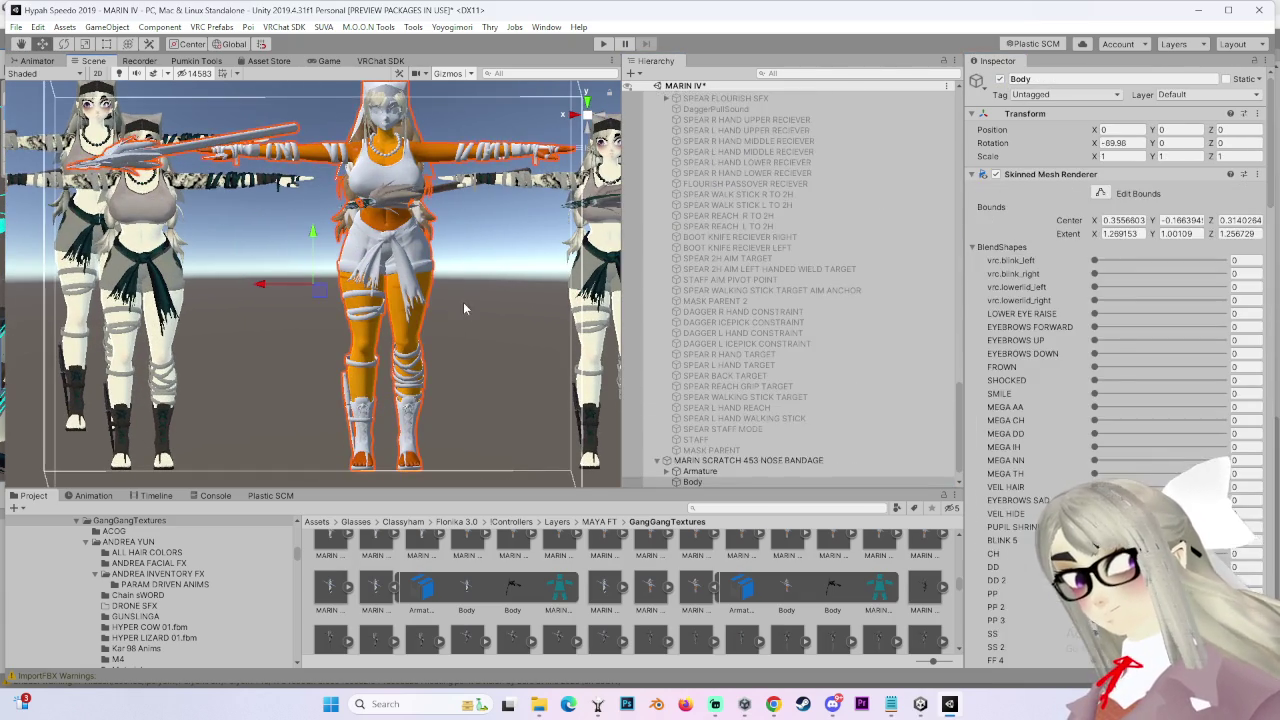
pyautogui.doubleClick(760, 460)
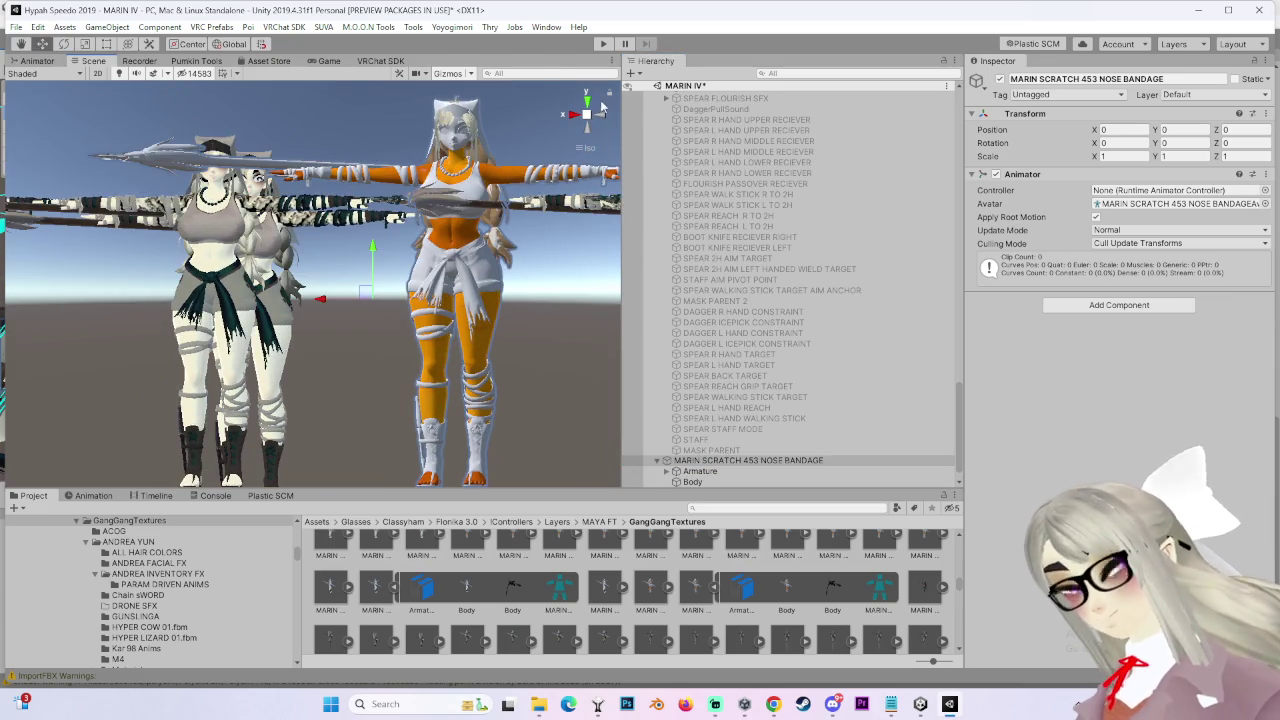
pyautogui.click(600, 105)
pyautogui.click(190, 233)
pyautogui.scroll(4, 790, 300)
pyautogui.doubleClick(735, 195)
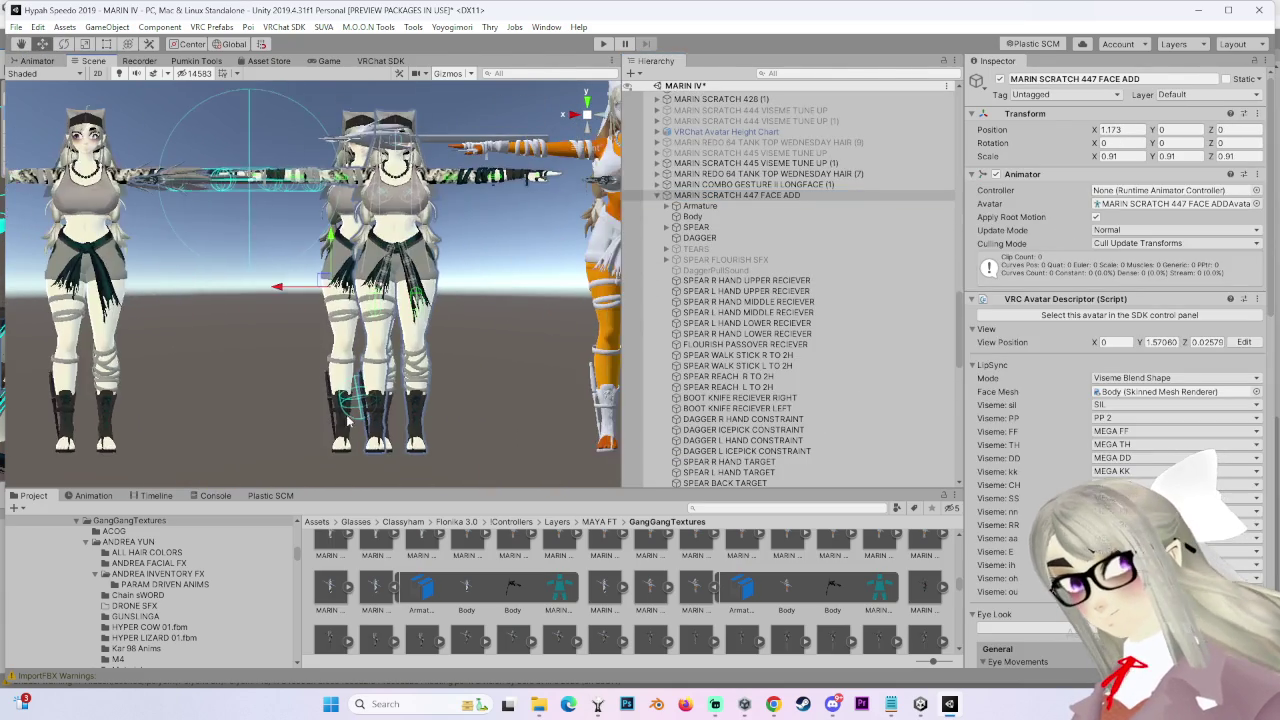
pyautogui.click(340, 300)
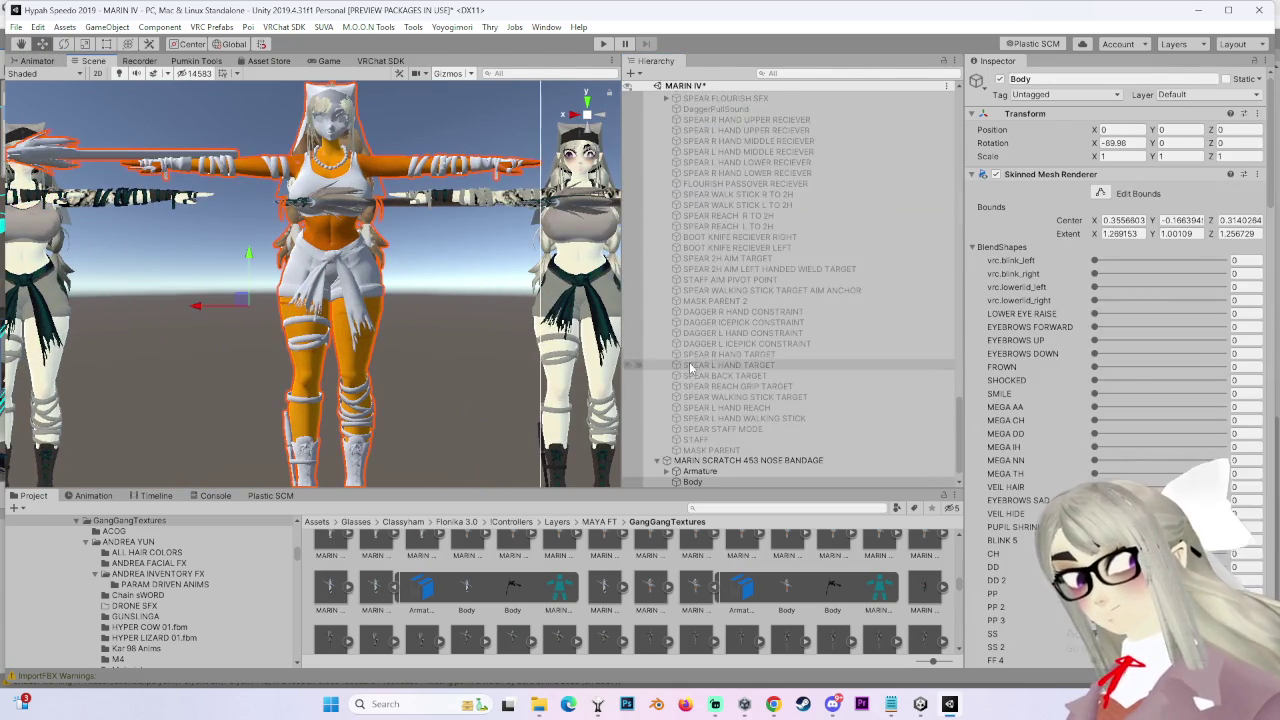
# Step: Expand Armature > Hips and move DAGGER and SPEAR up to the NOSE BANDAGE root
pyautogui.click(692, 482)
pyautogui.click(676, 471)
pyautogui.click(676, 450)
pyautogui.click(714, 439)
pyautogui.keyDown('ctrl'); pyautogui.click(718, 385); pyautogui.keyUp('ctrl')
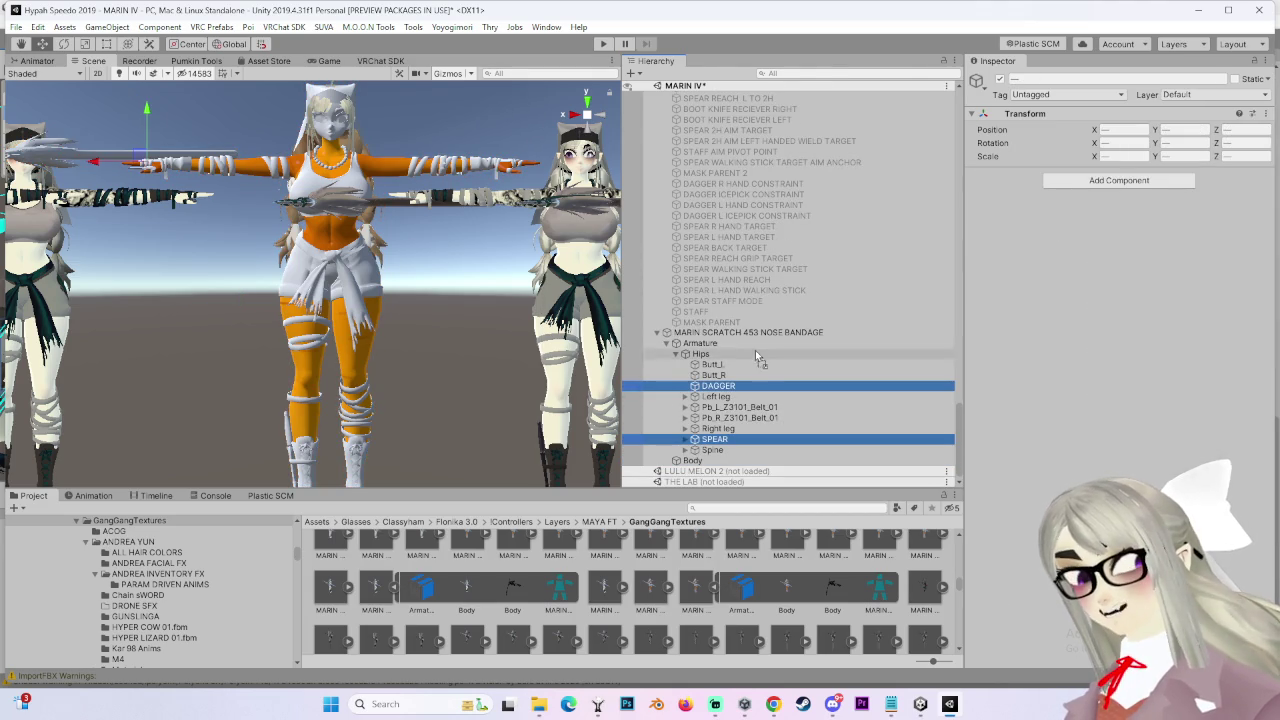
pyautogui.moveTo(755, 385); pyautogui.dragTo(770, 334)
pyautogui.click(770, 332)
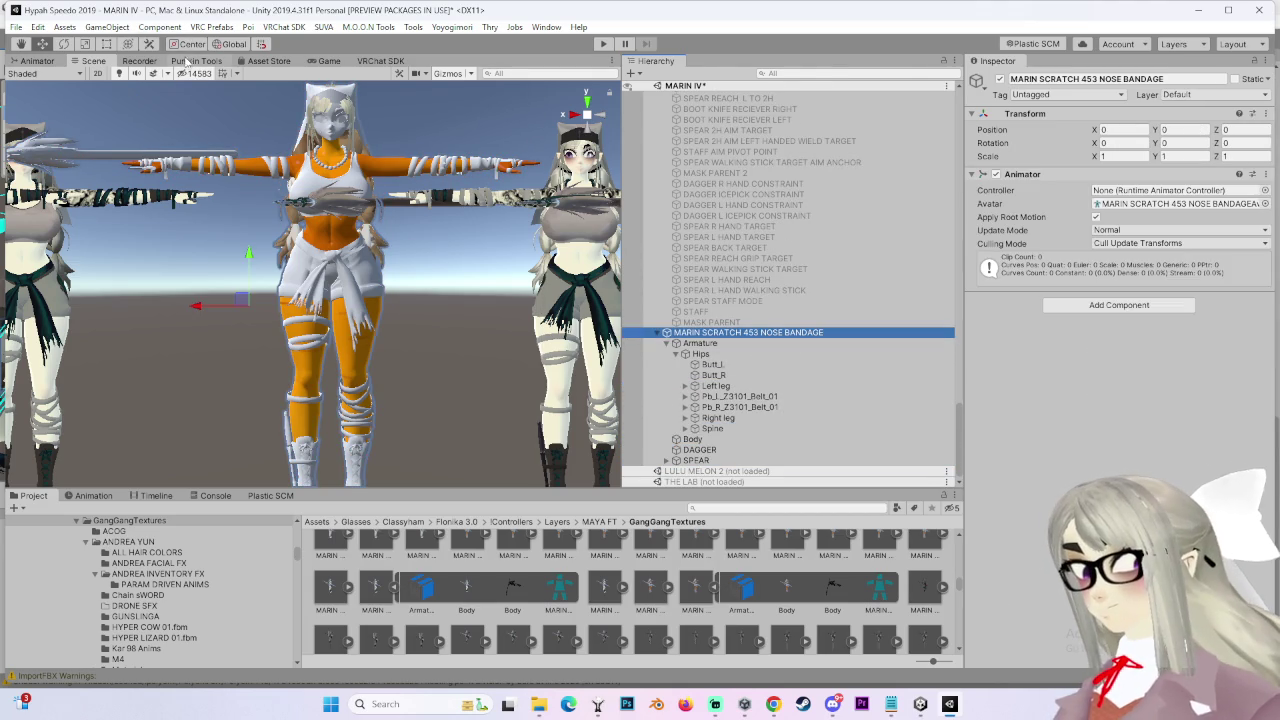
pyautogui.click(186, 61)
# Step: Set Pumkin's Copy From source to MARIN SCRATCH 448 DECIMATE
pyautogui.scroll(4, 205, 339)
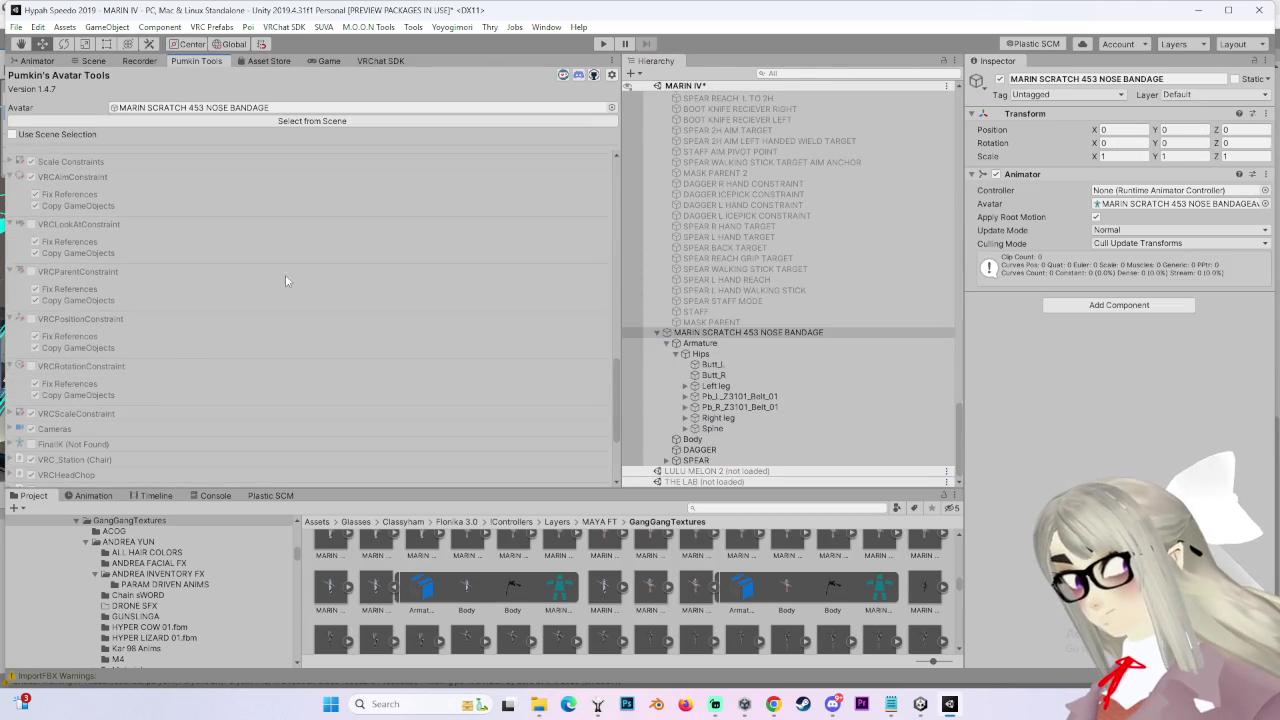
pyautogui.scroll(10, 723, 378)
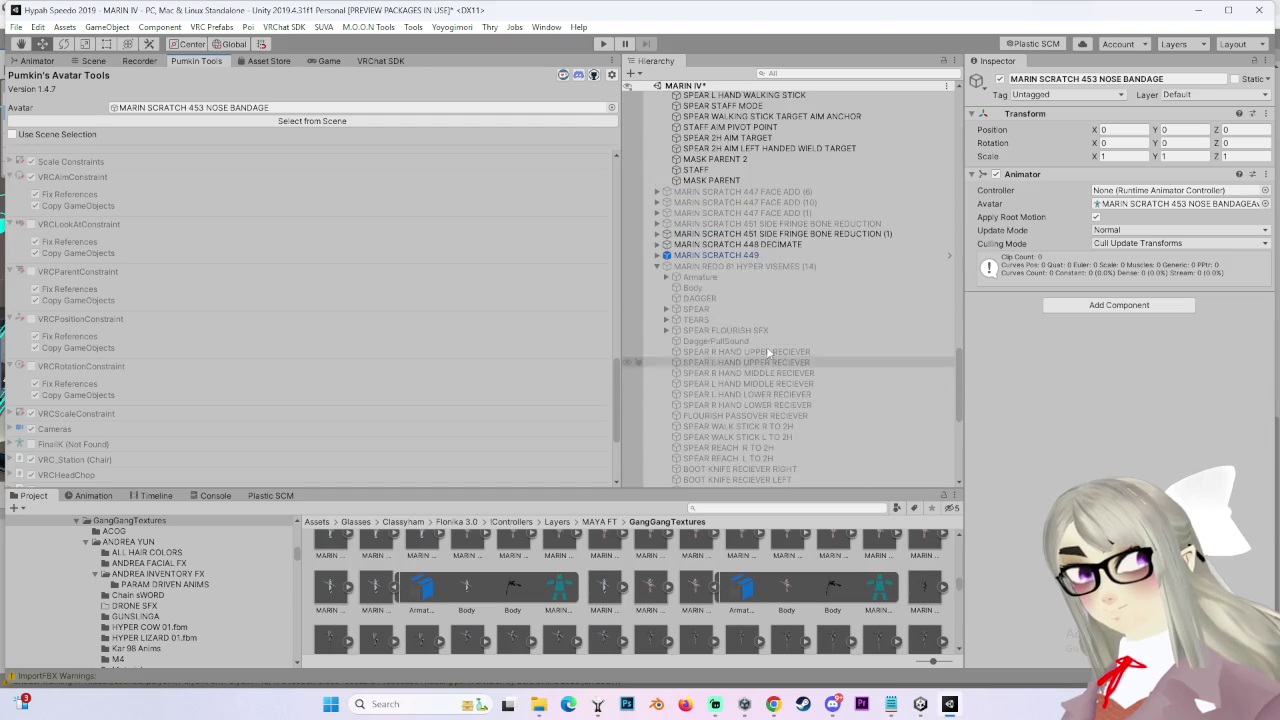
pyautogui.click(766, 246)
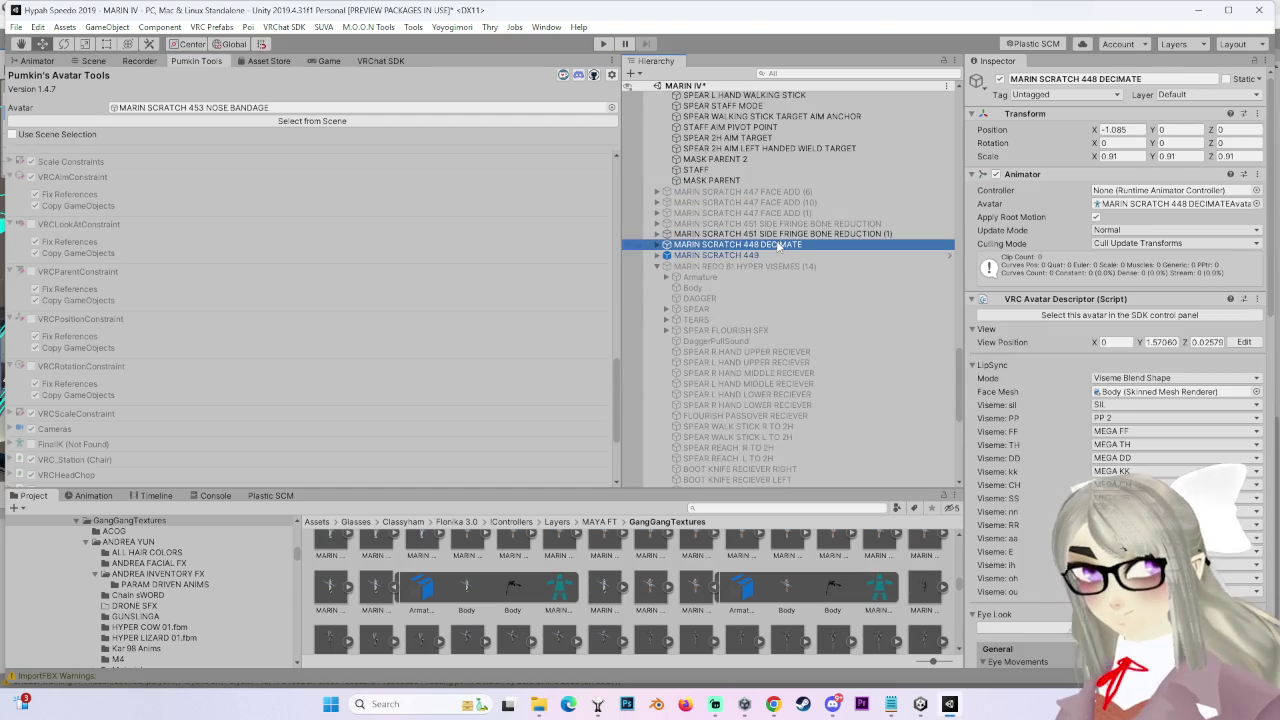
pyautogui.scroll(-10, 800, 357)
pyautogui.scroll(-2, 268, 276)
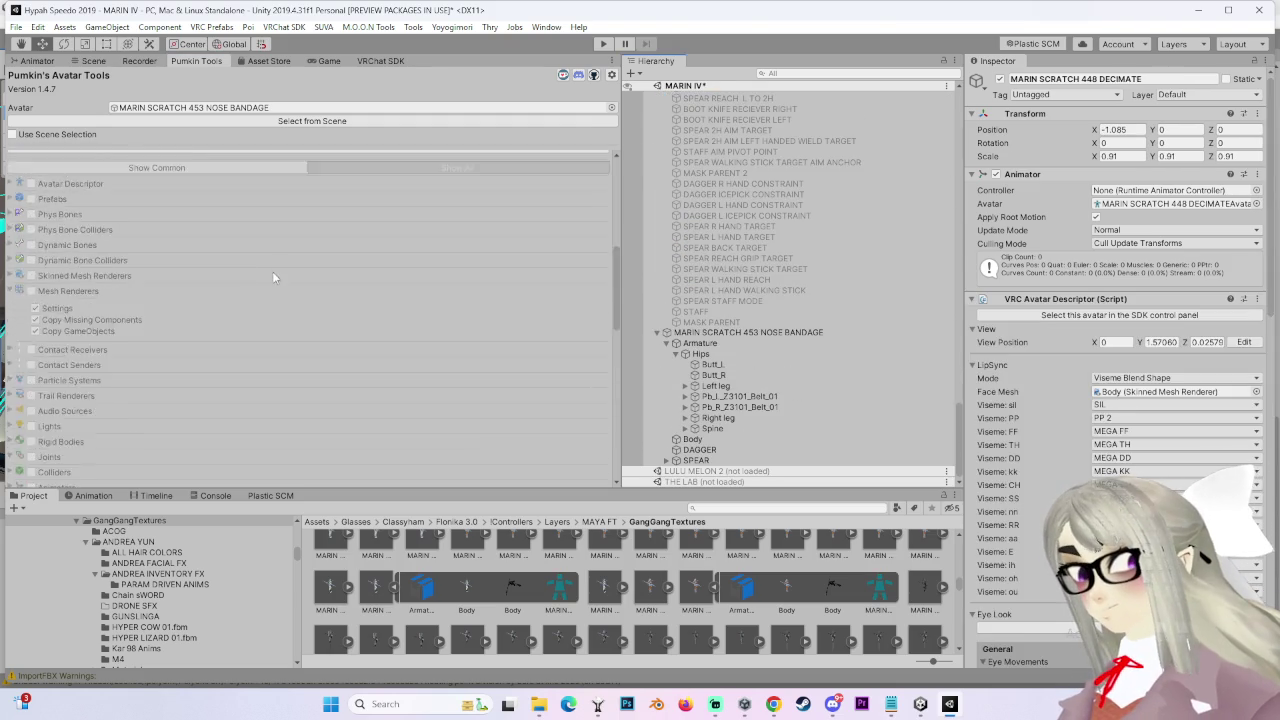
pyautogui.scroll(-2, 268, 276)
pyautogui.click(275, 307)
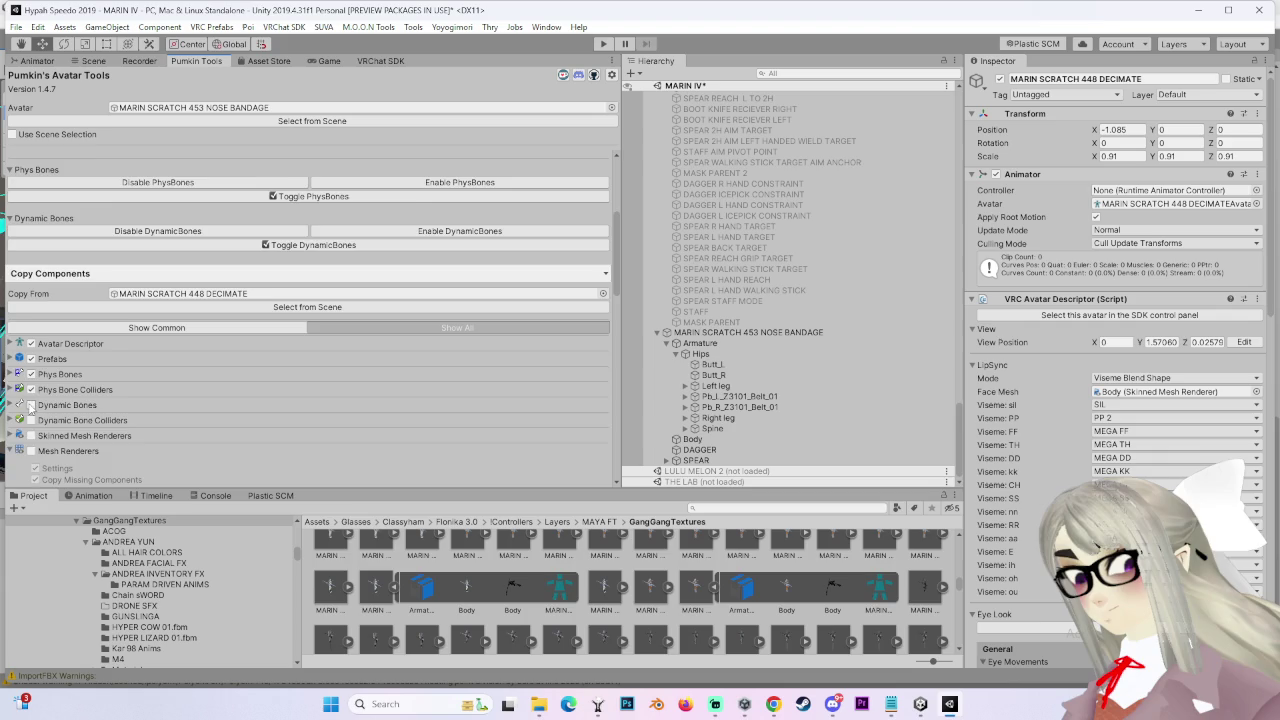
# Step: Include VRC parent and rotation constraints and copy the selected components onto NOSE BANDAGE
pyautogui.scroll(-2, 95, 412)
pyautogui.scroll(-5, 153, 410)
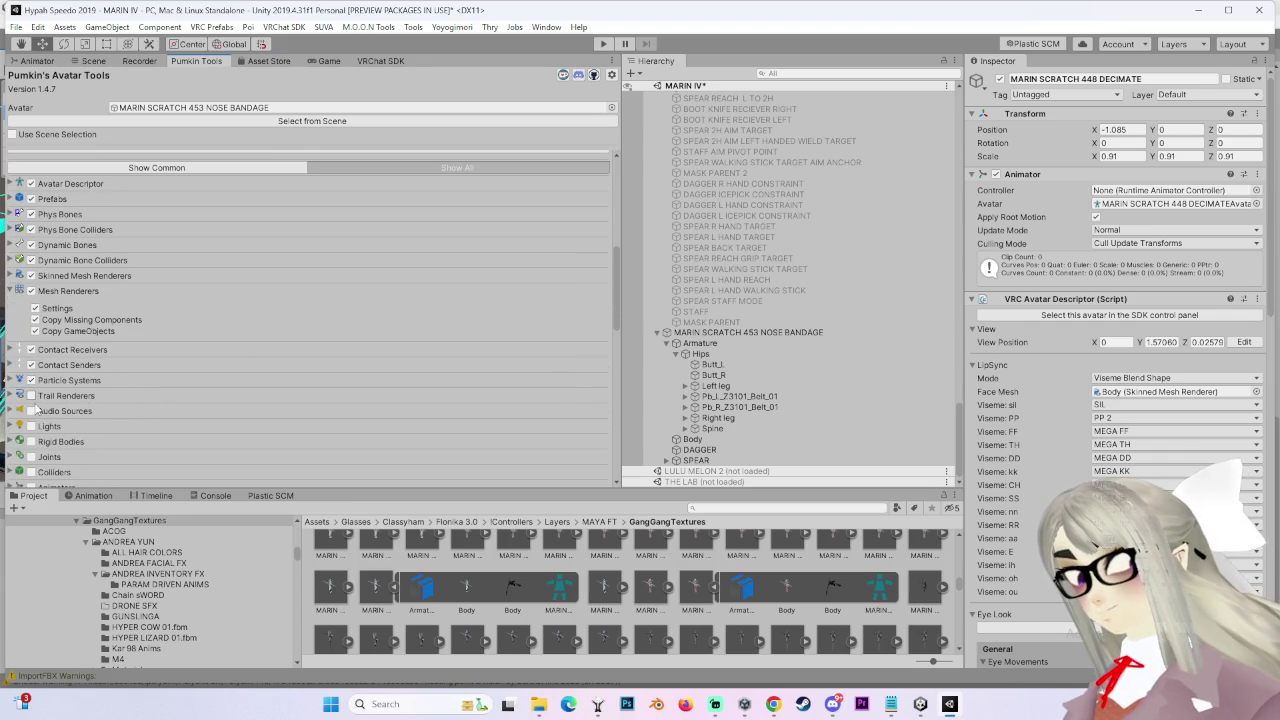
pyautogui.scroll(-3, 58, 376)
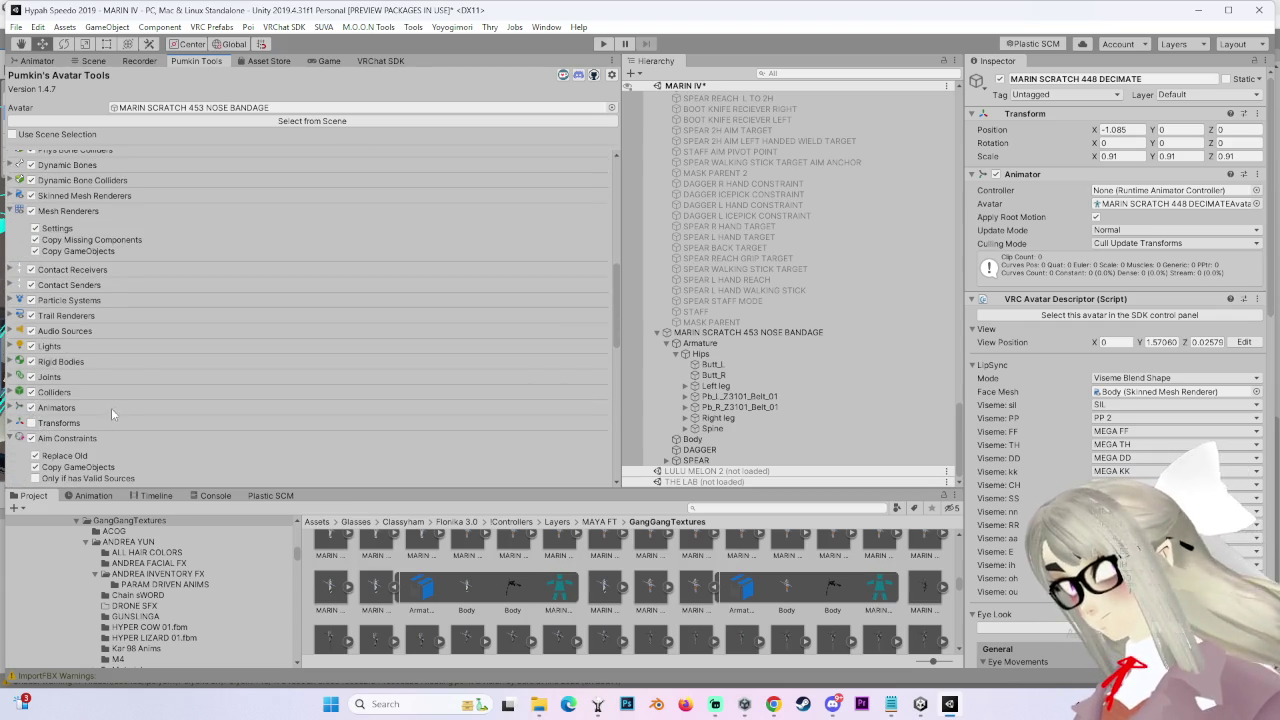
pyautogui.scroll(-5, 95, 412)
pyautogui.scroll(-3, 30, 308)
pyautogui.scroll(-5, 60, 395)
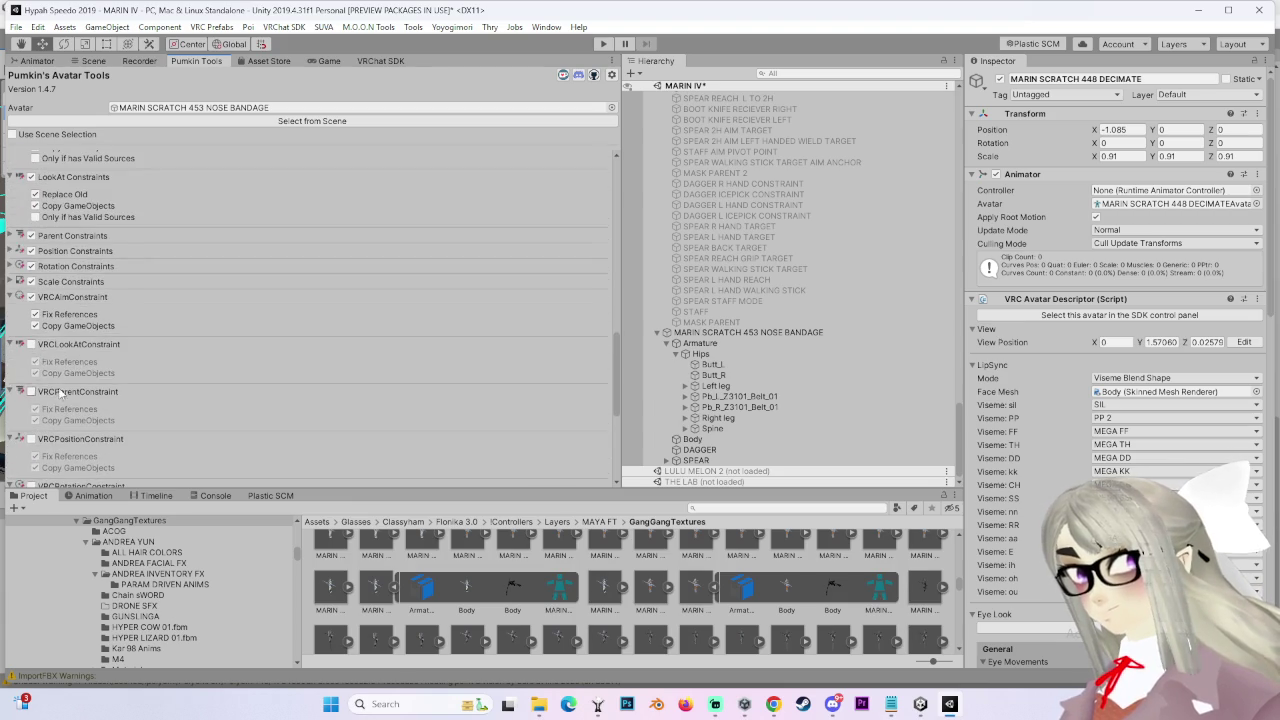
pyautogui.click(32, 392)
pyautogui.scroll(-3, 45, 394)
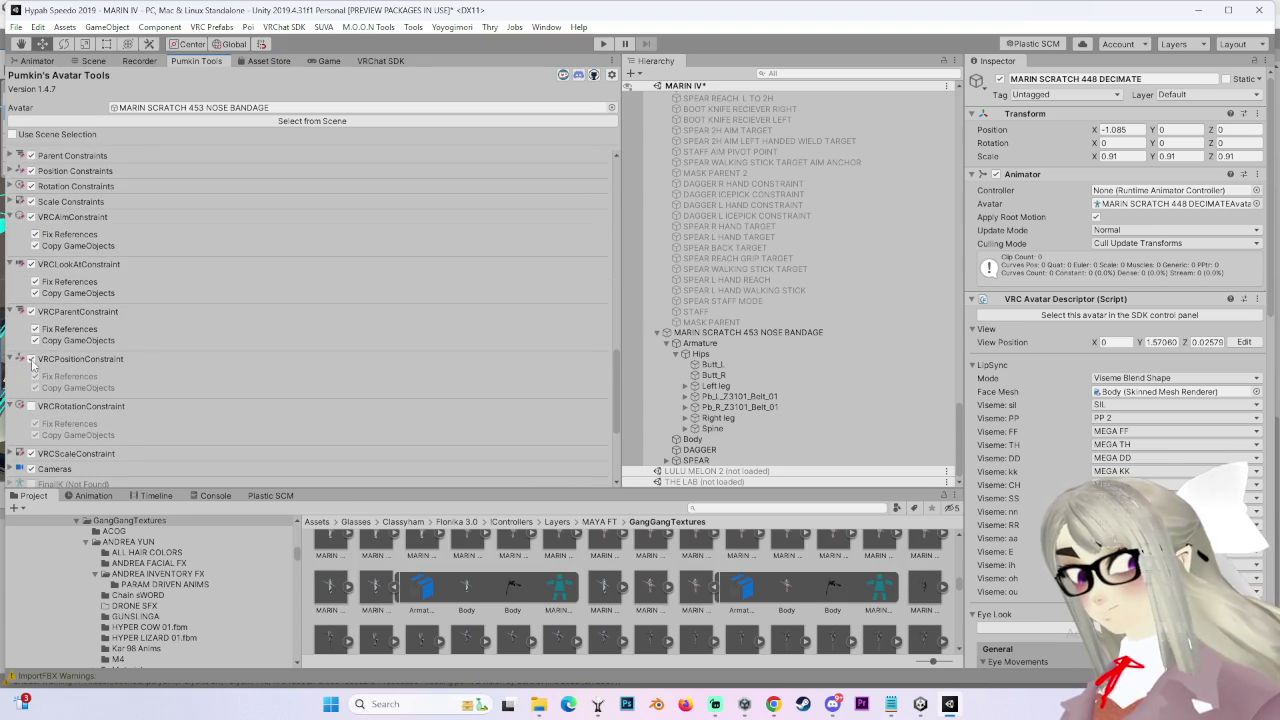
pyautogui.click(31, 406)
pyautogui.scroll(-5, 35, 412)
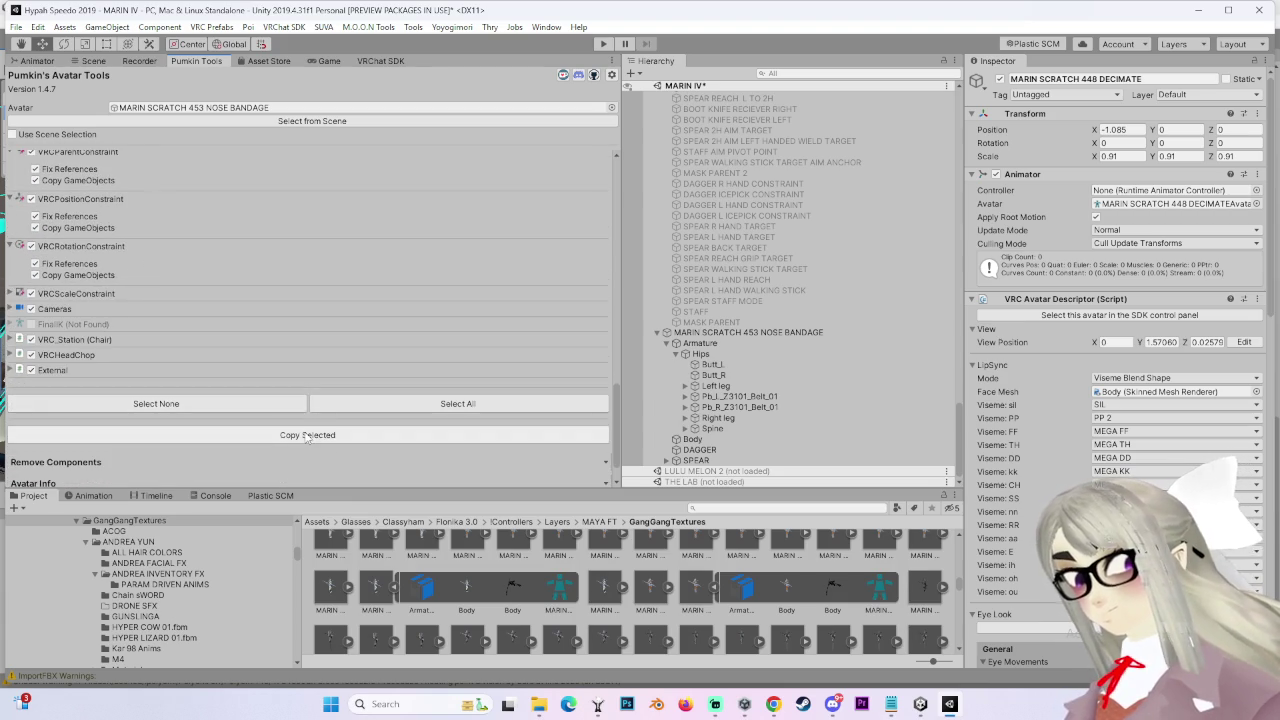
pyautogui.click(307, 435)
pyautogui.click(92, 61)
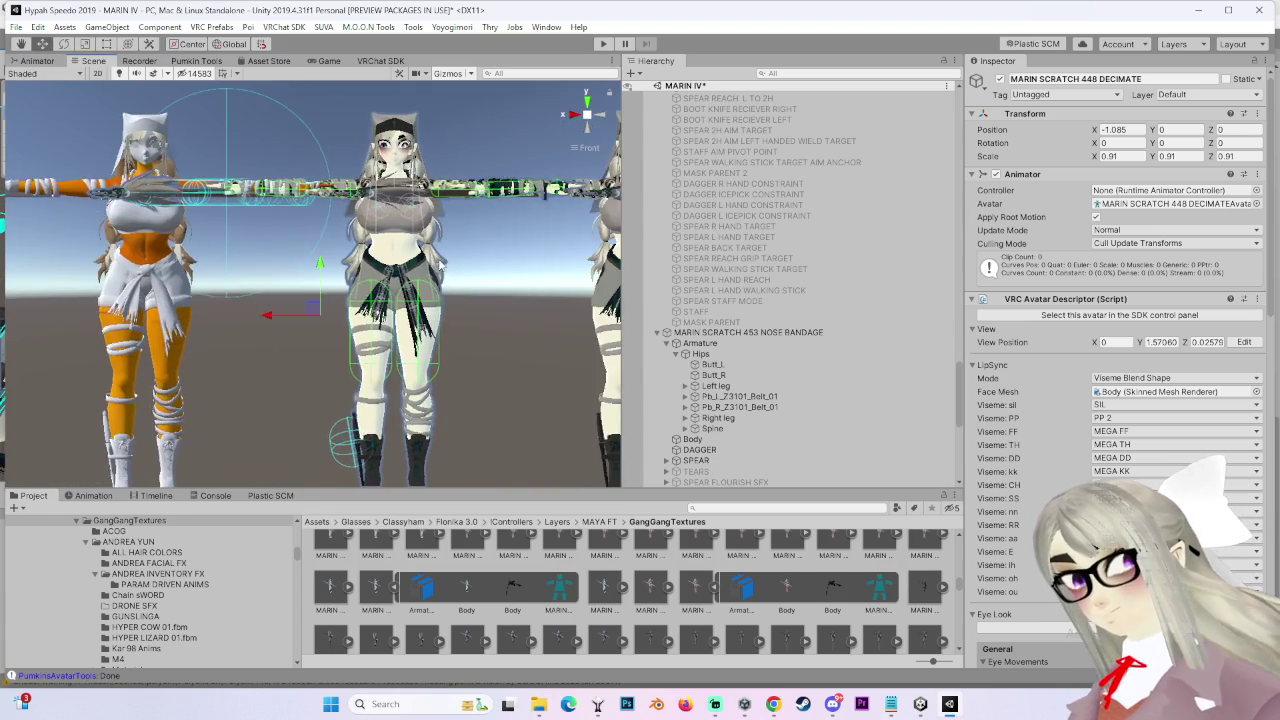
pyautogui.moveTo(392, 262); pyautogui.dragTo(400, 230, button='right')
pyautogui.click(707, 460)
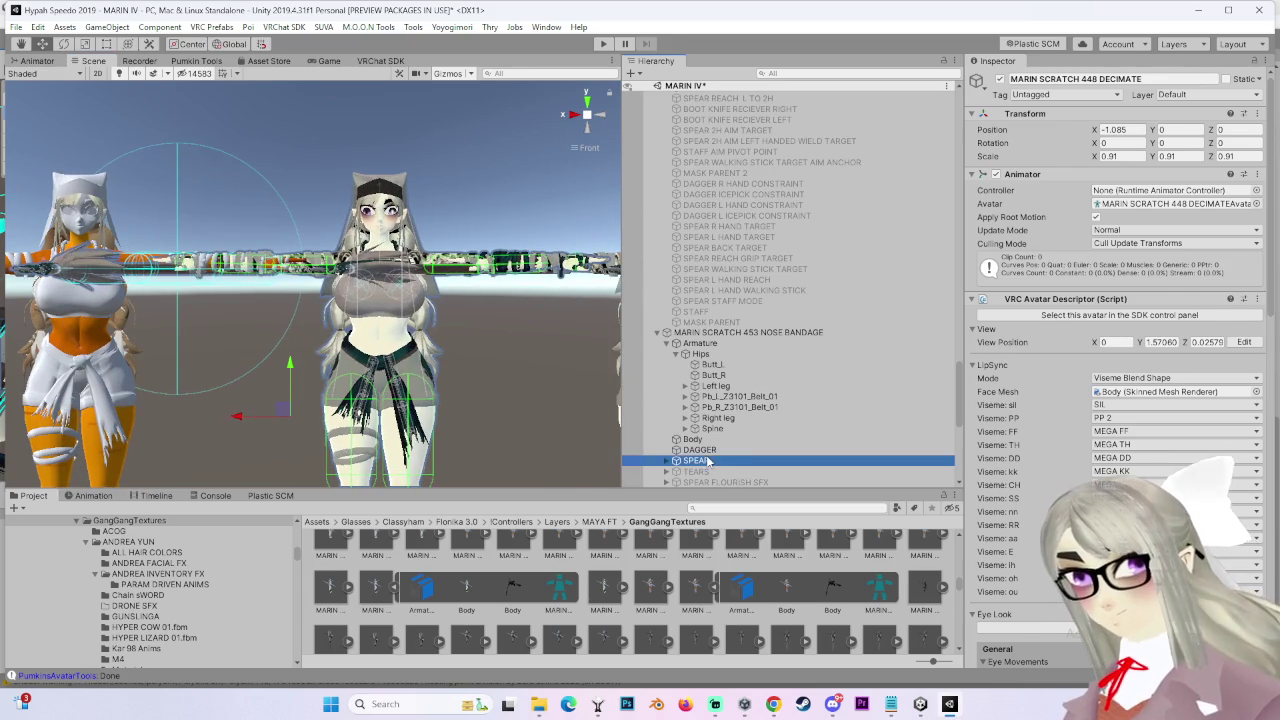
pyautogui.scroll(-3, 707, 458)
pyautogui.scroll(-8, 710, 455)
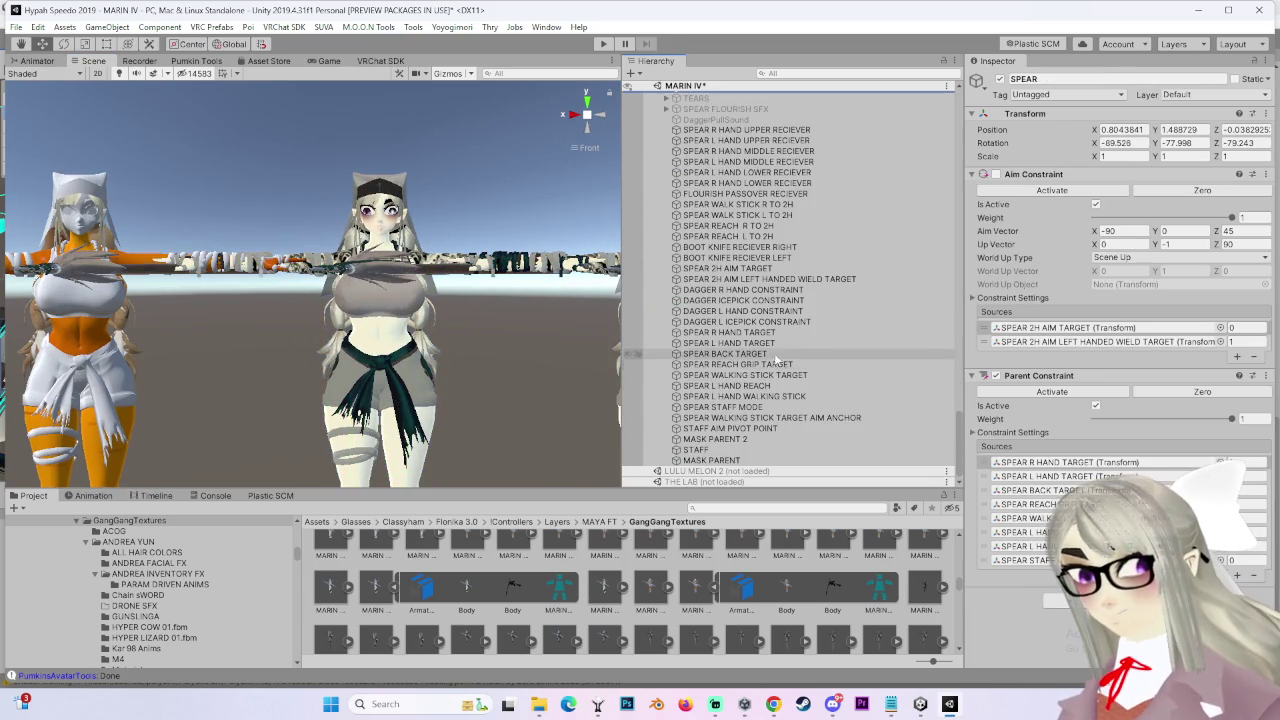
pyautogui.click(714, 440)
pyautogui.press('f')
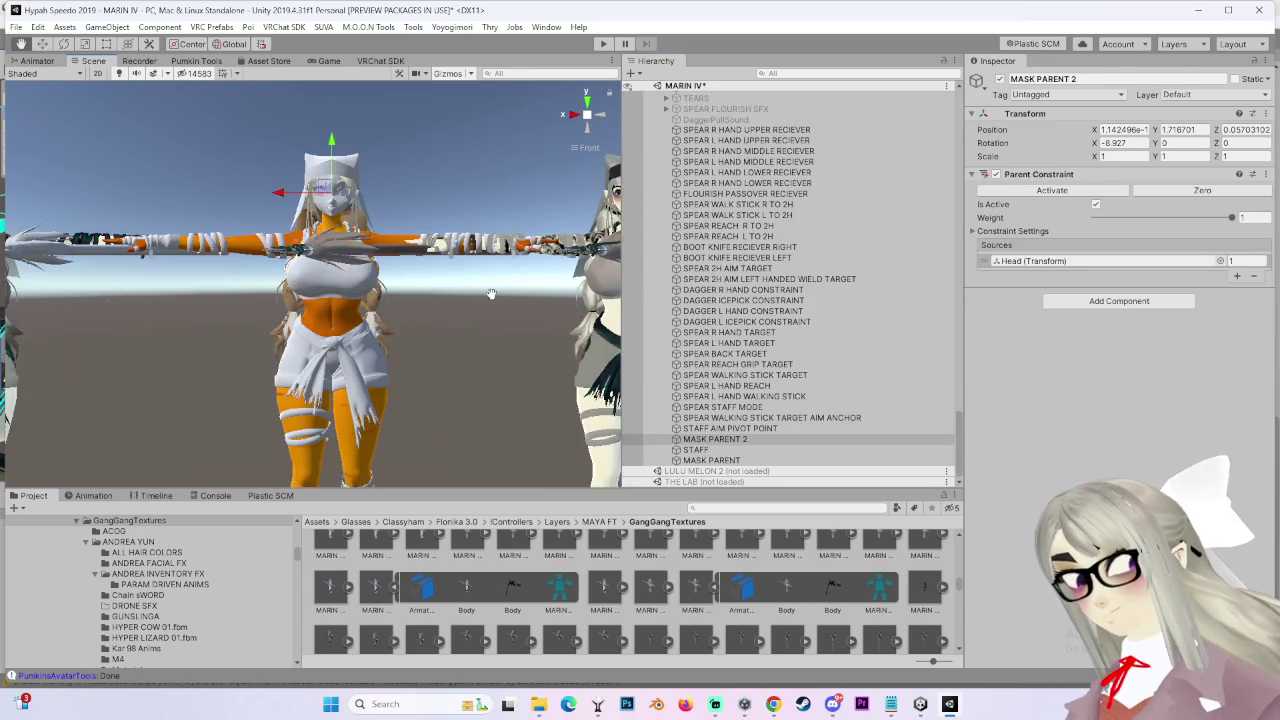
pyautogui.click(697, 450)
pyautogui.scroll(4, 710, 300)
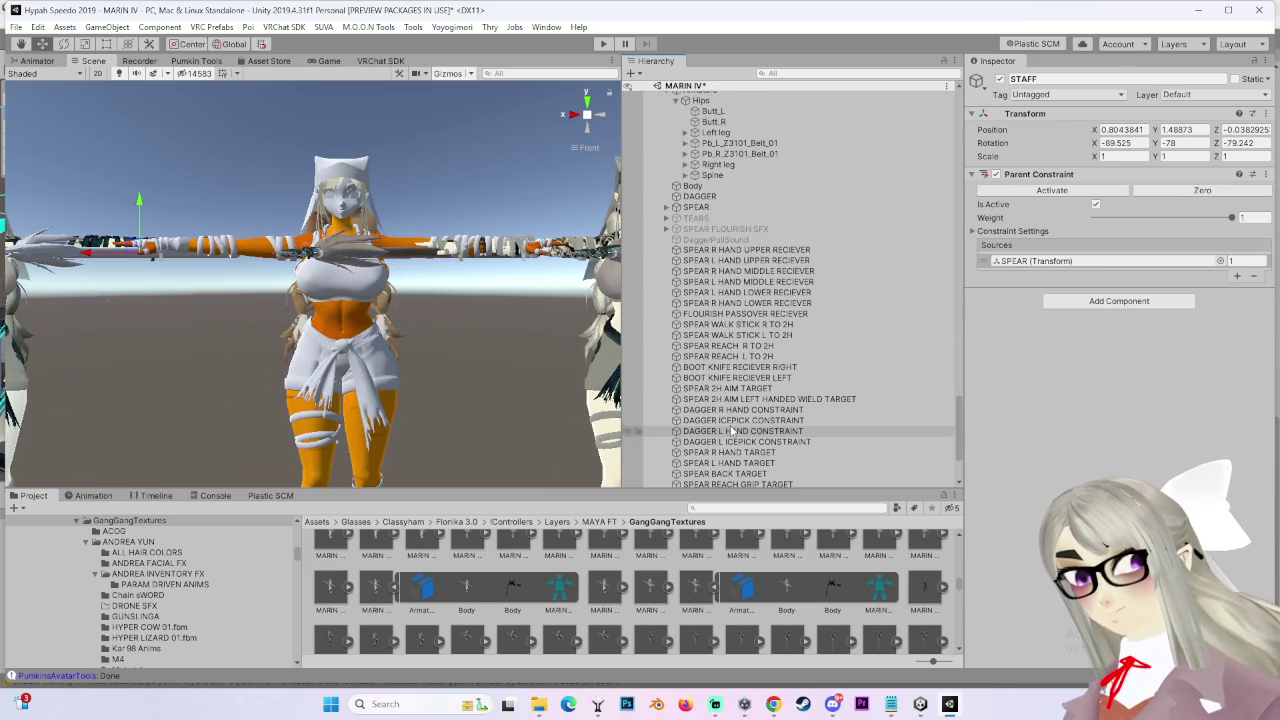
pyautogui.click(710, 208)
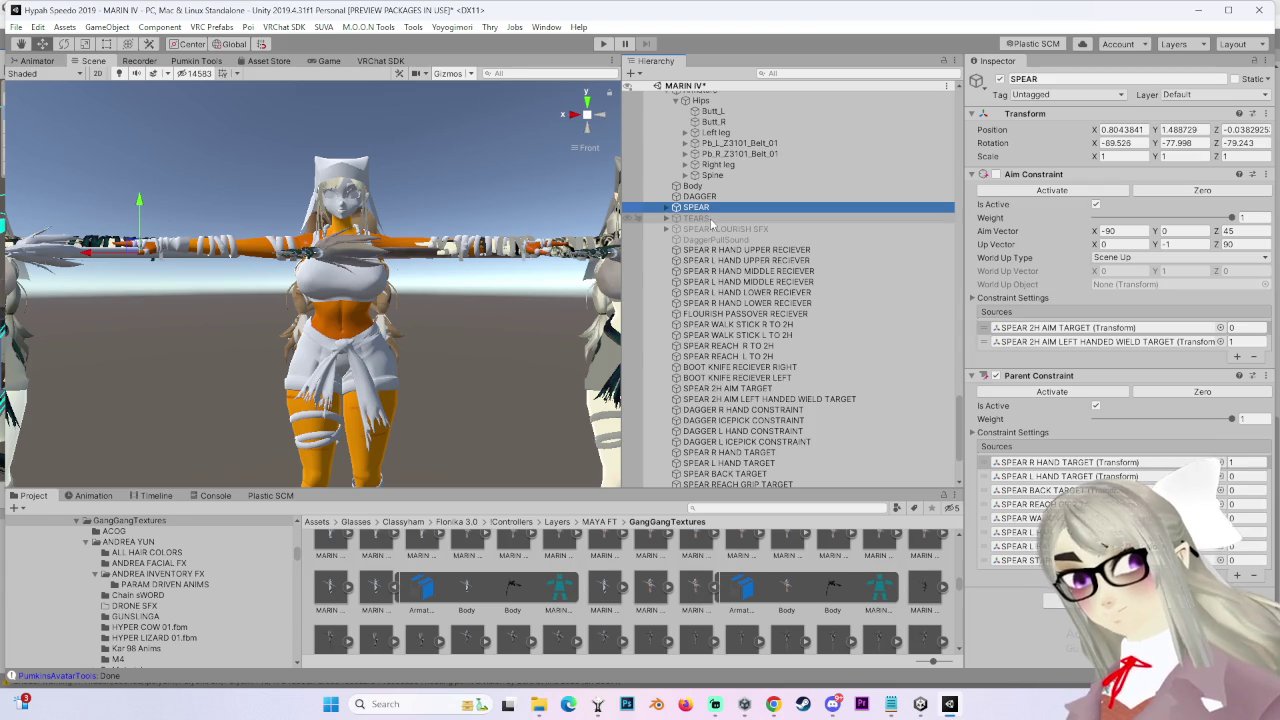
pyautogui.click(710, 229)
pyautogui.scroll(-3, 720, 320)
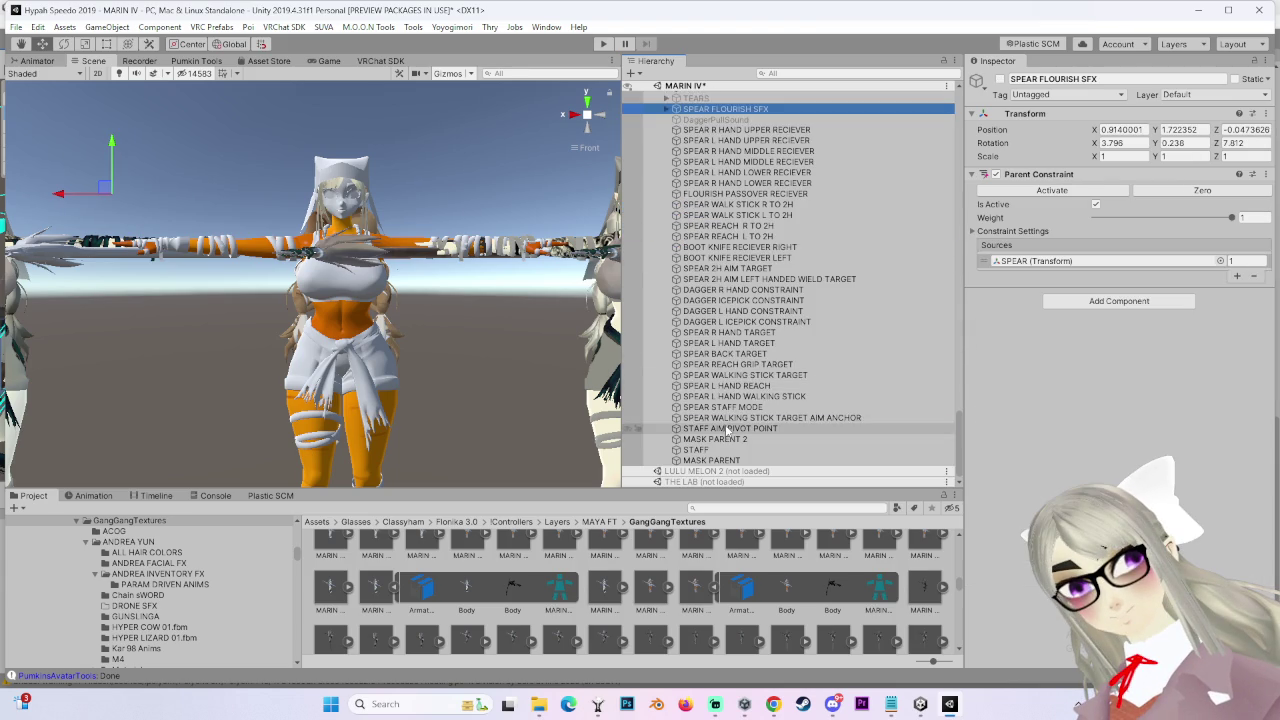
pyautogui.click(727, 428)
pyautogui.click(730, 396)
pyautogui.click(734, 385)
pyautogui.click(738, 364)
pyautogui.click(739, 354)
pyautogui.click(742, 343)
pyautogui.click(745, 322)
pyautogui.click(745, 354)
pyautogui.click(746, 311)
pyautogui.click(747, 300)
pyautogui.click(748, 279)
pyautogui.click(749, 269)
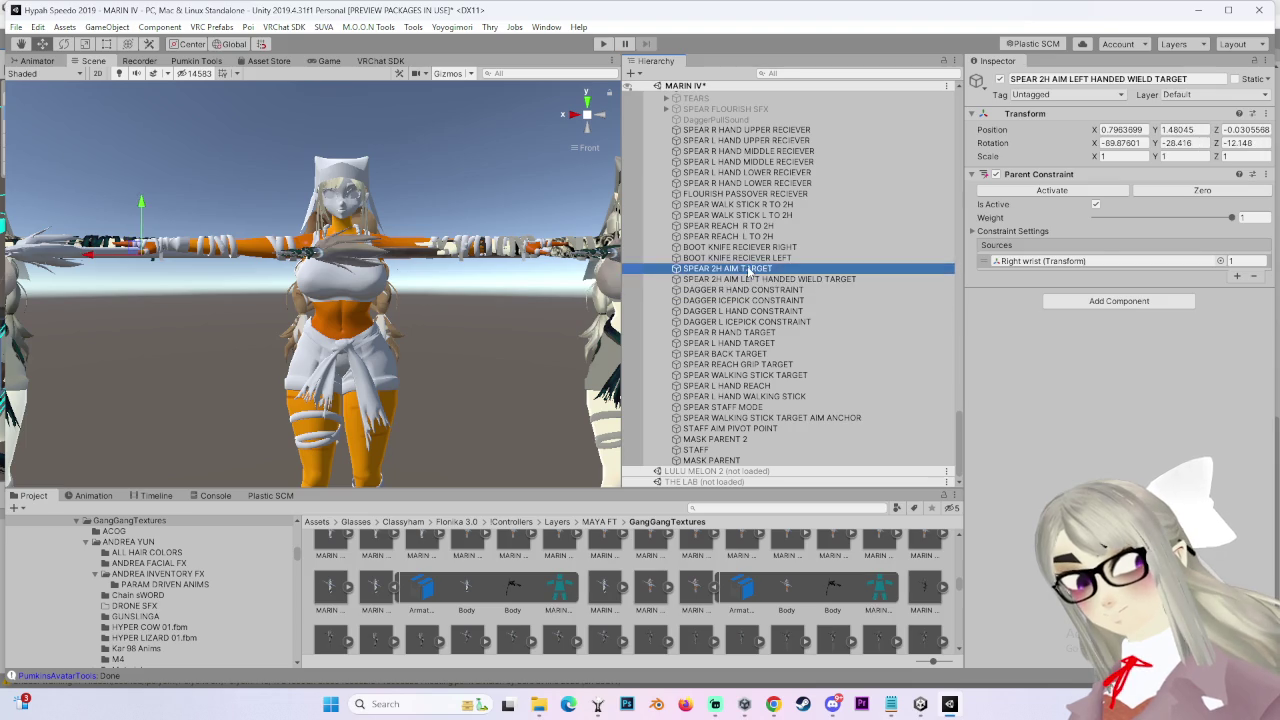
pyautogui.click(748, 248)
pyautogui.click(748, 257)
pyautogui.click(752, 236)
pyautogui.click(757, 226)
pyautogui.click(765, 205)
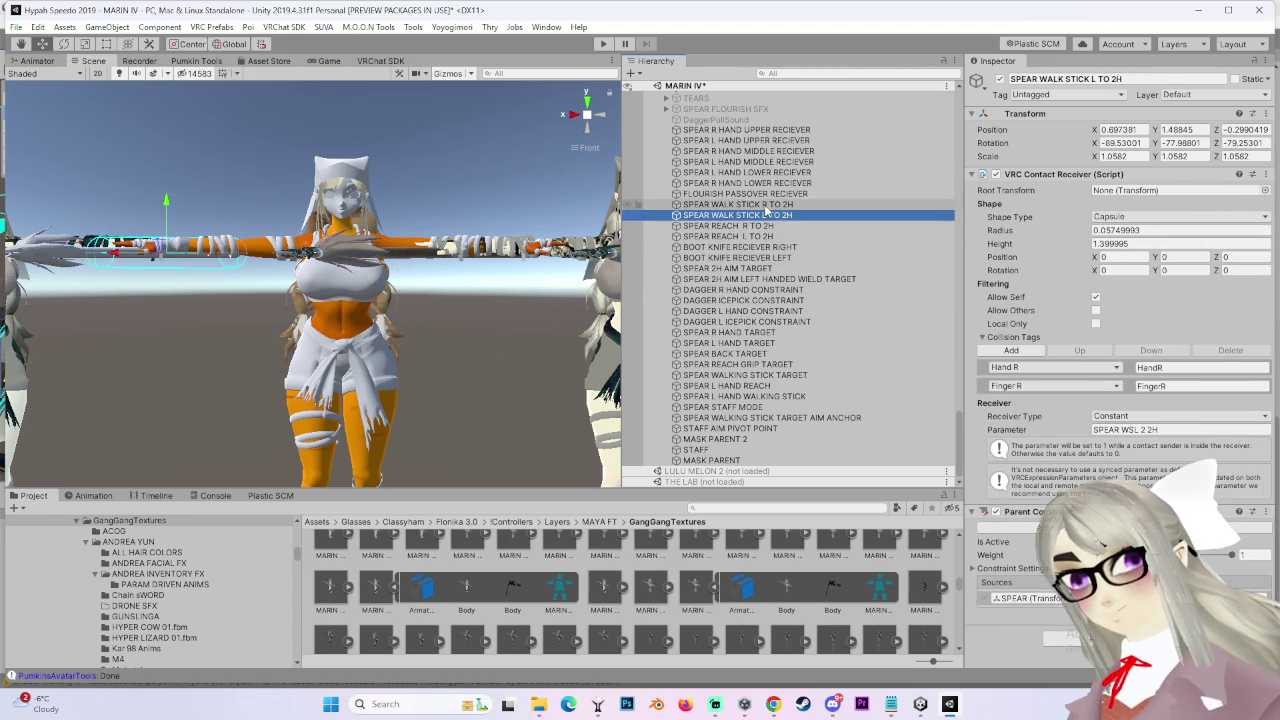
pyautogui.click(768, 193)
pyautogui.click(770, 184)
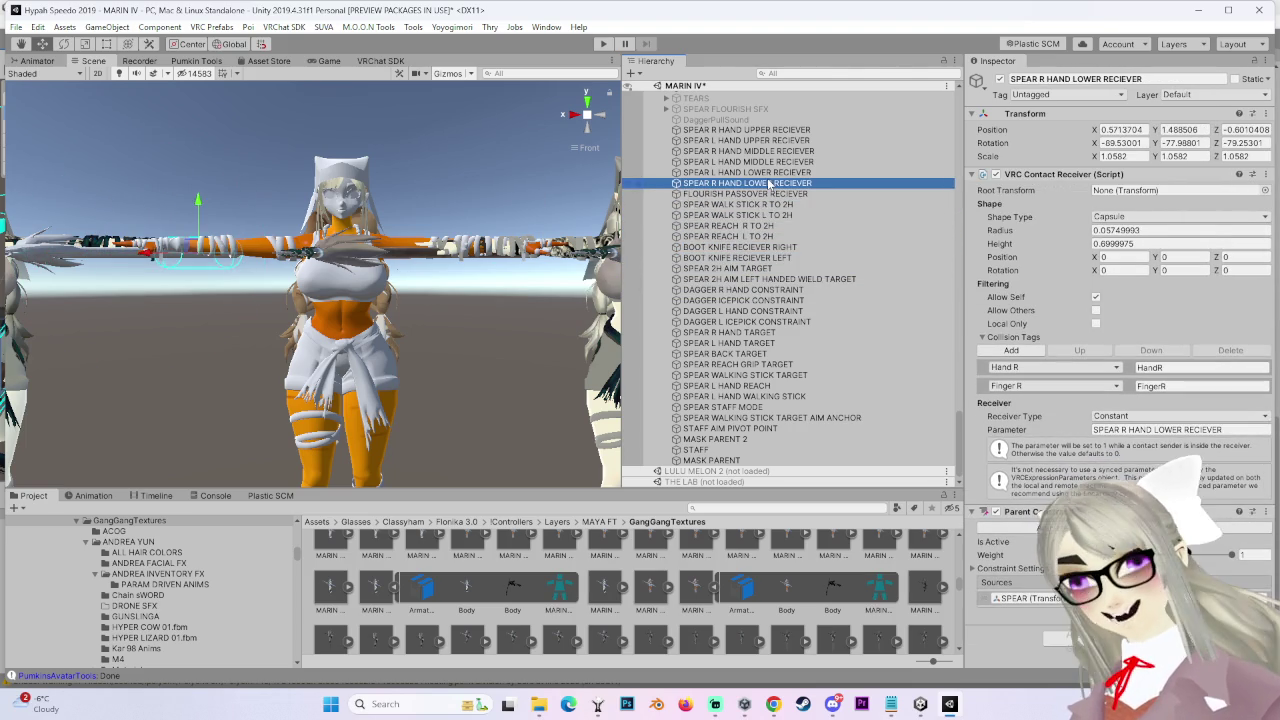
pyautogui.click(747, 428)
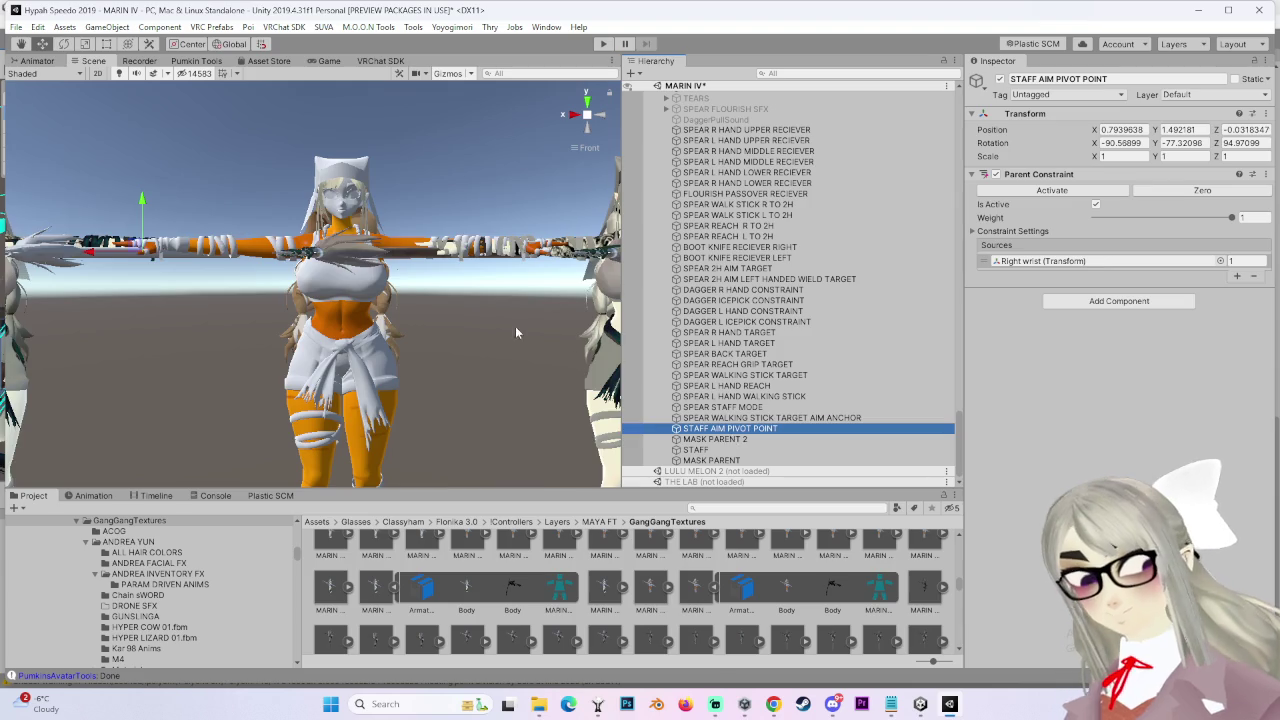
pyautogui.moveTo(540, 343); pyautogui.dragTo(528, 290, button='right')
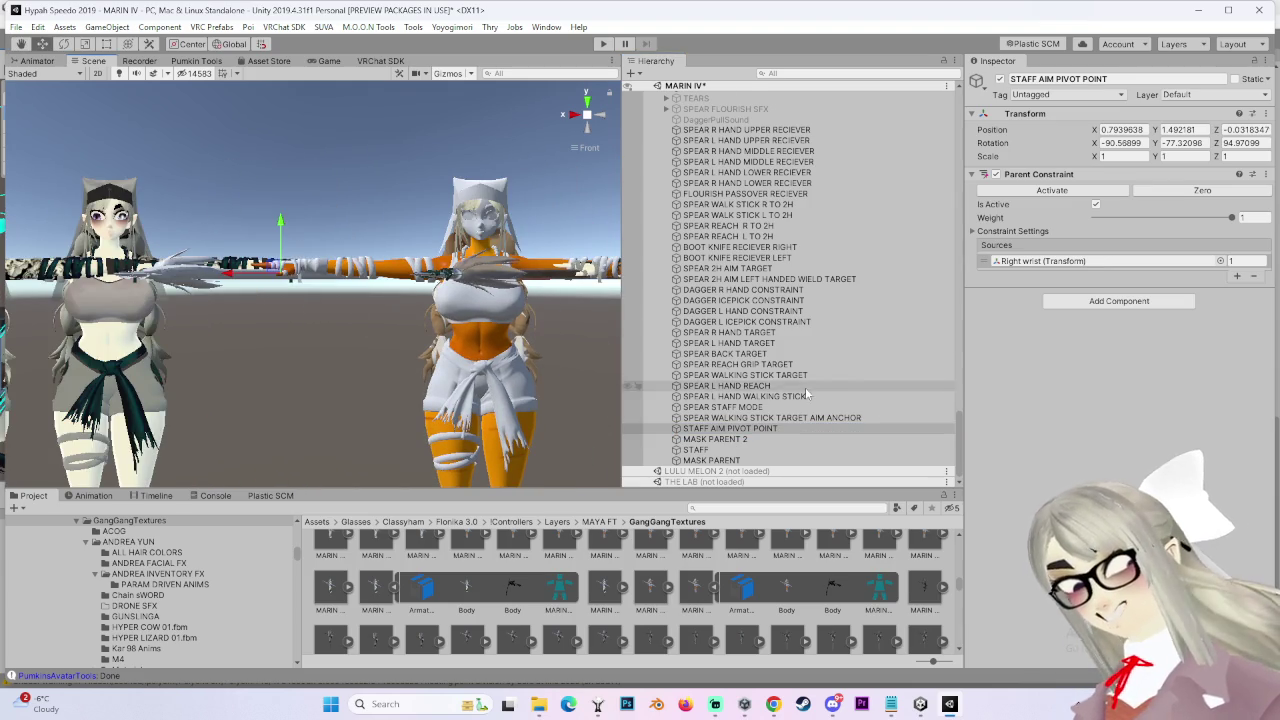
pyautogui.scroll(5, 805, 390)
pyautogui.scroll(4, 790, 330)
pyautogui.click(745, 287)
pyautogui.click(752, 266)
pyautogui.click(750, 247)
pyautogui.scroll(4, 750, 267)
pyautogui.scroll(-10, 765, 200)
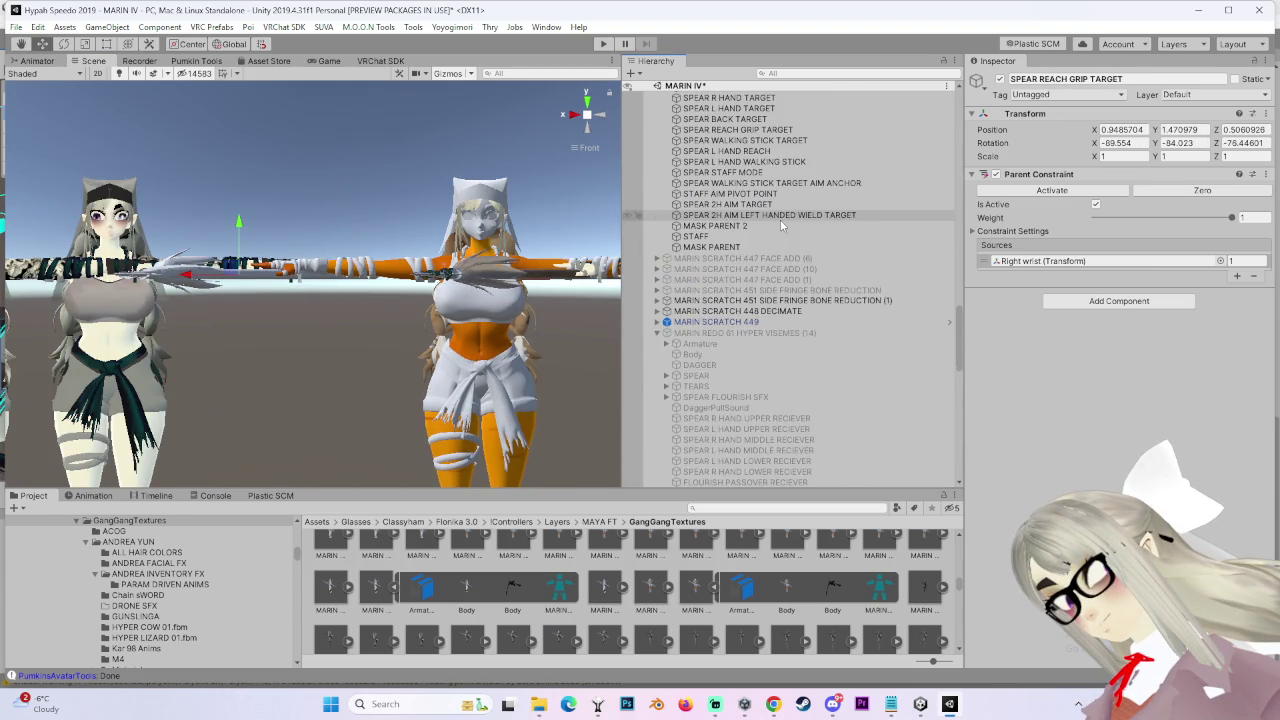
pyautogui.click(737, 311)
pyautogui.click(665, 311)
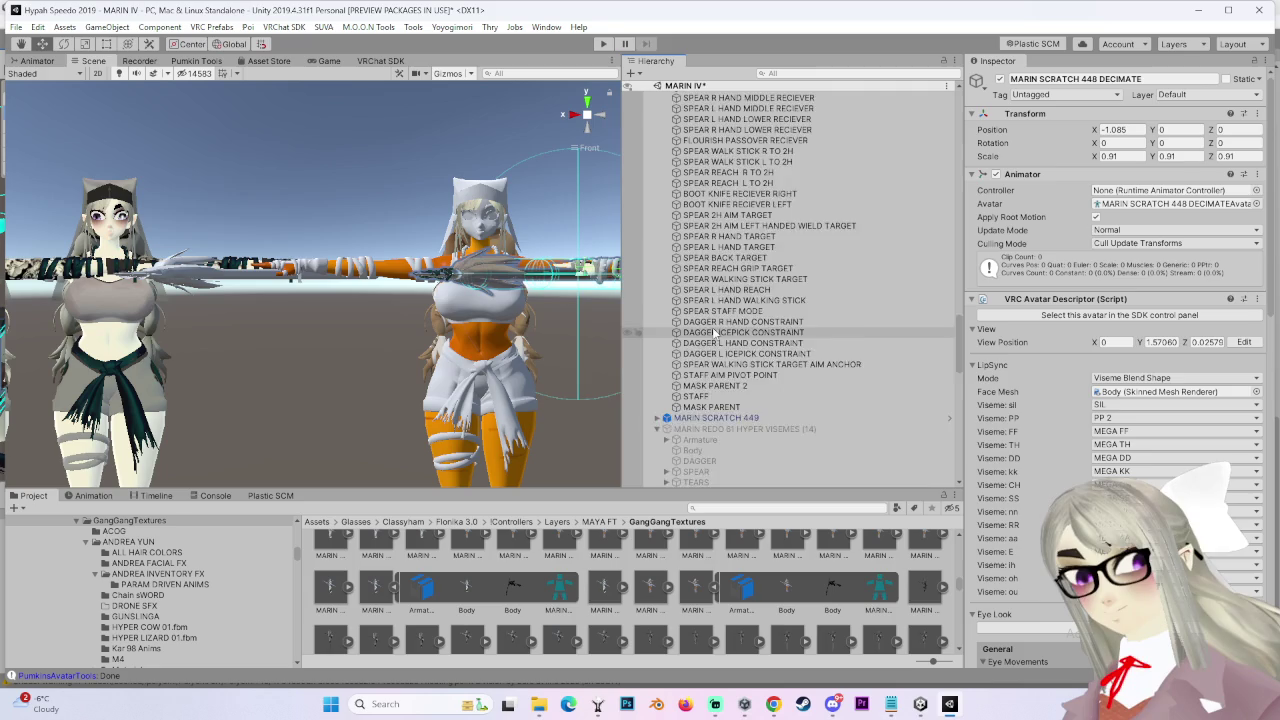
pyautogui.scroll(-3, 715, 337)
pyautogui.click(765, 284)
pyautogui.click(760, 295)
pyautogui.click(765, 285)
pyautogui.press('Up')
pyautogui.press('Up')
pyautogui.press('Up')
pyautogui.press('Up')
pyautogui.click(720, 306)
pyautogui.press('Down')
pyautogui.press('Down')
pyautogui.press('Up')
pyautogui.press('Up')
pyautogui.press('Up')
pyautogui.scroll(1, 730, 307)
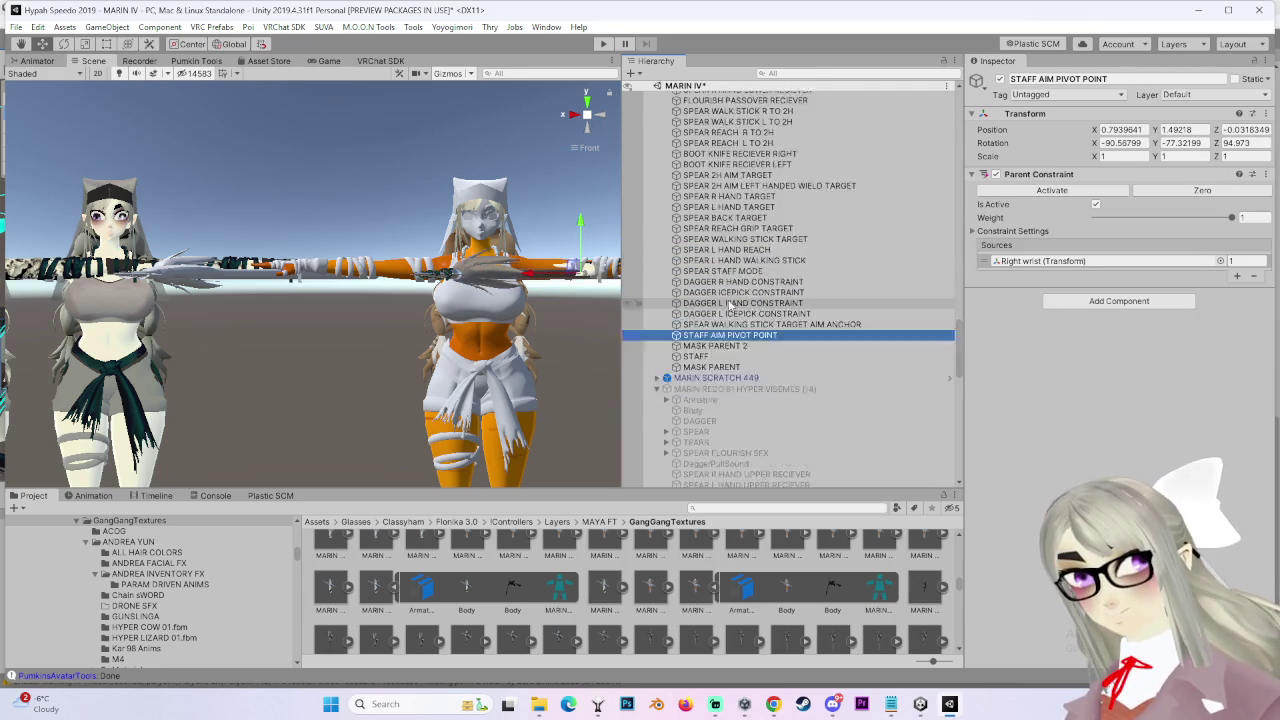
pyautogui.scroll(1, 730, 300)
pyautogui.click(745, 280)
pyautogui.press('Up')
pyautogui.press('Up')
pyautogui.press('Up')
pyautogui.press('Up')
pyautogui.press('Up')
pyautogui.press('Up')
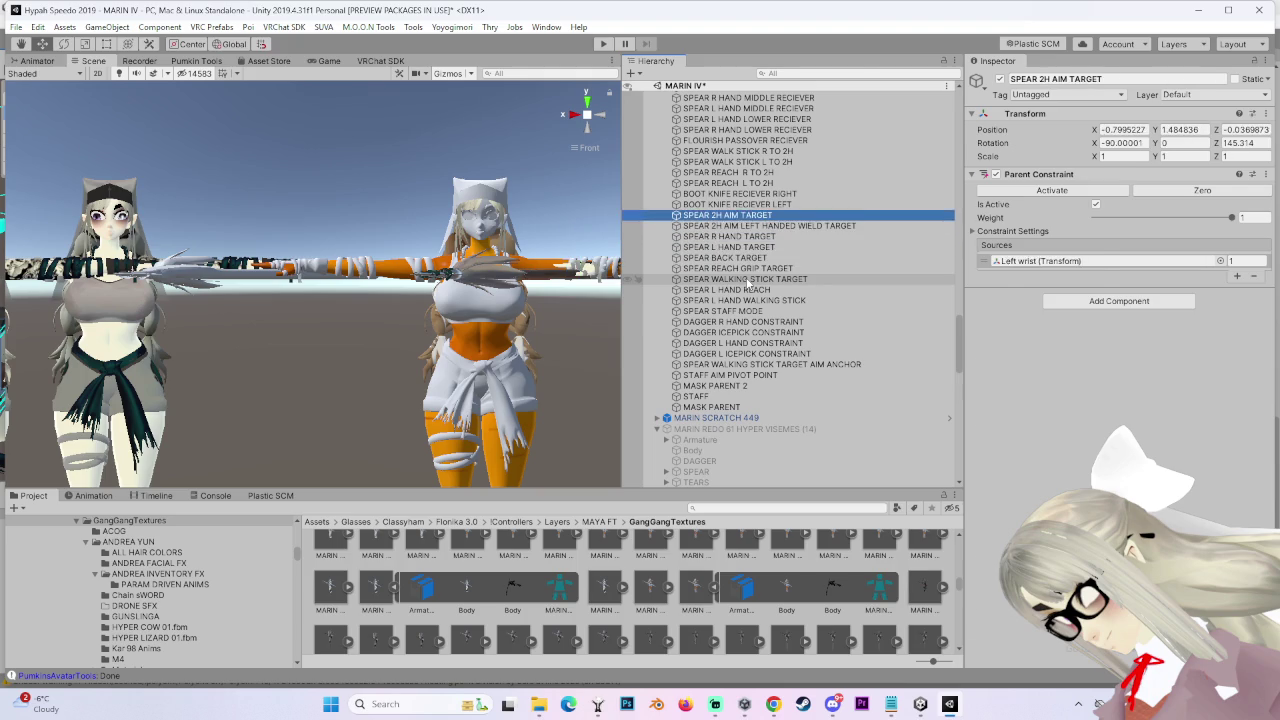
pyautogui.press('Up')
pyautogui.press('Up')
pyautogui.press('Up')
pyautogui.scroll(2, 750, 290)
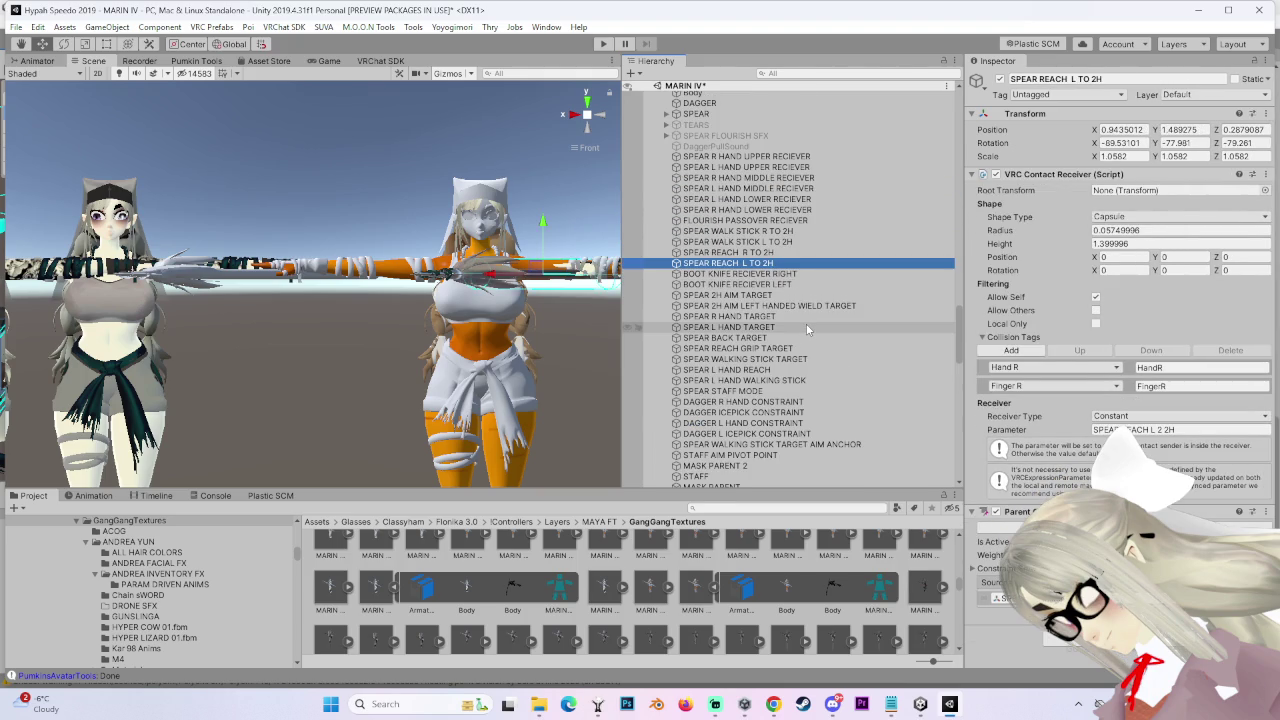
pyautogui.press('Up')
pyautogui.press('Up')
pyautogui.press('Up')
pyautogui.press('Up')
pyautogui.press('Up')
pyautogui.press('Up')
pyautogui.press('Up')
pyautogui.press('Up')
pyautogui.press('Up')
pyautogui.press('Up')
pyautogui.press('Up')
pyautogui.press('Up')
pyautogui.press('Up')
pyautogui.press('Up')
pyautogui.scroll(-4, 800, 330)
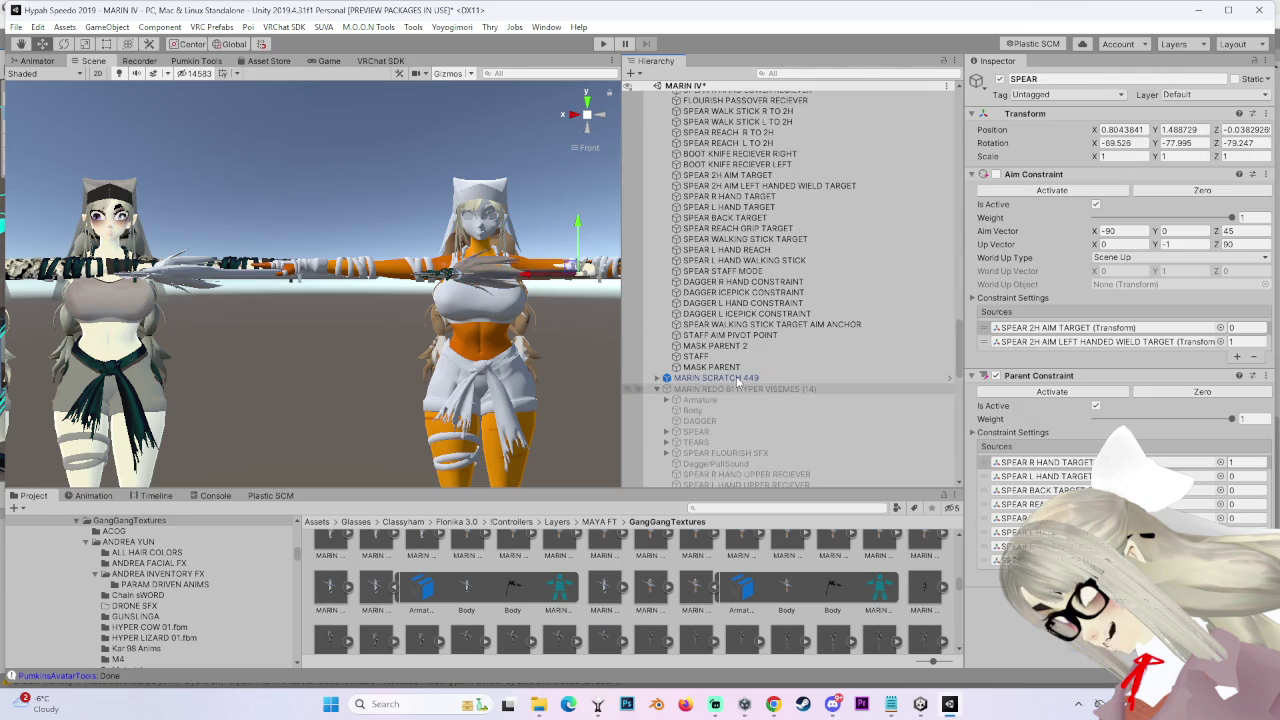
pyautogui.click(742, 368)
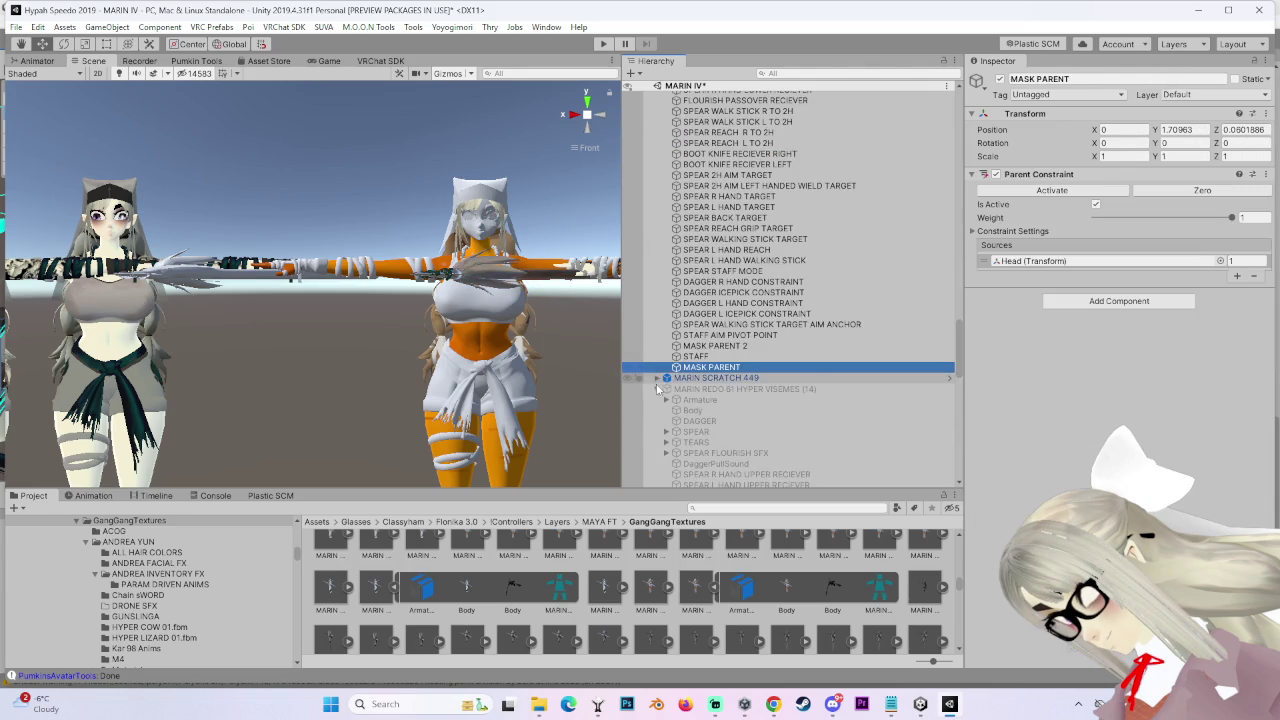
pyautogui.scroll(-5, 700, 400)
pyautogui.scroll(-3, 762, 424)
pyautogui.scroll(-3, 750, 410)
pyautogui.click(742, 412)
pyautogui.press('Up')
pyautogui.press('Up')
pyautogui.press('Up')
pyautogui.press('Up')
pyautogui.press('Up')
pyautogui.press('Up')
pyautogui.press('Up')
pyautogui.press('Up')
pyautogui.press('Up')
pyautogui.press('Up')
pyautogui.press('Up')
pyautogui.press('Up')
pyautogui.press('Up')
pyautogui.press('Up')
pyautogui.press('Down')
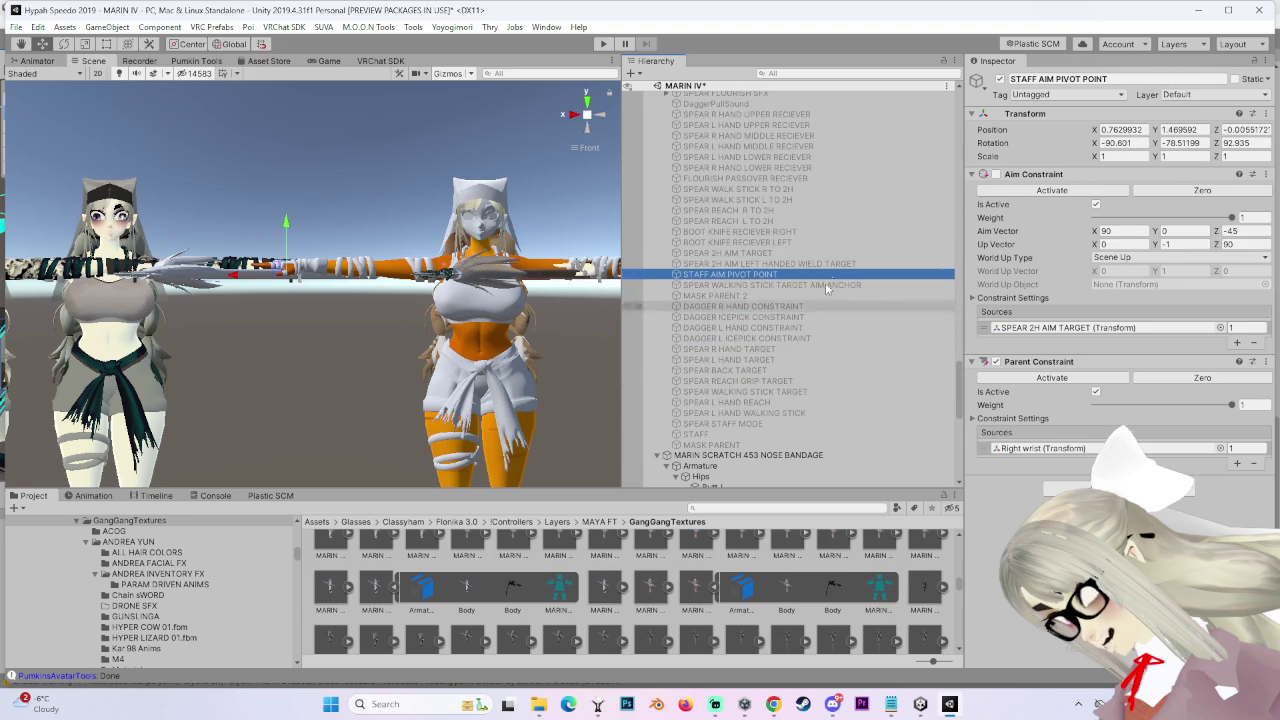
pyautogui.scroll(3, 820, 330)
pyautogui.scroll(3, 857, 368)
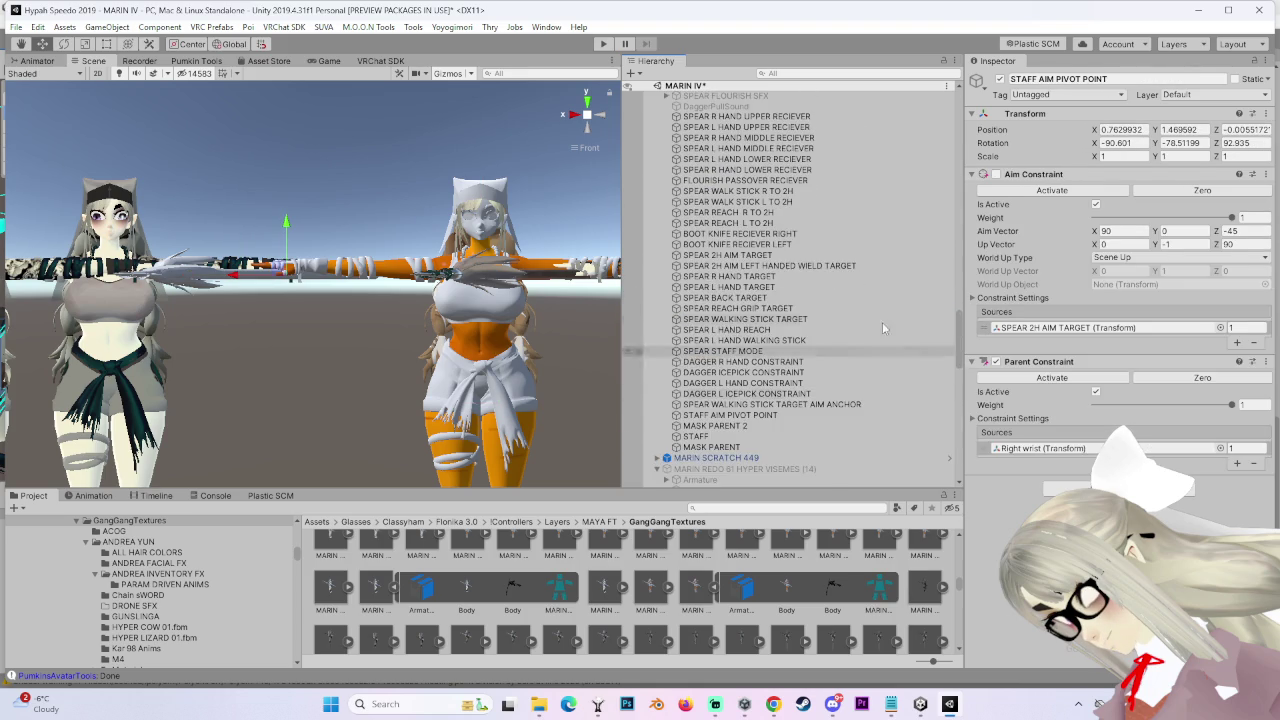
pyautogui.hotkey('ctrl', 'z')
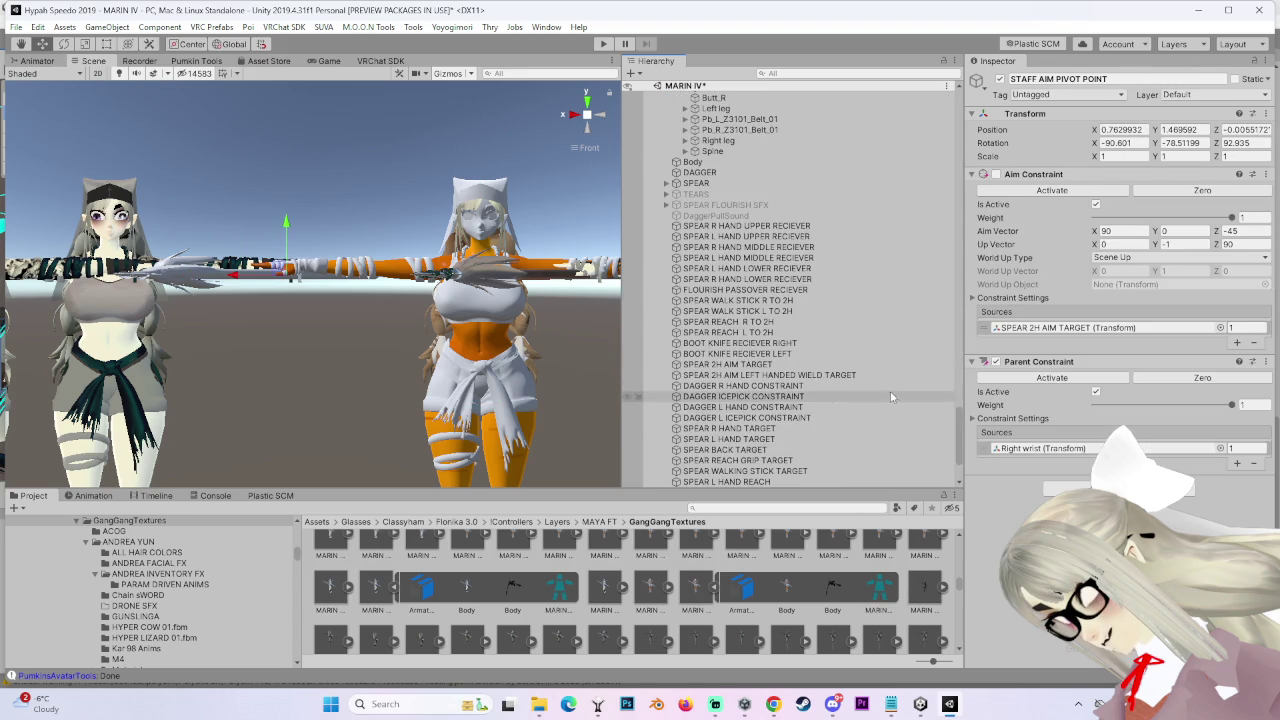
pyautogui.scroll(-2, 770, 405)
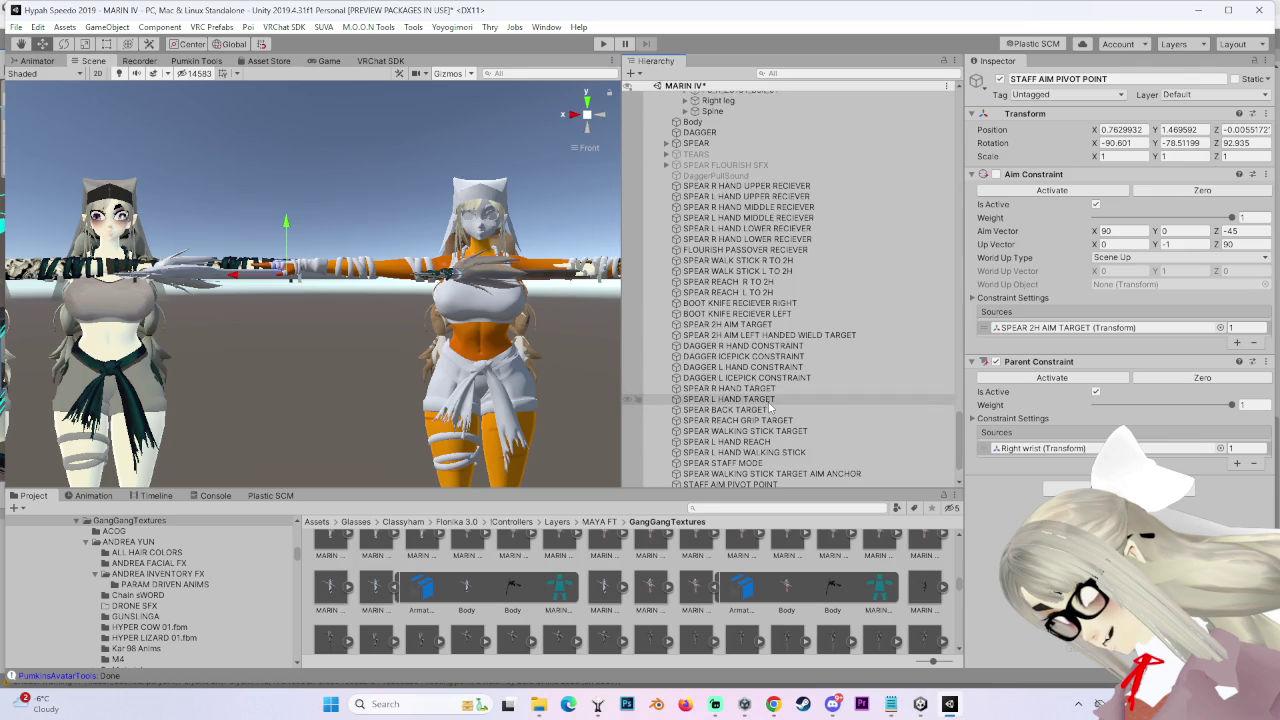
pyautogui.scroll(-3, 768, 405)
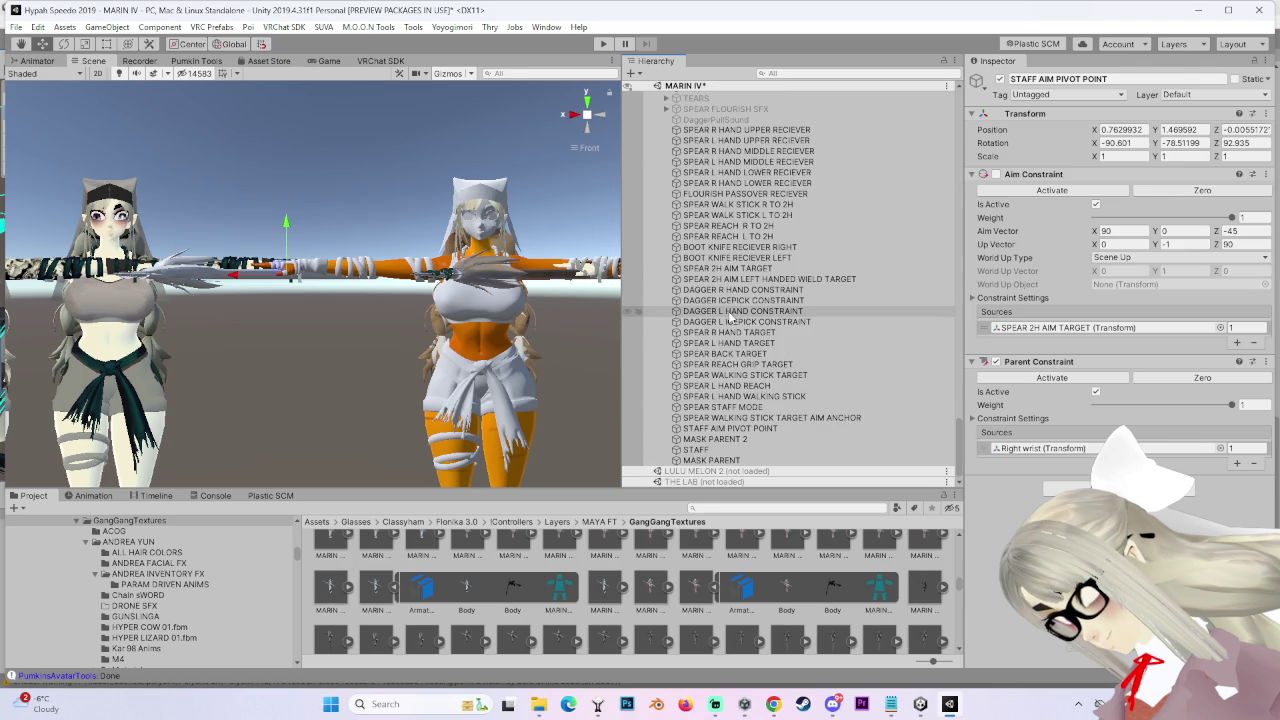
pyautogui.scroll(2, 732, 330)
pyautogui.scroll(2, 733, 360)
pyautogui.scroll(-2, 735, 400)
pyautogui.scroll(-2, 737, 440)
pyautogui.click(718, 432)
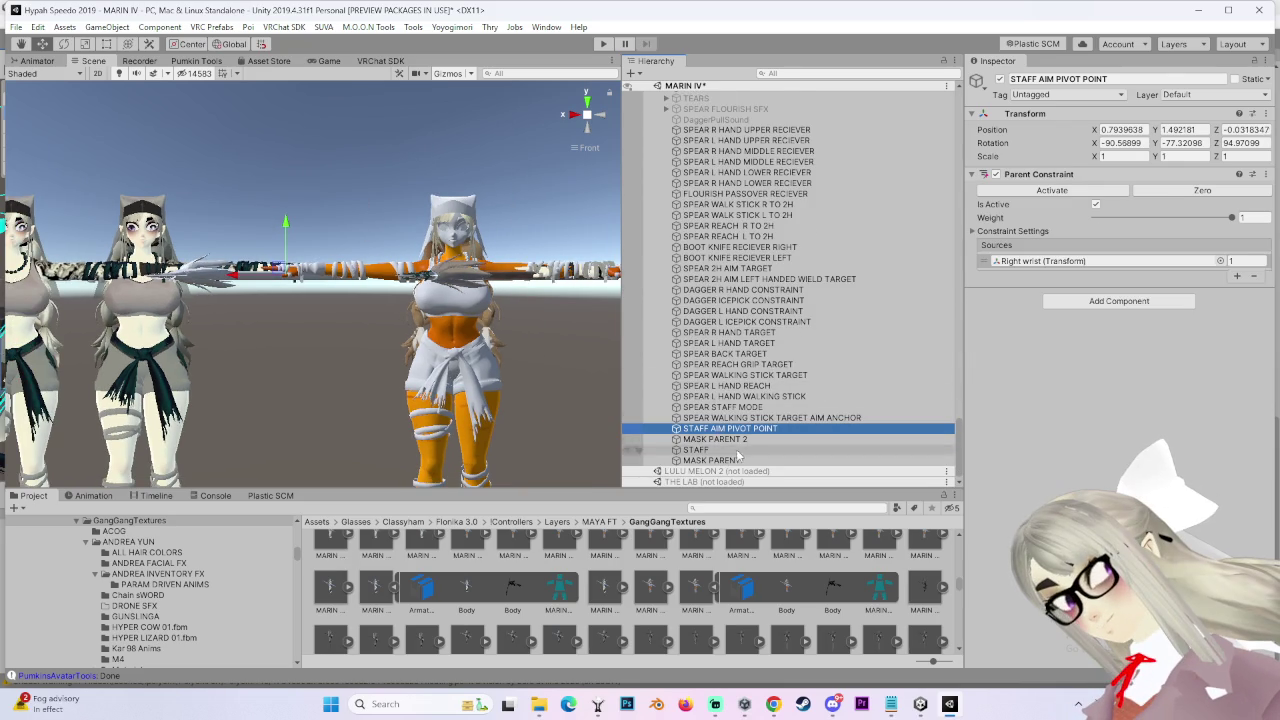
pyautogui.scroll(5, 727, 318)
pyautogui.scroll(5, 724, 318)
pyautogui.click(724, 319)
# Step: Delete the MARIN SCRATCH 451 SIDE FRINGE BONE REDUCTION (1) copy from the Hierarchy
pyautogui.press('f')
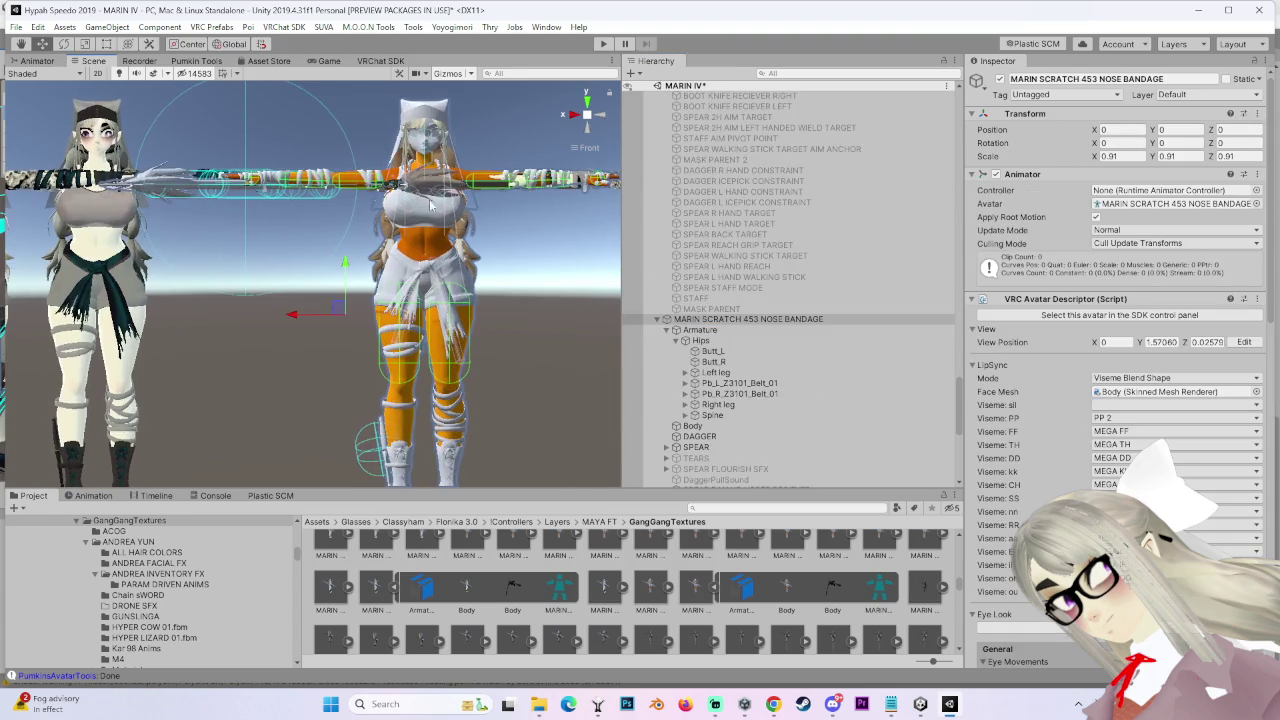
pyautogui.click(250, 270)
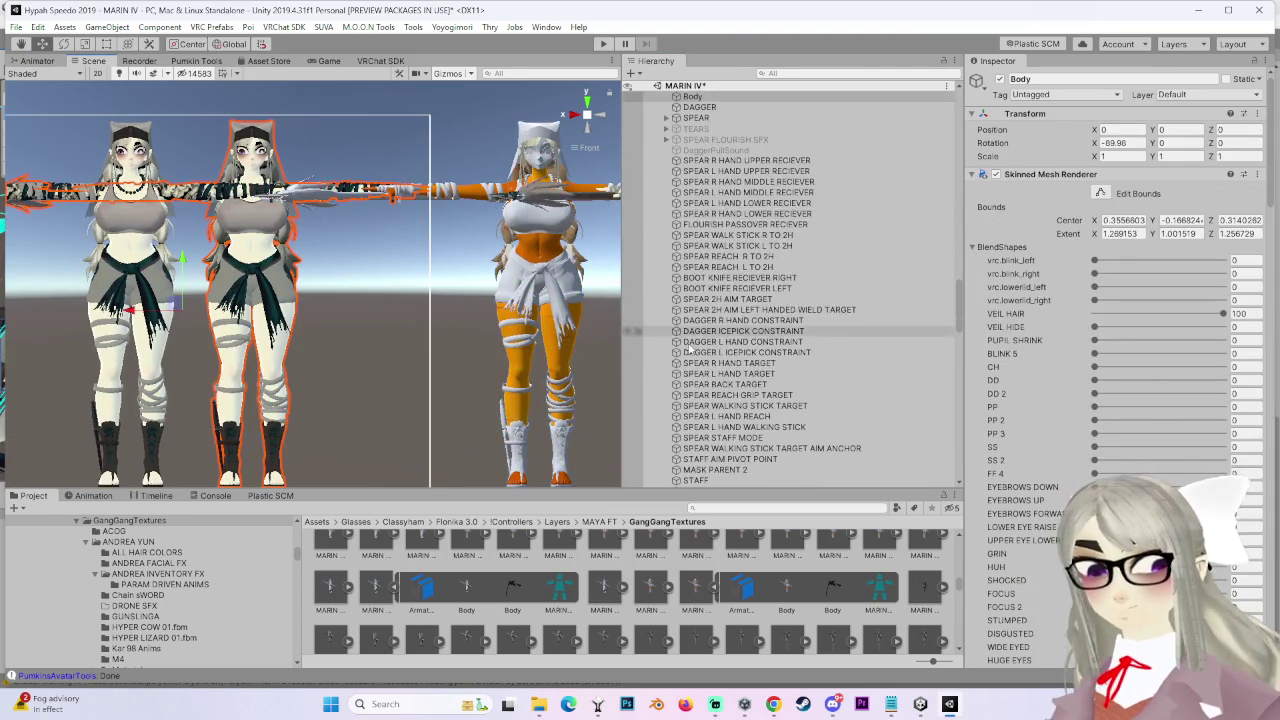
pyautogui.scroll(5, 794, 349)
pyautogui.scroll(5, 795, 300)
pyautogui.click(796, 249)
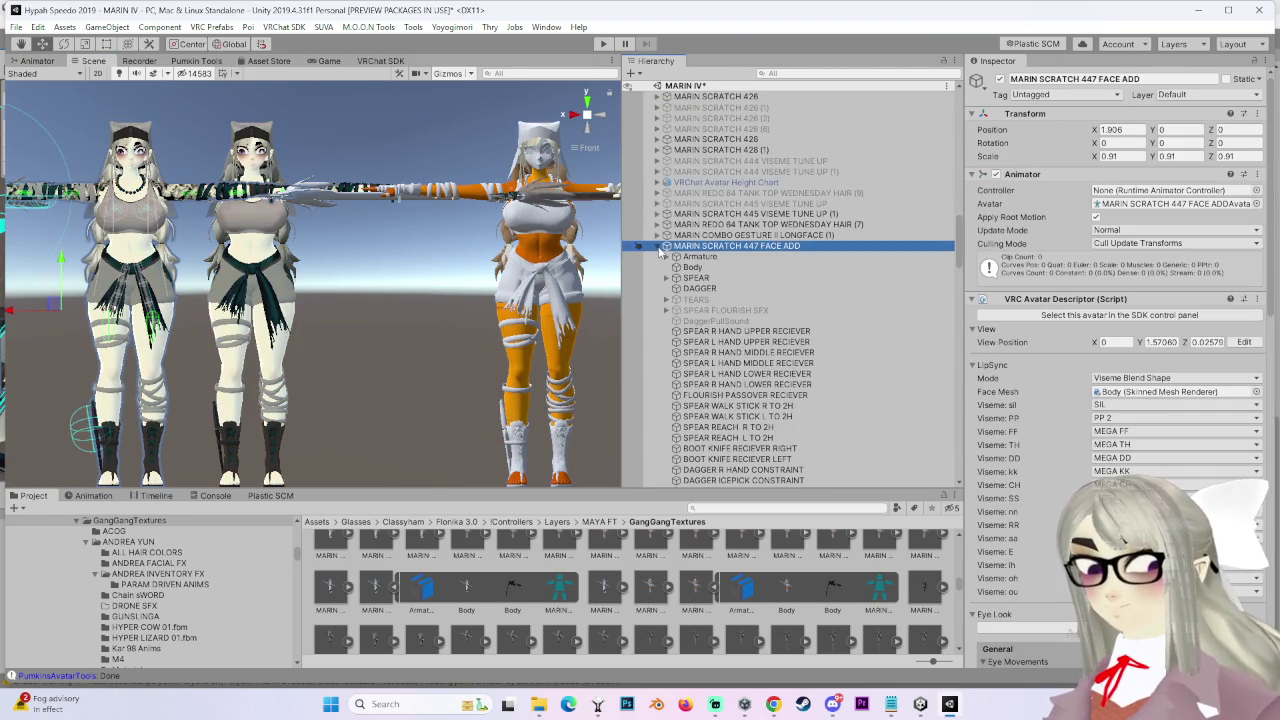
pyautogui.scroll(-5, 708, 371)
pyautogui.scroll(-5, 707, 375)
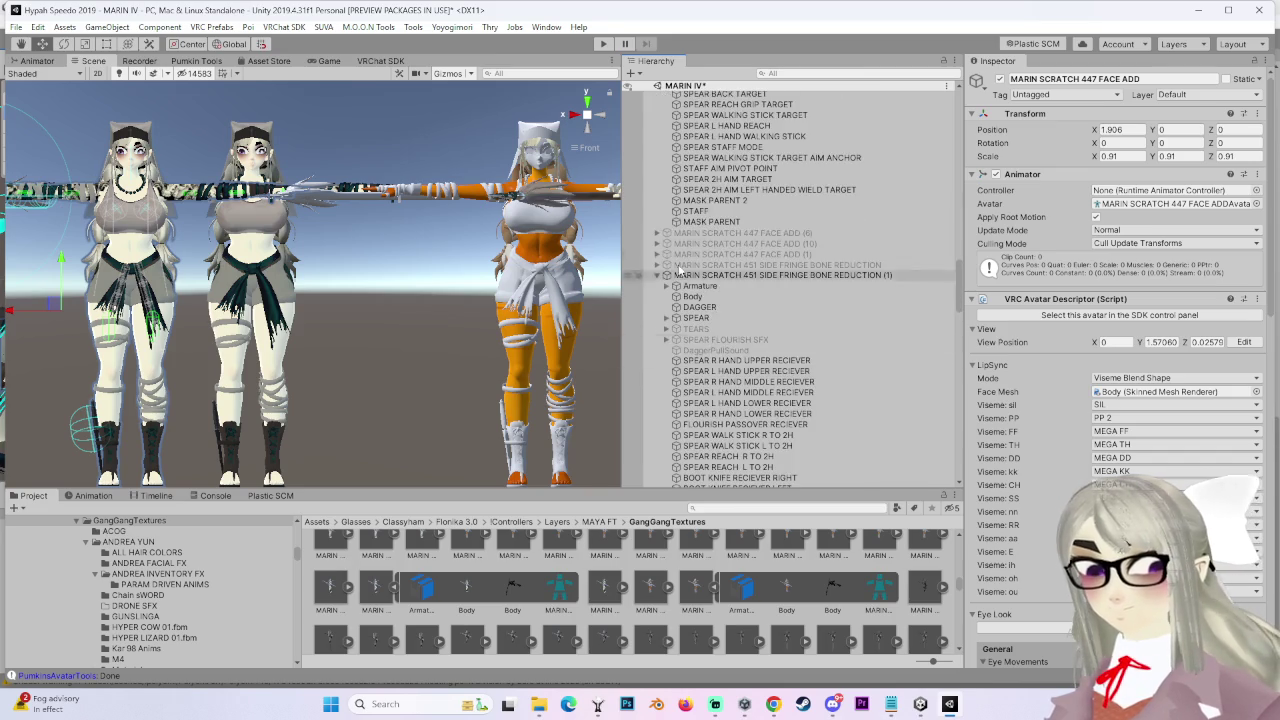
pyautogui.click(657, 275)
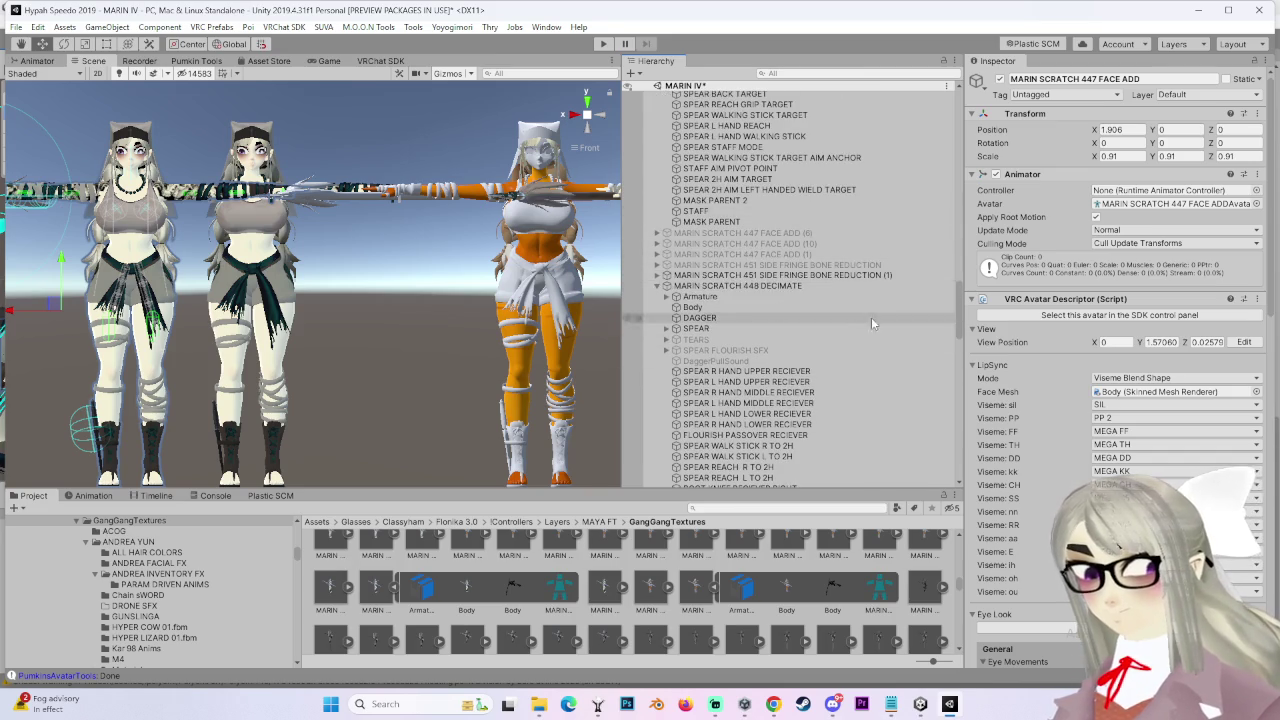
pyautogui.rightClick(804, 275)
pyautogui.click(840, 347)
pyautogui.click(785, 277)
# Step: Select MARIN SCRATCH 453 NOSE BANDAGE as the target for Pumkin's Avatar Tools
pyautogui.scroll(-9, 785, 277)
pyautogui.click(748, 386)
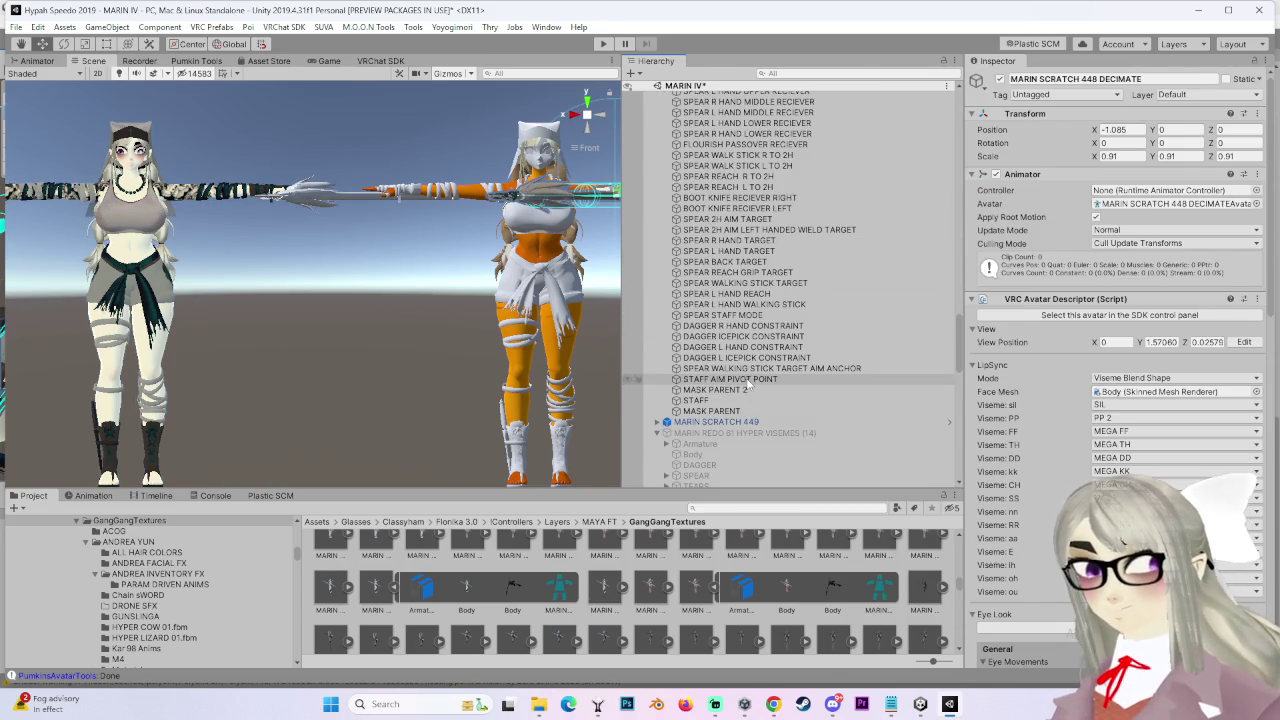
pyautogui.scroll(-3, 749, 380)
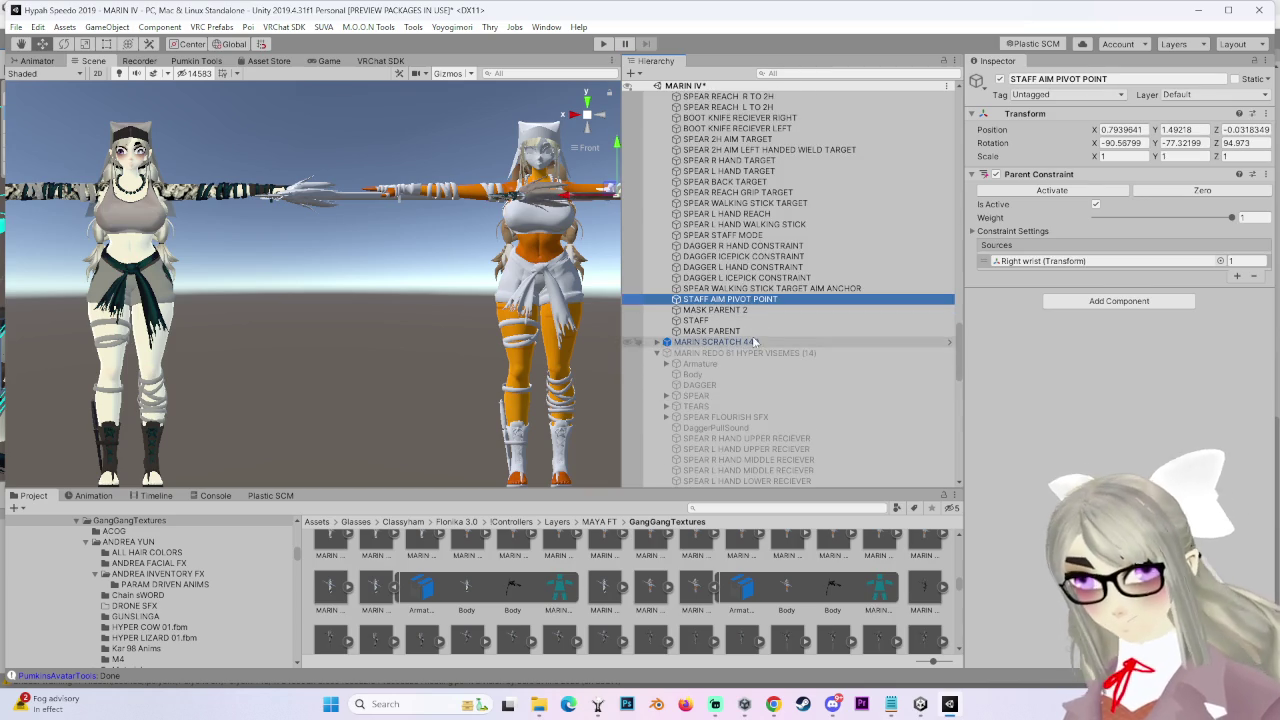
pyautogui.click(753, 342)
pyautogui.click(656, 346)
pyautogui.scroll(-6, 768, 374)
pyautogui.click(771, 300)
pyautogui.scroll(-10, 770, 400)
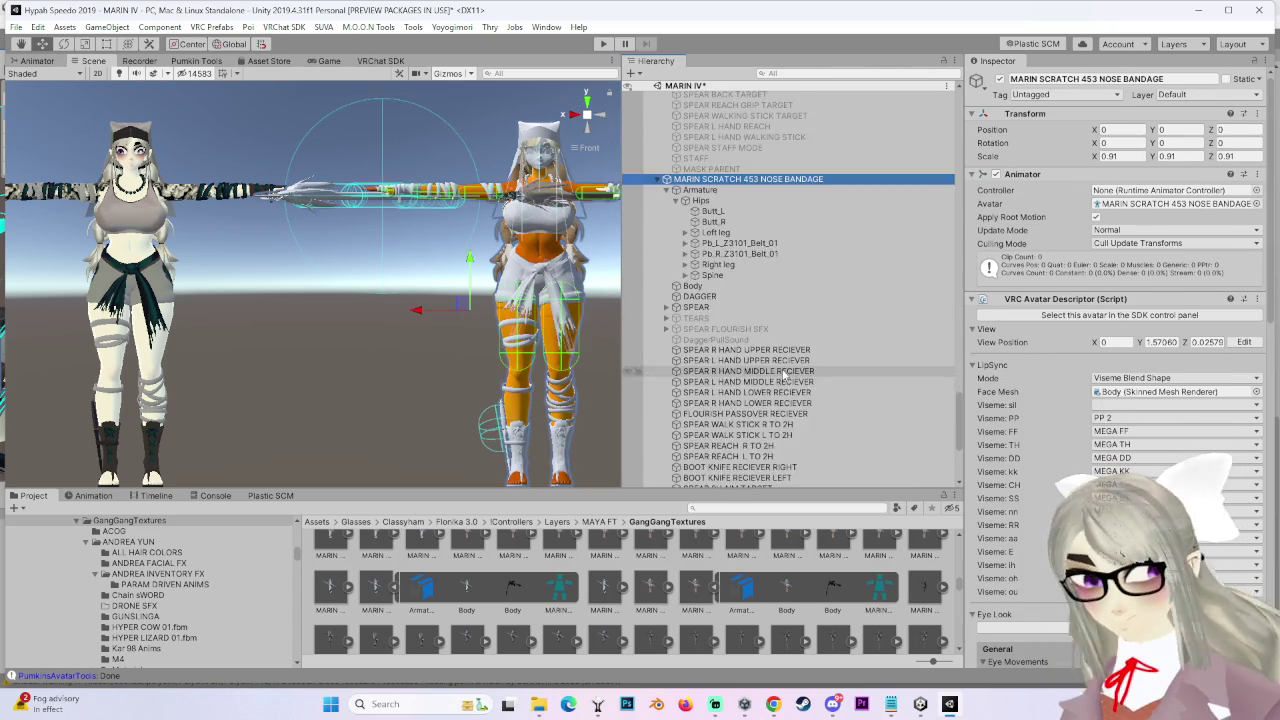
pyautogui.scroll(5, 770, 425)
pyautogui.scroll(5, 770, 425)
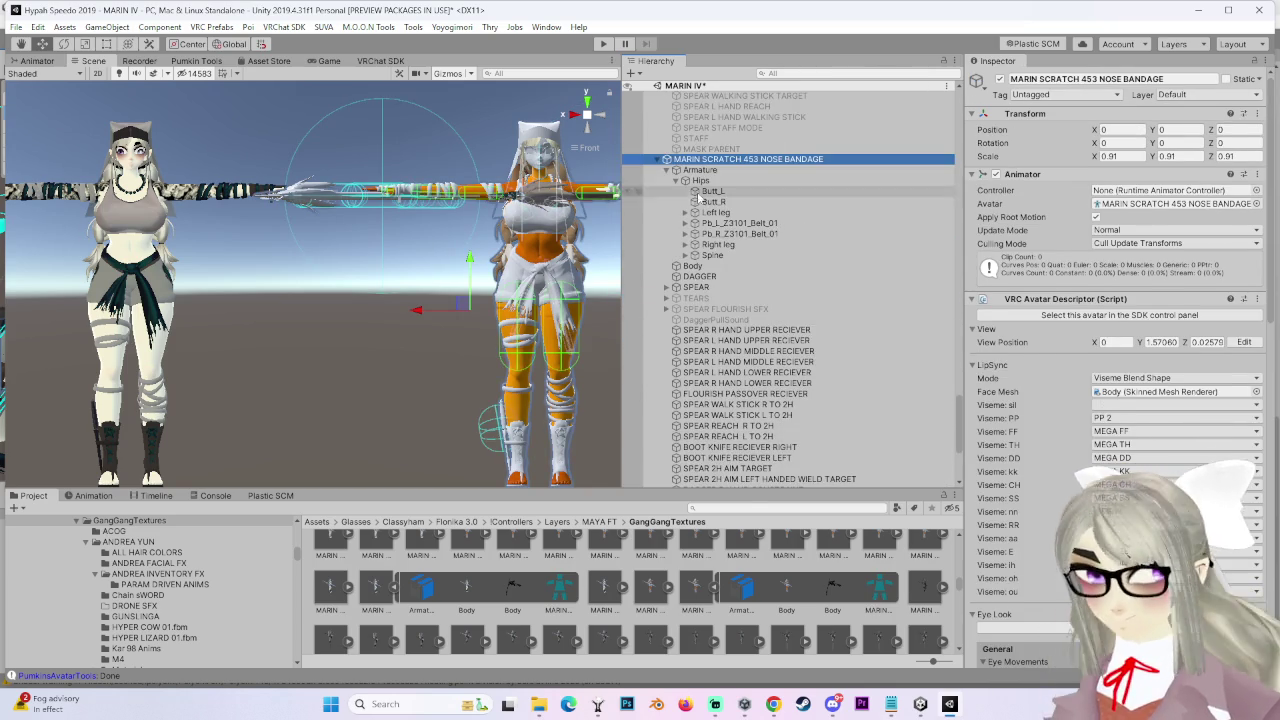
pyautogui.click(196, 61)
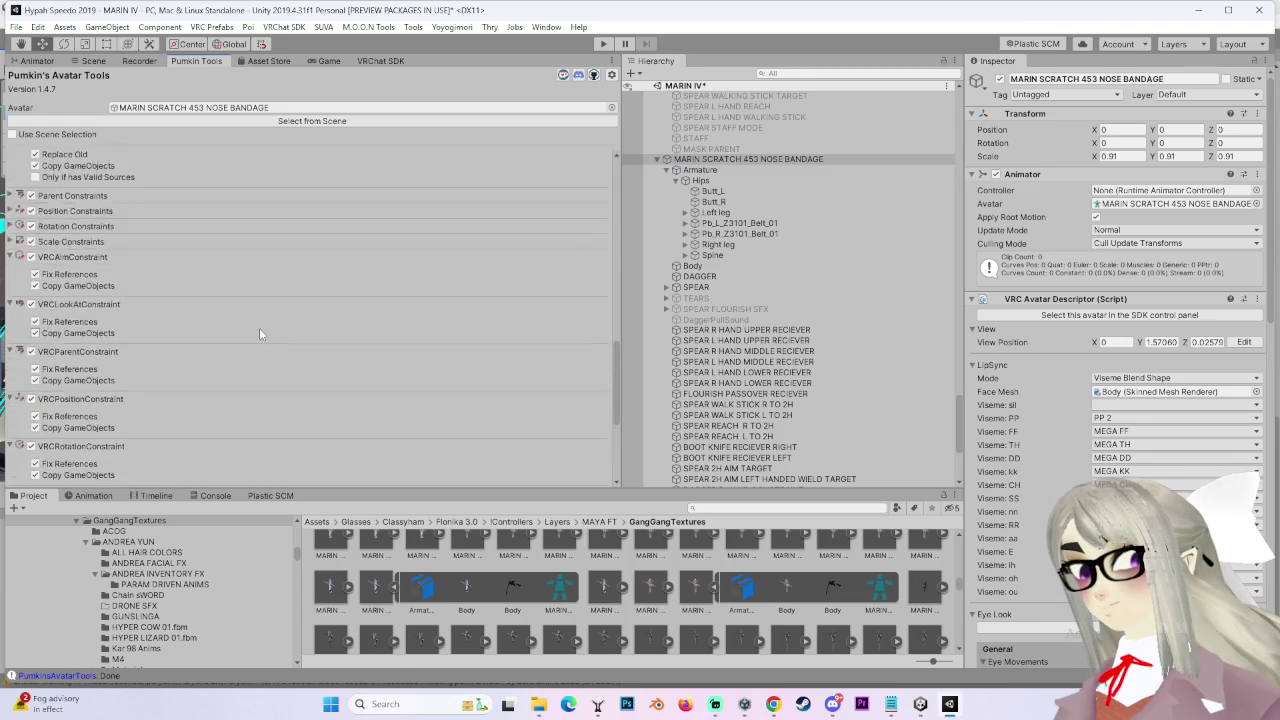
# Step: Leave Mesh Renderers and Audio Sources out of the component copy
pyautogui.scroll(4, 300, 330)
pyautogui.scroll(3, 67, 283)
pyautogui.scroll(-2, 40, 270)
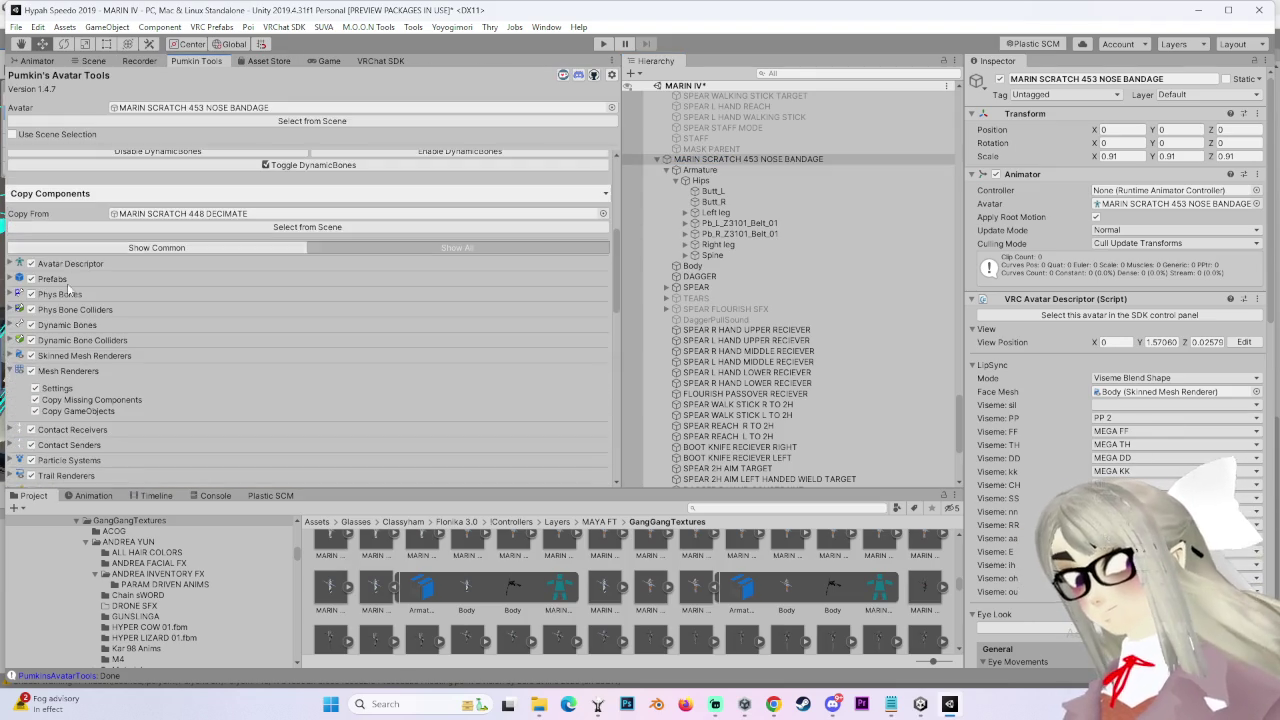
pyautogui.click(31, 372)
pyautogui.scroll(-3, 32, 360)
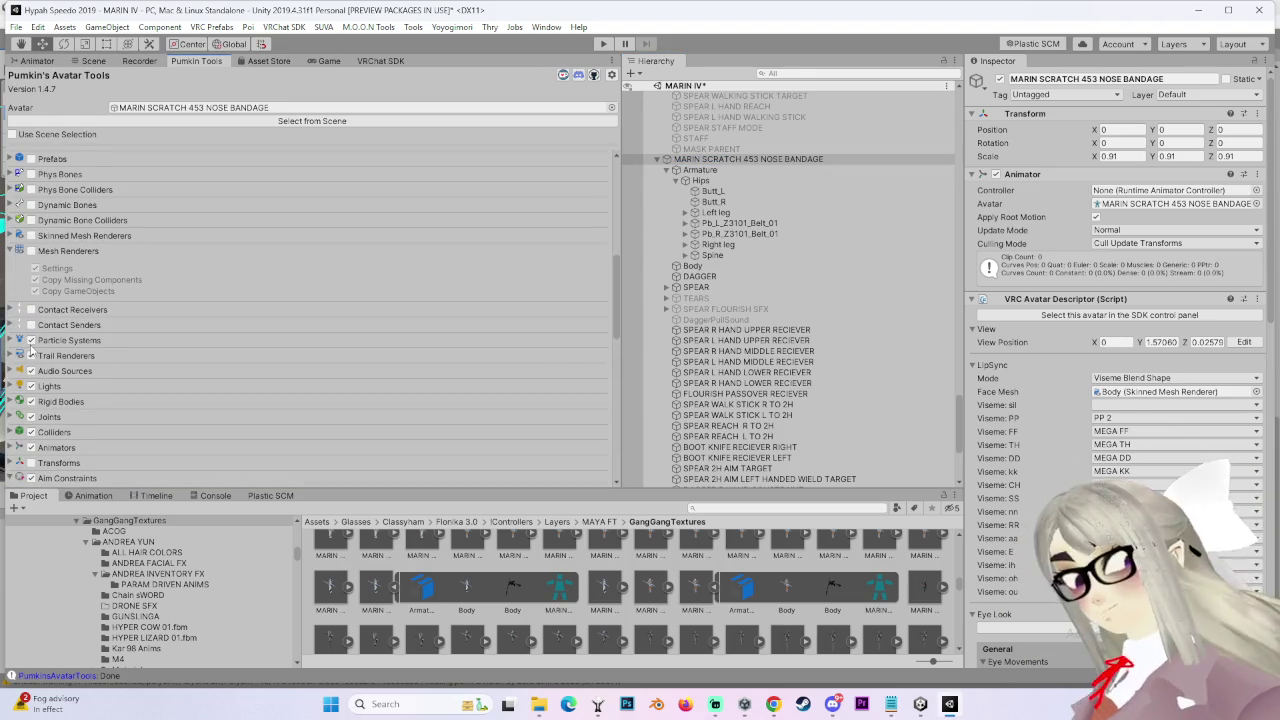
pyautogui.click(31, 372)
pyautogui.scroll(-3, 40, 365)
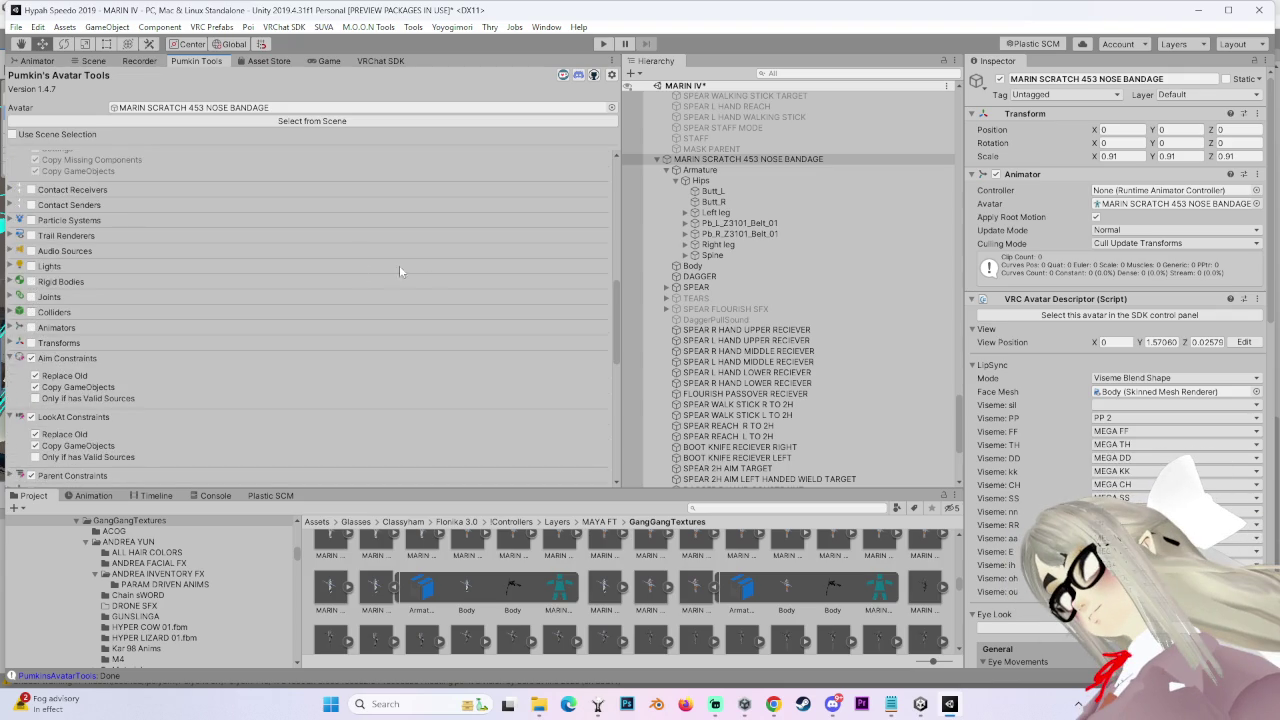
# Step: Make MARIN REDO 61 HYPER VISEMES (14) the Copy From source and copy its components onto NOSE BANDAGE
pyautogui.scroll(5, 274, 311)
pyautogui.scroll(5, 274, 311)
pyautogui.scroll(3, 720, 307)
pyautogui.scroll(3, 815, 330)
pyautogui.scroll(5, 815, 330)
pyautogui.scroll(5, 859, 316)
pyautogui.scroll(-5, 800, 321)
pyautogui.scroll(5, 800, 321)
pyautogui.click(665, 215)
pyautogui.click(800, 237)
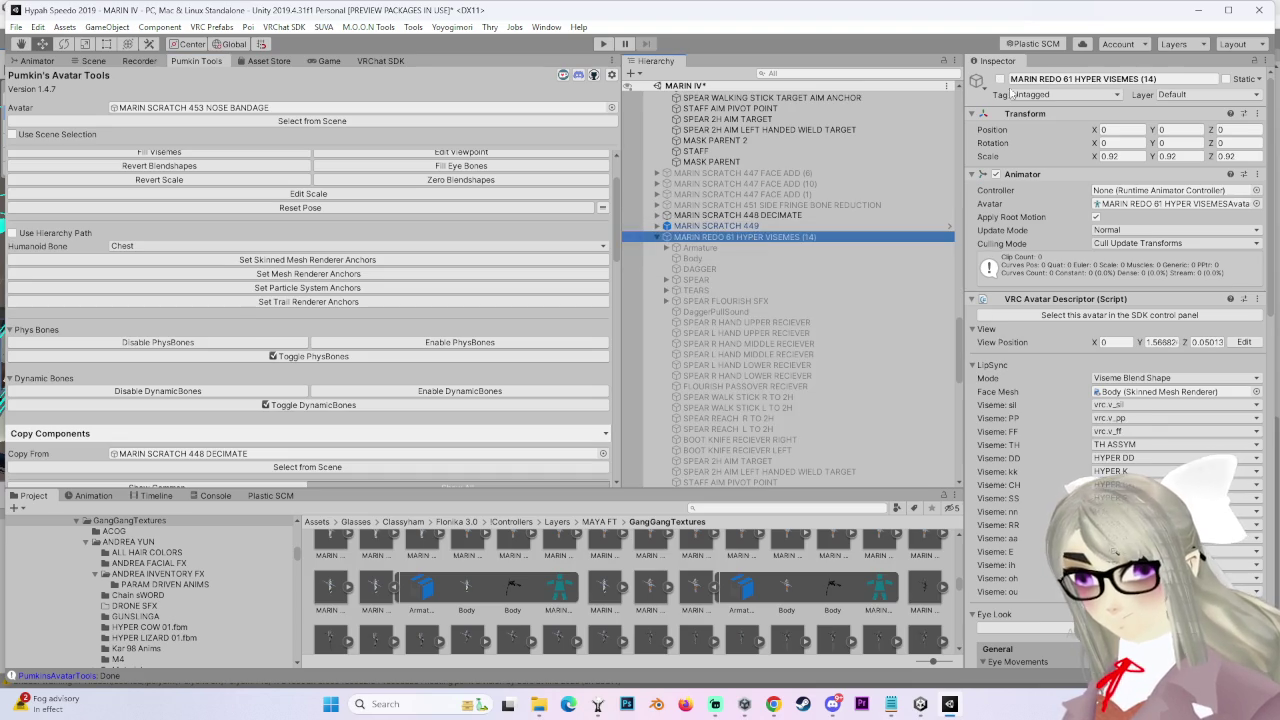
pyautogui.scroll(-4, 273, 356)
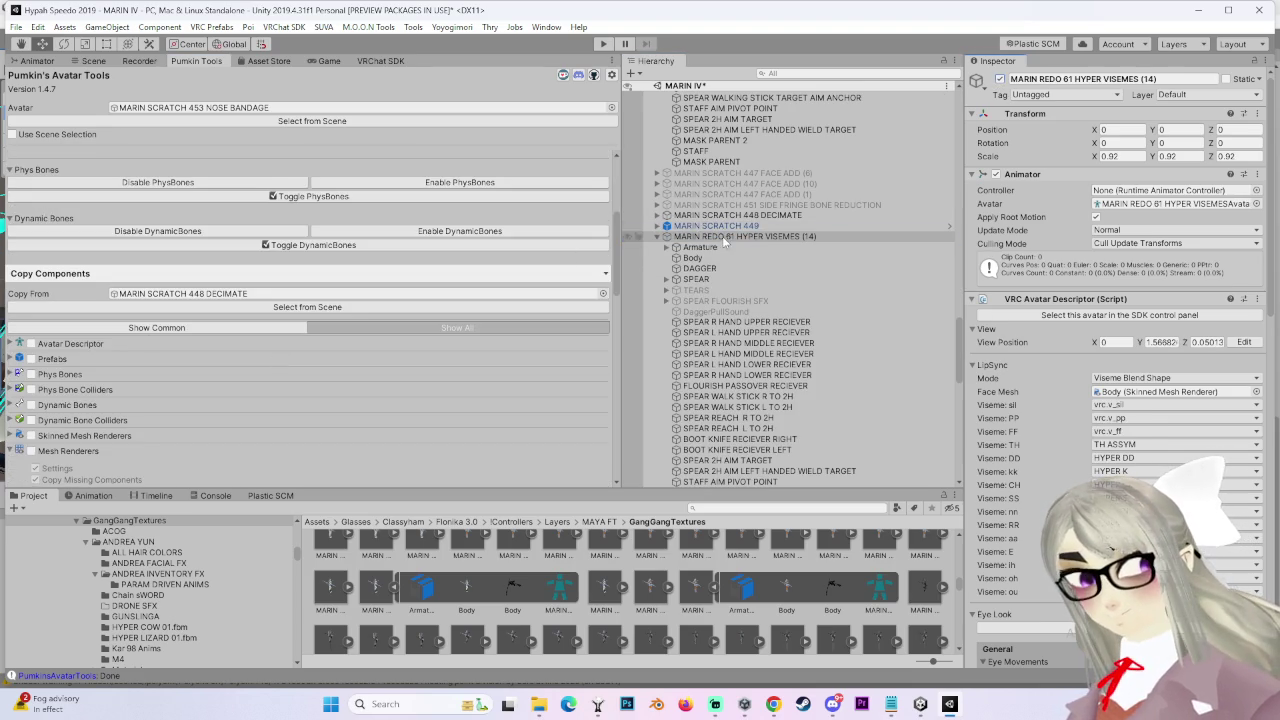
pyautogui.scroll(-4, 319, 380)
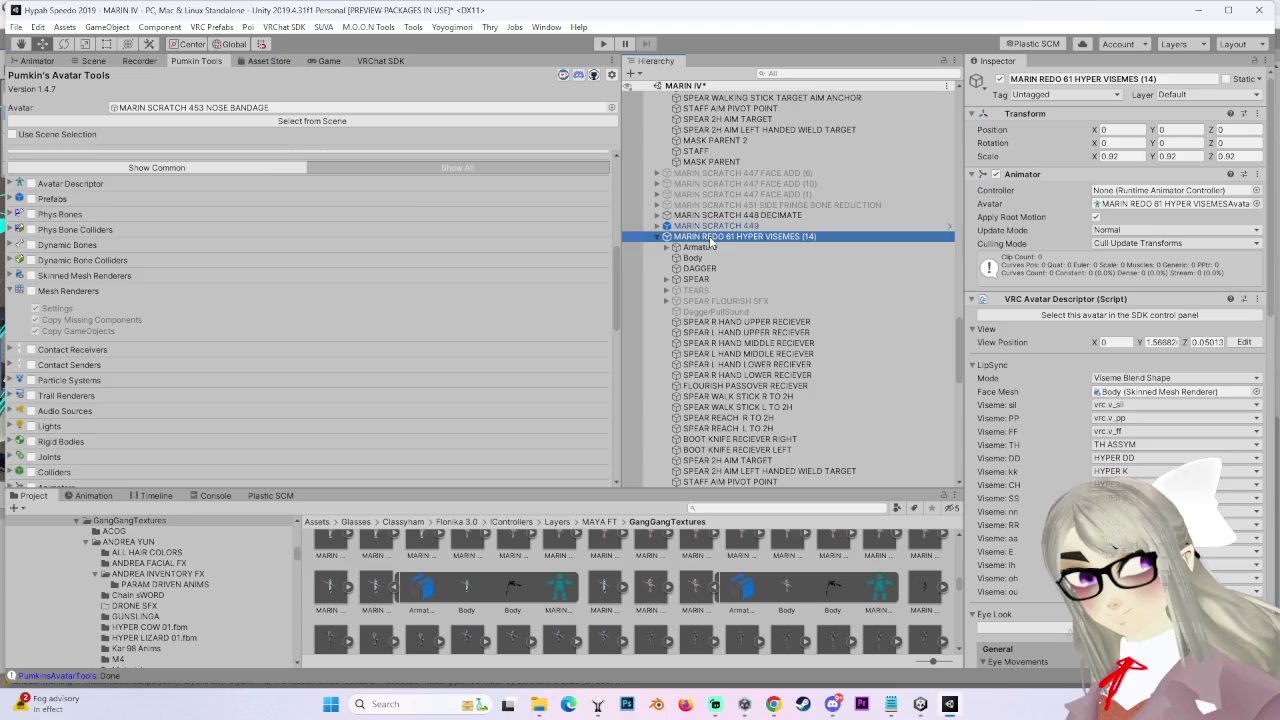
pyautogui.moveTo(710, 243); pyautogui.dragTo(225, 210)
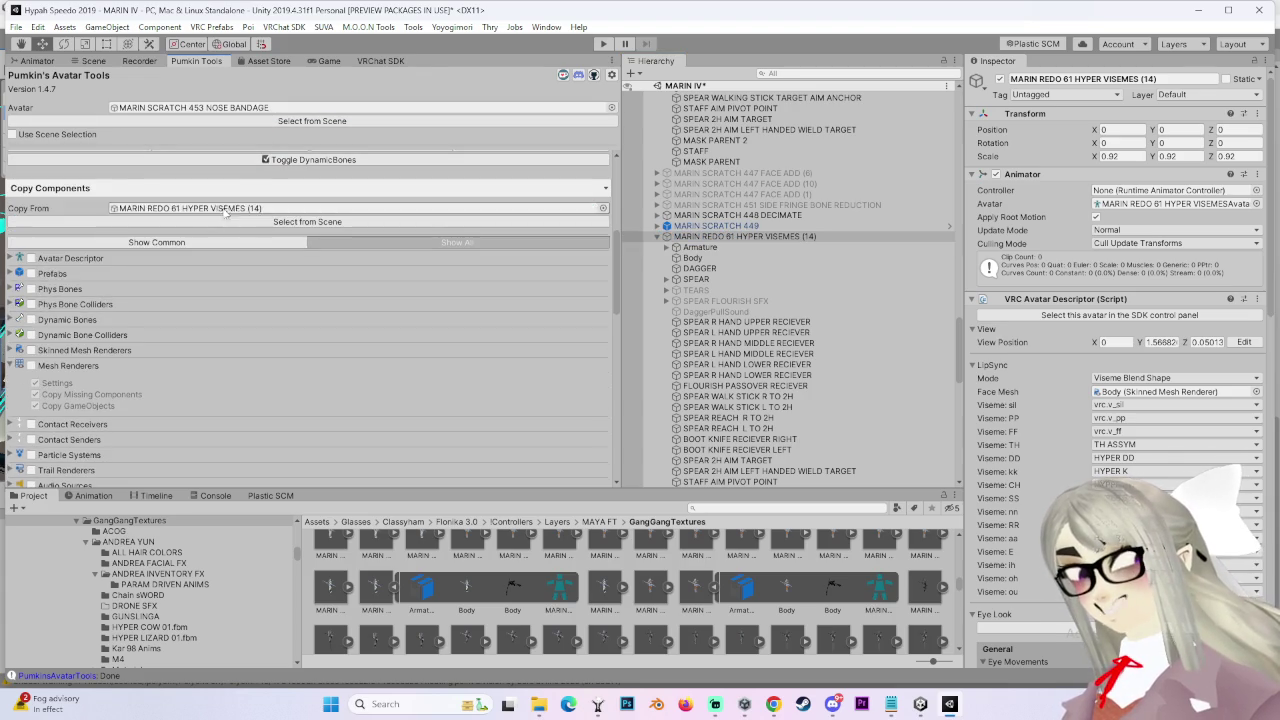
pyautogui.scroll(-3, 203, 405)
pyautogui.scroll(-3, 203, 395)
pyautogui.scroll(-3, 262, 427)
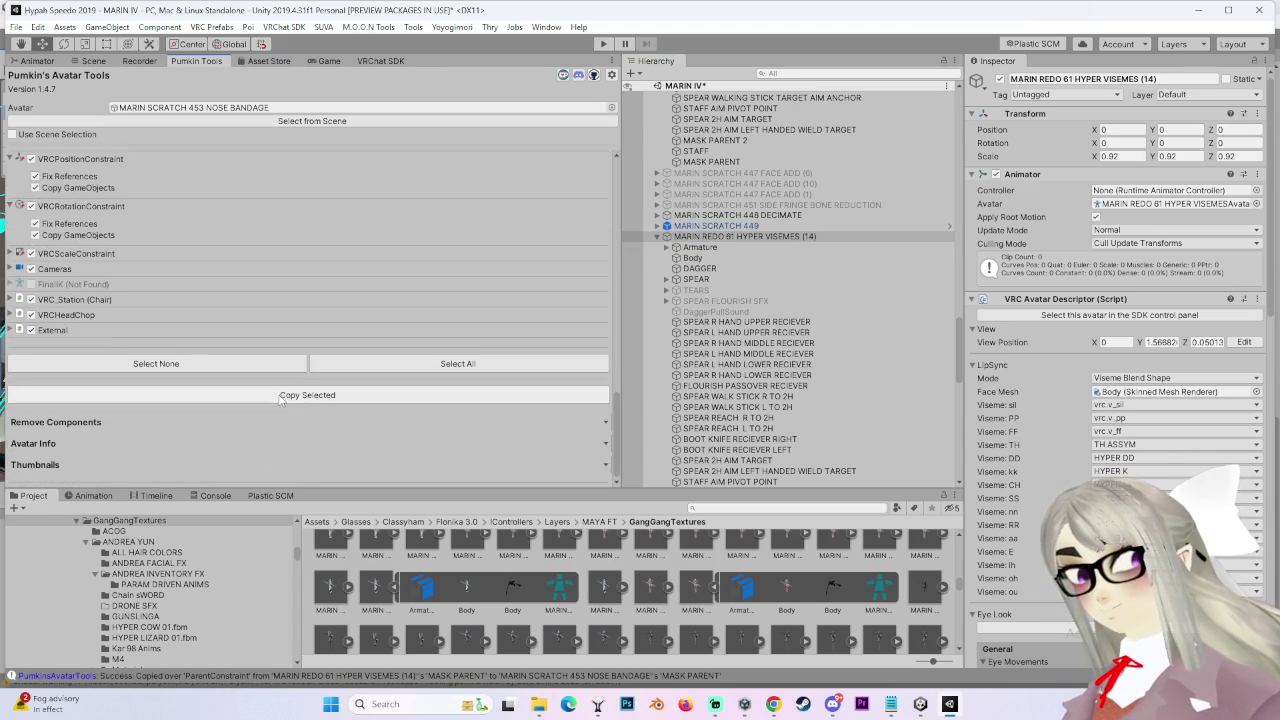
pyautogui.click(93, 61)
pyautogui.scroll(5, 372, 268)
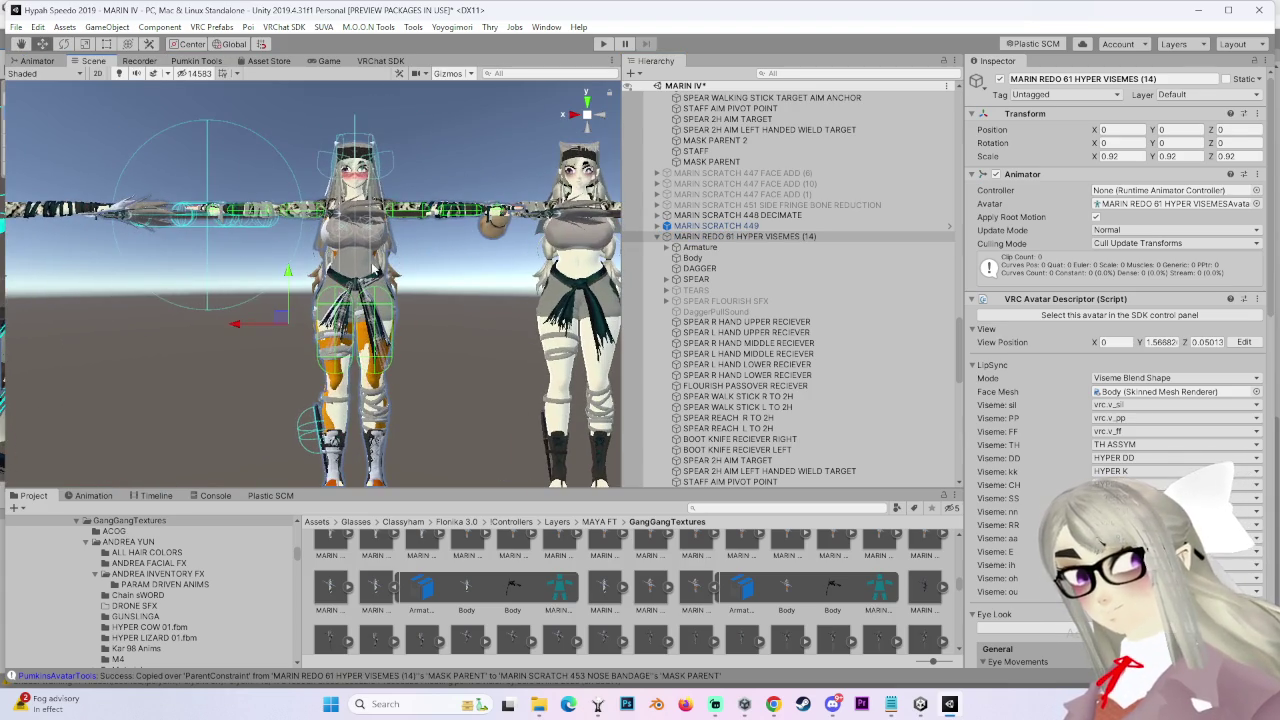
# Step: Slide MARIN REDO 61 HYPER VISEMES (14) sideways along X and deactivate it
pyautogui.scroll(-2, 313, 365)
pyautogui.moveTo(245, 318); pyautogui.dragTo(55, 318)
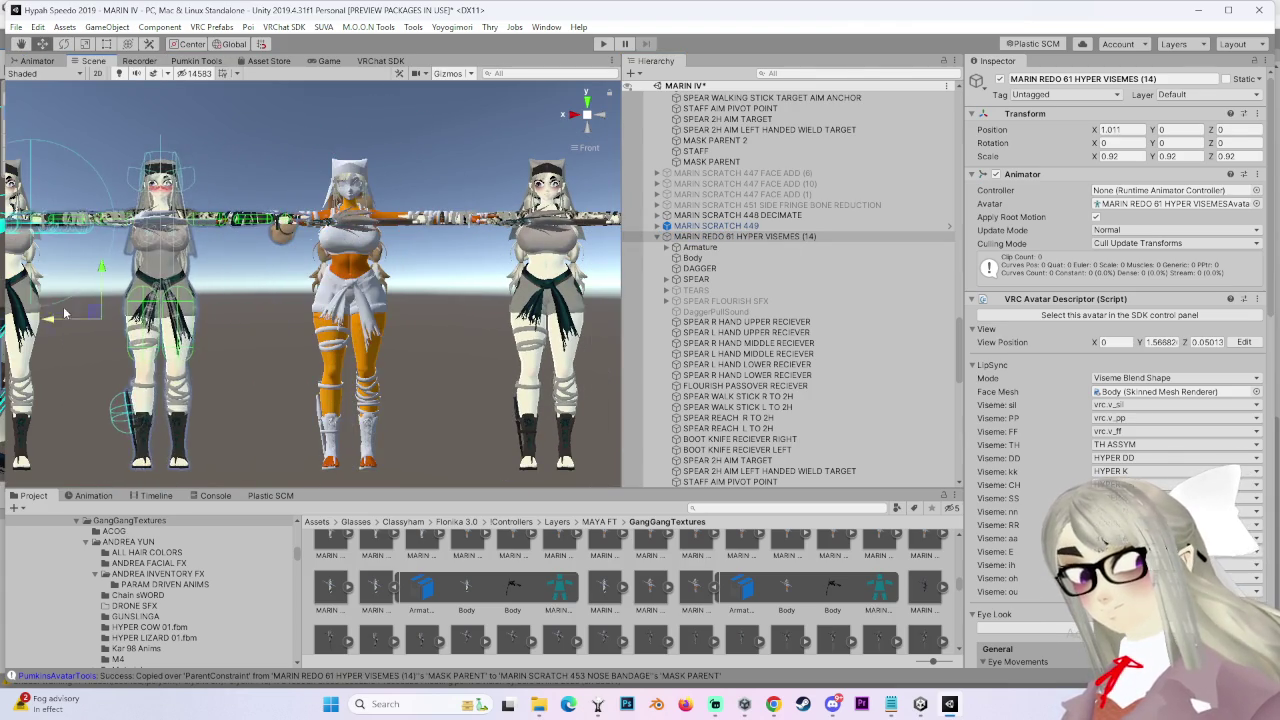
pyautogui.click(999, 79)
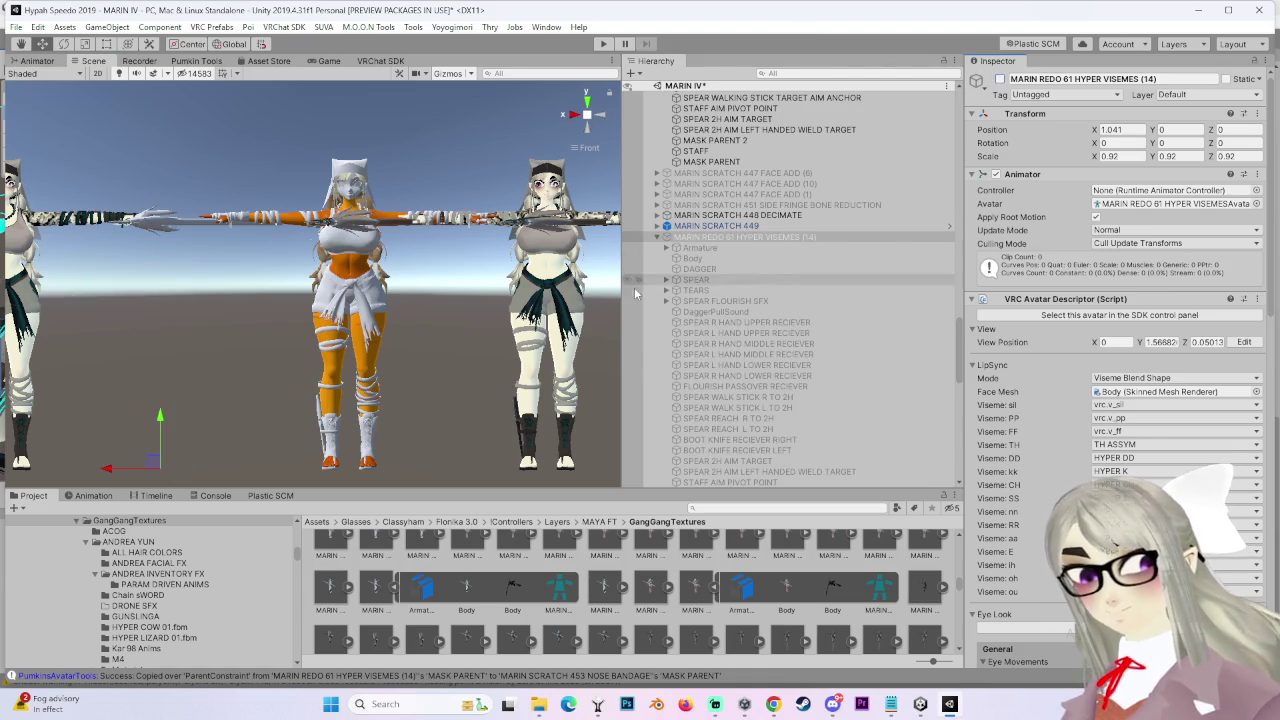
# Step: Check the copied Aim and Parent Constraints on SPEAR WALKING STICK TARGET AIM ANCHOR
pyautogui.click(349, 258)
pyautogui.scroll(-3, 782, 417)
pyautogui.scroll(-3, 787, 420)
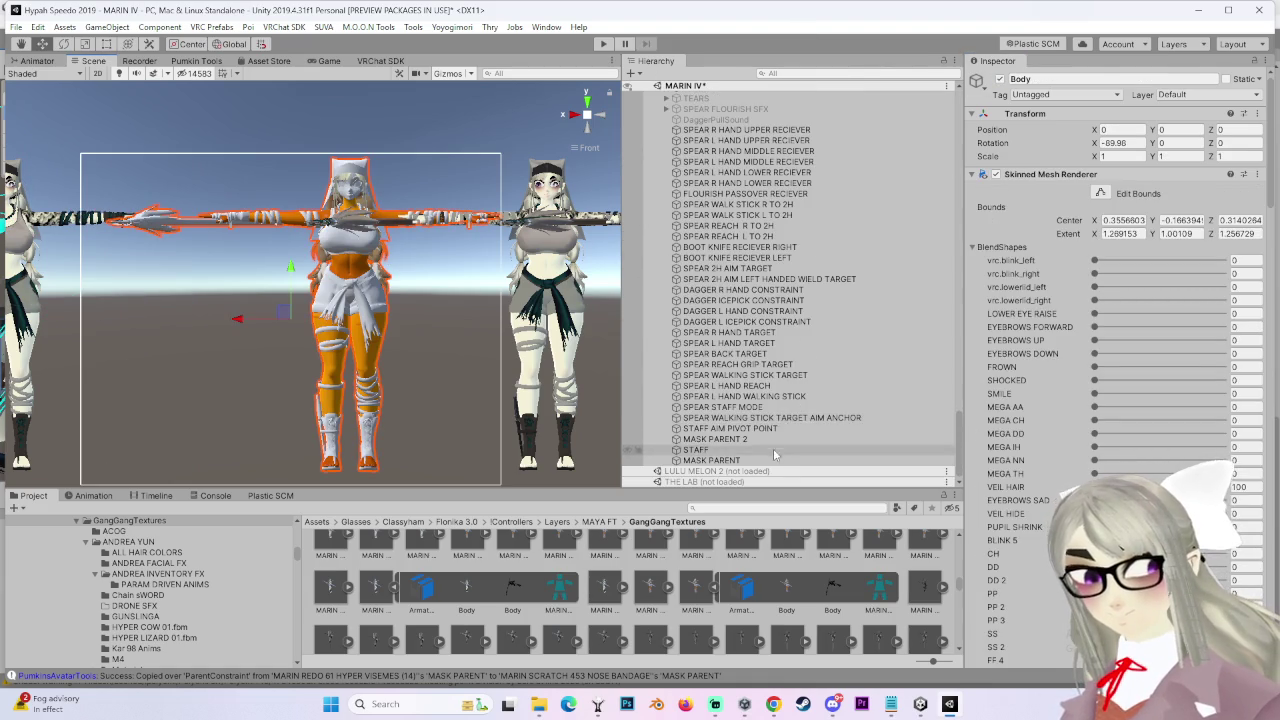
pyautogui.click(775, 428)
pyautogui.press('Up')
pyautogui.press('Down')
pyautogui.press('Up')
pyautogui.scroll(2, 722, 240)
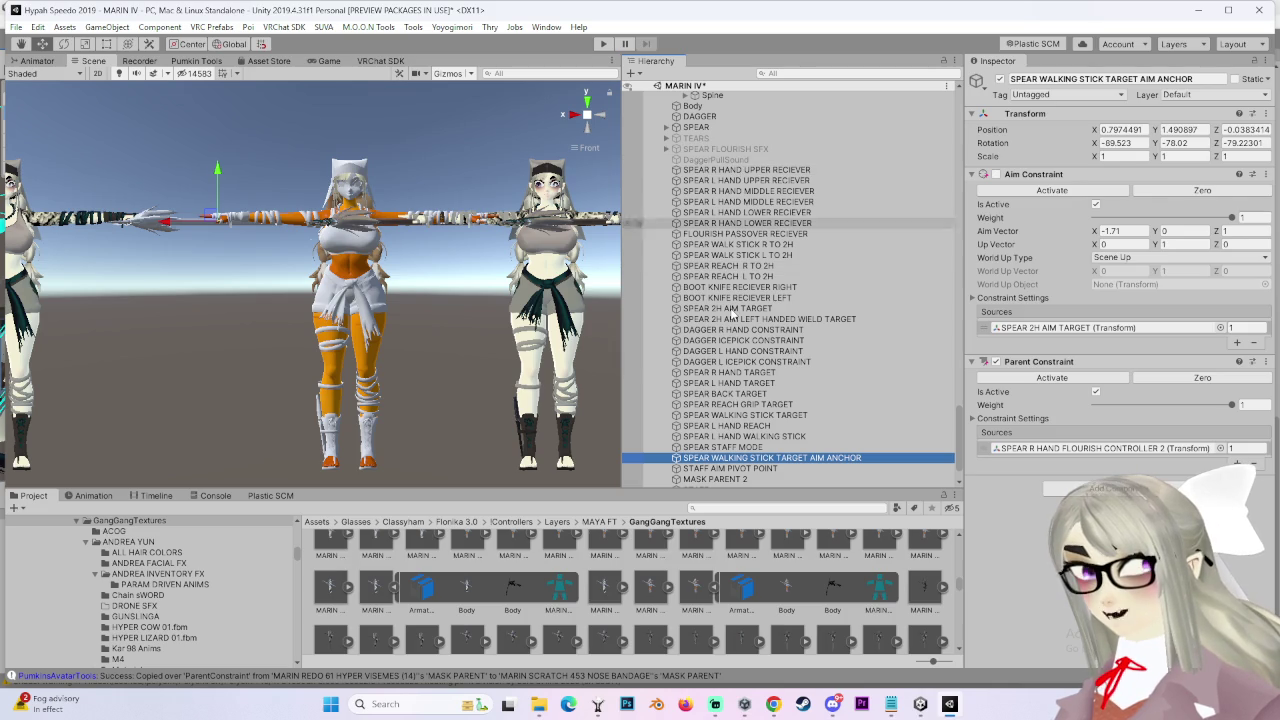
pyautogui.click(712, 128)
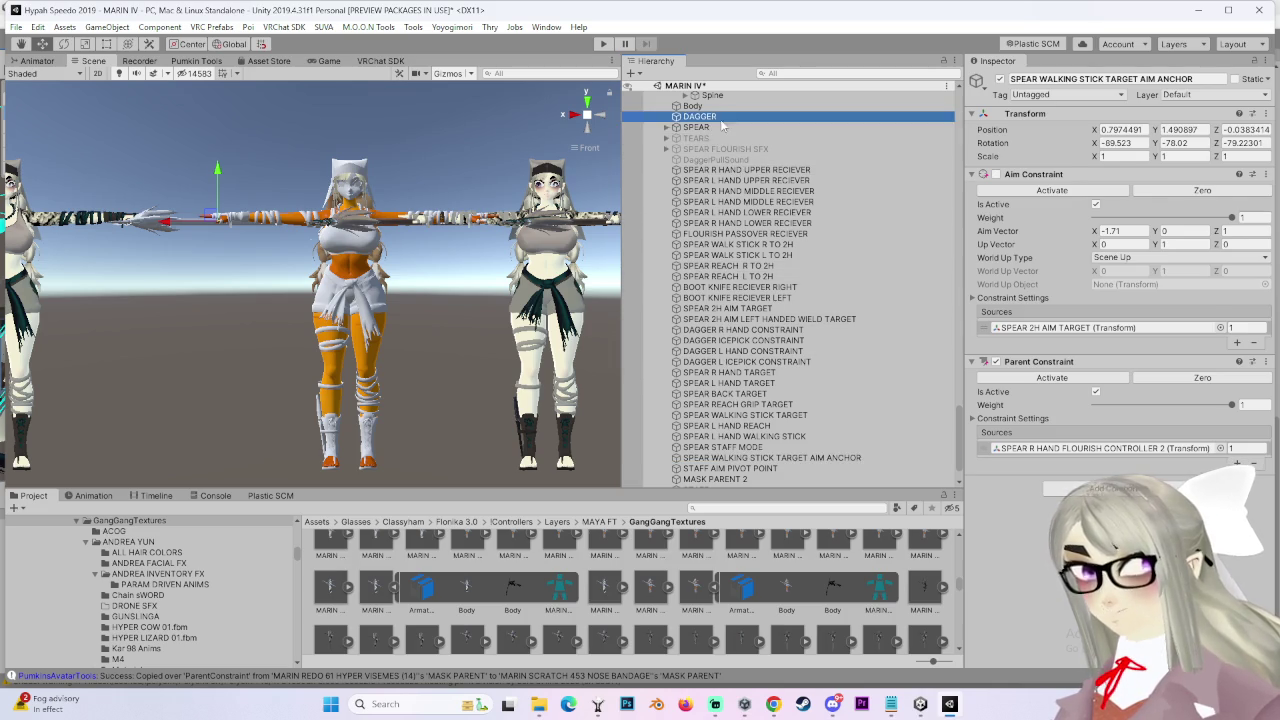
pyautogui.moveTo(460, 250)
pyautogui.mouseDown(button='middle')
pyautogui.moveTo(390, 297)
pyautogui.moveTo(245, 297)
pyautogui.mouseUp(button='middle')
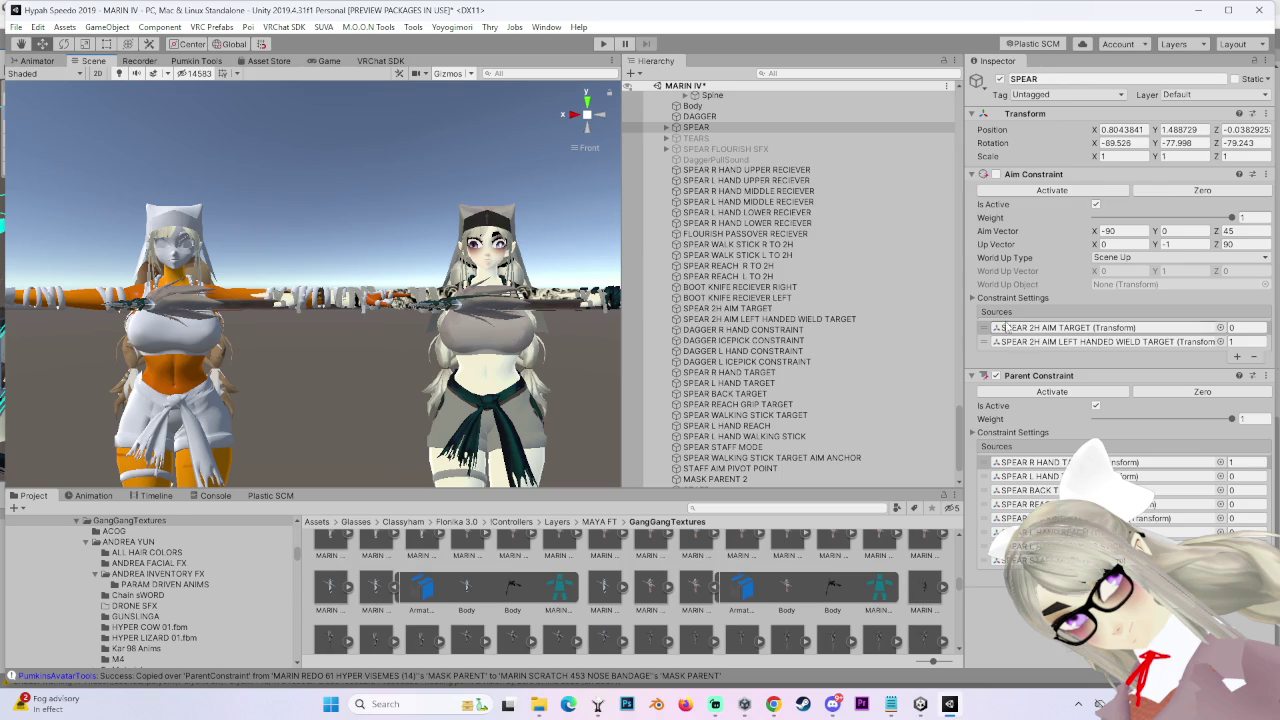
pyautogui.click(514, 242)
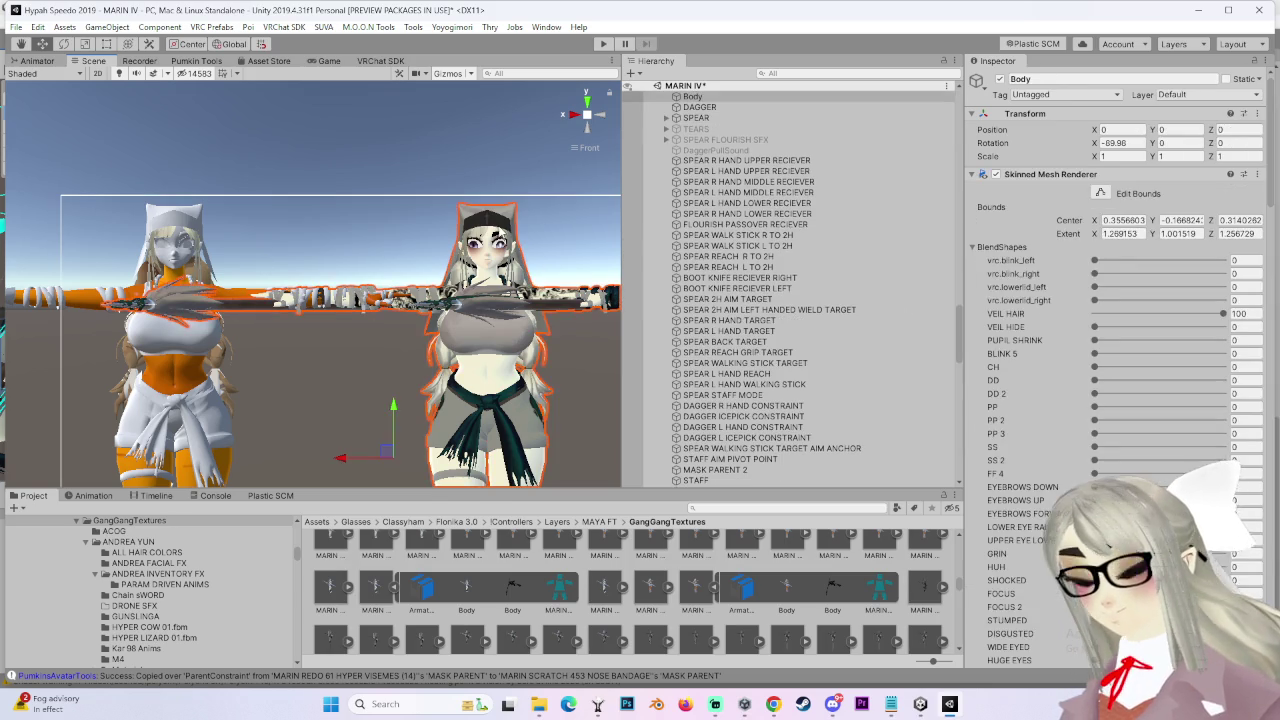
# Step: Locate the veil and HAIRJAMA MASTER materials and apply the hair material to the new avatar
pyautogui.scroll(-5, 1265, 370)
pyautogui.scroll(-5, 1265, 370)
pyautogui.scroll(-5, 1265, 370)
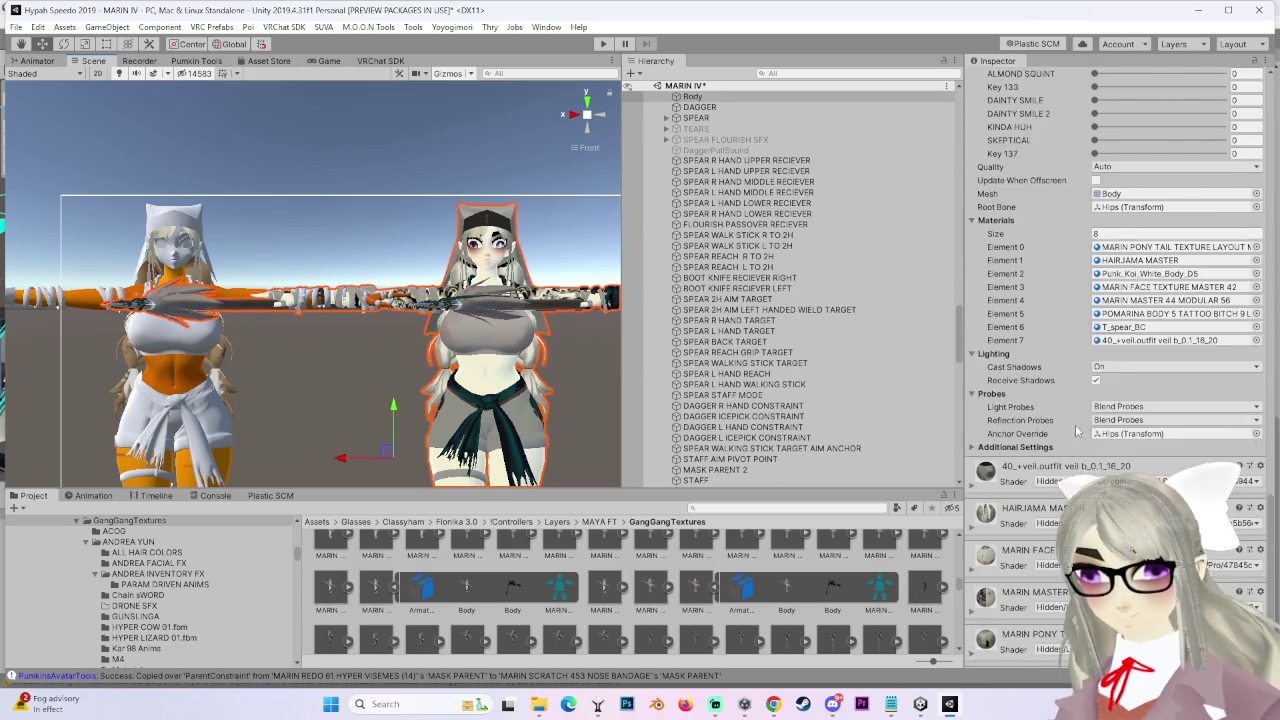
pyautogui.scroll(-5, 1265, 370)
pyautogui.rightClick(1265, 370)
pyautogui.click(1060, 405)
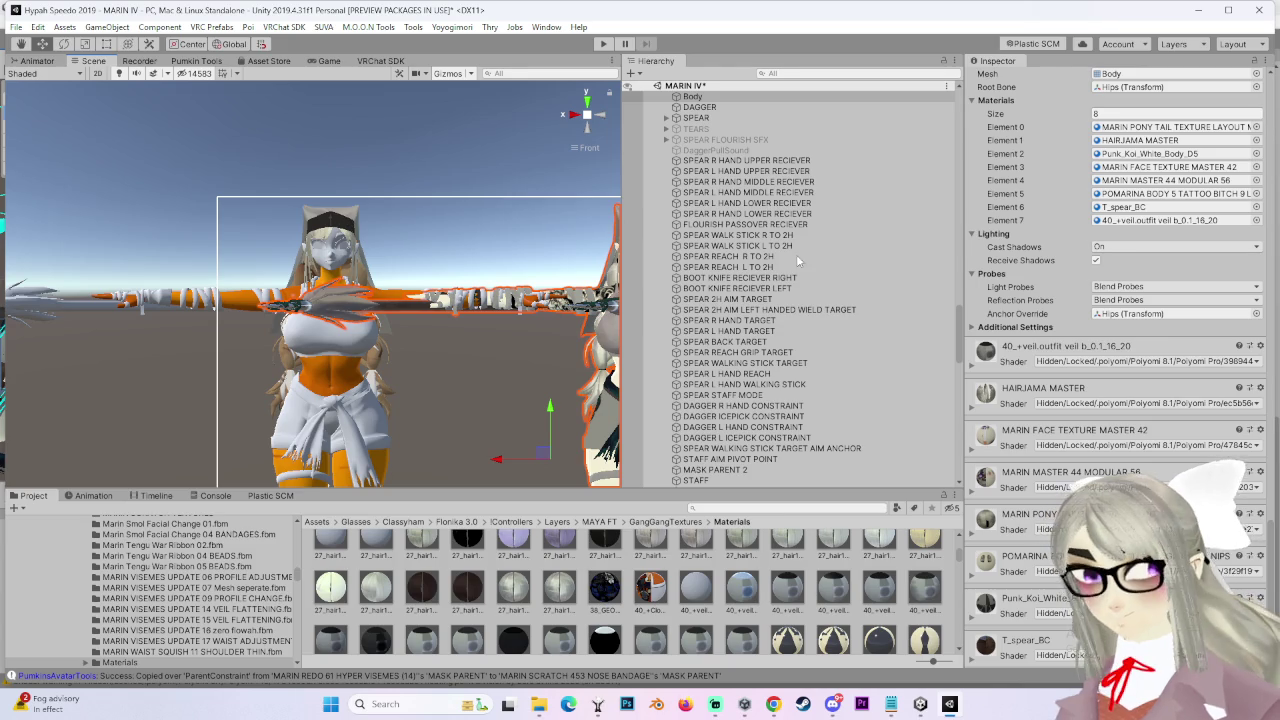
pyautogui.rightClick(1258, 395)
pyautogui.click(1100, 437)
pyautogui.moveTo(498, 408); pyautogui.dragTo(500, 388, button='middle')
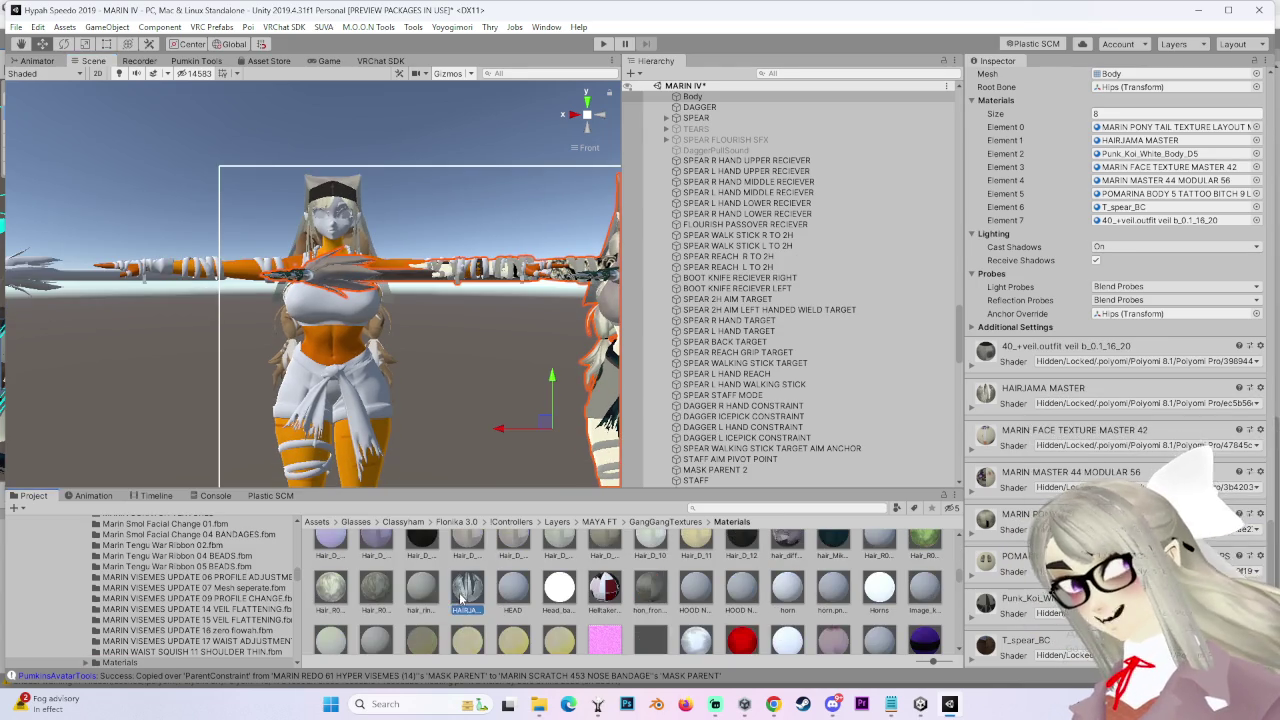
pyautogui.moveTo(381, 316); pyautogui.dragTo(466, 364)
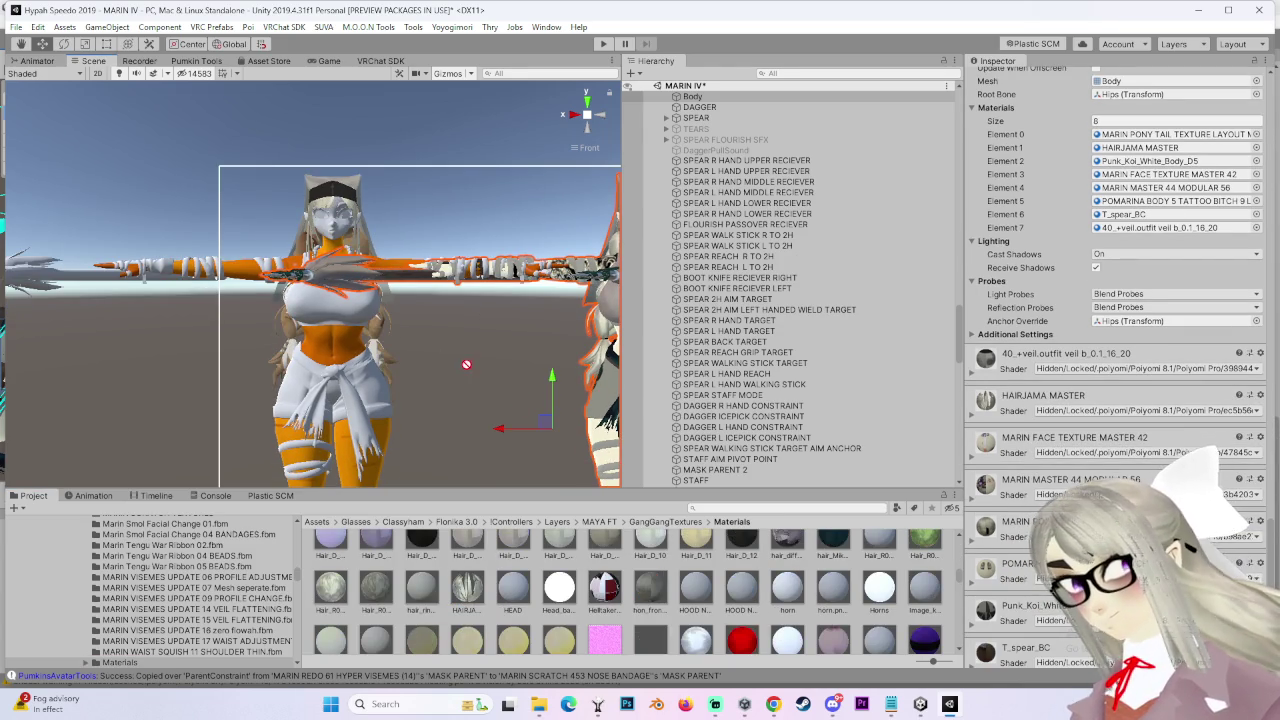
# Step: Apply the POMARINA pale skin material and another MARIN material to the new avatar's body
pyautogui.click(1259, 523)
pyautogui.click(1066, 368)
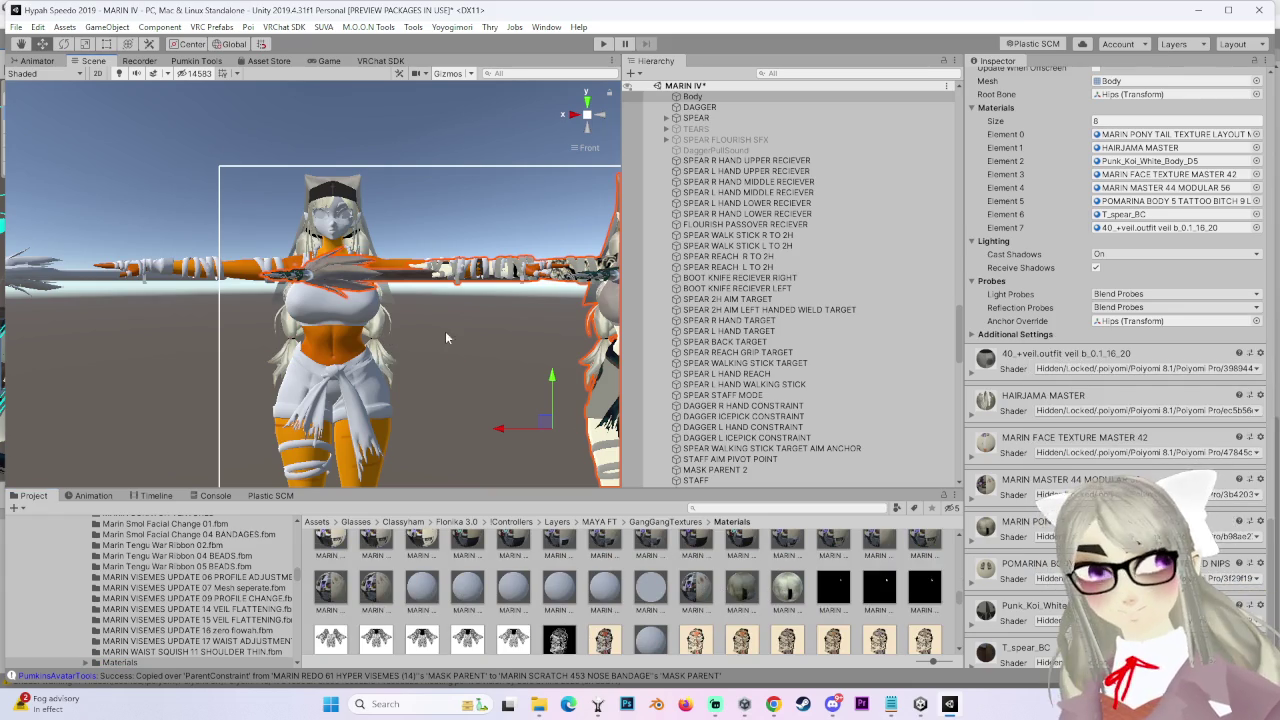
pyautogui.click(1259, 563)
pyautogui.click(1080, 409)
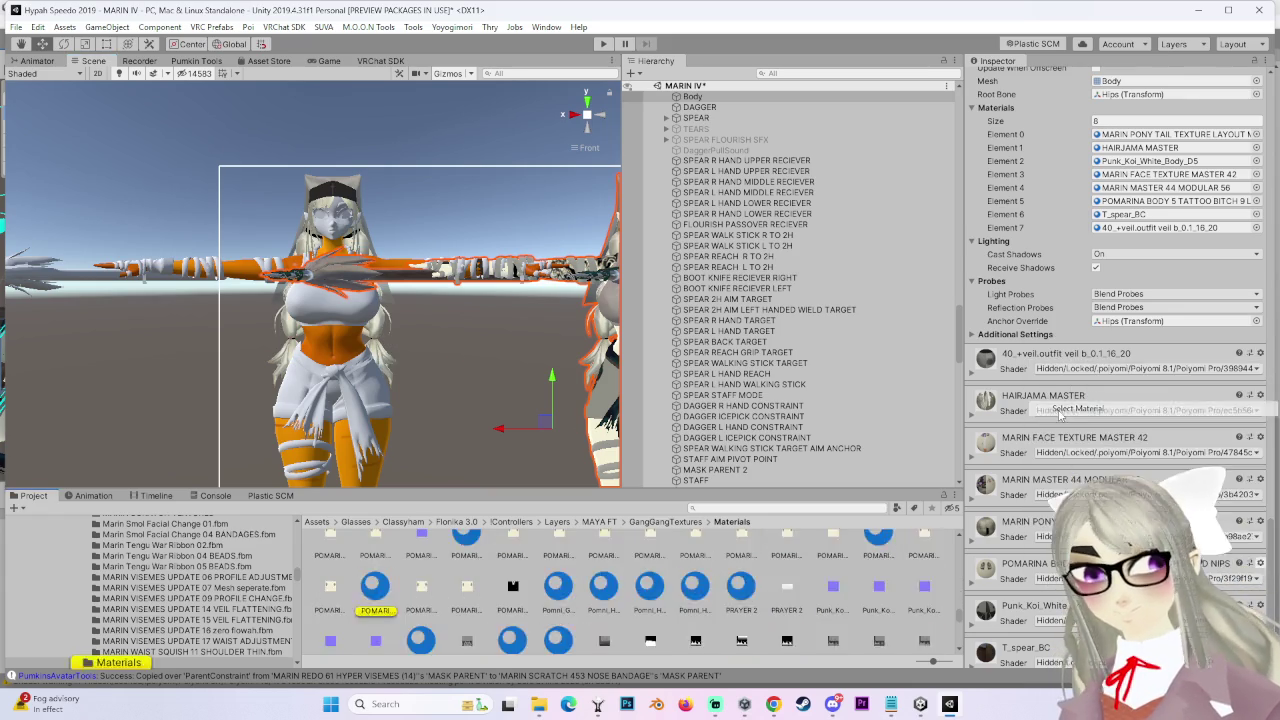
pyautogui.moveTo(453, 514); pyautogui.dragTo(409, 420)
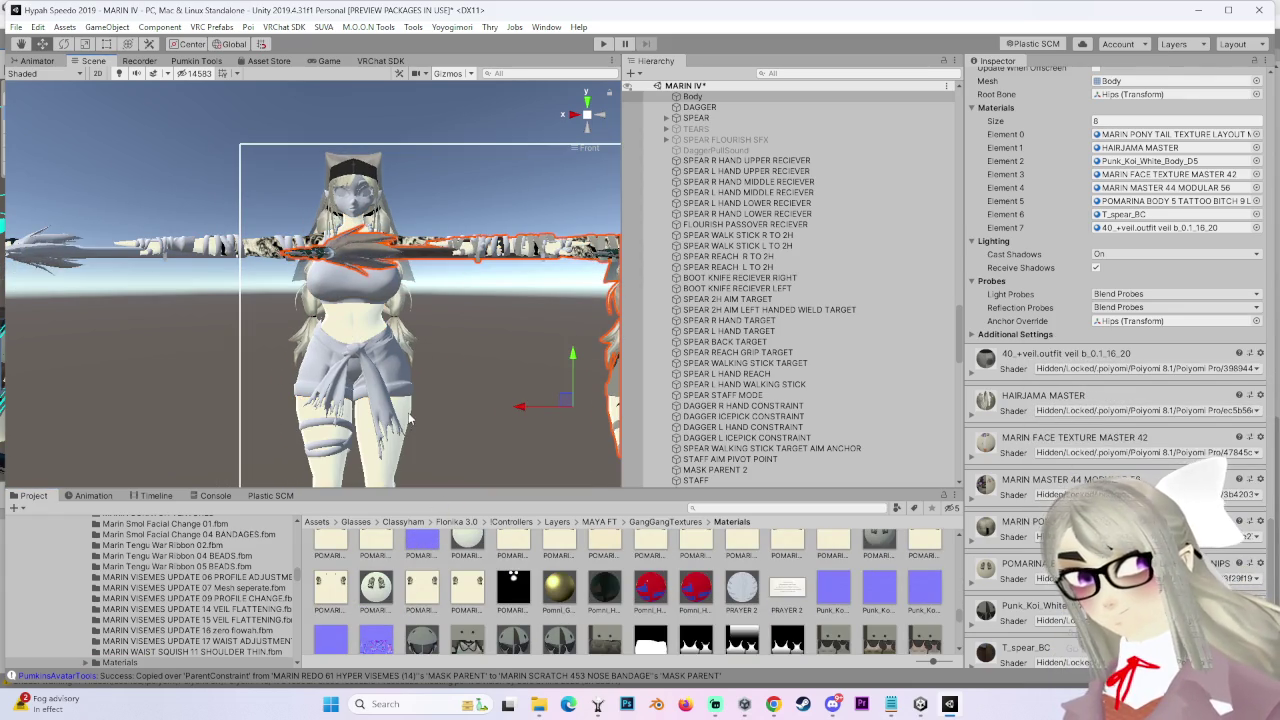
pyautogui.click(1262, 481)
pyautogui.moveTo(888, 598)
pyautogui.mouseDown()
pyautogui.moveTo(403, 374)
pyautogui.moveTo(390, 340)
pyautogui.mouseUp()
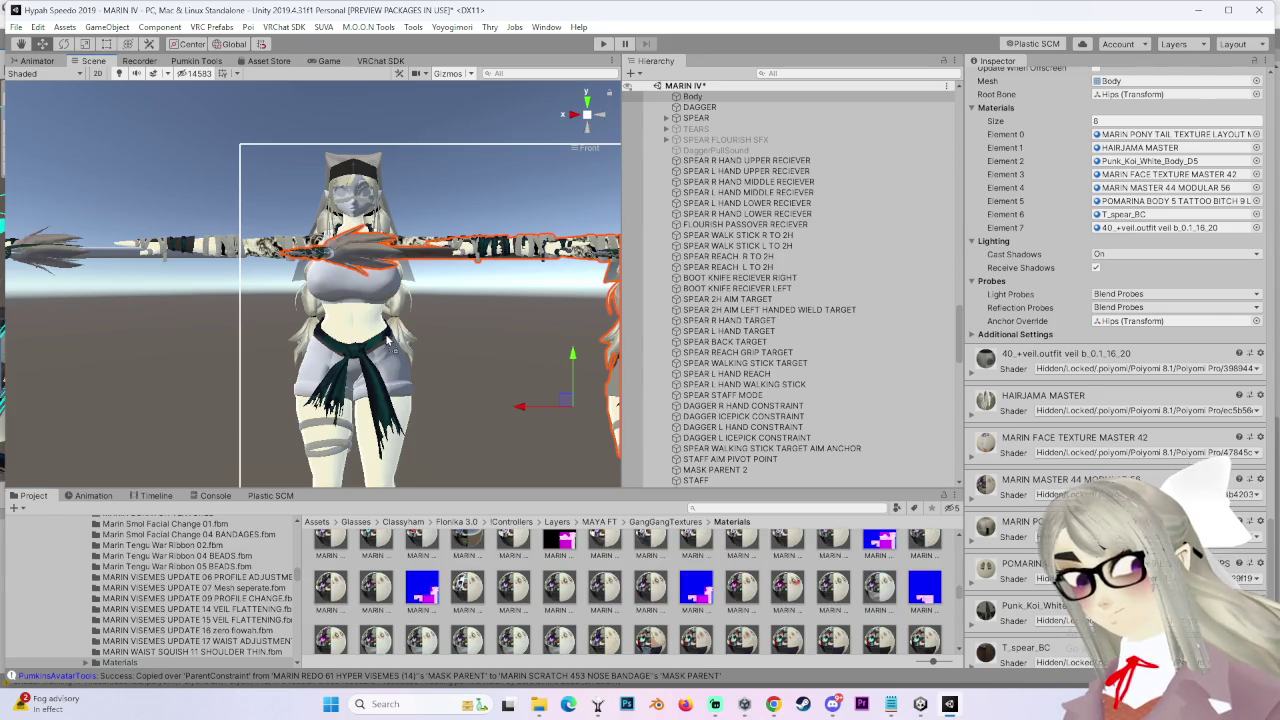
# Step: Apply Punk_Koi_White_Body_D5 to the legs and shorts and the MARIN face material to the face
pyautogui.scroll(1, 455, 418)
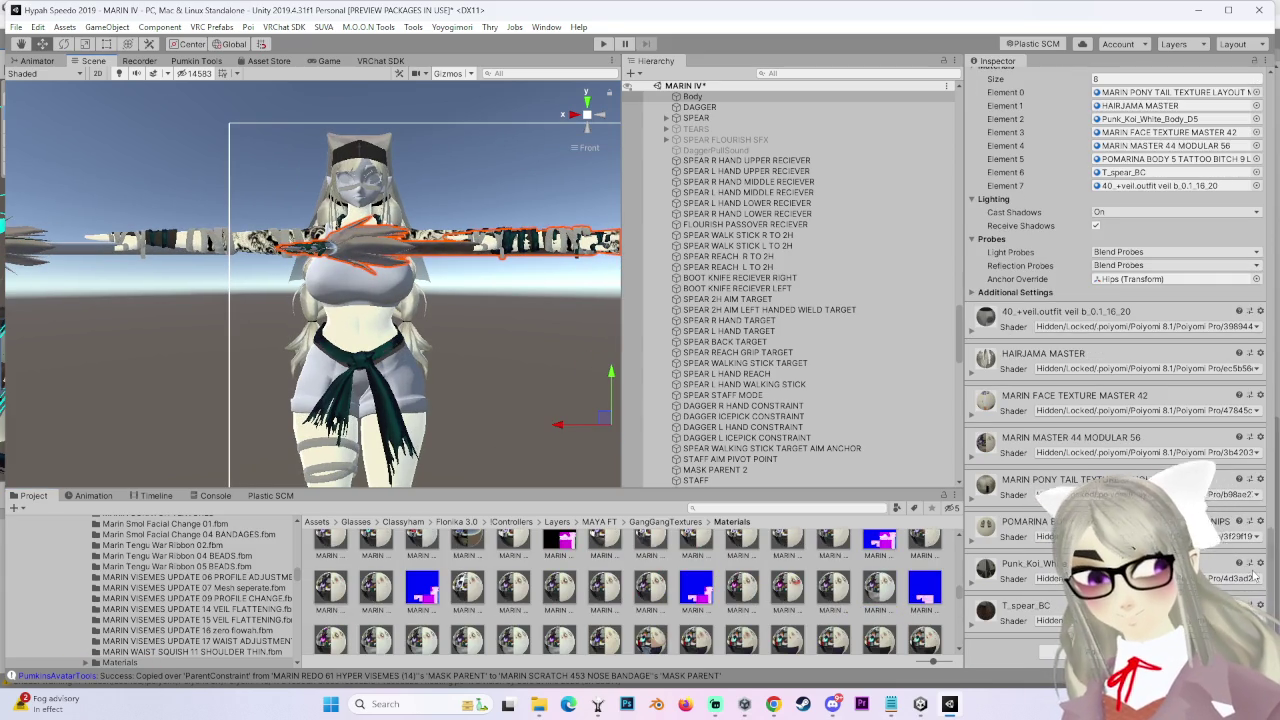
pyautogui.click(1261, 564)
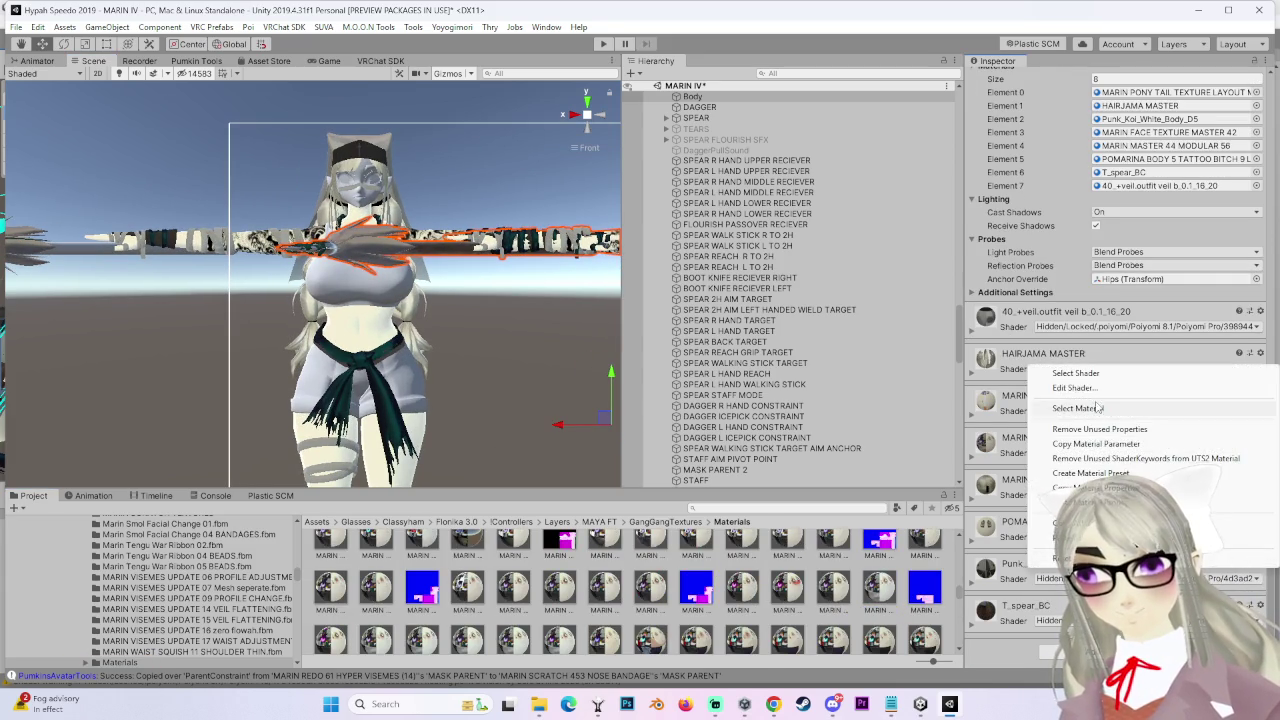
pyautogui.click(1098, 408)
pyautogui.moveTo(537, 598); pyautogui.dragTo(418, 403)
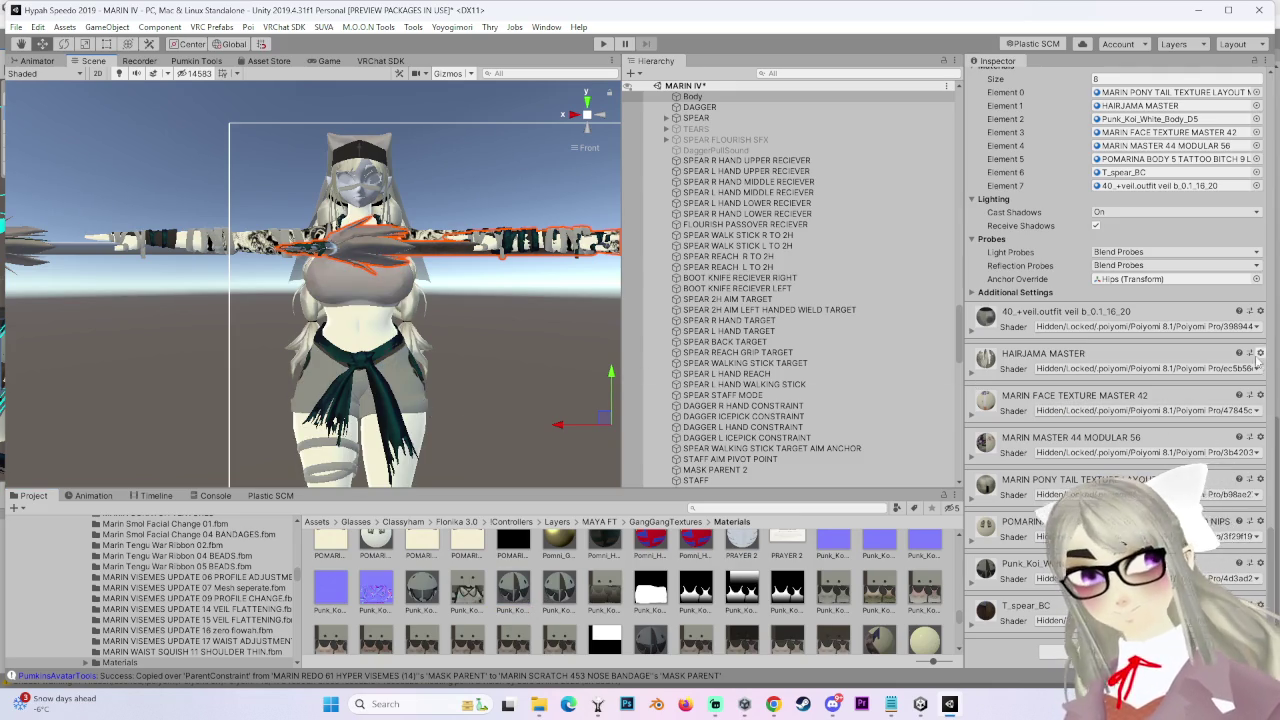
pyautogui.click(1260, 395)
pyautogui.click(1090, 420)
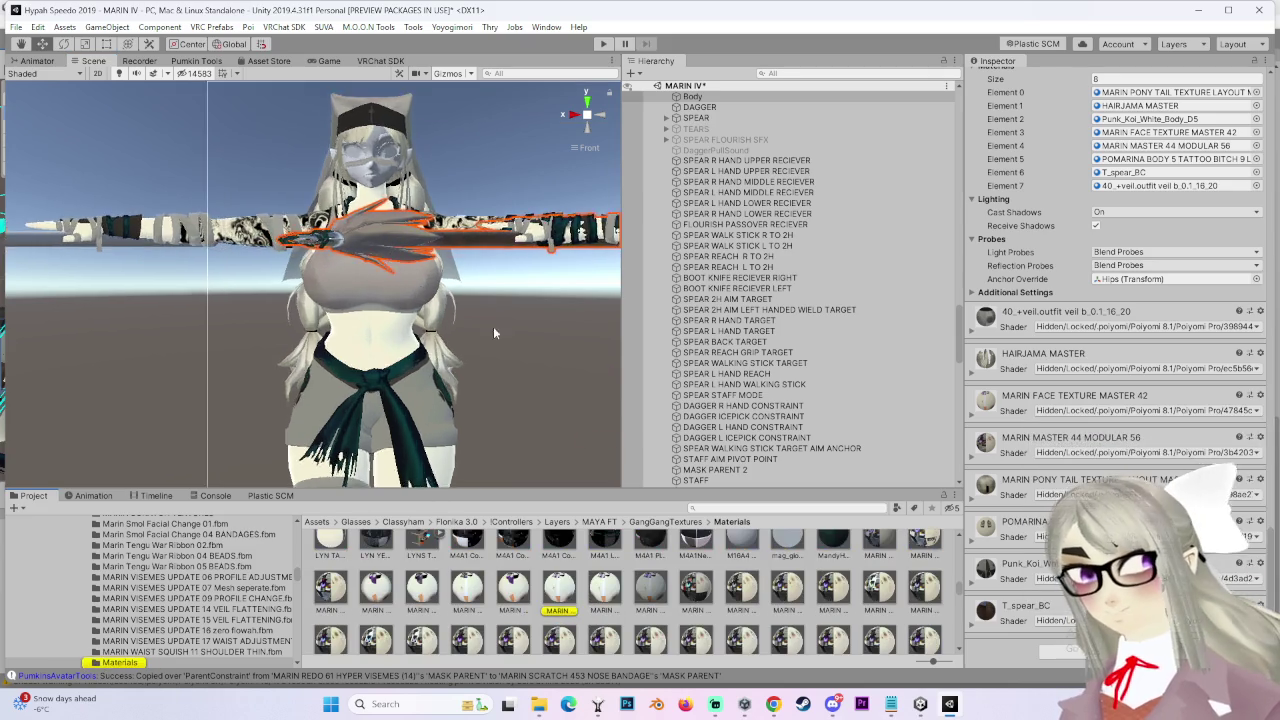
pyautogui.moveTo(562, 580)
pyautogui.mouseDown()
pyautogui.moveTo(352, 310)
pyautogui.moveTo(380, 288)
pyautogui.moveTo(437, 331)
pyautogui.moveTo(449, 390)
pyautogui.mouseUp()
# Step: Orbit around the restored avatar and view it from the front to check its materials
pyautogui.scroll(5, 352, 310)
pyautogui.click(437, 331)
pyautogui.scroll(-3, 437, 331)
pyautogui.click(507, 422)
pyautogui.moveTo(507, 422)
pyautogui.keyDown('alt'); pyautogui.mouseDown()
pyautogui.moveTo(421, 407)
pyautogui.moveTo(445, 400)
pyautogui.mouseUp(); pyautogui.keyUp('alt')
pyautogui.click(600, 116)
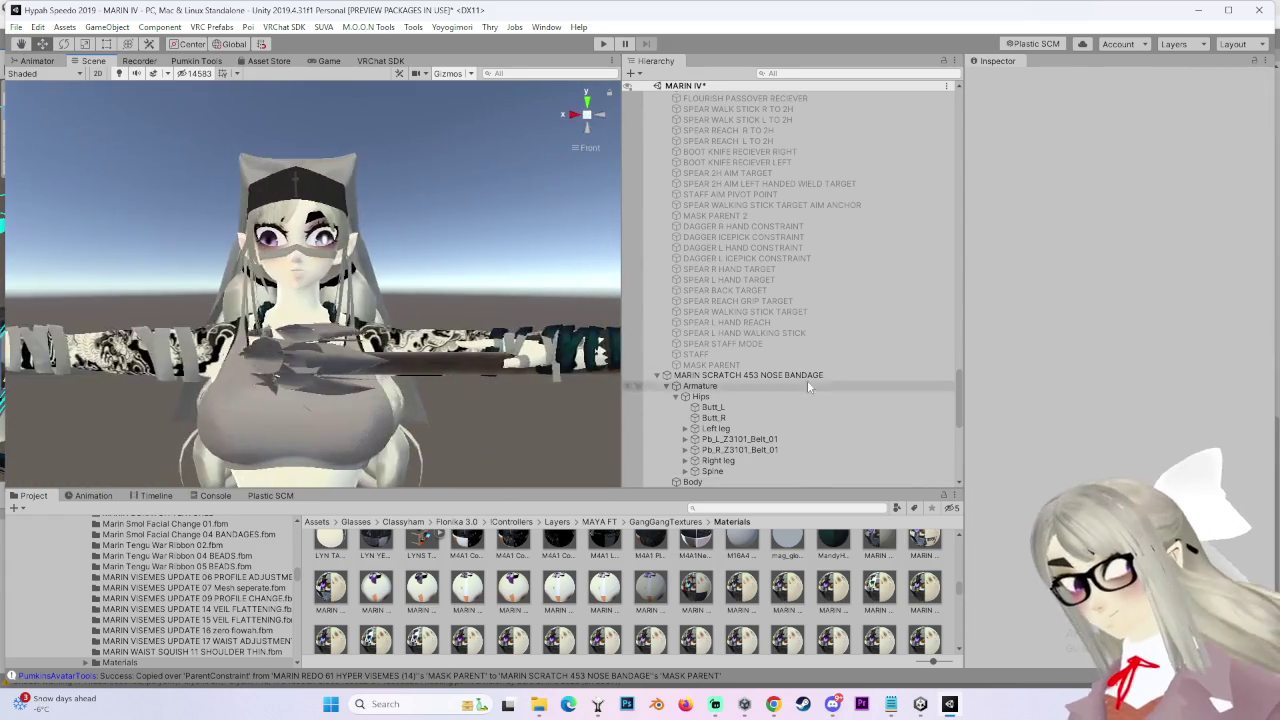
# Step: Select the NOSE BANDAGE avatar's Body mesh and frame it to review its materials
pyautogui.click(750, 375)
pyautogui.scroll(-5, 850, 425)
pyautogui.scroll(-1, 850, 425)
pyautogui.click(760, 457)
pyautogui.scroll(-2, 745, 440)
pyautogui.scroll(-3, 430, 359)
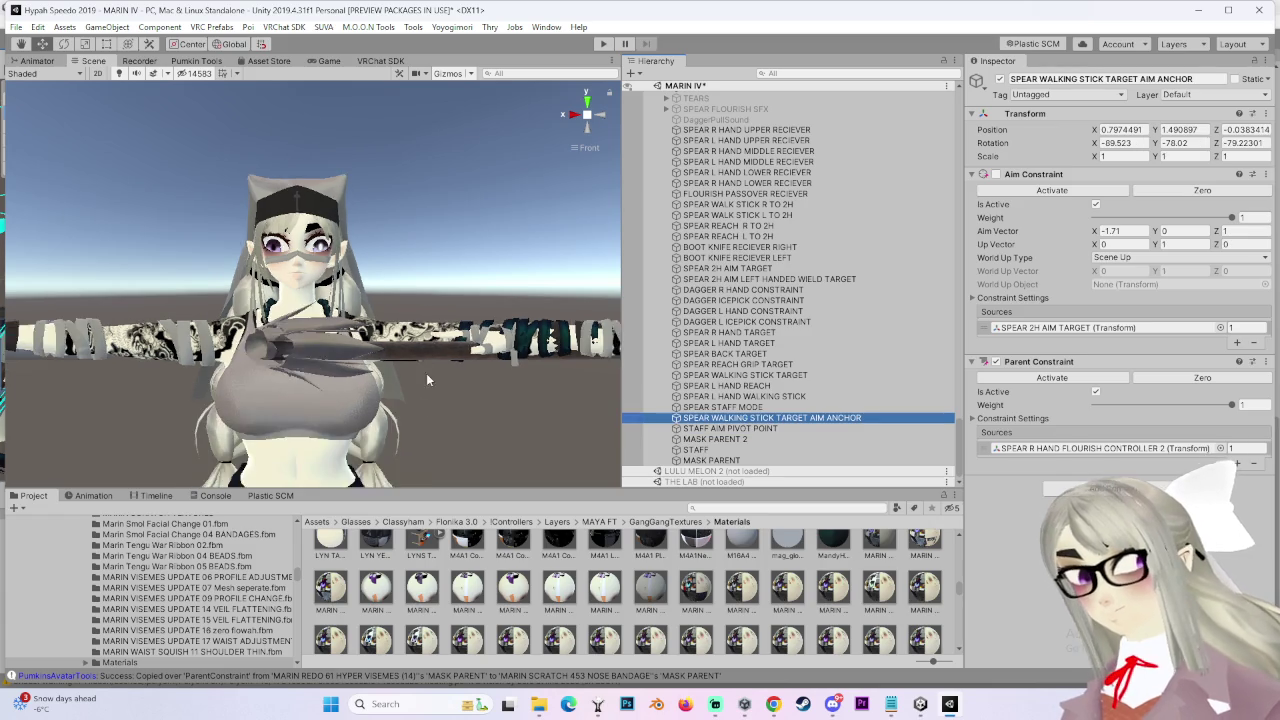
pyautogui.click(332, 205)
pyautogui.press('f')
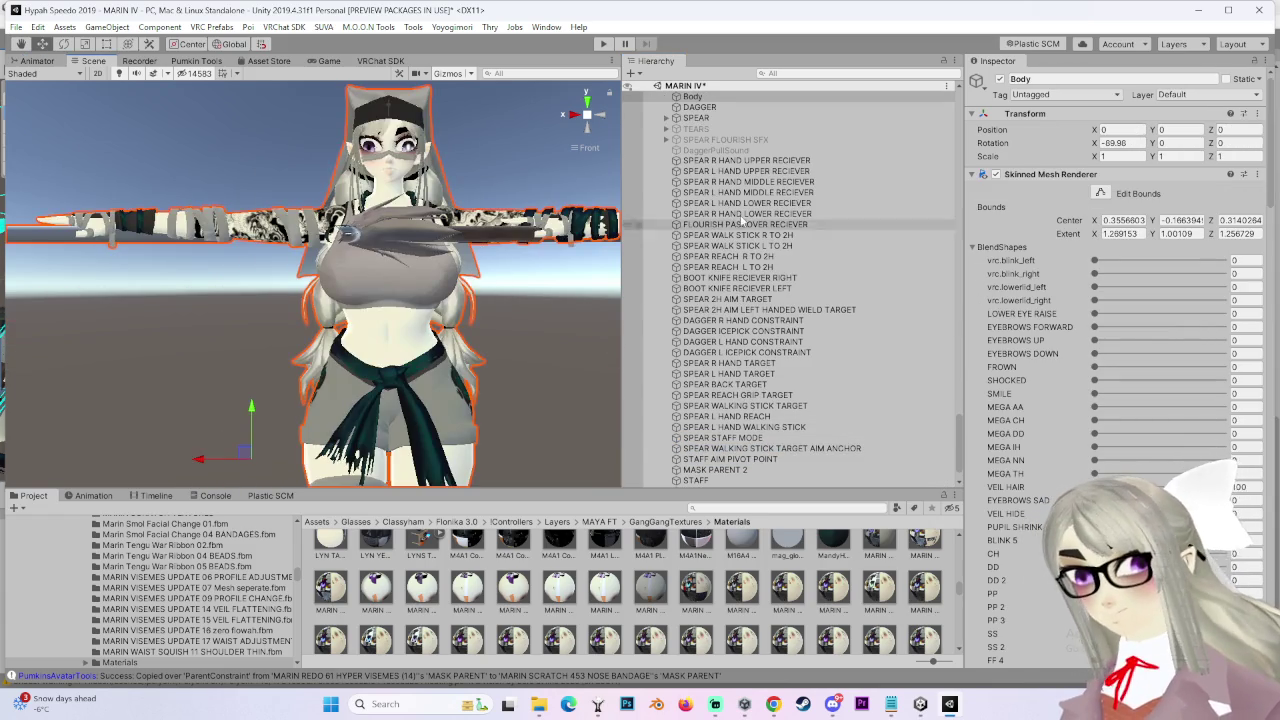
pyautogui.scroll(3, 756, 220)
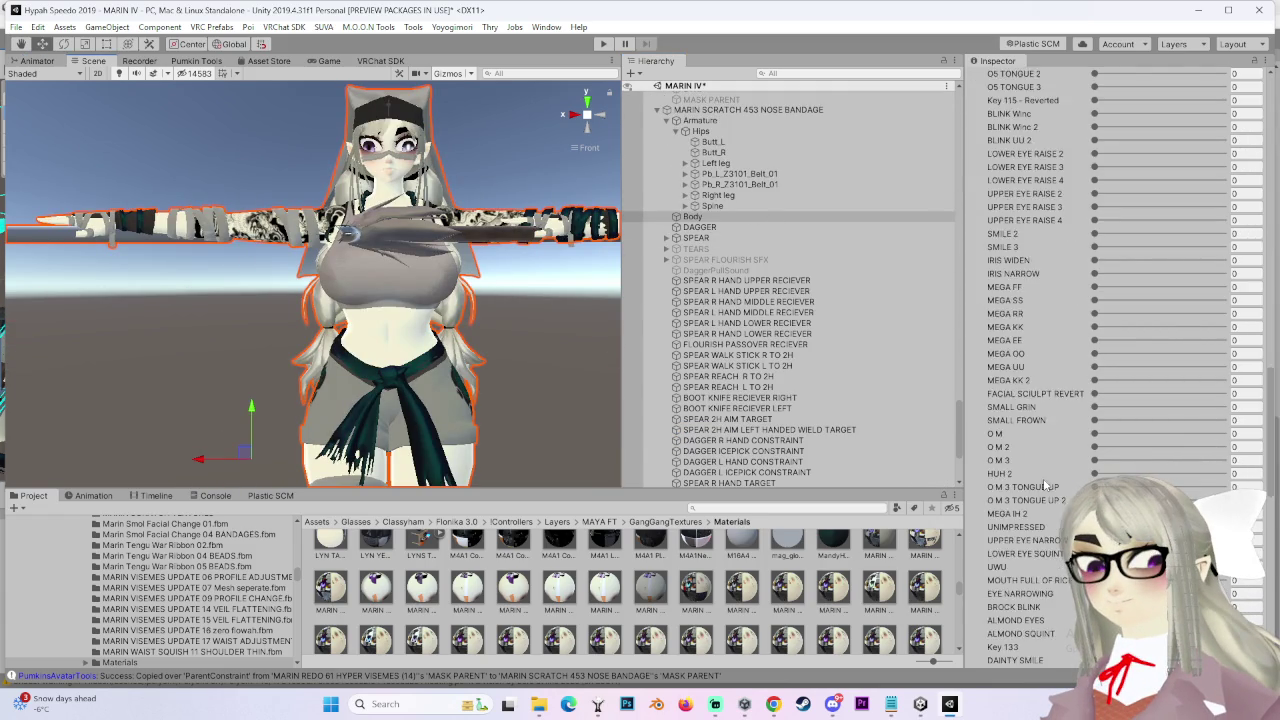
pyautogui.scroll(-10, 1045, 370)
pyautogui.scroll(-5, 1060, 345)
pyautogui.scroll(3, 711, 376)
pyautogui.scroll(4, 711, 376)
pyautogui.scroll(3, 711, 376)
pyautogui.scroll(4, 718, 420)
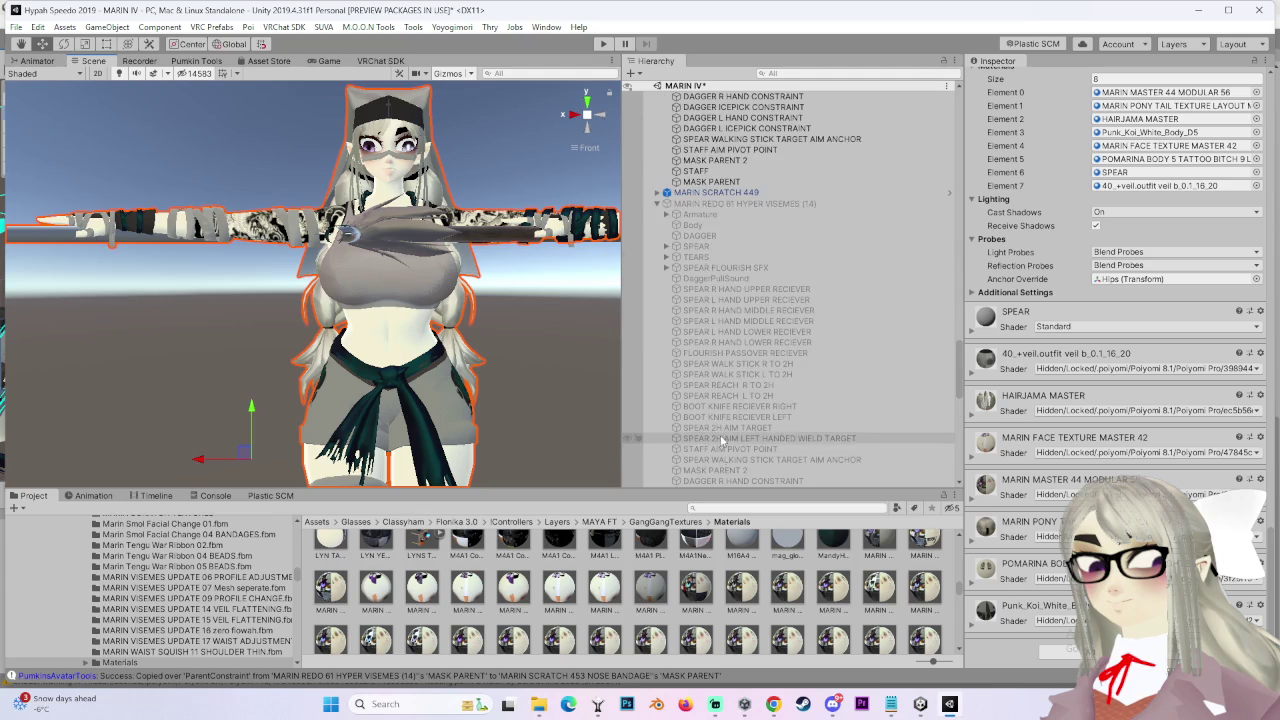
# Step: Compare the older avatar's Body materials and locate T_spear_BC for the Element 6 spear slot
pyautogui.click(705, 225)
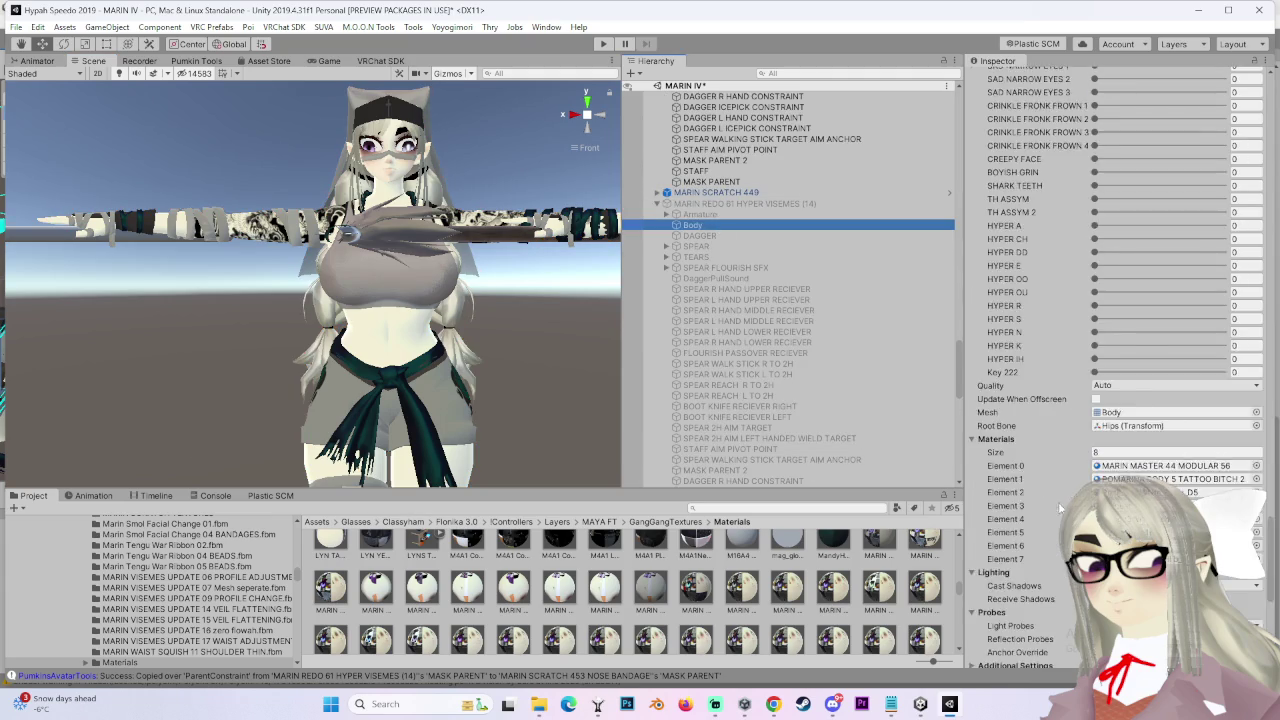
pyautogui.scroll(-10, 1150, 488)
pyautogui.click(1260, 563)
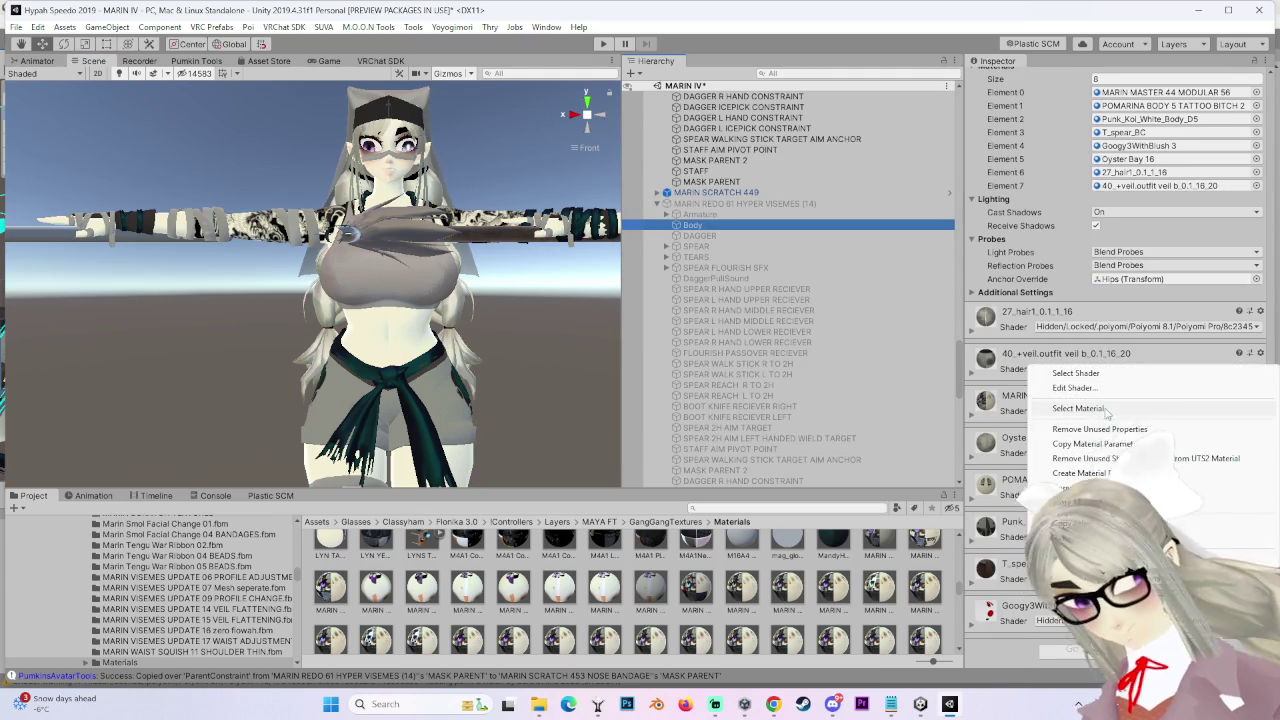
pyautogui.click(1010, 408)
pyautogui.scroll(-3, 598, 353)
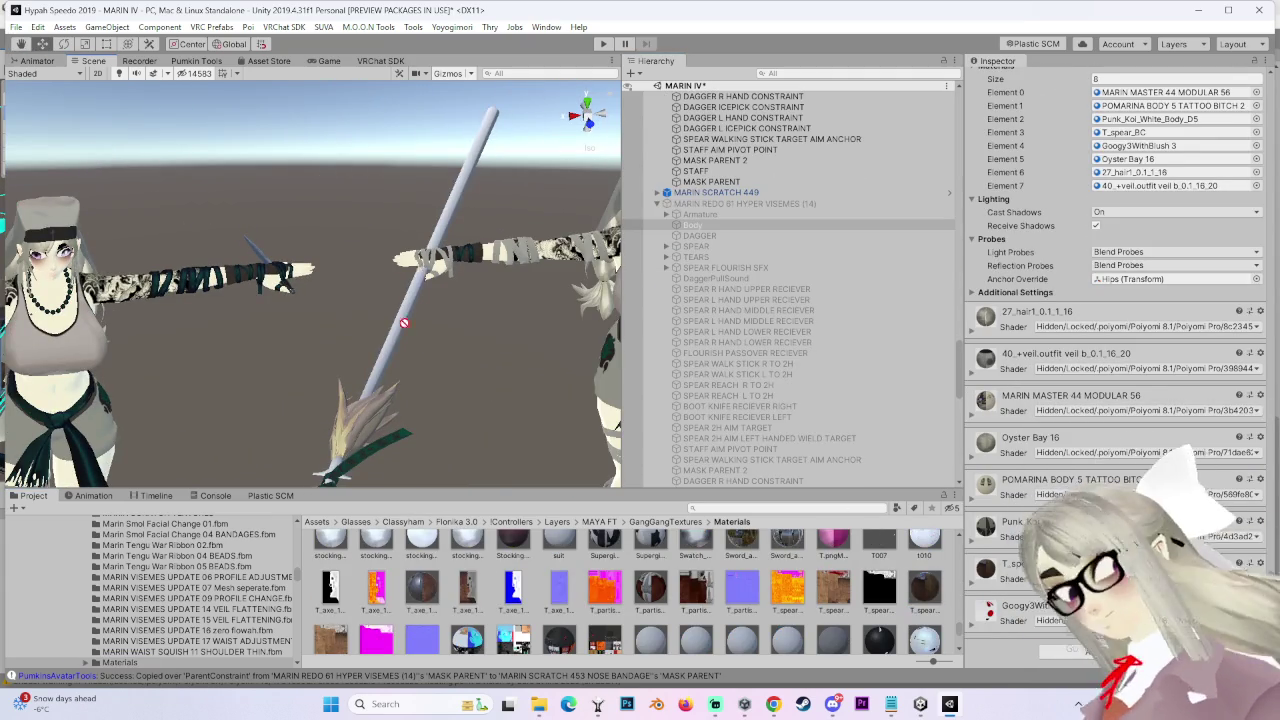
pyautogui.press('f')
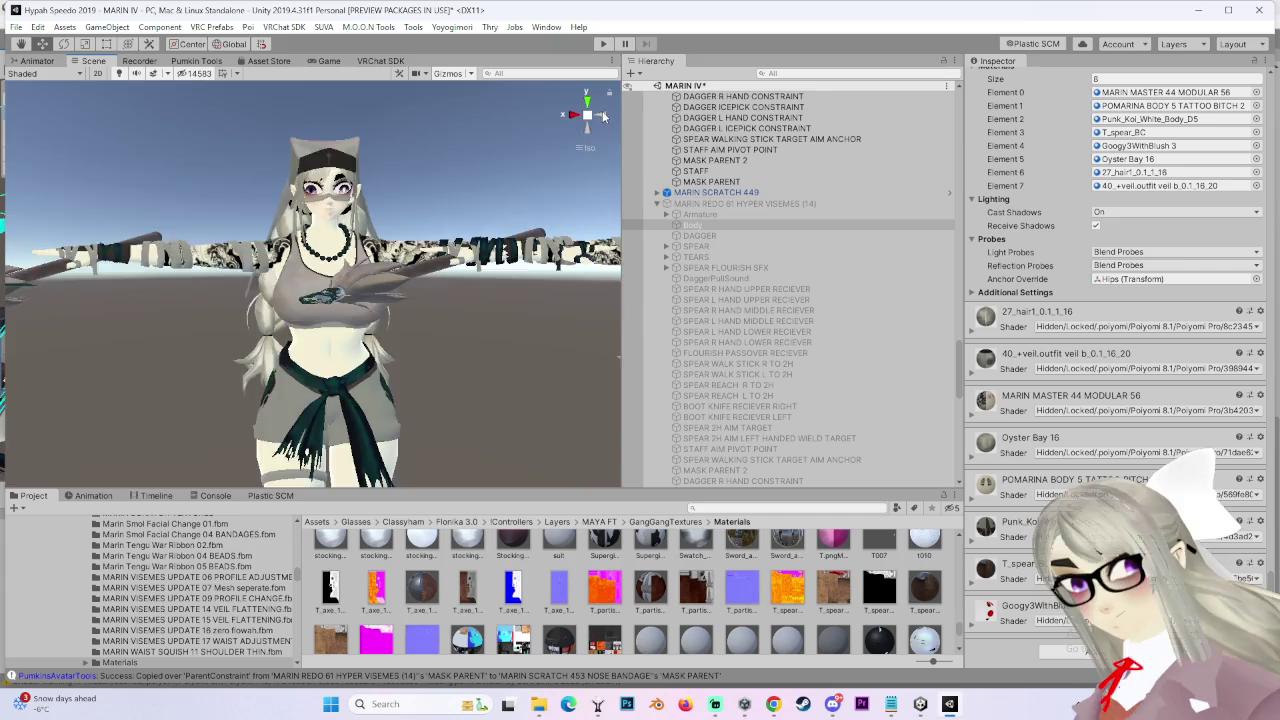
pyautogui.scroll(2, 341, 182)
pyautogui.scroll(-5, 790, 300)
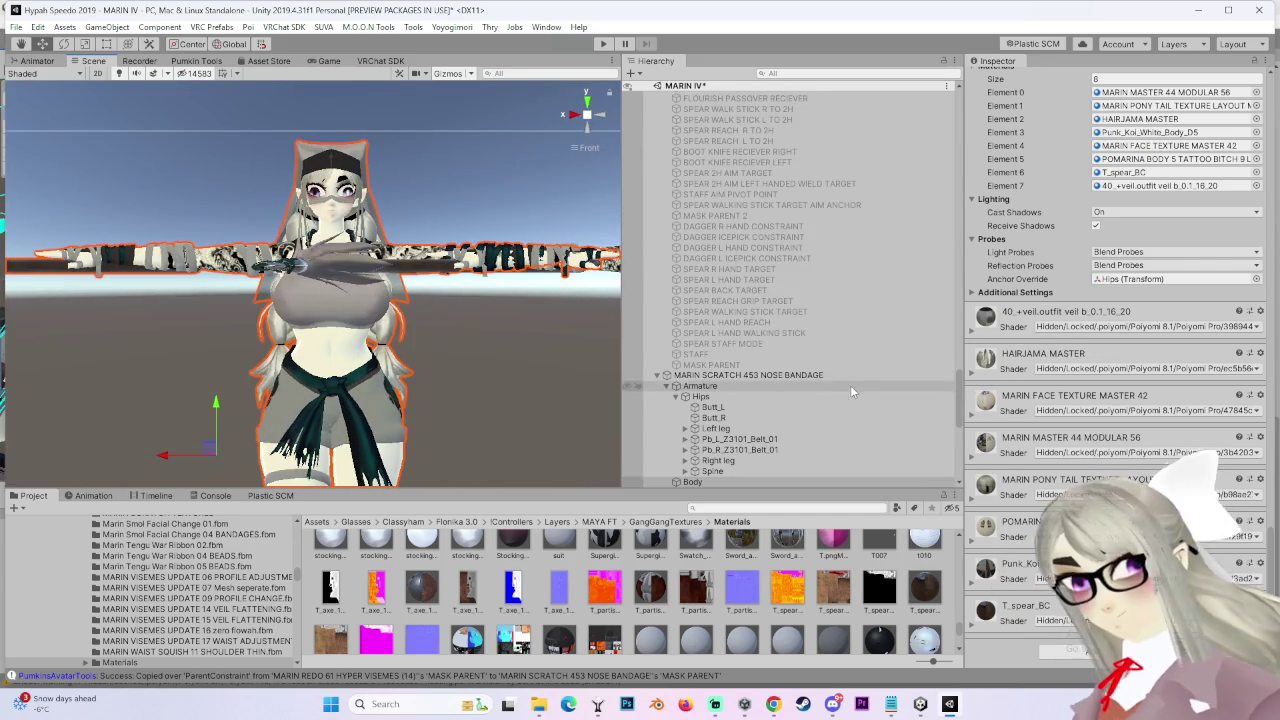
# Step: Set the NOSE BANDAGE avatar descriptor's Eyelids Blink shape to BLINK 5
pyautogui.click(745, 382)
pyautogui.scroll(2, 336, 293)
pyautogui.moveTo(336, 293); pyautogui.dragTo(414, 350, button='middle')
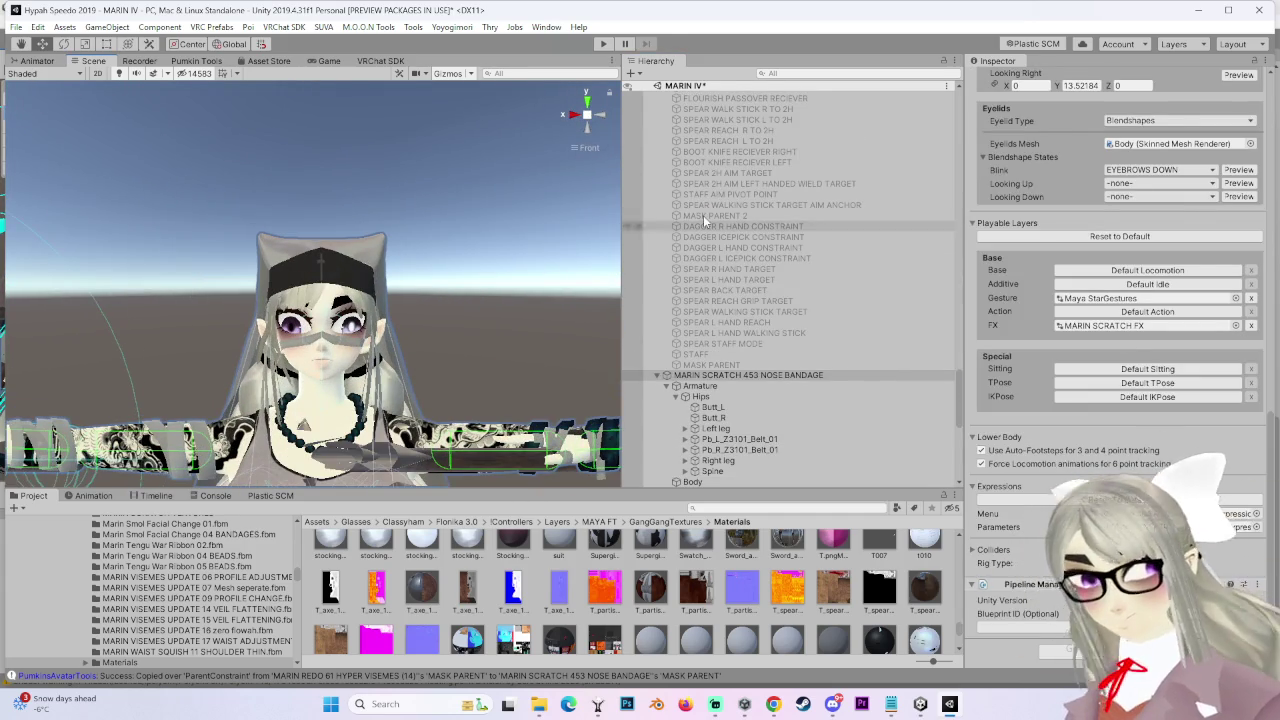
pyautogui.click(1160, 170)
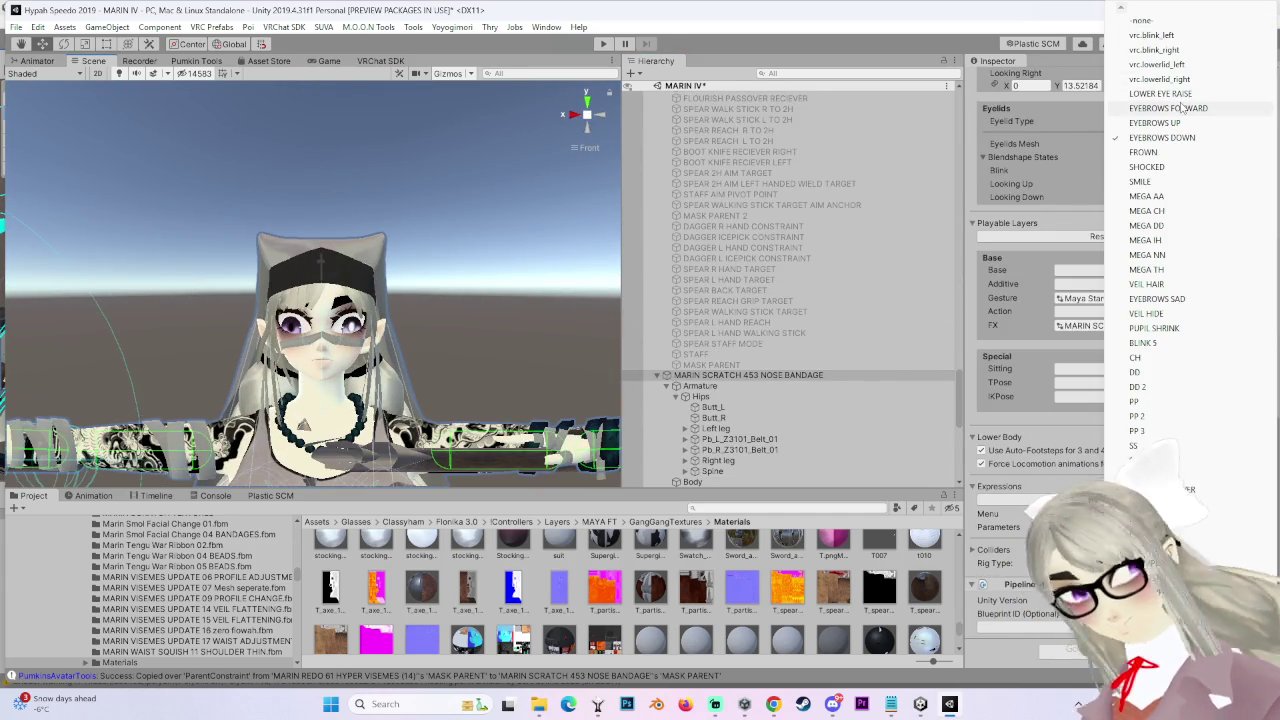
pyautogui.click(1145, 343)
pyautogui.click(1236, 169)
# Step: Preview the eye-look up, down, left and right rotation states on the face
pyautogui.scroll(3, 443, 271)
pyautogui.moveTo(486, 337); pyautogui.dragTo(428, 313, button='middle')
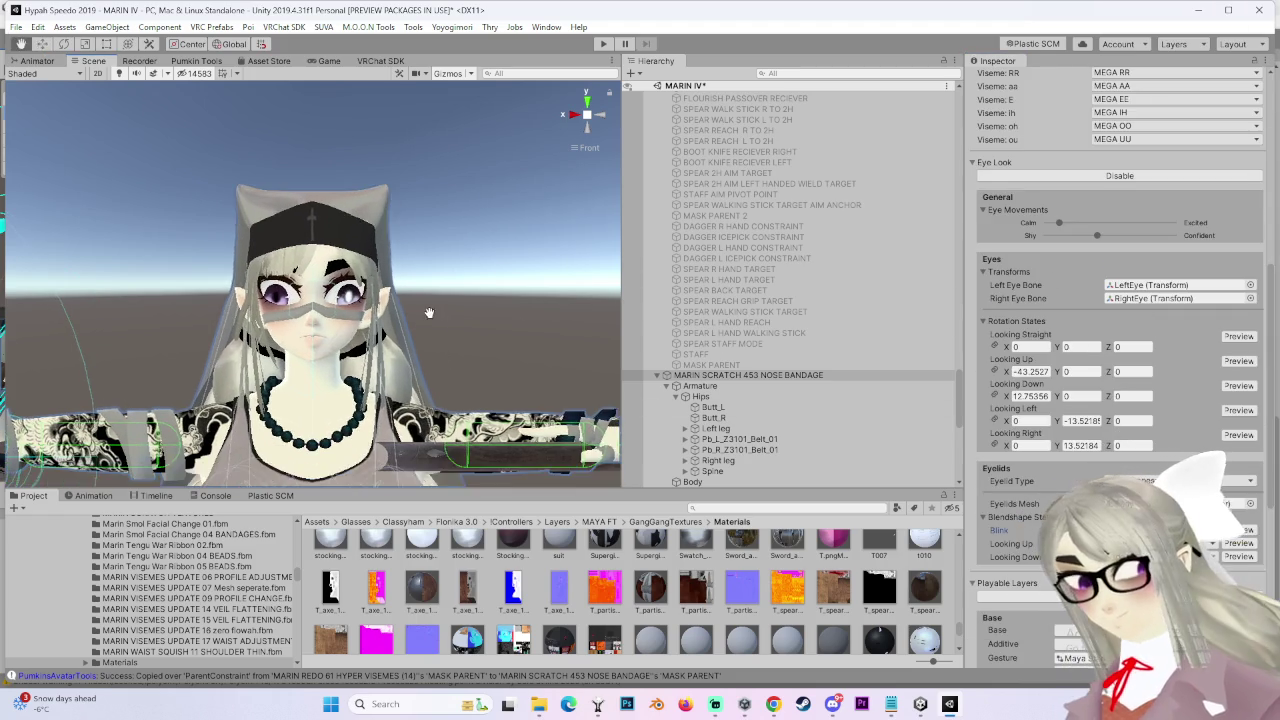
pyautogui.scroll(1, 414, 417)
pyautogui.click(1238, 361)
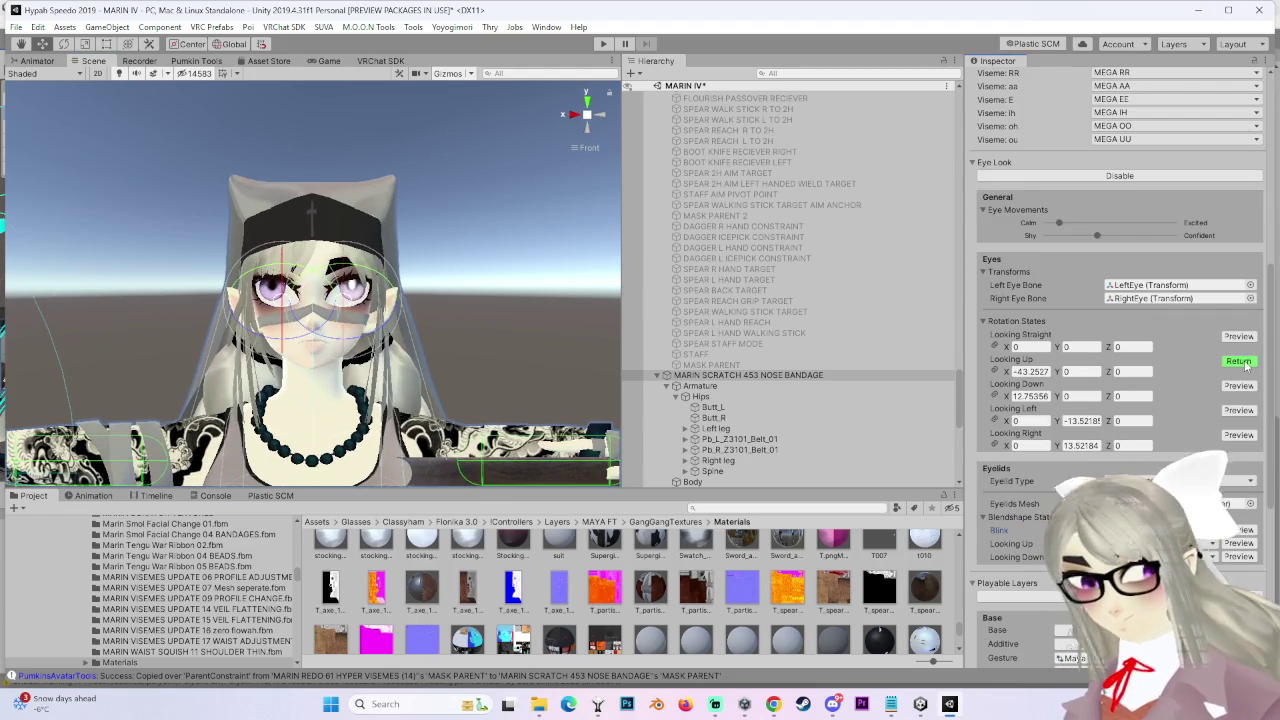
pyautogui.click(1238, 386)
pyautogui.click(1238, 410)
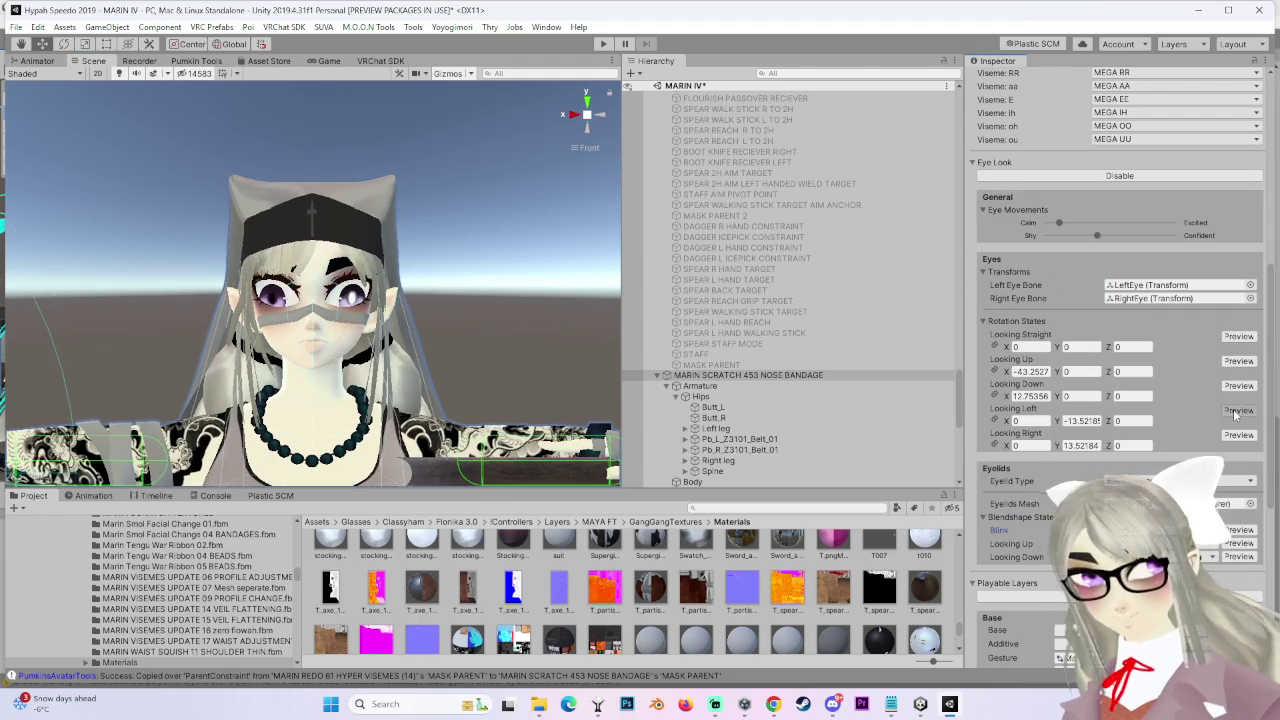
pyautogui.click(1238, 435)
pyautogui.scroll(1, 415, 310)
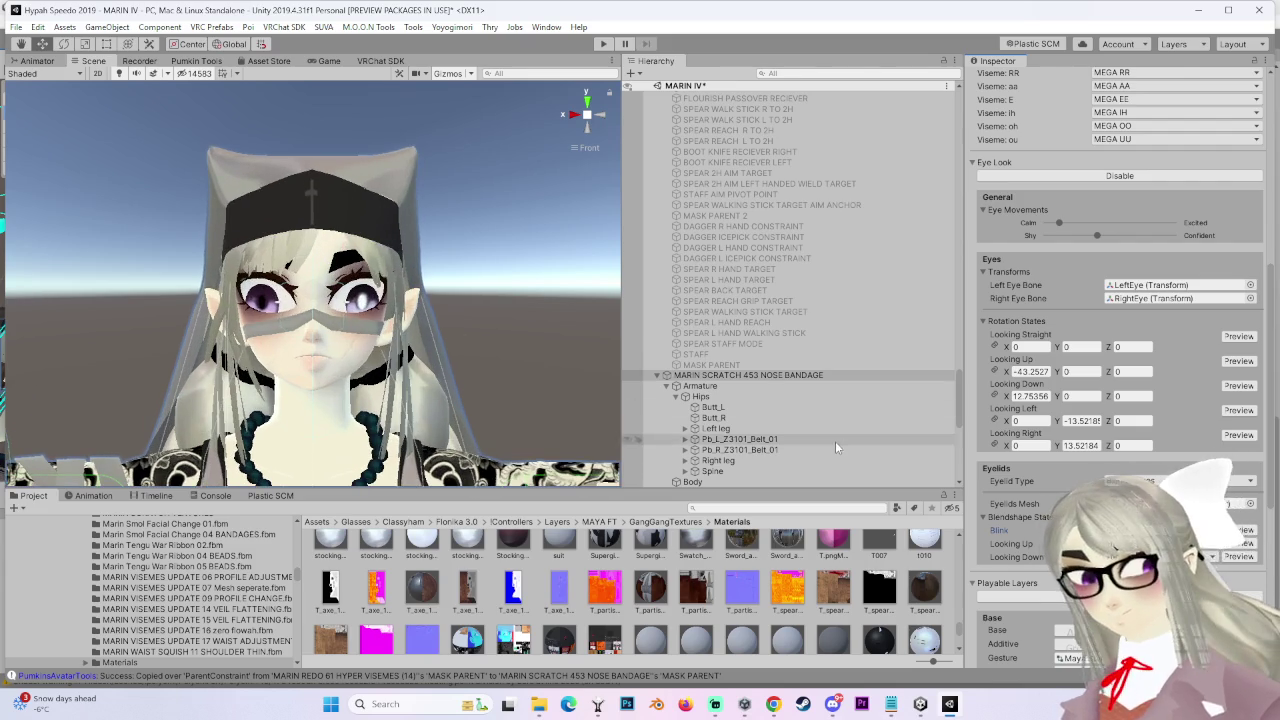
pyautogui.scroll(6, 1150, 380)
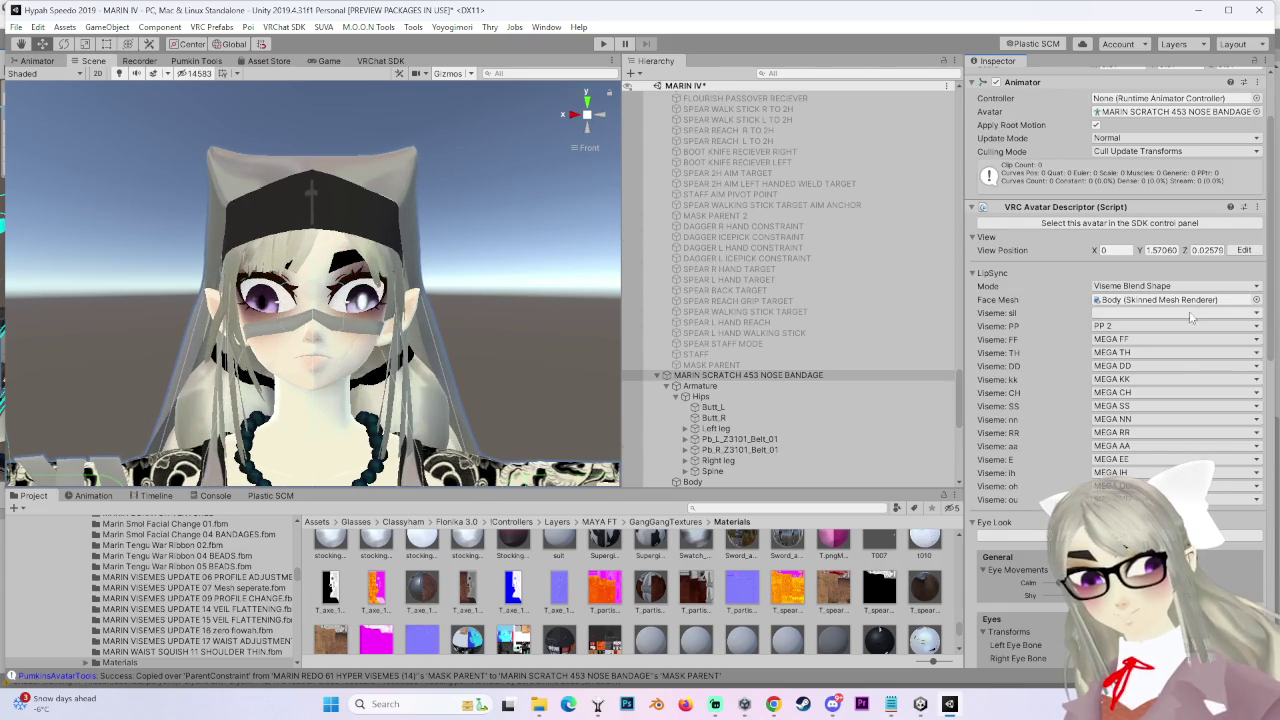
pyautogui.click(1194, 313)
pyautogui.scroll(-1, 1156, 240)
pyautogui.scroll(-1, 1156, 240)
pyautogui.scroll(-1, 1156, 240)
pyautogui.scroll(-3, 1156, 240)
pyautogui.scroll(-3, 1156, 240)
pyautogui.scroll(-3, 1156, 240)
pyautogui.scroll(-3, 1156, 240)
pyautogui.scroll(-2, 1156, 240)
pyautogui.scroll(-2, 1156, 240)
pyautogui.scroll(-2, 1156, 240)
pyautogui.scroll(-2, 1156, 240)
pyautogui.scroll(-4, 1170, 240)
pyautogui.scroll(-6, 1170, 240)
pyautogui.scroll(-3, 1170, 240)
pyautogui.scroll(-5, 1160, 240)
pyautogui.scroll(-4, 1160, 240)
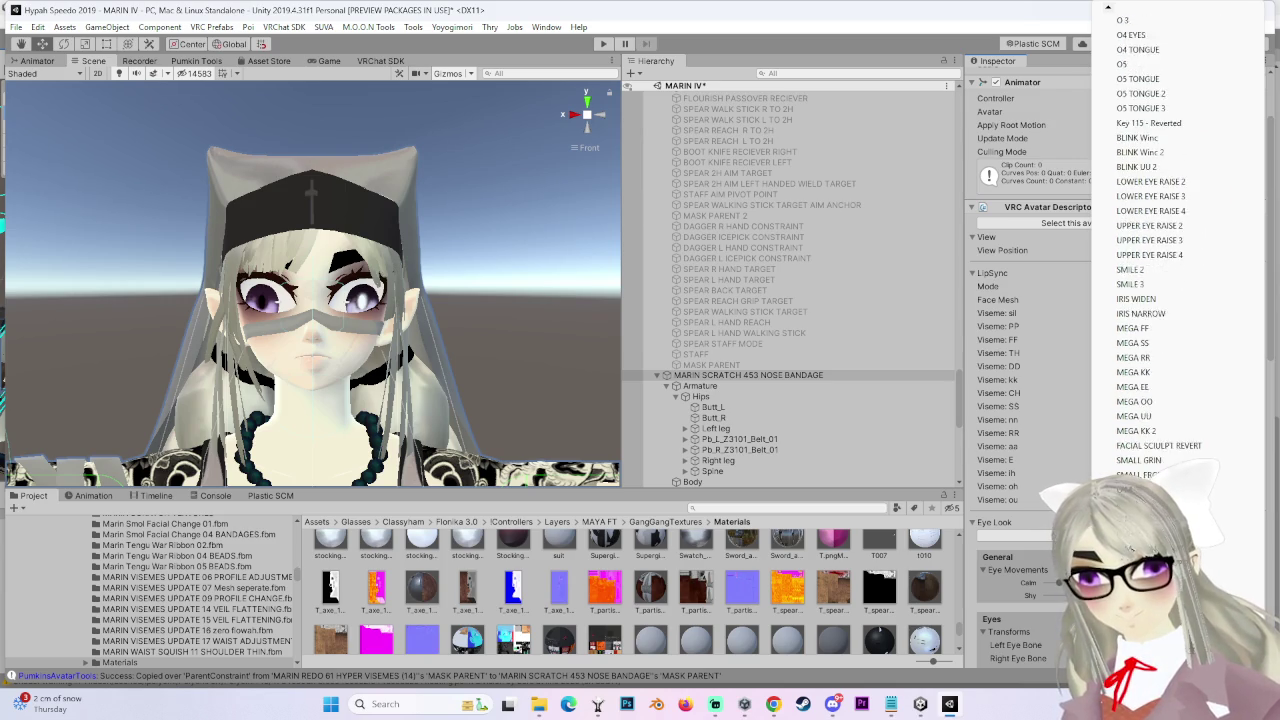
pyautogui.scroll(-4, 1160, 240)
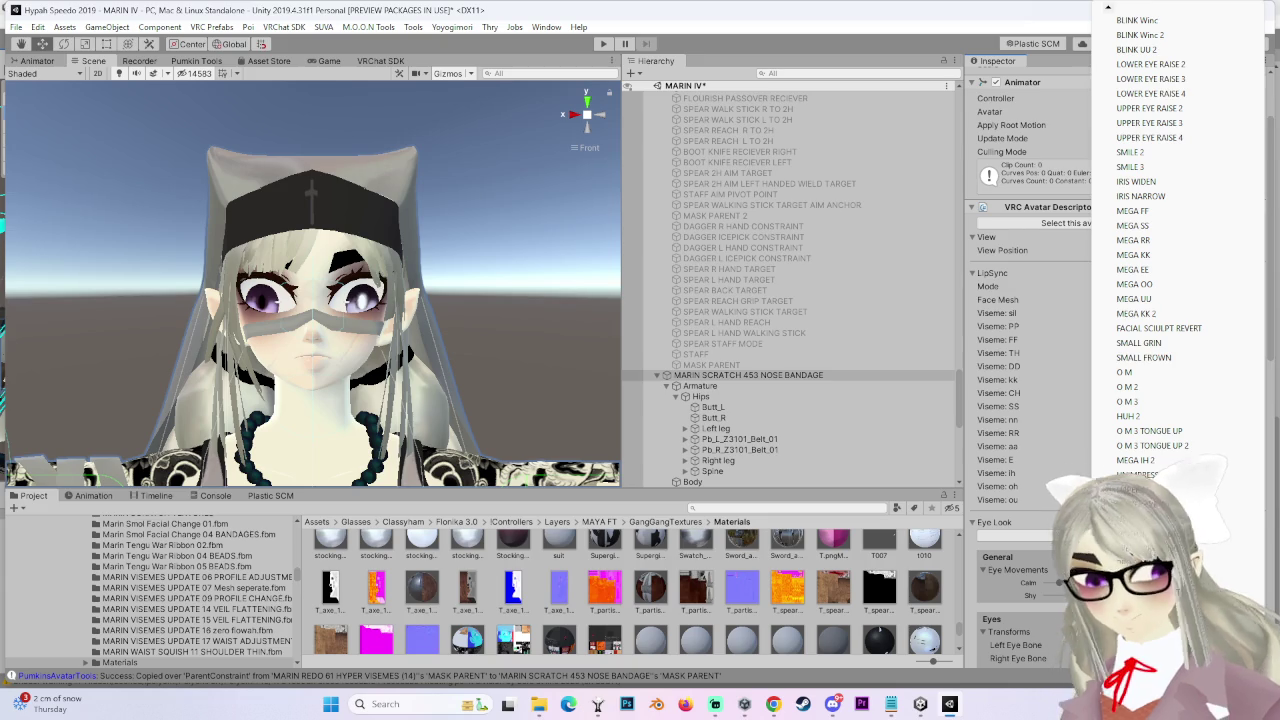
pyautogui.scroll(1, 1160, 6)
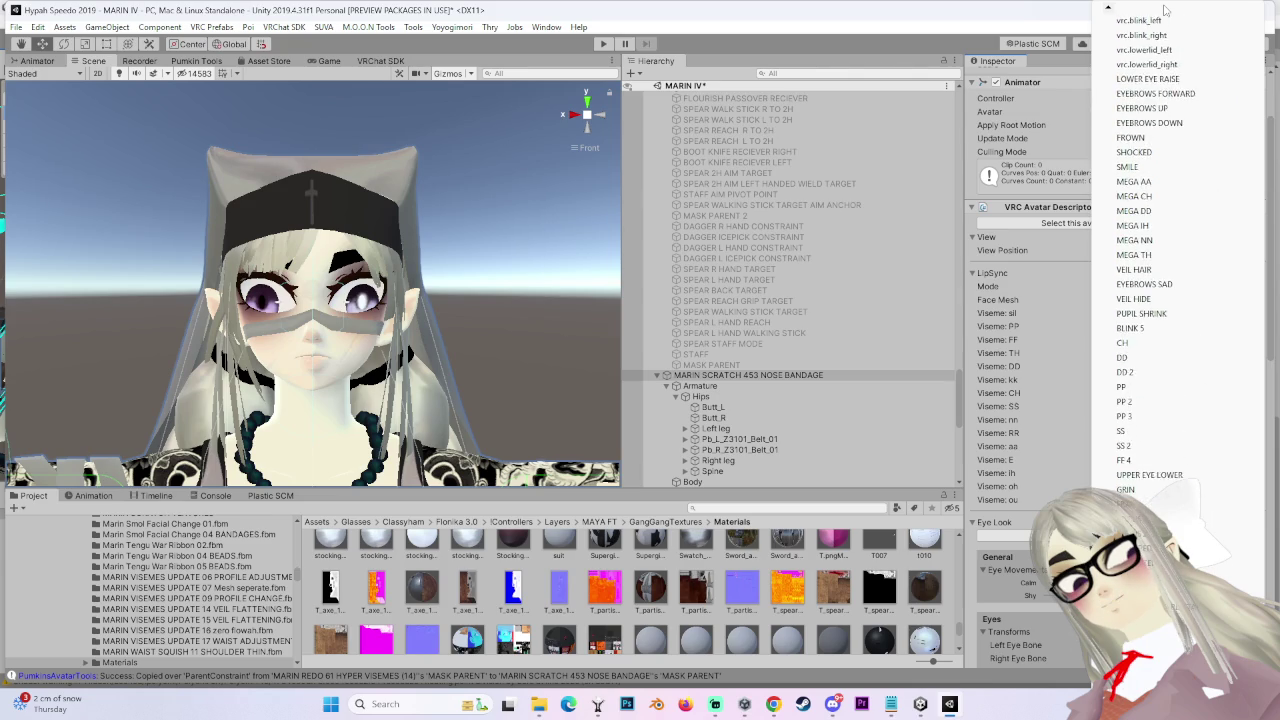
pyautogui.click(960, 6)
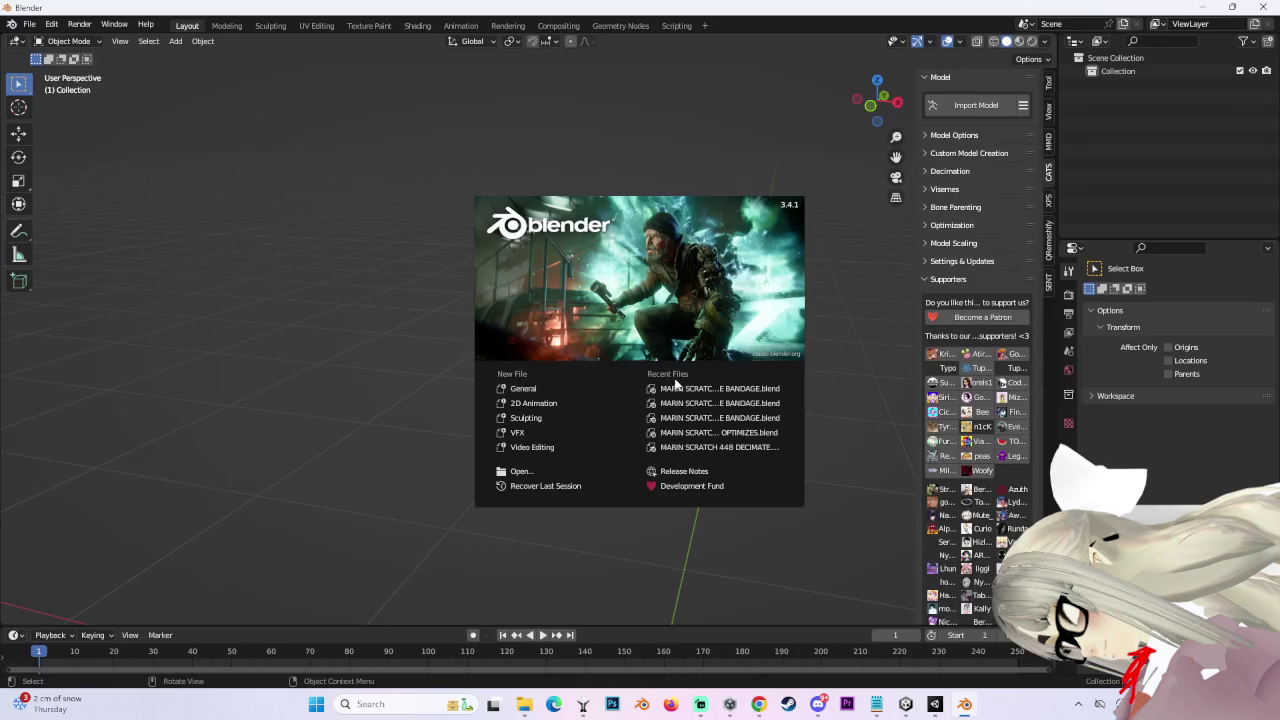
# Step: Import the avatar model from the SUVA BLENDER & UNITY folder with CATS Import Model
pyautogui.click(832, 243)
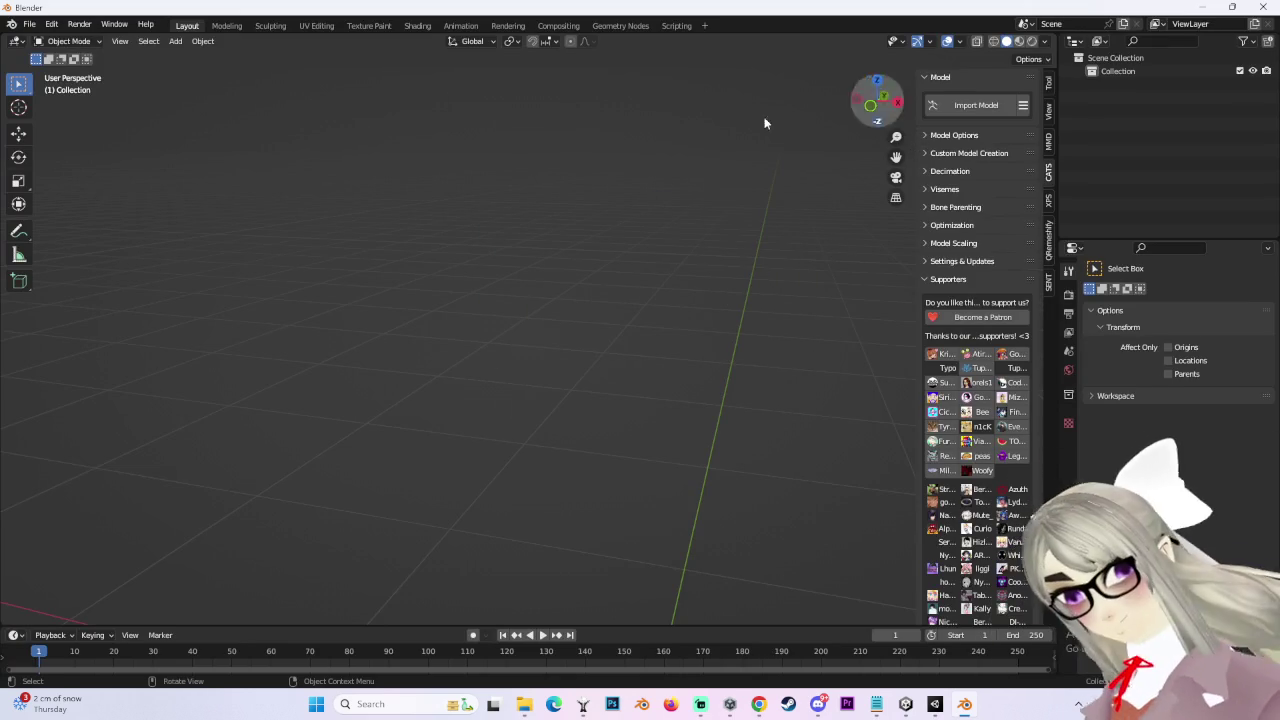
pyautogui.click(30, 23)
pyautogui.click(940, 105)
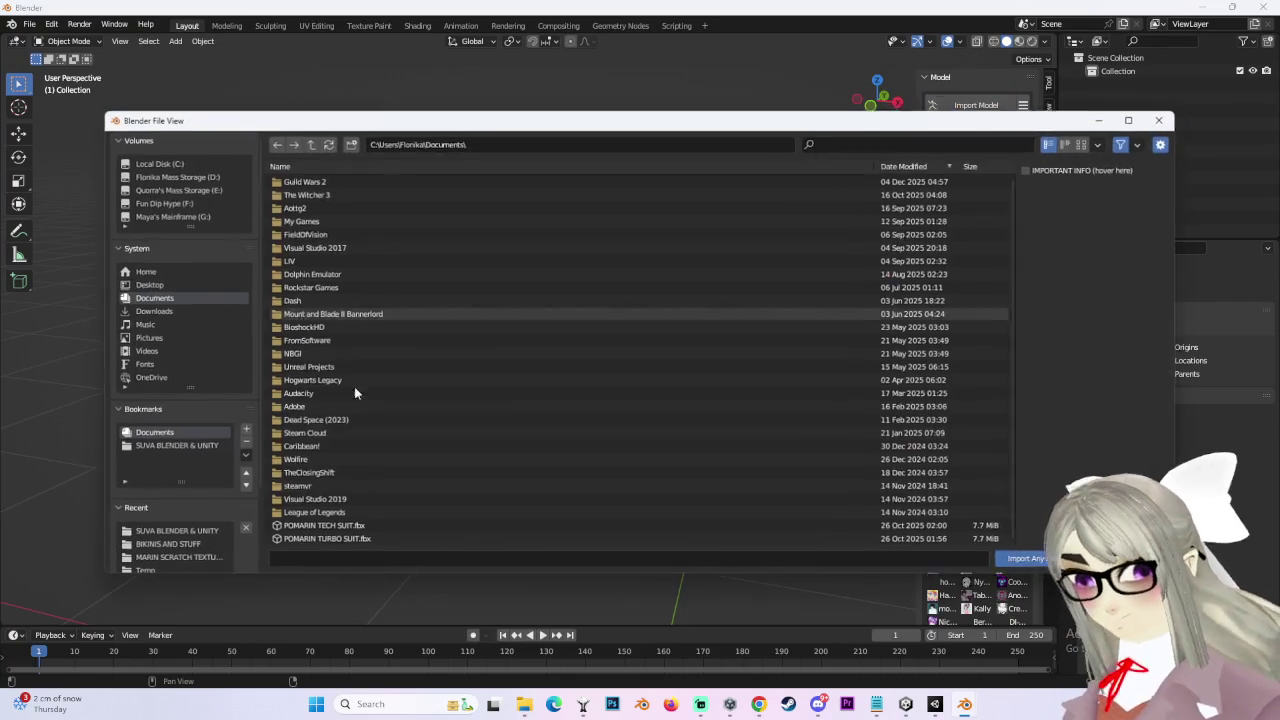
pyautogui.click(188, 532)
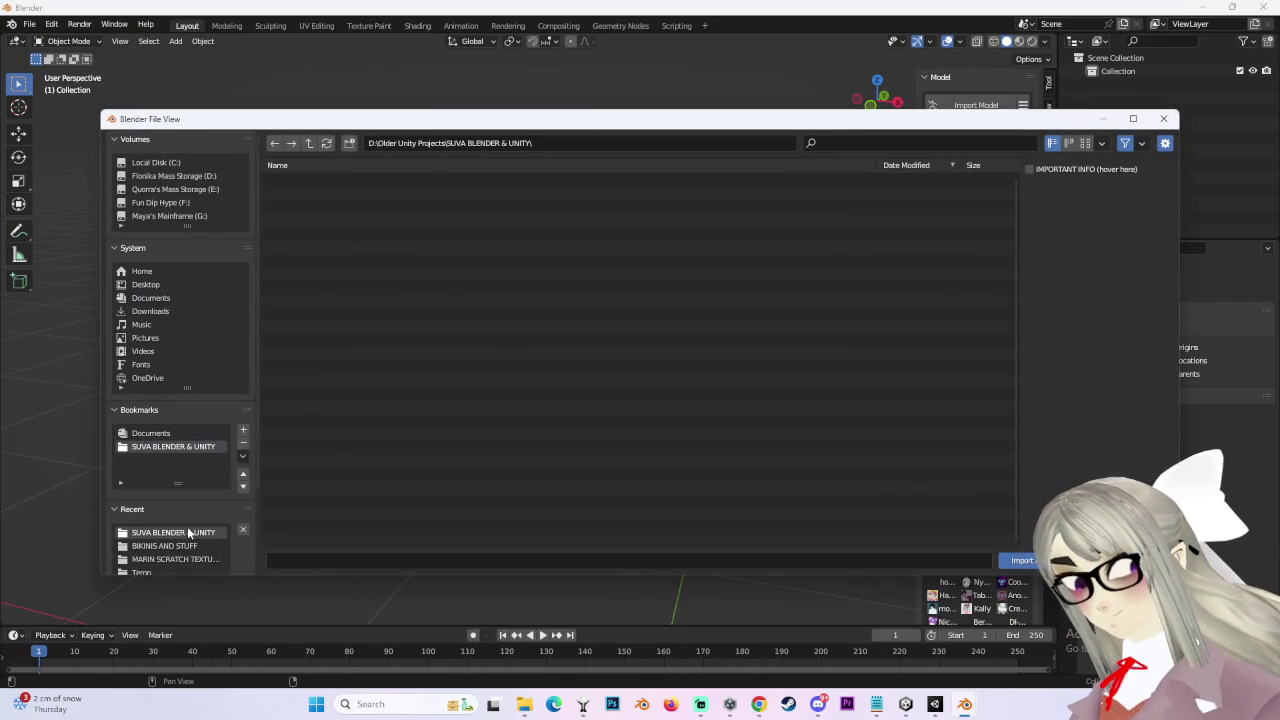
pyautogui.doubleClick(425, 470)
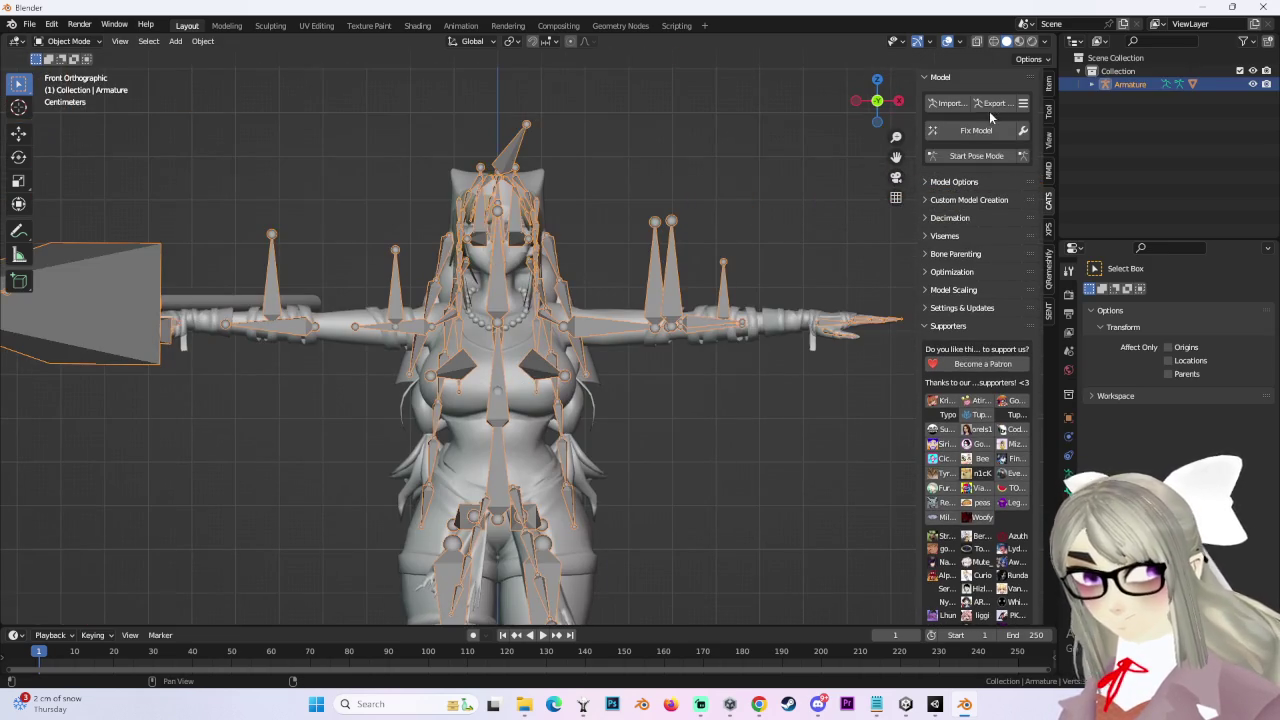
# Step: Select the Body mesh, hide the armature bones and centre the view on the face
pyautogui.click(1092, 84)
pyautogui.click(1136, 124)
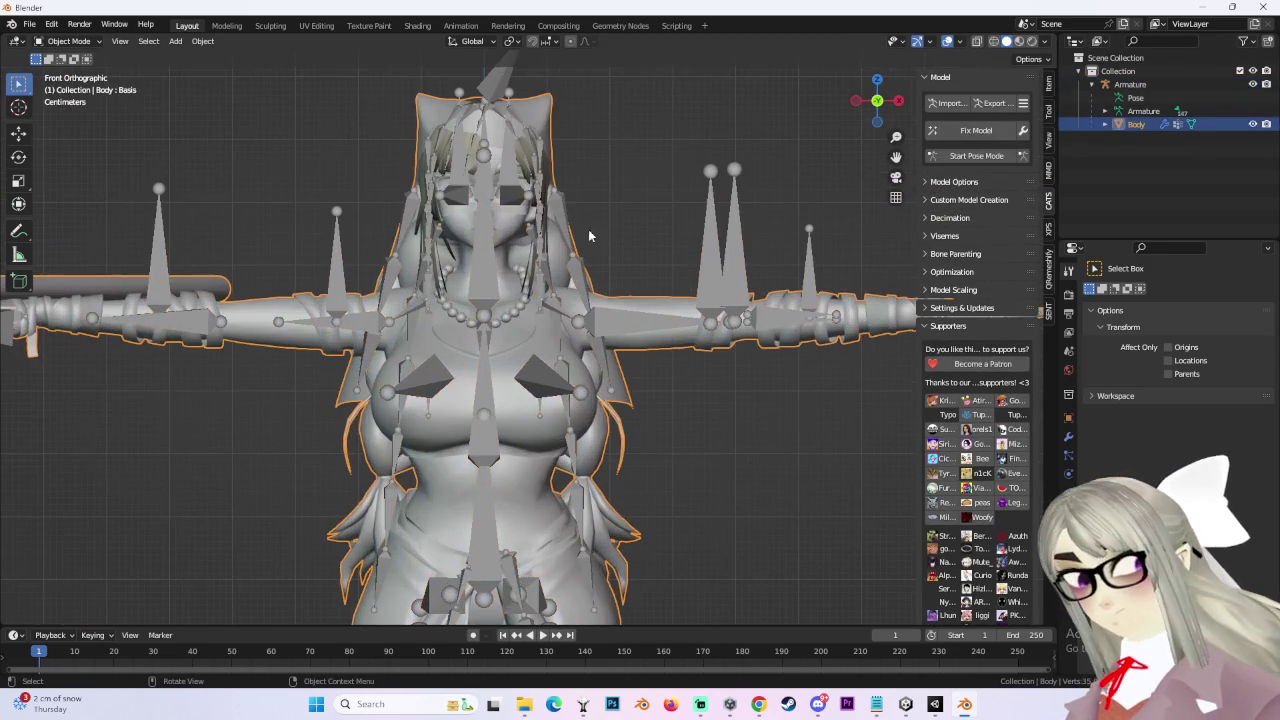
pyautogui.click(1253, 84)
pyautogui.scroll(2, 498, 336)
pyautogui.scroll(2, 593, 444)
pyautogui.scroll(2, 608, 444)
pyautogui.keyDown('shift'); pyautogui.moveTo(608, 450); pyautogui.dragTo(583, 345, button='middle'); pyautogui.keyUp('shift')
# Step: Make SIL the active shape key in the Body mesh's Shape Keys list
pyautogui.click(1068, 511)
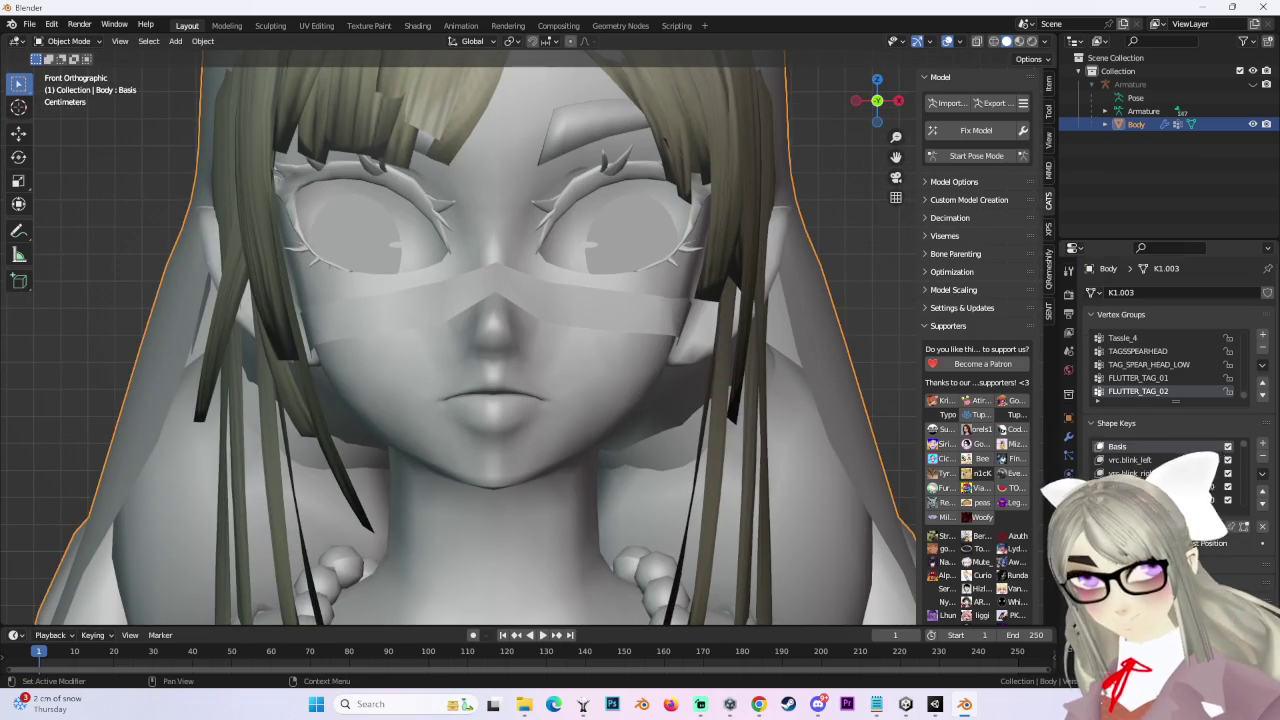
pyautogui.scroll(-5, 1160, 465)
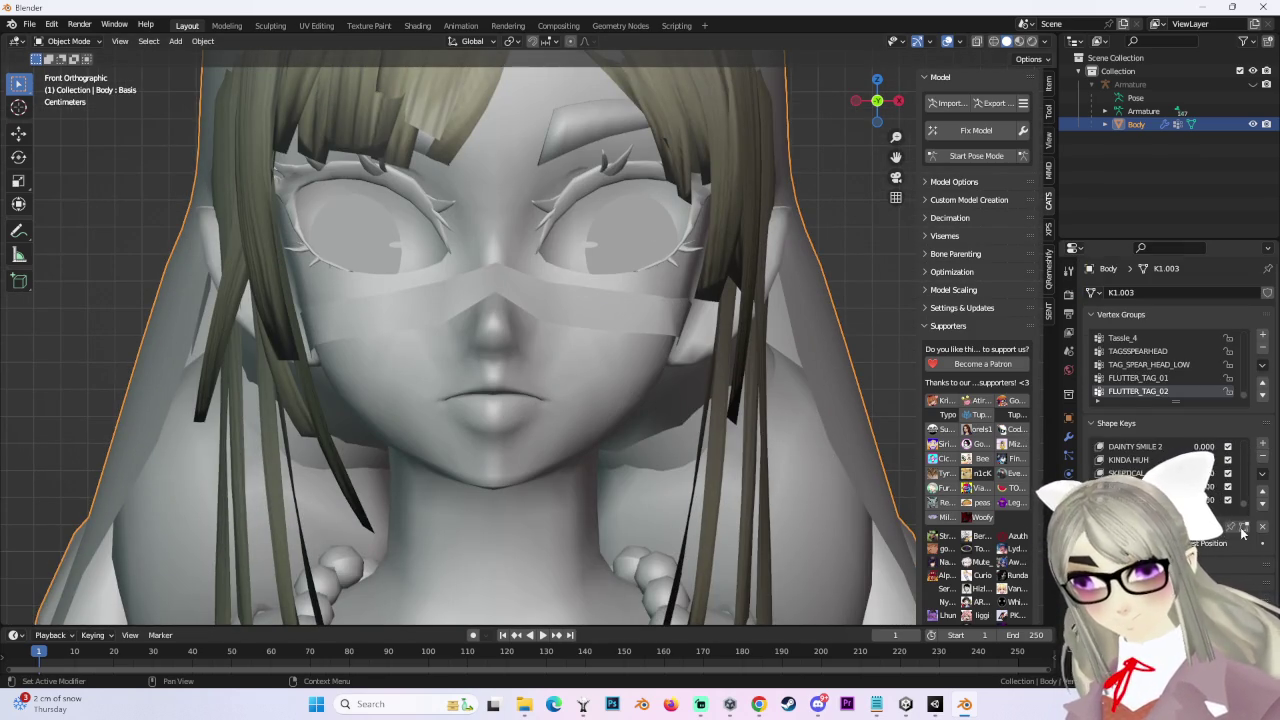
pyautogui.click(1150, 486)
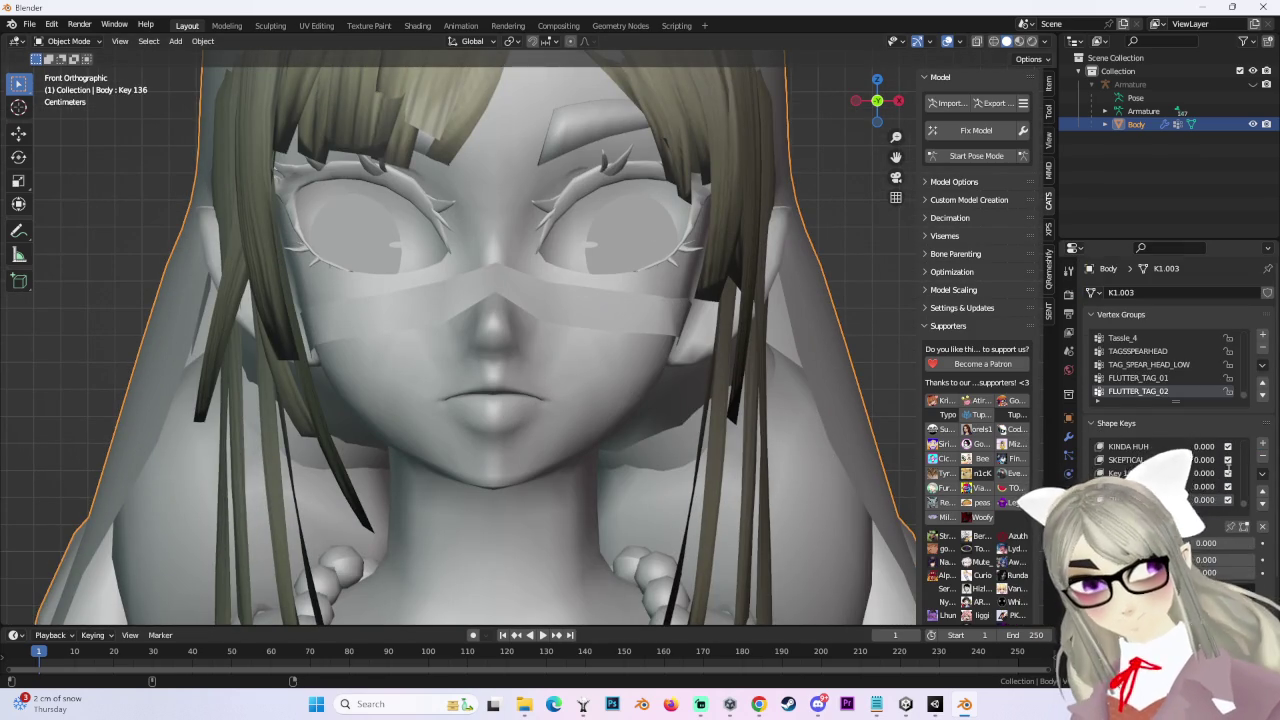
pyautogui.click(1150, 486)
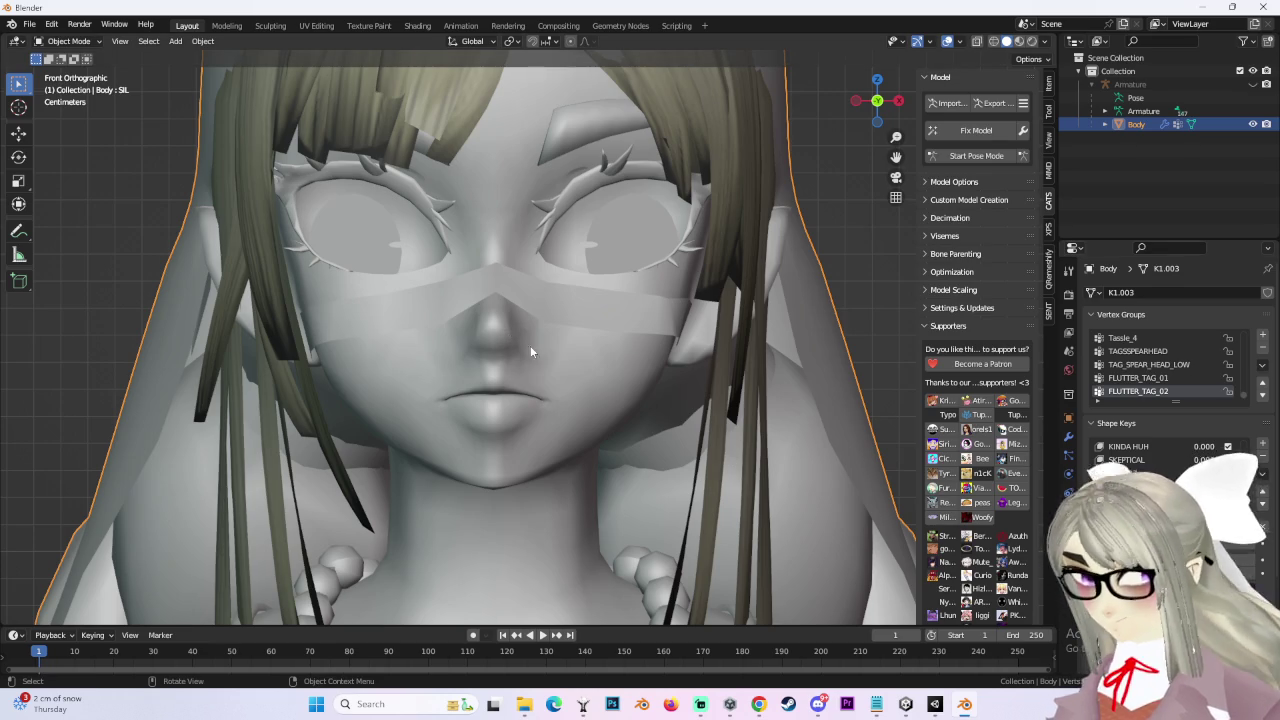
pyautogui.click(90, 42)
# Step: Put the Body mesh in Edit Mode with vertex selection and nothing selected
pyautogui.click(60, 64)
pyautogui.scroll(-3, 536, 412)
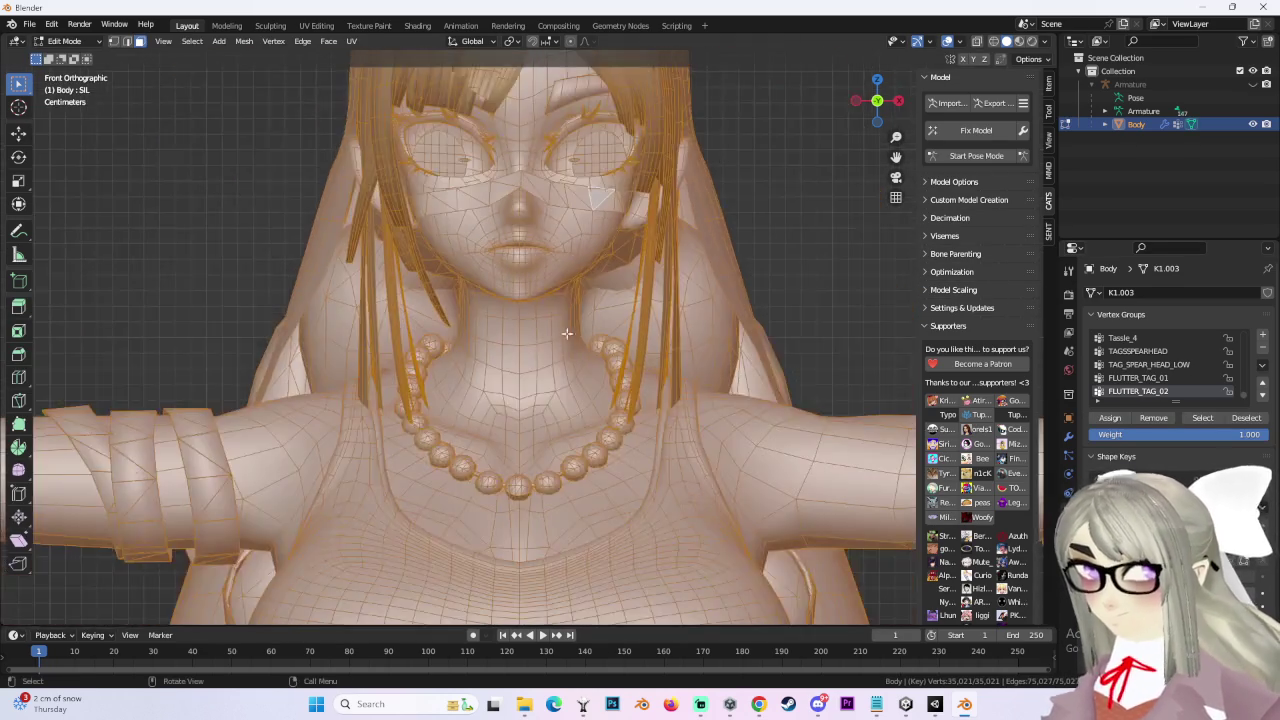
pyautogui.scroll(5, 536, 412)
pyautogui.scroll(-6, 644, 270)
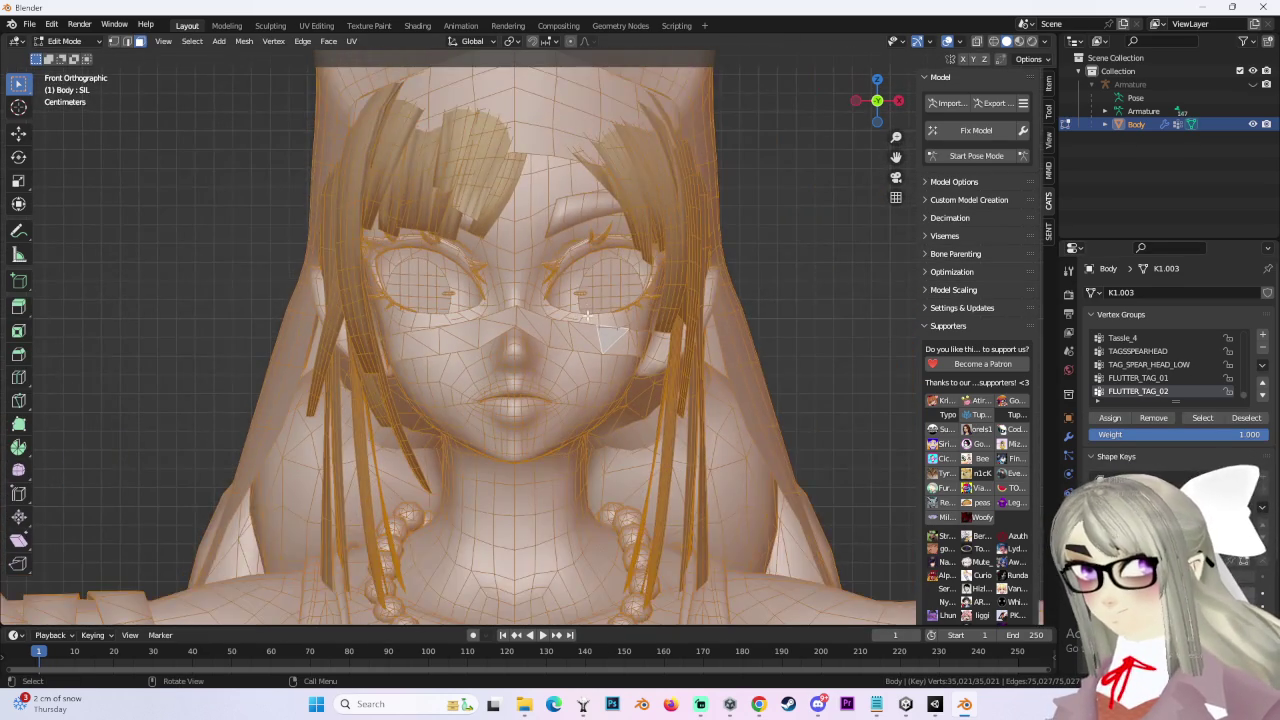
pyautogui.scroll(6, 552, 412)
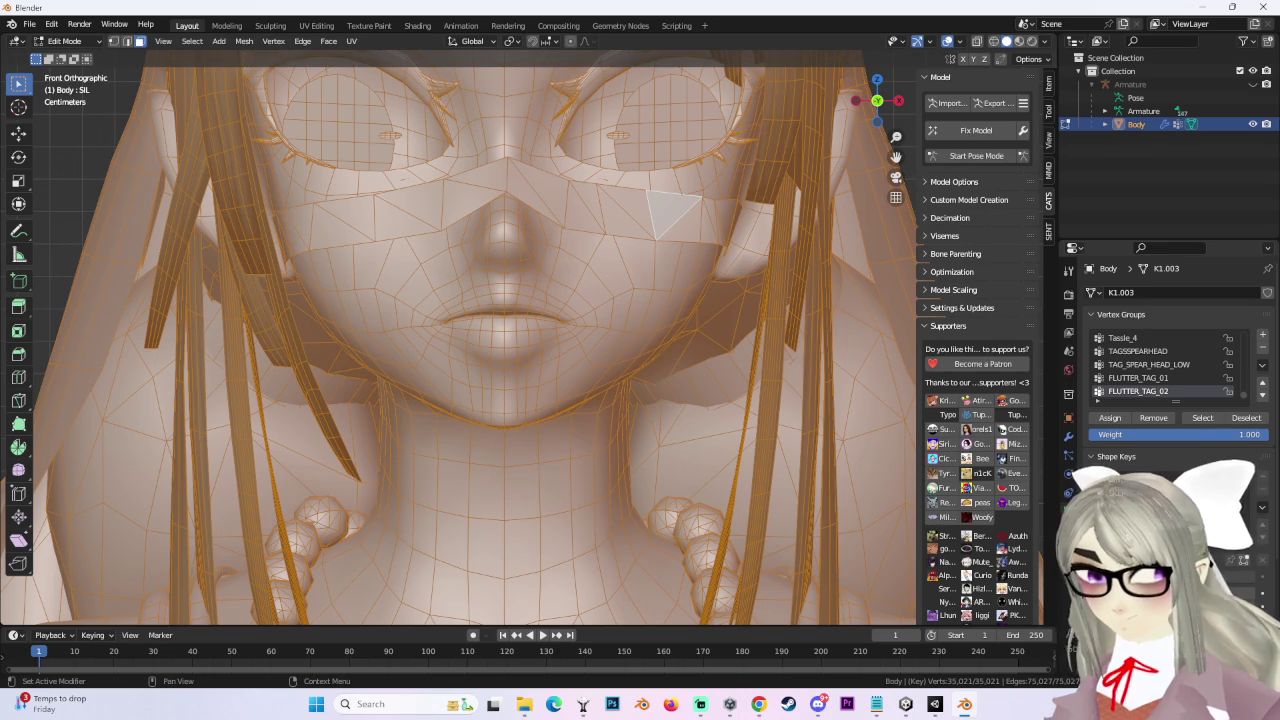
pyautogui.click(113, 42)
pyautogui.scroll(3, 558, 327)
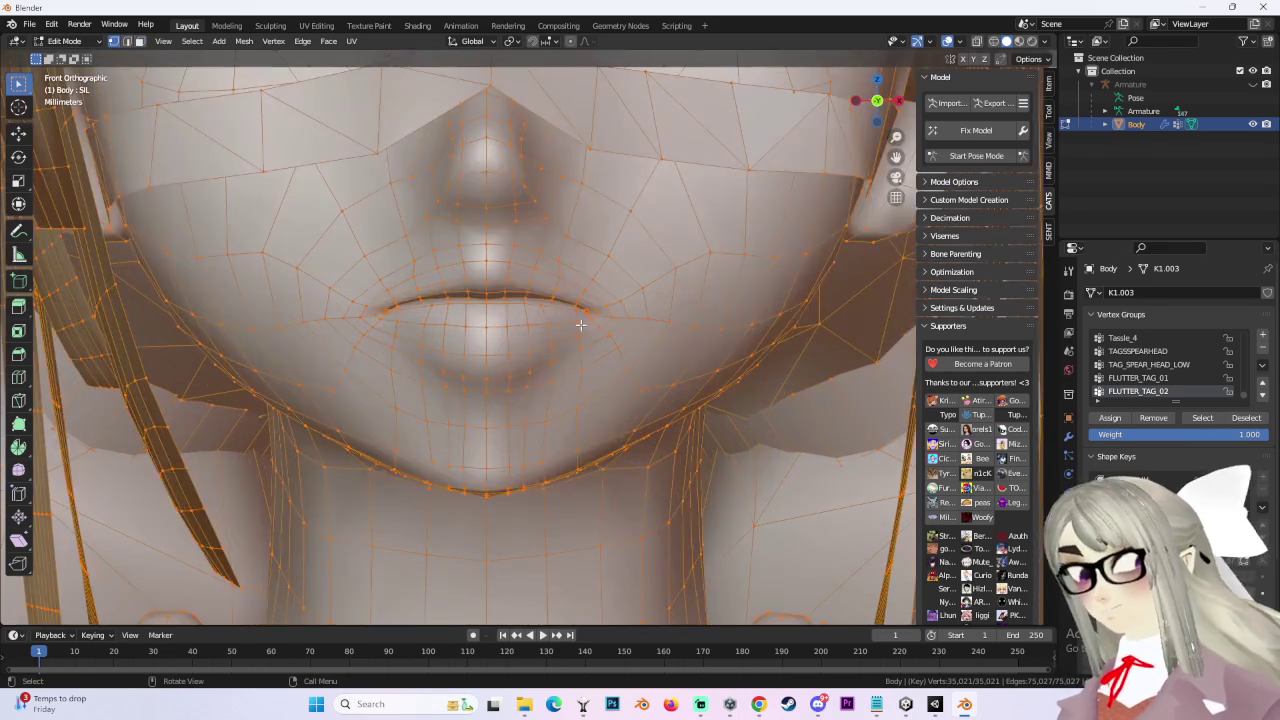
pyautogui.hotkey('alt', 'a')
pyautogui.press('g')
# Step: Raise the right lip-corner vertex along Z with proportional editing enabled
pyautogui.click(643, 317)
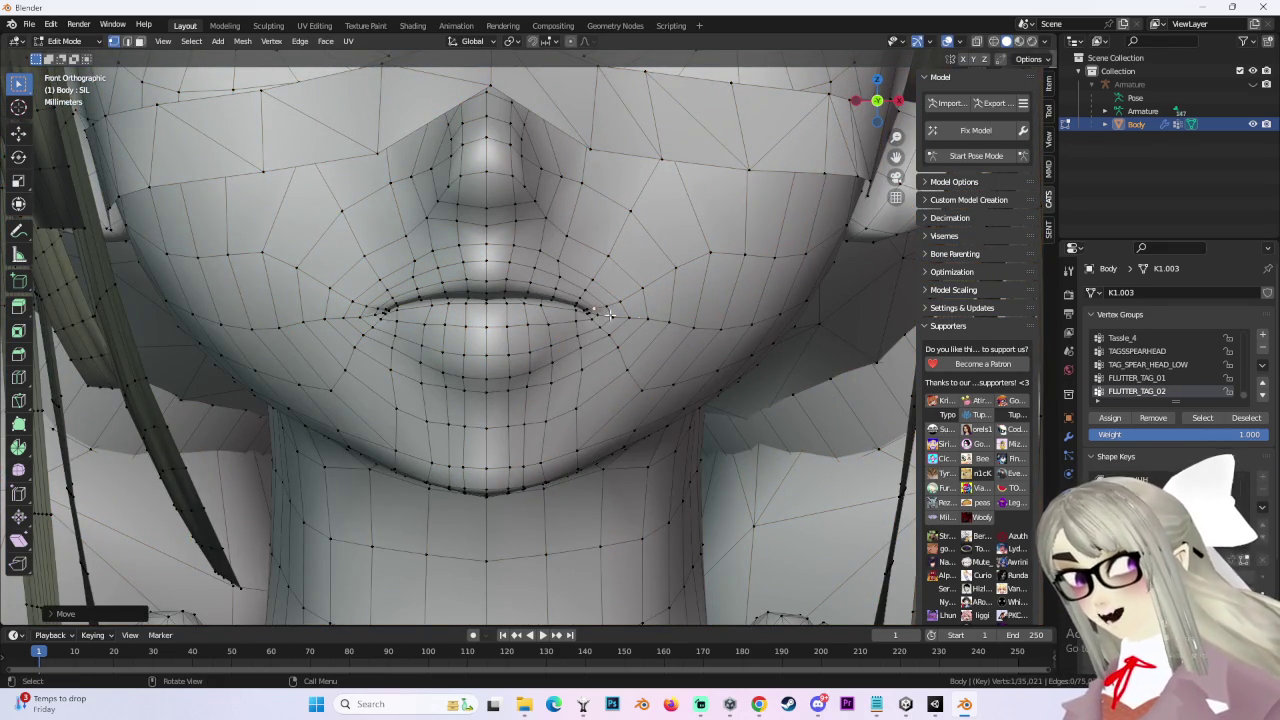
pyautogui.click(740, 313)
pyautogui.press('g')
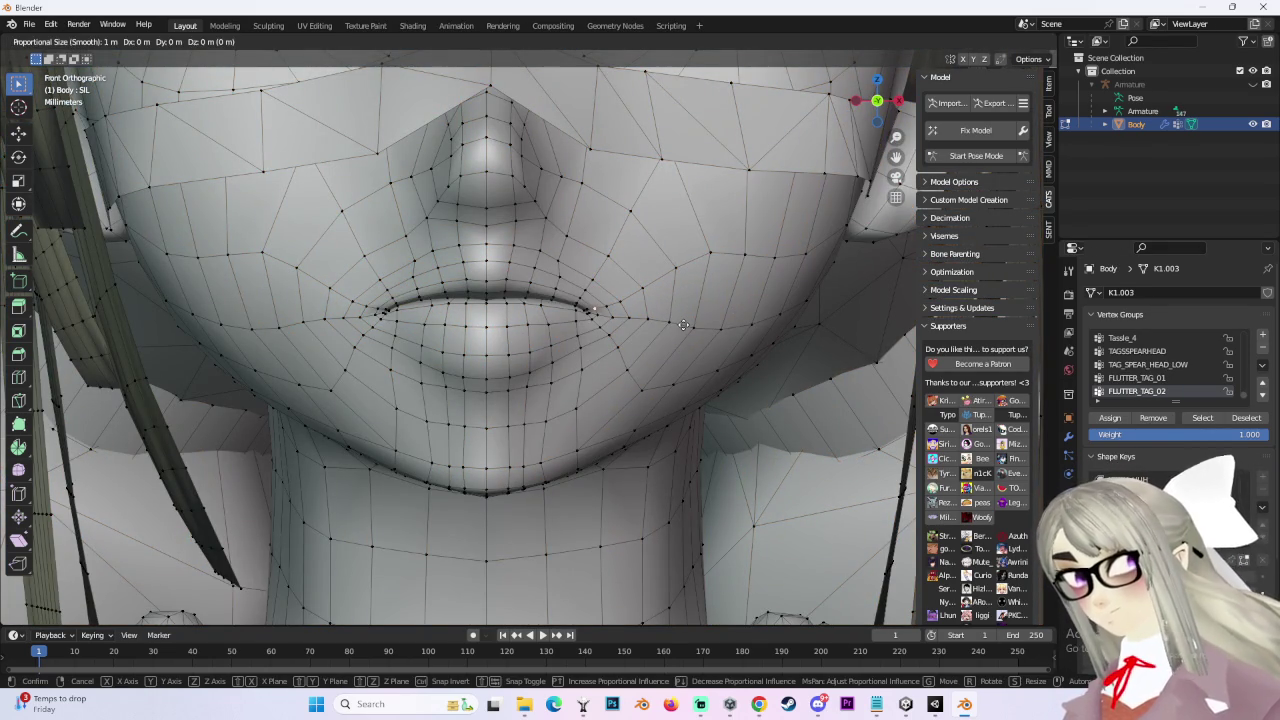
pyautogui.click(683, 325)
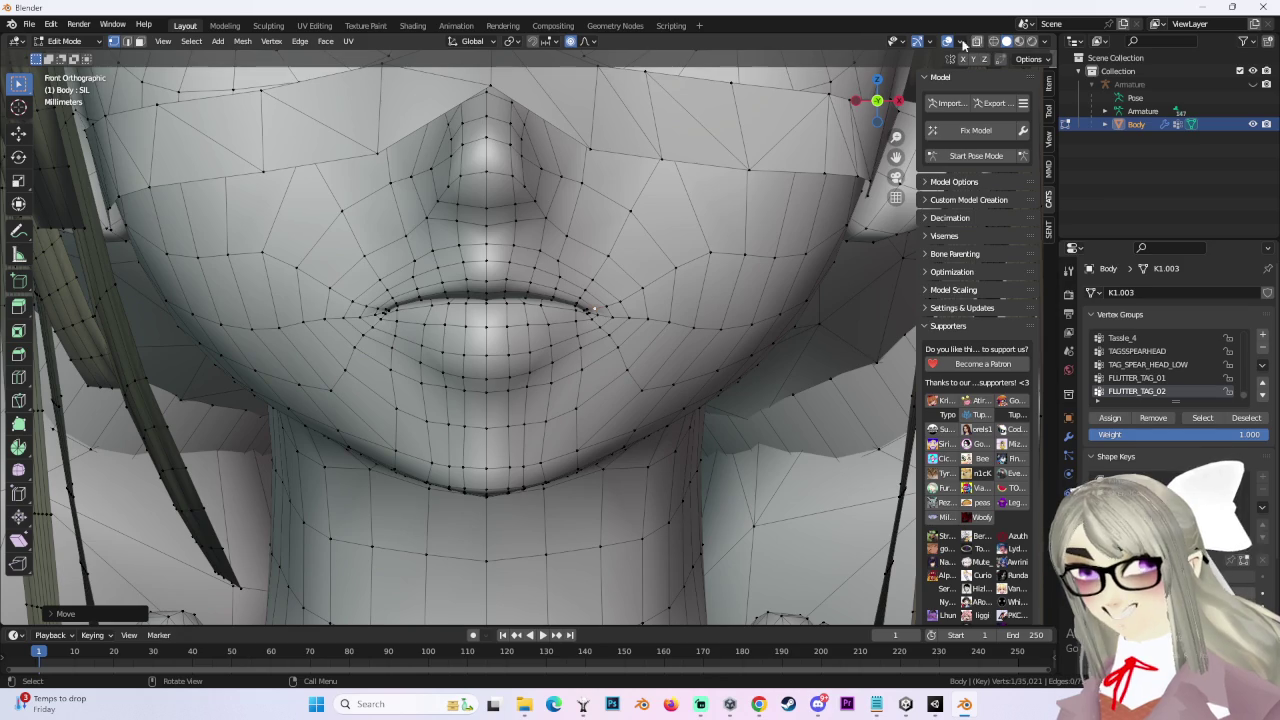
pyautogui.press('g')
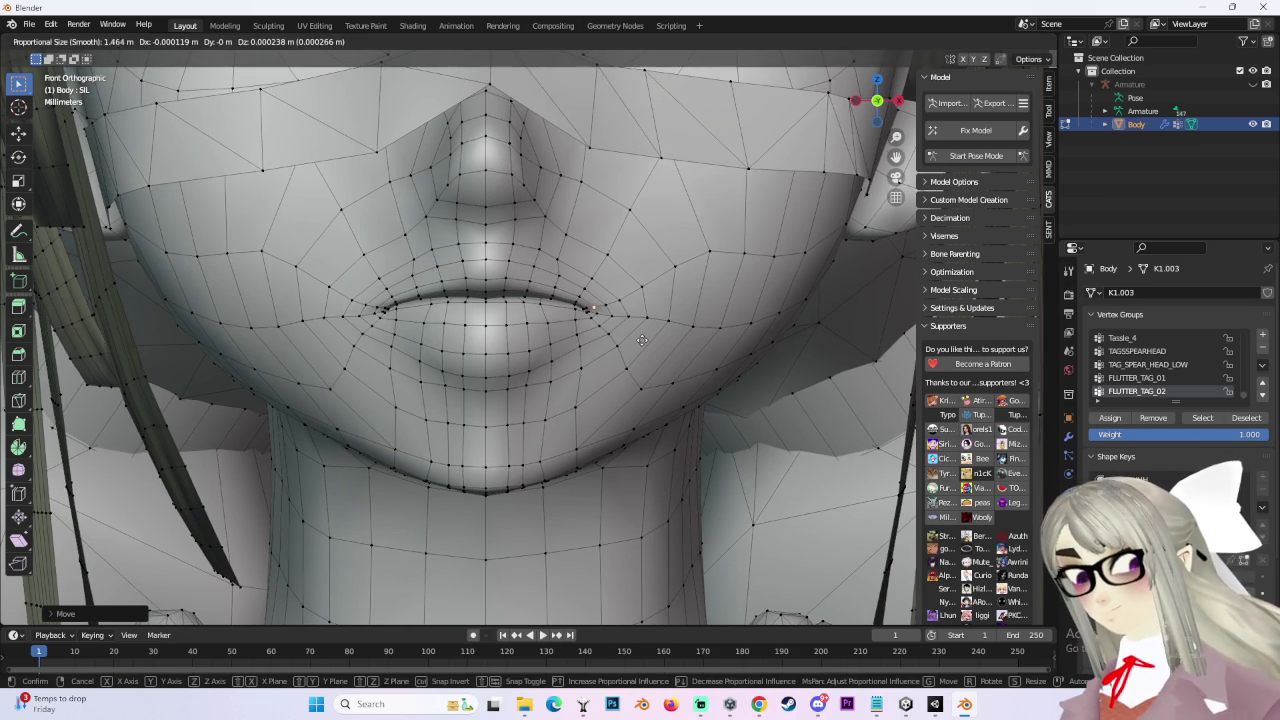
pyautogui.scroll(7, 641, 340)
pyautogui.scroll(3, 641, 340)
pyautogui.scroll(3, 642, 339)
pyautogui.scroll(10, 642, 339)
pyautogui.scroll(10, 642, 339)
pyautogui.scroll(6, 644, 341)
pyautogui.scroll(4, 646, 343)
pyautogui.press('z')
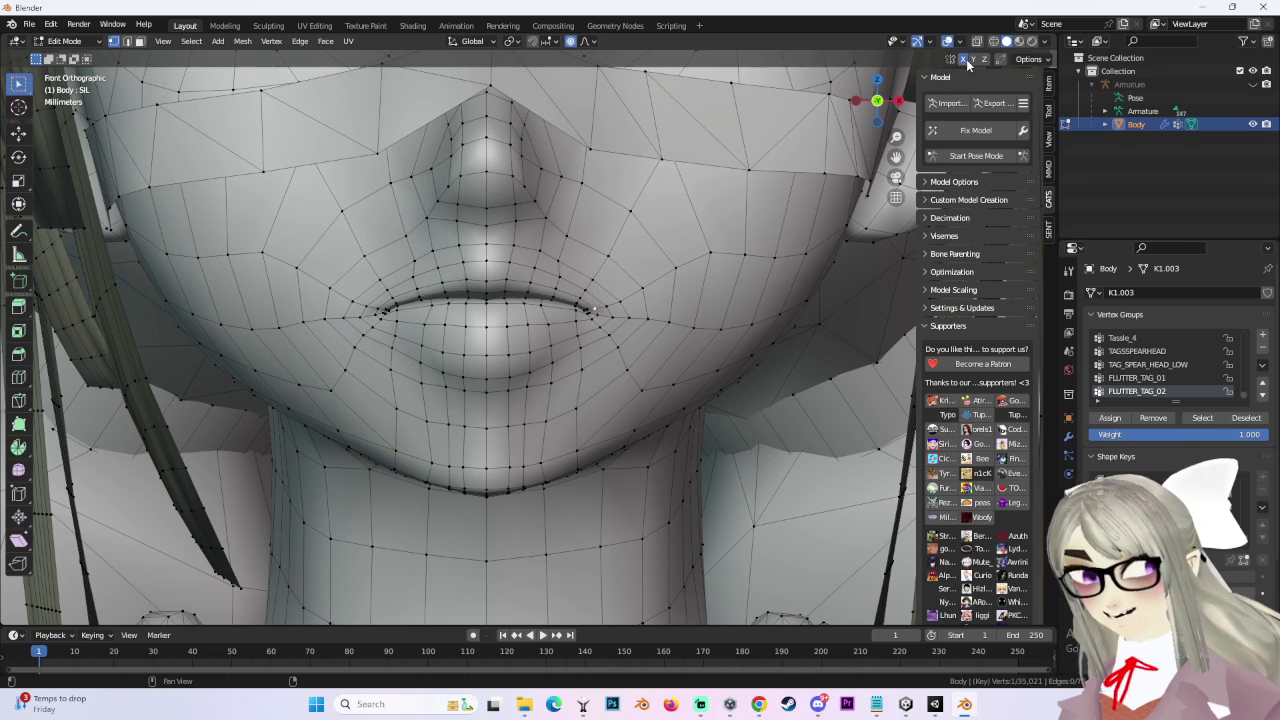
pyautogui.click(697, 360)
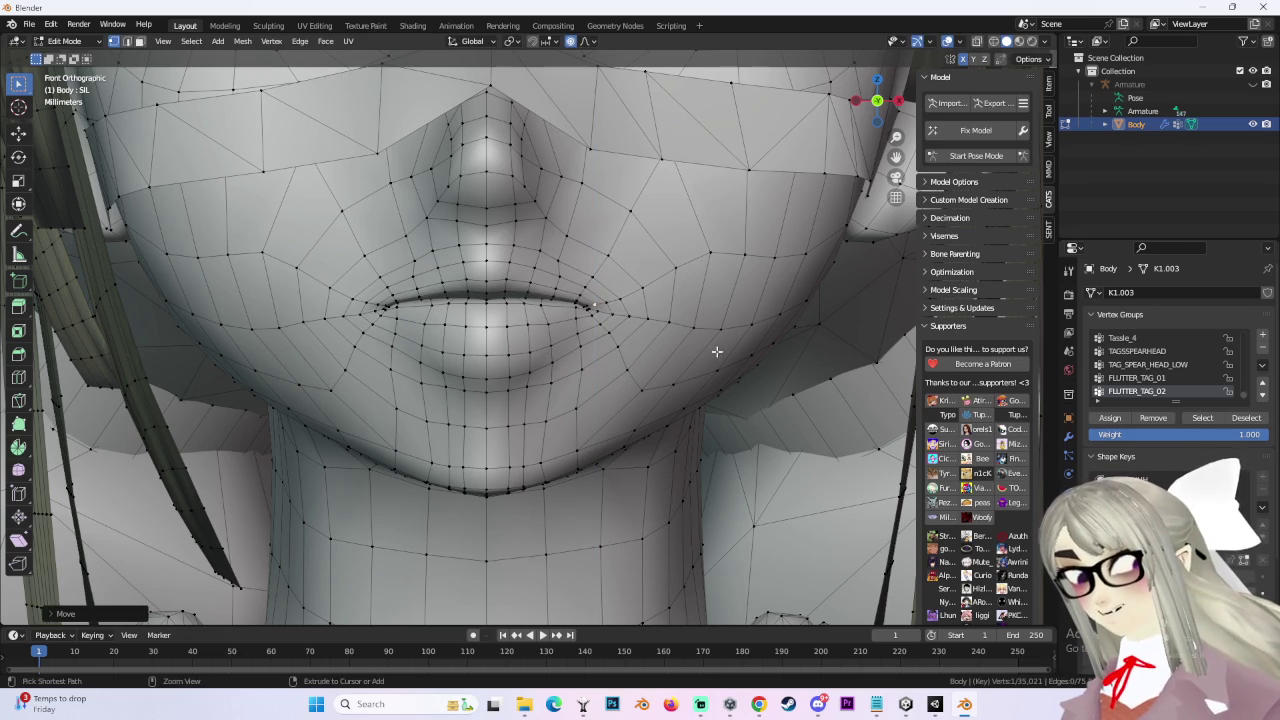
# Step: Nudge the left and right lip corners slightly upward
pyautogui.press('g')
pyautogui.click(420, 290)
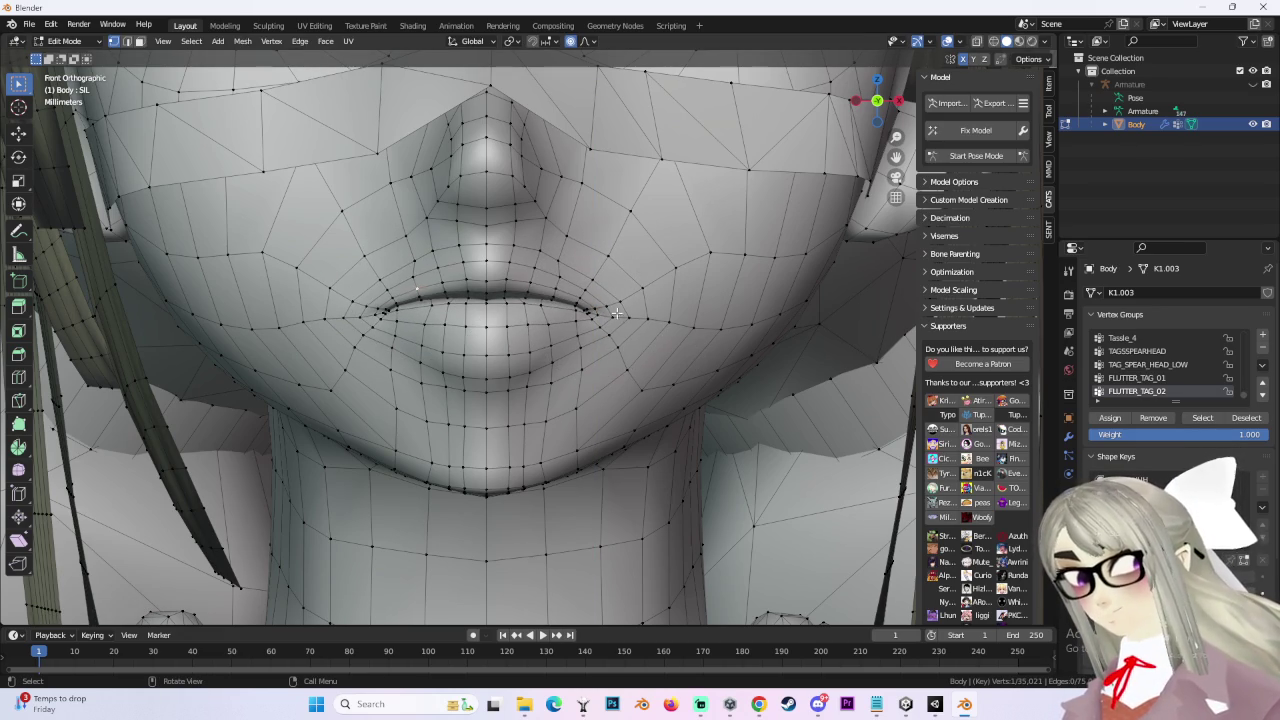
pyautogui.press('g')
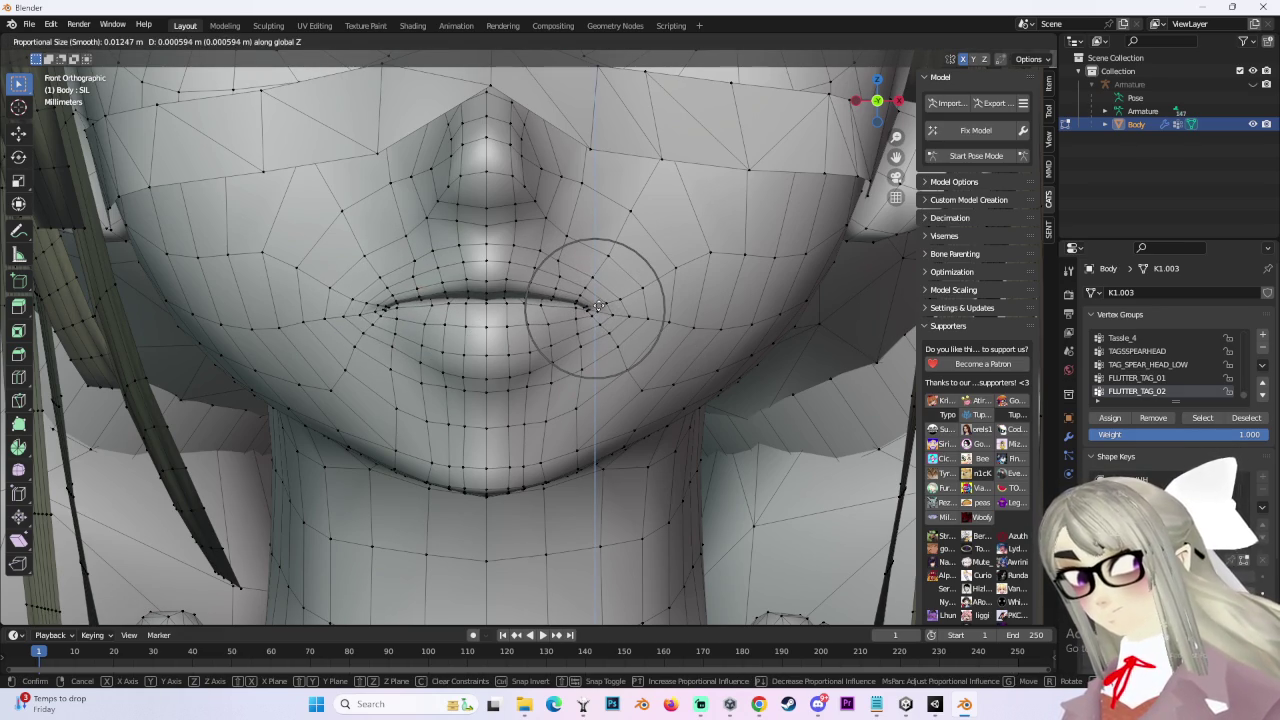
pyautogui.click(598, 306)
pyautogui.scroll(-3, 650, 264)
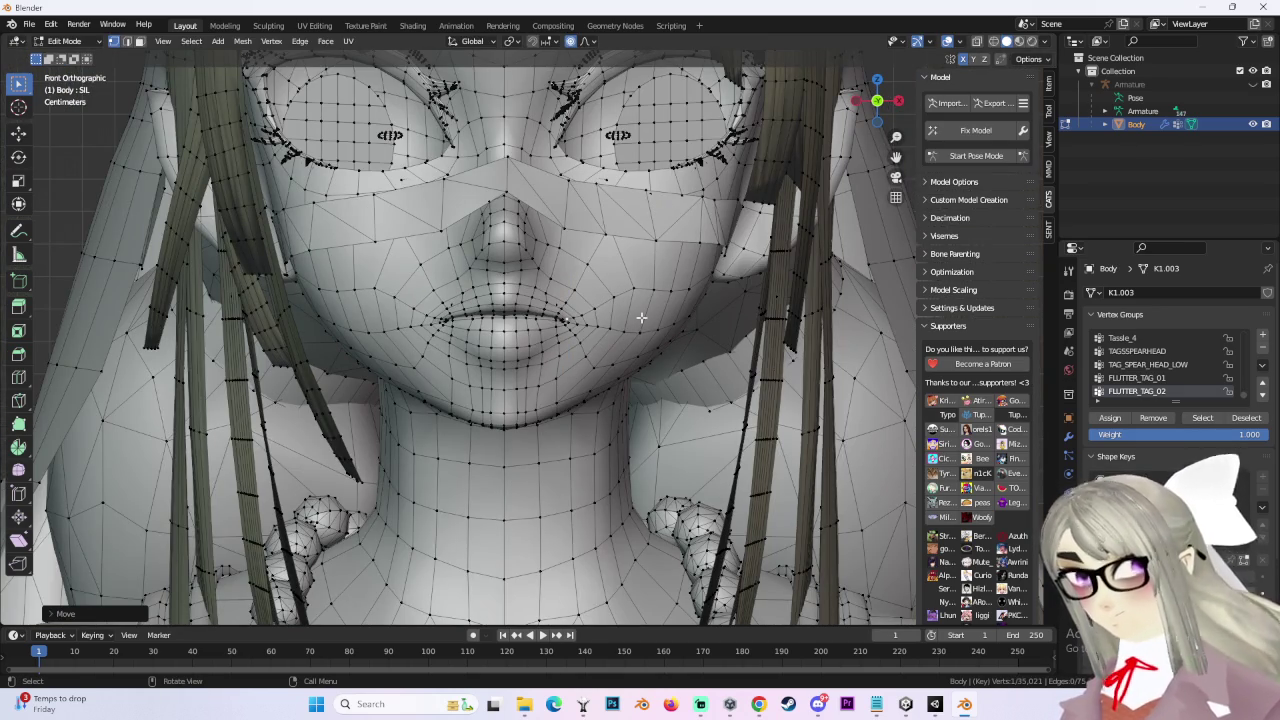
# Step: Return to Object Mode and save the file as MARIN SCRATCH 453 SIL ADDED.blend
pyautogui.click(64, 41)
pyautogui.click(70, 57)
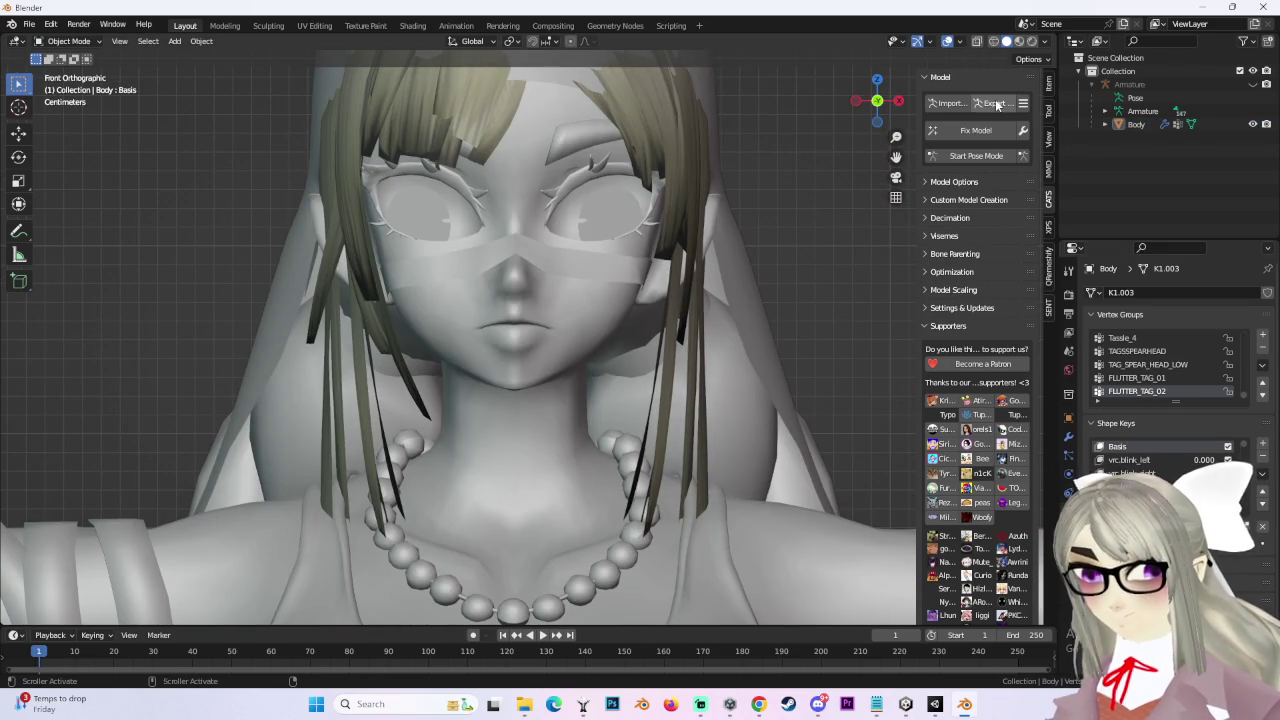
pyautogui.click(29, 24)
pyautogui.click(60, 130)
pyautogui.click(340, 473)
pyautogui.click(337, 561)
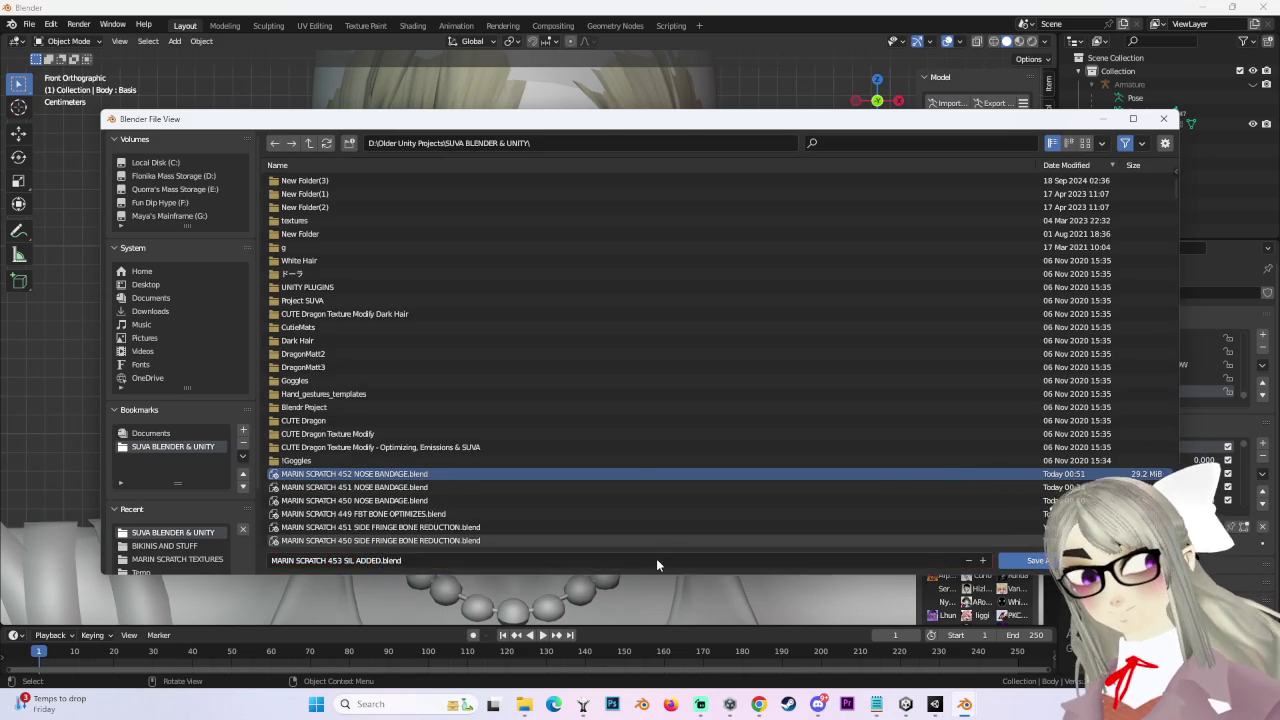
pyautogui.press('Return')
# Step: Export the model with CATS as MARIN SCRATCH 453 SIL ADDED.fbx
pyautogui.scroll(-3, 1174, 315)
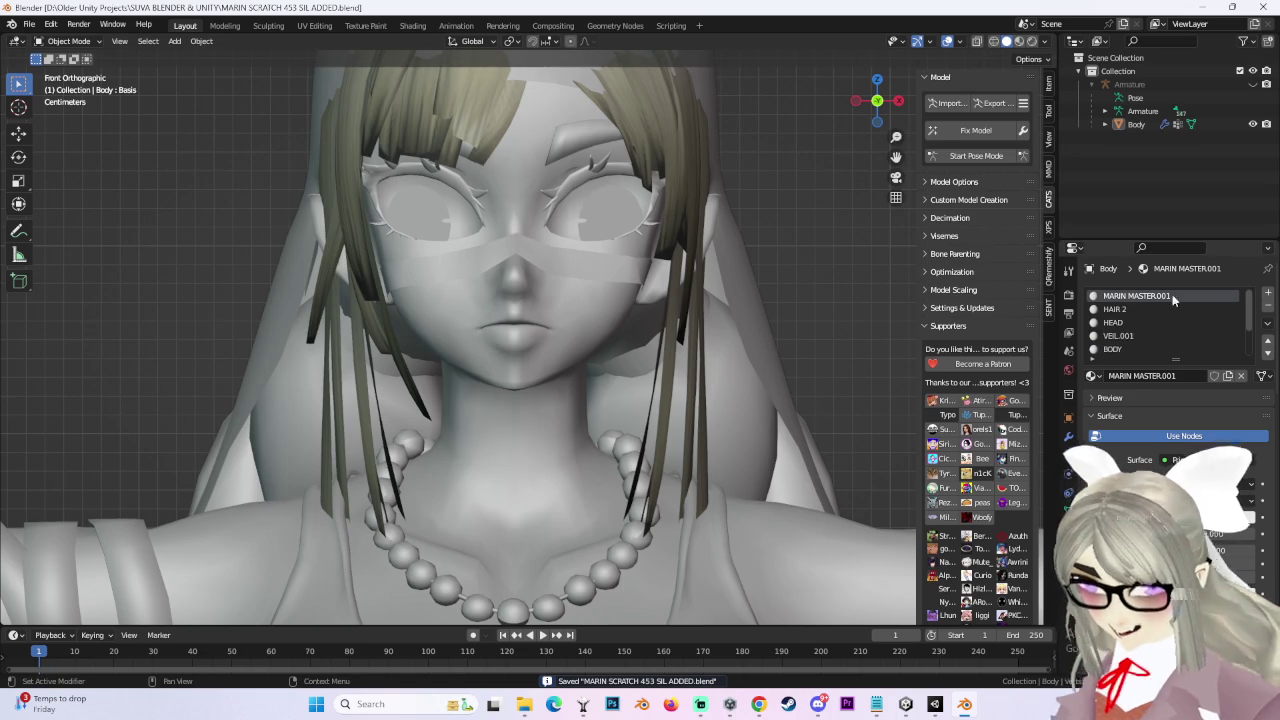
pyautogui.click(1118, 296)
pyautogui.scroll(3, 1120, 330)
pyautogui.click(1116, 349)
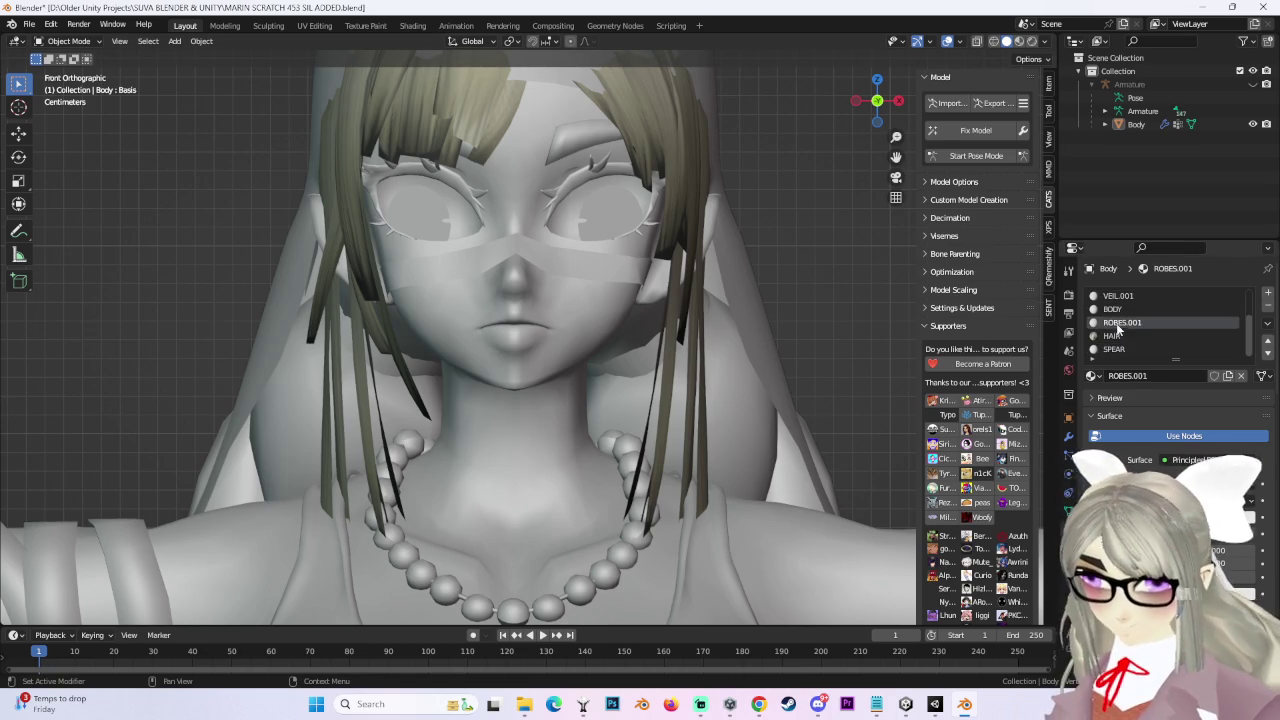
pyautogui.scroll(-3, 1120, 330)
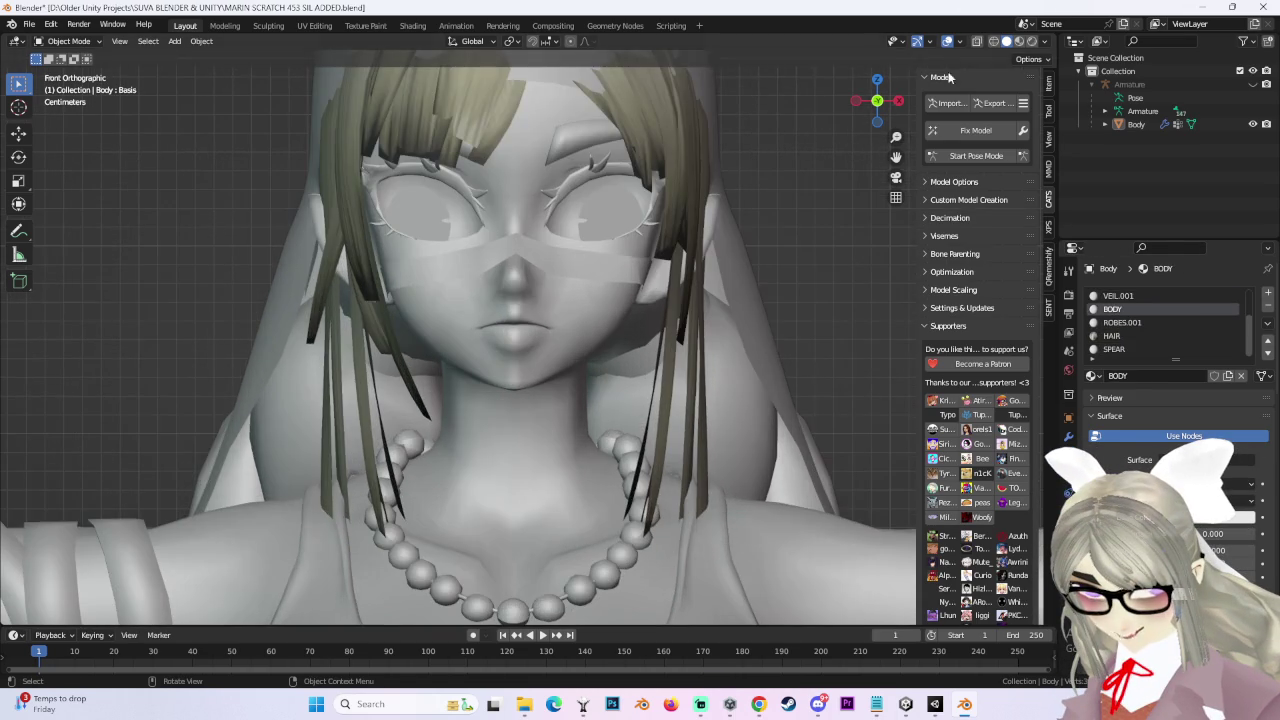
pyautogui.click(993, 111)
pyautogui.click(990, 191)
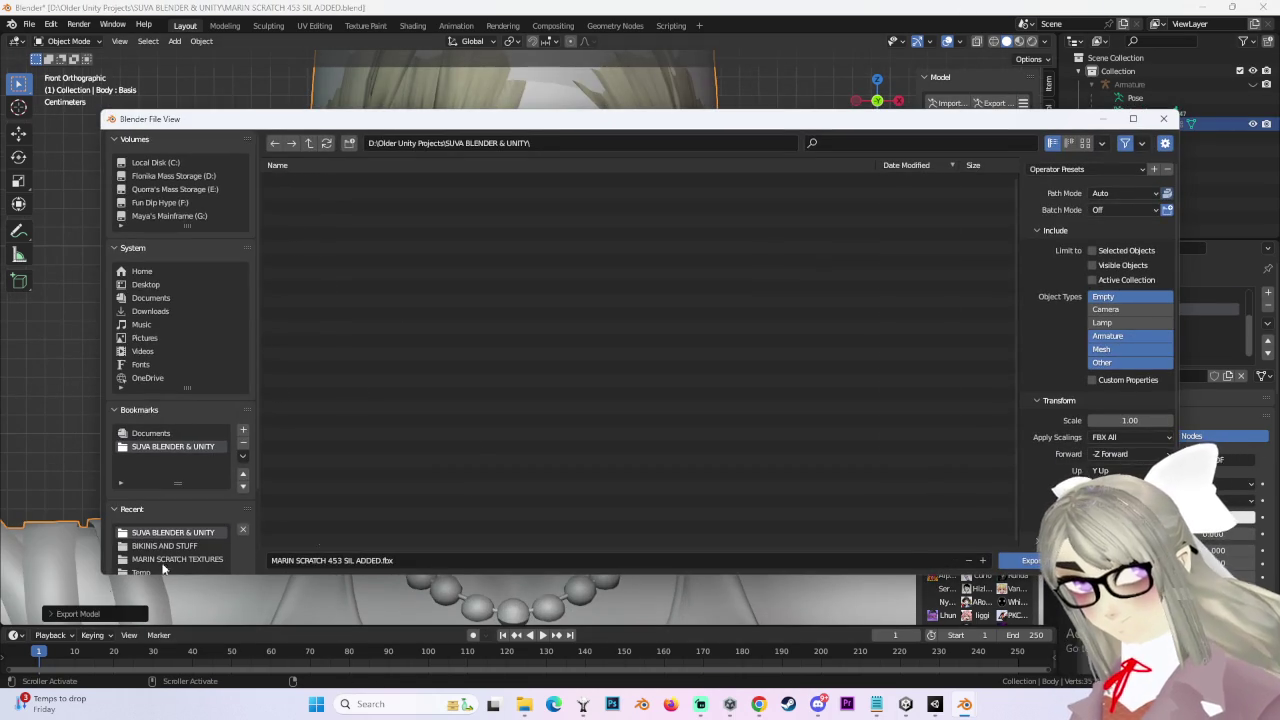
pyautogui.click(1028, 560)
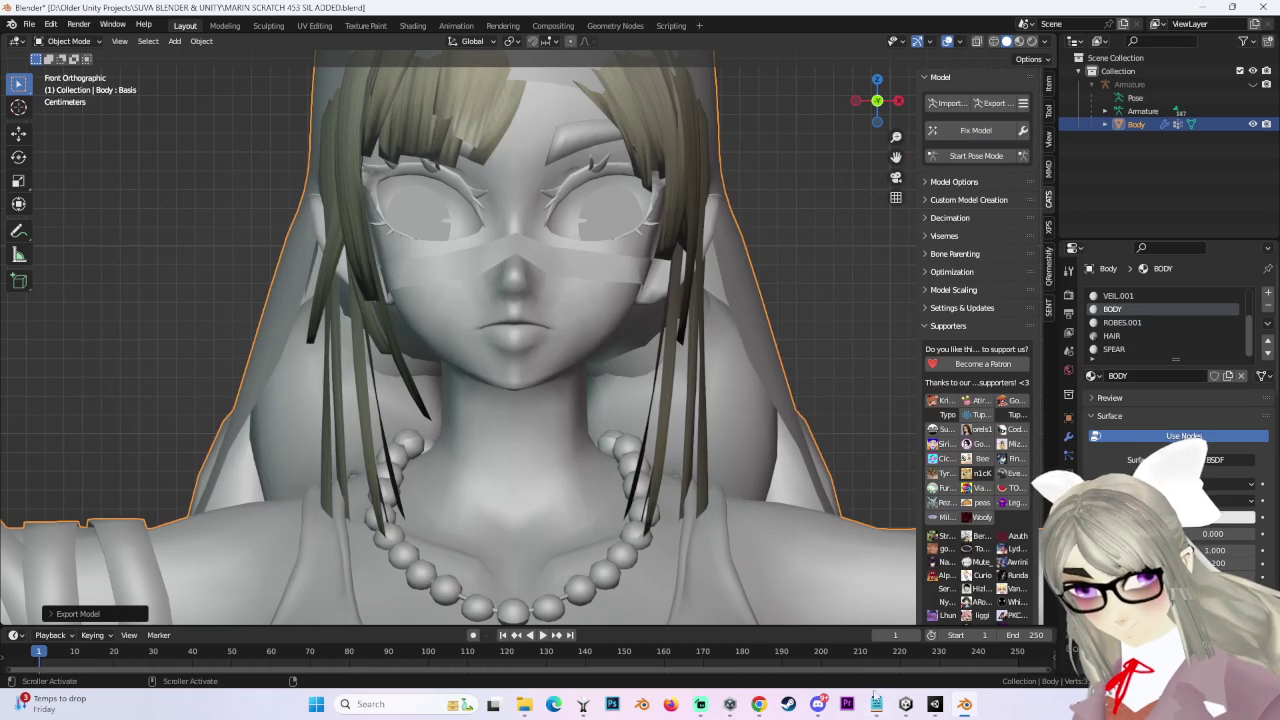
pyautogui.click(938, 704)
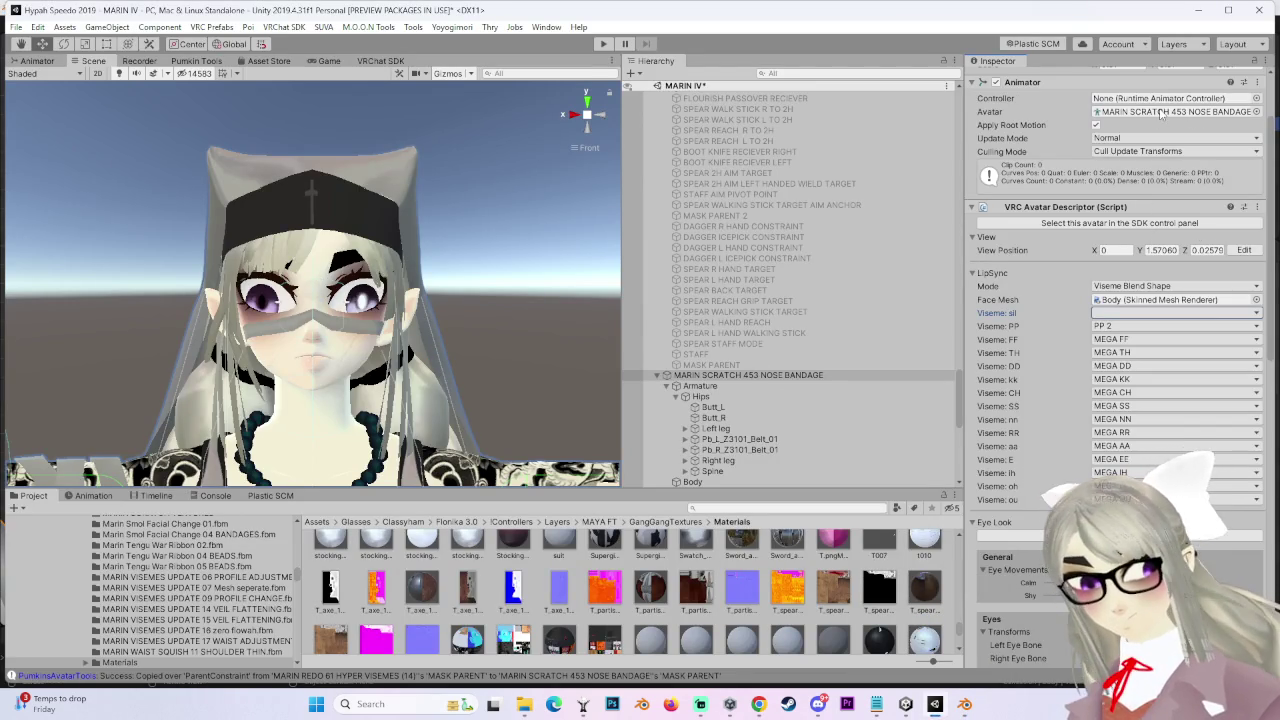
# Step: Ping the avatar's model asset from the Animator and select a MARIN model in its folder
pyautogui.click(1200, 112)
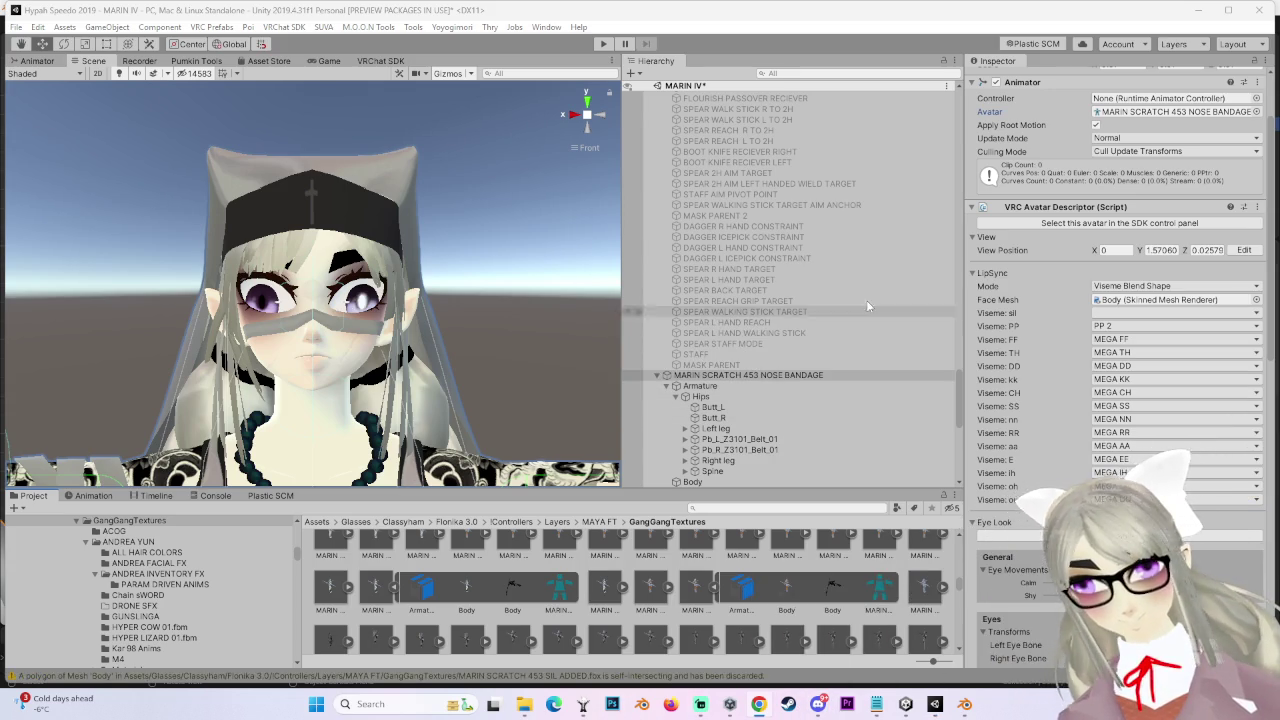
pyautogui.scroll(-5, 1110, 350)
pyautogui.scroll(3, 1110, 350)
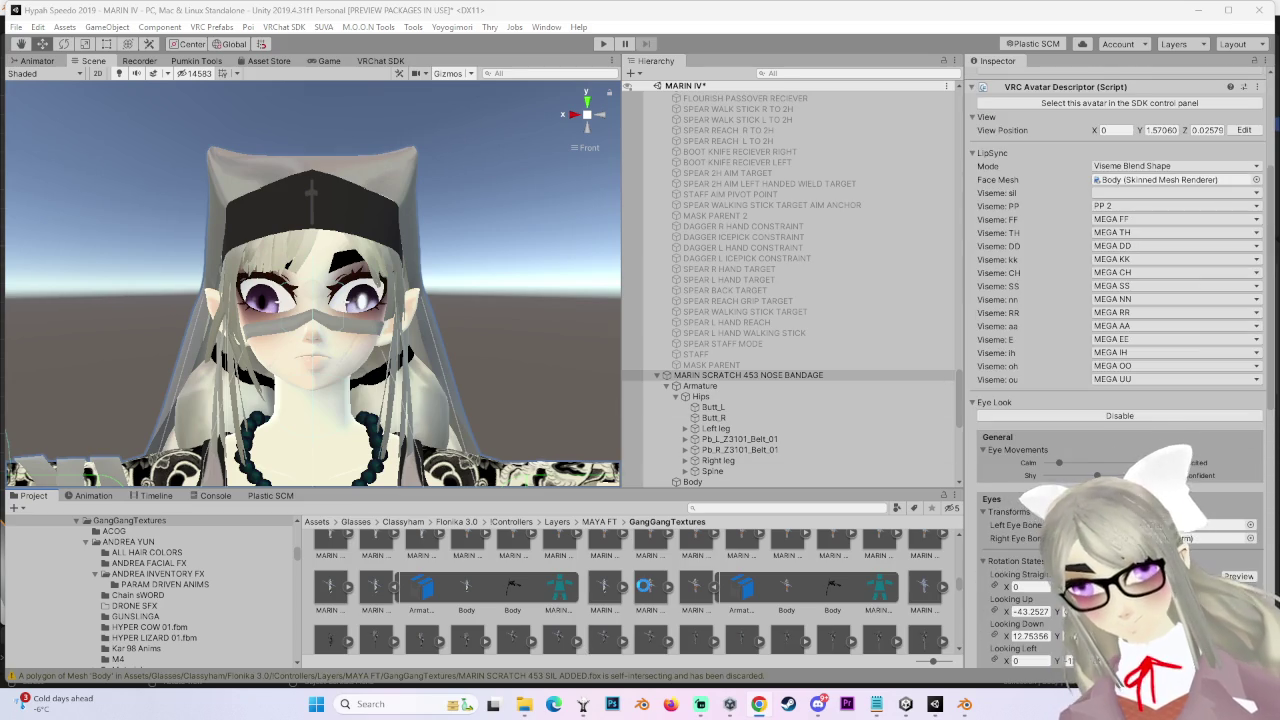
pyautogui.click(646, 590)
# Step: Set the SIL ADDED model's material Location to Use External Materials (Legacy) and apply
pyautogui.click(922, 580)
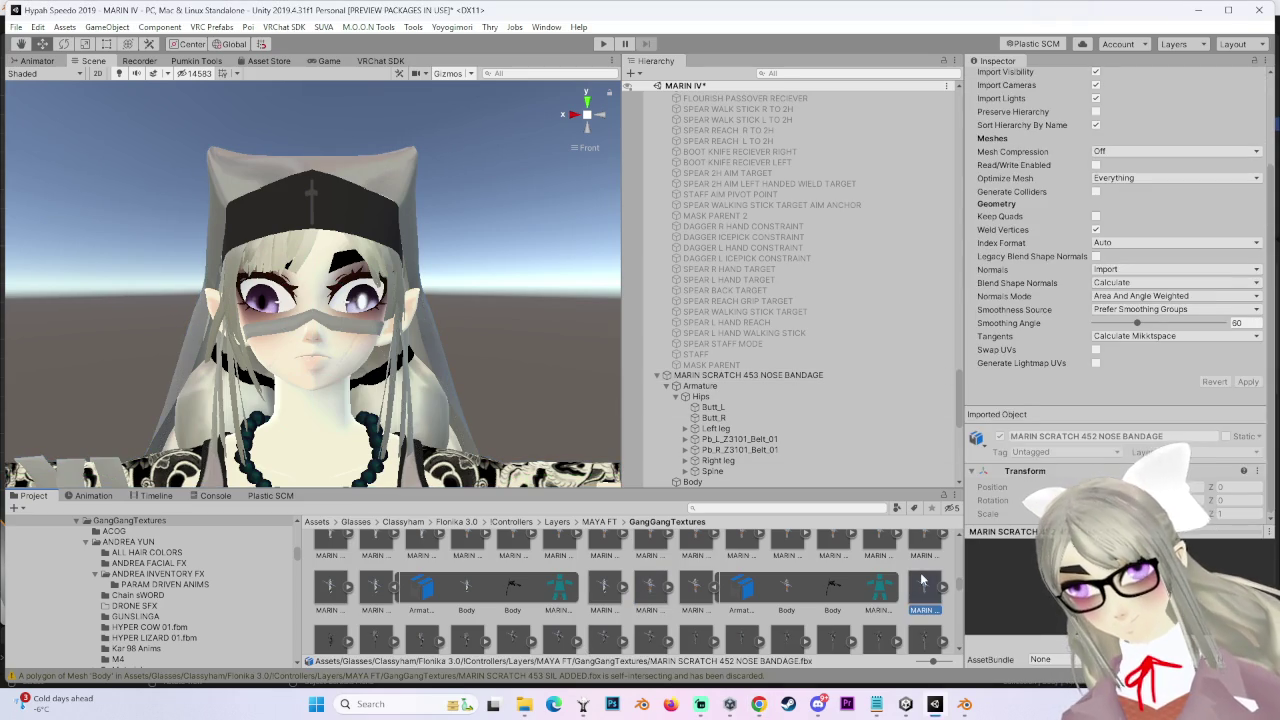
pyautogui.scroll(3, 1128, 258)
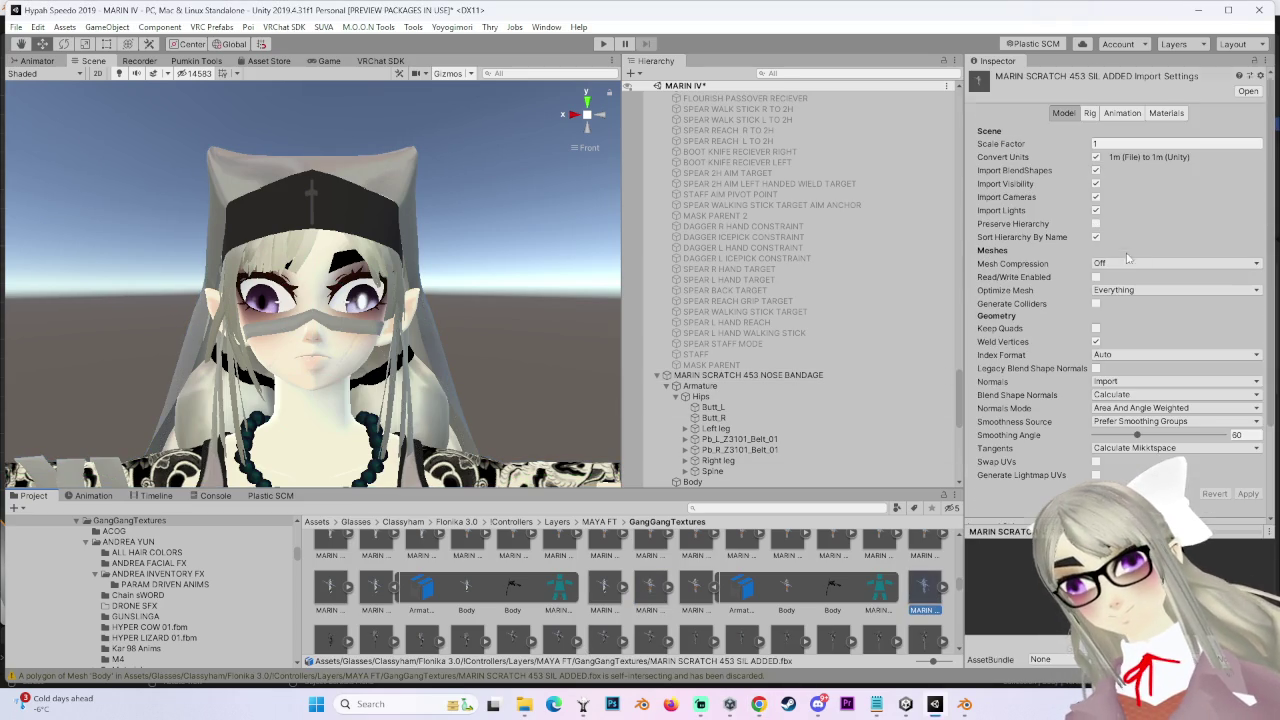
pyautogui.click(1166, 113)
pyautogui.click(1165, 158)
pyautogui.click(1167, 172)
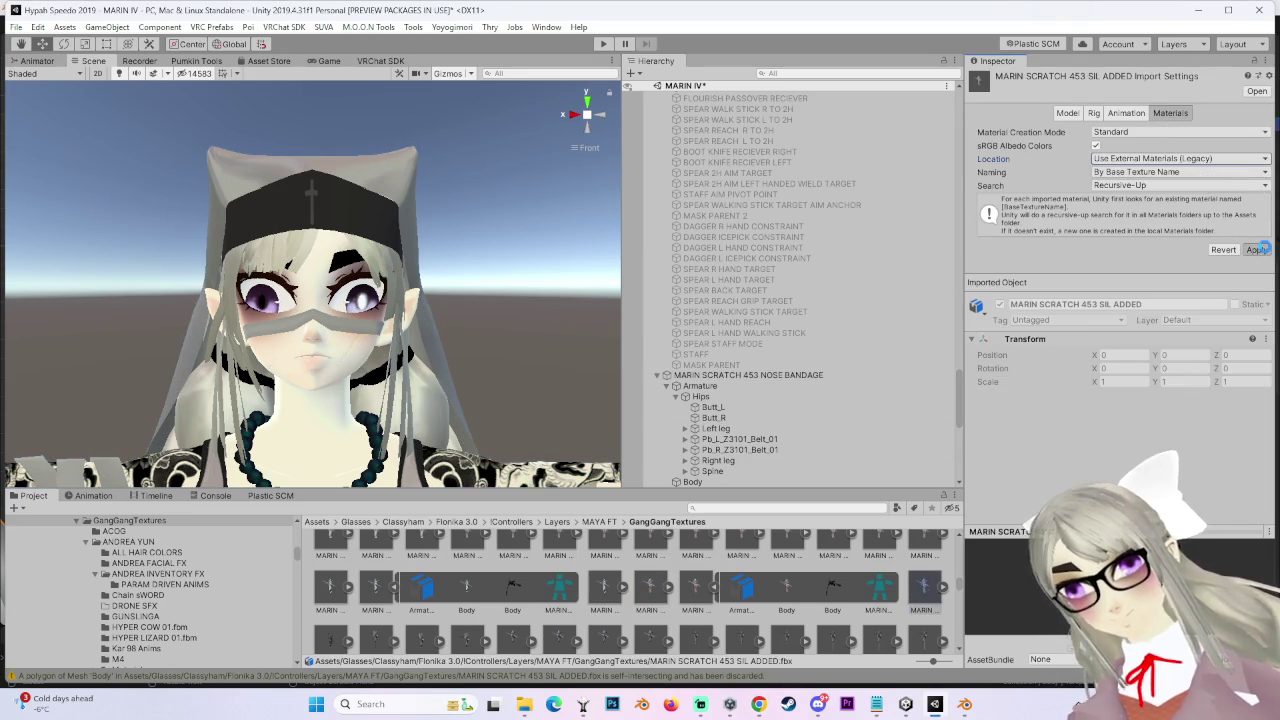
pyautogui.click(1263, 250)
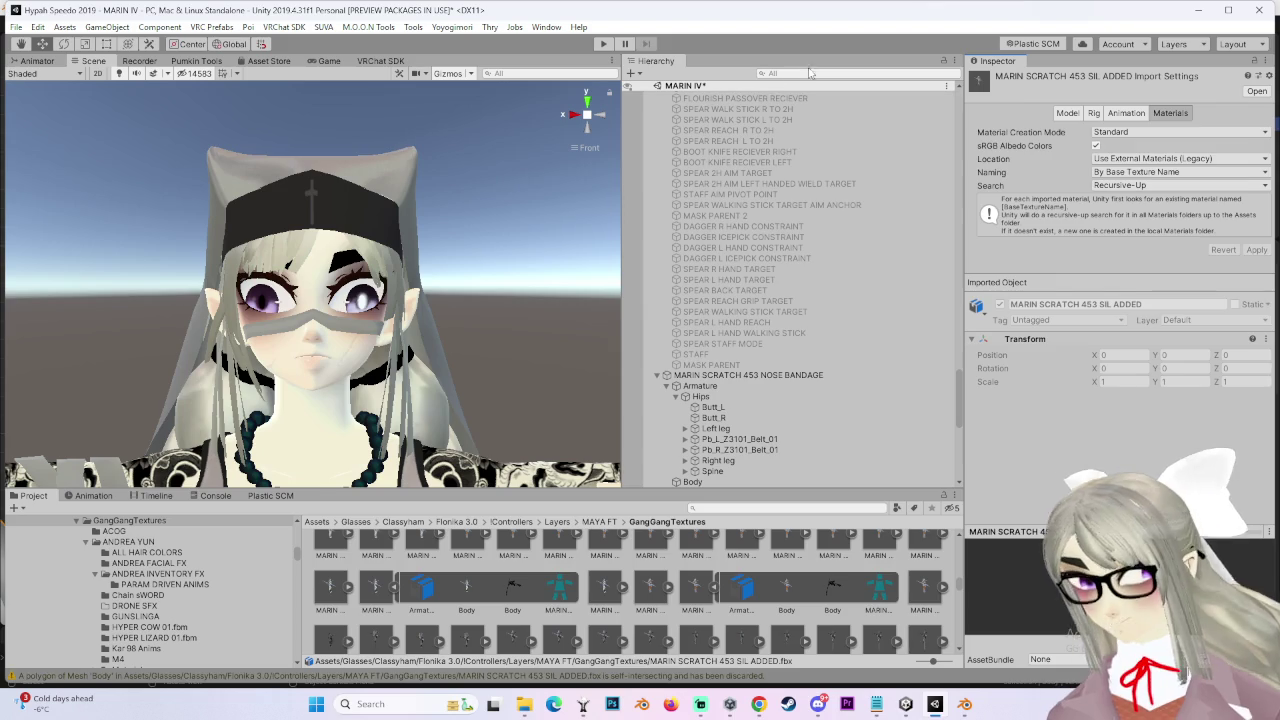
pyautogui.click(1094, 113)
# Step: Set the SIL ADDED model's Animation Type to Humanoid, apply, and open its avatar configuration
pyautogui.click(1148, 132)
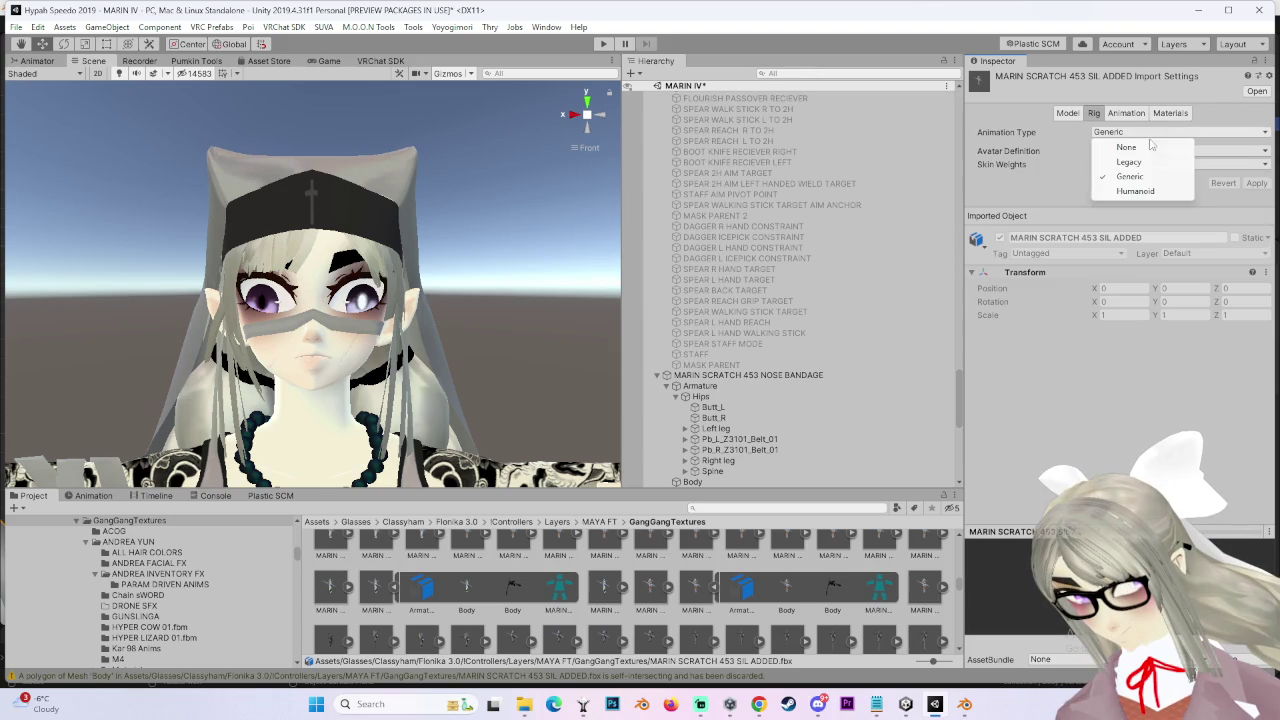
pyautogui.click(1135, 191)
pyautogui.click(1256, 228)
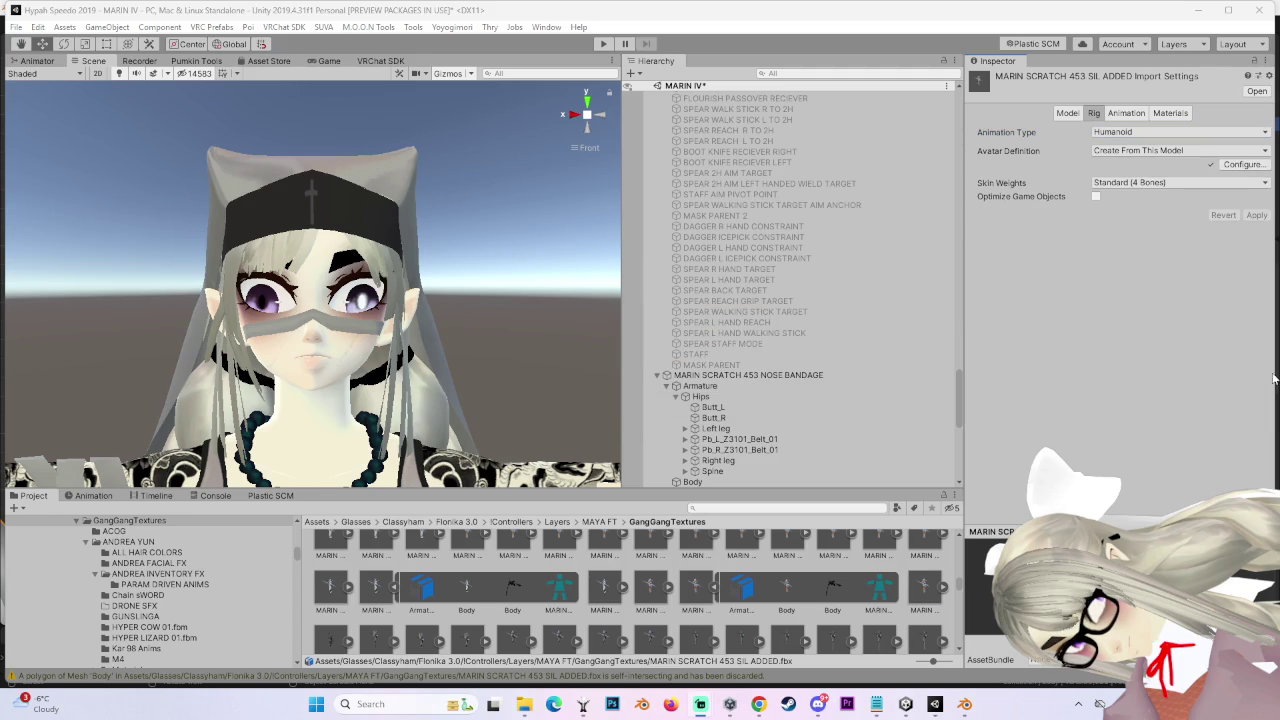
pyautogui.click(1234, 164)
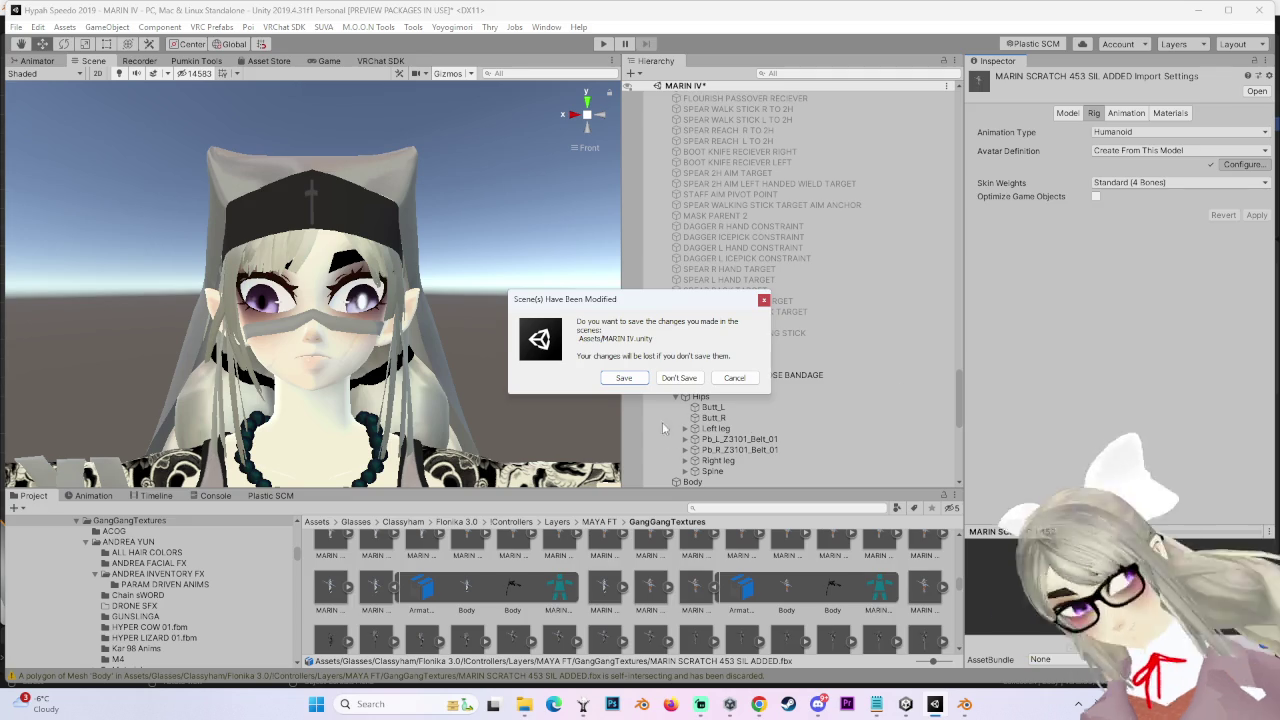
pyautogui.click(734, 377)
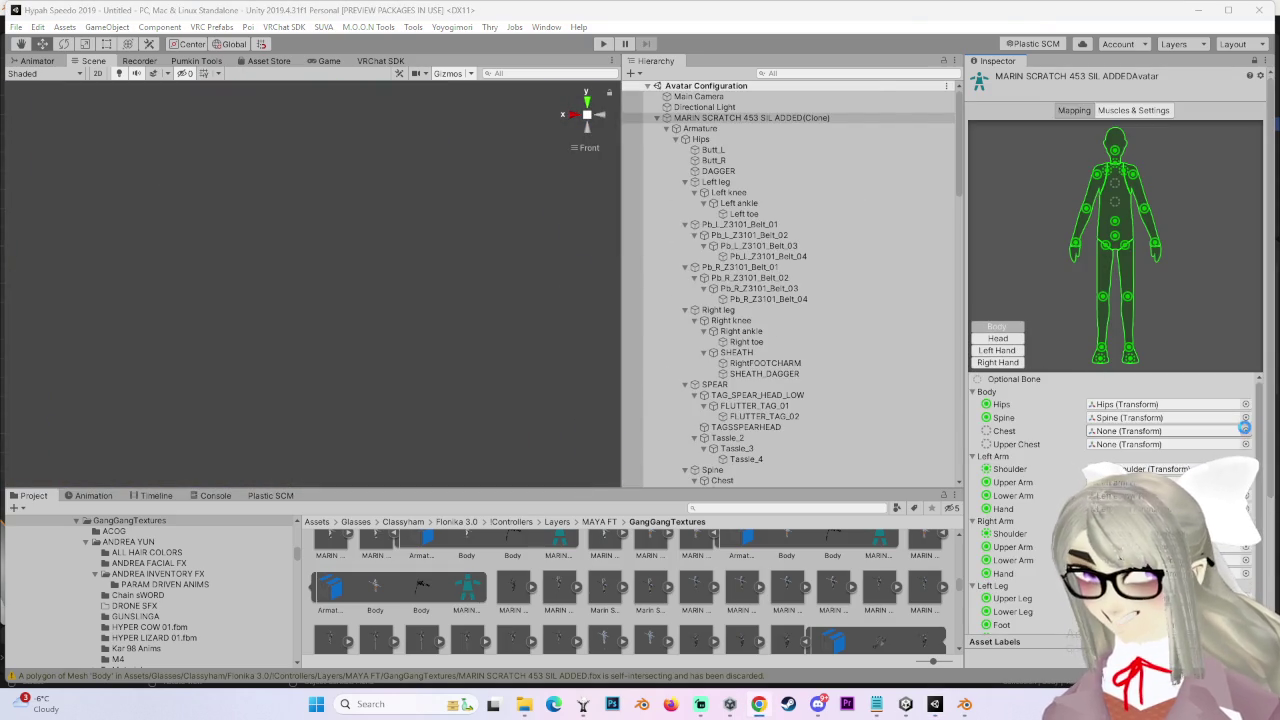
# Step: Map the Chest slot to the Chest bone and Little Intermediate to LittleFinger2_L
pyautogui.click(1245, 431)
pyautogui.doubleClick(235, 252)
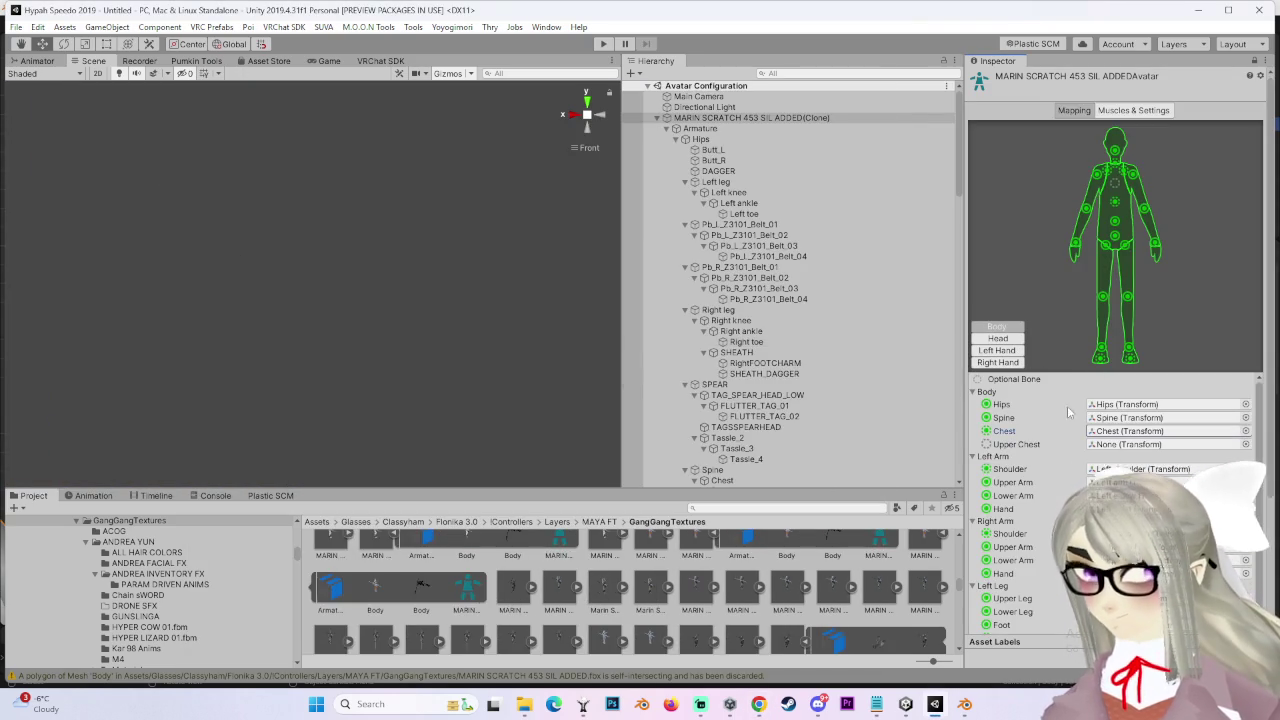
pyautogui.click(1000, 339)
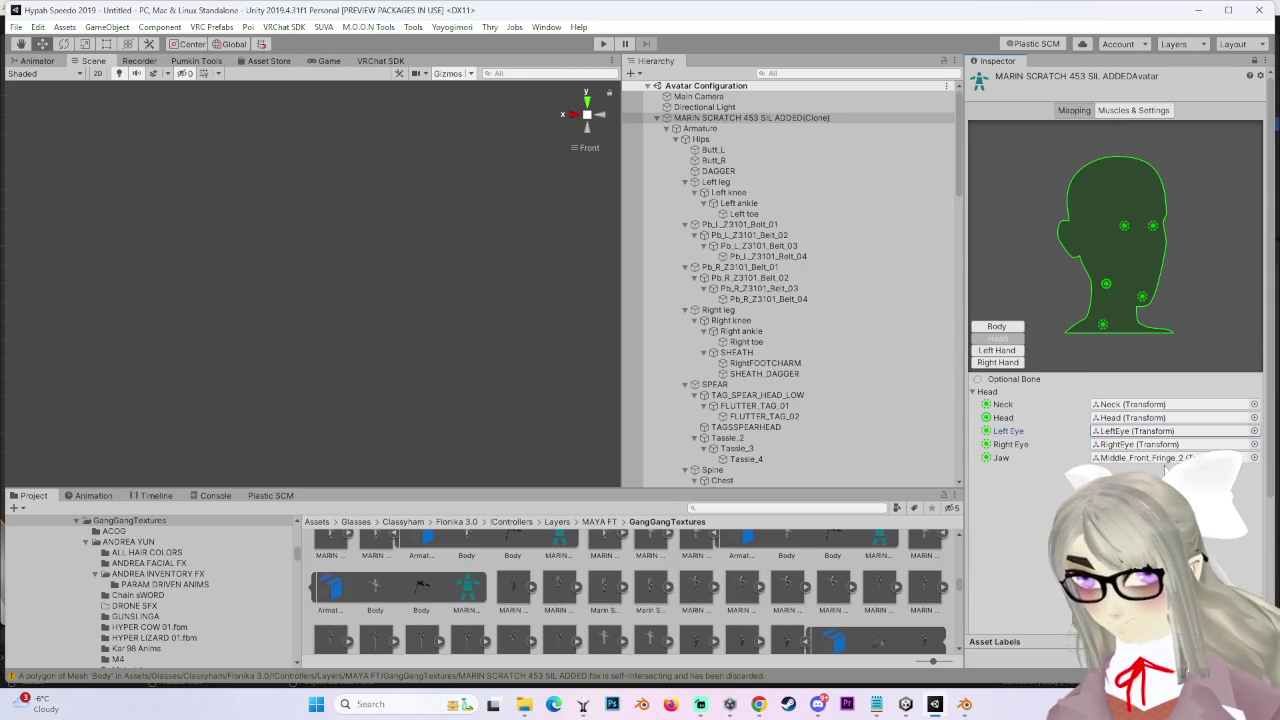
pyautogui.click(997, 350)
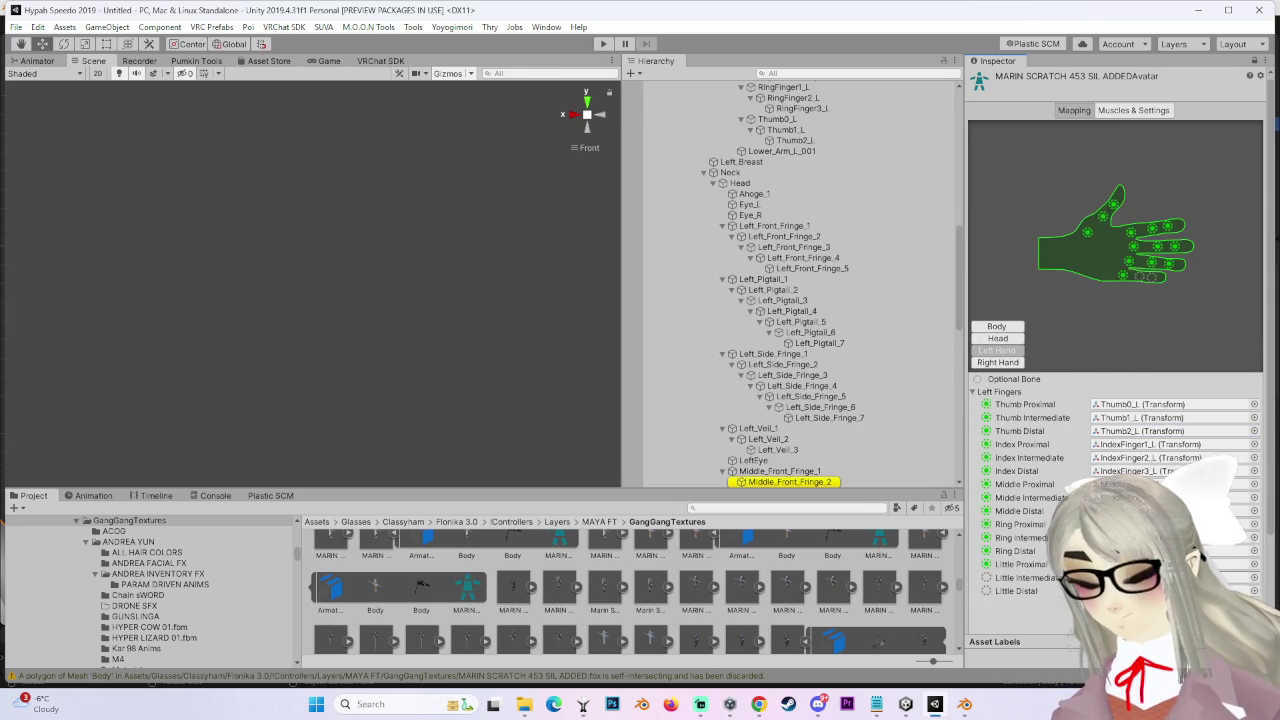
pyautogui.moveTo(790, 96); pyautogui.dragTo(1150, 469)
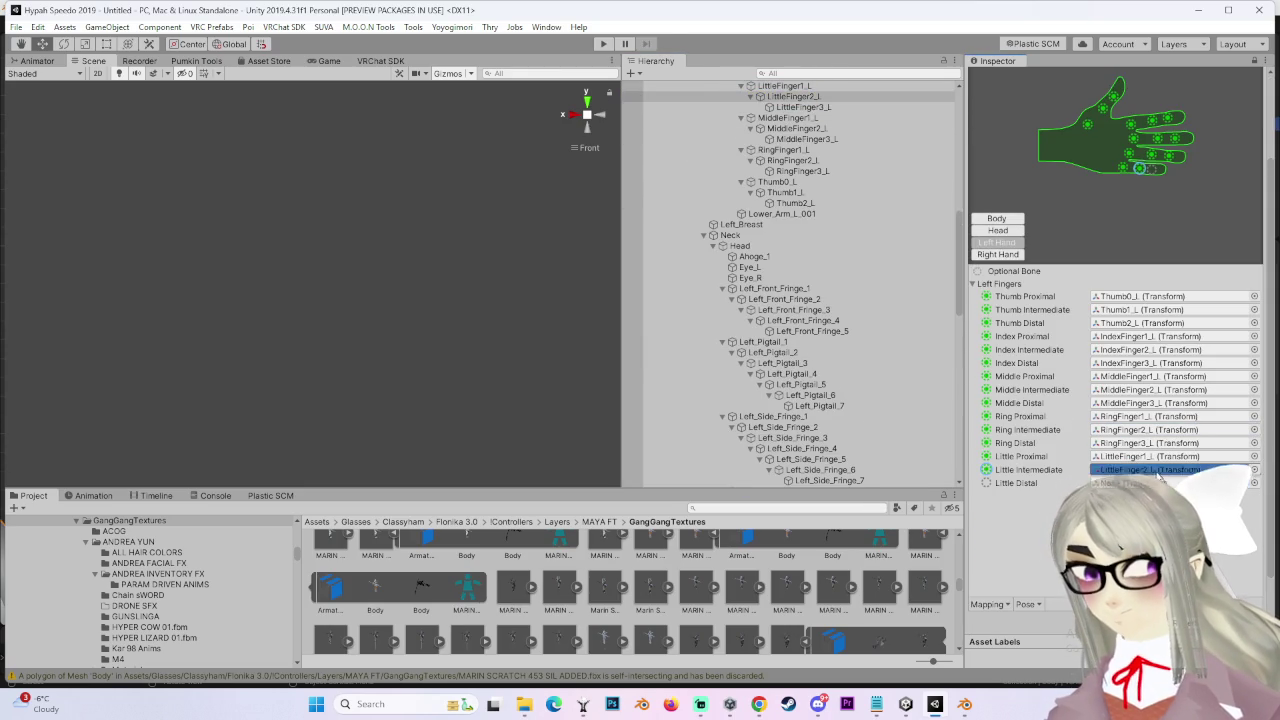
pyautogui.click(1012, 229)
pyautogui.click(1008, 219)
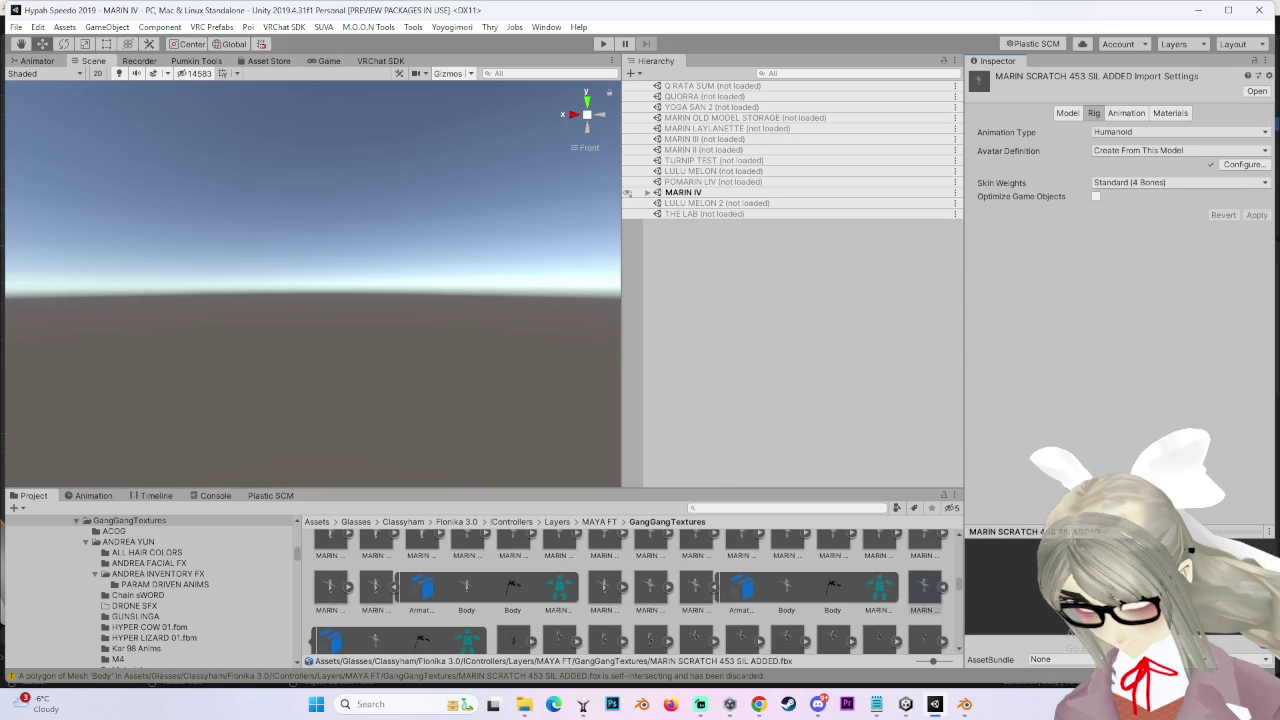
# Step: Enable Read/Write and Legacy Blend Shape Normals, set Smoothing Angle 60→180, and apply the reimport
pyautogui.click(1070, 114)
pyautogui.click(1096, 277)
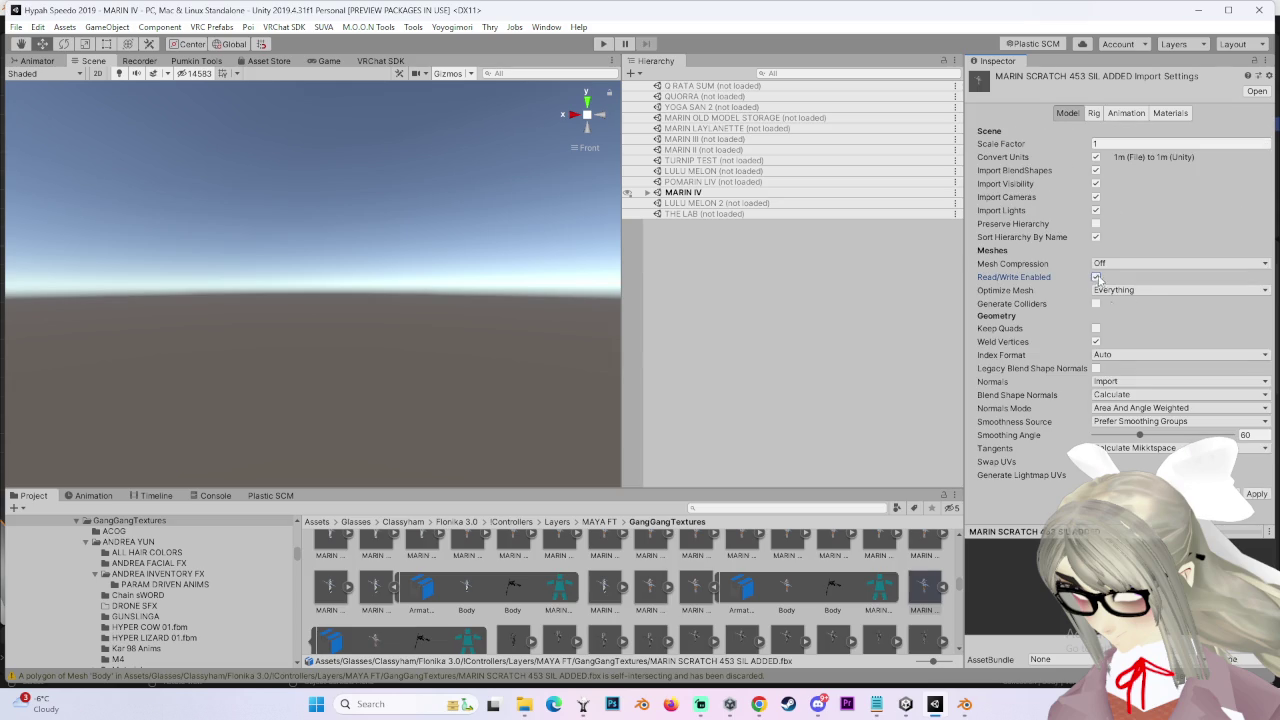
pyautogui.click(1096, 368)
pyautogui.moveTo(1140, 409); pyautogui.dragTo(1250, 409)
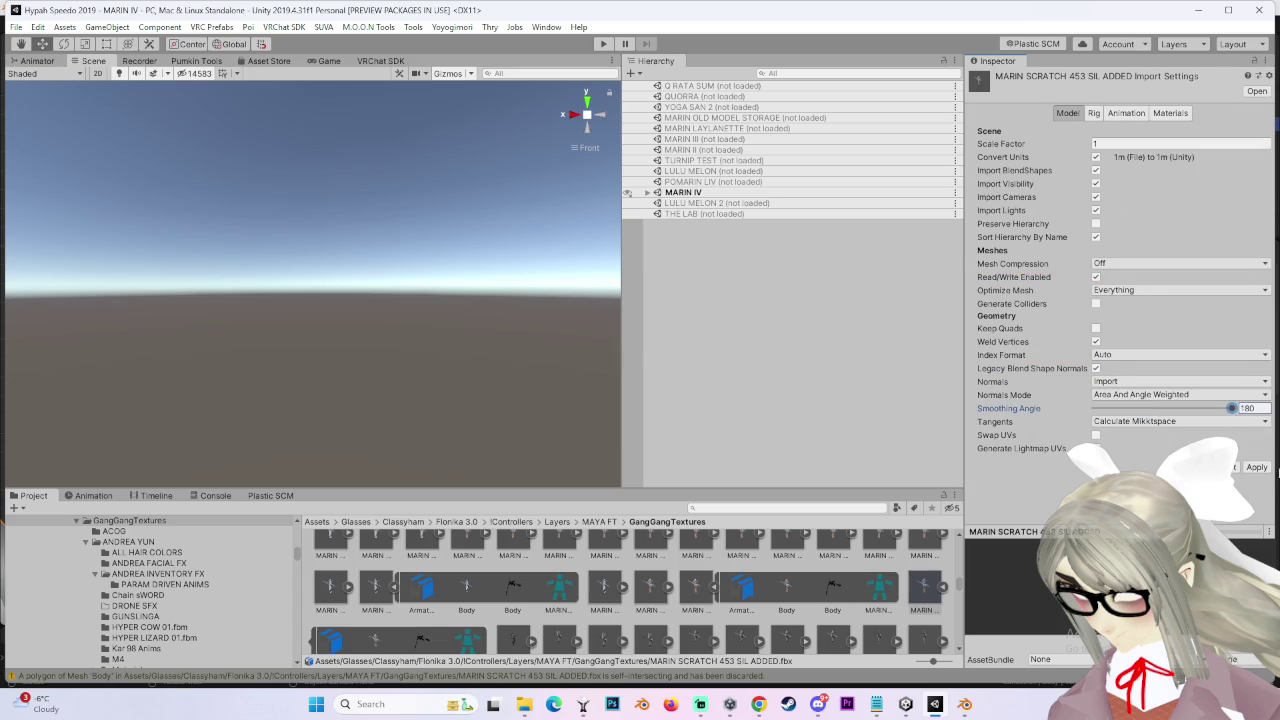
pyautogui.click(1252, 467)
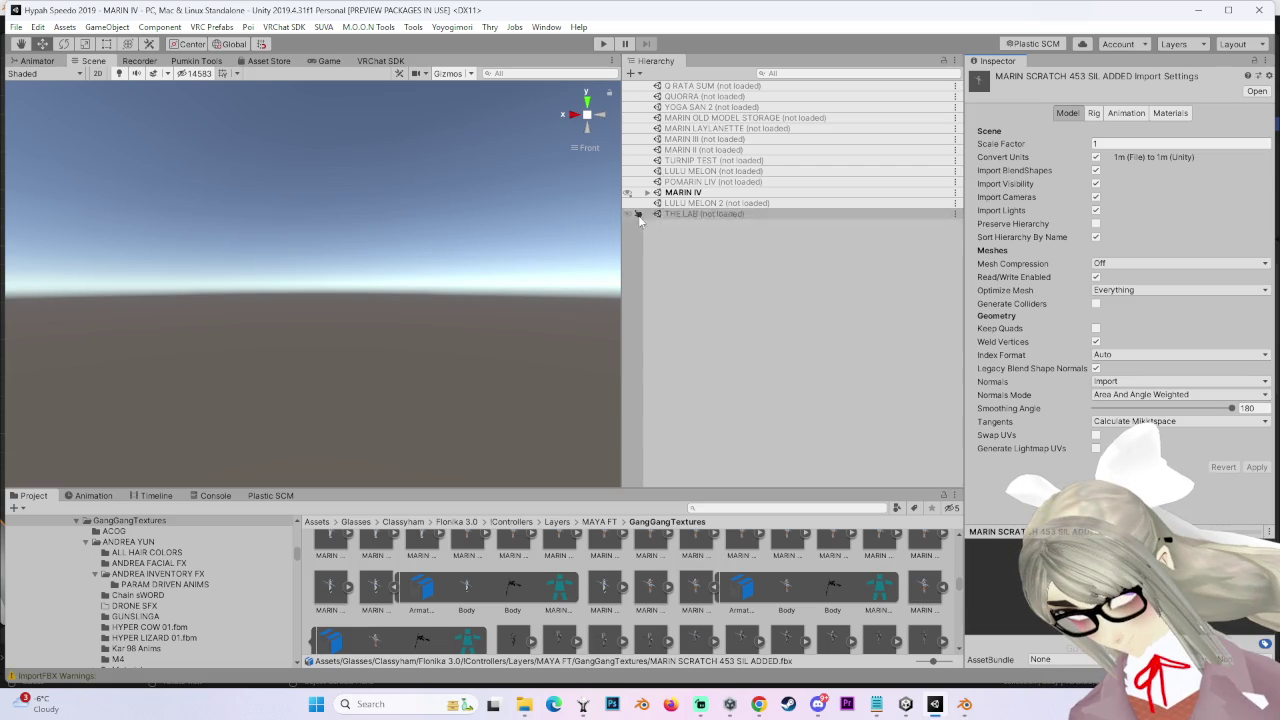
# Step: Drag the reimported SIL ADDED model into the MARIN IV scene
pyautogui.click(913, 591)
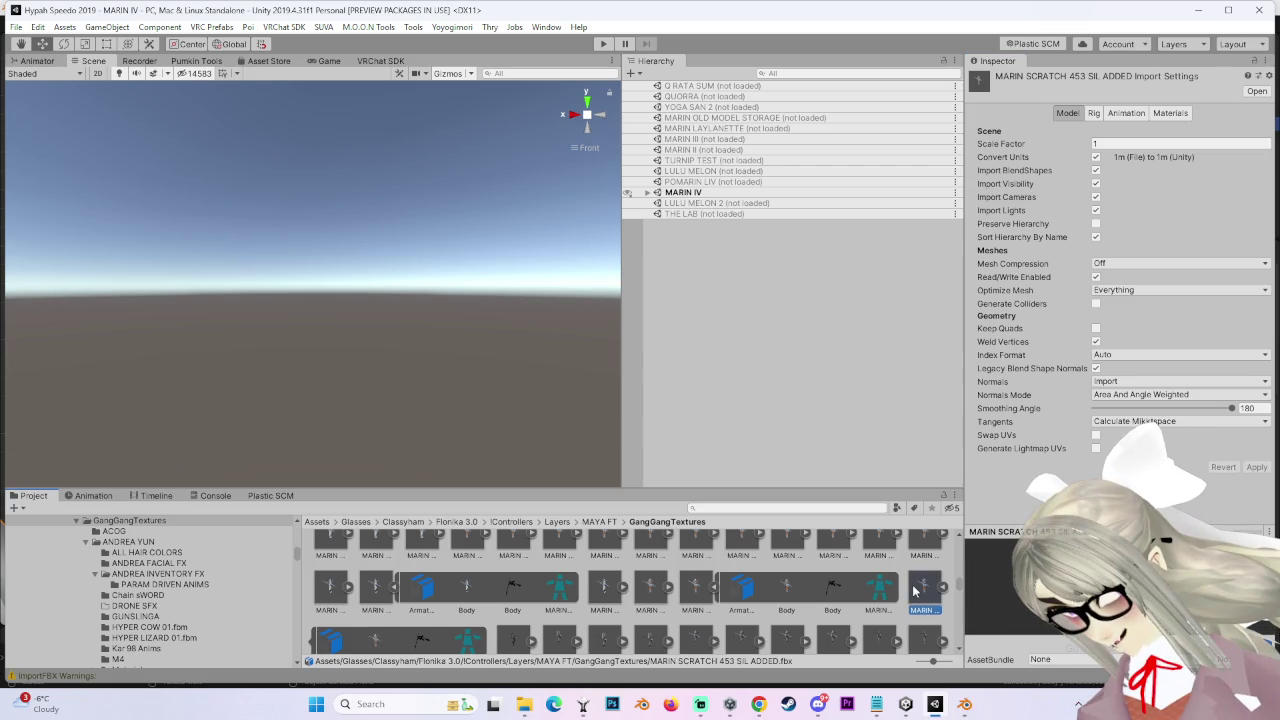
pyautogui.keyDown('ctrl'); pyautogui.click(913, 591); pyautogui.keyUp('ctrl')
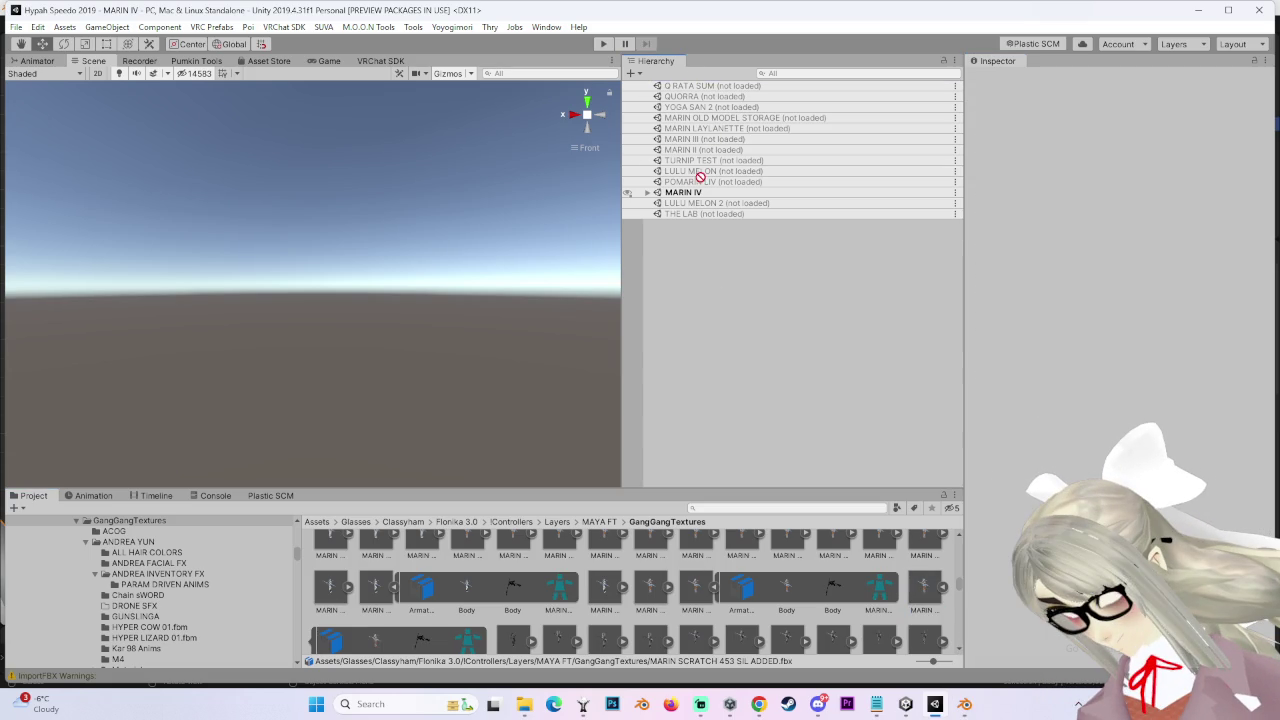
pyautogui.moveTo(700, 198); pyautogui.dragTo(700, 195)
# Step: Frame the avatars and unpack the new SIL ADDED avatar from its prefab
pyautogui.press('f')
pyautogui.click(657, 482)
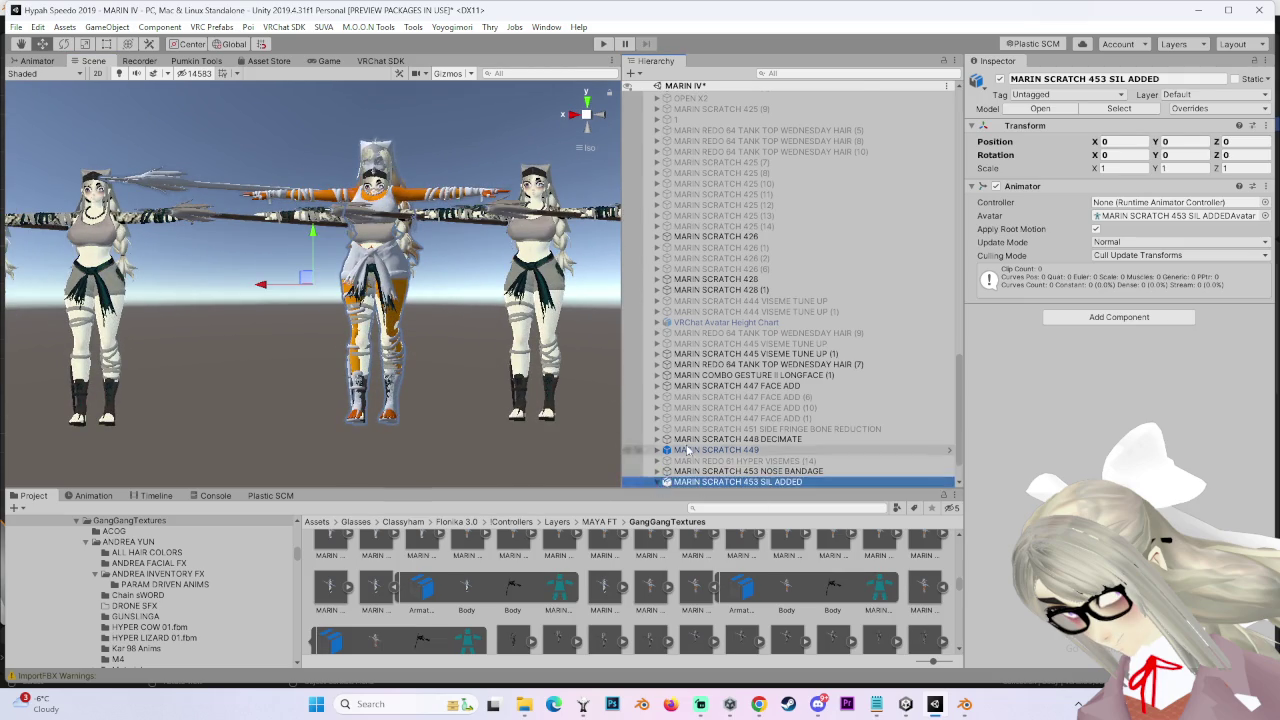
pyautogui.rightClick(727, 446)
pyautogui.click(760, 189)
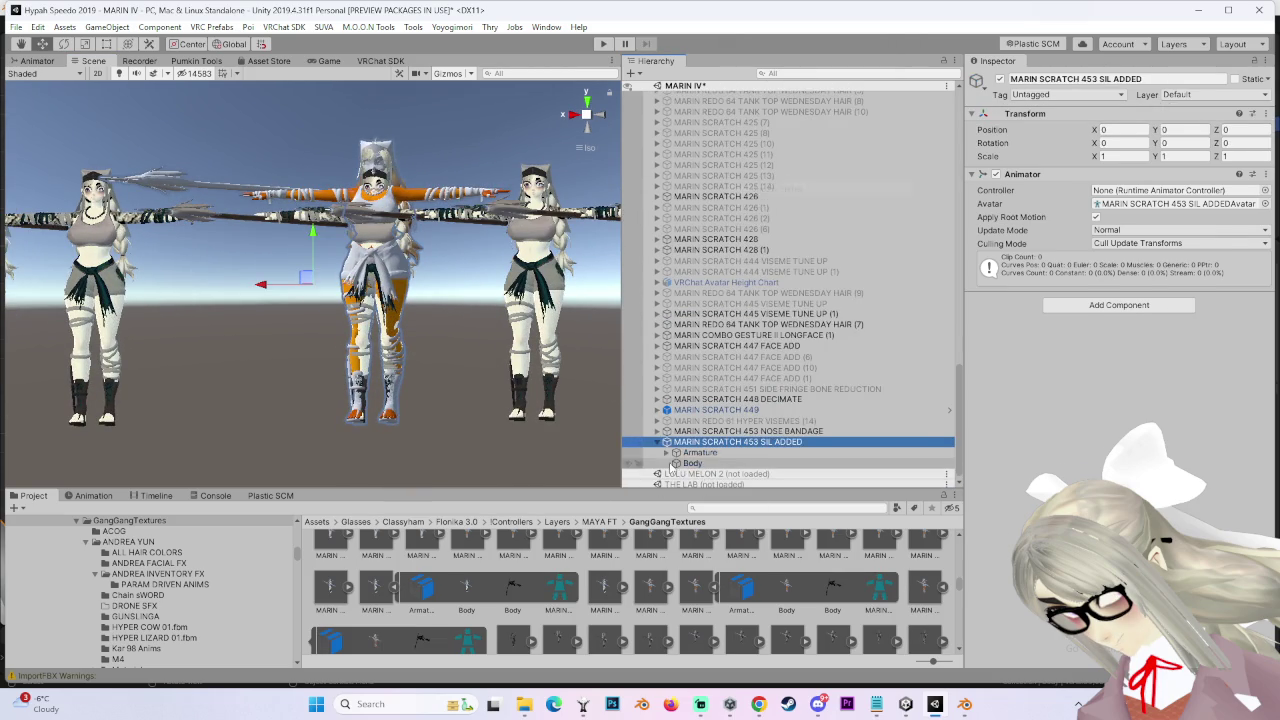
# Step: Move DAGGER and SPEAR out of Hips to sit directly under the avatar root
pyautogui.click(666, 452)
pyautogui.click(676, 449)
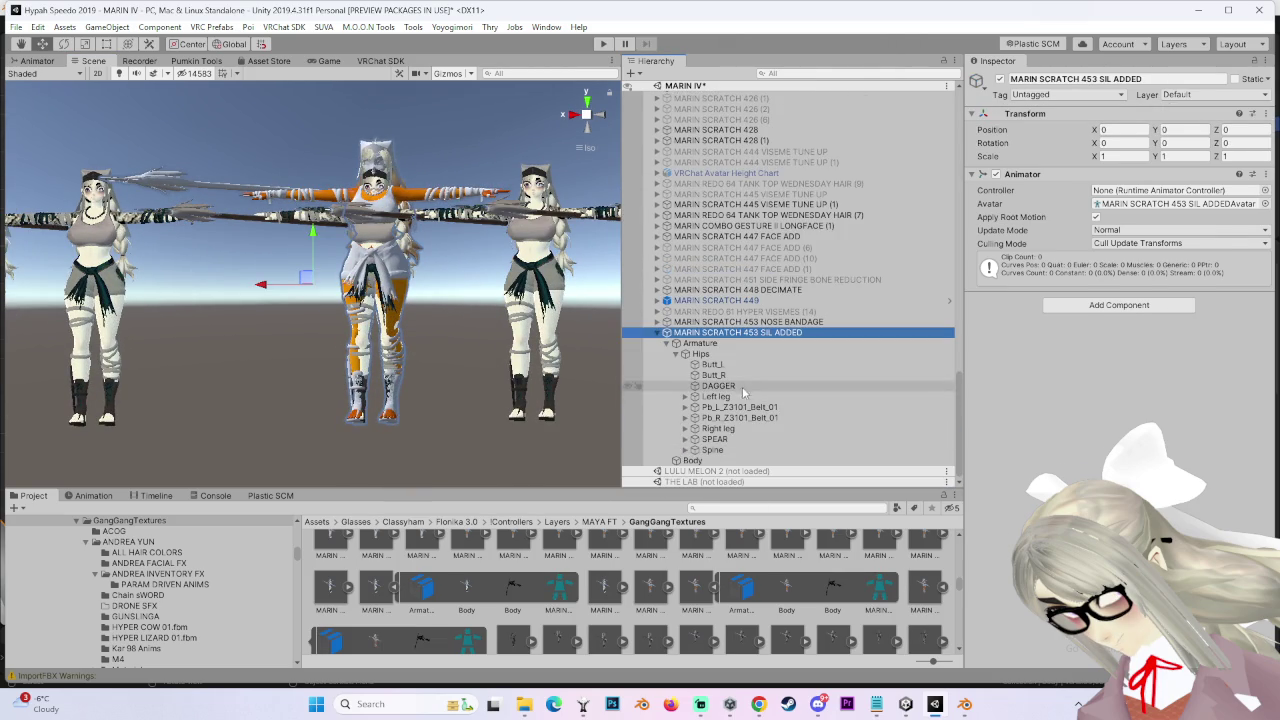
pyautogui.click(714, 439)
pyautogui.keyDown('ctrl'); pyautogui.click(718, 386); pyautogui.keyUp('ctrl')
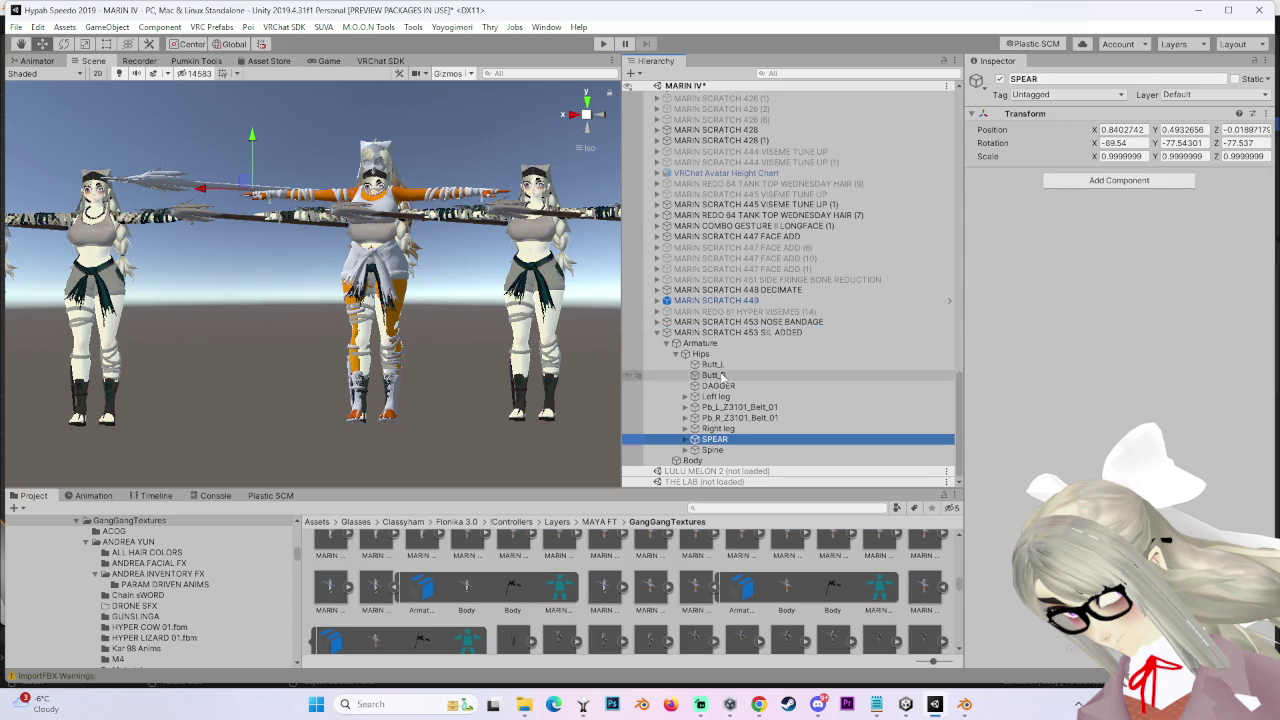
pyautogui.moveTo(738, 390); pyautogui.dragTo(740, 333)
# Step: In Pumkin's Avatar Tools, set NOSE BANDAGE as copy source with phys bone colliders, dynamic bones and renderers
pyautogui.click(745, 333)
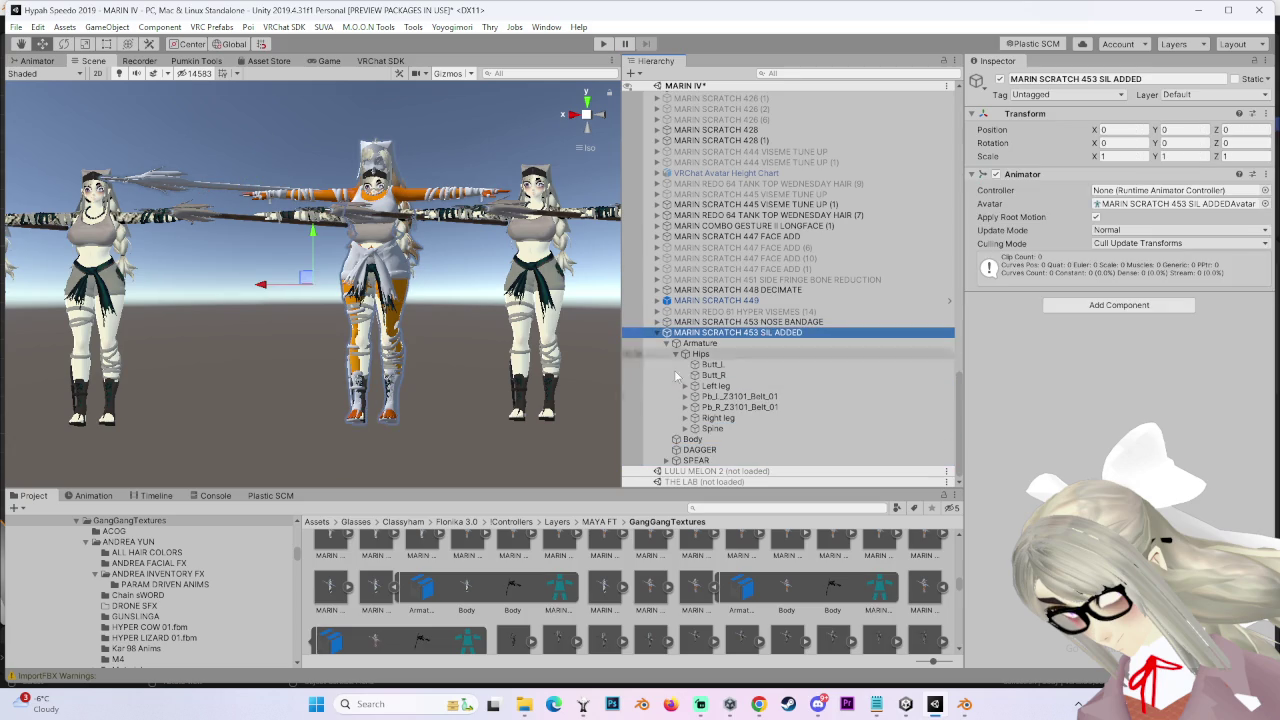
pyautogui.click(262, 45)
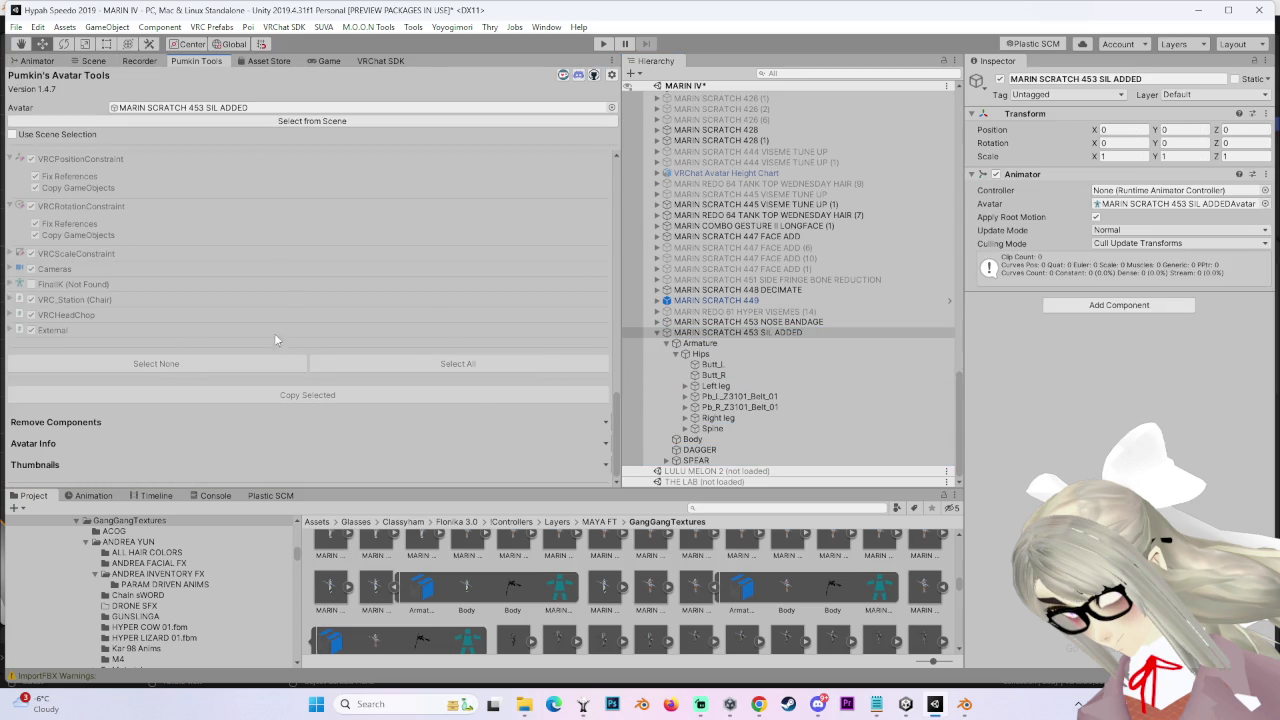
pyautogui.click(748, 321)
pyautogui.scroll(5, 231, 290)
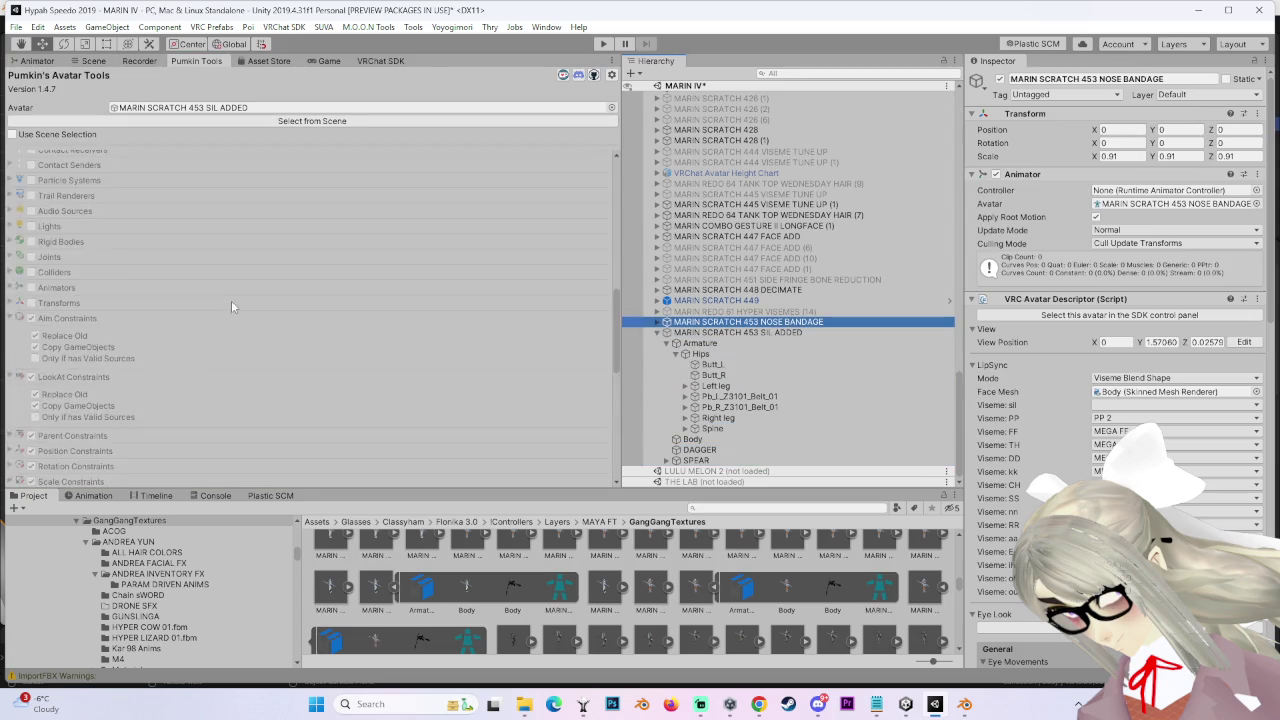
pyautogui.scroll(5, 231, 296)
pyautogui.click(243, 268)
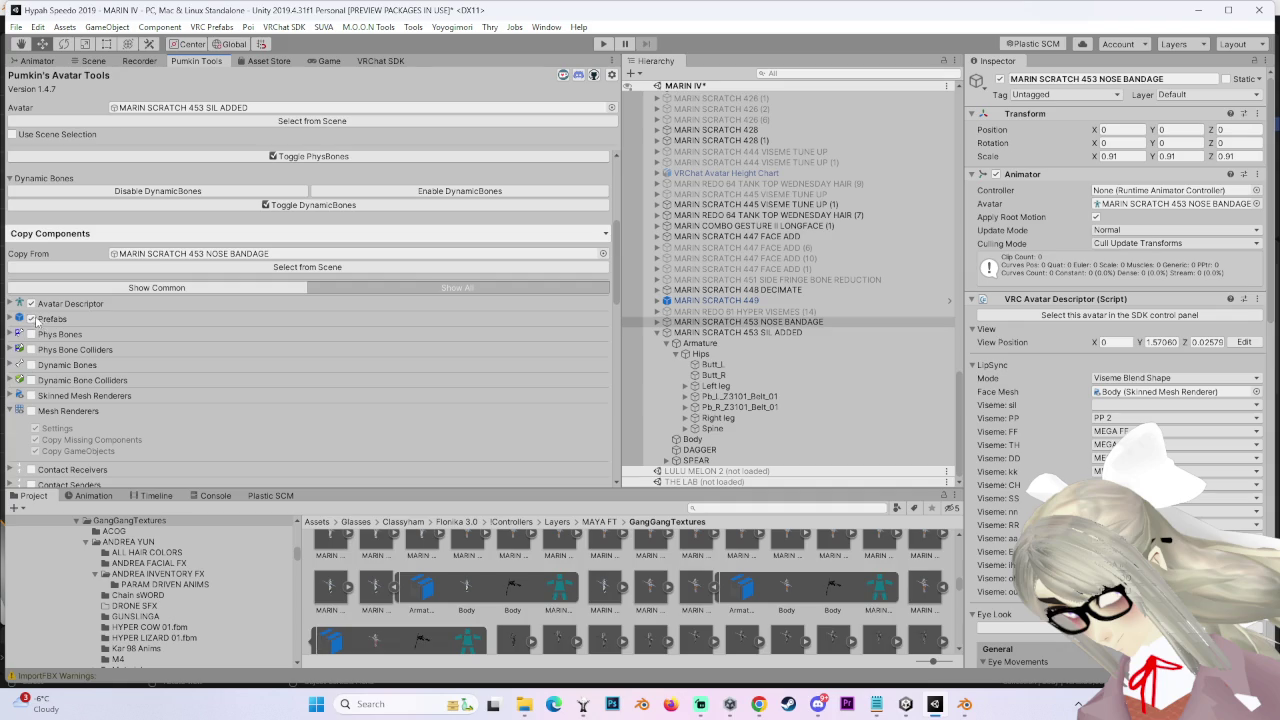
pyautogui.click(31, 349)
pyautogui.click(31, 364)
pyautogui.click(31, 380)
pyautogui.click(31, 395)
pyautogui.click(31, 410)
pyautogui.scroll(-4, 38, 410)
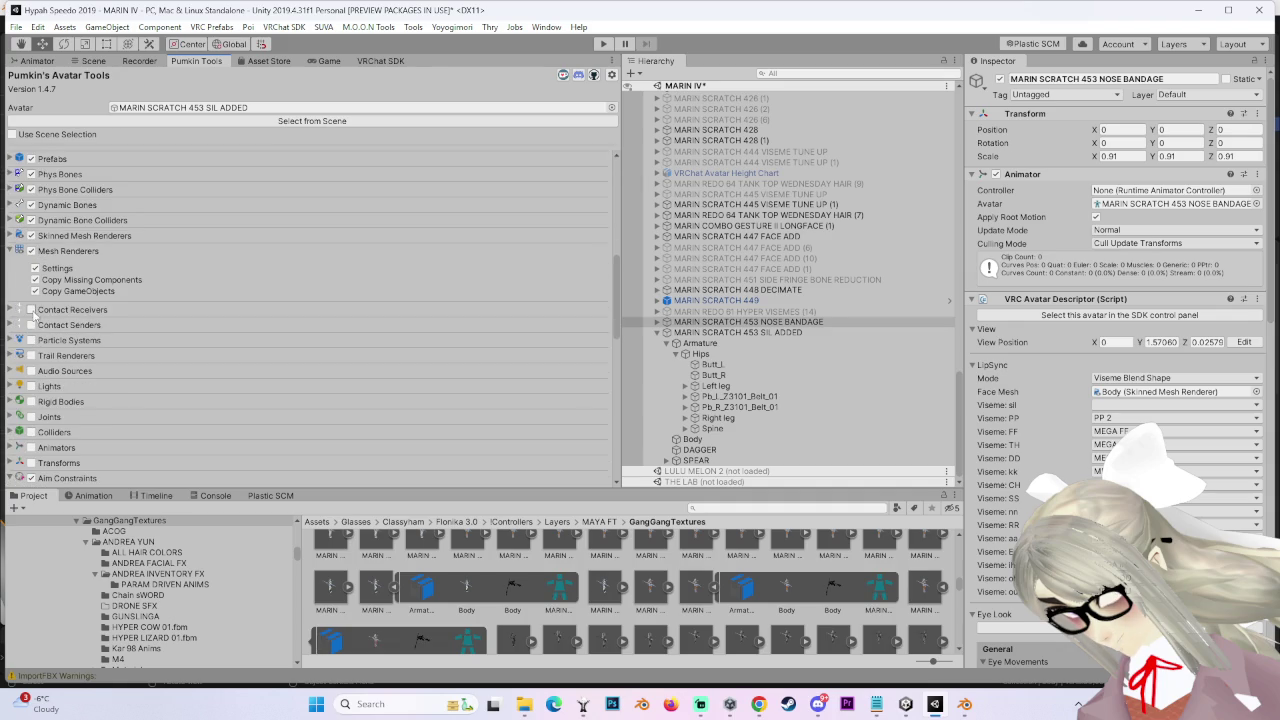
# Step: Add contacts, particles, trails, audio, lights, rigid bodies and parent constraints, then copy onto SIL ADDED
pyautogui.click(31, 309)
pyautogui.click(31, 325)
pyautogui.click(31, 340)
pyautogui.click(31, 355)
pyautogui.click(31, 371)
pyautogui.click(31, 386)
pyautogui.scroll(-2, 35, 420)
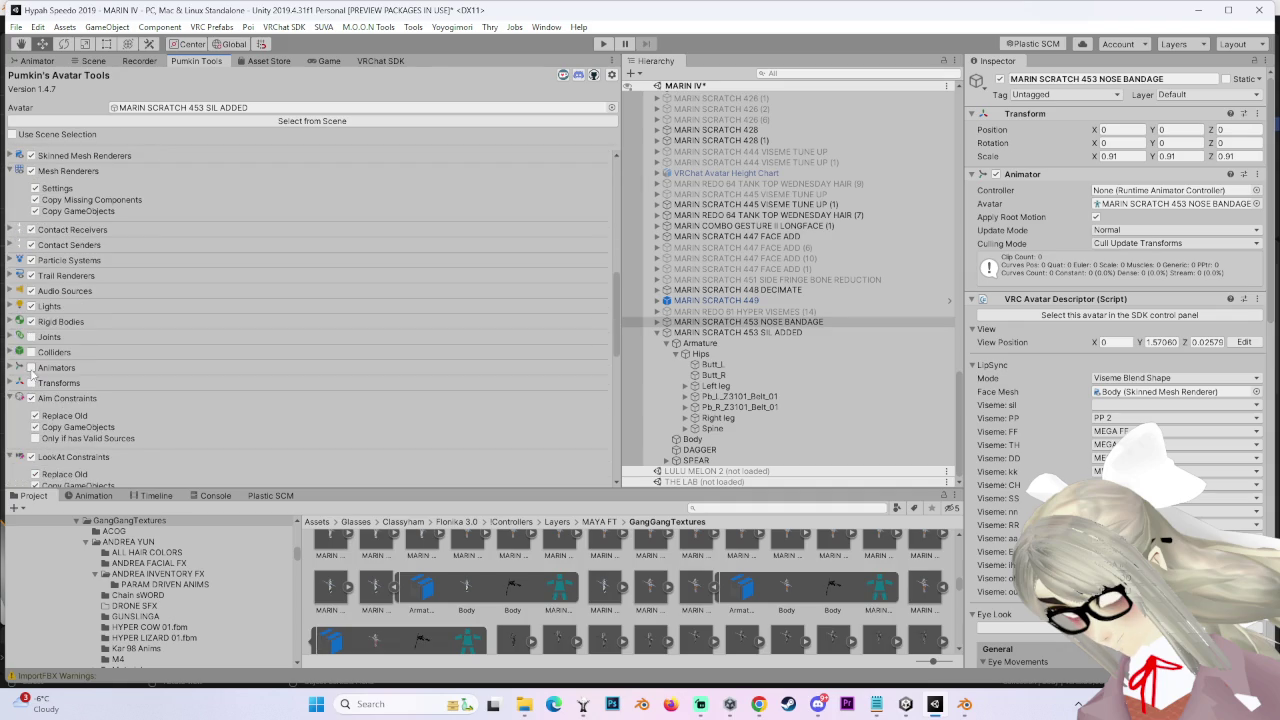
pyautogui.scroll(-3, 38, 345)
pyautogui.scroll(-2, 58, 364)
pyautogui.click(11, 314)
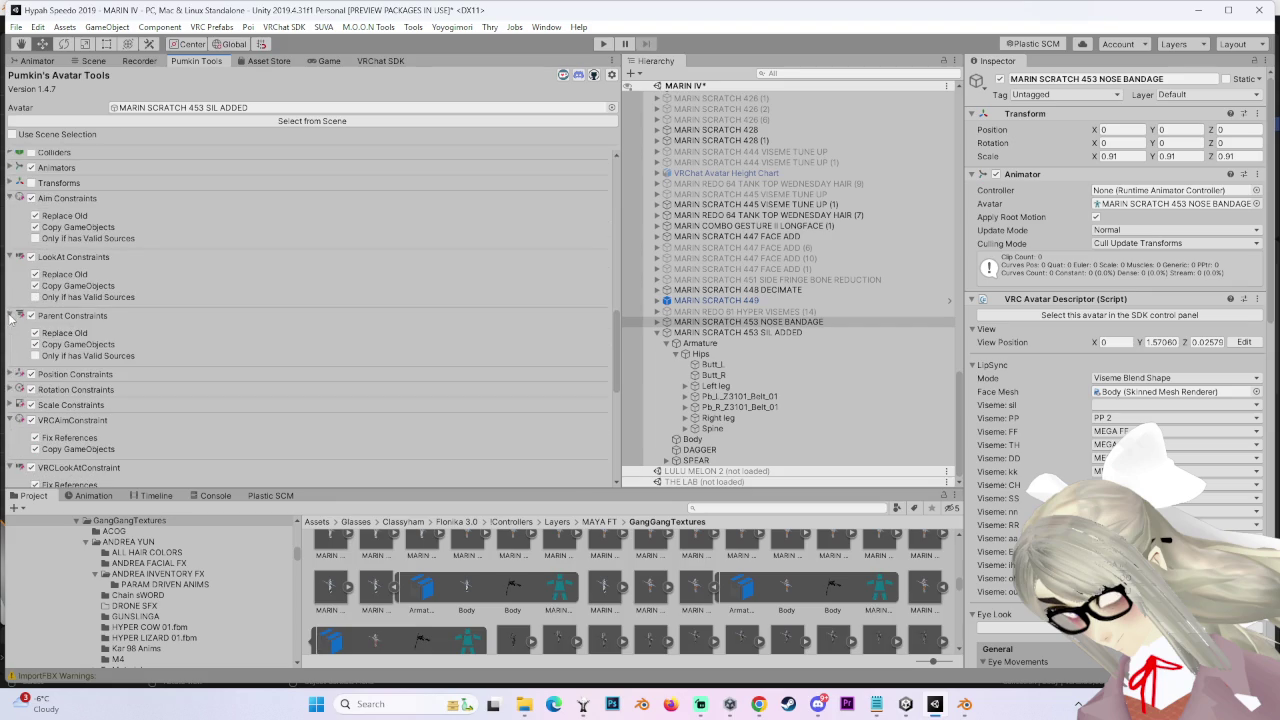
pyautogui.scroll(-4, 160, 370)
pyautogui.scroll(-5, 160, 370)
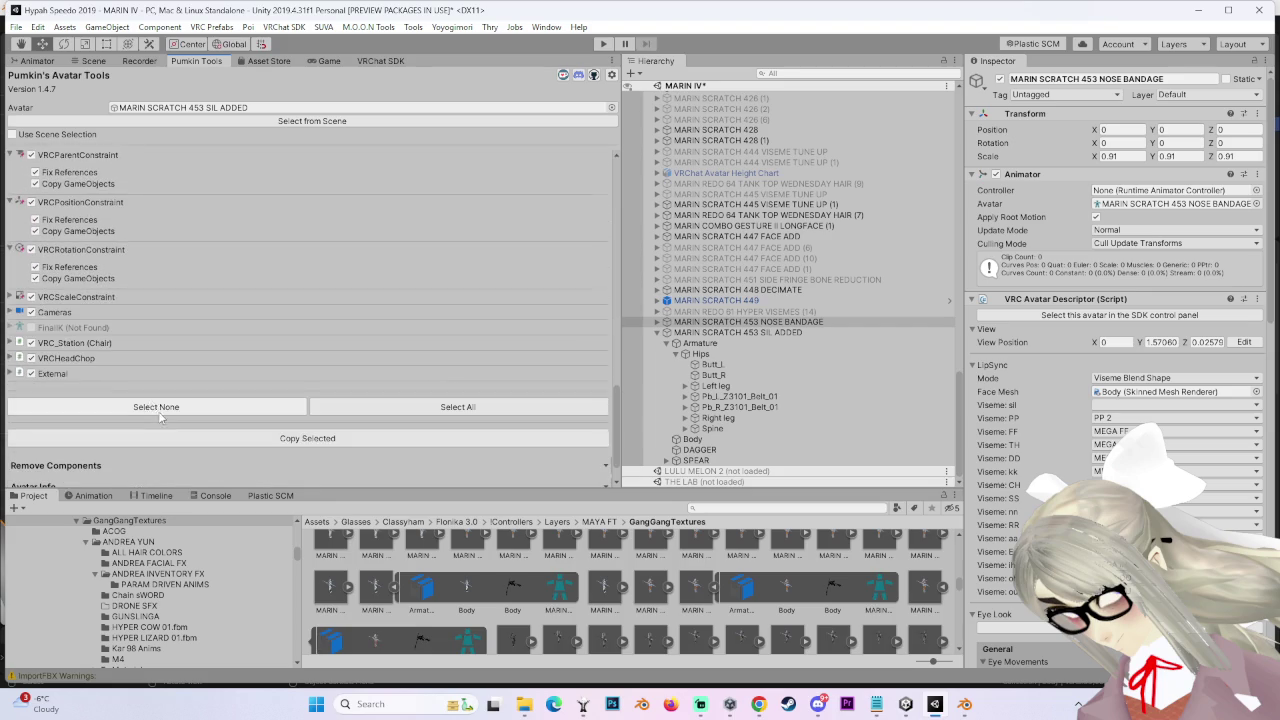
pyautogui.click(307, 438)
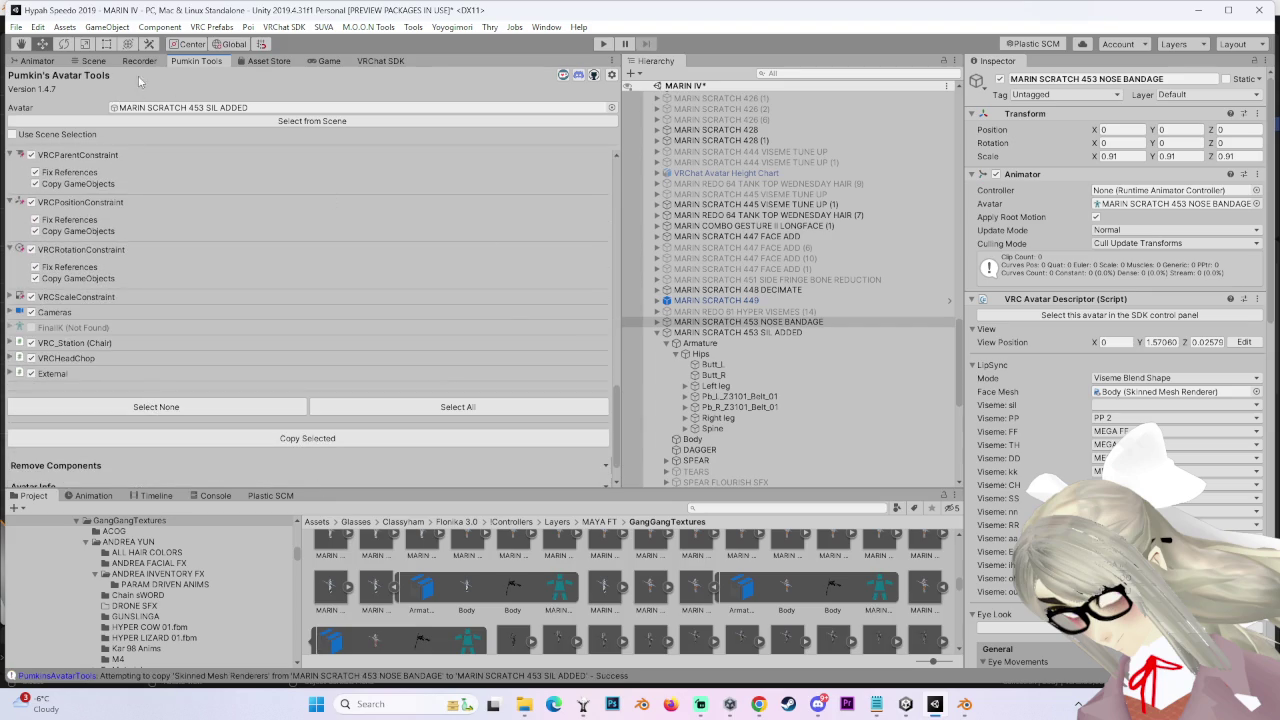
pyautogui.click(93, 61)
pyautogui.moveTo(444, 370); pyautogui.dragTo(460, 378, button='right')
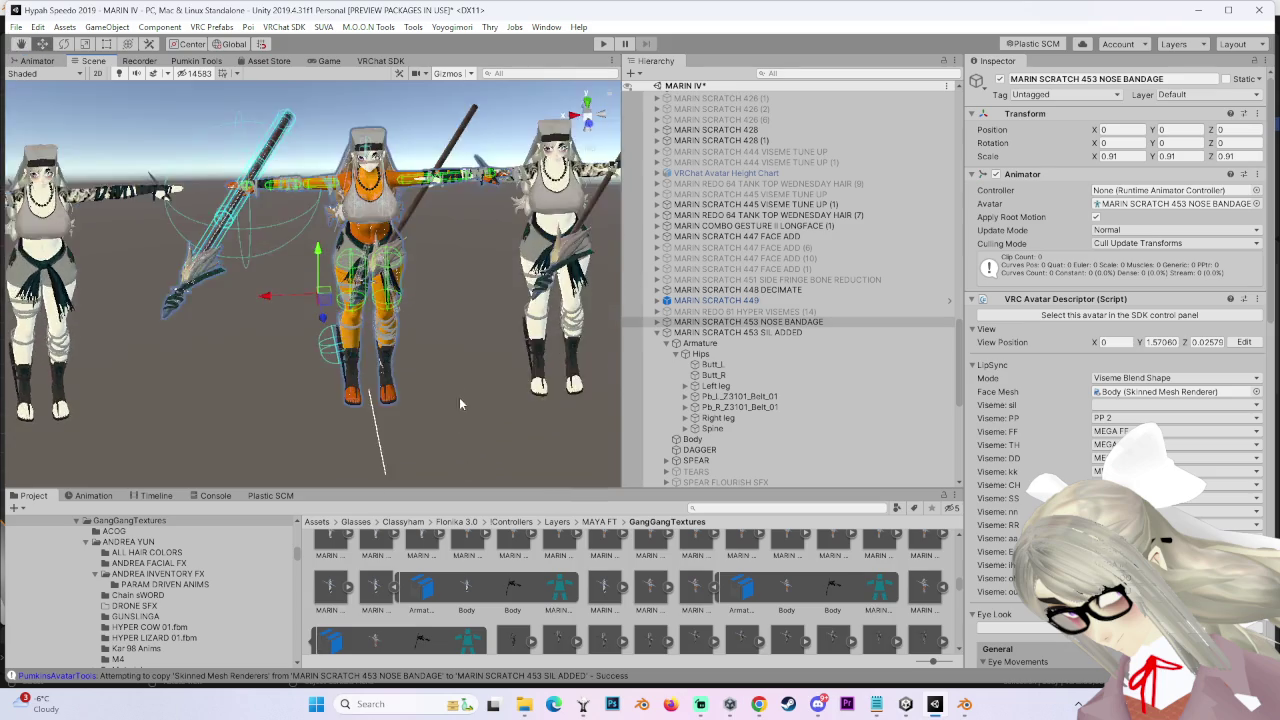
# Step: Inspect the SPEAR's constraints, including SPEAR WALKING STICK TARGET and STAFF AIM PIVOT POINT targets
pyautogui.click(726, 458)
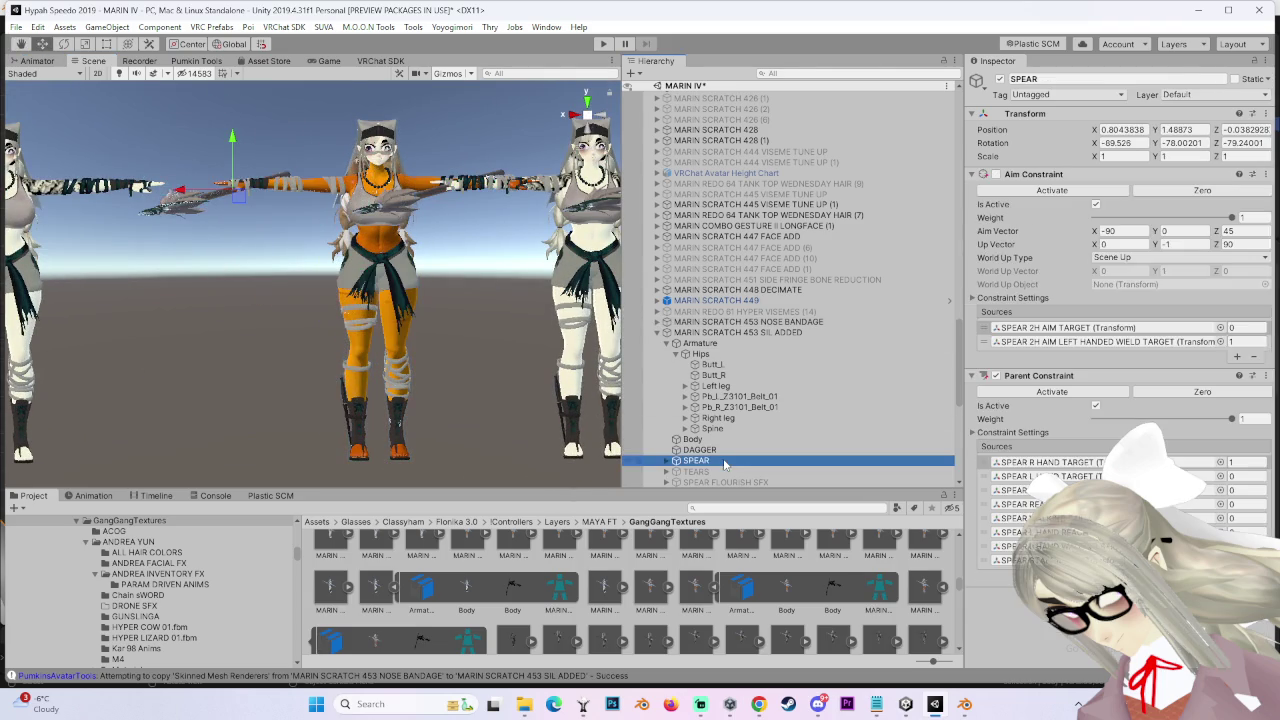
pyautogui.scroll(-4, 785, 412)
pyautogui.scroll(-3, 785, 412)
pyautogui.scroll(-5, 782, 414)
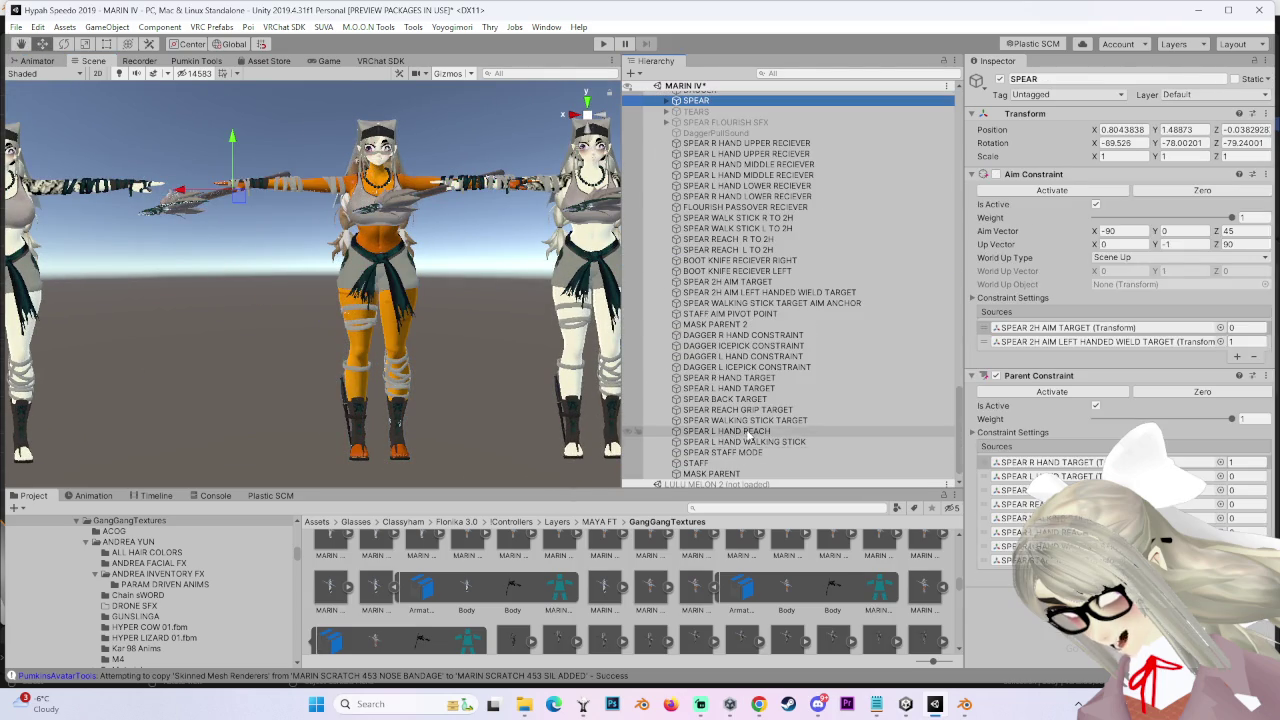
pyautogui.click(770, 431)
pyautogui.click(765, 441)
pyautogui.click(760, 420)
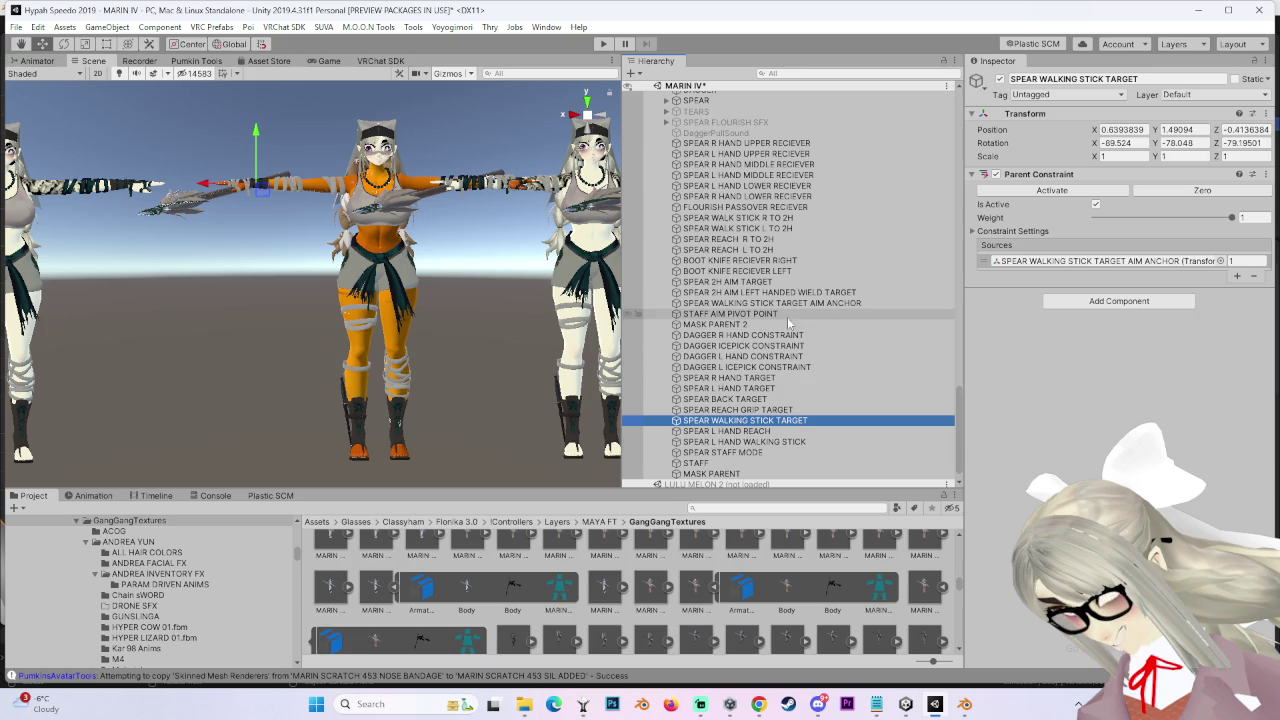
pyautogui.click(771, 315)
pyautogui.click(772, 292)
pyautogui.click(772, 303)
pyautogui.click(771, 313)
pyautogui.click(773, 303)
pyautogui.click(773, 313)
pyautogui.scroll(5, 773, 300)
pyautogui.scroll(5, 773, 295)
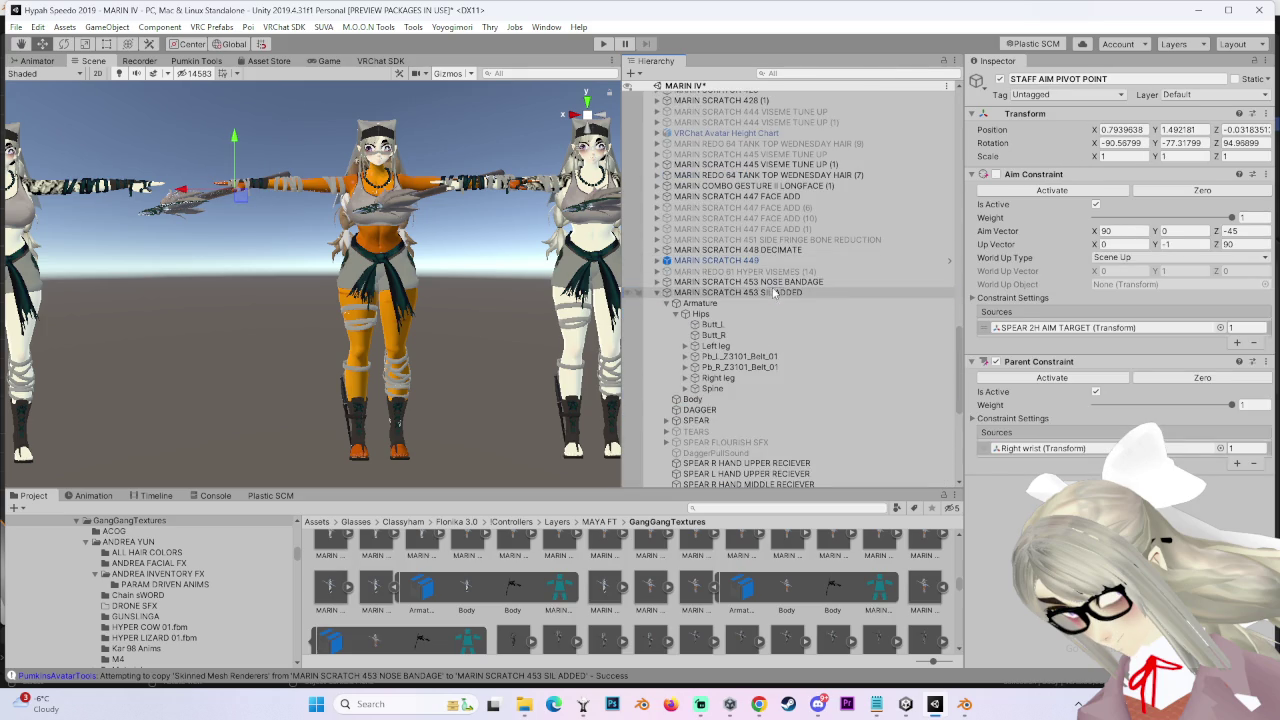
# Step: Slide the NOSE BANDAGE avatar aside and frame the SIL ADDED avatar
pyautogui.click(772, 283)
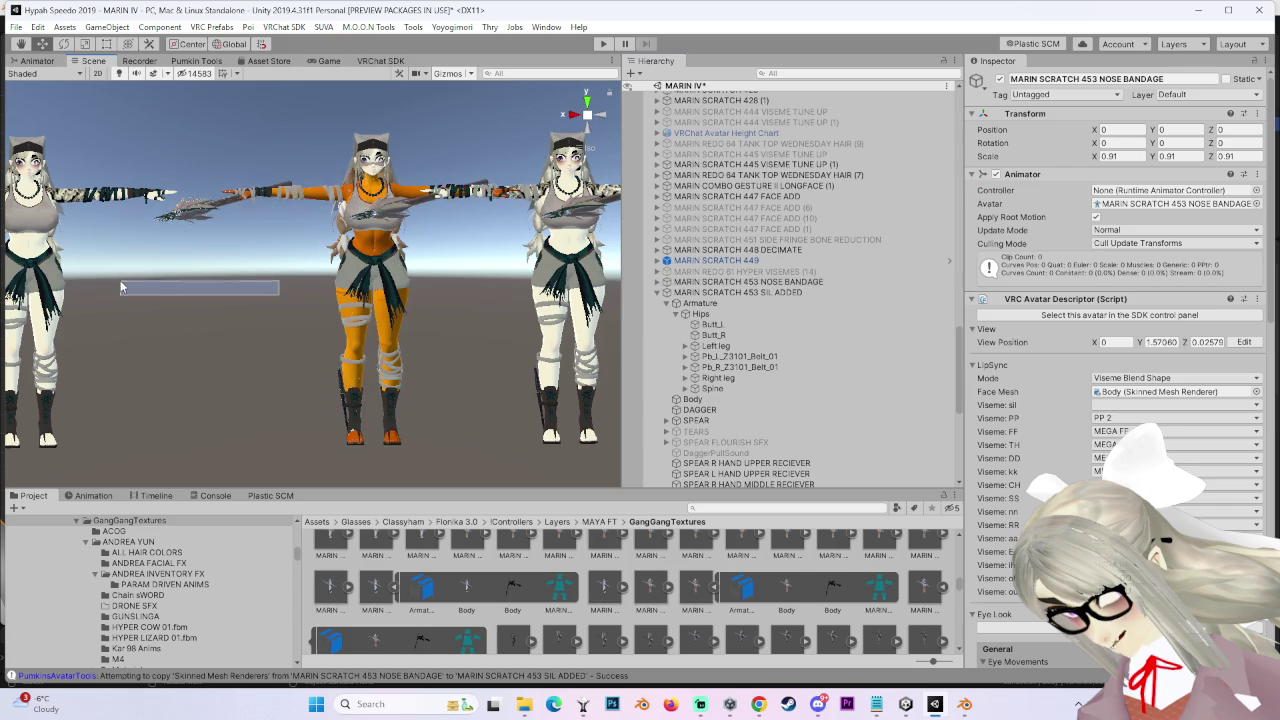
pyautogui.moveTo(279, 300); pyautogui.dragTo(352, 300, button='middle')
pyautogui.moveTo(352, 300); pyautogui.dragTo(128, 302)
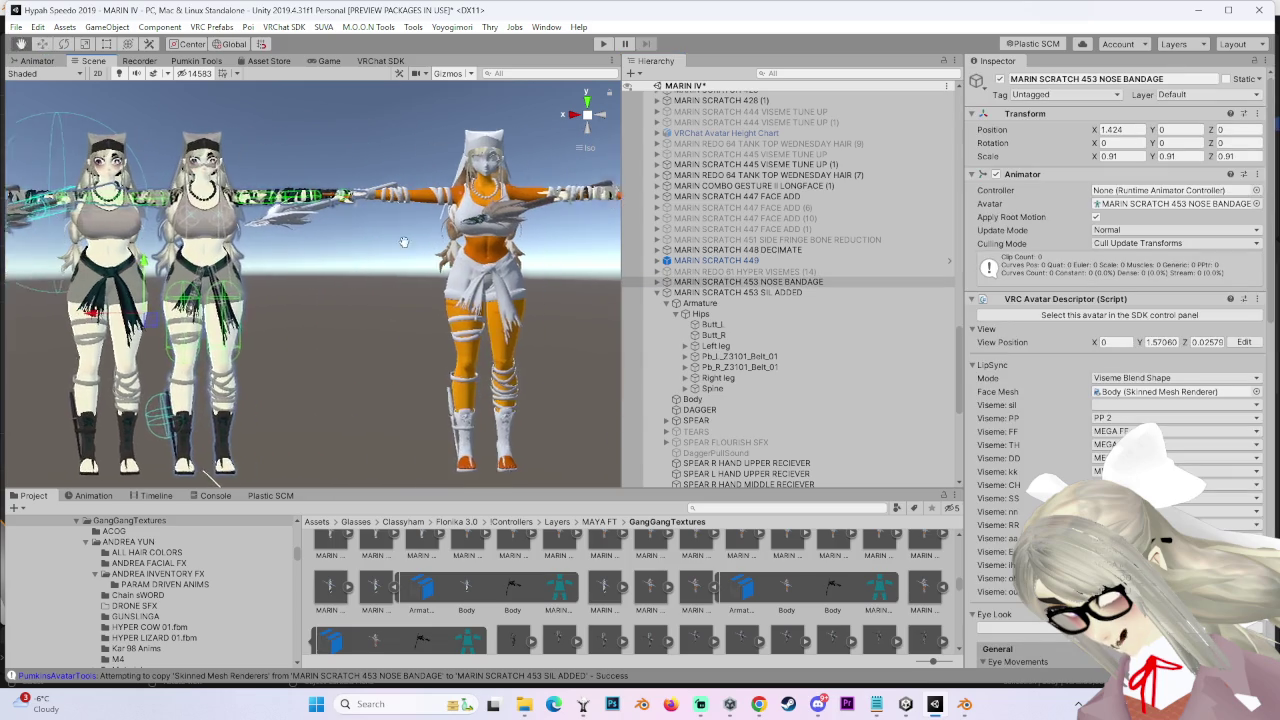
pyautogui.scroll(1, 310, 290)
pyautogui.click(657, 292)
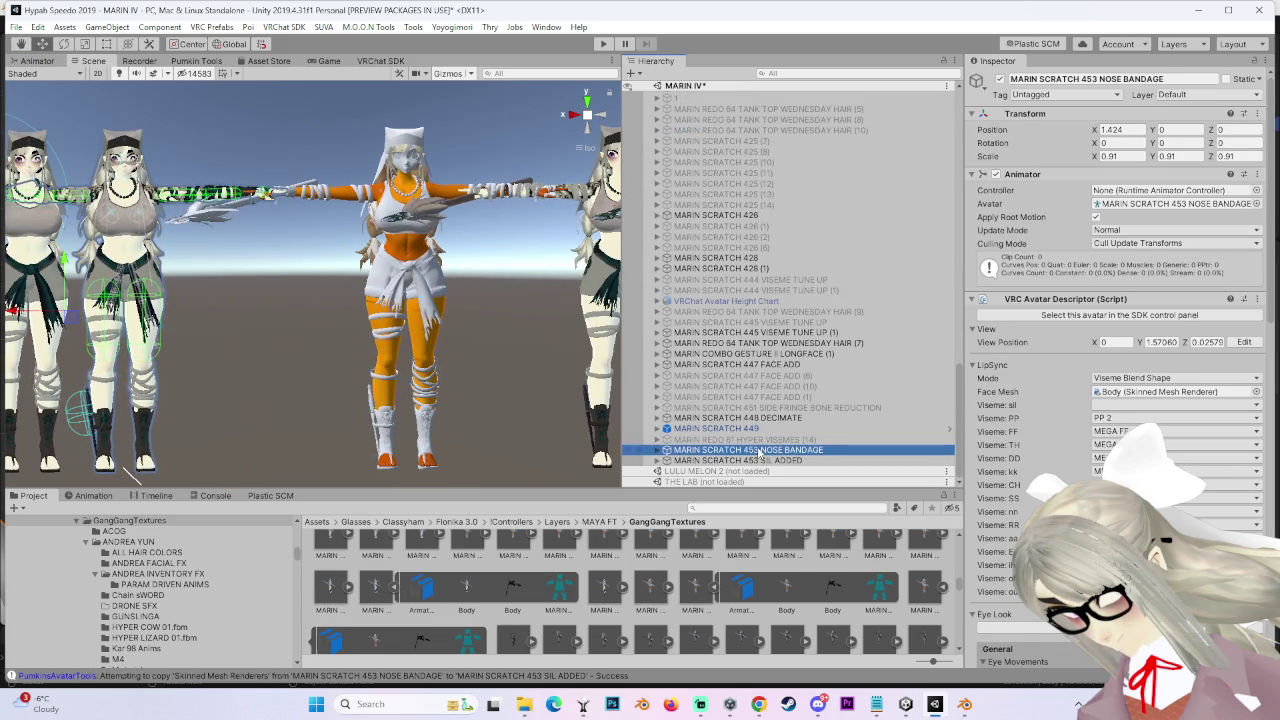
pyautogui.scroll(1, 442, 229)
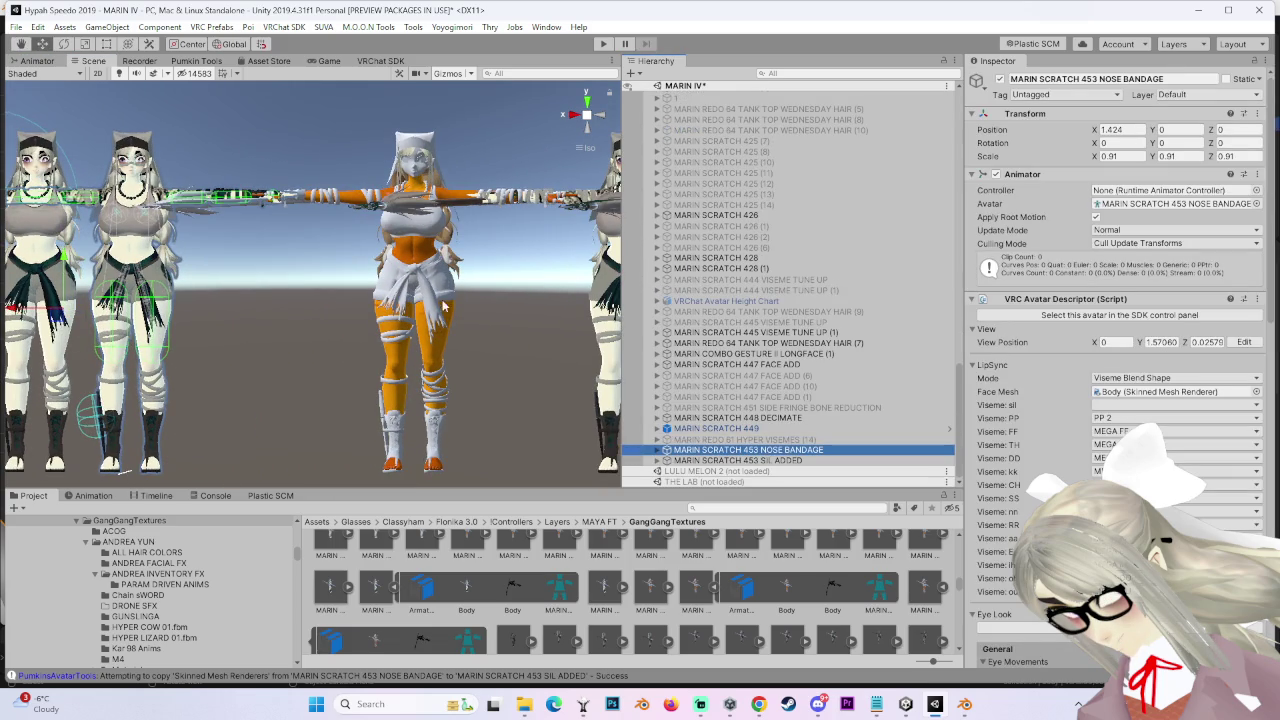
pyautogui.doubleClick(746, 450)
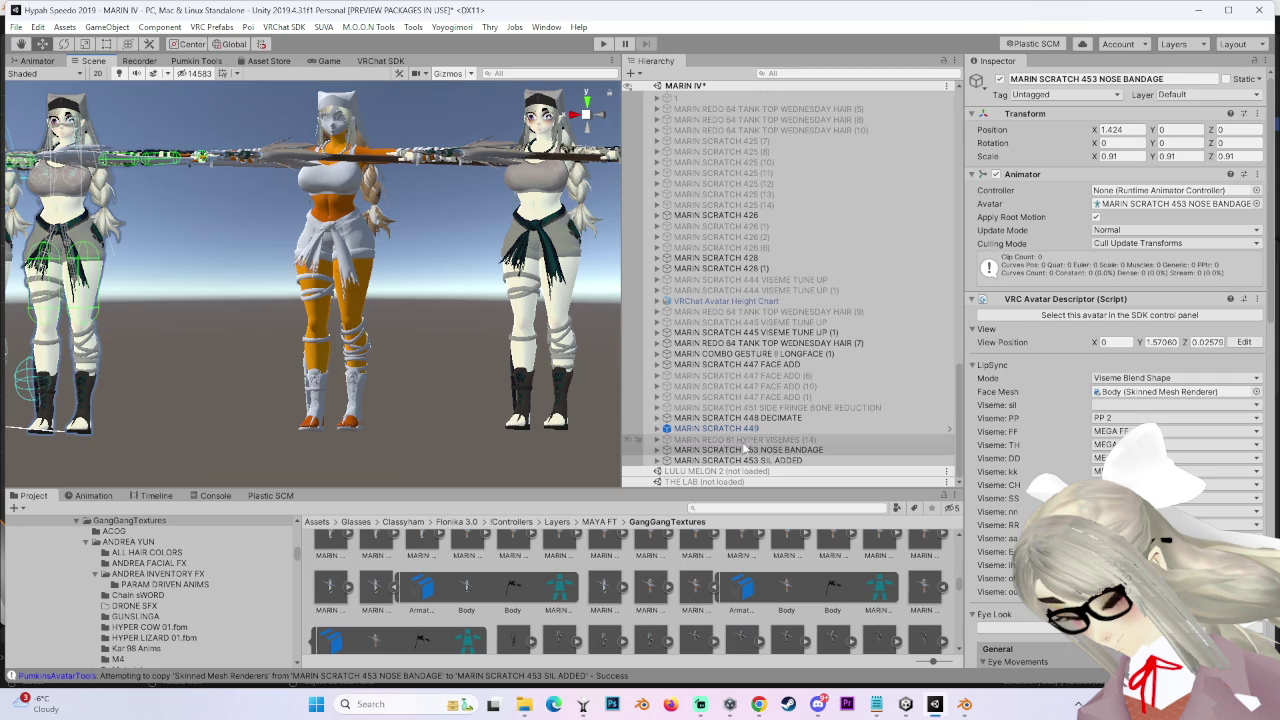
pyautogui.click(746, 460)
pyautogui.doubleClick(746, 460)
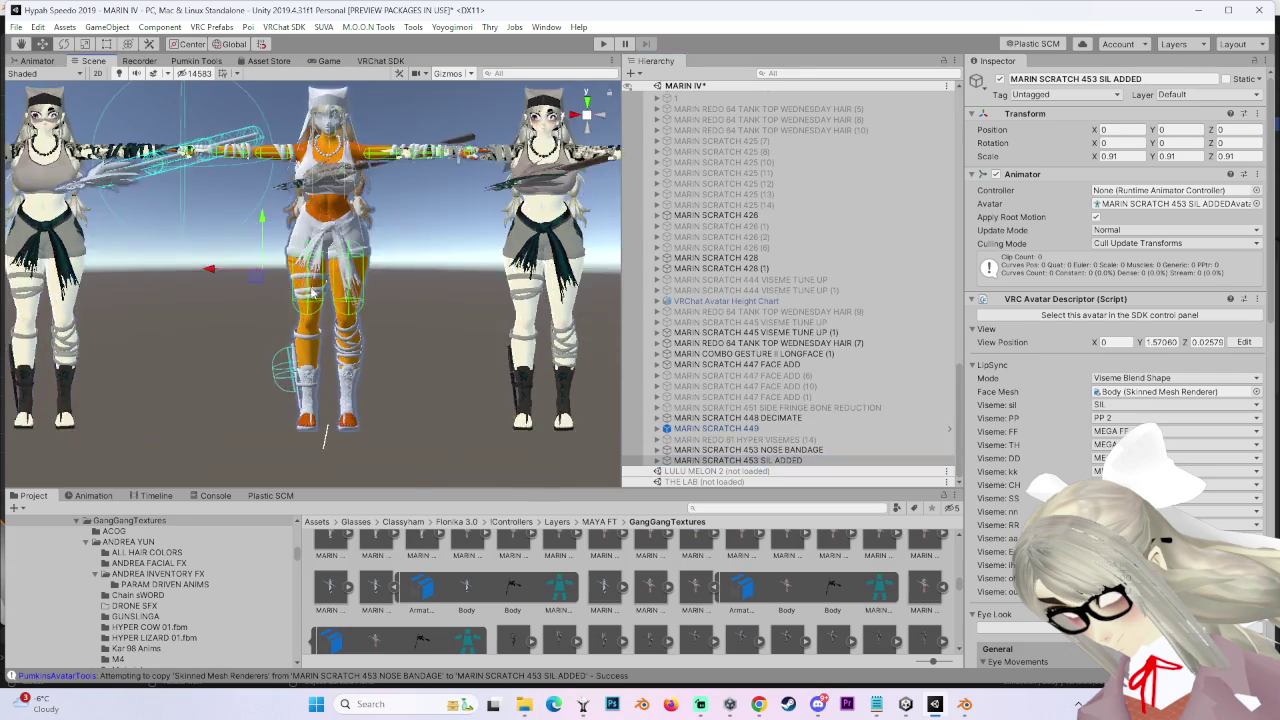
# Step: Apply the POMARINA body material and the next body material to the centre avatar
pyautogui.click(128, 196)
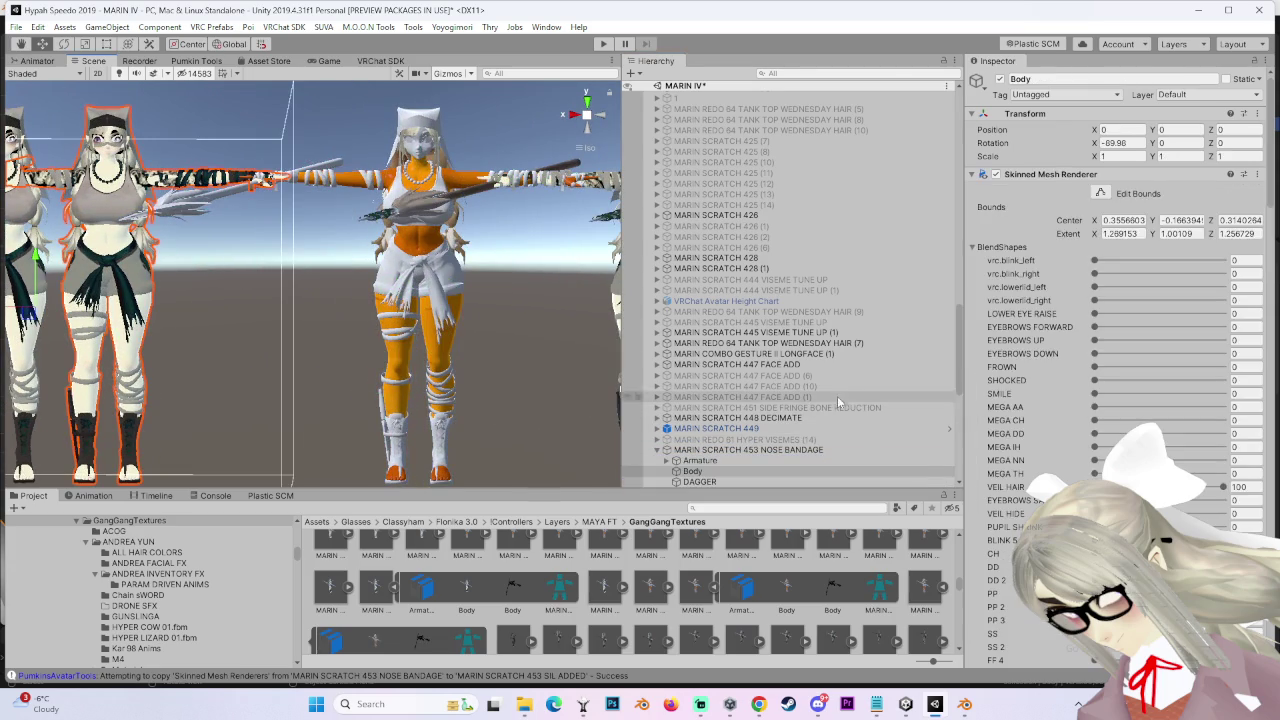
pyautogui.scroll(-10, 1115, 370)
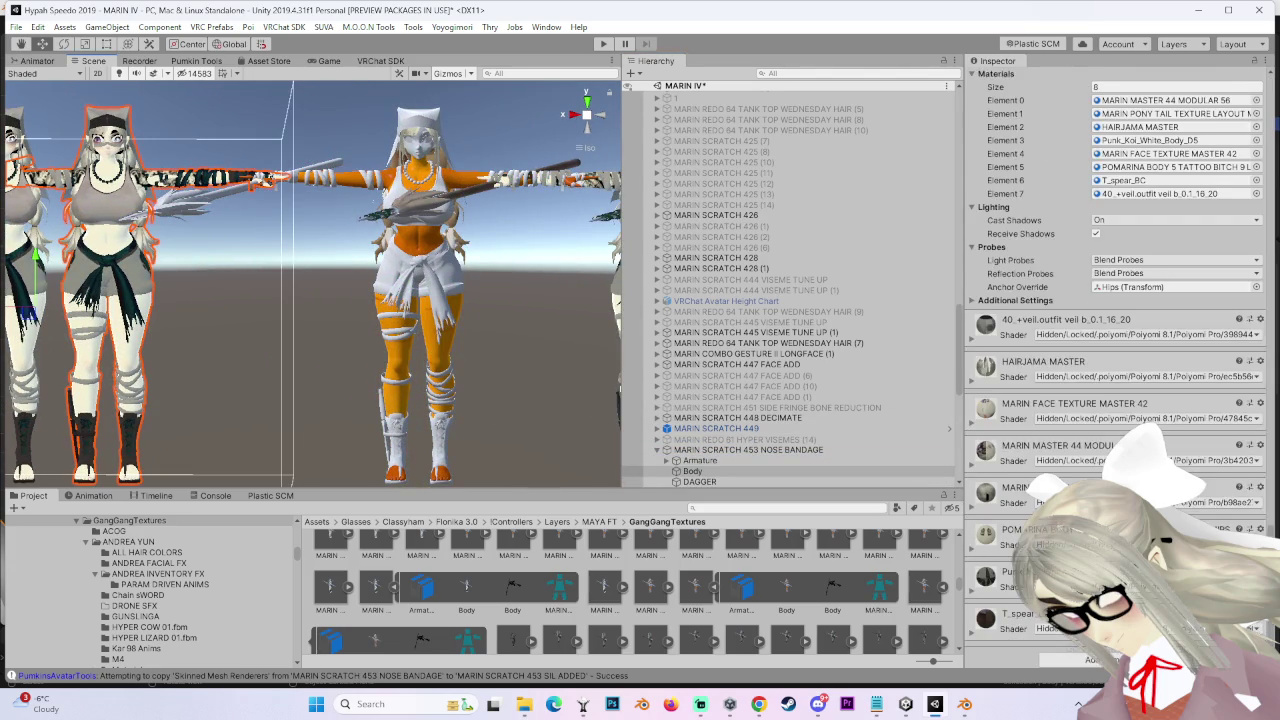
pyautogui.click(1260, 521)
pyautogui.click(1150, 370)
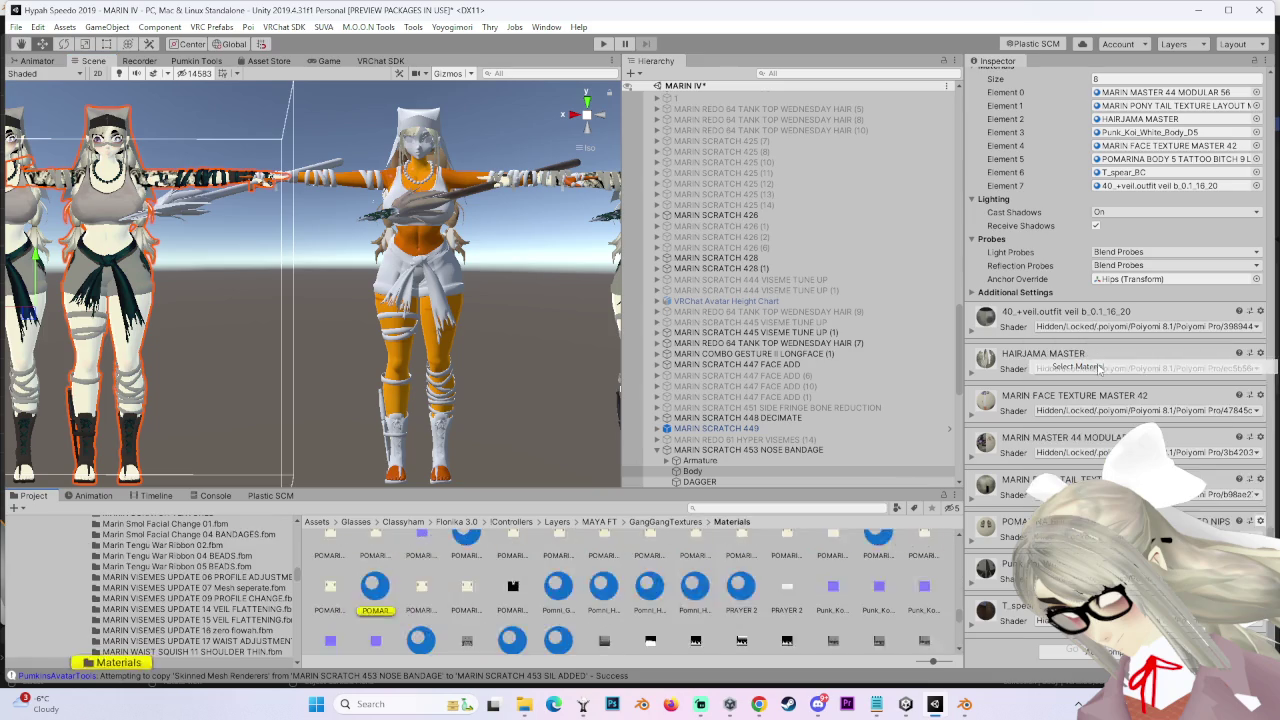
pyautogui.moveTo(480, 479); pyautogui.dragTo(440, 330)
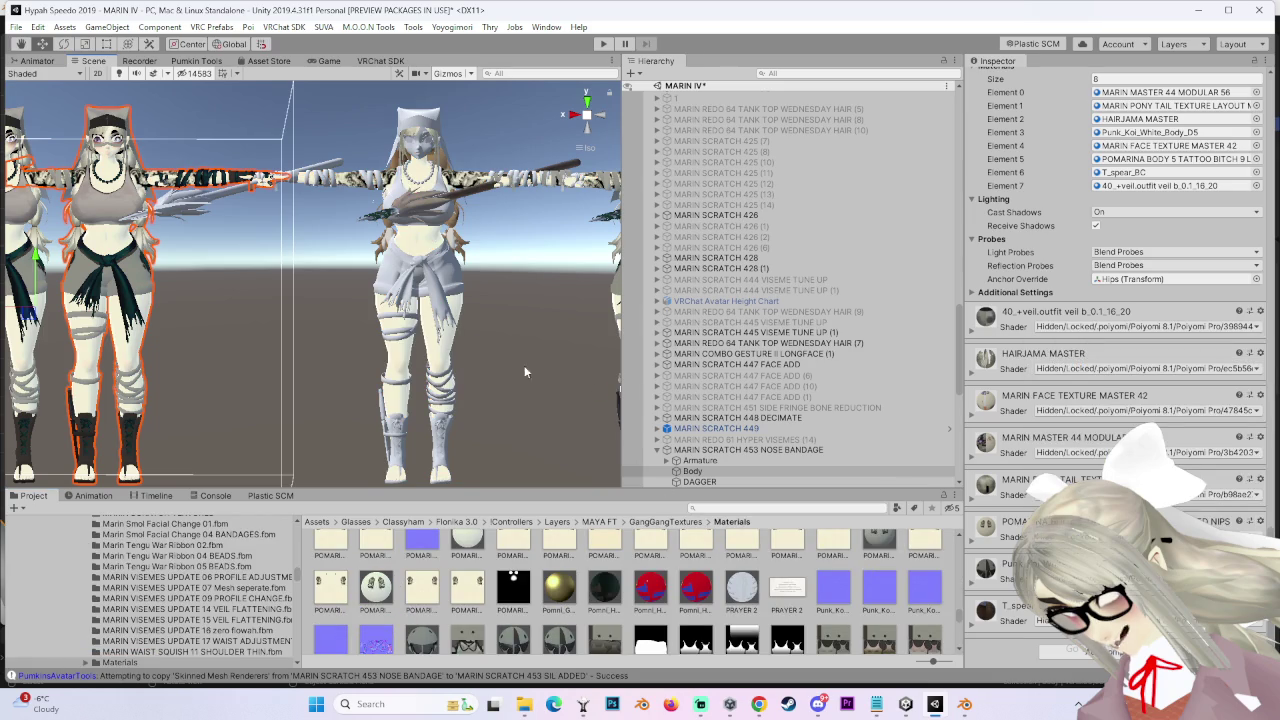
pyautogui.click(1259, 353)
pyautogui.click(1150, 370)
pyautogui.scroll(2, 420, 280)
pyautogui.moveTo(508, 603)
pyautogui.mouseDown()
pyautogui.moveTo(509, 271)
pyautogui.moveTo(479, 268)
pyautogui.mouseUp()
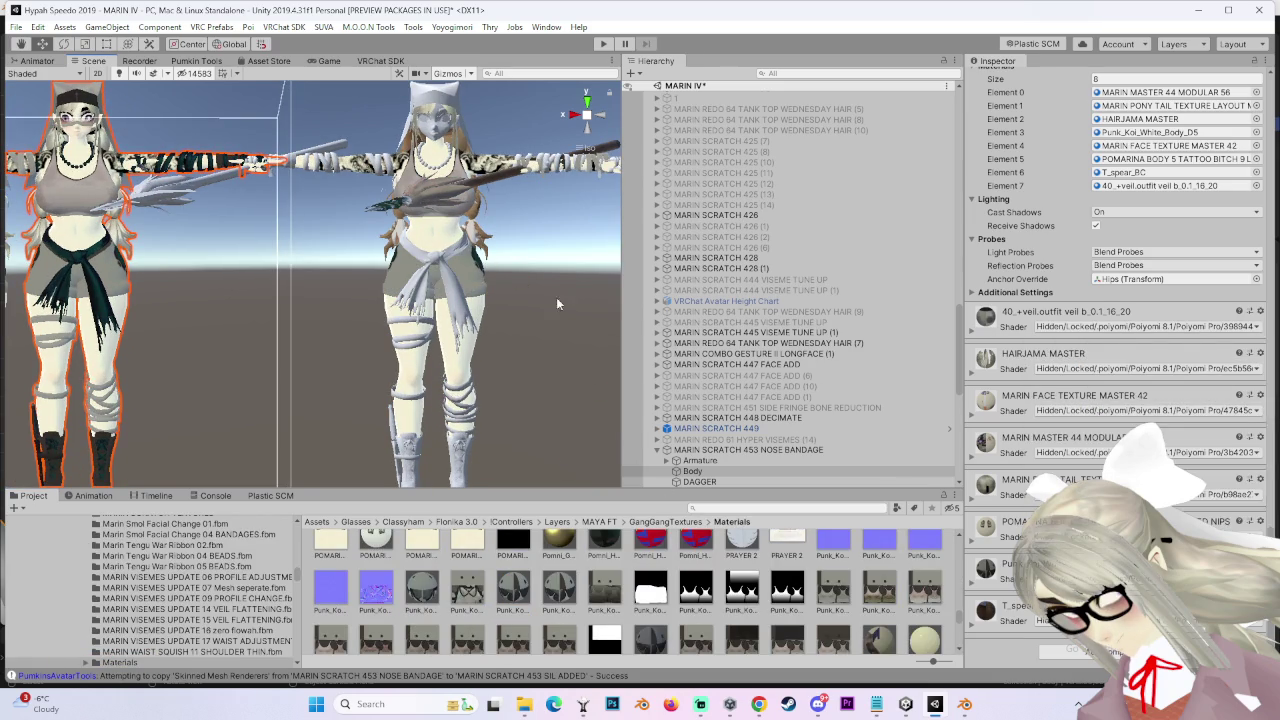
# Step: Apply the T_spear material to the spear and locate the 40_+veil outfit material
pyautogui.click(1249, 395)
pyautogui.click(1150, 412)
pyautogui.scroll(2, 400, 300)
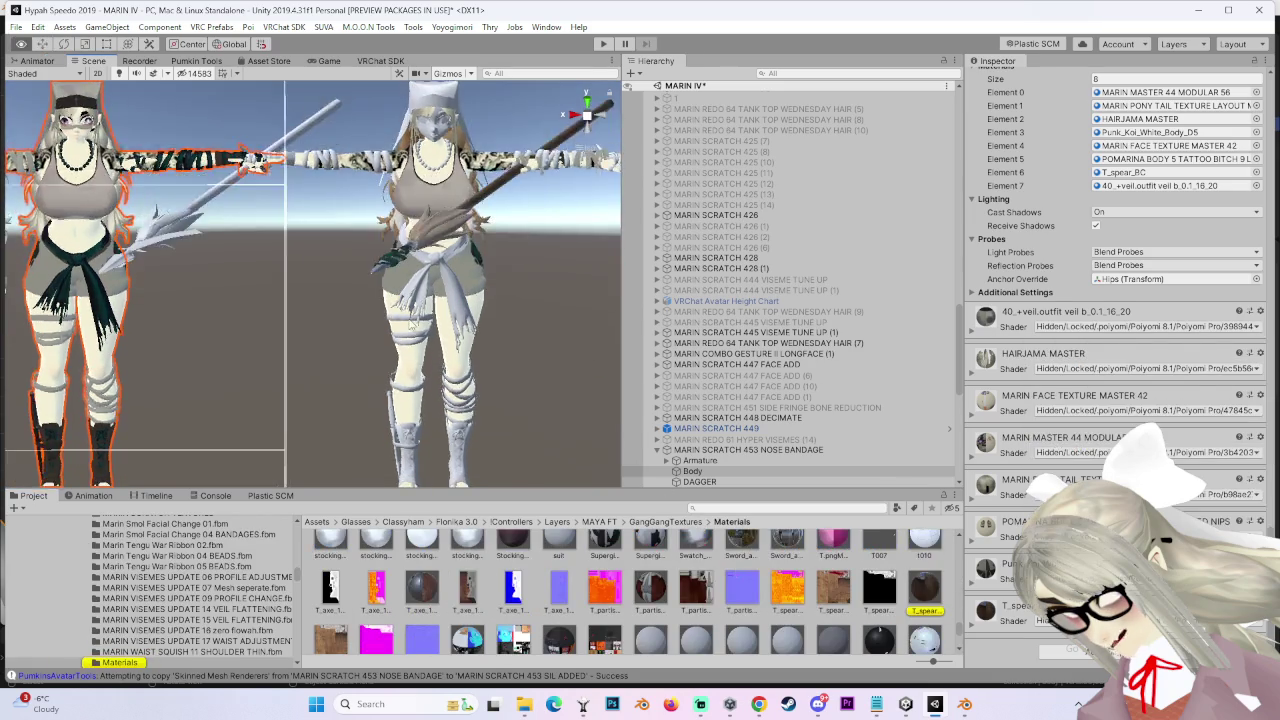
pyautogui.moveTo(920, 600); pyautogui.dragTo(296, 287)
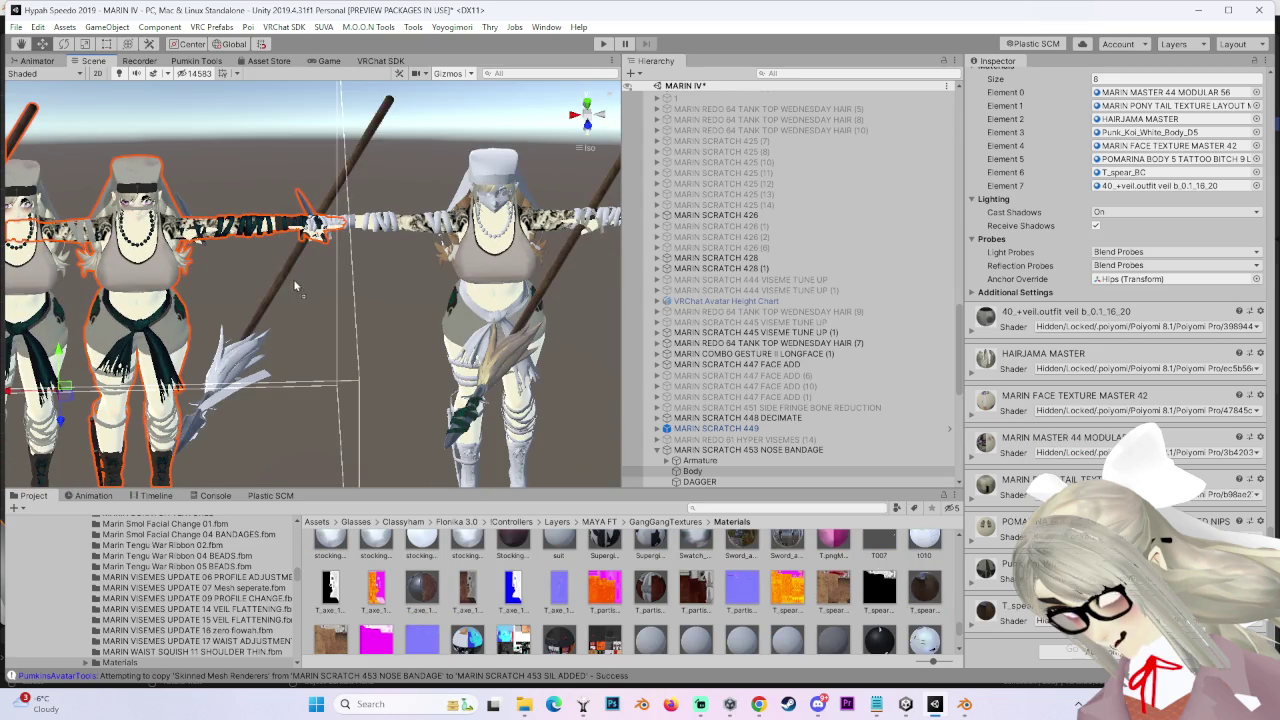
pyautogui.click(1260, 311)
pyautogui.click(1160, 363)
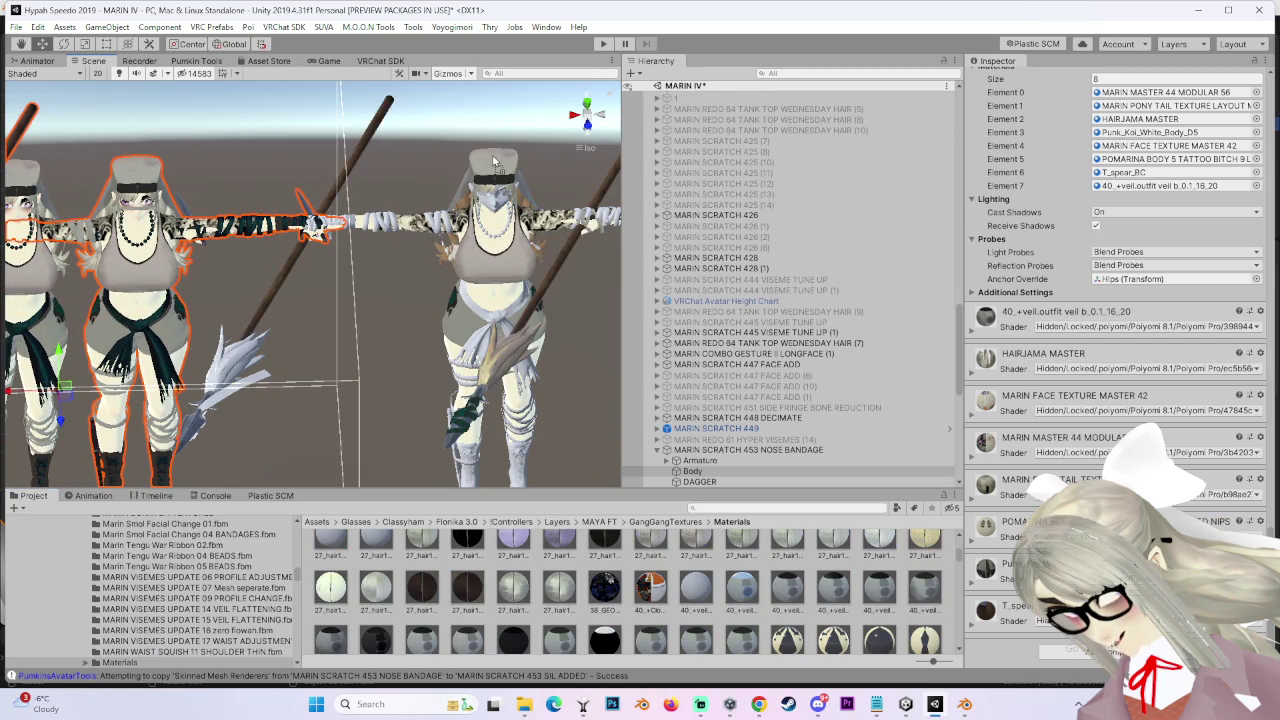
# Step: Apply the HAIRJAMA MASTER material to the right avatar's hair
pyautogui.click(1260, 354)
pyautogui.click(1134, 403)
pyautogui.moveTo(376, 319); pyautogui.dragTo(463, 117)
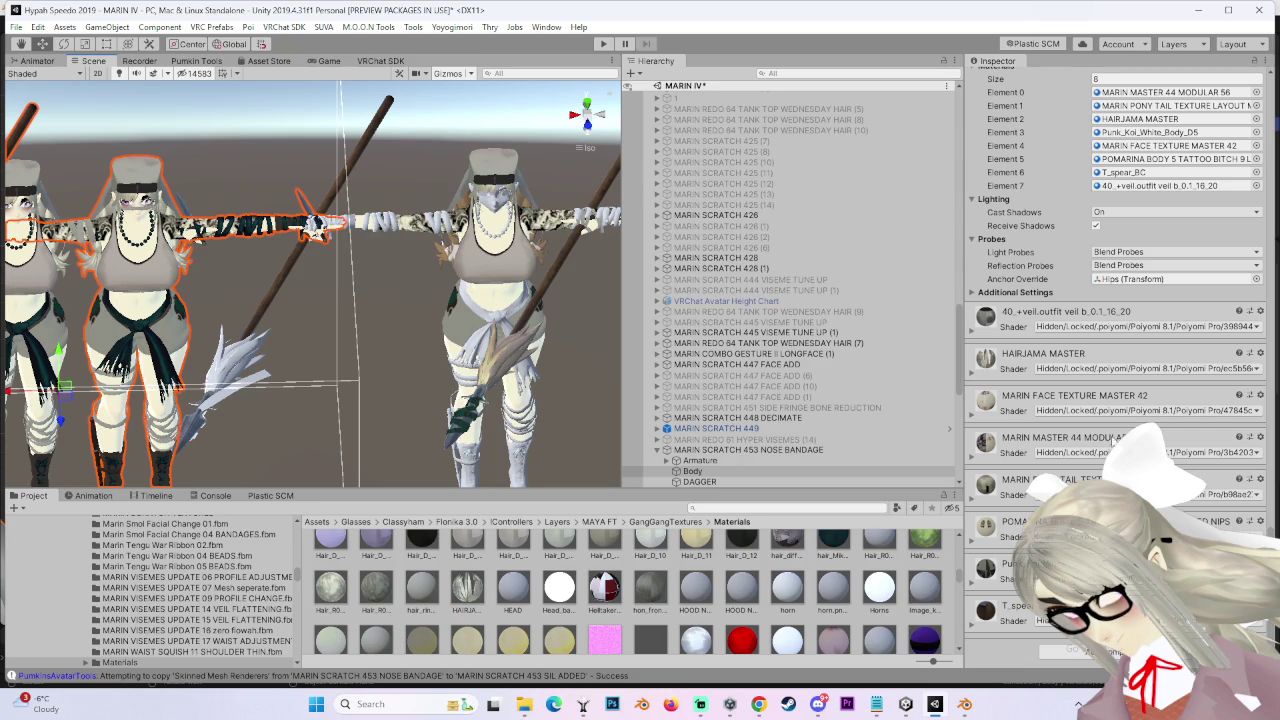
pyautogui.click(1260, 437)
pyautogui.click(1070, 468)
pyautogui.moveTo(430, 330)
pyautogui.keyDown('alt'); pyautogui.mouseDown()
pyautogui.moveTo(553, 395)
pyautogui.moveTo(528, 395)
pyautogui.moveTo(828, 387)
pyautogui.mouseUp(); pyautogui.keyUp('alt')
pyautogui.rightClick(546, 416)
pyautogui.click(525, 387)
pyautogui.moveTo(614, 286)
pyautogui.keyDown('alt'); pyautogui.mouseDown()
pyautogui.moveTo(423, 215)
pyautogui.moveTo(440, 220)
pyautogui.mouseUp(); pyautogui.keyUp('alt')
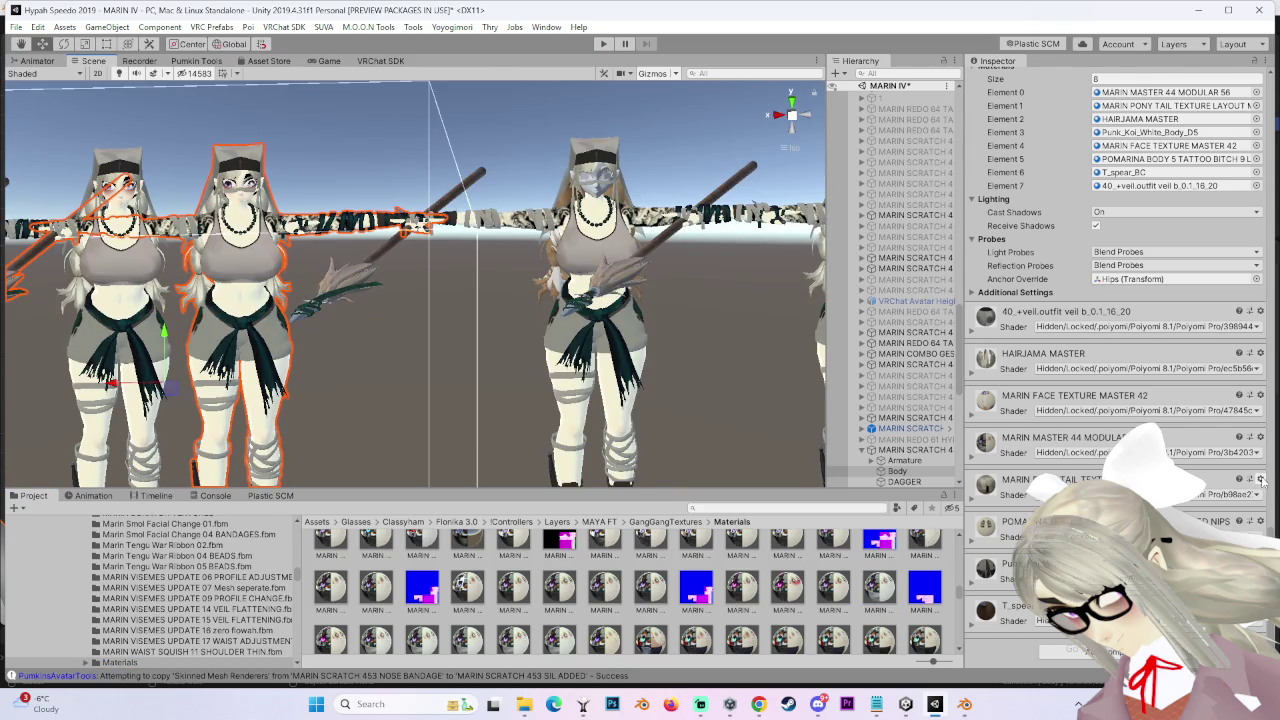
pyautogui.scroll(-5, 697, 590)
pyautogui.moveTo(787, 588); pyautogui.dragTo(540, 287)
# Step: Locate the FACE TEXTURE material, view the avatar's face from the front, and select the SIL ADDED root
pyautogui.moveTo(567, 262); pyautogui.dragTo(893, 322, button='right')
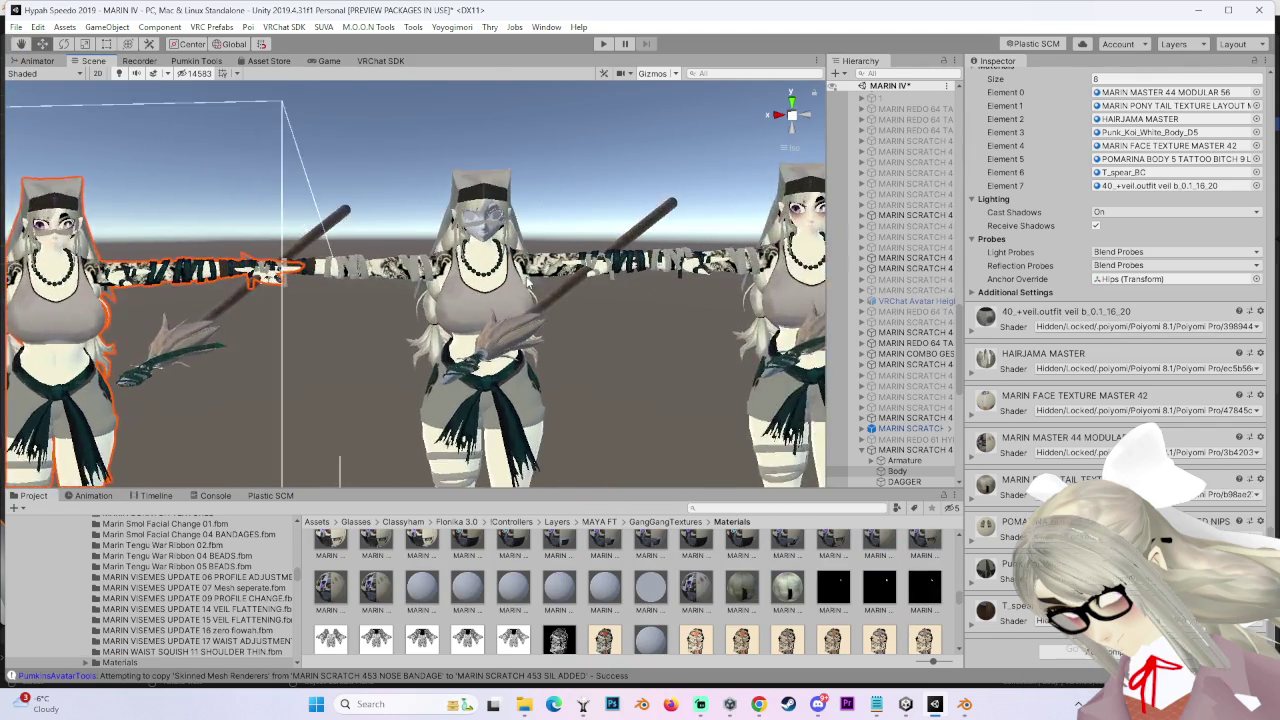
pyautogui.click(1261, 398)
pyautogui.click(1075, 445)
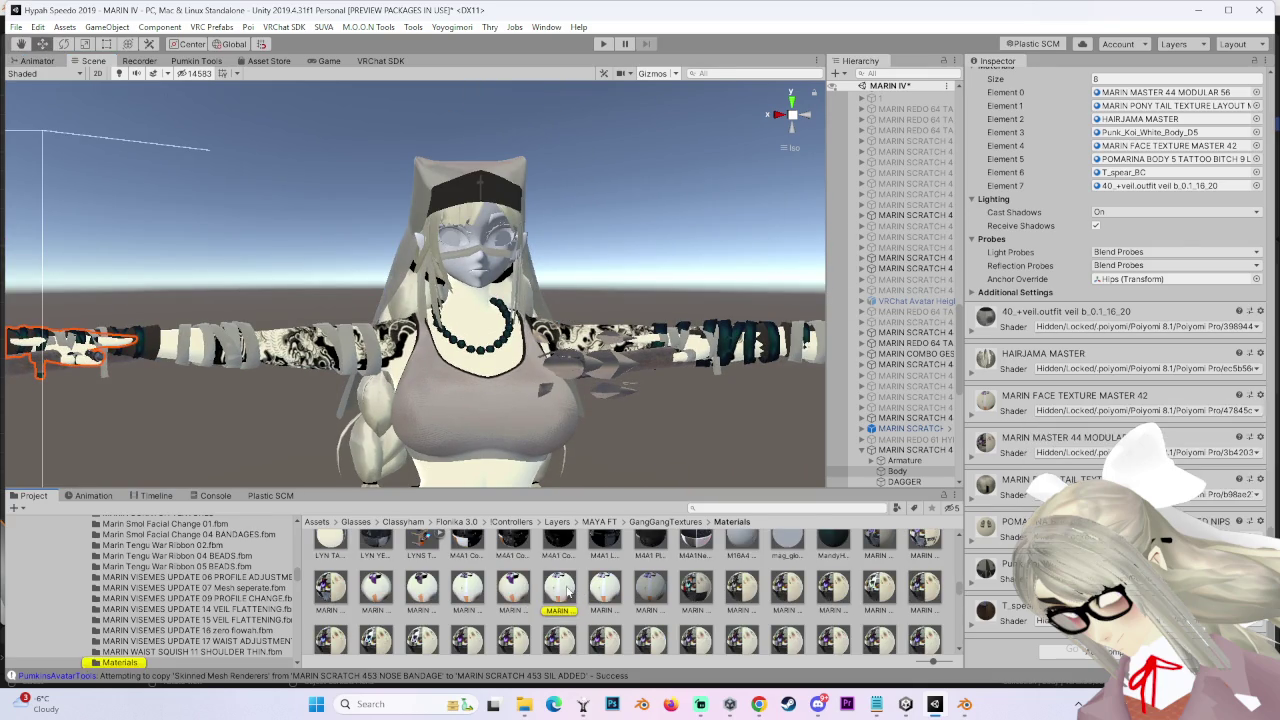
pyautogui.moveTo(487, 275); pyautogui.dragTo(612, 249, button='right')
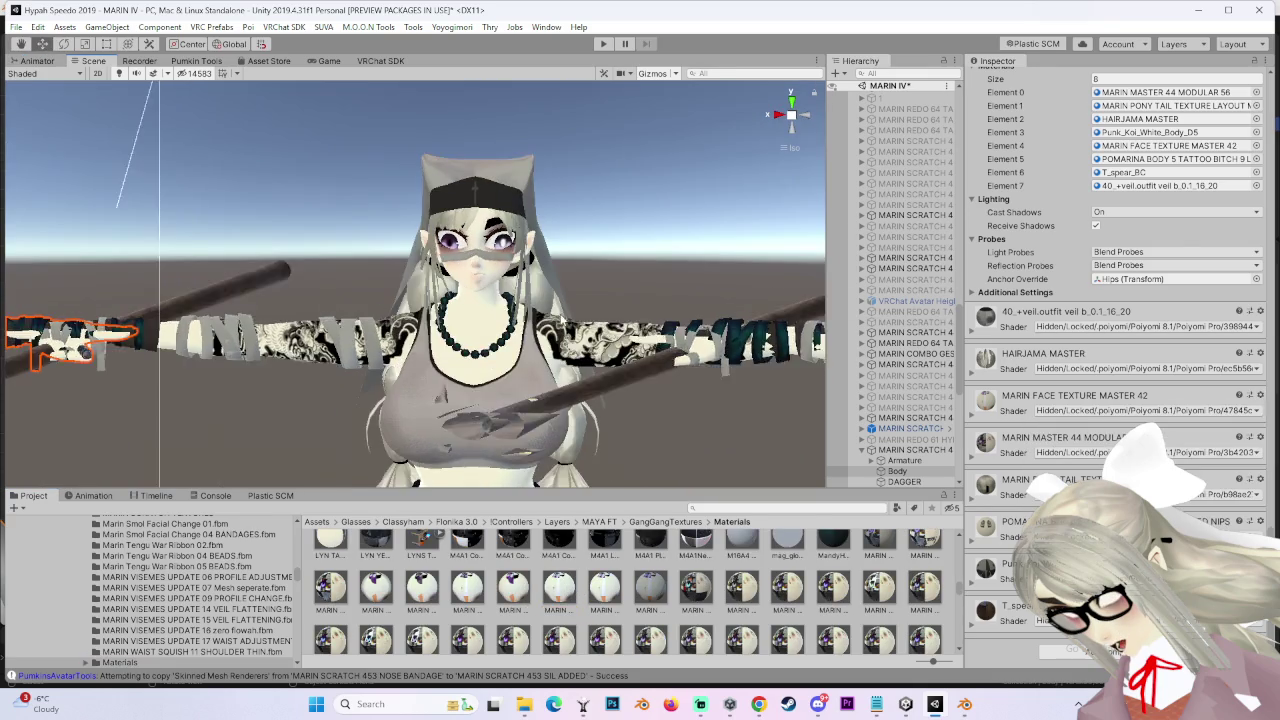
pyautogui.click(808, 122)
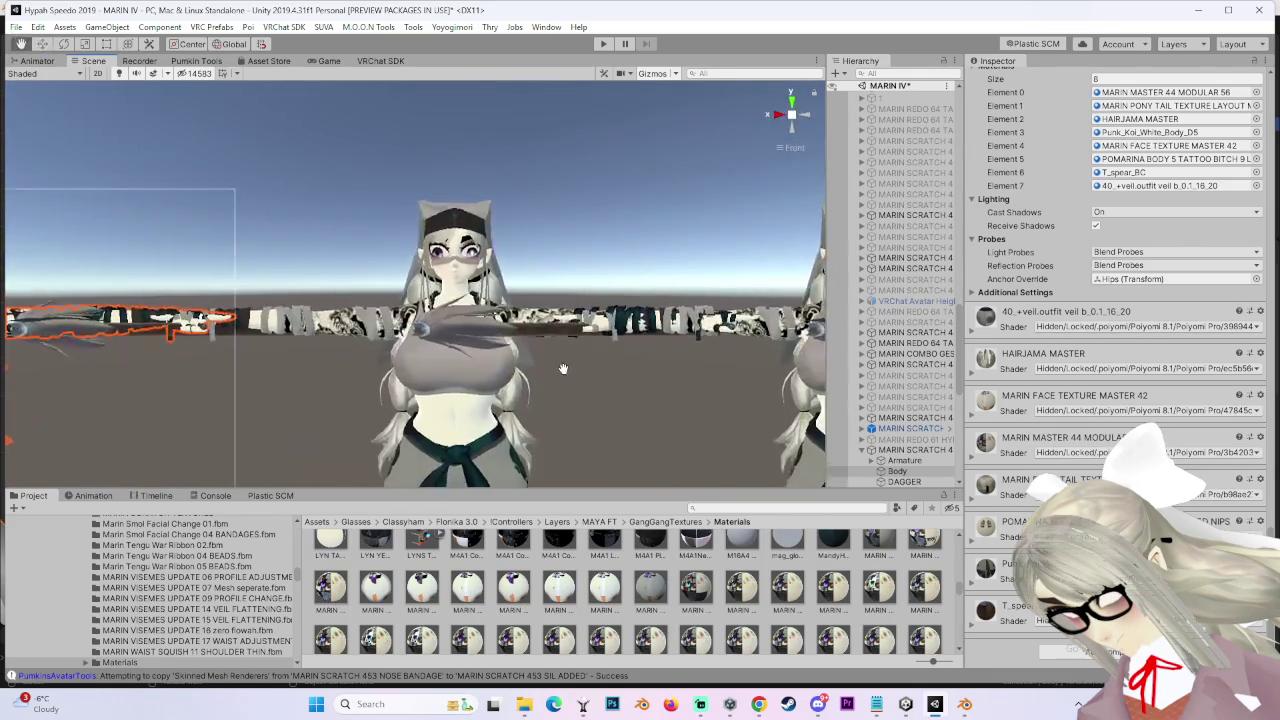
pyautogui.scroll(3, 530, 265)
pyautogui.scroll(-3, 530, 265)
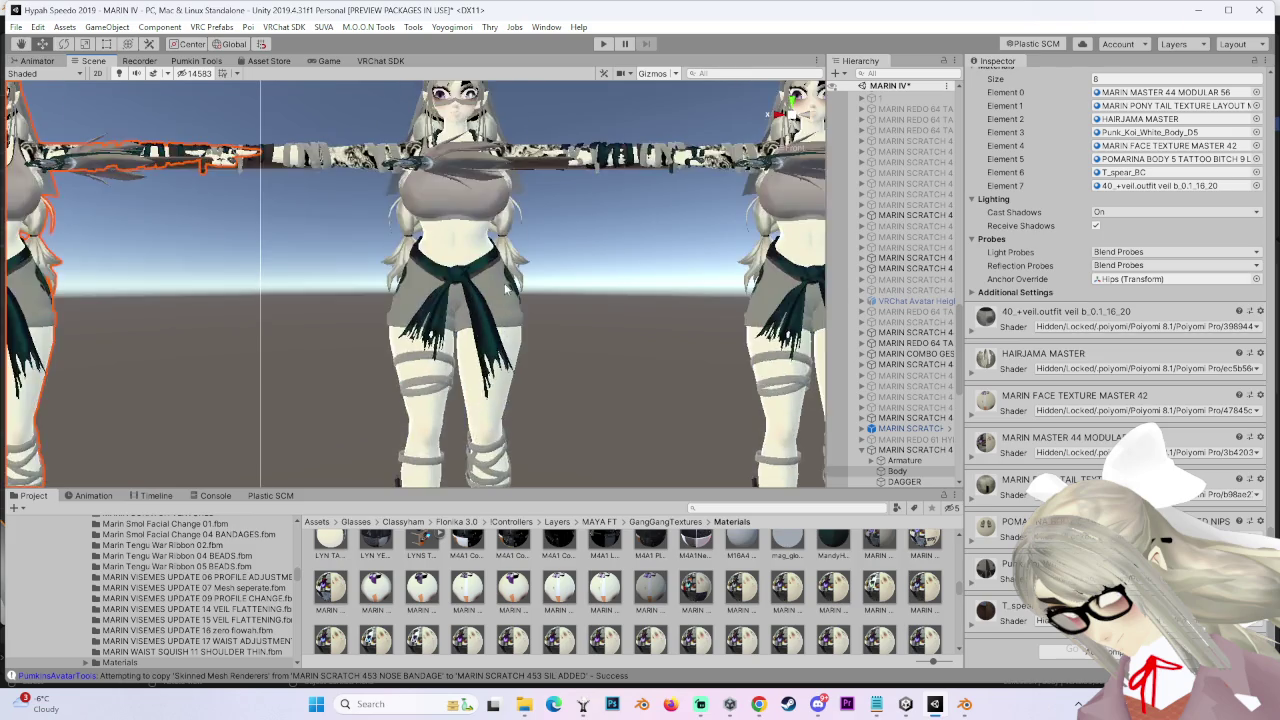
pyautogui.moveTo(530, 265); pyautogui.dragTo(506, 378, button='middle')
pyautogui.click(490, 370)
pyautogui.click(915, 375)
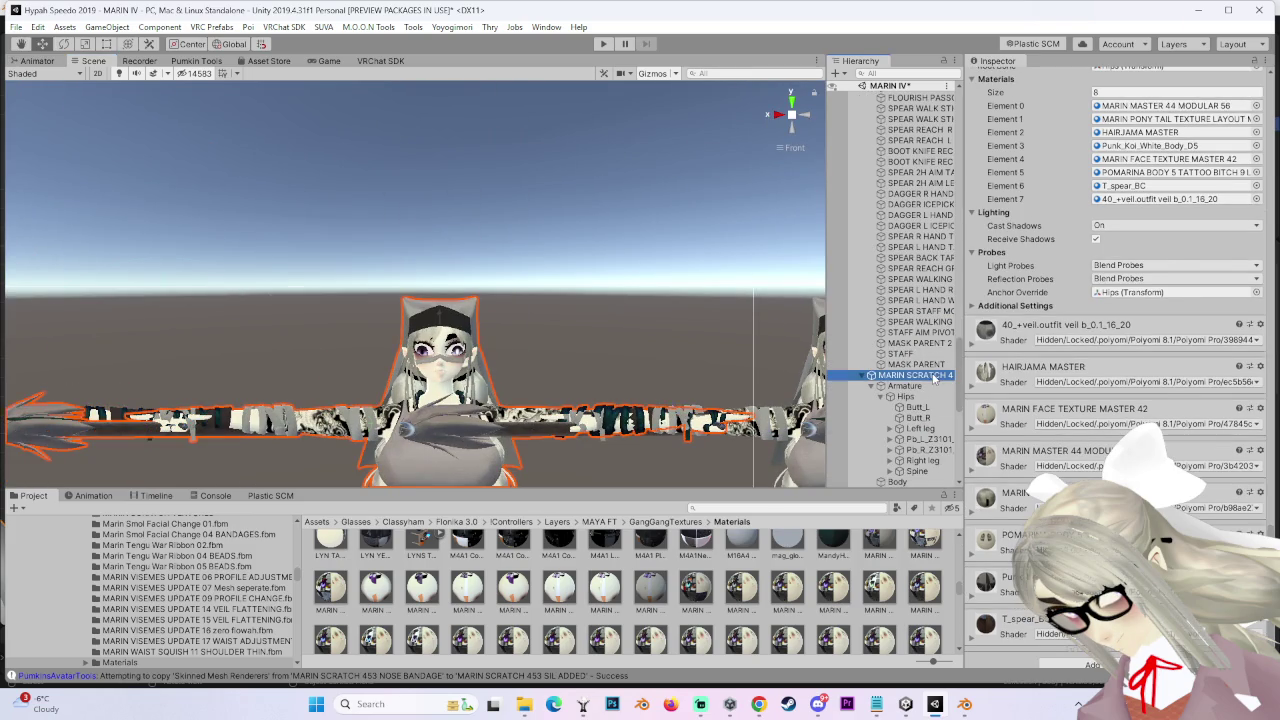
# Step: Review the SIL ADDED descriptor (BLINK 5 blinking, MARIN SCRATCH FX layer) and deactivate the avatar
pyautogui.scroll(10, 1022, 397)
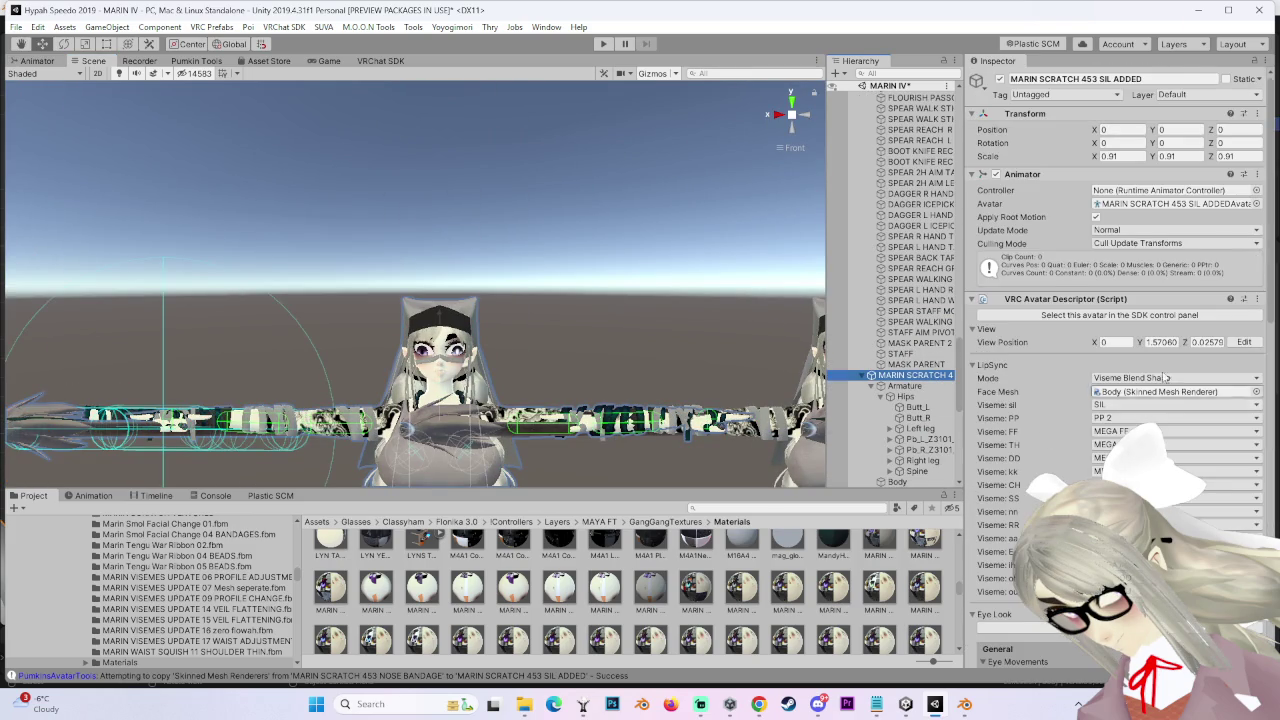
pyautogui.scroll(-3, 1037, 457)
pyautogui.scroll(3, 1033, 451)
pyautogui.scroll(-3, 1032, 458)
pyautogui.scroll(-3, 1035, 455)
pyautogui.scroll(-3, 1036, 420)
pyautogui.scroll(-3, 1038, 332)
pyautogui.press('f')
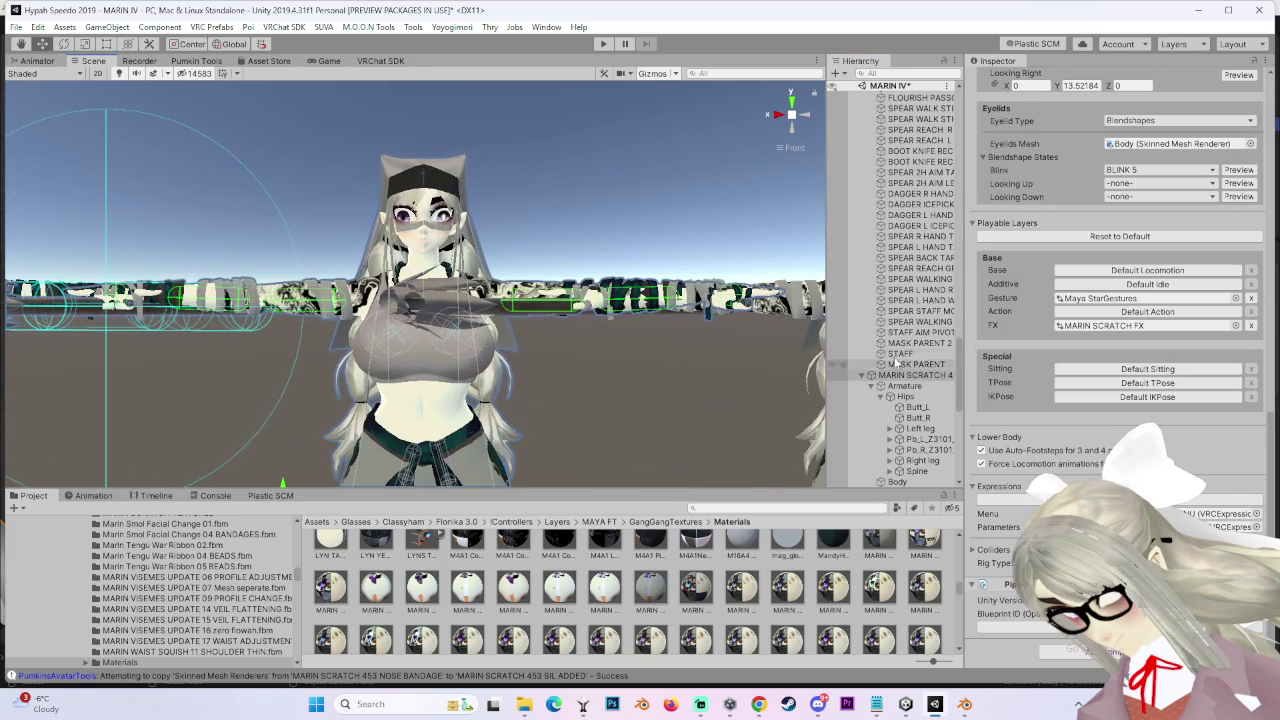
pyautogui.scroll(5, 1013, 92)
pyautogui.scroll(5, 1013, 92)
pyautogui.click(999, 78)
# Step: Select the MARIN COMBO GESTURE II LONGFACE (1) object in the Hierarchy
pyautogui.scroll(5, 860, 230)
pyautogui.scroll(5, 860, 230)
pyautogui.scroll(5, 860, 230)
pyautogui.scroll(5, 885, 280)
pyautogui.scroll(5, 910, 332)
pyautogui.scroll(-3, 908, 267)
pyautogui.scroll(-3, 908, 270)
pyautogui.scroll(-3, 930, 300)
pyautogui.scroll(5, 900, 300)
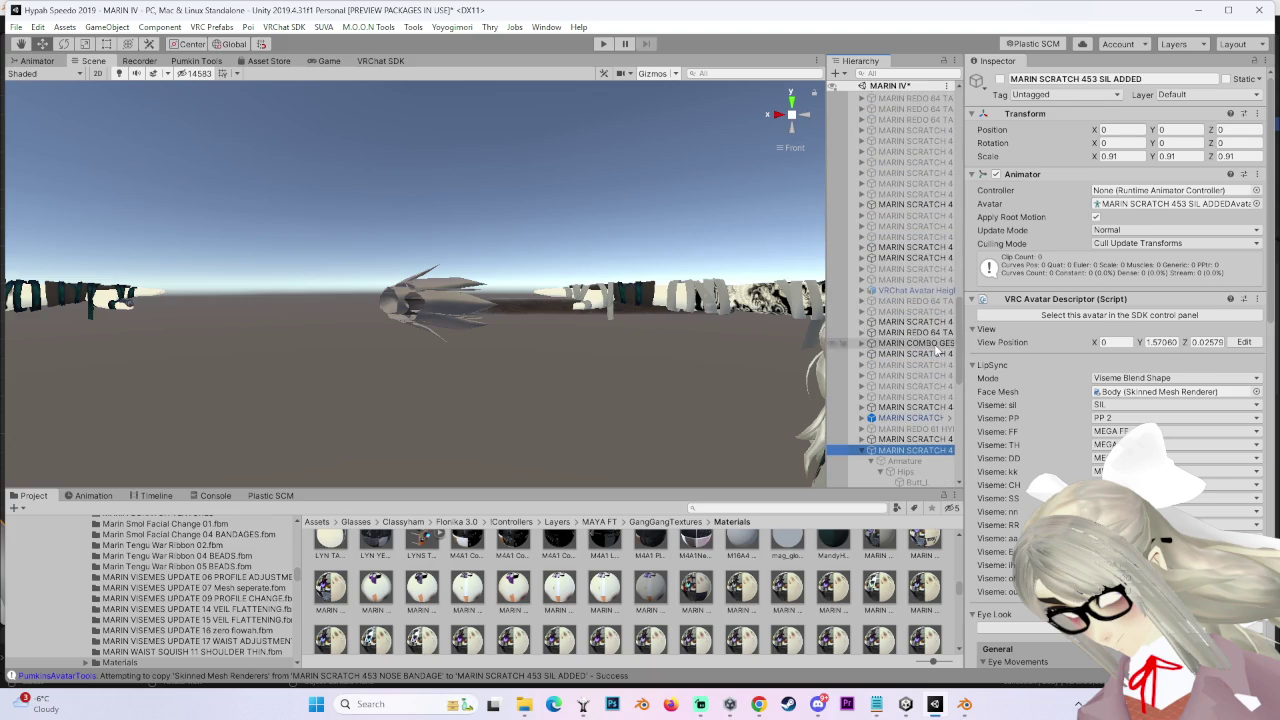
pyautogui.moveTo(905, 342); pyautogui.dragTo(918, 452)
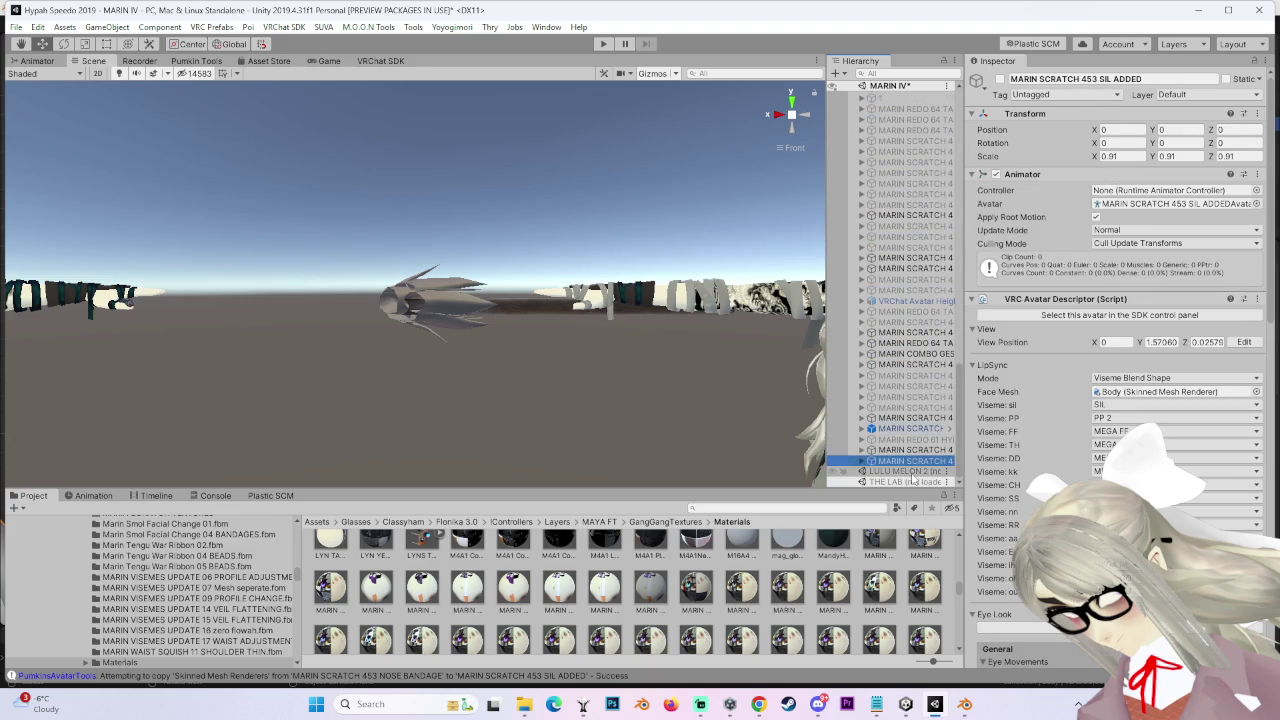
pyautogui.scroll(-2, 914, 480)
pyautogui.click(910, 332)
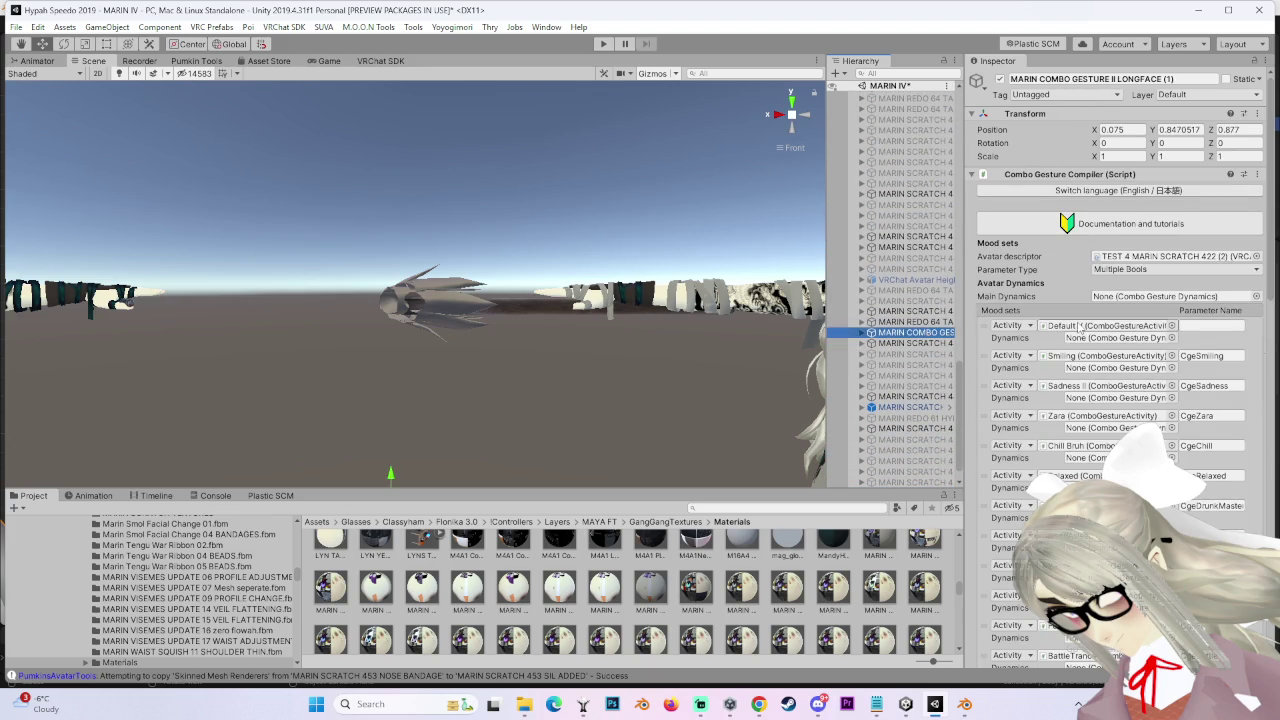
# Step: Set the first mood set to Default V, trace it to the SC POINT X2 clip, then select SIL ADDED
pyautogui.click(1081, 327)
pyautogui.moveTo(905, 401); pyautogui.dragTo(1068, 334)
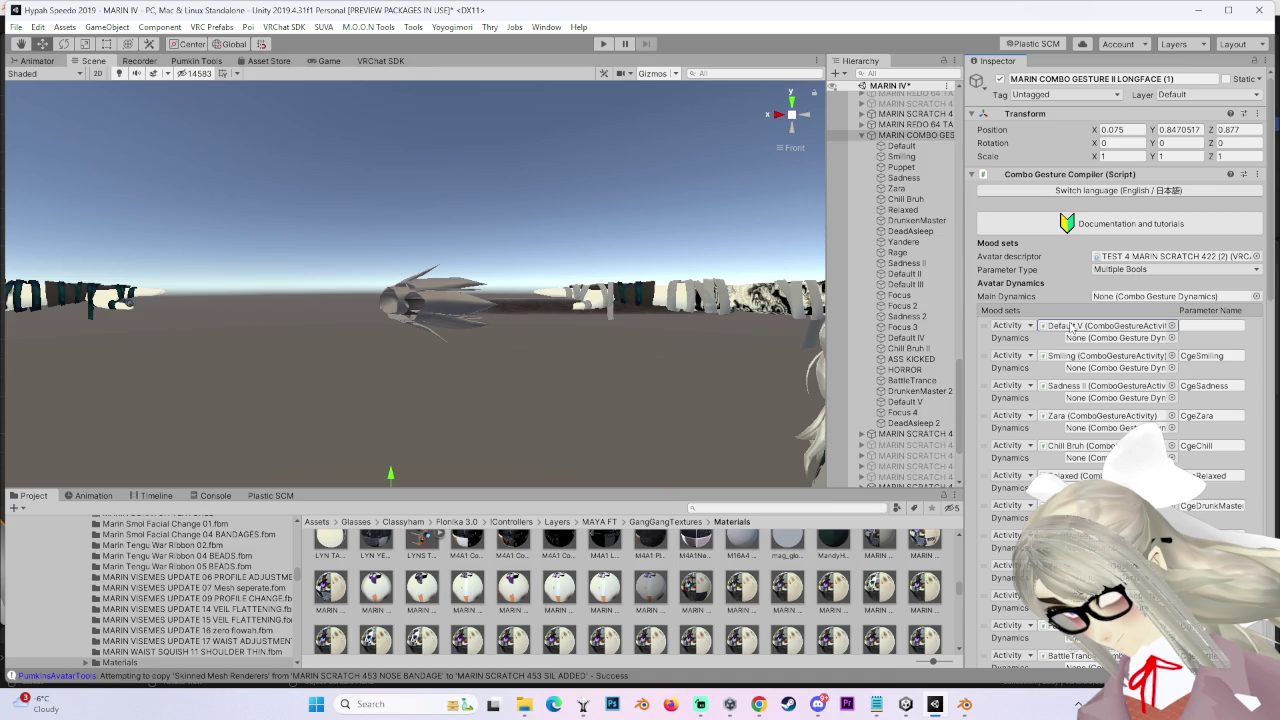
pyautogui.doubleClick(1068, 327)
pyautogui.click(1138, 253)
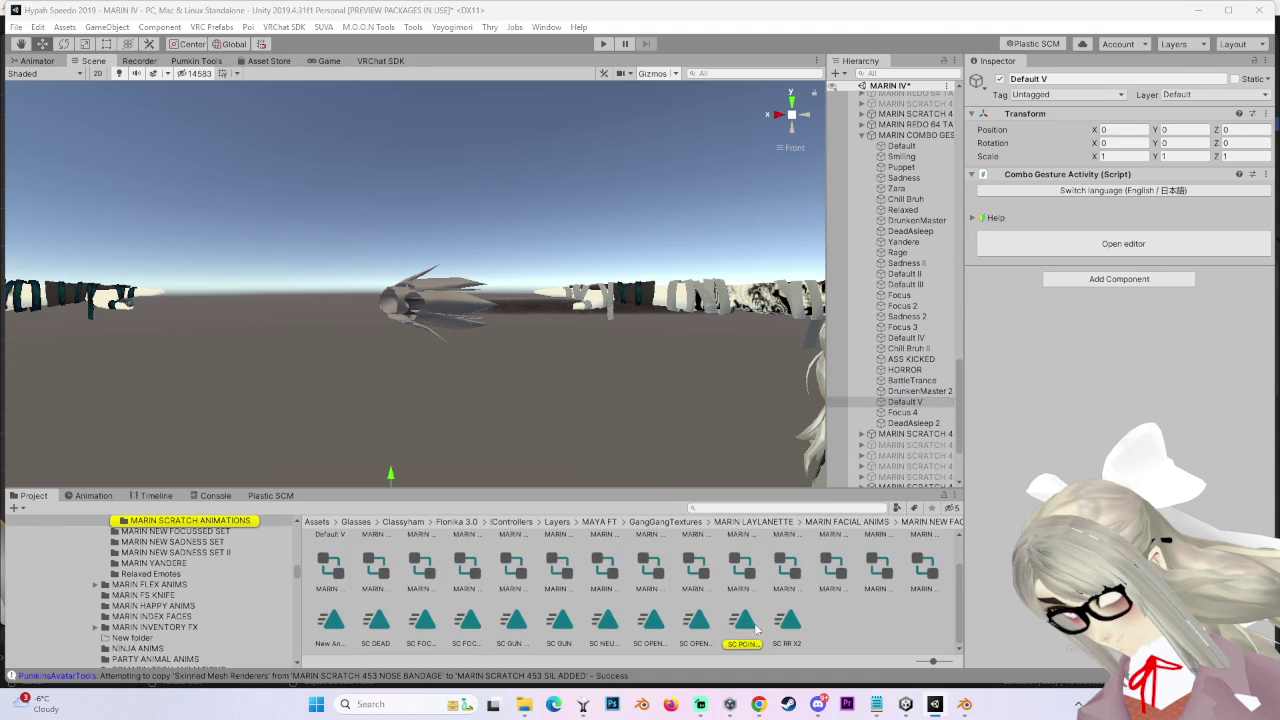
pyautogui.click(742, 622)
pyautogui.scroll(-3, 863, 470)
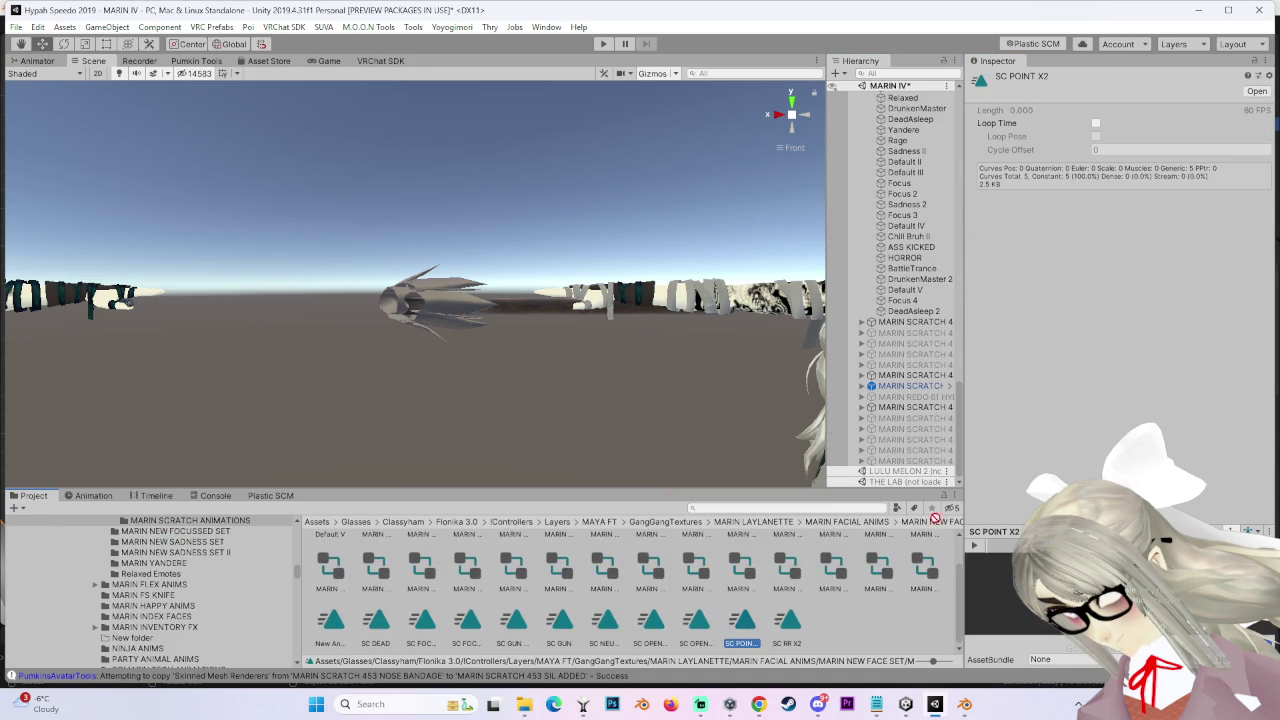
pyautogui.click(935, 463)
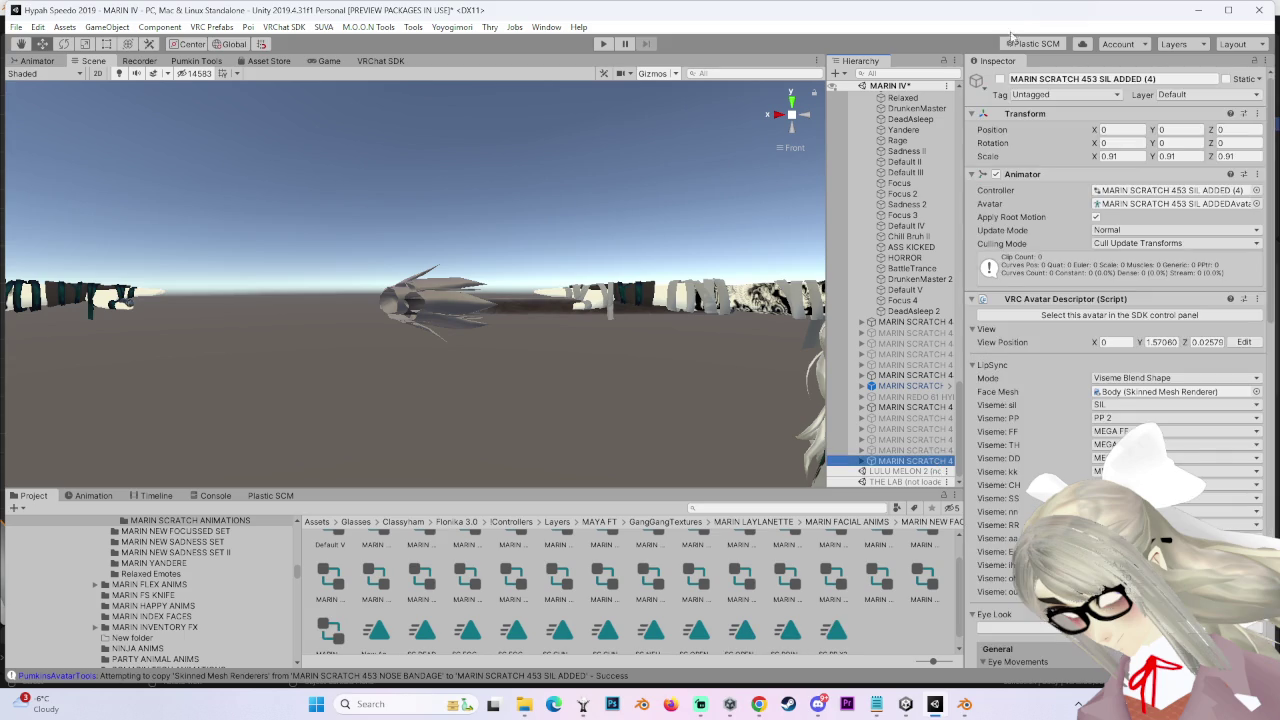
# Step: Preview the SC POINT X2 pose on the avatar in the Animation window
pyautogui.click(95, 496)
pyautogui.click(540, 509)
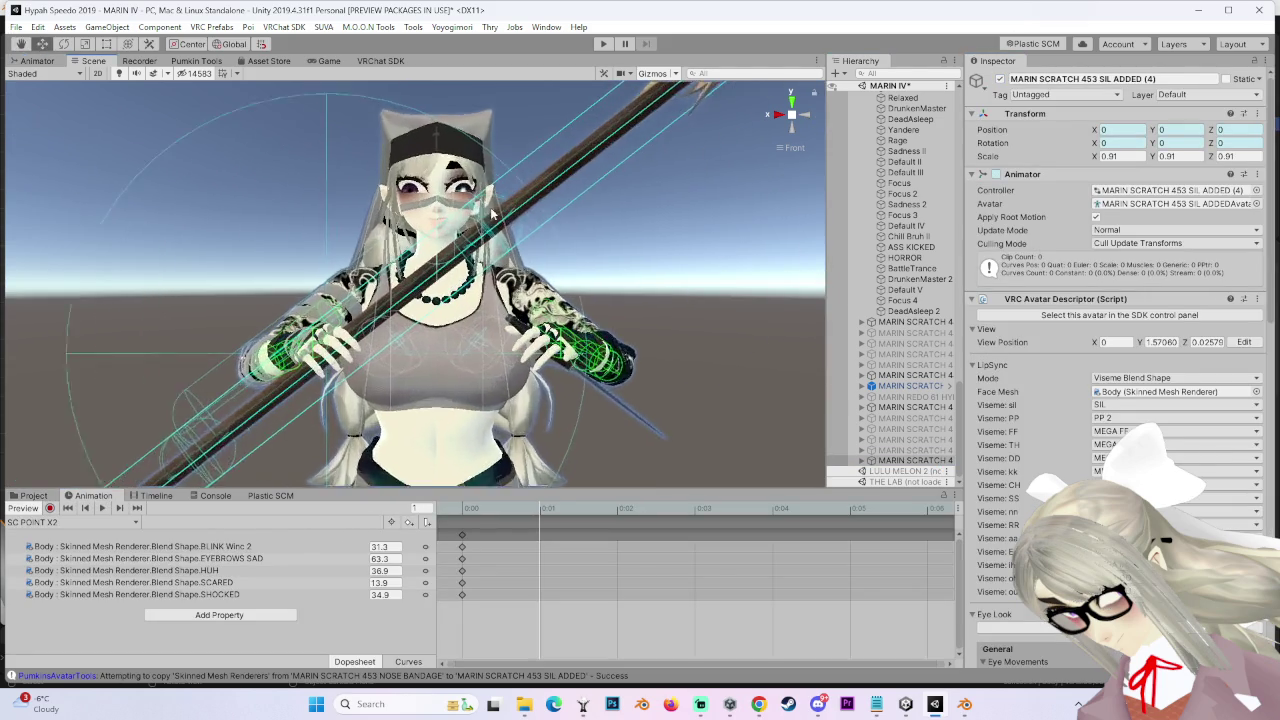
pyautogui.scroll(3, 491, 211)
# Step: Try dropping a project asset onto the spare MARIN SCRATCH avatar copy, then delete that copy
pyautogui.click(587, 178)
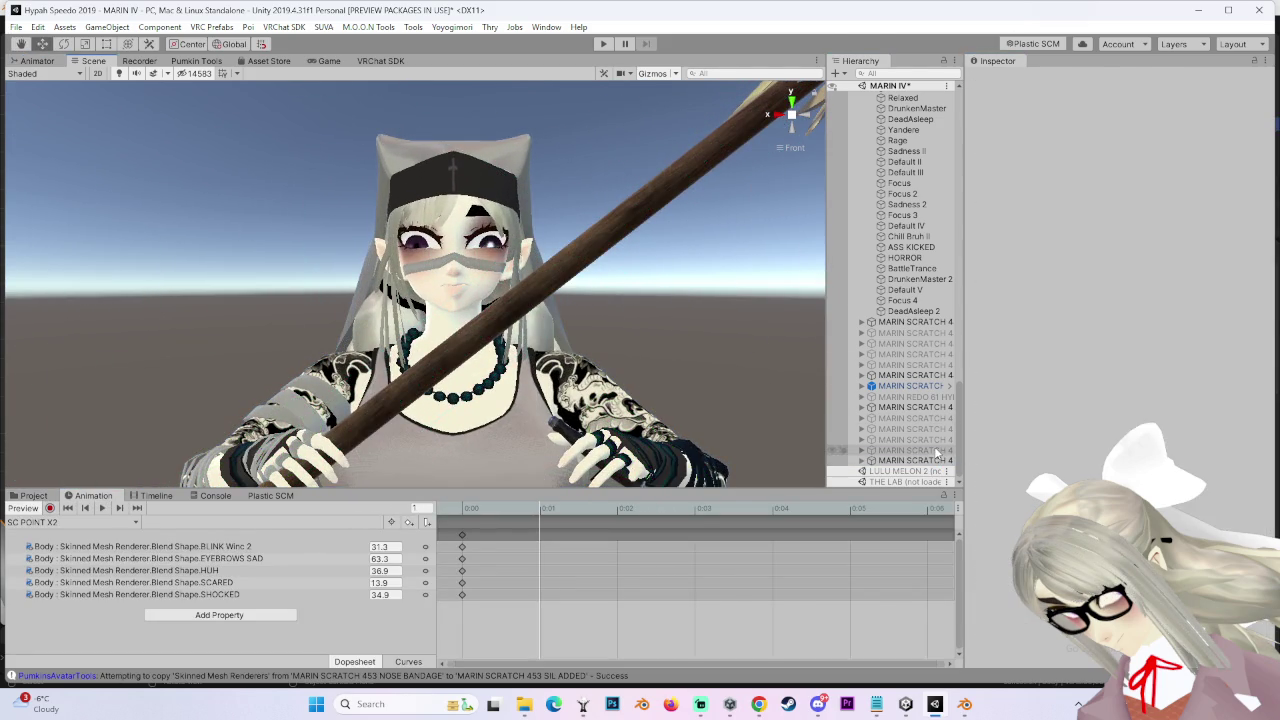
pyautogui.click(934, 449)
pyautogui.scroll(-2, 638, 323)
pyautogui.scroll(-2, 641, 322)
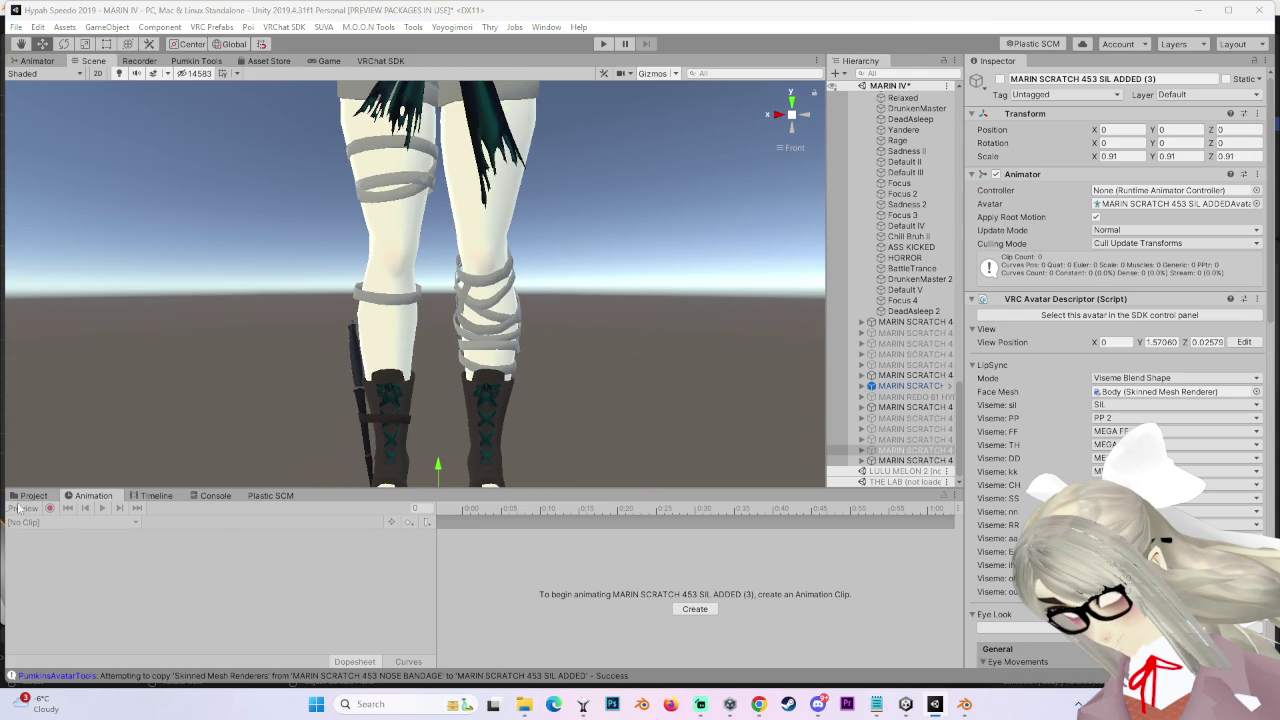
pyautogui.click(34, 495)
pyautogui.moveTo(648, 620); pyautogui.dragTo(934, 452)
pyautogui.click(93, 495)
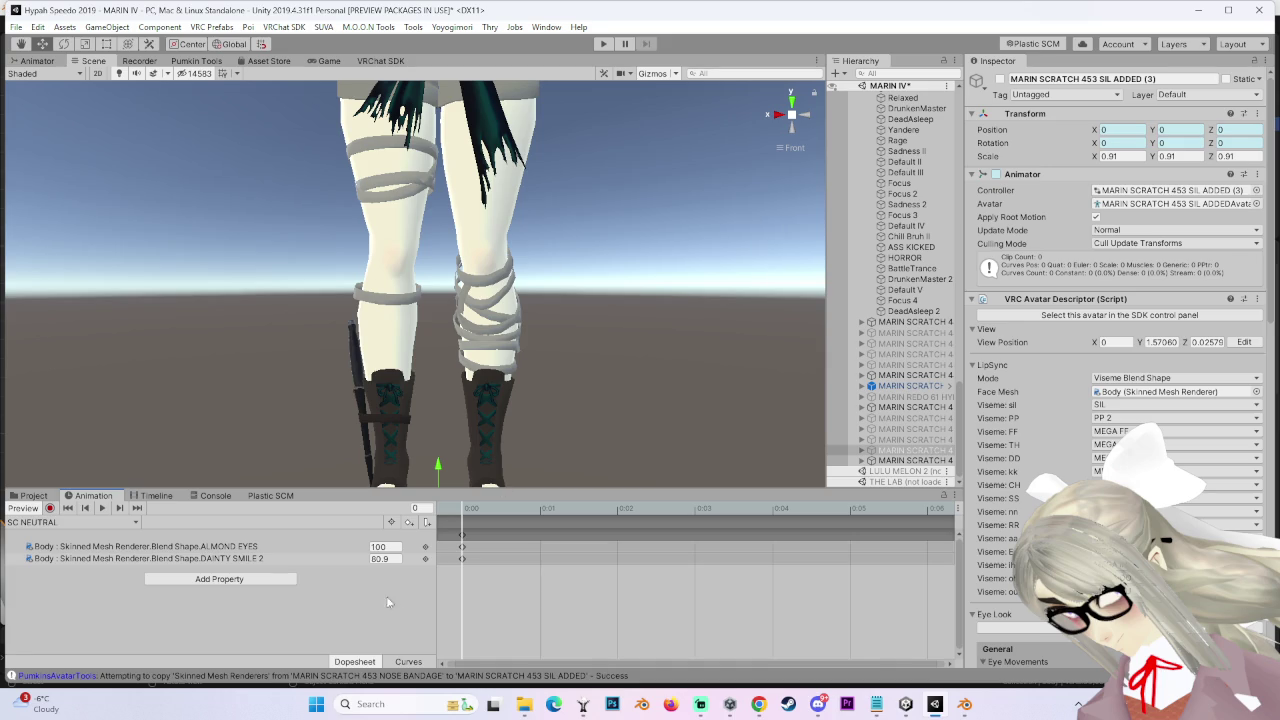
pyautogui.rightClick(928, 451)
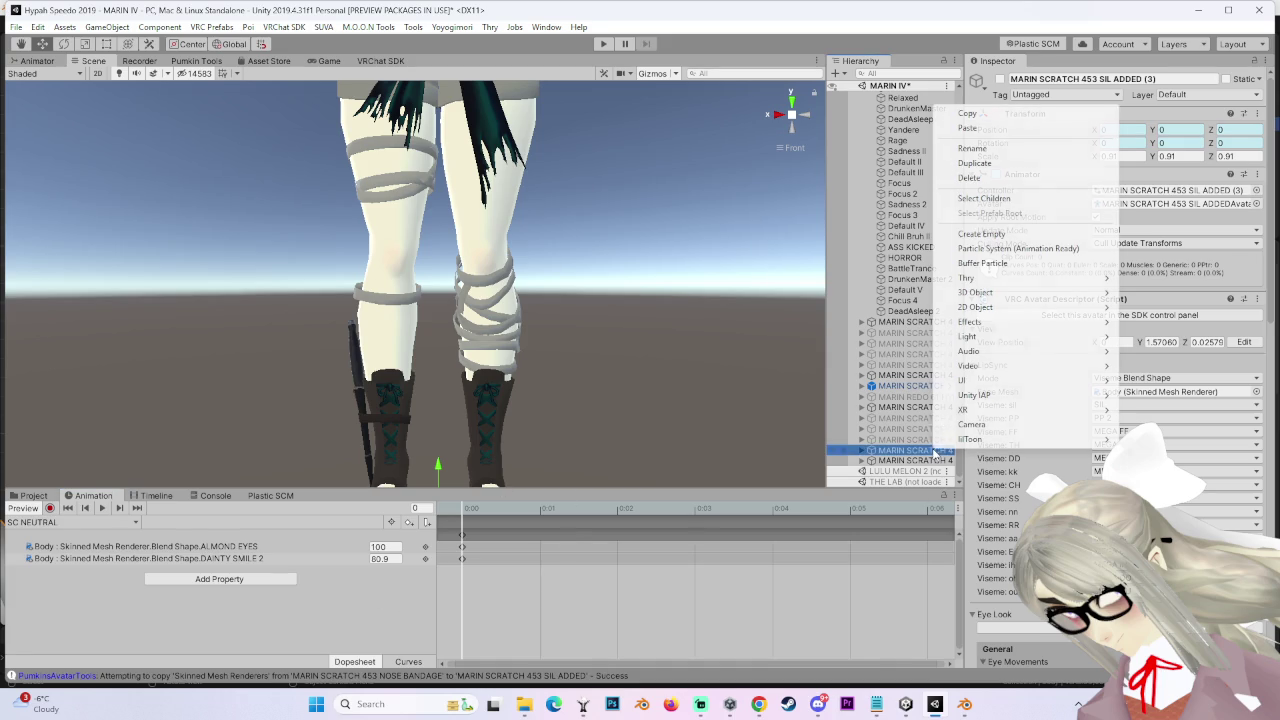
pyautogui.click(990, 181)
# Step: Move the SIL ADDED (2) avatar down to X 0.399, Y -1.313, in front of the others
pyautogui.click(928, 451)
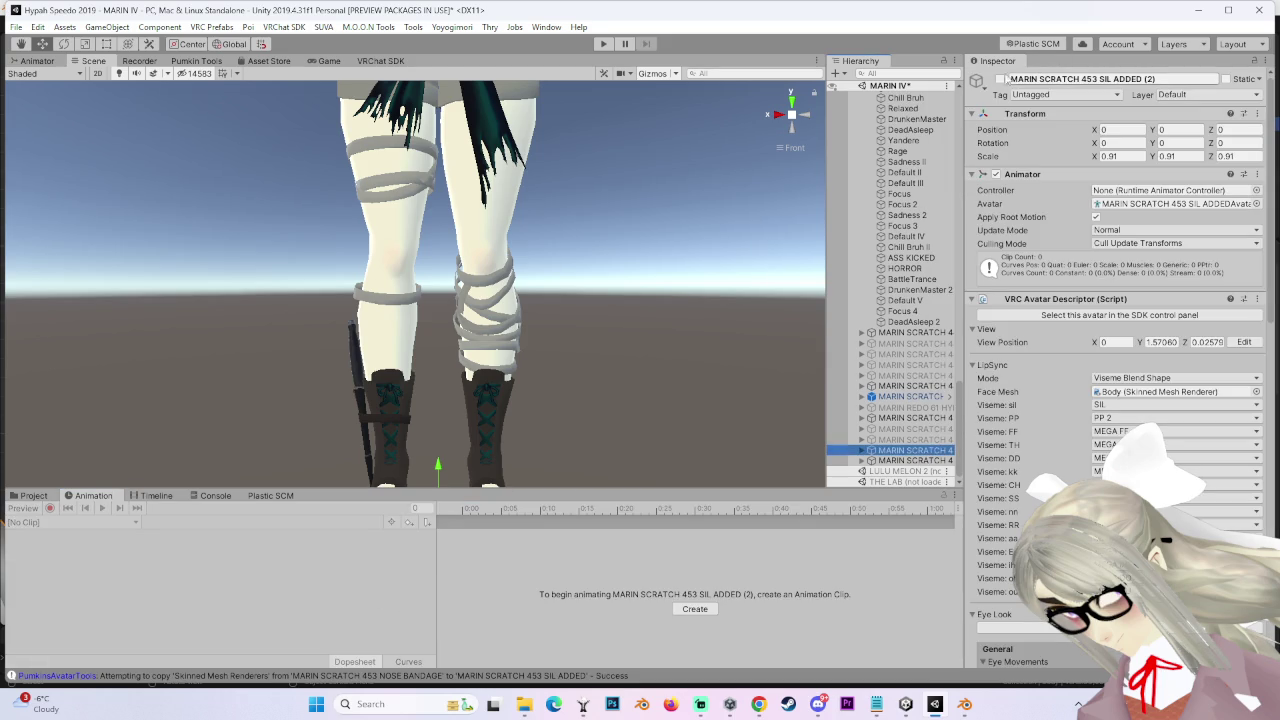
pyautogui.scroll(-2, 357, 86)
pyautogui.scroll(-2, 357, 86)
pyautogui.scroll(-1, 357, 86)
pyautogui.moveTo(357, 86)
pyautogui.mouseDown()
pyautogui.moveTo(335, 455)
pyautogui.moveTo(235, 455)
pyautogui.mouseUp()
# Step: Expand SIL ADDED (2) and select its Body mesh to reach the blendshapes
pyautogui.click(862, 450)
pyautogui.scroll(-4, 880, 445)
pyautogui.click(897, 391)
pyautogui.scroll(-5, 1060, 472)
pyautogui.scroll(-5, 1060, 472)
pyautogui.scroll(-5, 1065, 472)
pyautogui.scroll(-2, 1078, 470)
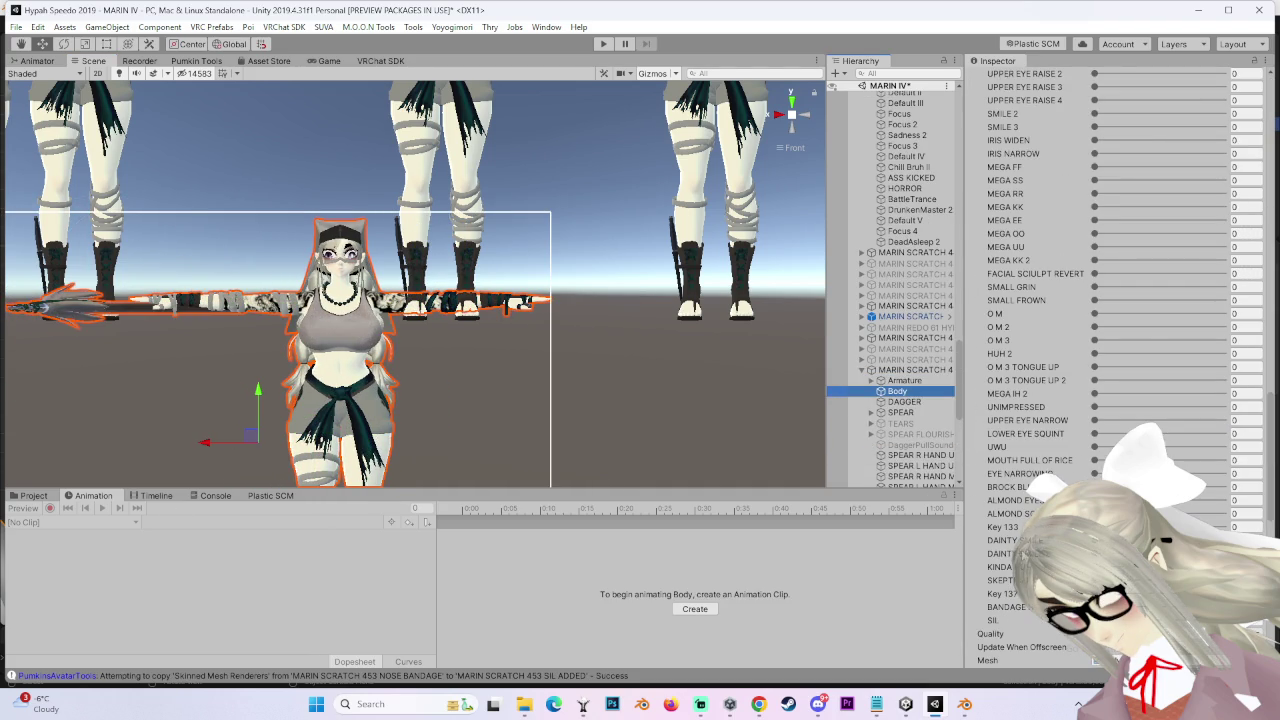
# Step: Test the ALMOND EYES blendshape at 100, 0 and then about 35
pyautogui.scroll(5, 1078, 470)
pyautogui.scroll(-3, 1078, 470)
pyautogui.scroll(-2, 1078, 470)
pyautogui.scroll(-3, 1025, 455)
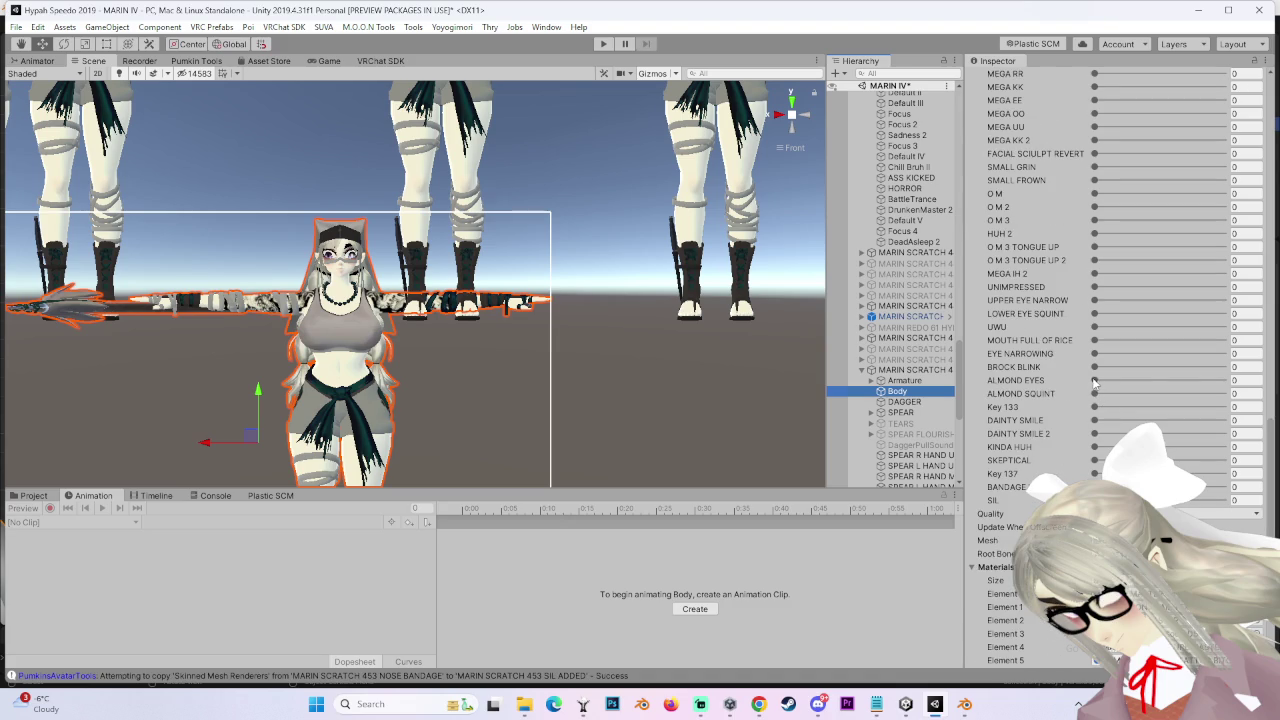
pyautogui.moveTo(1093, 381); pyautogui.dragTo(1222, 380)
pyautogui.scroll(5, 455, 280)
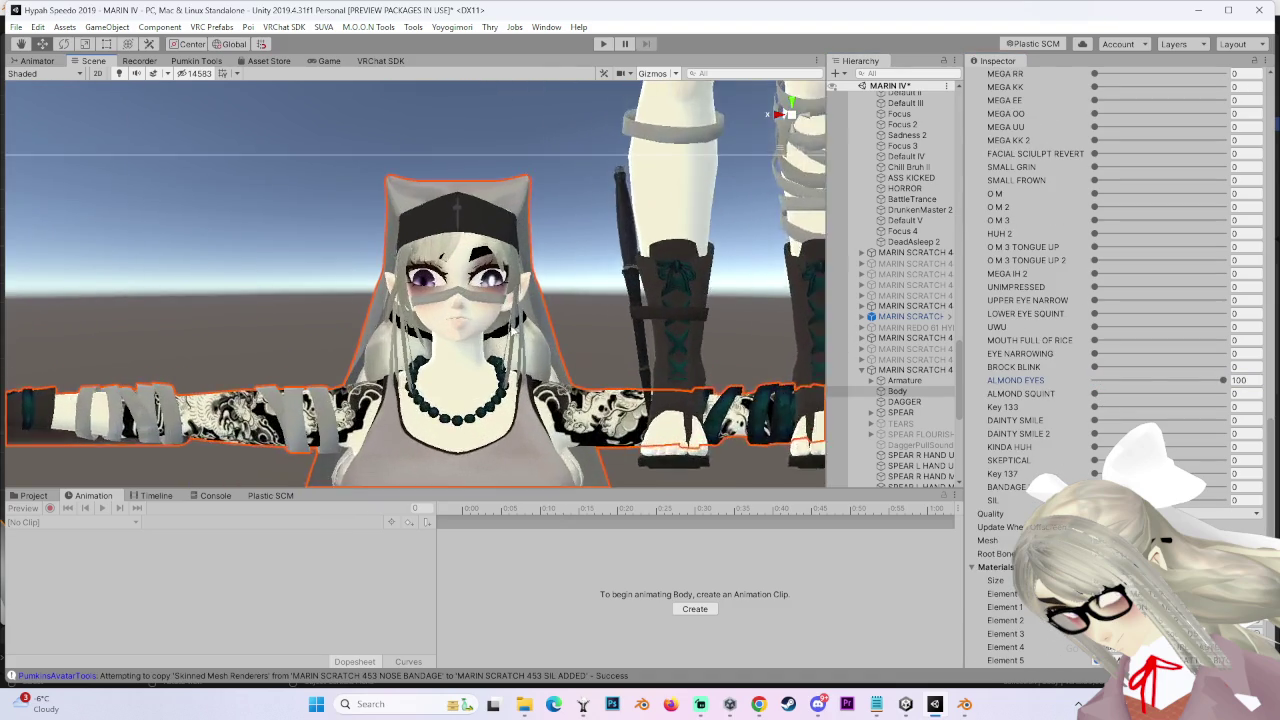
pyautogui.scroll(3, 415, 280)
pyautogui.scroll(3, 415, 280)
pyautogui.moveTo(1222, 380)
pyautogui.mouseDown()
pyautogui.moveTo(1094, 381)
pyautogui.moveTo(1183, 380)
pyautogui.mouseUp()
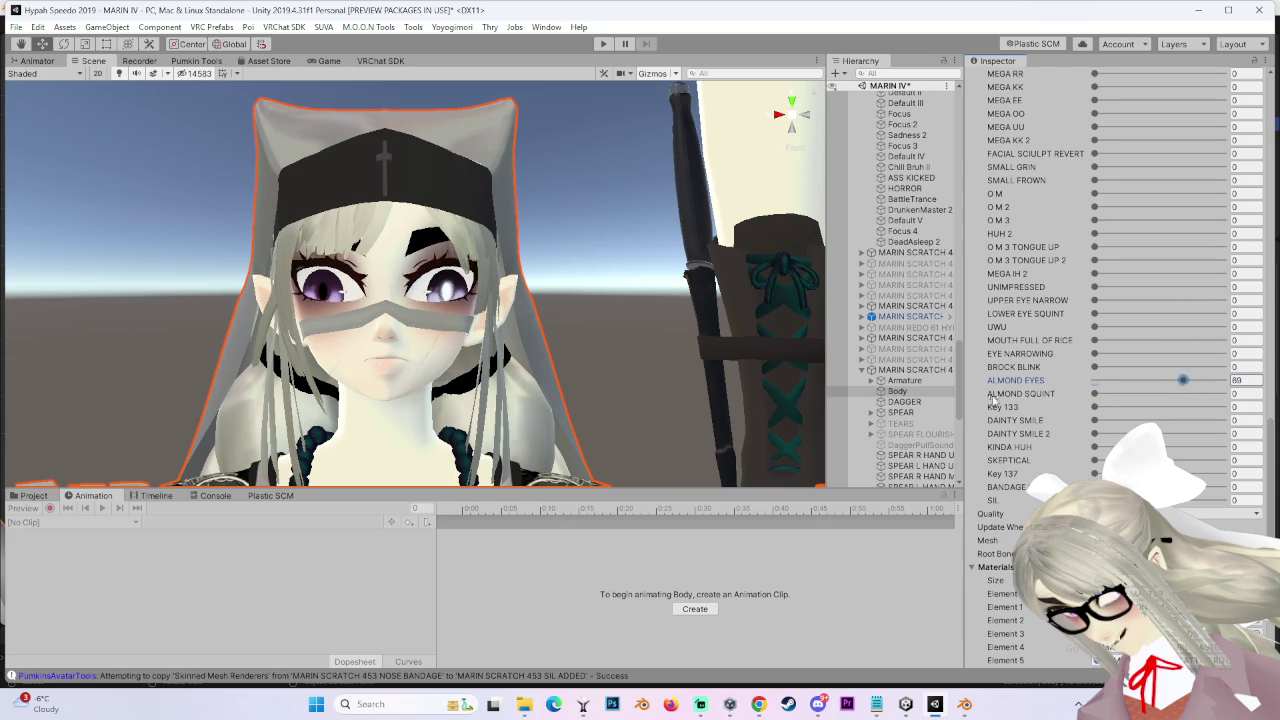
pyautogui.moveTo(1094, 381); pyautogui.dragTo(1140, 380)
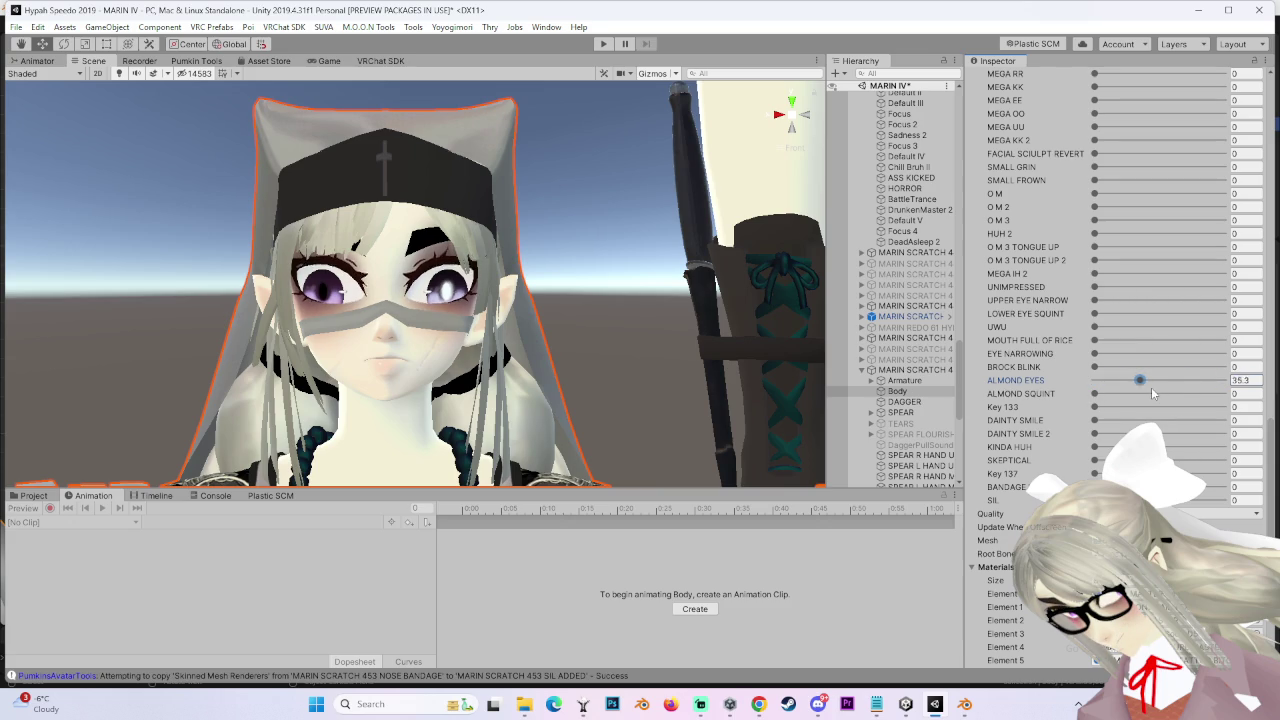
# Step: Try ALMOND SQUINT at 29.5, then set ALMOND EYES 100, ALMOND SQUINT 0, DAINTY SMILE 2 80
pyautogui.click(1096, 394)
pyautogui.moveTo(1096, 394)
pyautogui.mouseDown()
pyautogui.moveTo(1135, 394)
pyautogui.moveTo(1125, 386)
pyautogui.mouseUp()
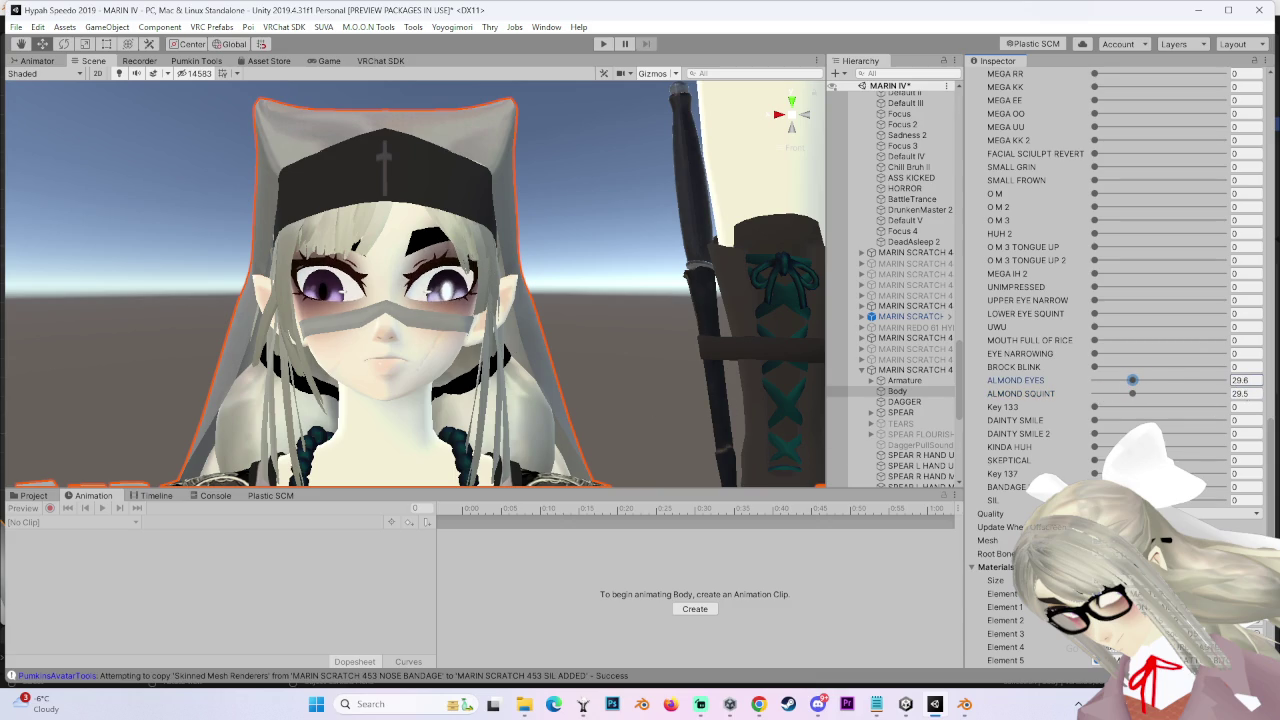
pyautogui.moveTo(1096, 434); pyautogui.dragTo(1223, 434)
pyautogui.moveTo(1133, 381); pyautogui.dragTo(1228, 381)
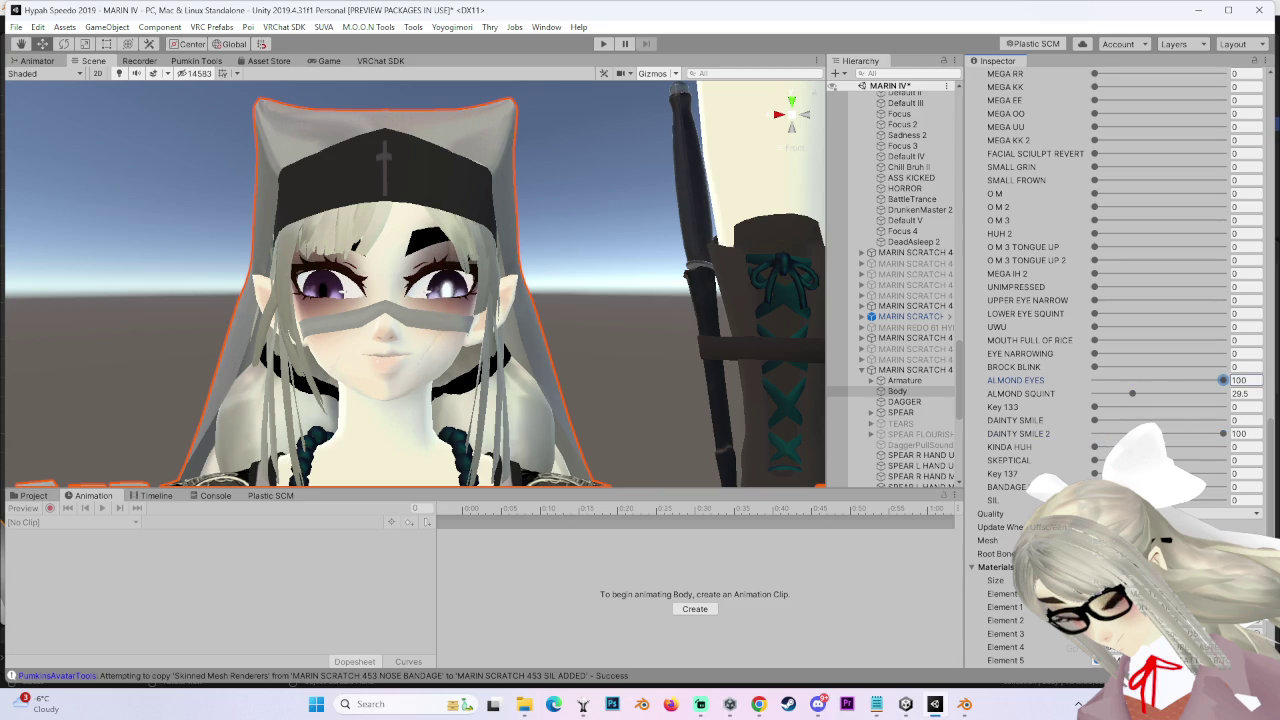
pyautogui.press('BackSpace')
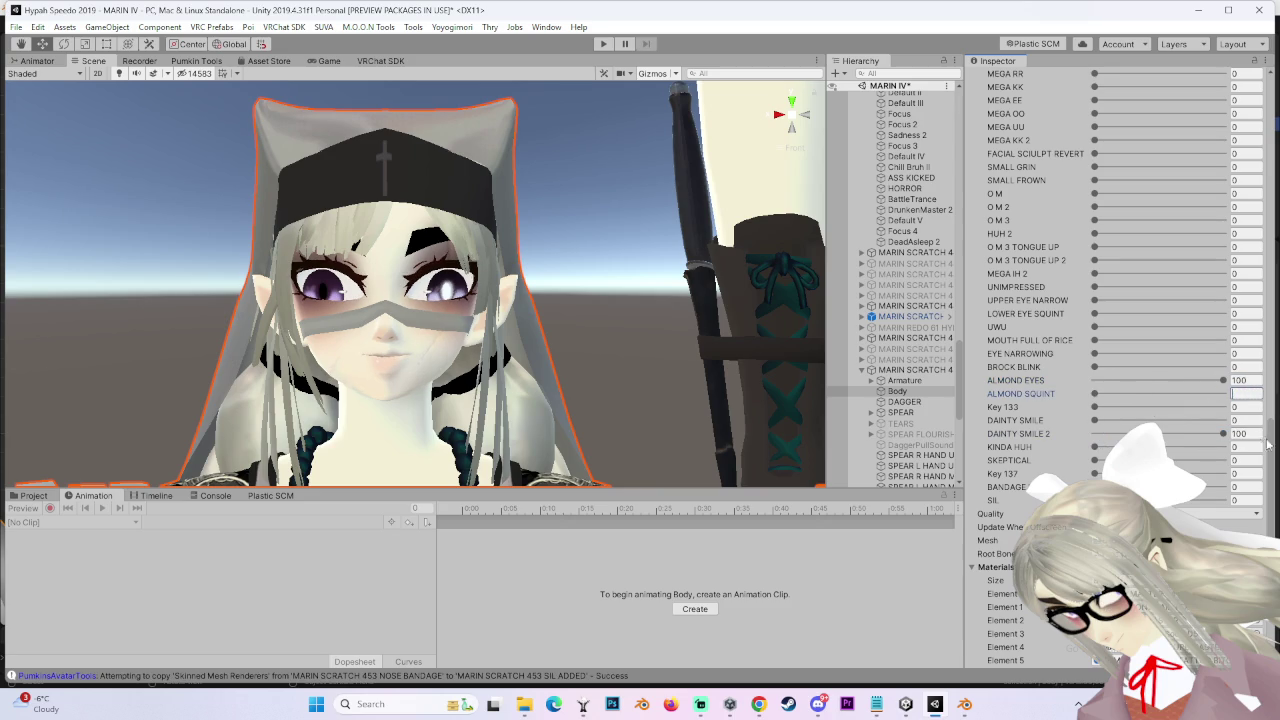
pyautogui.write('80')
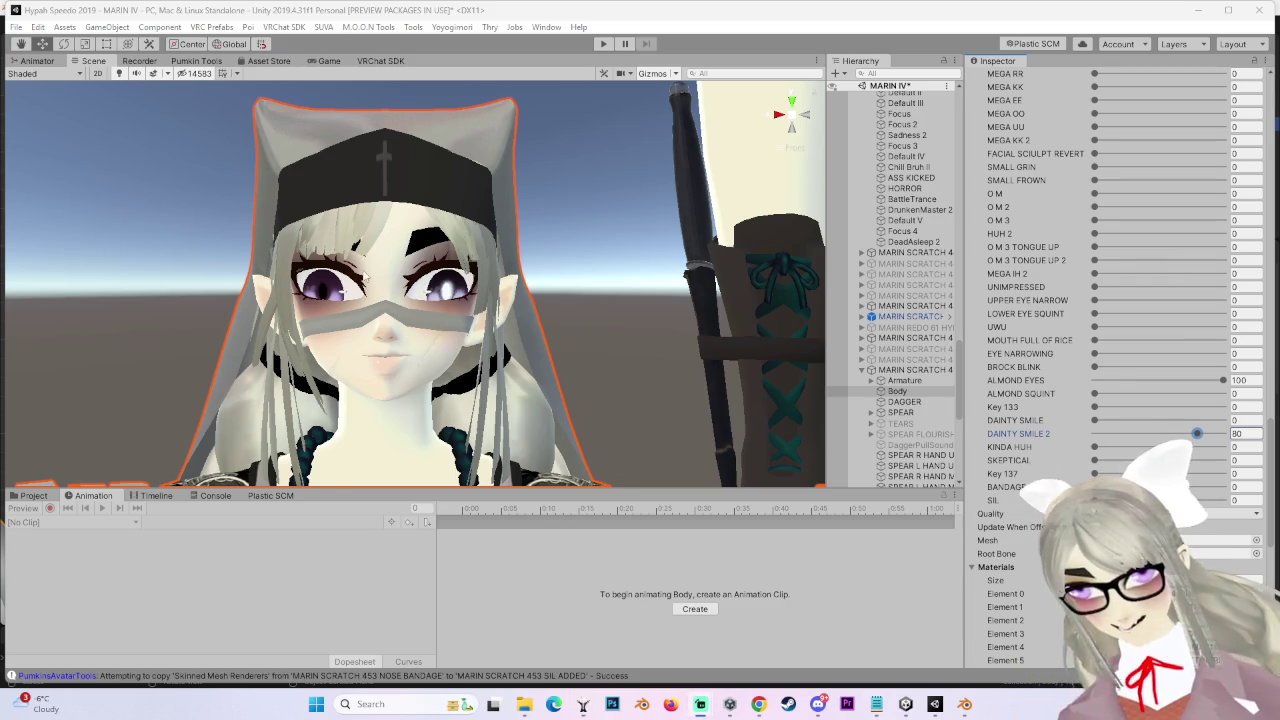
# Step: Frame the MARIN SCRATCH 4 root and Body to review the Gesture and FX playable layers
pyautogui.scroll(-1, 367, 277)
pyautogui.press('f')
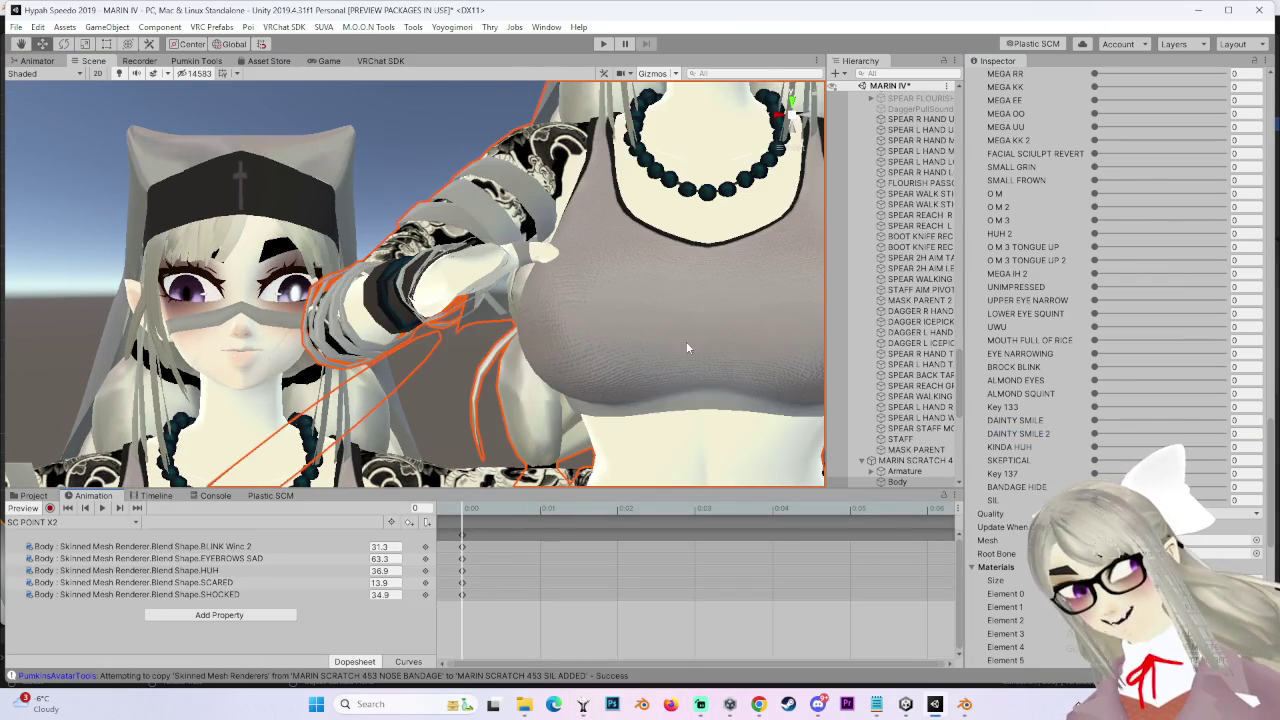
pyautogui.moveTo(583, 275); pyautogui.dragTo(352, 428, button='middle')
pyautogui.click(352, 428)
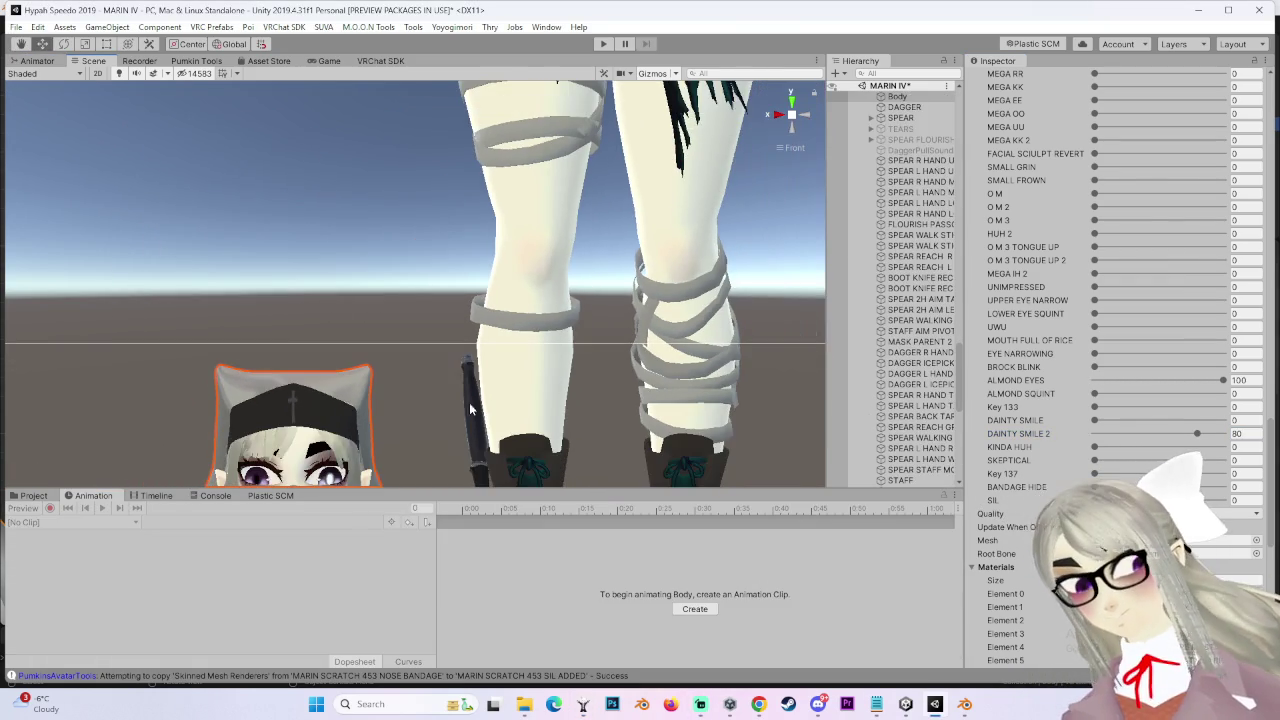
pyautogui.click(940, 316)
pyautogui.keyDown('alt'); pyautogui.moveTo(584, 337); pyautogui.dragTo(620, 320); pyautogui.keyUp('alt')
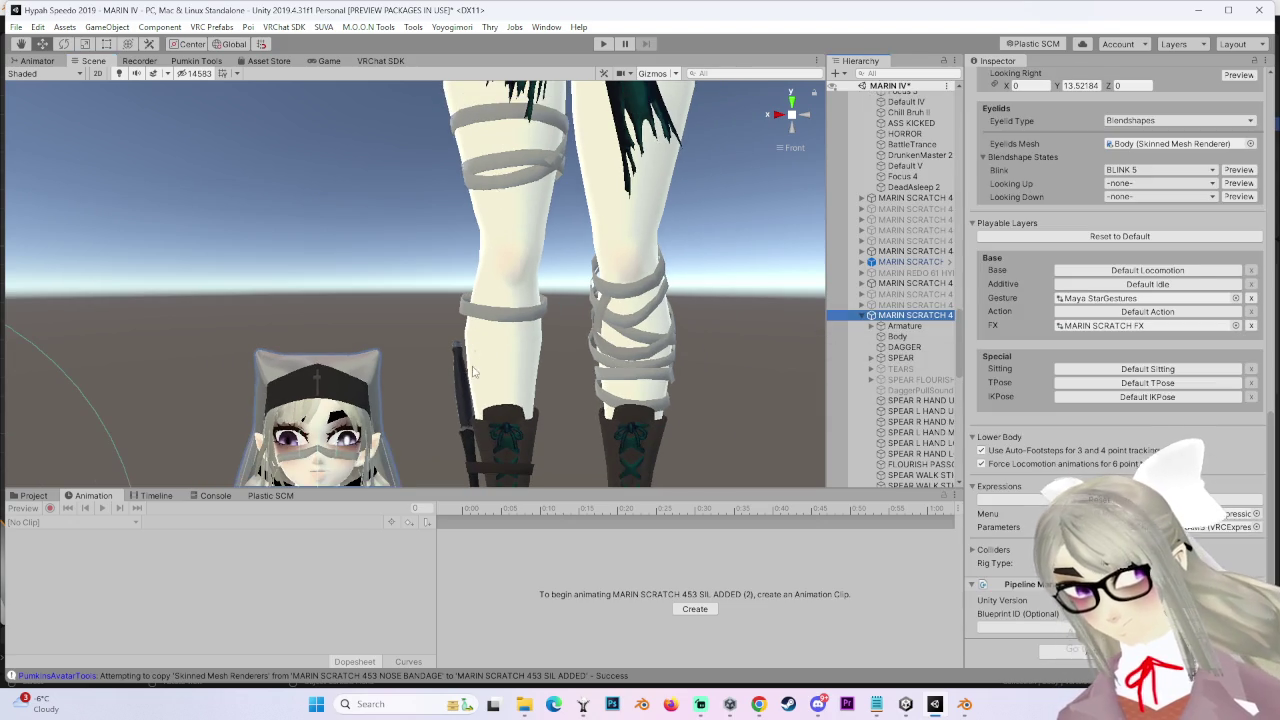
pyautogui.press('f')
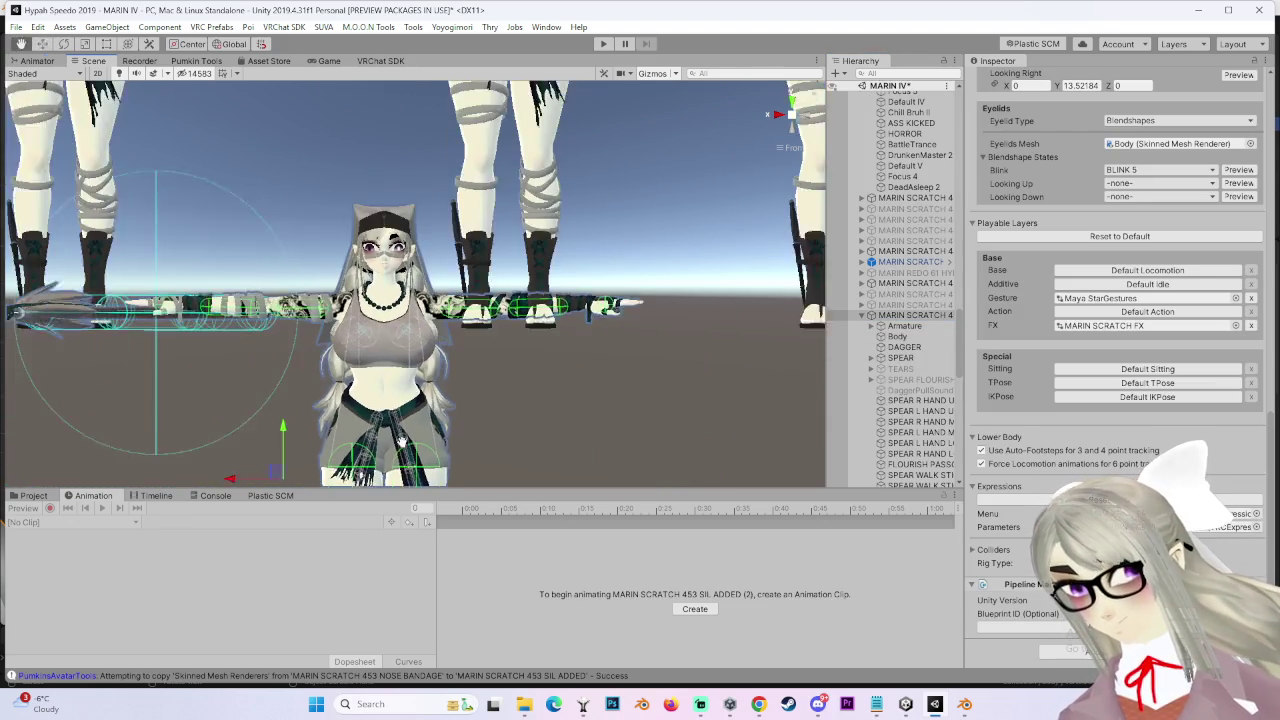
pyautogui.click(490, 250)
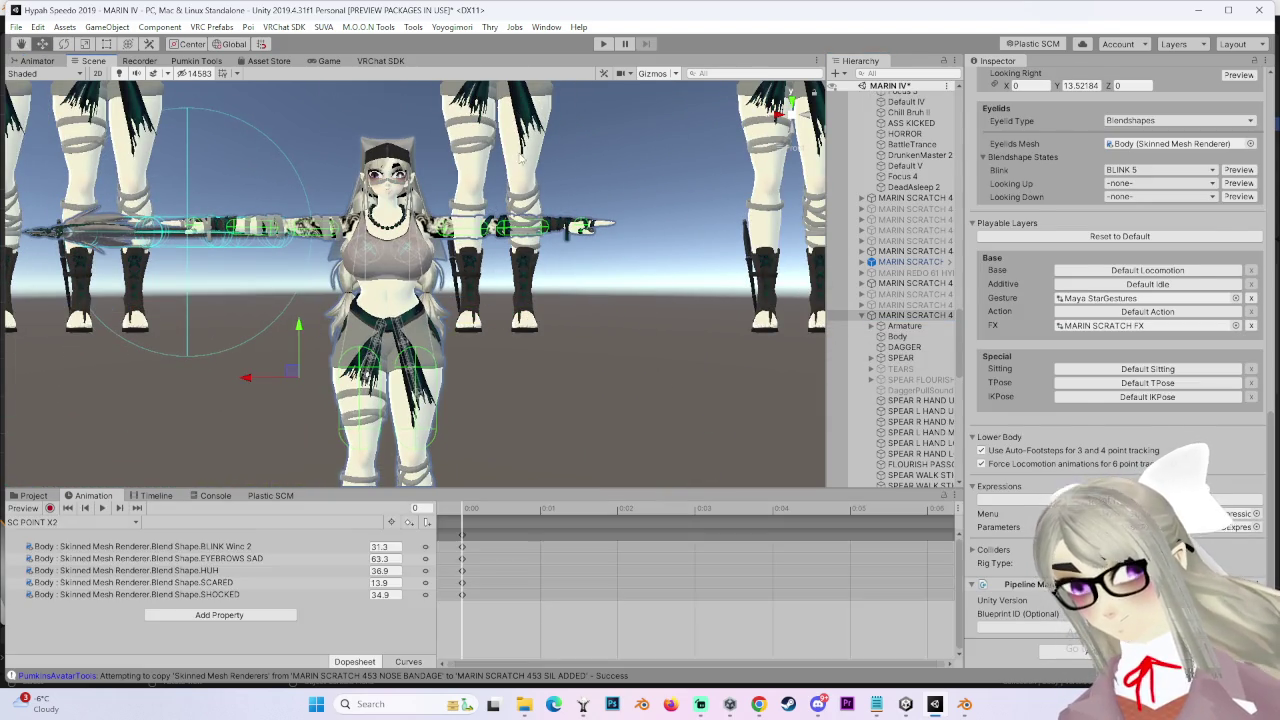